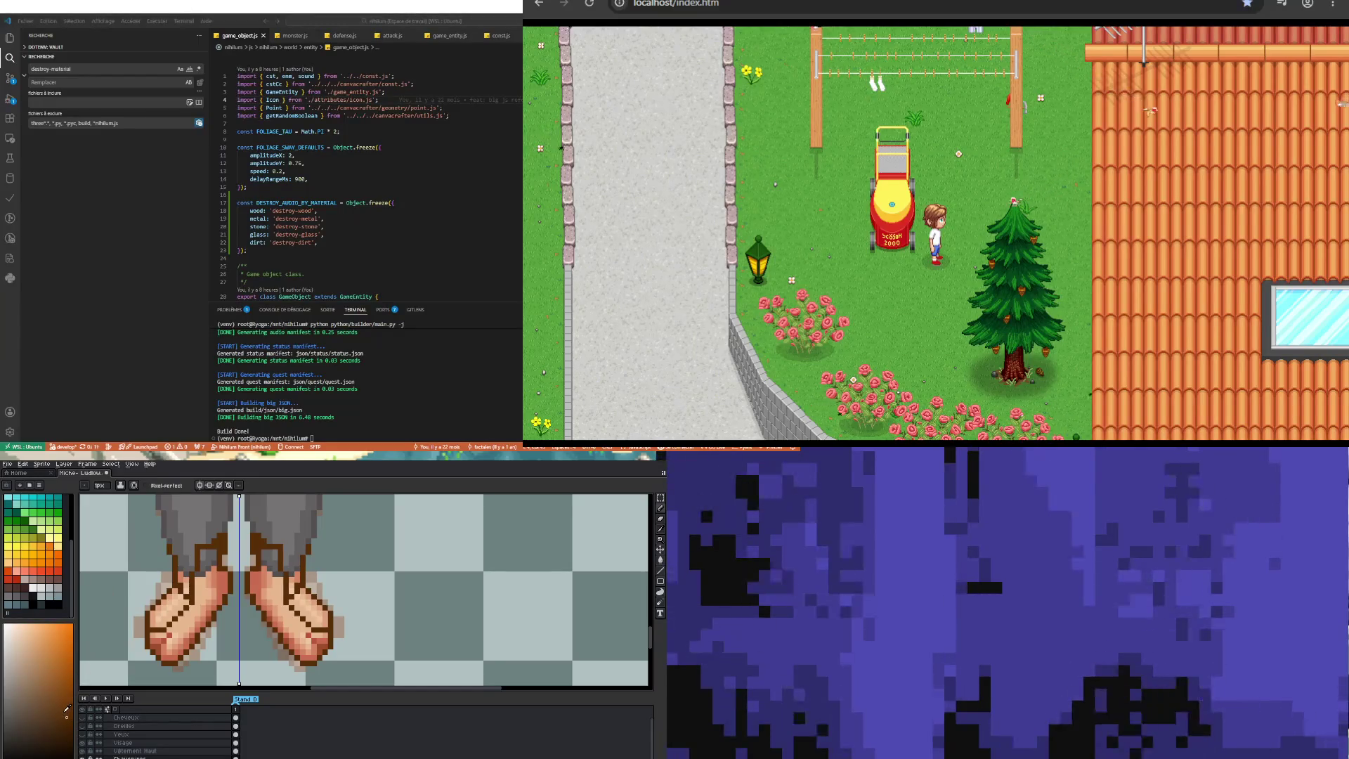
Step: Flood-fill both feet and toes with brown, undoing the accidental background fill
{"action": "left_click", "coordinate": [661, 561]}
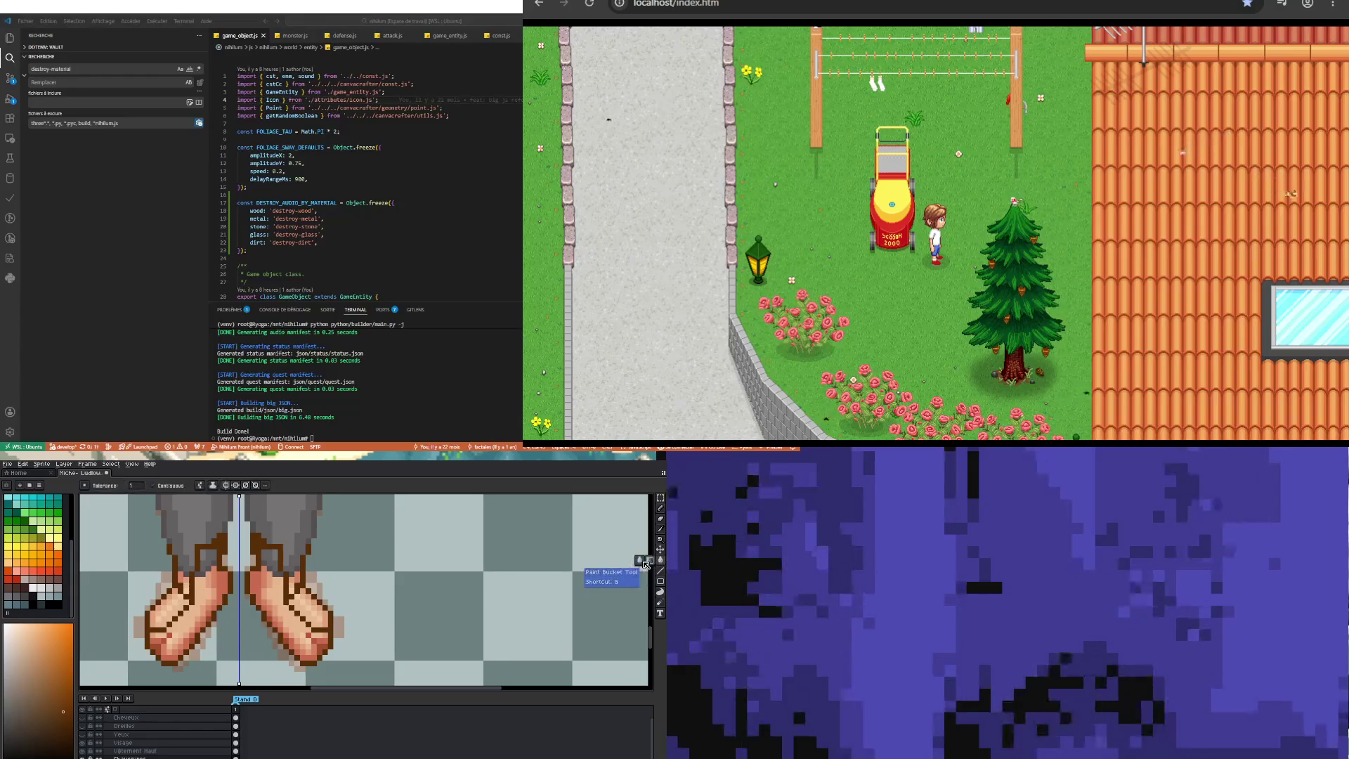
{"action": "left_click", "coordinate": [273, 596]}
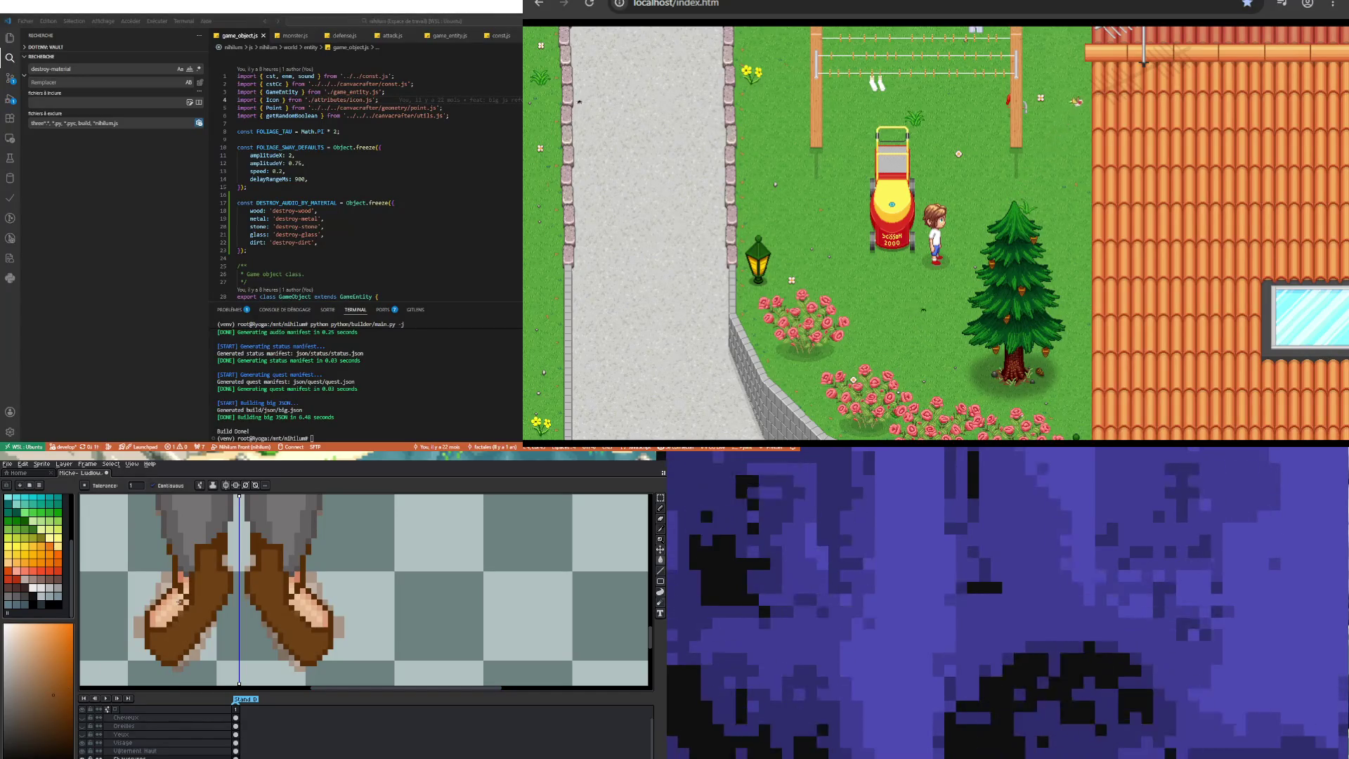
{"action": "left_click", "coordinate": [179, 602]}
{"action": "left_click", "coordinate": [188, 584]}
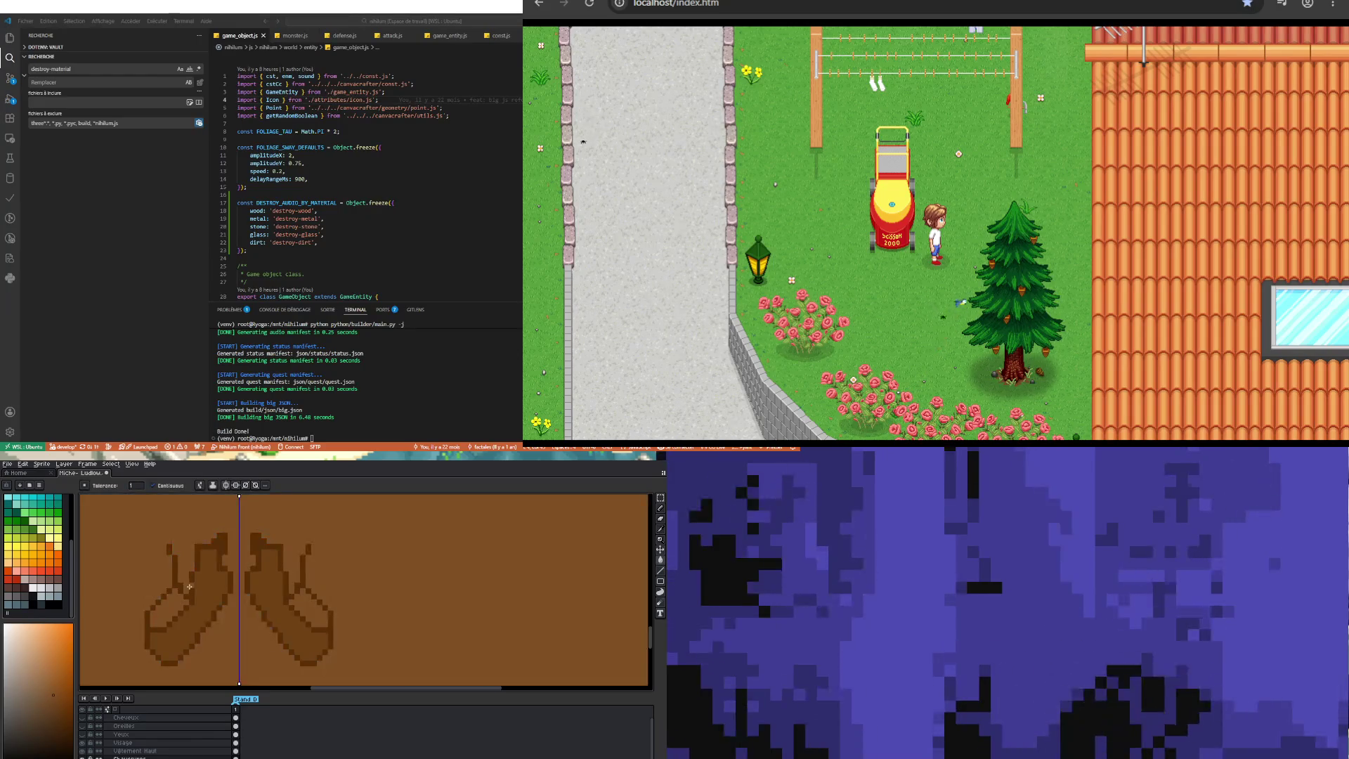
{"action": "key", "text": "ctrl+z"}
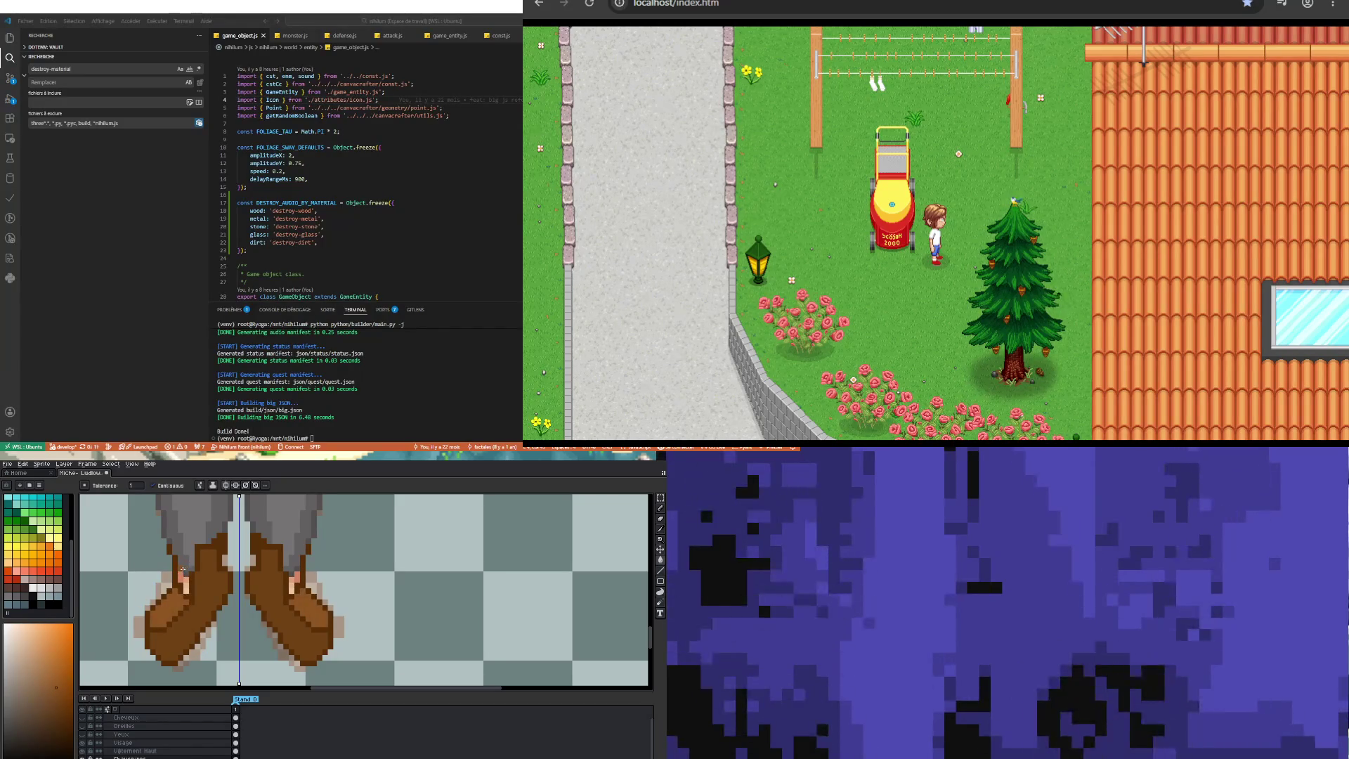
Step: Sample a darker brown from the shoes as the Pencil colour
{"action": "key", "text": "b"}
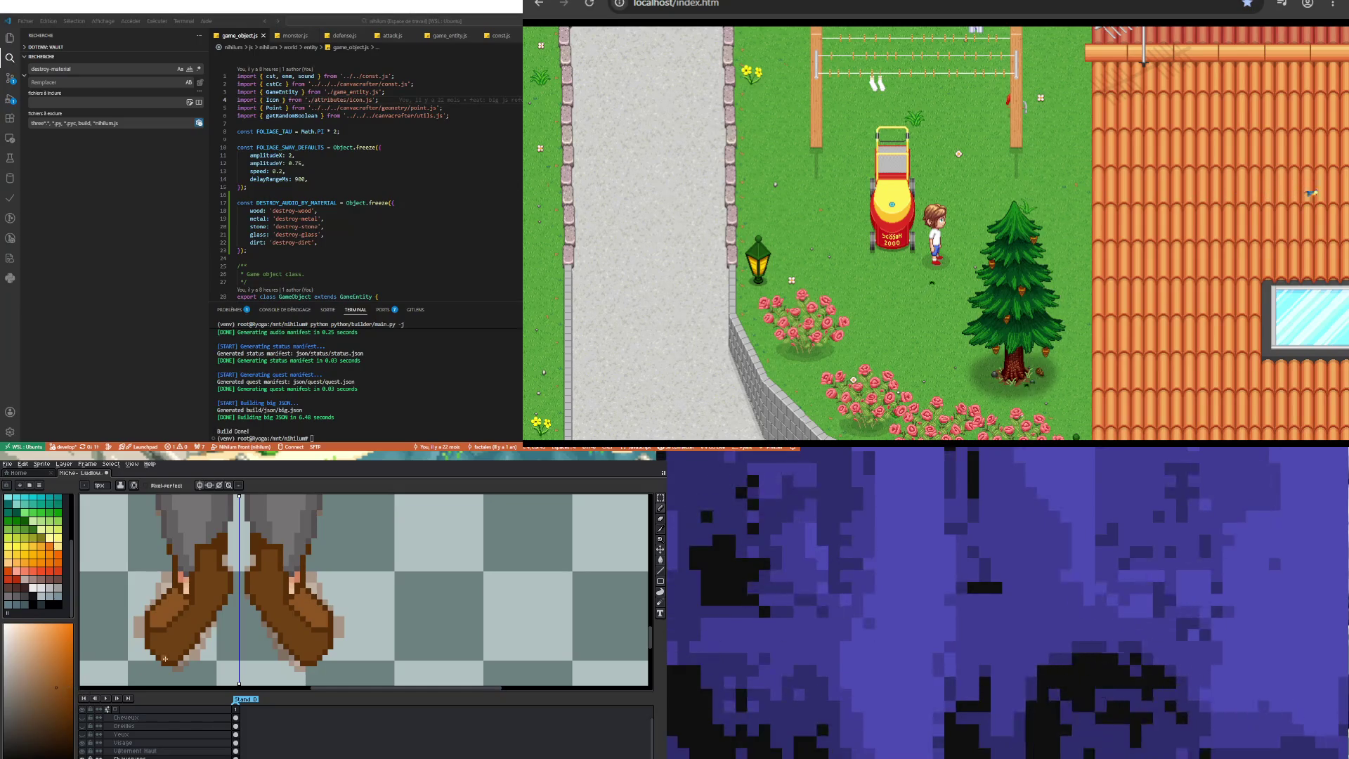
{"action": "key", "text": "i"}
{"action": "left_click", "coordinate": [203, 664]}
{"action": "key", "text": "b"}
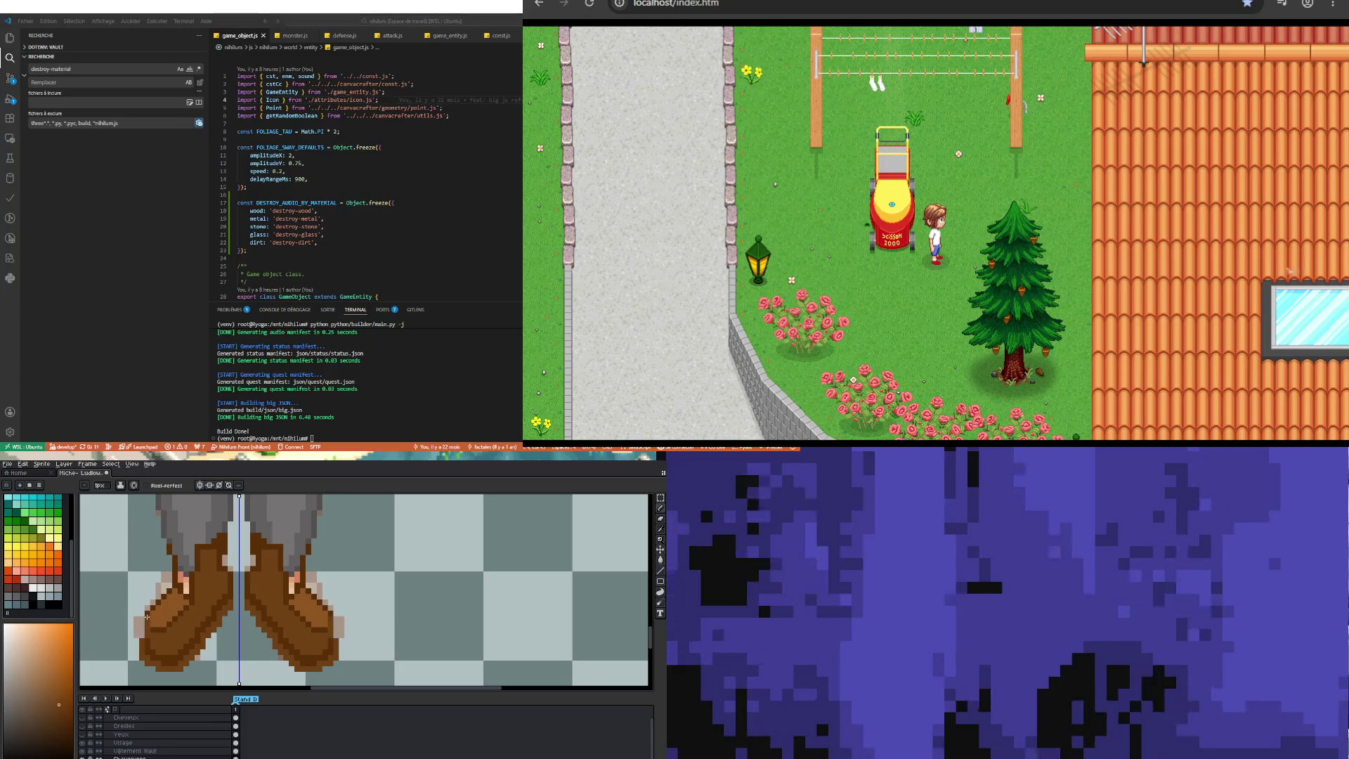
Step: Redraw the boot outlines and toe shading in darker brown, mirrored on both boots
{"action": "scroll", "coordinate": [138, 635], "scroll_direction": "down", "scroll_amount": 3}
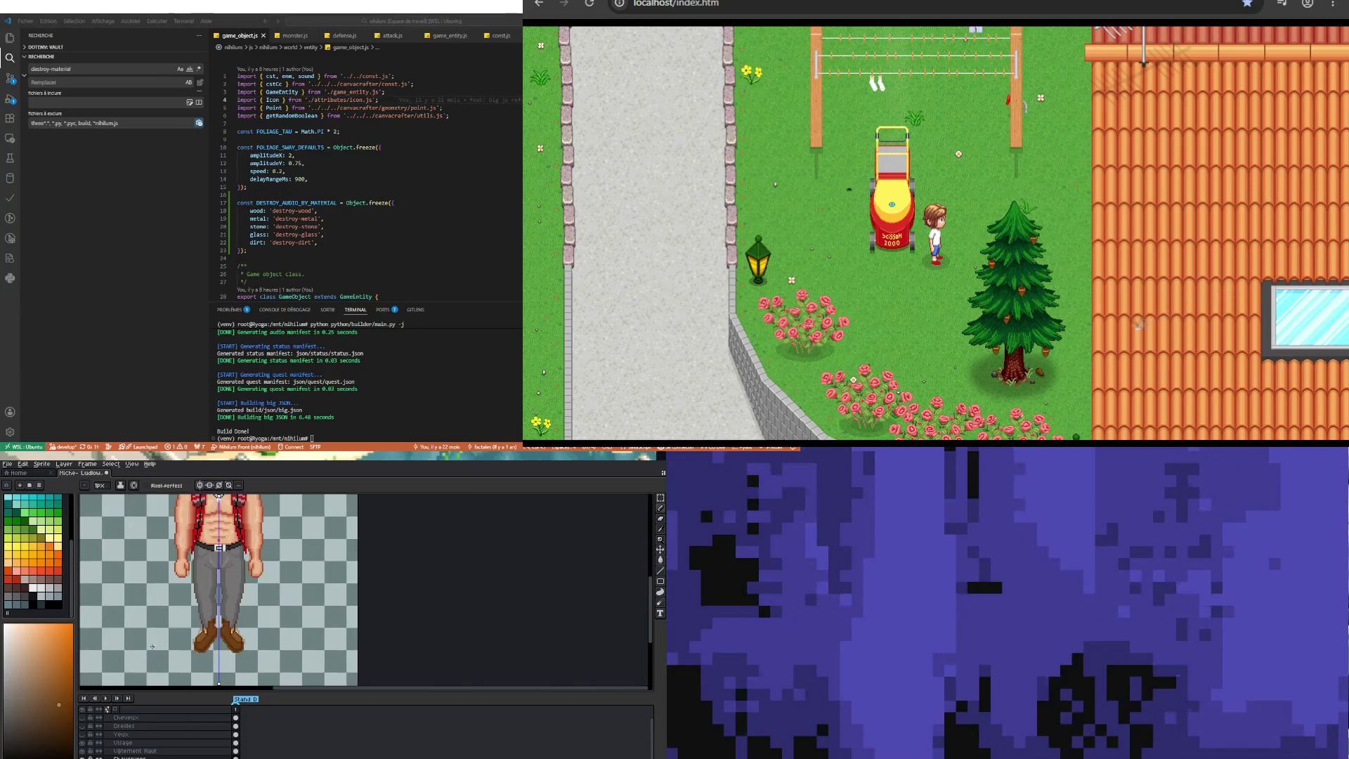
Step: Pick dark brown from the boots and draw a sole line under both boots
{"action": "scroll", "coordinate": [204, 652], "scroll_direction": "up", "scroll_amount": 2}
{"action": "scroll", "coordinate": [204, 653], "scroll_direction": "up", "scroll_amount": 1}
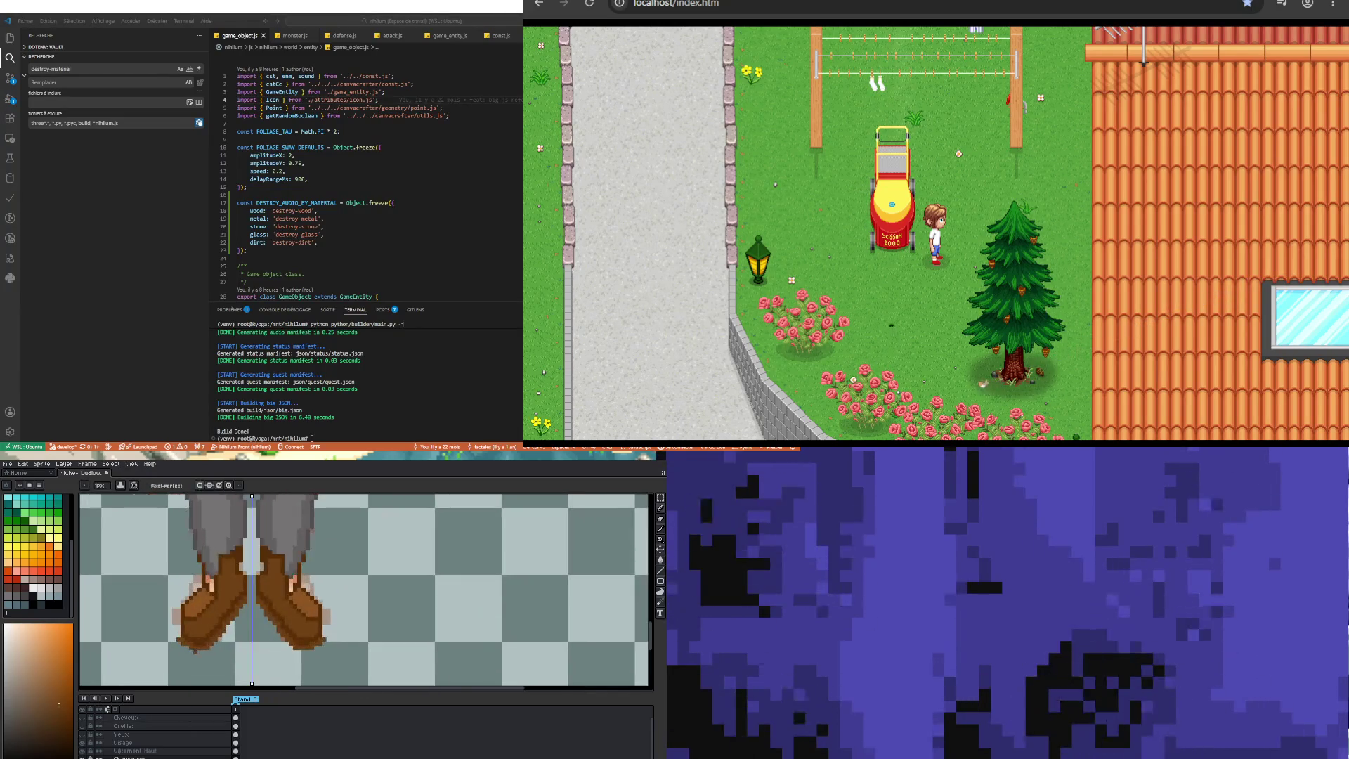
{"action": "scroll", "coordinate": [195, 643], "scroll_direction": "up", "scroll_amount": 4}
{"action": "left_click", "coordinate": [172, 632], "text": "alt"}
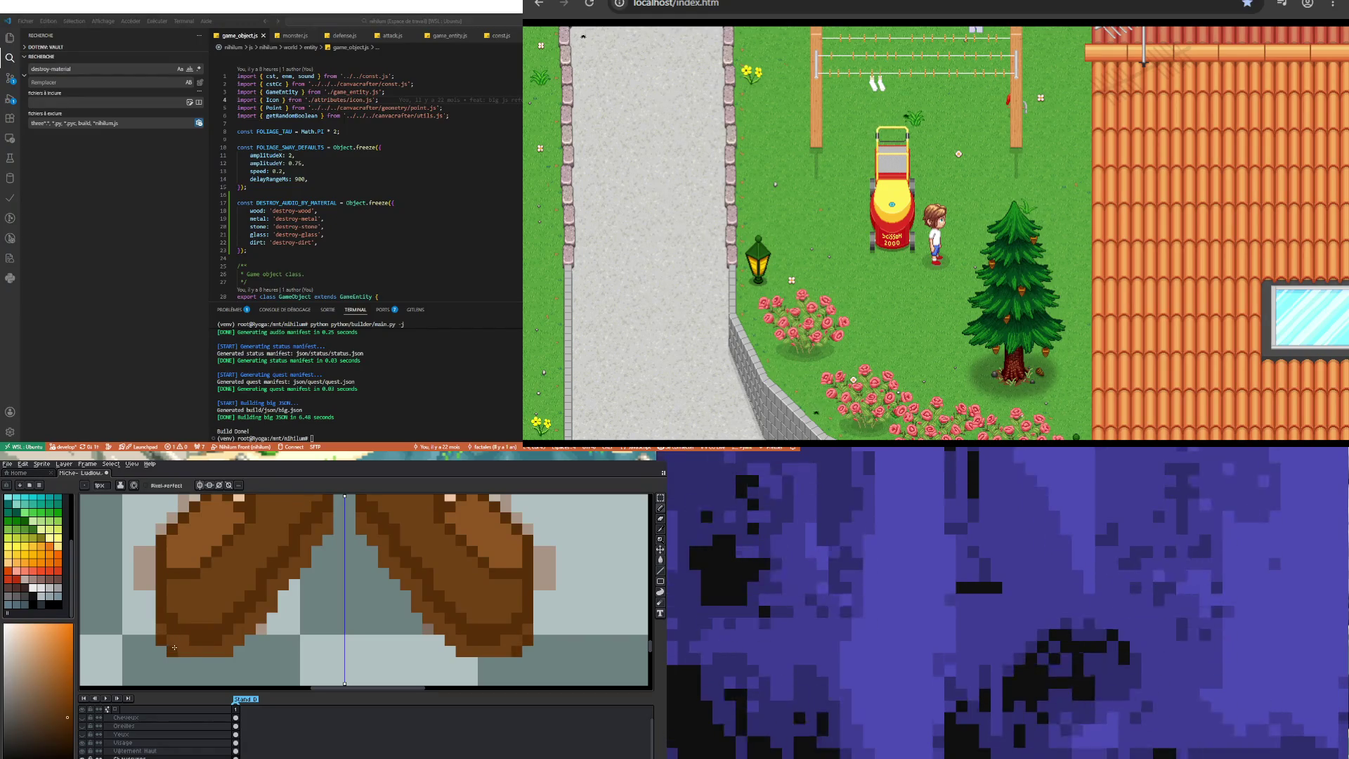
{"action": "mouse_move", "coordinate": [181, 662]}
{"action": "left_mouse_down"}
{"action": "mouse_move", "coordinate": [234, 658]}
{"action": "mouse_move", "coordinate": [307, 573]}
{"action": "left_mouse_up"}
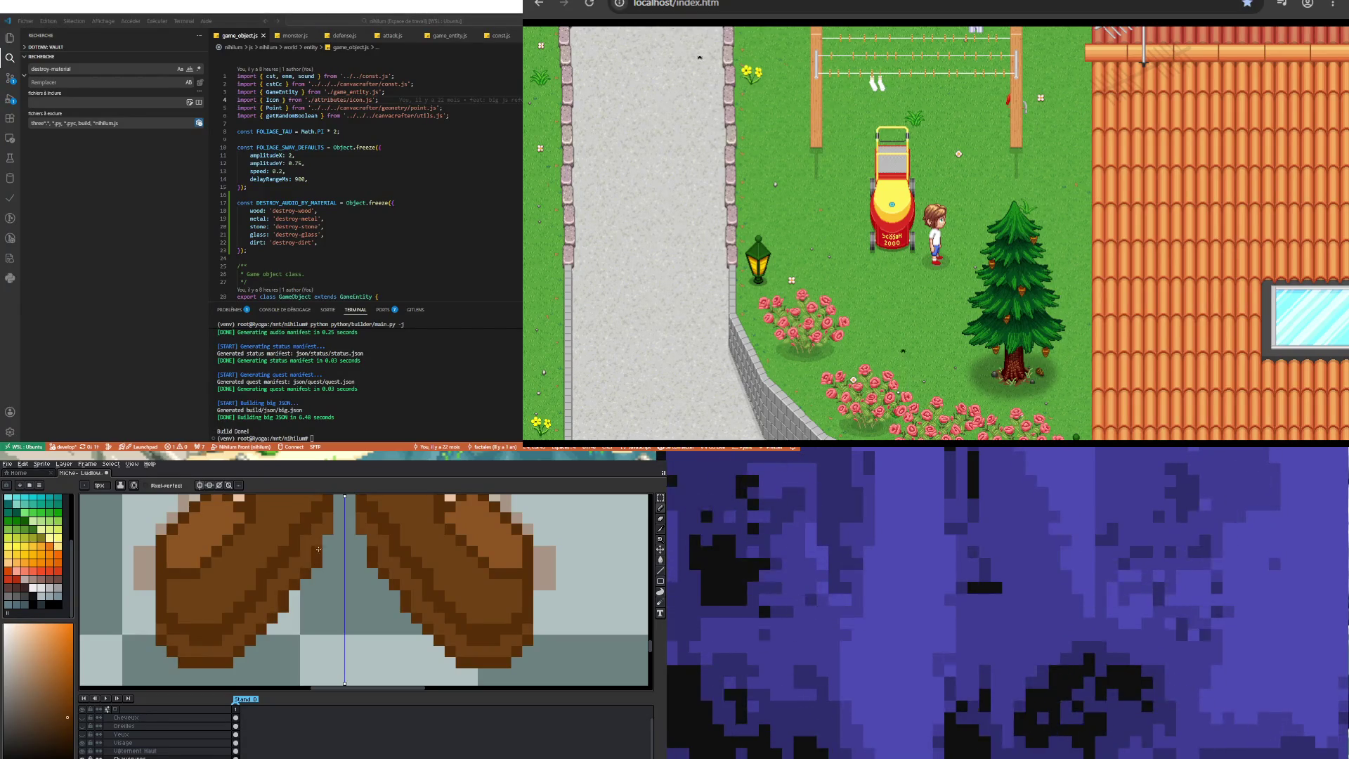
Step: Start darkening the gap between the two boots
{"action": "scroll", "coordinate": [242, 613], "scroll_direction": "down", "scroll_amount": 3}
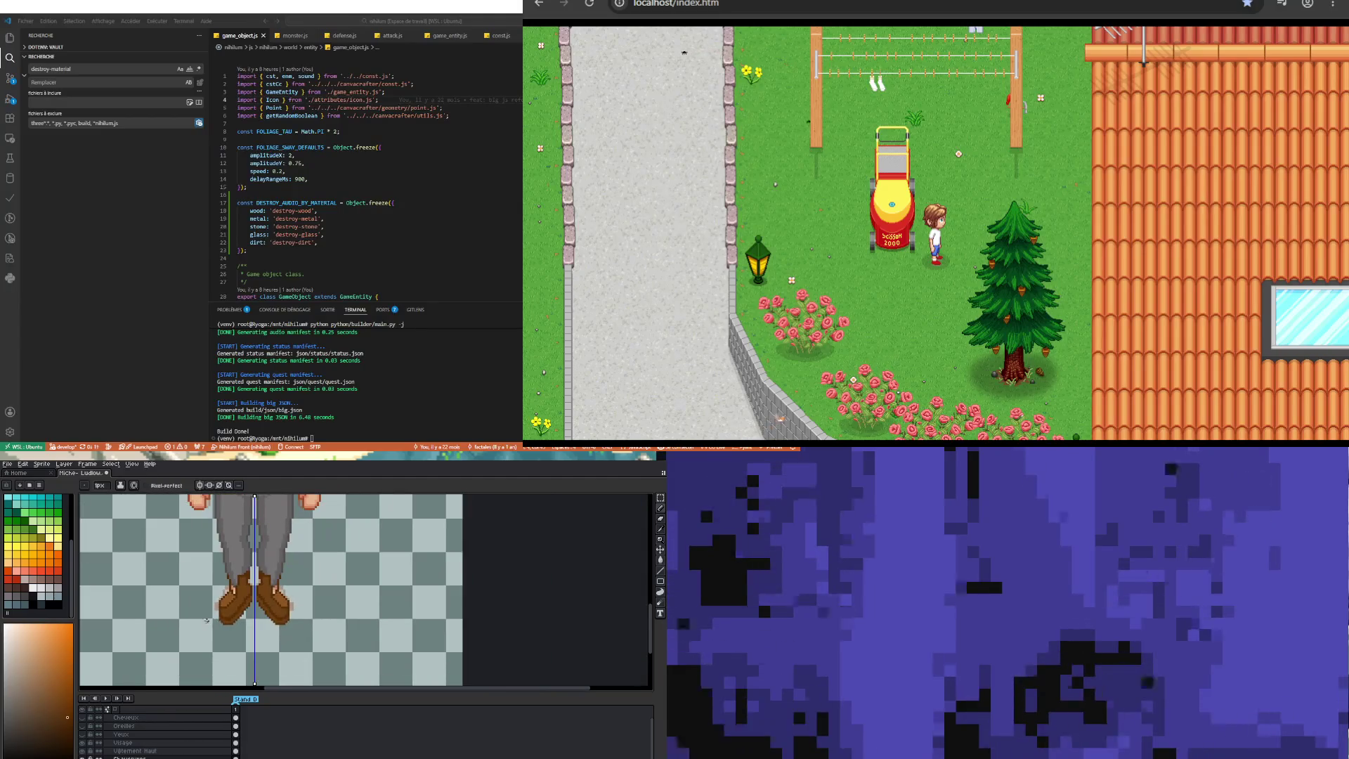
{"action": "scroll", "coordinate": [225, 611], "scroll_direction": "down", "scroll_amount": 3}
{"action": "scroll", "coordinate": [203, 608], "scroll_direction": "up", "scroll_amount": 3}
{"action": "scroll", "coordinate": [204, 608], "scroll_direction": "up", "scroll_amount": 3}
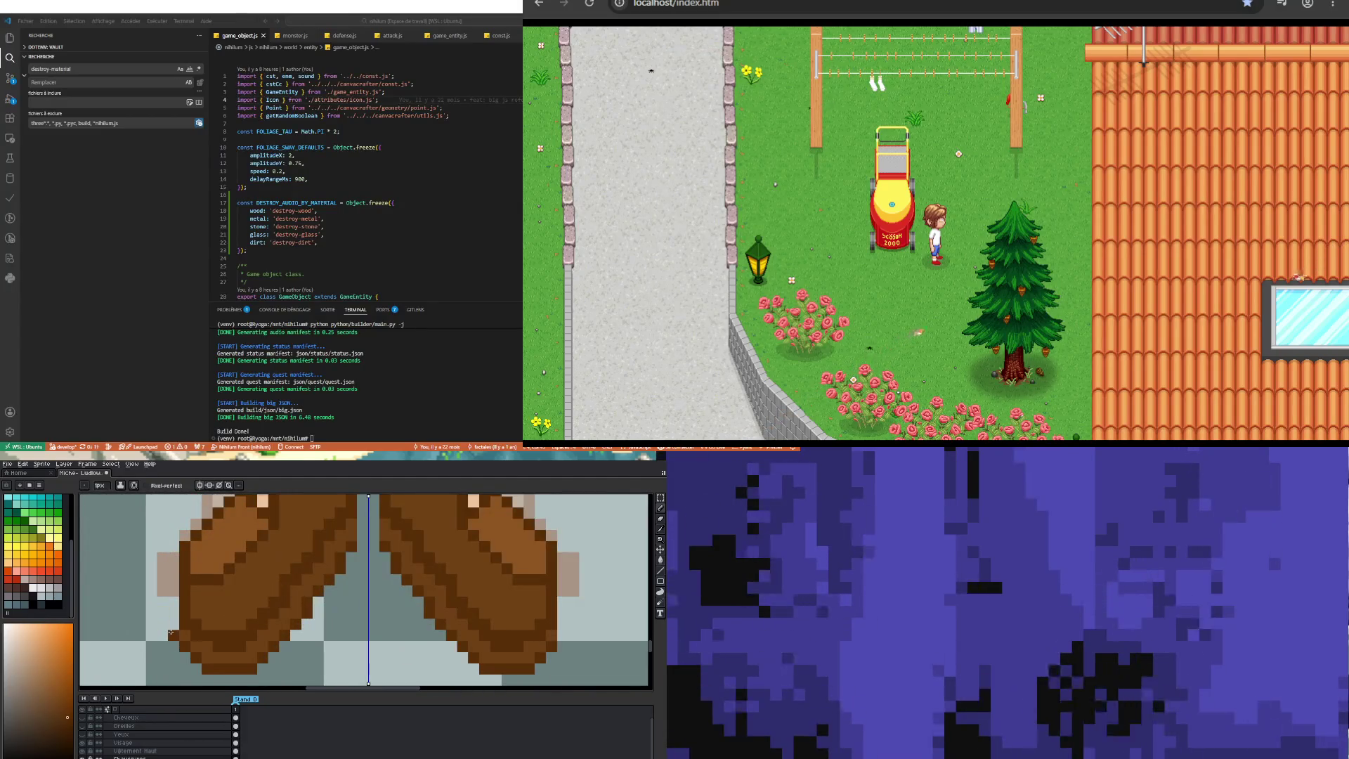
{"action": "scroll", "coordinate": [169, 587], "scroll_direction": "down", "scroll_amount": 2}
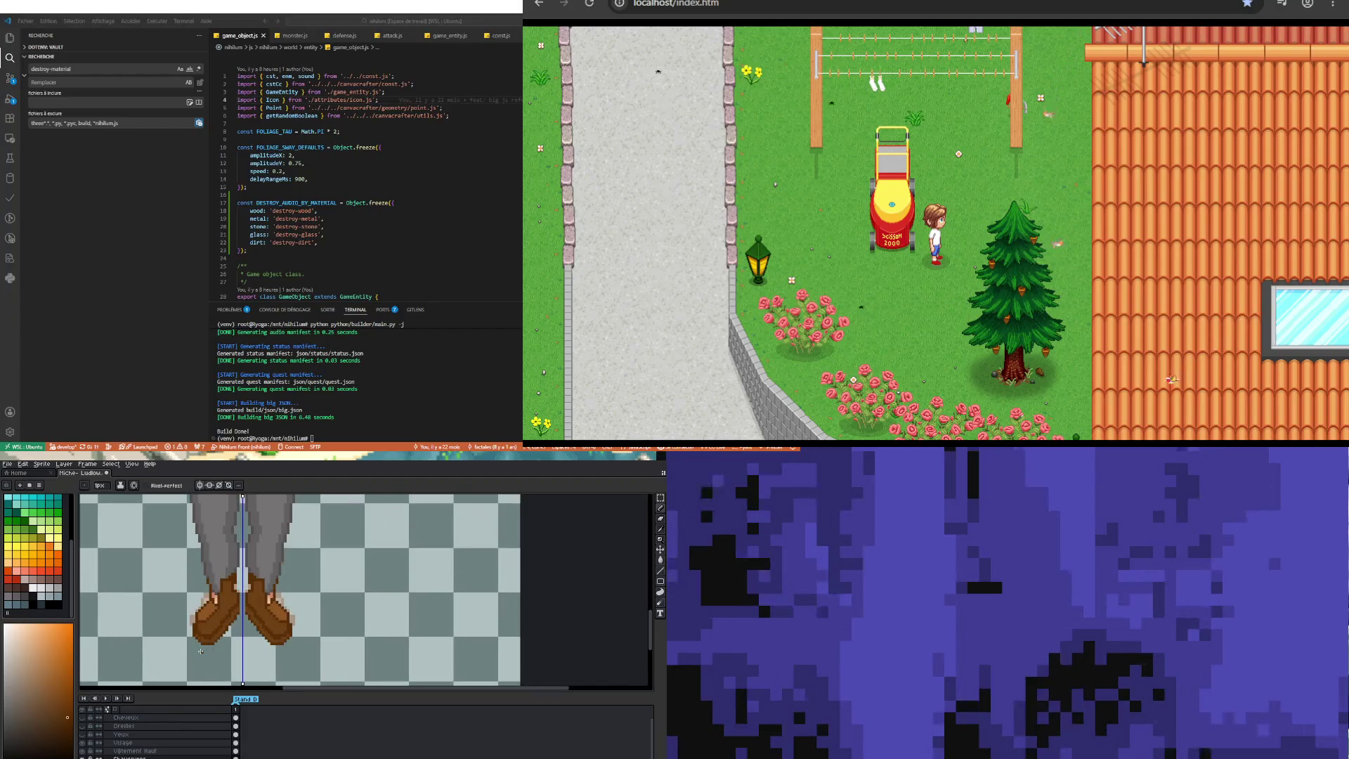
{"action": "scroll", "coordinate": [182, 604], "scroll_direction": "down", "scroll_amount": 1}
{"action": "scroll", "coordinate": [196, 624], "scroll_direction": "down", "scroll_amount": 1}
{"action": "scroll", "coordinate": [193, 623], "scroll_direction": "down", "scroll_amount": 1}
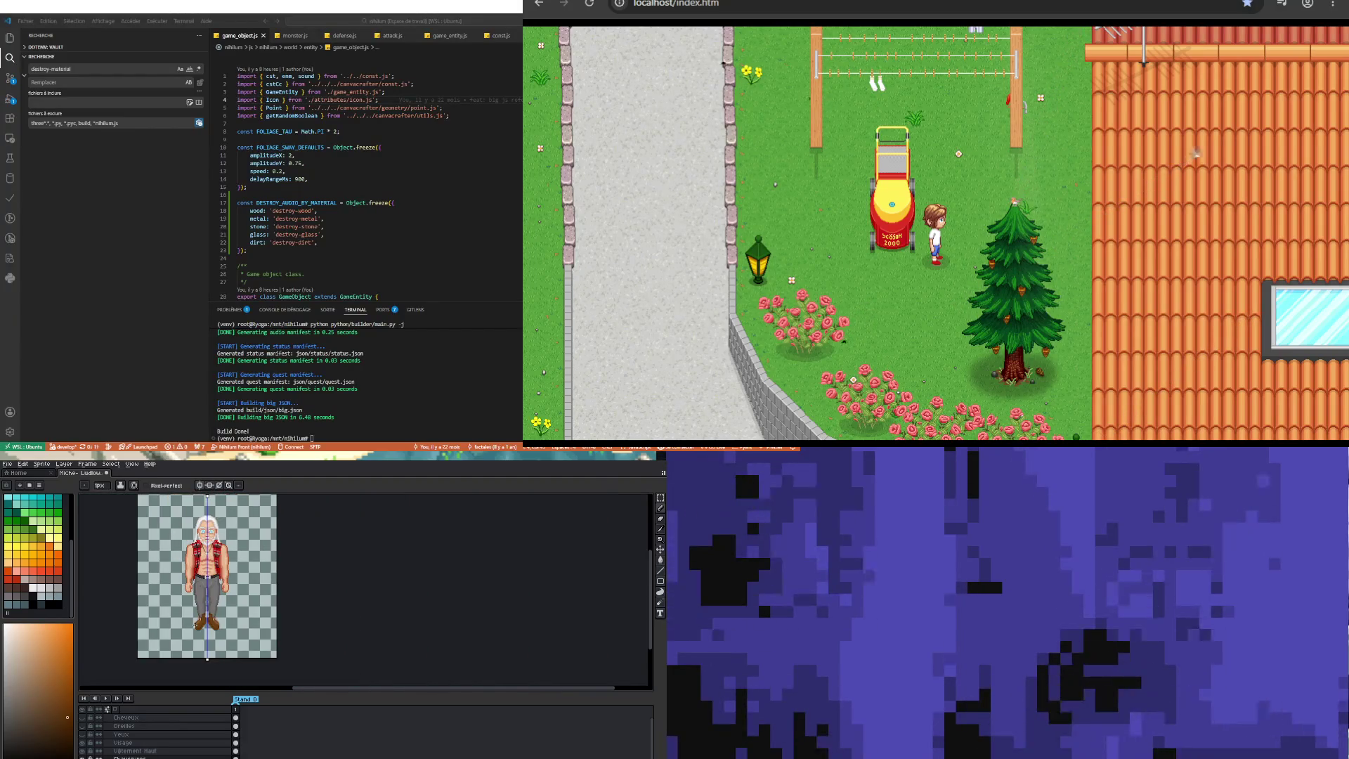
{"action": "scroll", "coordinate": [186, 621], "scroll_direction": "up", "scroll_amount": 4}
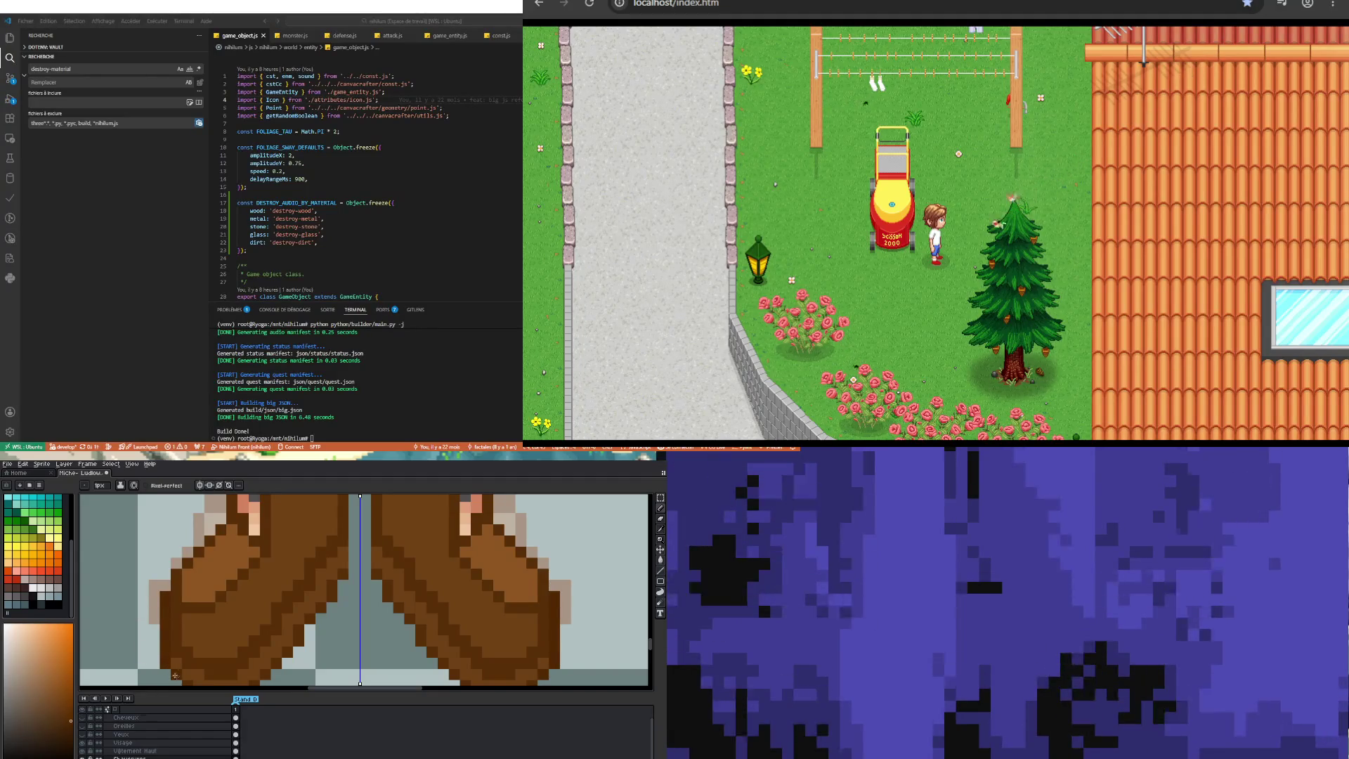
{"action": "scroll", "coordinate": [173, 650], "scroll_direction": "down", "scroll_amount": 3}
{"action": "scroll", "coordinate": [183, 633], "scroll_direction": "up", "scroll_amount": 2}
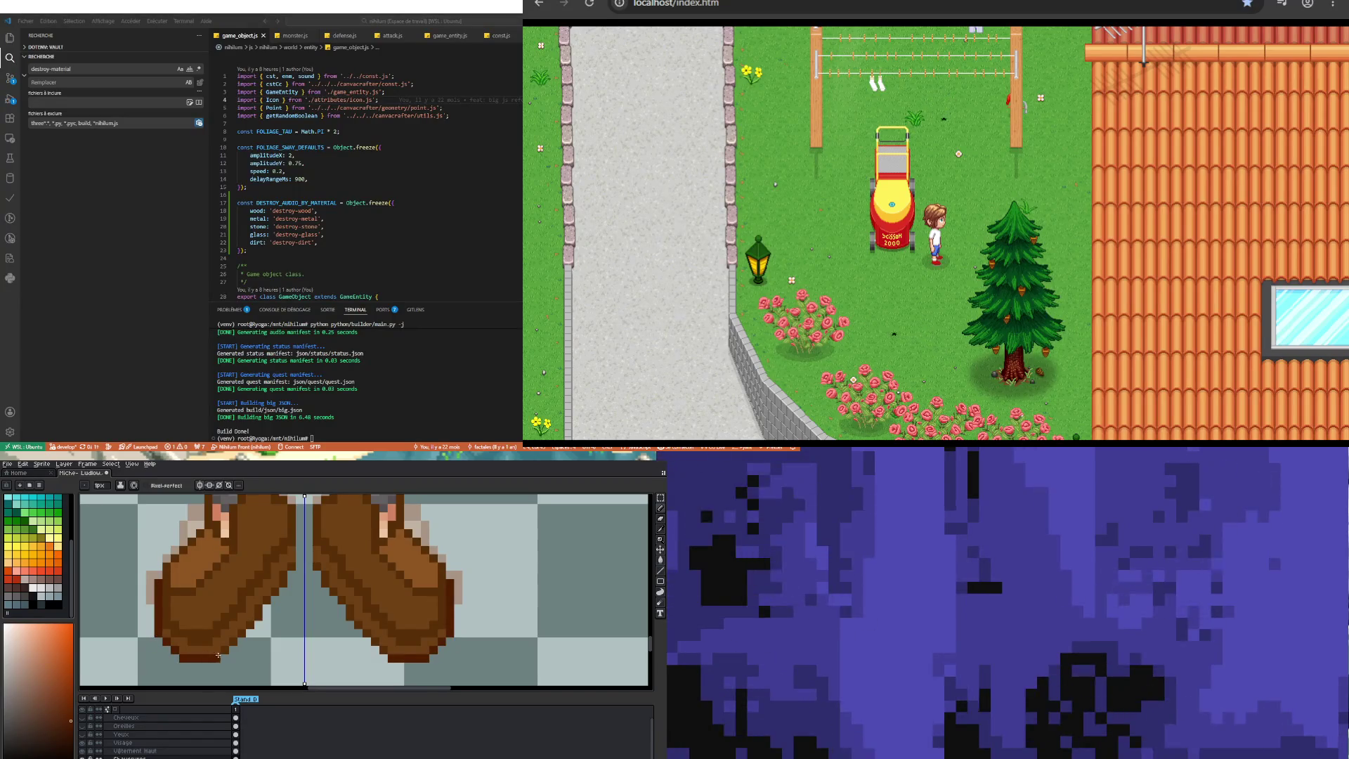
{"action": "left_click", "coordinate": [297, 565]}
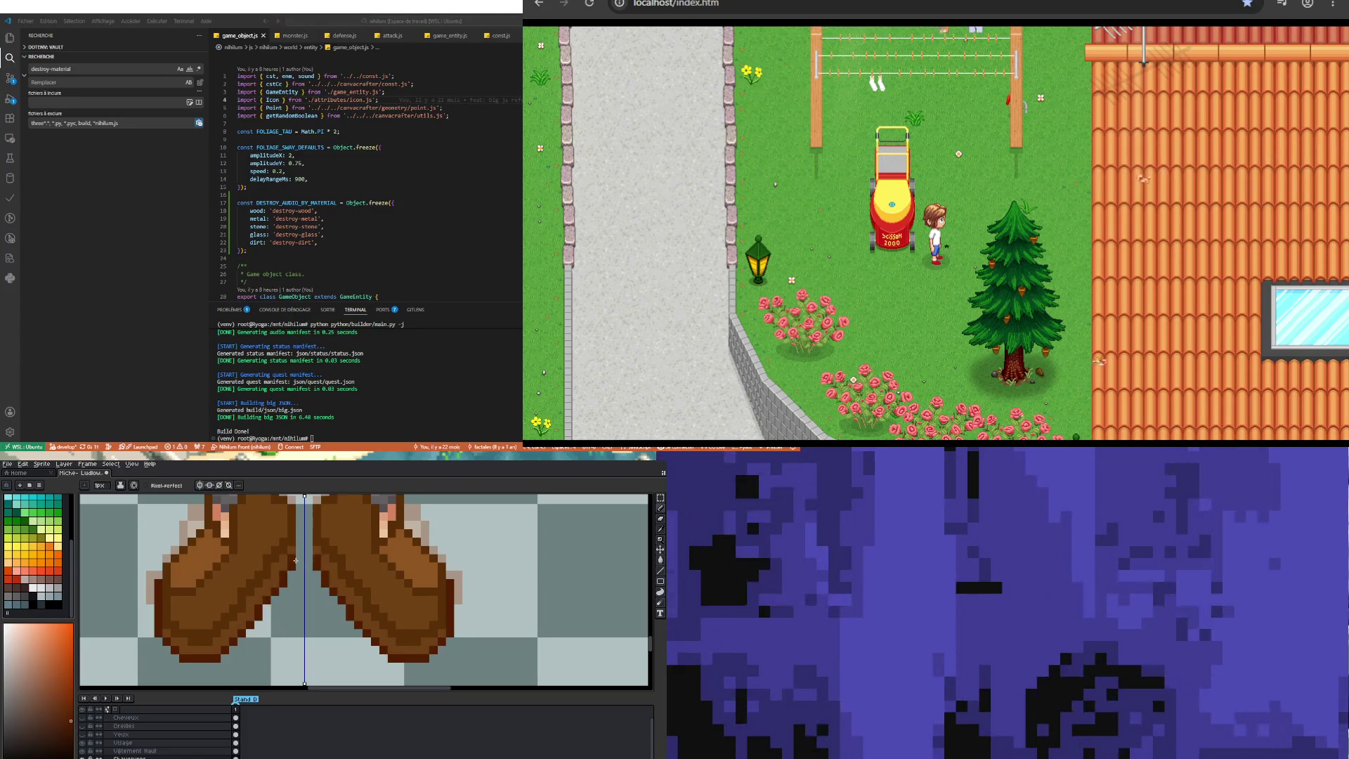
Step: Paint a dark brown line down the centre between the boots, then return to the Pencil
{"action": "left_click_drag", "start_coordinate": [295, 553], "coordinate": [296, 527]}
{"action": "scroll", "coordinate": [260, 617], "scroll_direction": "down", "scroll_amount": 3}
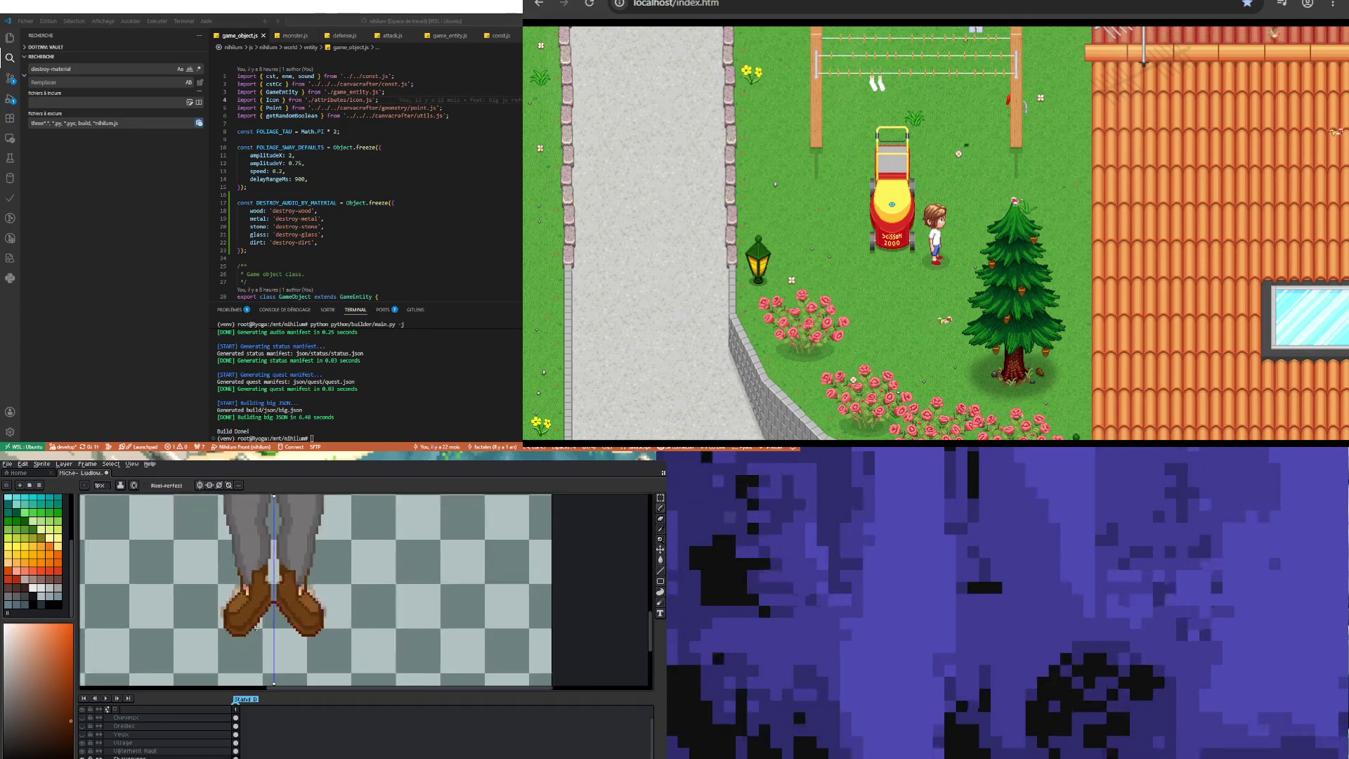
{"action": "scroll", "coordinate": [260, 617], "scroll_direction": "up", "scroll_amount": 3}
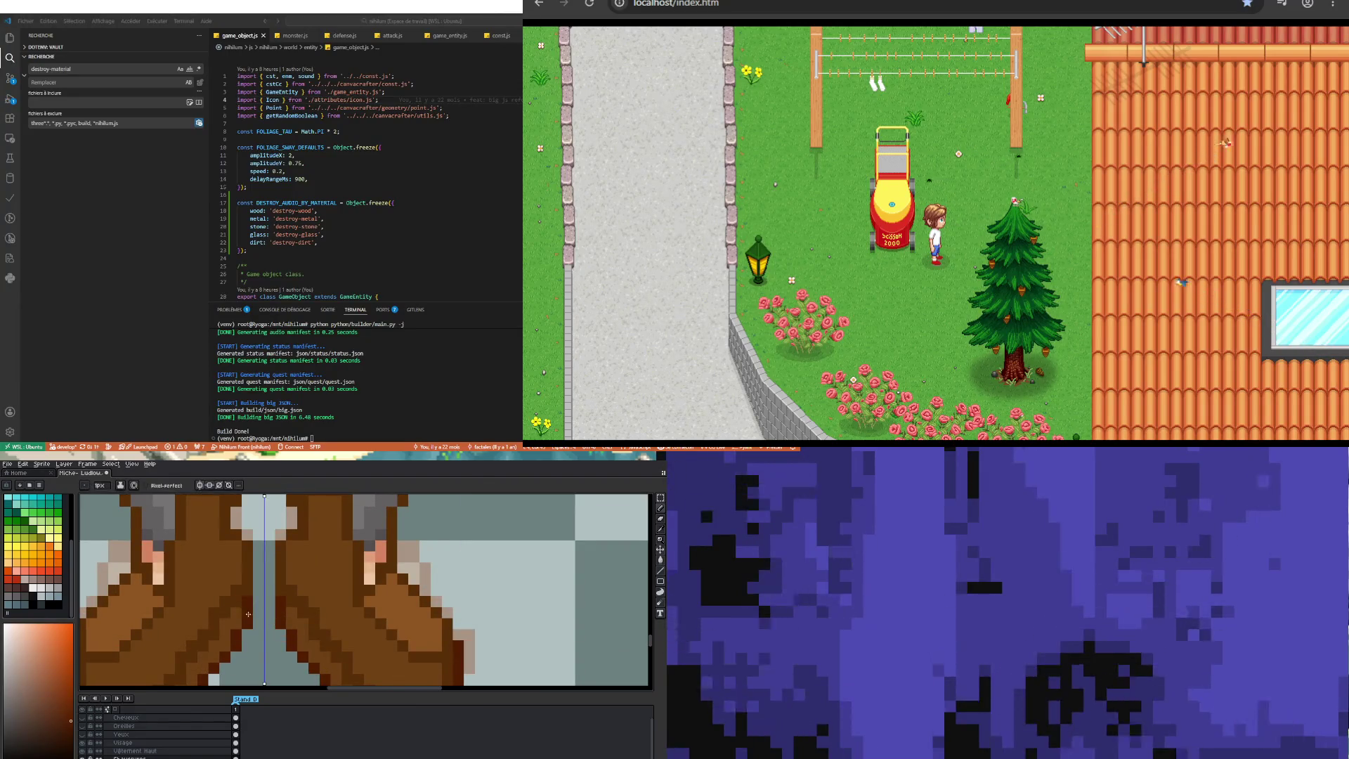
{"action": "scroll", "coordinate": [246, 614], "scroll_direction": "down", "scroll_amount": 3}
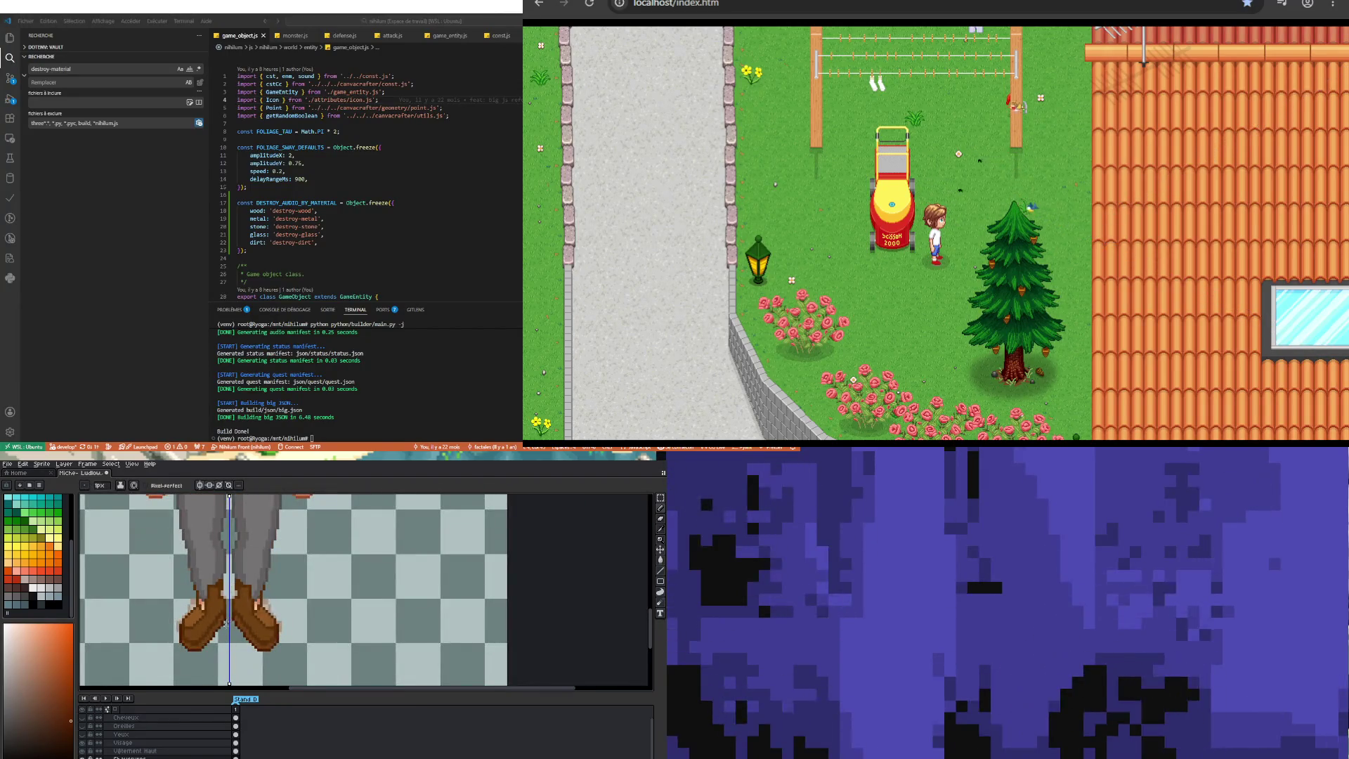
{"action": "scroll", "coordinate": [217, 611], "scroll_direction": "up", "scroll_amount": 2}
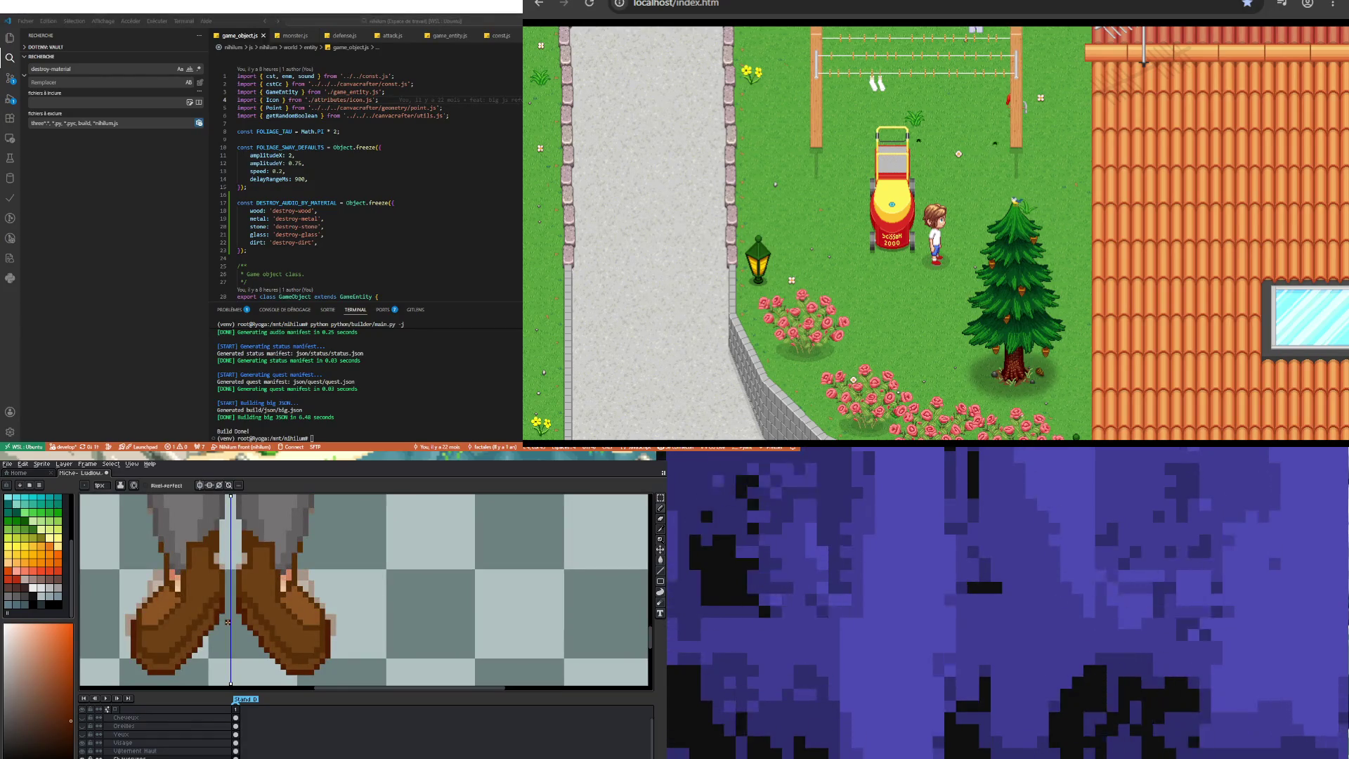
{"action": "scroll", "coordinate": [217, 610], "scroll_direction": "up", "scroll_amount": 2}
{"action": "scroll", "coordinate": [217, 609], "scroll_direction": "down", "scroll_amount": 4}
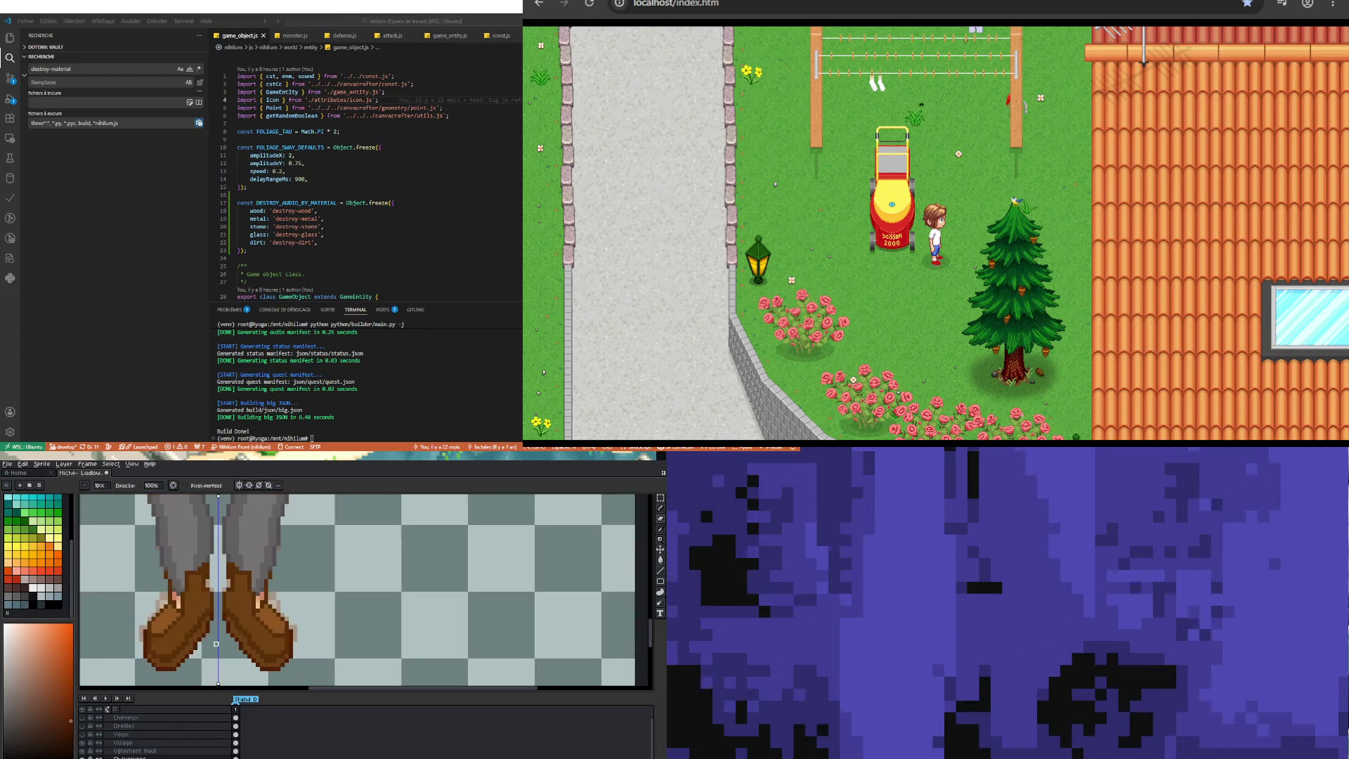
{"action": "scroll", "coordinate": [217, 652], "scroll_direction": "up", "scroll_amount": 2}
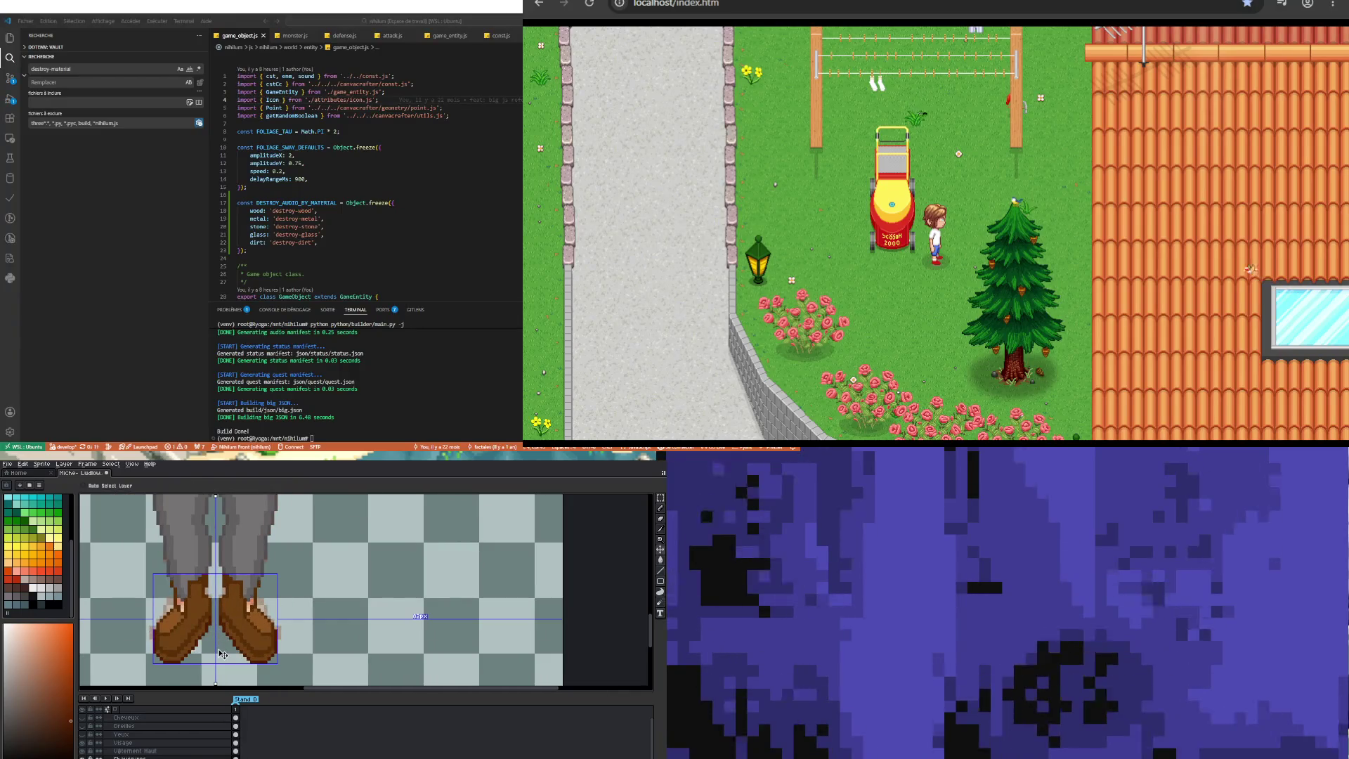
{"action": "key", "text": "b"}
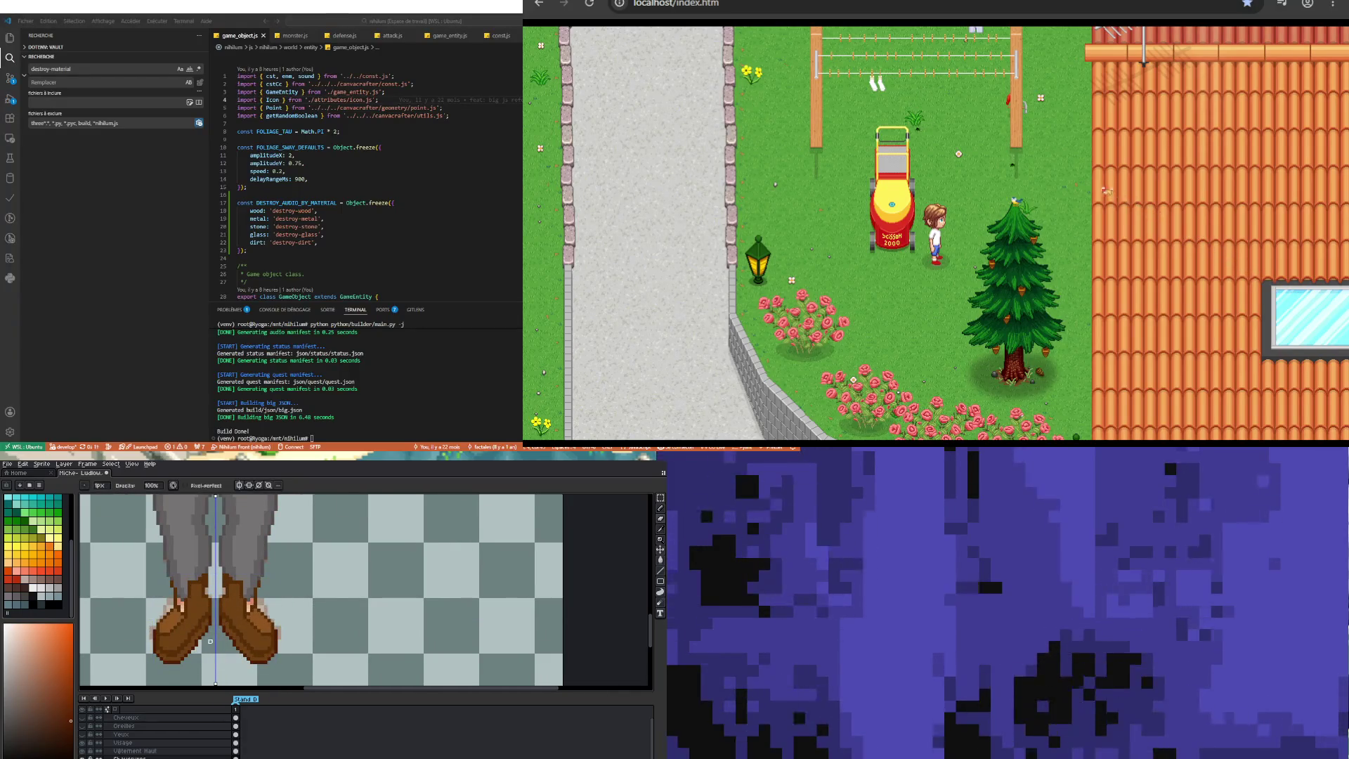
{"action": "scroll", "coordinate": [207, 643], "scroll_direction": "down", "scroll_amount": 2}
{"action": "scroll", "coordinate": [199, 632], "scroll_direction": "up", "scroll_amount": 1}
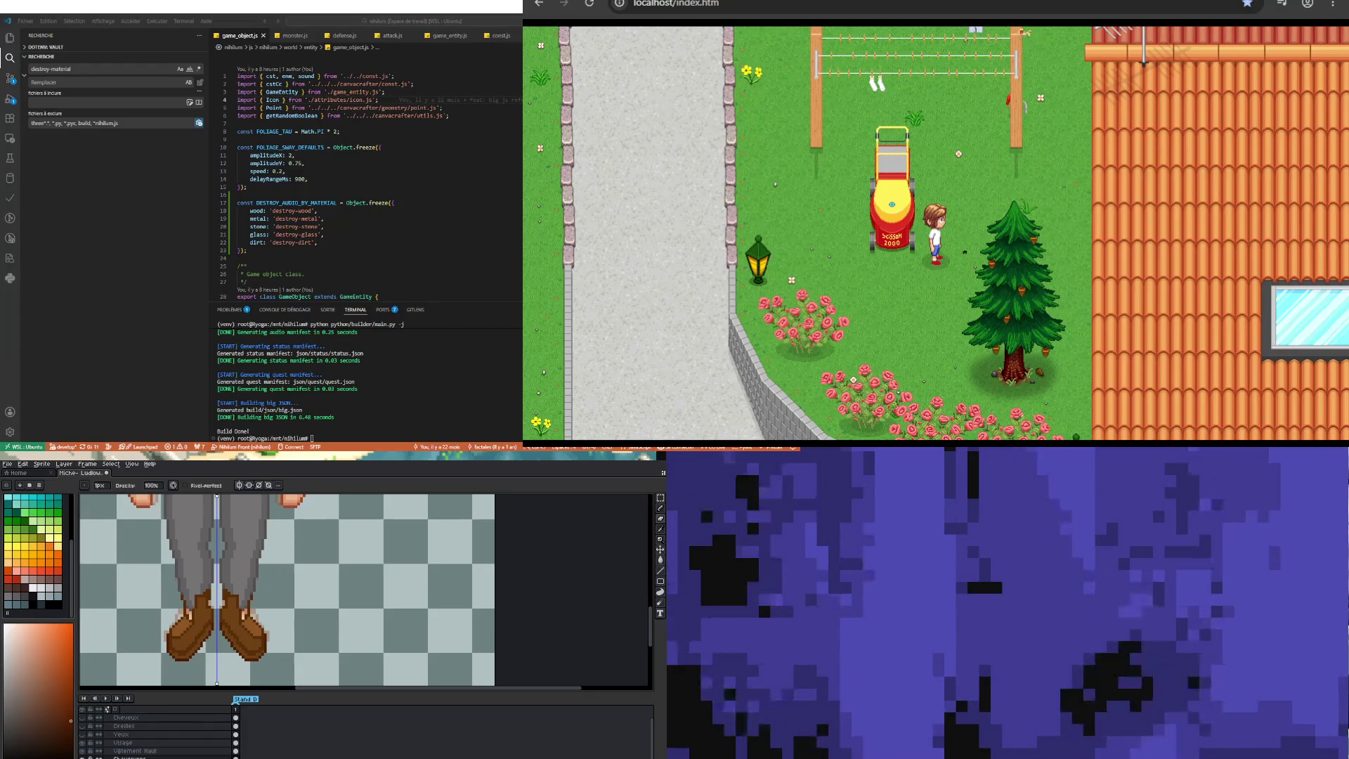
{"action": "scroll", "coordinate": [230, 591], "scroll_direction": "up", "scroll_amount": 5}
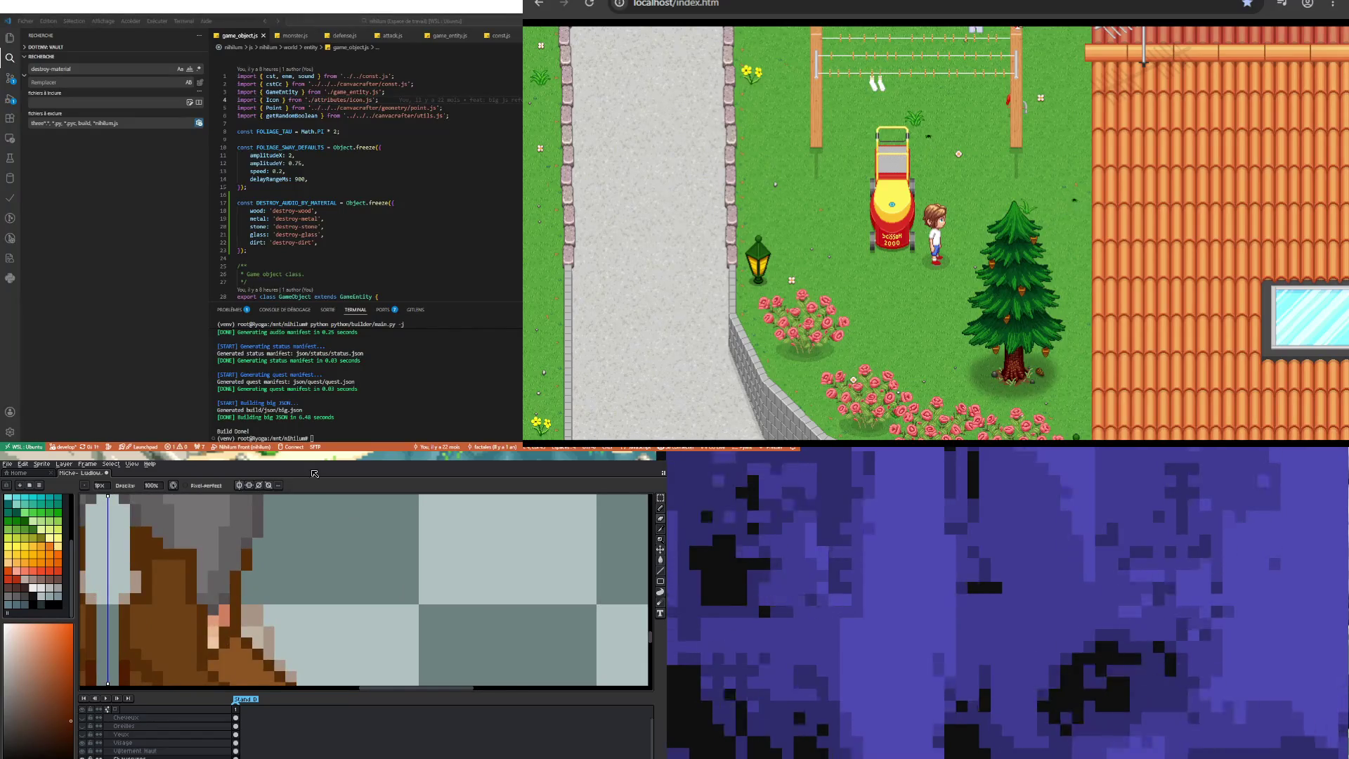
Step: Paint brown over the boot's skin-coloured pixels and sample a darker brown
{"action": "left_click", "coordinate": [236, 655], "text": "alt"}
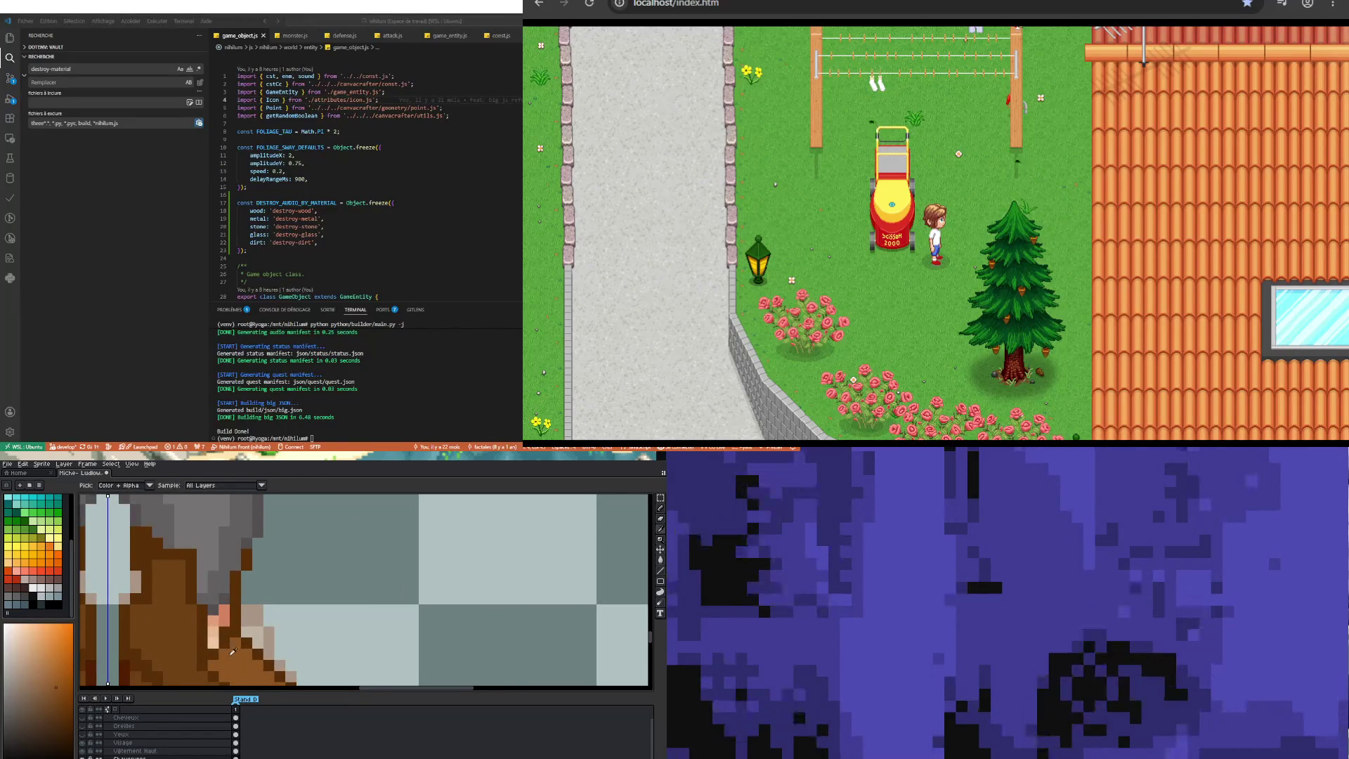
{"action": "left_click_drag", "start_coordinate": [214, 641], "coordinate": [215, 617]}
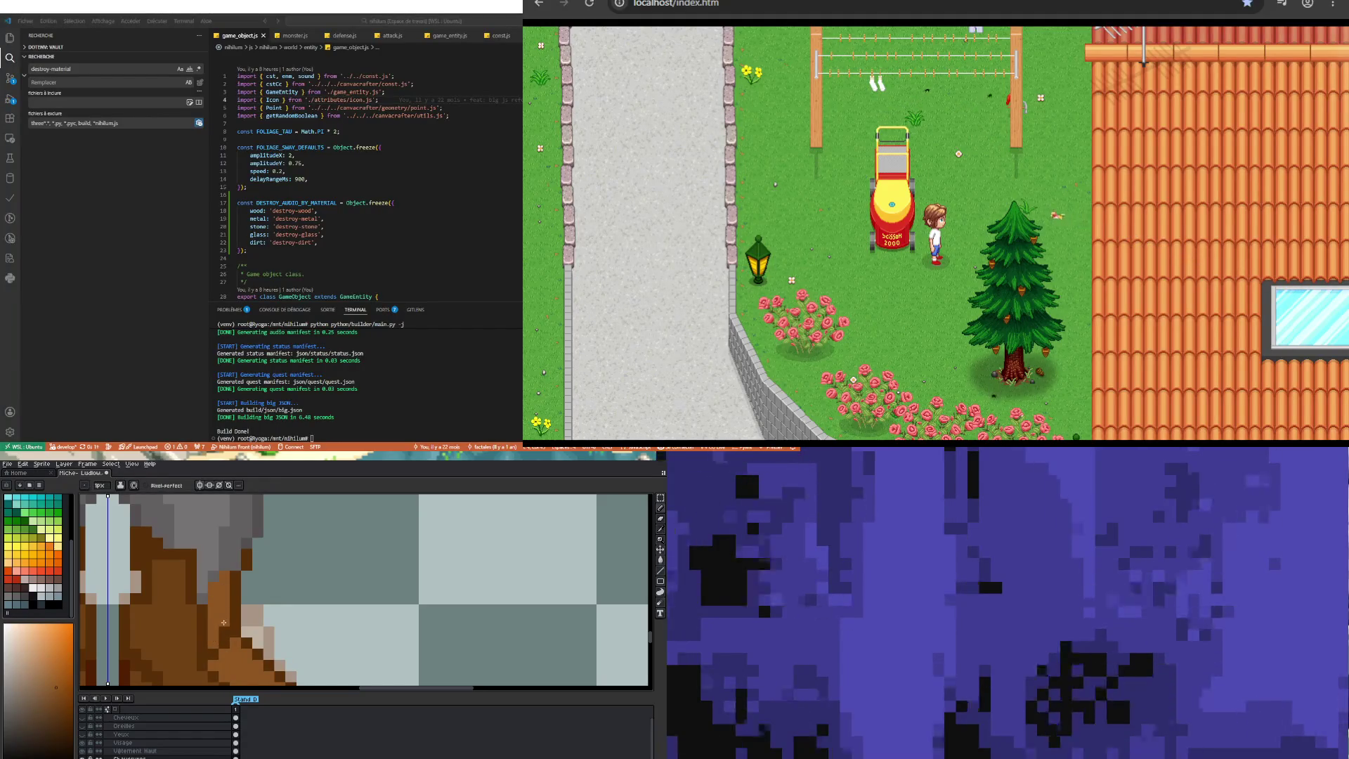
{"action": "key", "text": "alt"}
{"action": "left_click", "coordinate": [225, 612], "text": "alt"}
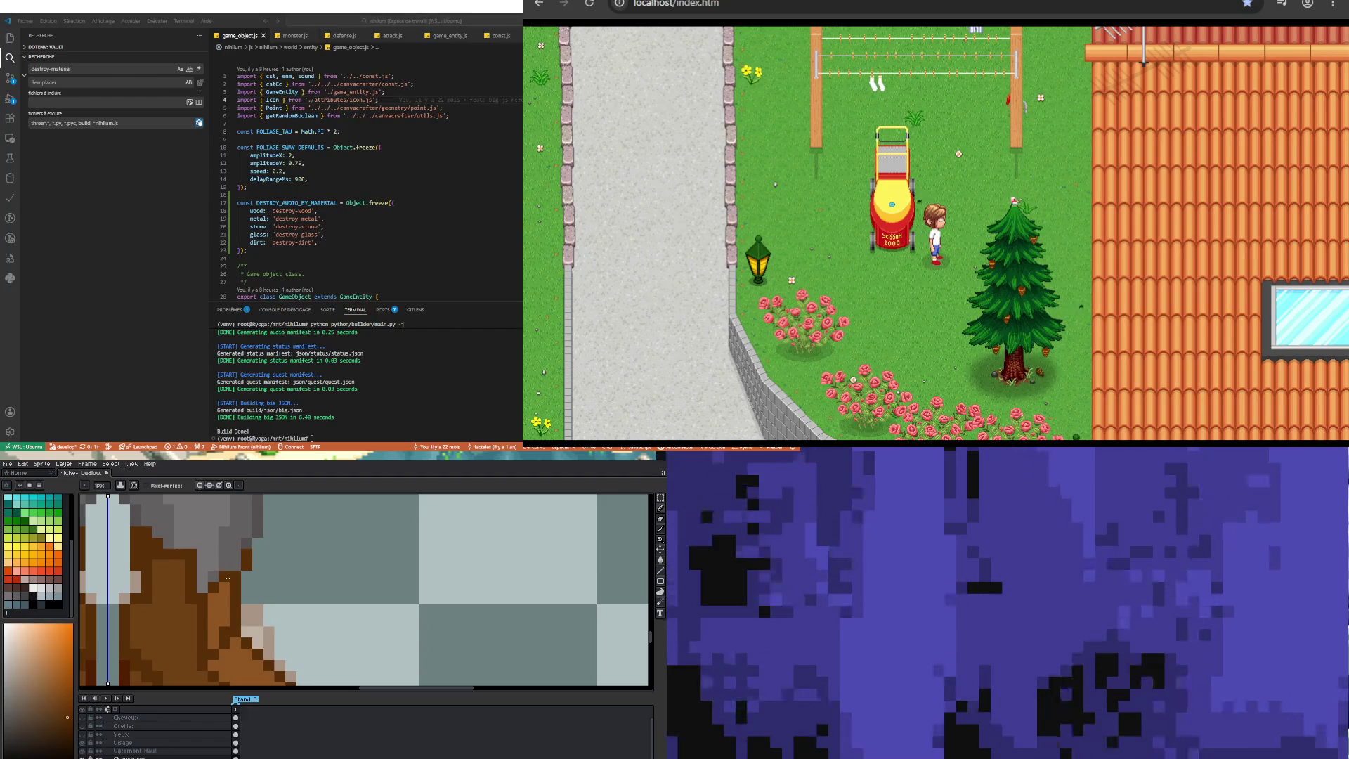
{"action": "key", "text": "b"}
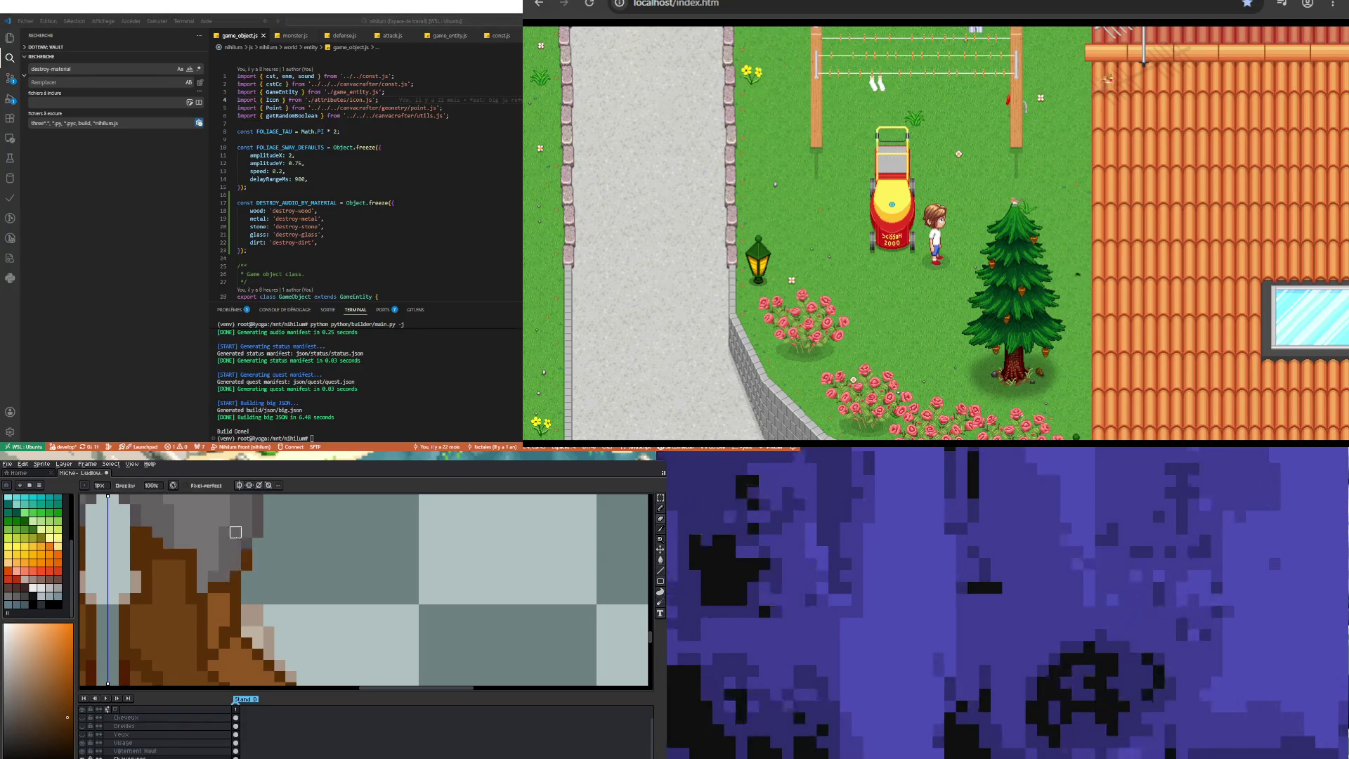
Step: Take the boots' dark brown as the Pencil colour
{"action": "scroll", "coordinate": [225, 577], "scroll_direction": "down", "scroll_amount": 3}
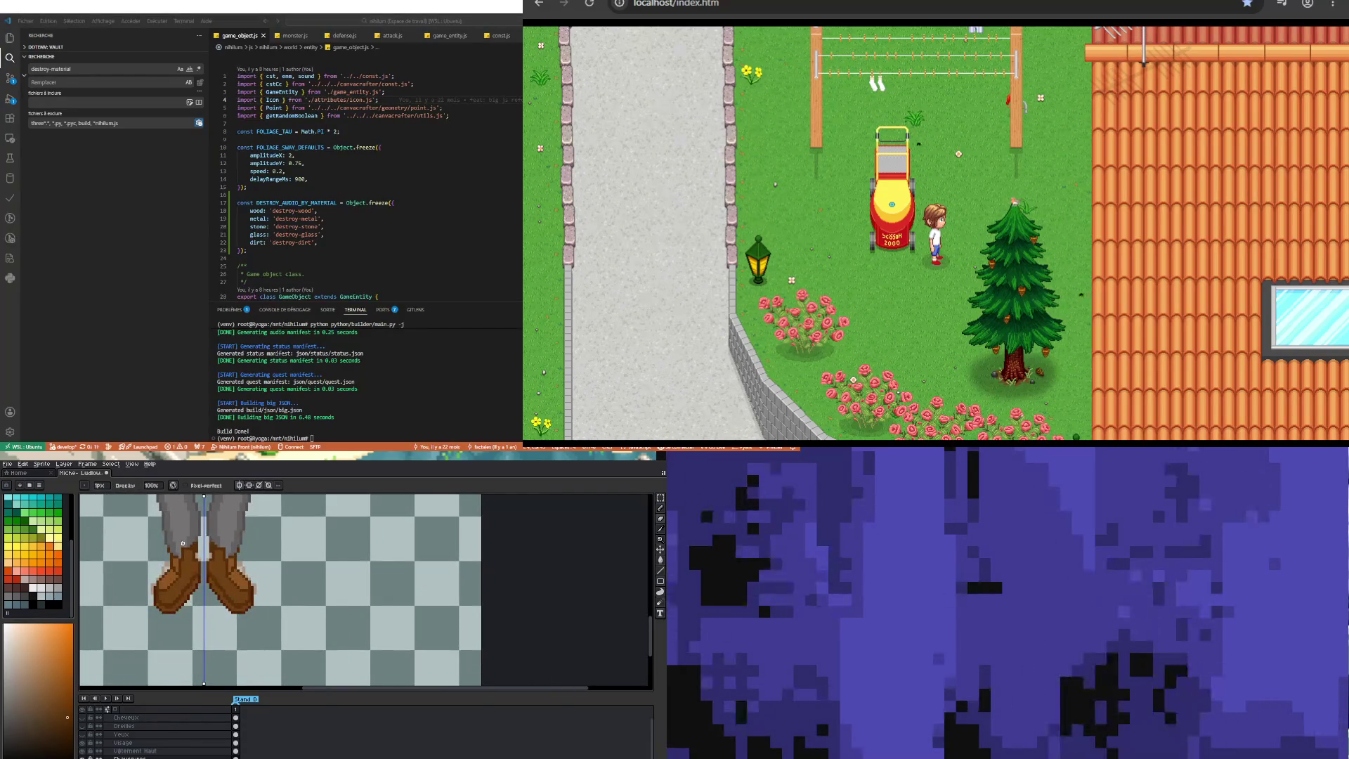
{"action": "scroll", "coordinate": [183, 534], "scroll_direction": "up", "scroll_amount": 3}
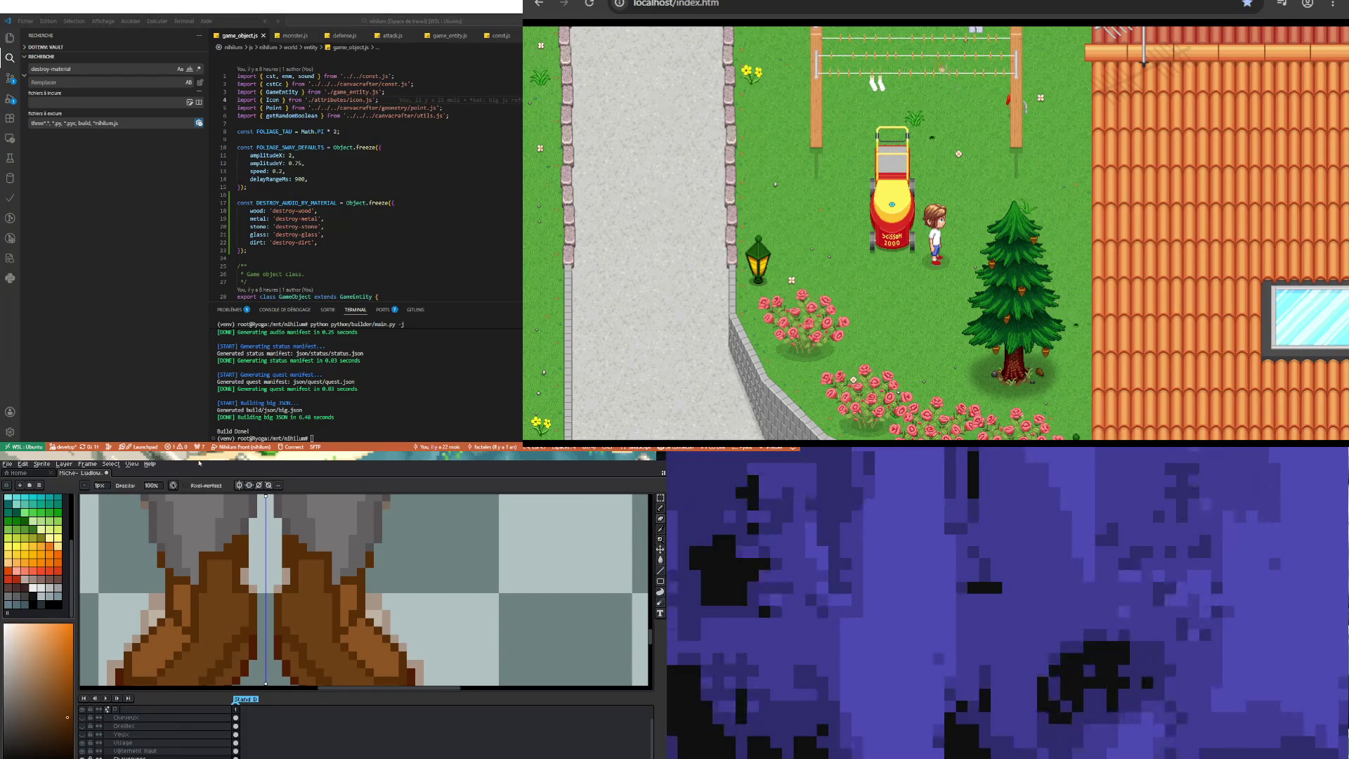
{"action": "key", "text": "i"}
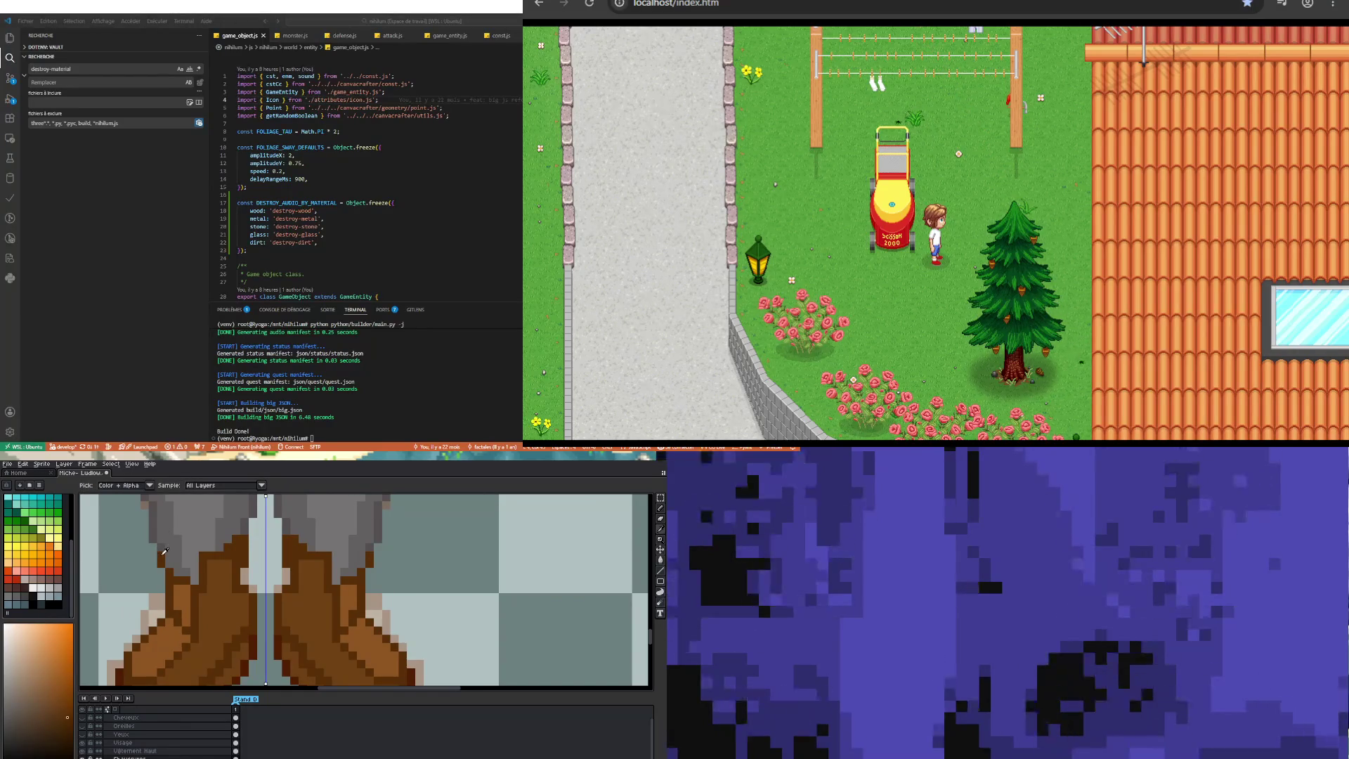
{"action": "key", "text": "b"}
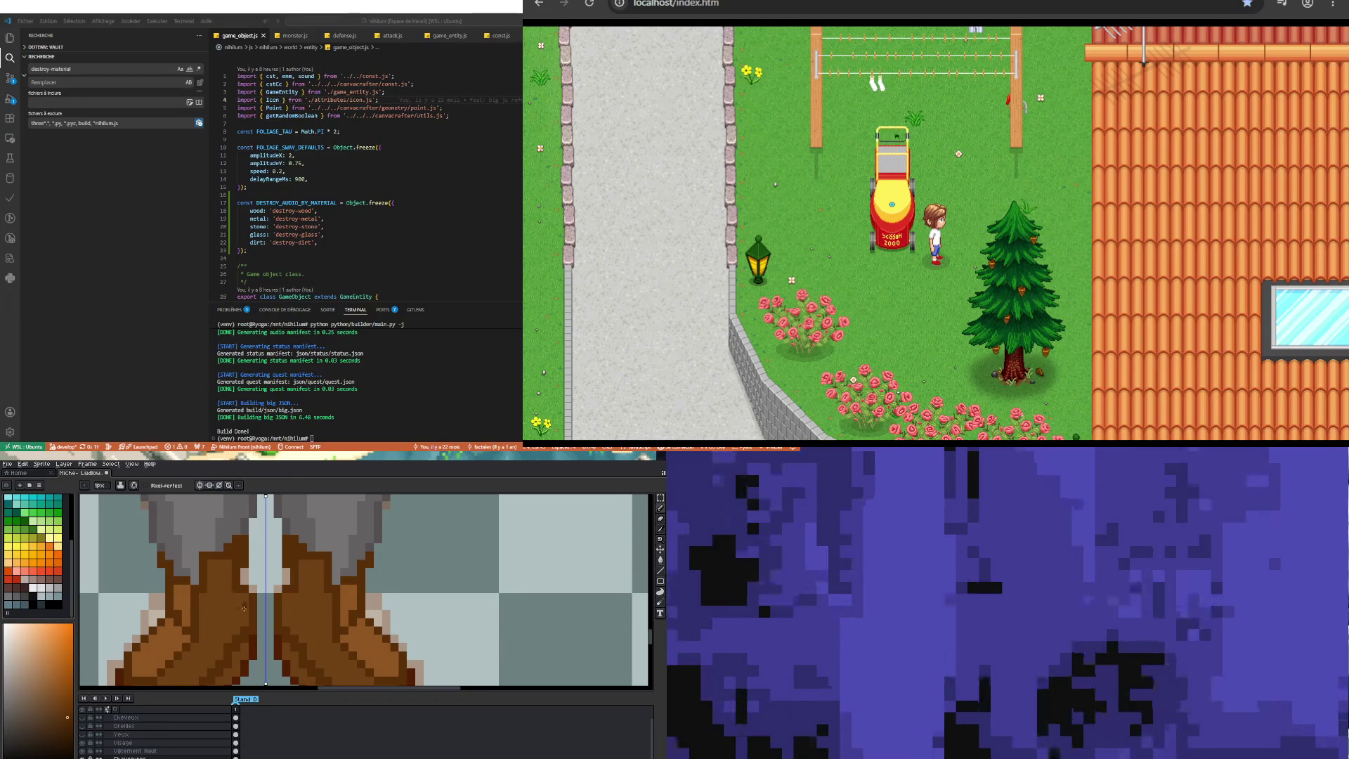
{"action": "key", "text": "i"}
{"action": "left_click", "coordinate": [255, 642]}
{"action": "key", "text": "b"}
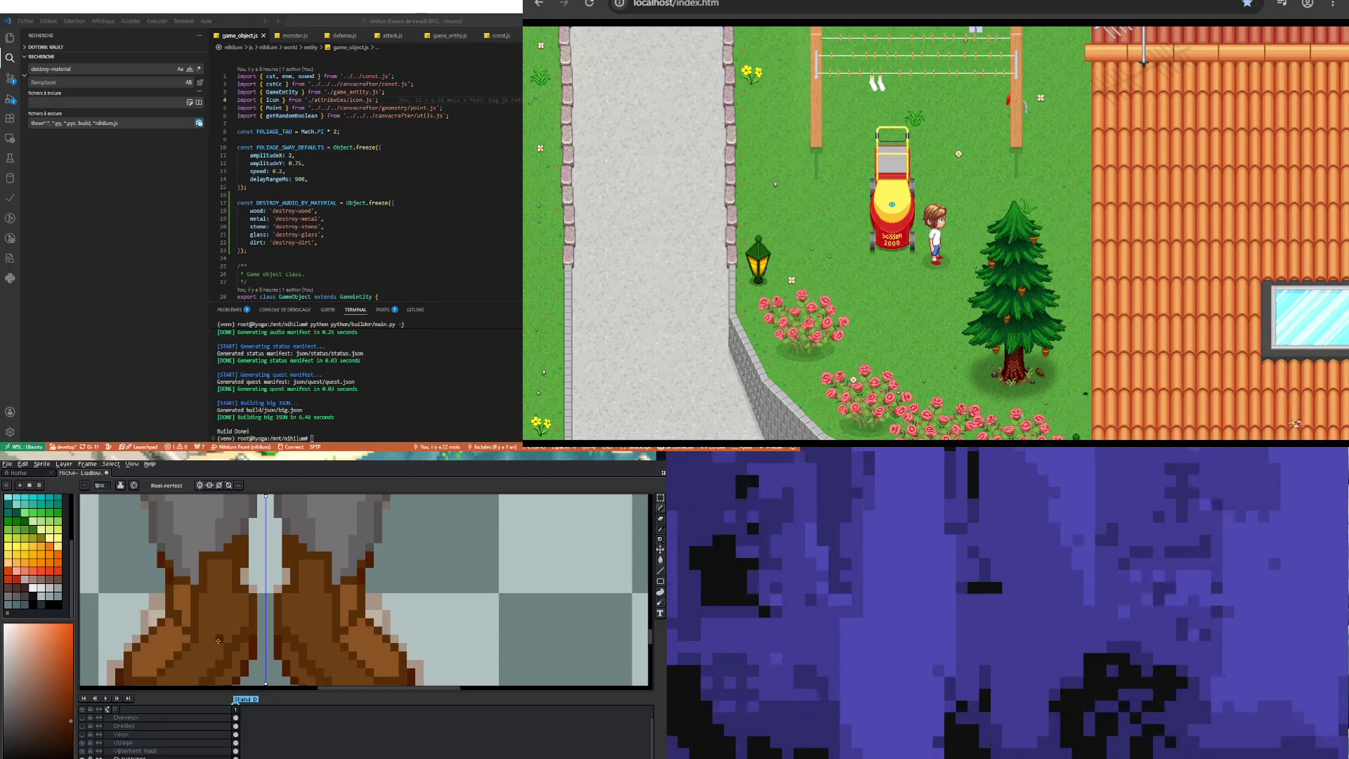
{"action": "scroll", "coordinate": [169, 580], "scroll_direction": "down", "scroll_amount": 3}
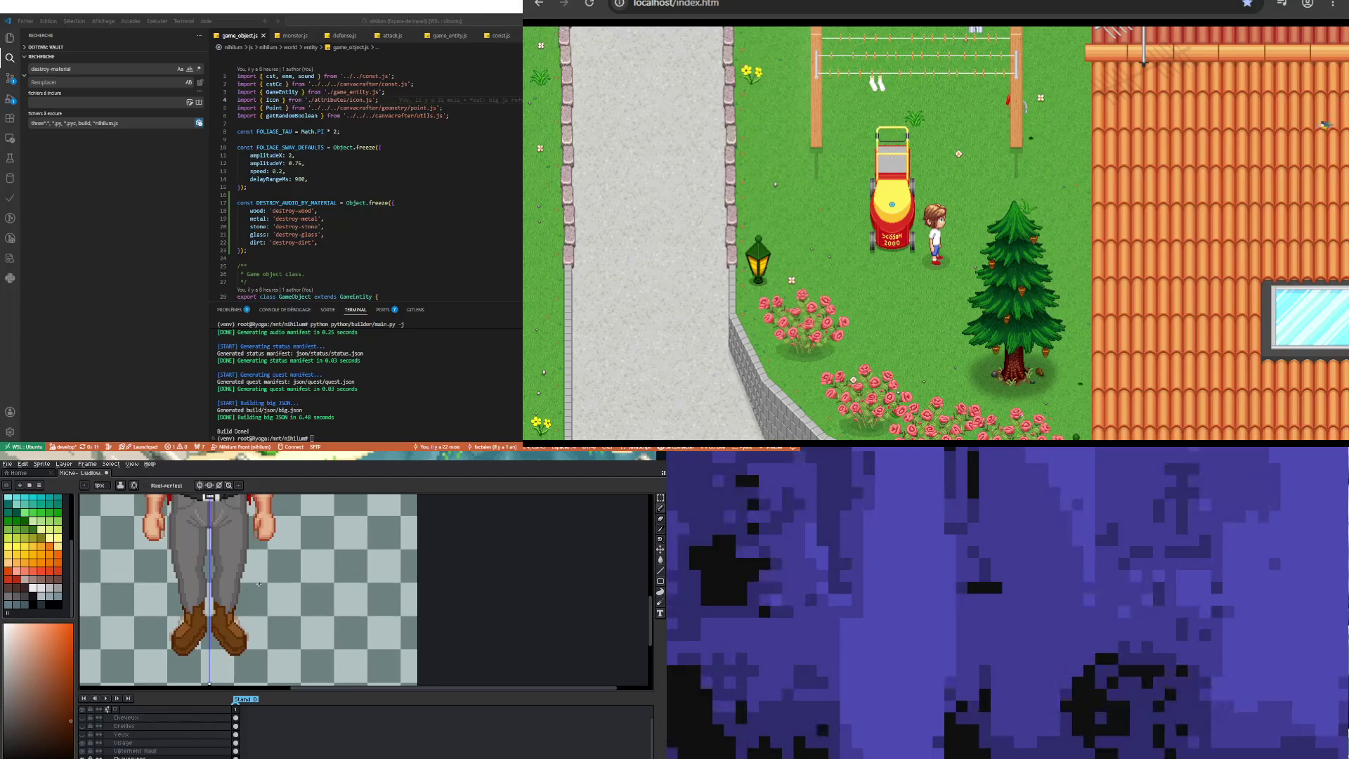
{"action": "scroll", "coordinate": [224, 654], "scroll_direction": "up", "scroll_amount": 2}
{"action": "scroll", "coordinate": [167, 666], "scroll_direction": "up", "scroll_amount": 1}
{"action": "scroll", "coordinate": [144, 646], "scroll_direction": "down", "scroll_amount": 1}
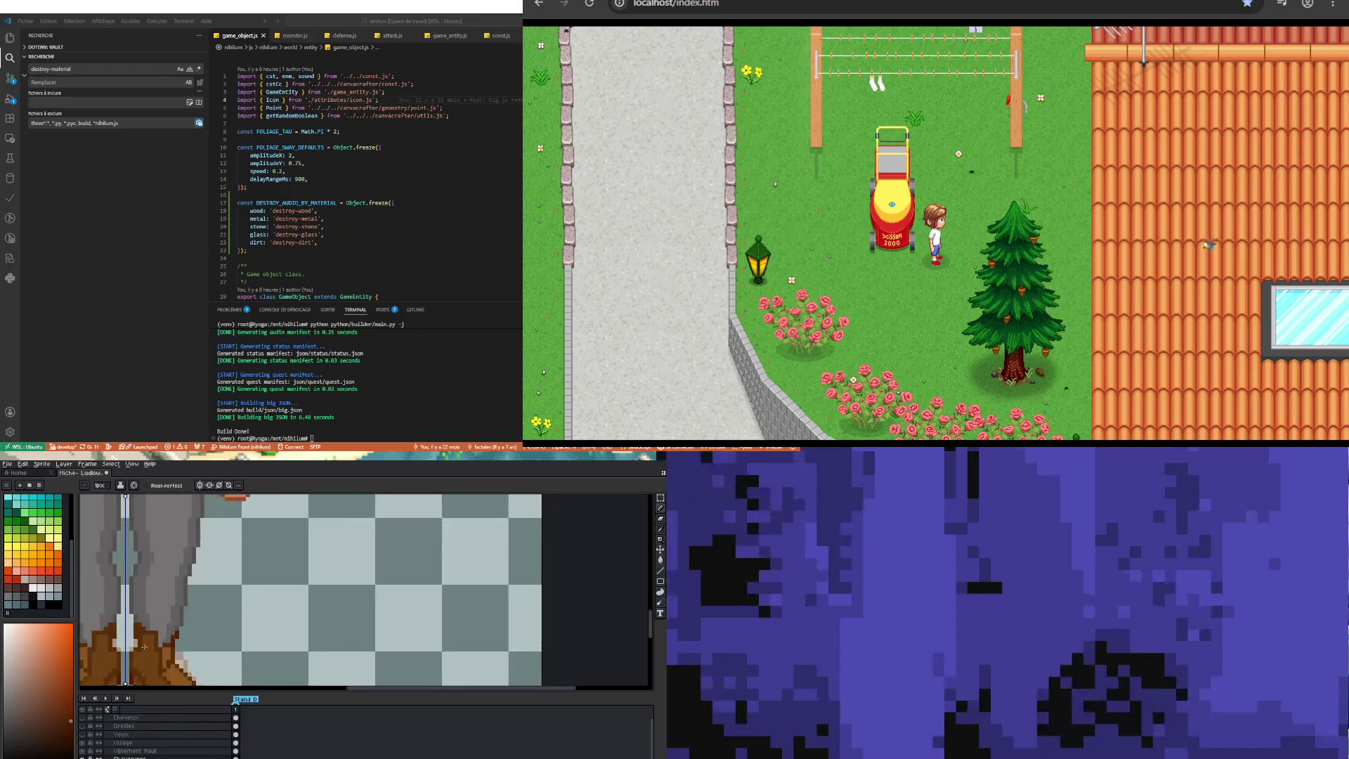
{"action": "scroll", "coordinate": [151, 638], "scroll_direction": "up", "scroll_amount": 1}
{"action": "key", "text": "i"}
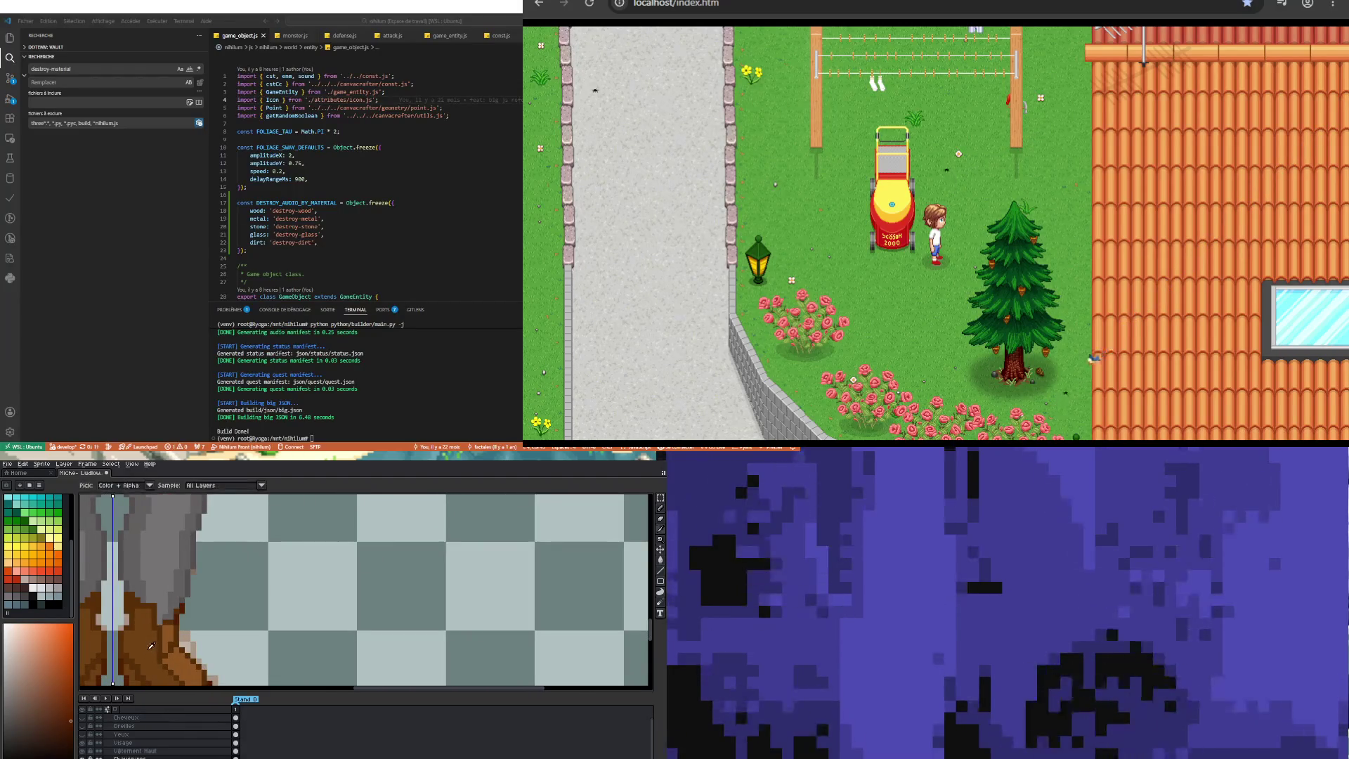
{"action": "key", "text": "b"}
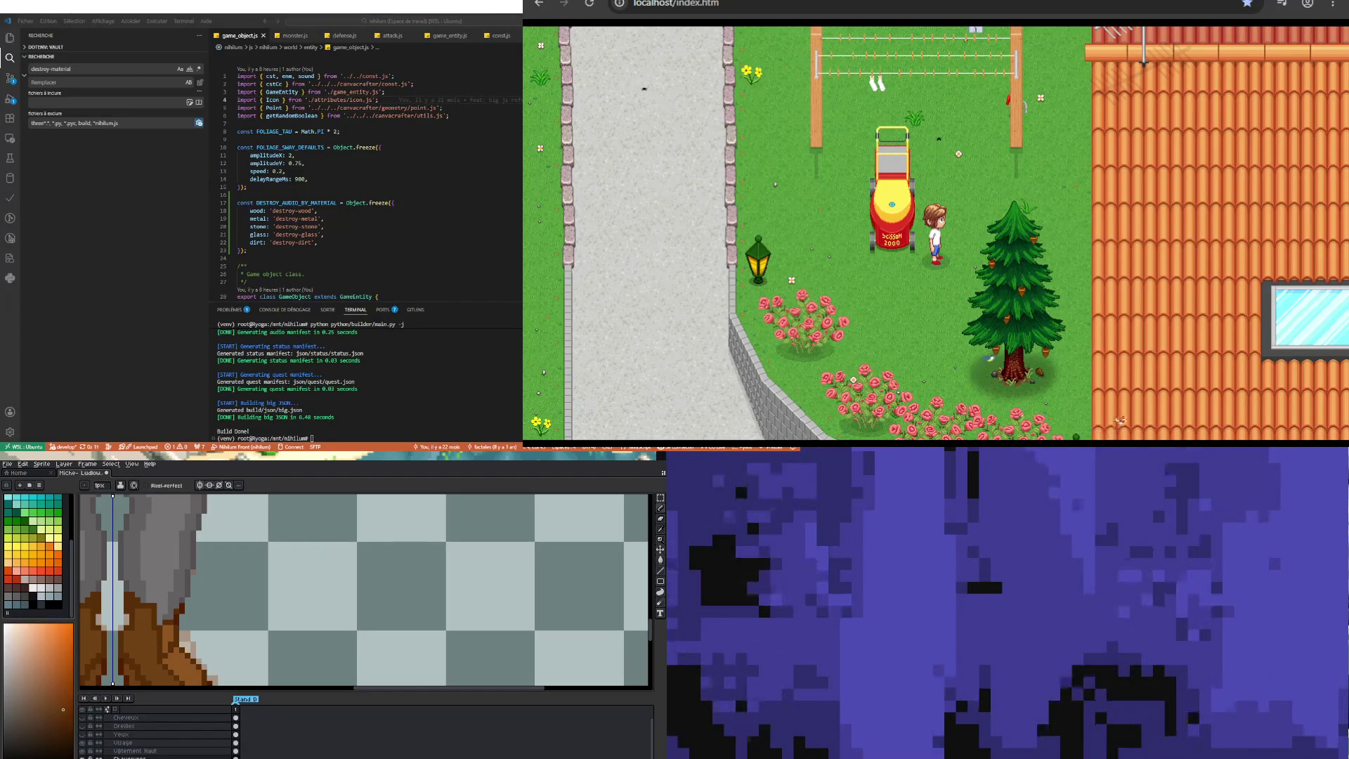
{"action": "scroll", "coordinate": [338, 539], "scroll_direction": "down", "scroll_amount": 1}
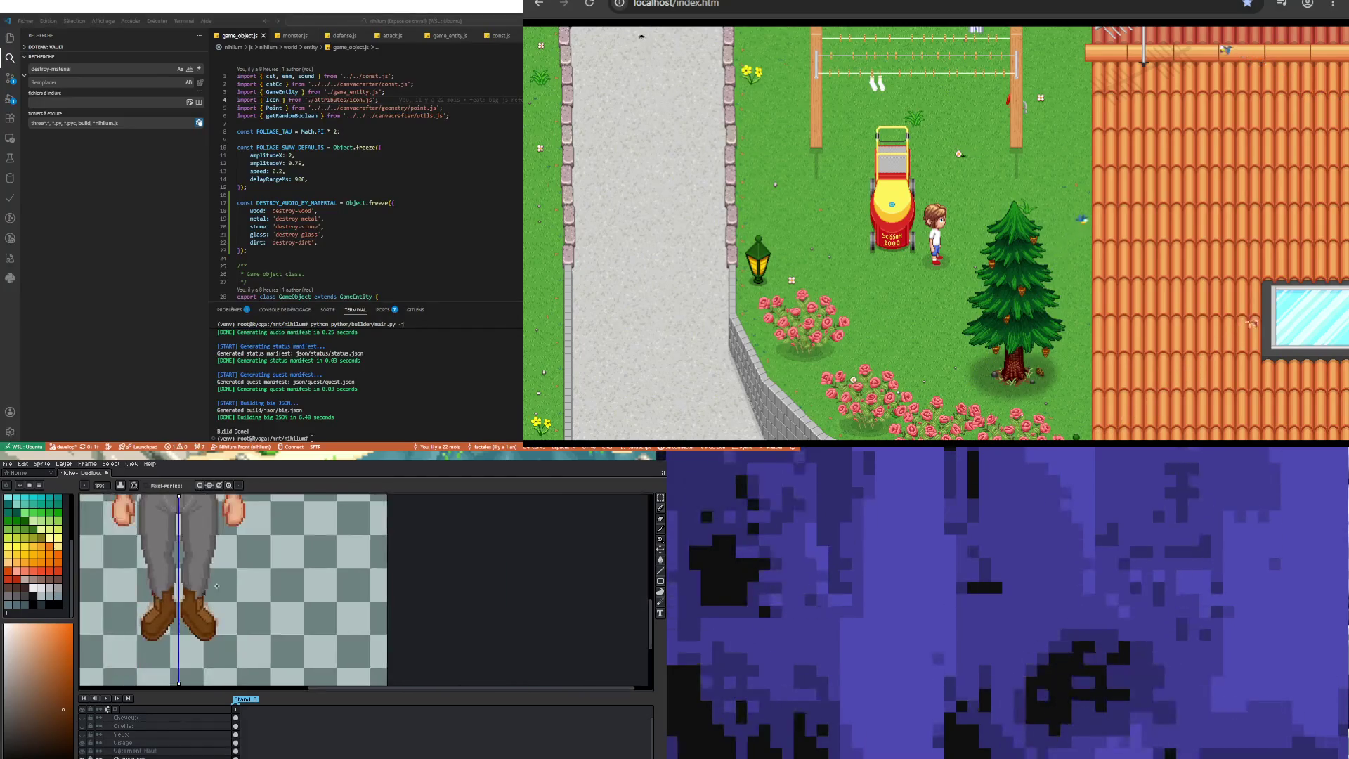
{"action": "scroll", "coordinate": [177, 566], "scroll_direction": "up", "scroll_amount": 2}
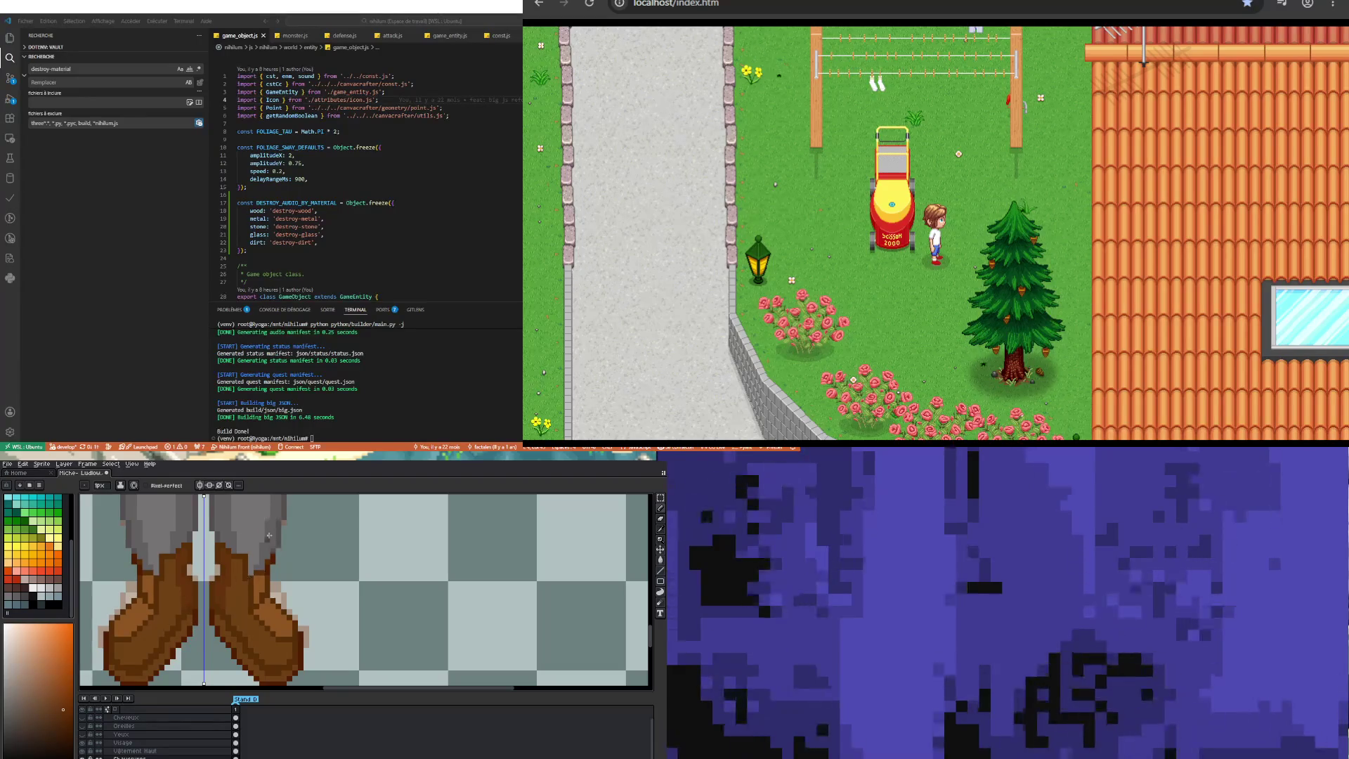
{"action": "scroll", "coordinate": [272, 609], "scroll_direction": "up", "scroll_amount": 2}
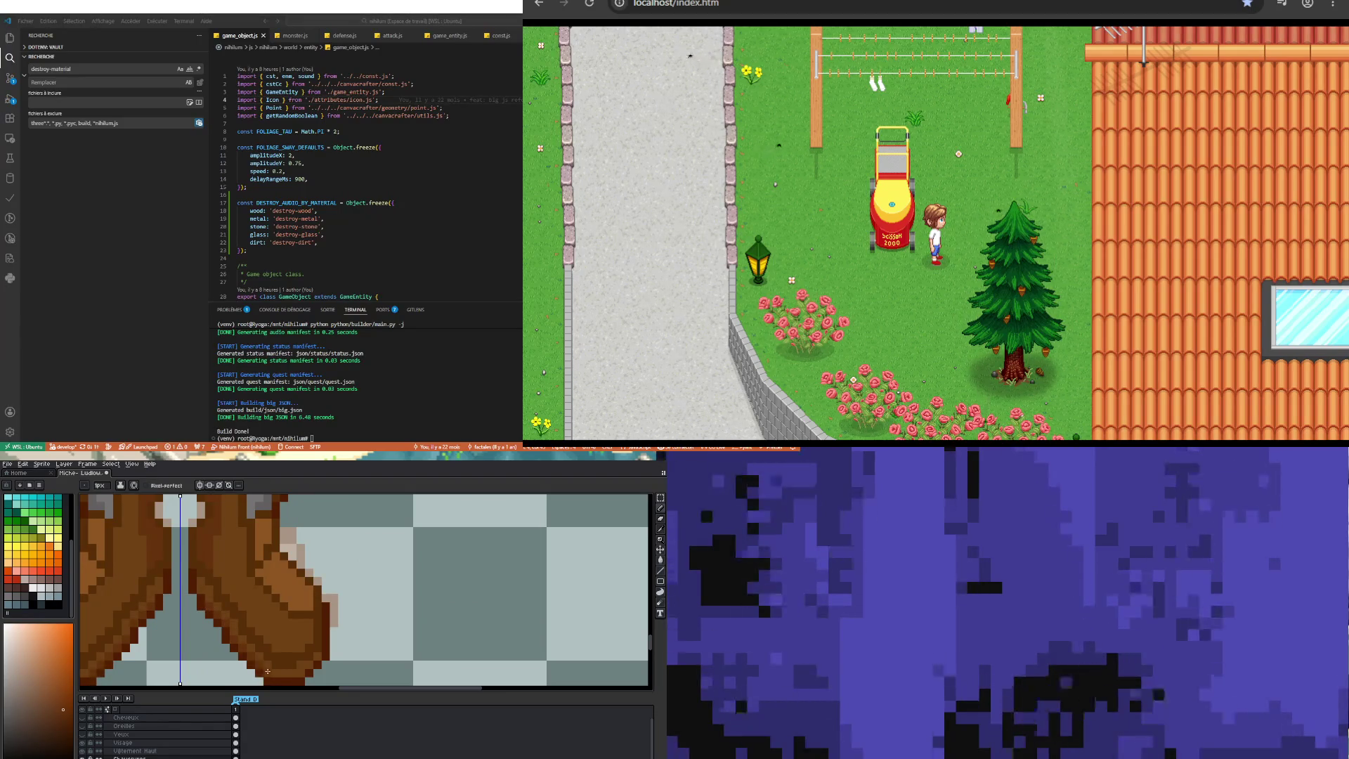
{"action": "scroll", "coordinate": [292, 680], "scroll_direction": "down", "scroll_amount": 3}
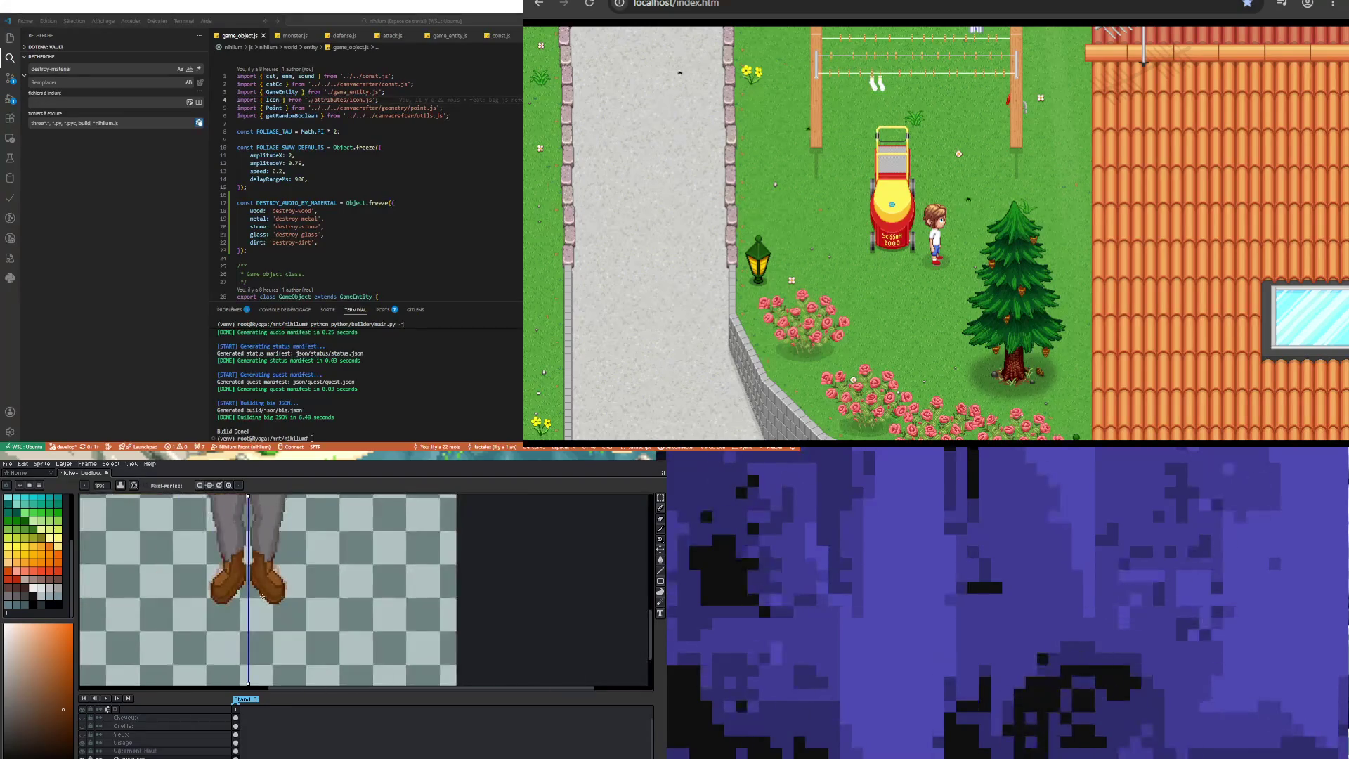
Step: Draw a diagonal and a vertical dark brown shading stroke on the left boot, mirrored right
{"action": "scroll", "coordinate": [235, 570], "scroll_direction": "up", "scroll_amount": 1}
{"action": "scroll", "coordinate": [234, 580], "scroll_direction": "up", "scroll_amount": 1}
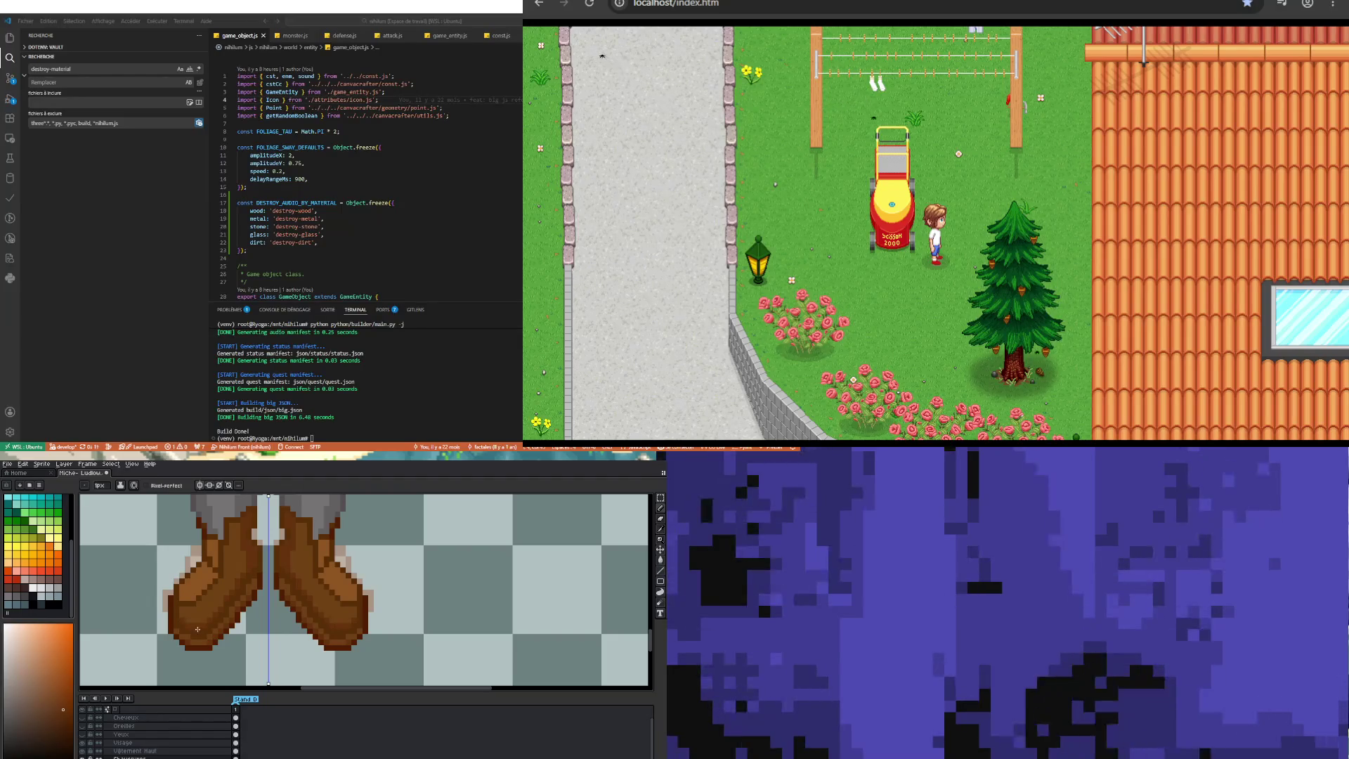
{"action": "scroll", "coordinate": [231, 527], "scroll_direction": "up", "scroll_amount": 1}
{"action": "scroll", "coordinate": [231, 527], "scroll_direction": "up", "scroll_amount": 1}
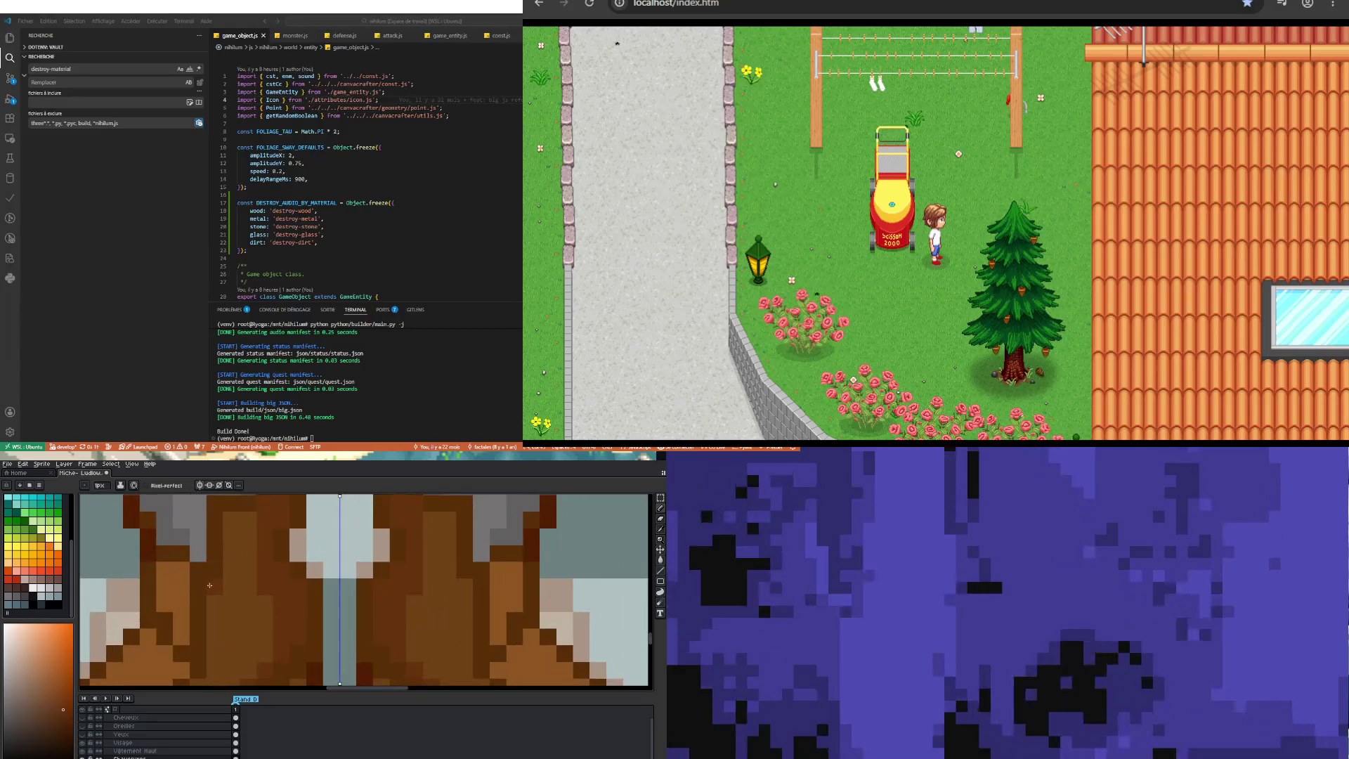
{"action": "scroll", "coordinate": [211, 576], "scroll_direction": "down", "scroll_amount": 3}
{"action": "scroll", "coordinate": [190, 623], "scroll_direction": "up", "scroll_amount": 3}
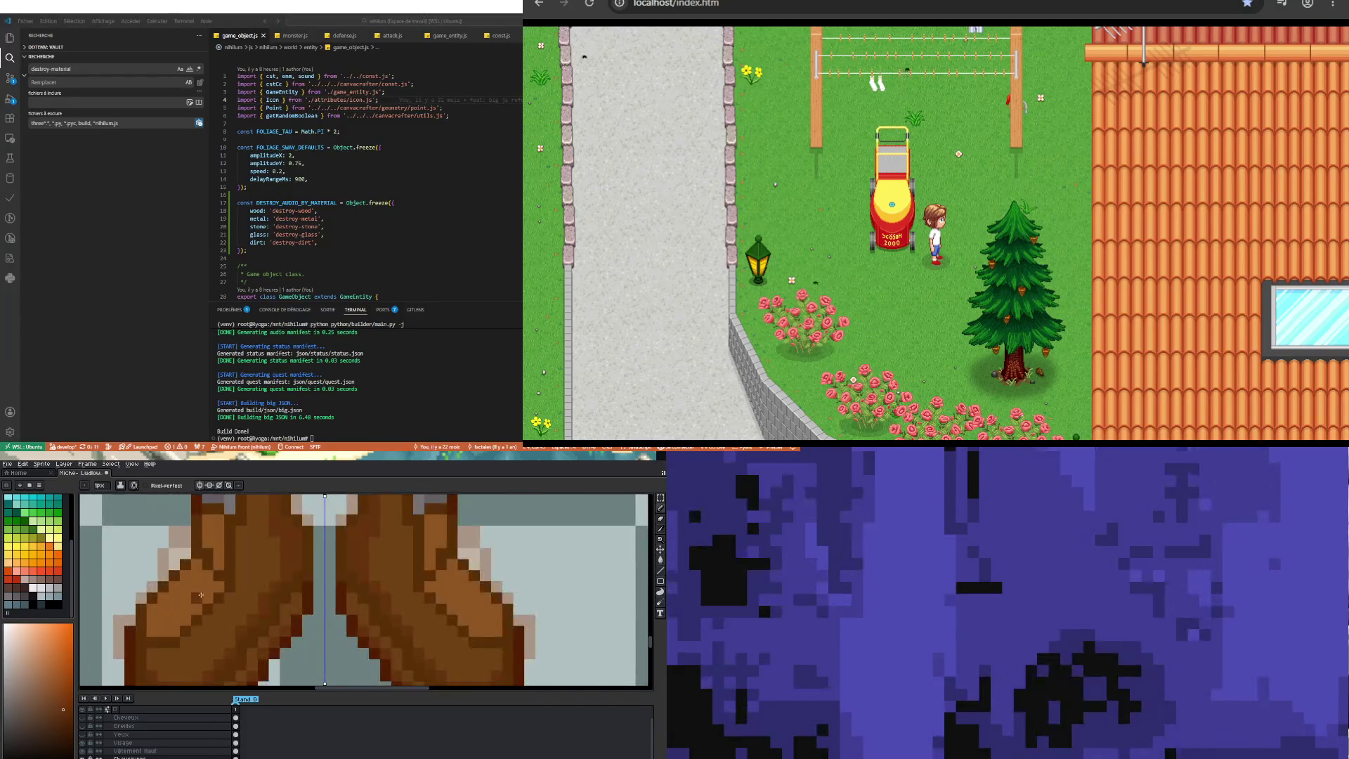
{"action": "key", "text": "i"}
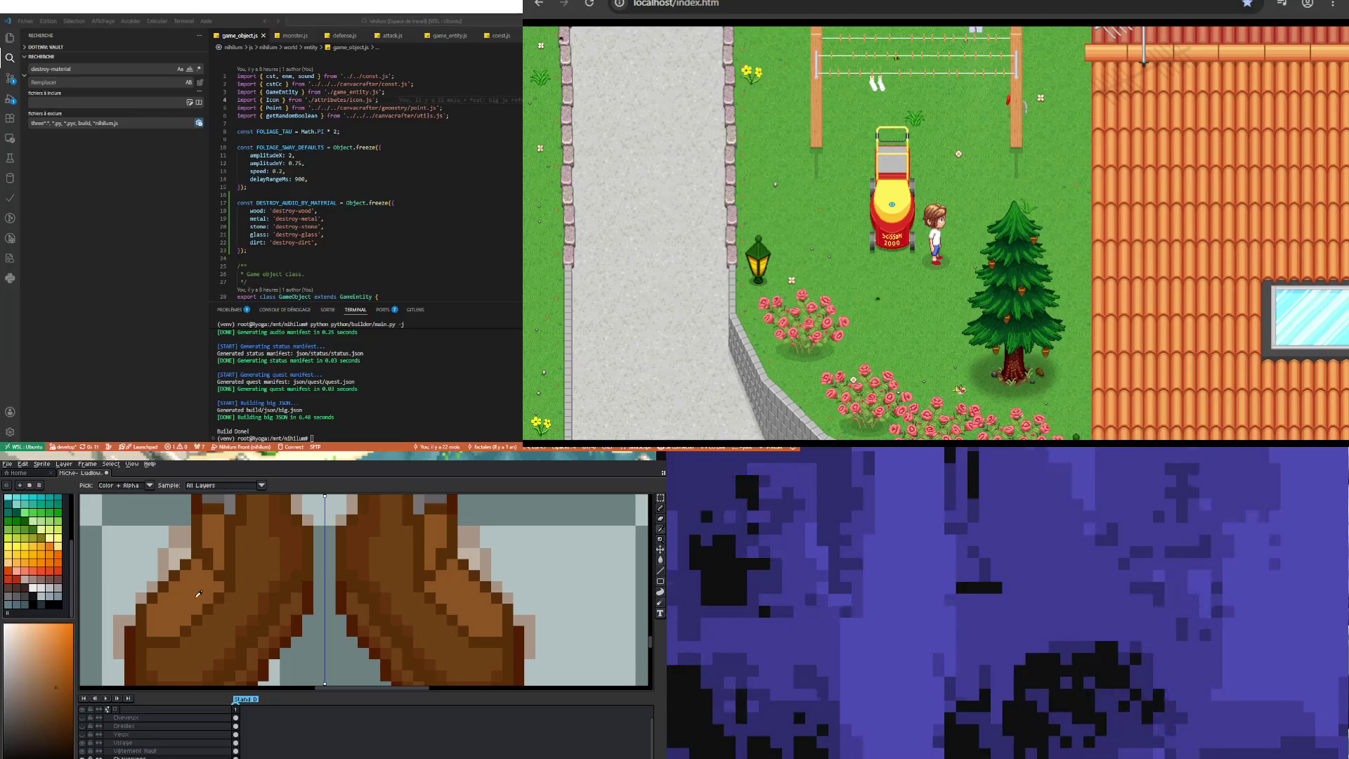
{"action": "key", "text": "b"}
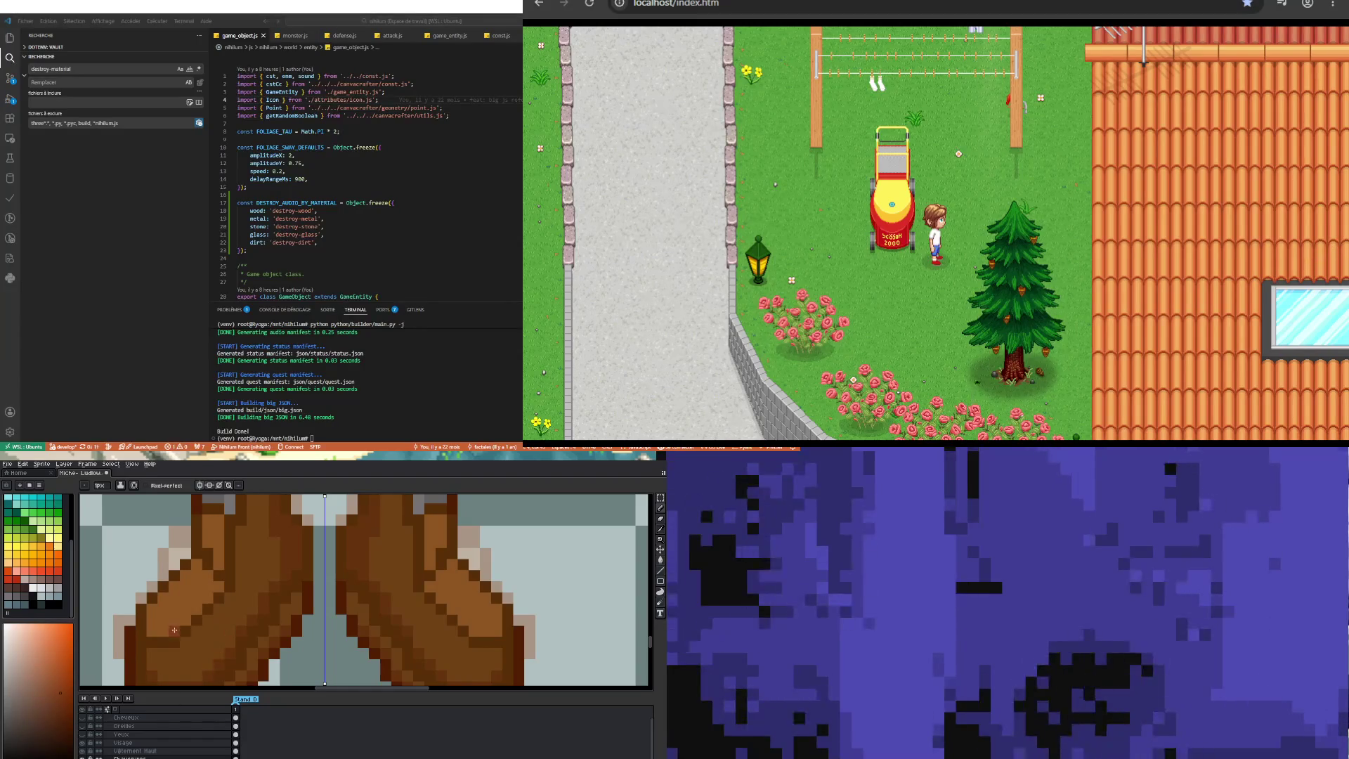
{"action": "left_click_drag", "start_coordinate": [174, 630], "coordinate": [215, 588]}
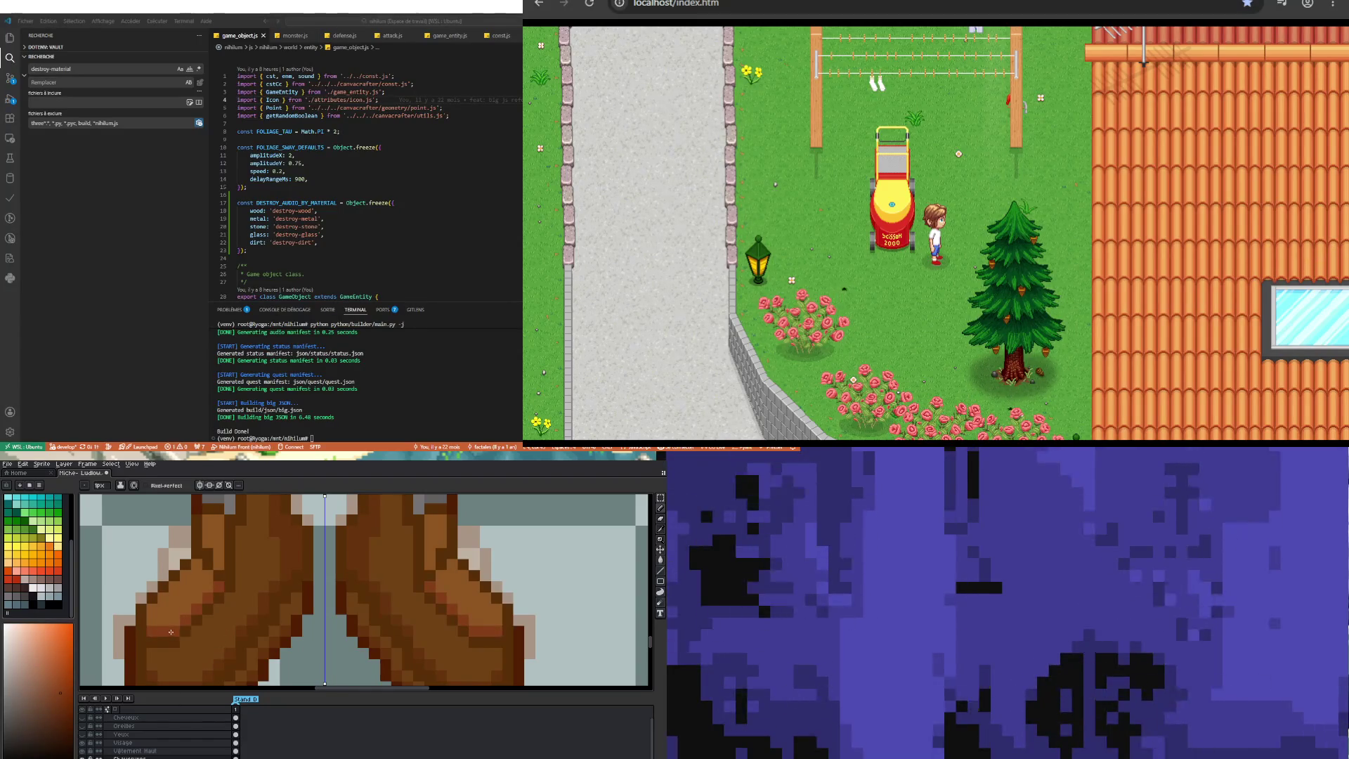
{"action": "left_click_drag", "start_coordinate": [218, 562], "coordinate": [217, 523]}
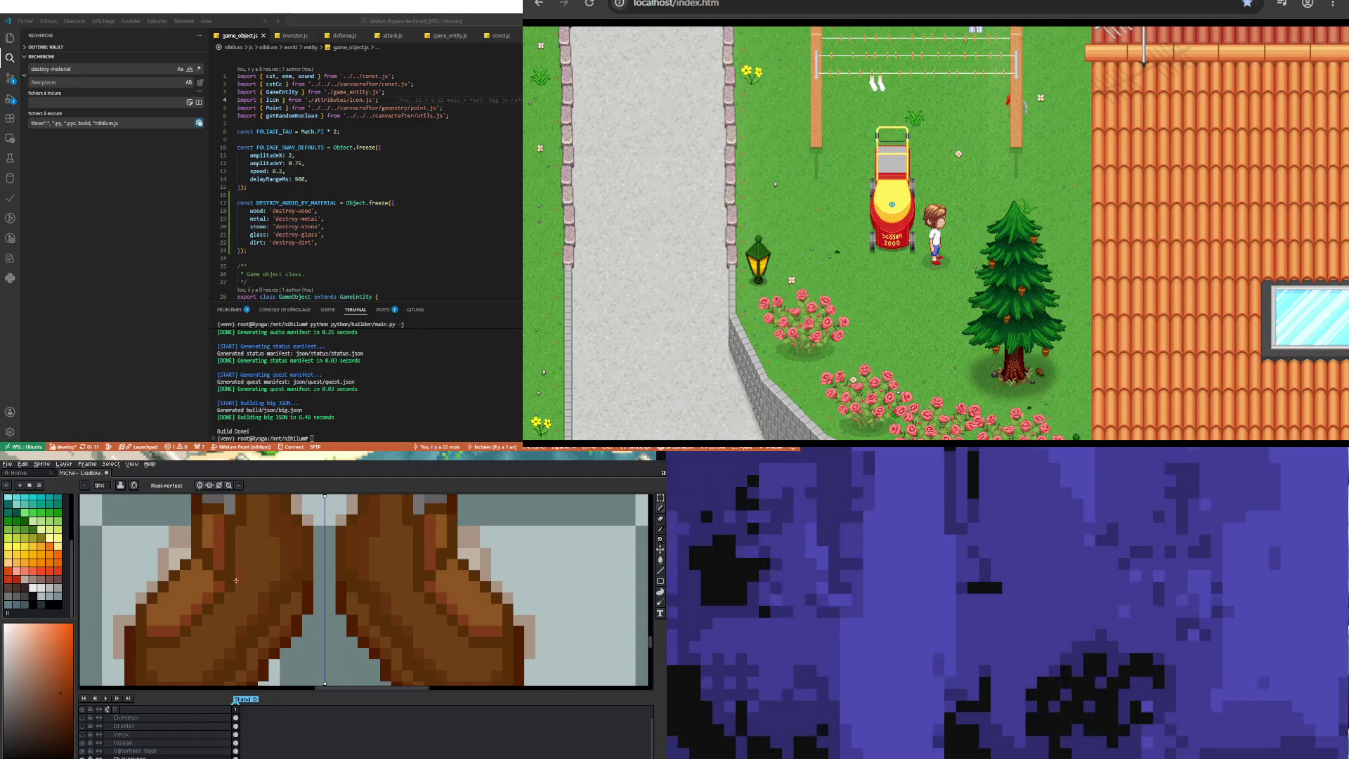
{"action": "scroll", "coordinate": [236, 579], "scroll_direction": "down", "scroll_amount": 3}
{"action": "scroll", "coordinate": [229, 603], "scroll_direction": "up", "scroll_amount": 2}
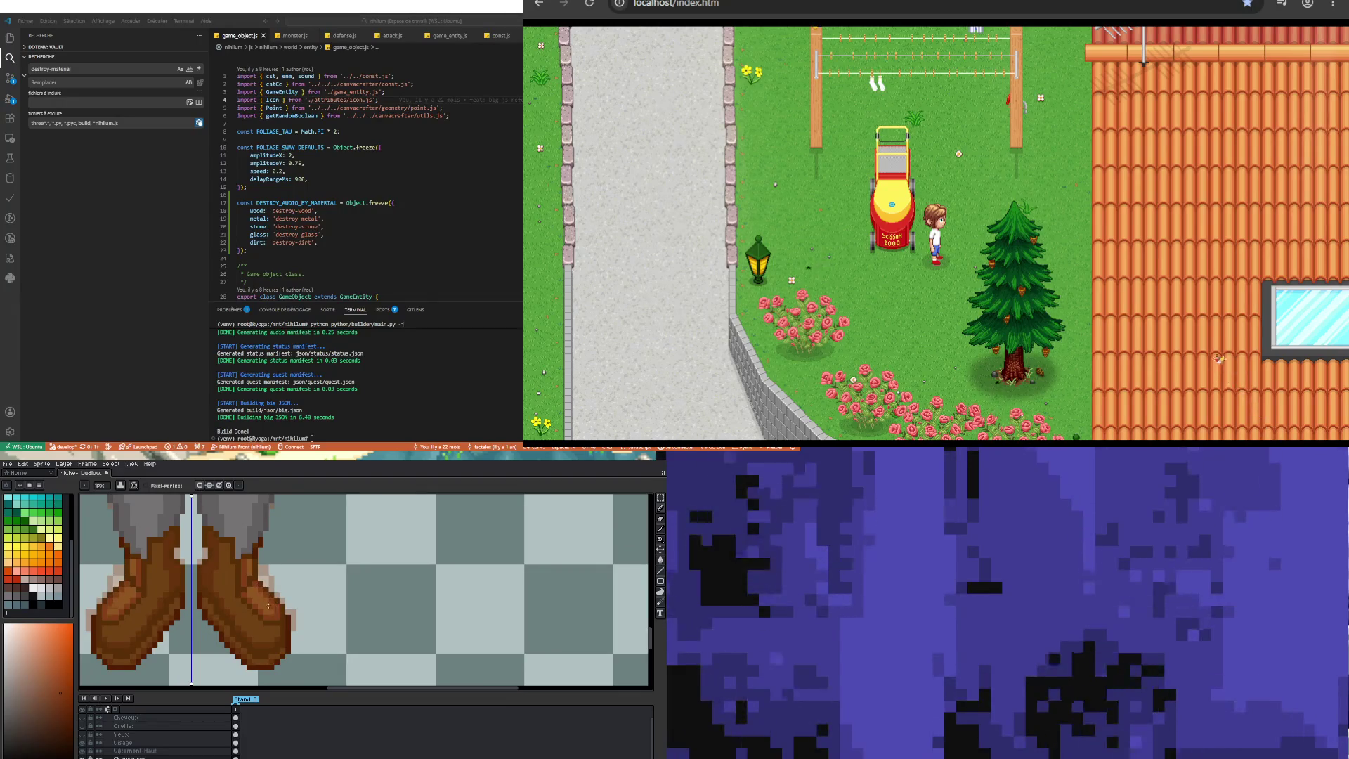
Step: Return to the Pencil and sample a darker brown from the left boot
{"action": "scroll", "coordinate": [268, 605], "scroll_direction": "down", "scroll_amount": 3}
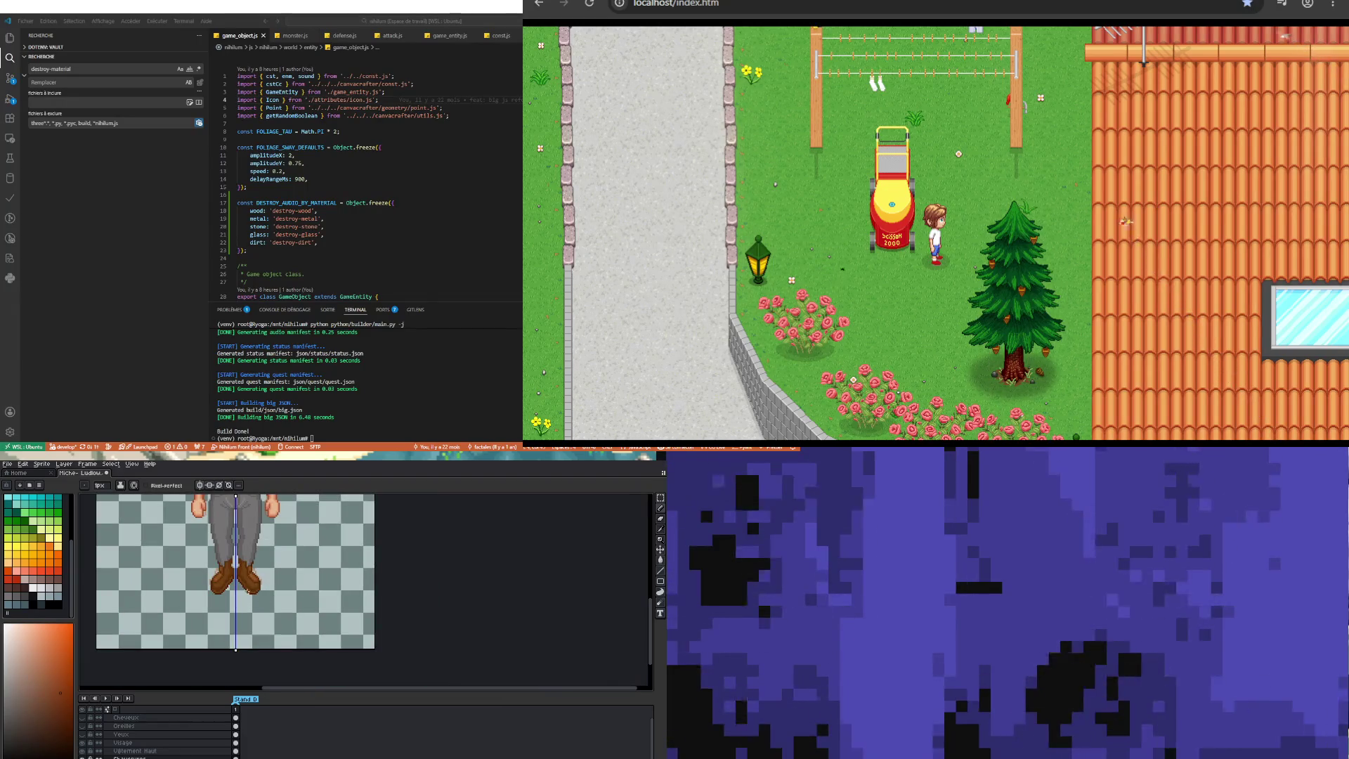
{"action": "scroll", "coordinate": [200, 609], "scroll_direction": "up", "scroll_amount": 2}
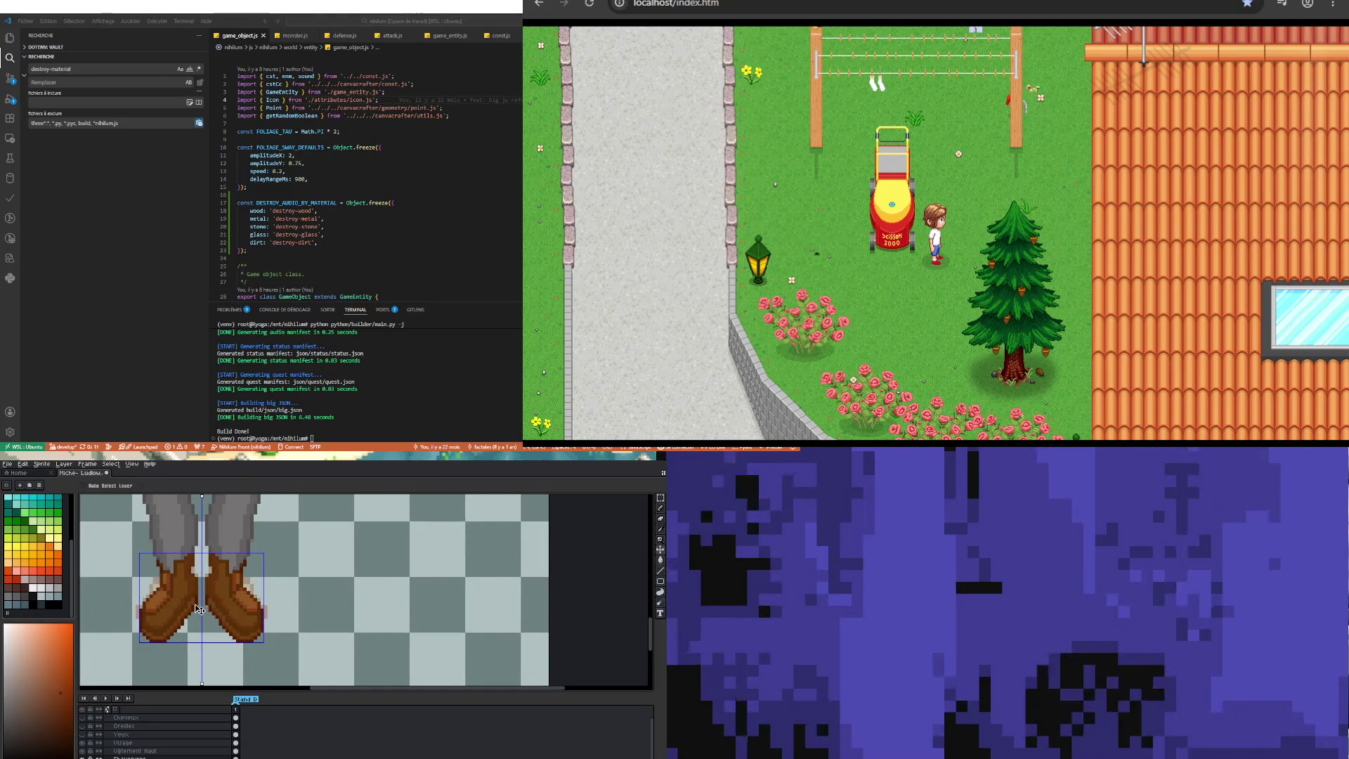
{"action": "key", "text": "b"}
{"action": "scroll", "coordinate": [189, 610], "scroll_direction": "up", "scroll_amount": 2}
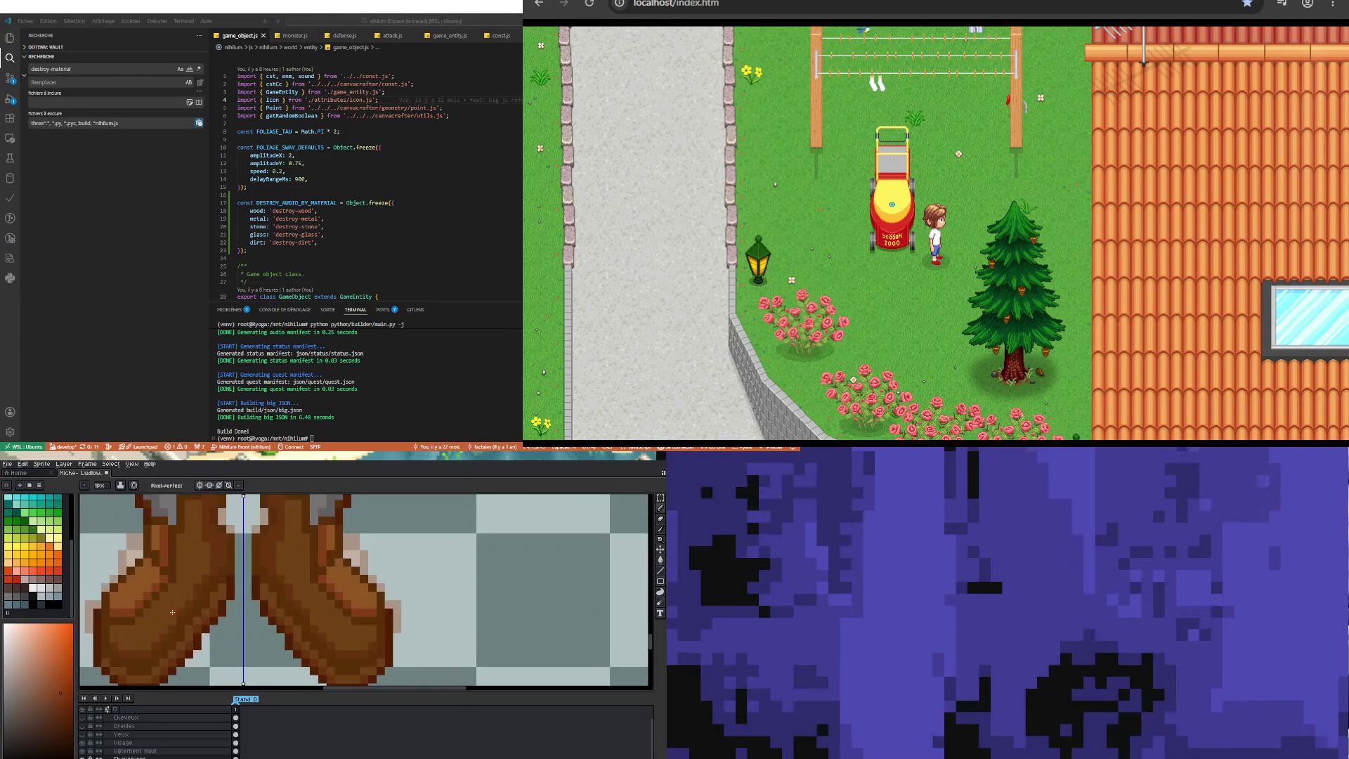
{"action": "key", "text": "i"}
{"action": "left_click", "coordinate": [173, 574]}
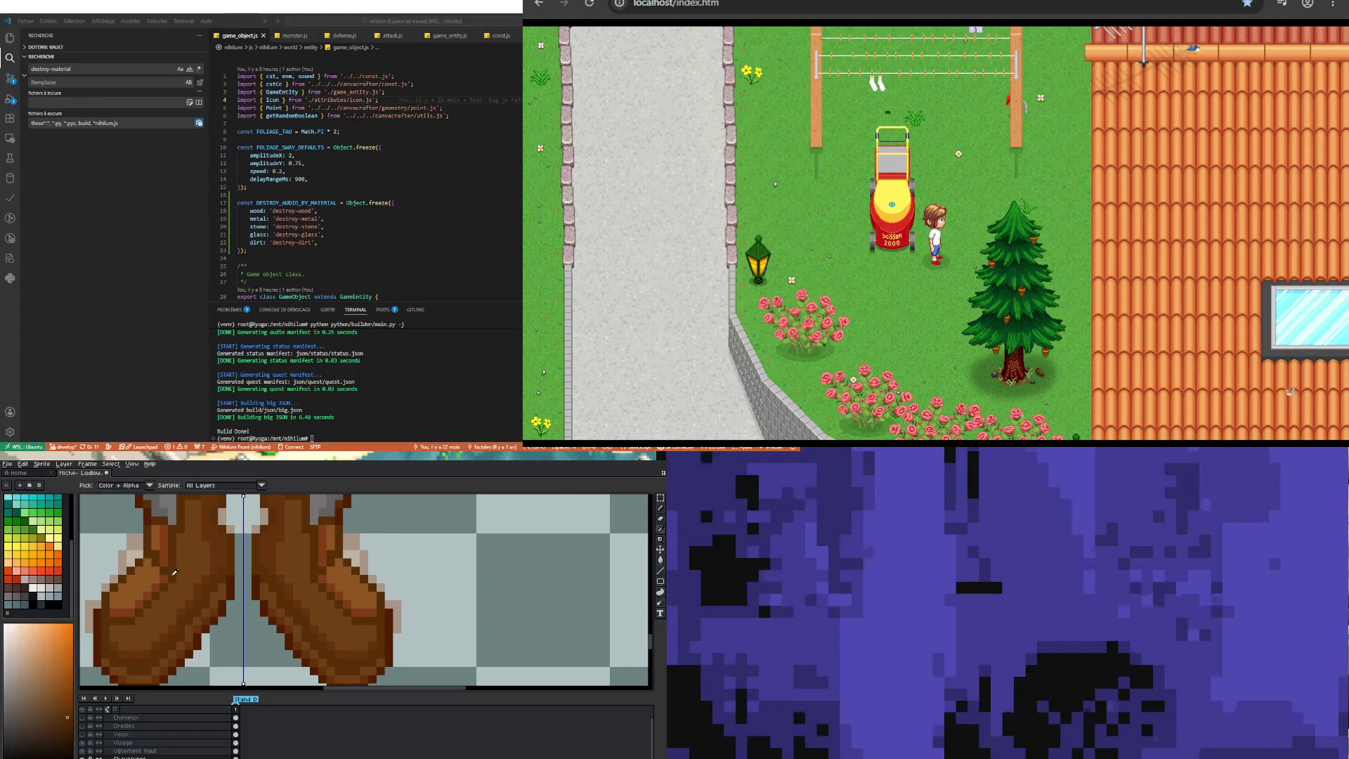
{"action": "key", "text": "b"}
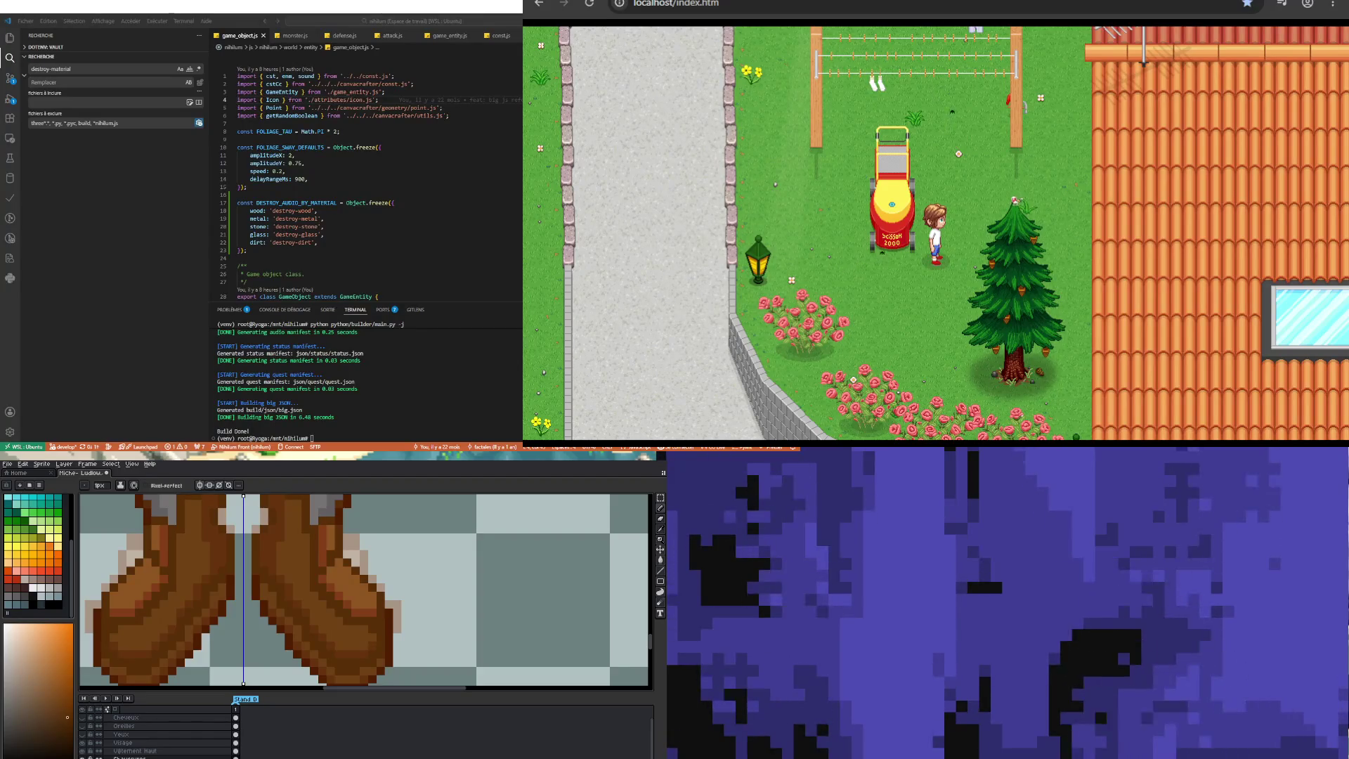
{"action": "scroll", "coordinate": [188, 632], "scroll_direction": "down", "scroll_amount": 2}
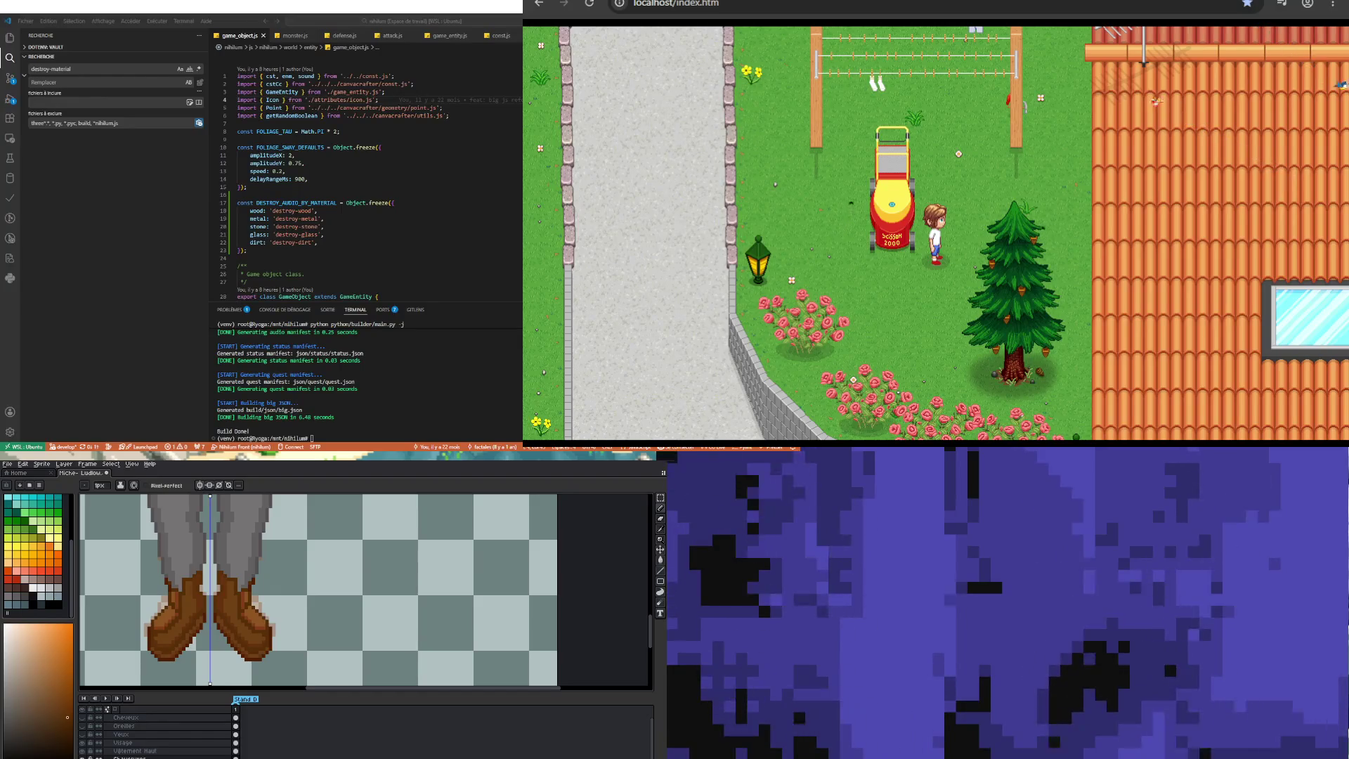
{"action": "scroll", "coordinate": [225, 590], "scroll_direction": "down", "scroll_amount": 2}
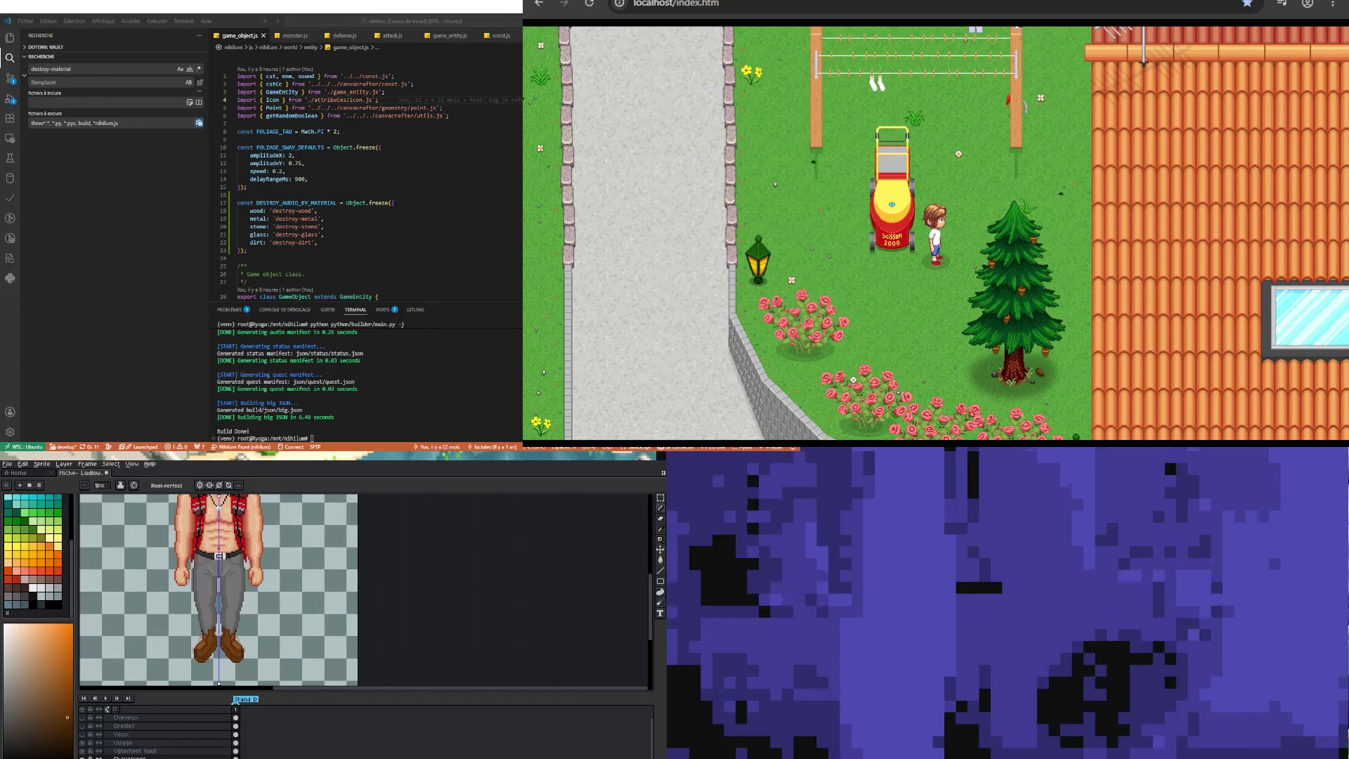
{"action": "scroll", "coordinate": [219, 547], "scroll_direction": "up", "scroll_amount": 1}
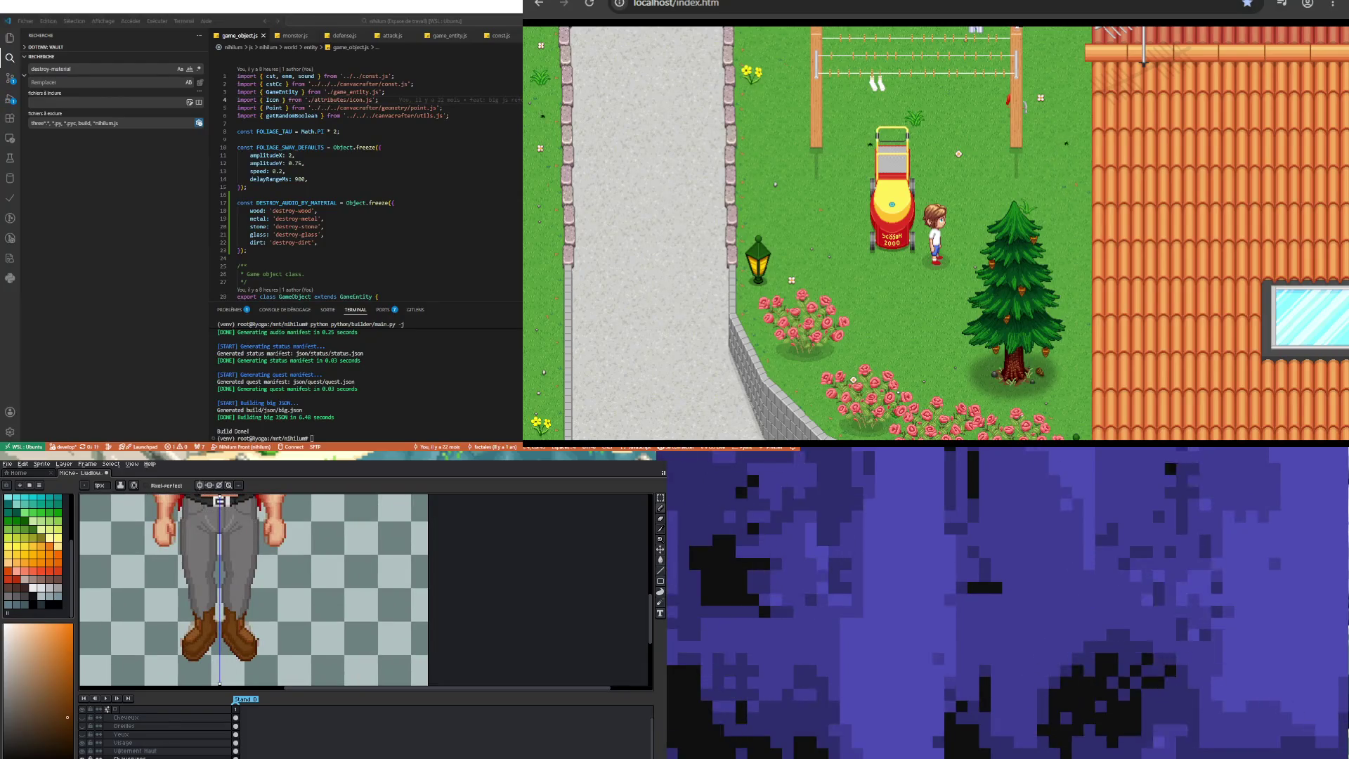
{"action": "scroll", "coordinate": [249, 646], "scroll_direction": "up", "scroll_amount": 1}
{"action": "scroll", "coordinate": [242, 632], "scroll_direction": "up", "scroll_amount": 1}
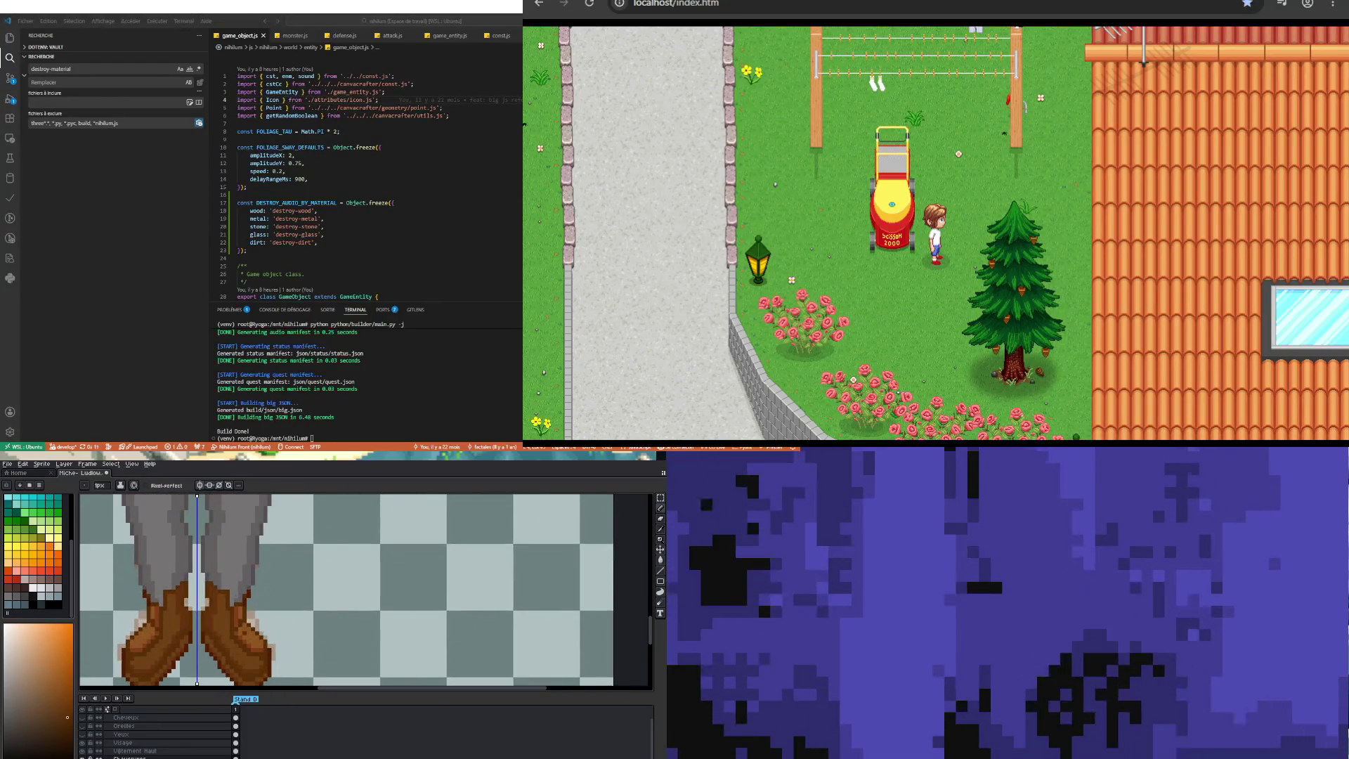
{"action": "scroll", "coordinate": [243, 535], "scroll_direction": "up", "scroll_amount": 2}
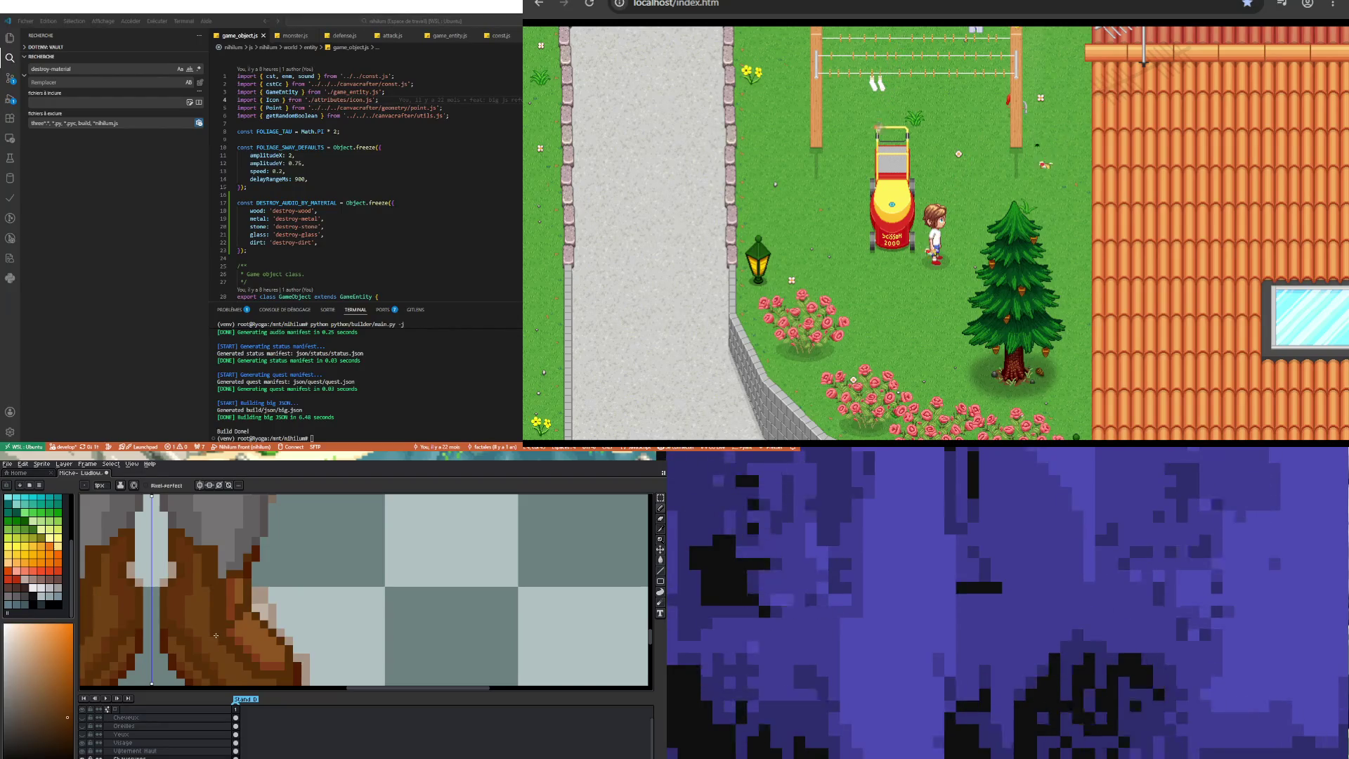
{"action": "scroll", "coordinate": [233, 616], "scroll_direction": "up", "scroll_amount": 1}
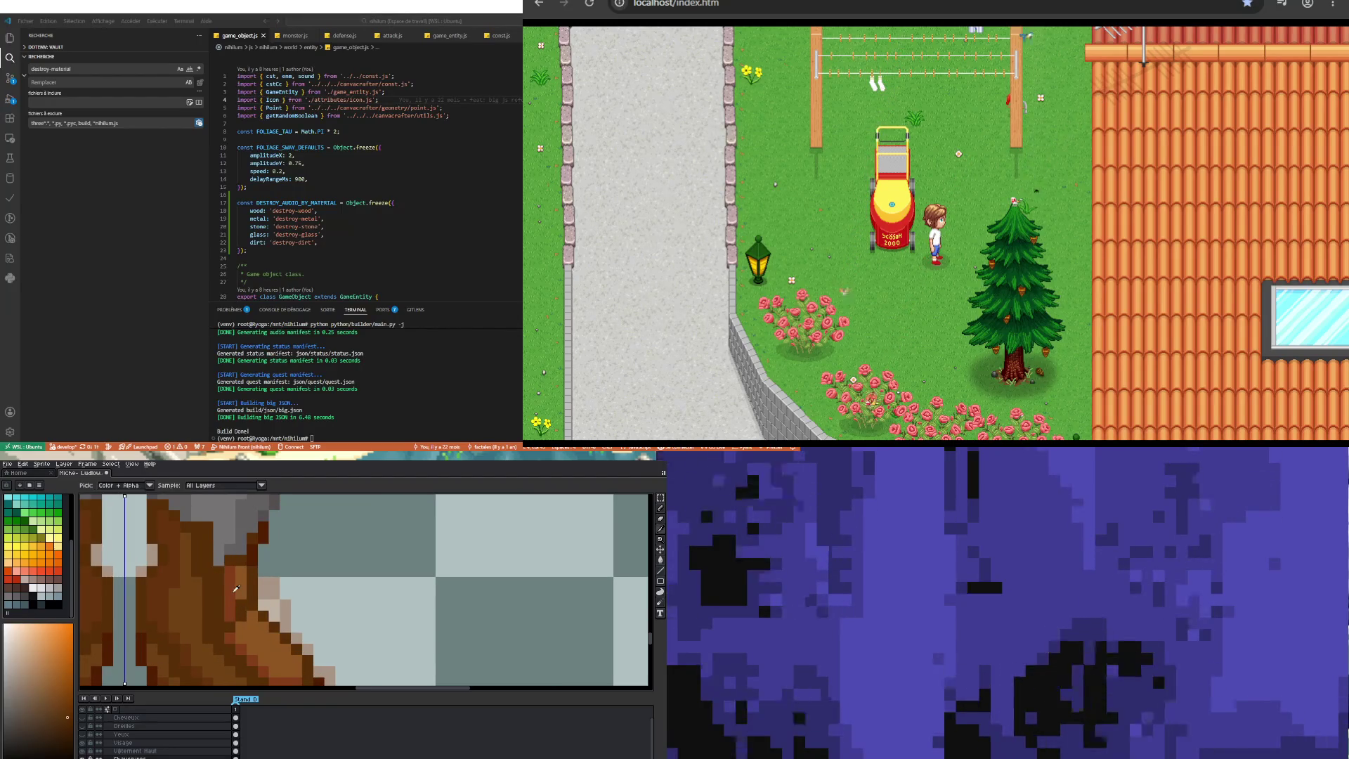
{"action": "left_click", "coordinate": [241, 617], "text": "alt"}
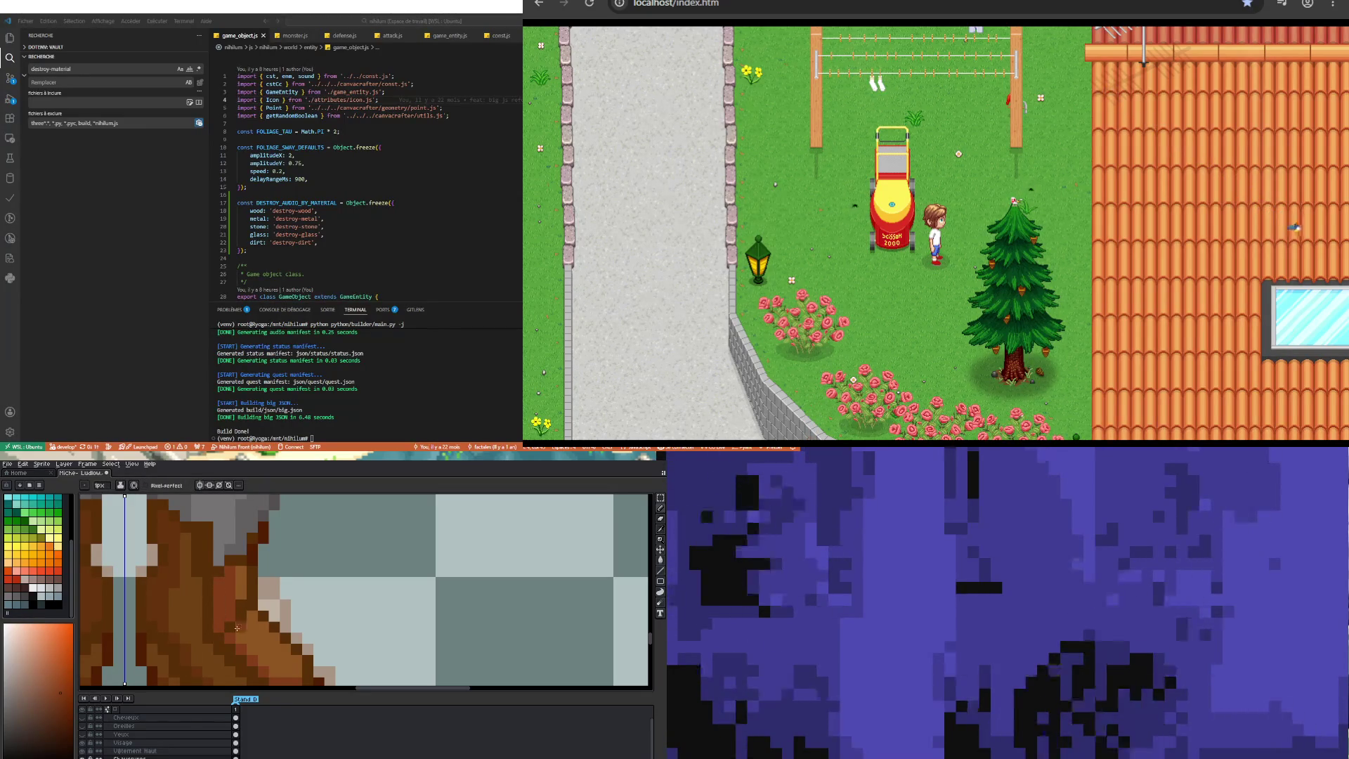
{"action": "left_click", "coordinate": [234, 582], "text": "alt"}
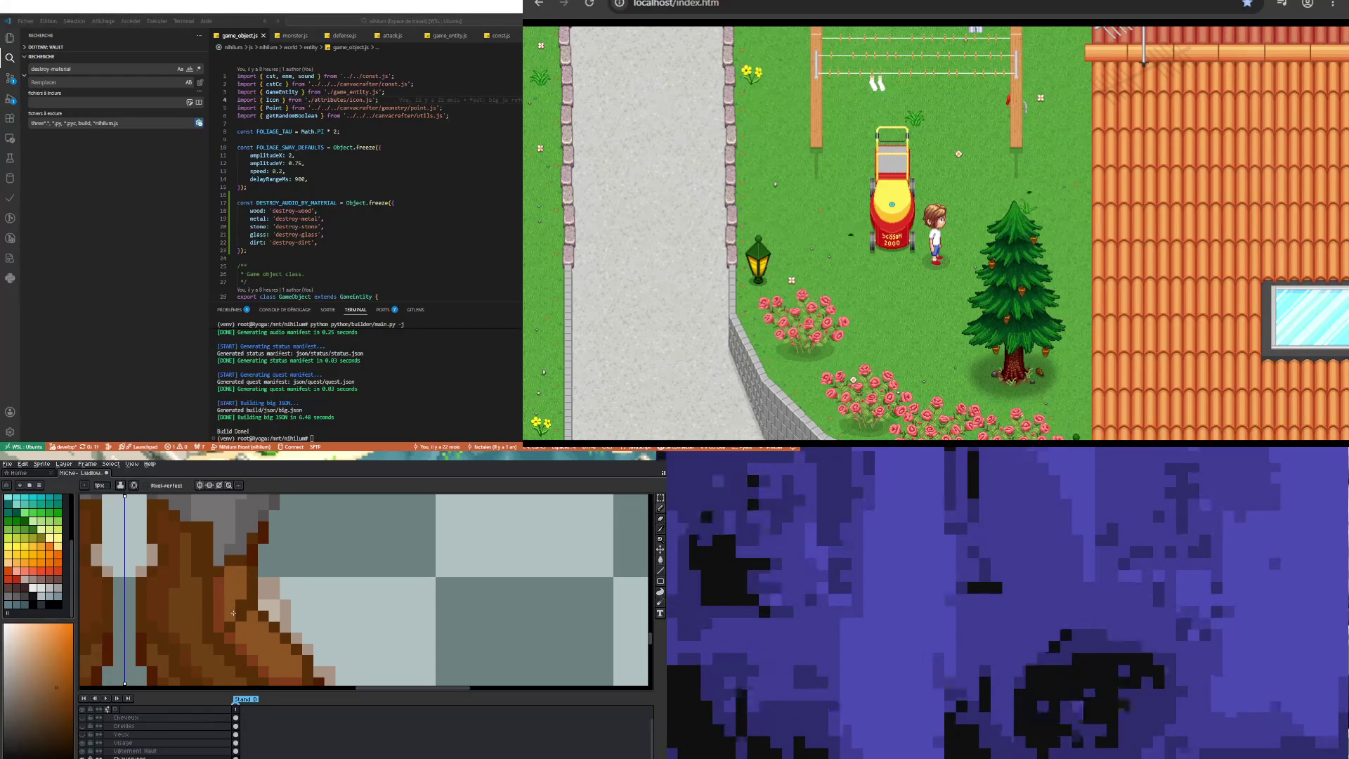
{"action": "scroll", "coordinate": [239, 604], "scroll_direction": "down", "scroll_amount": 3}
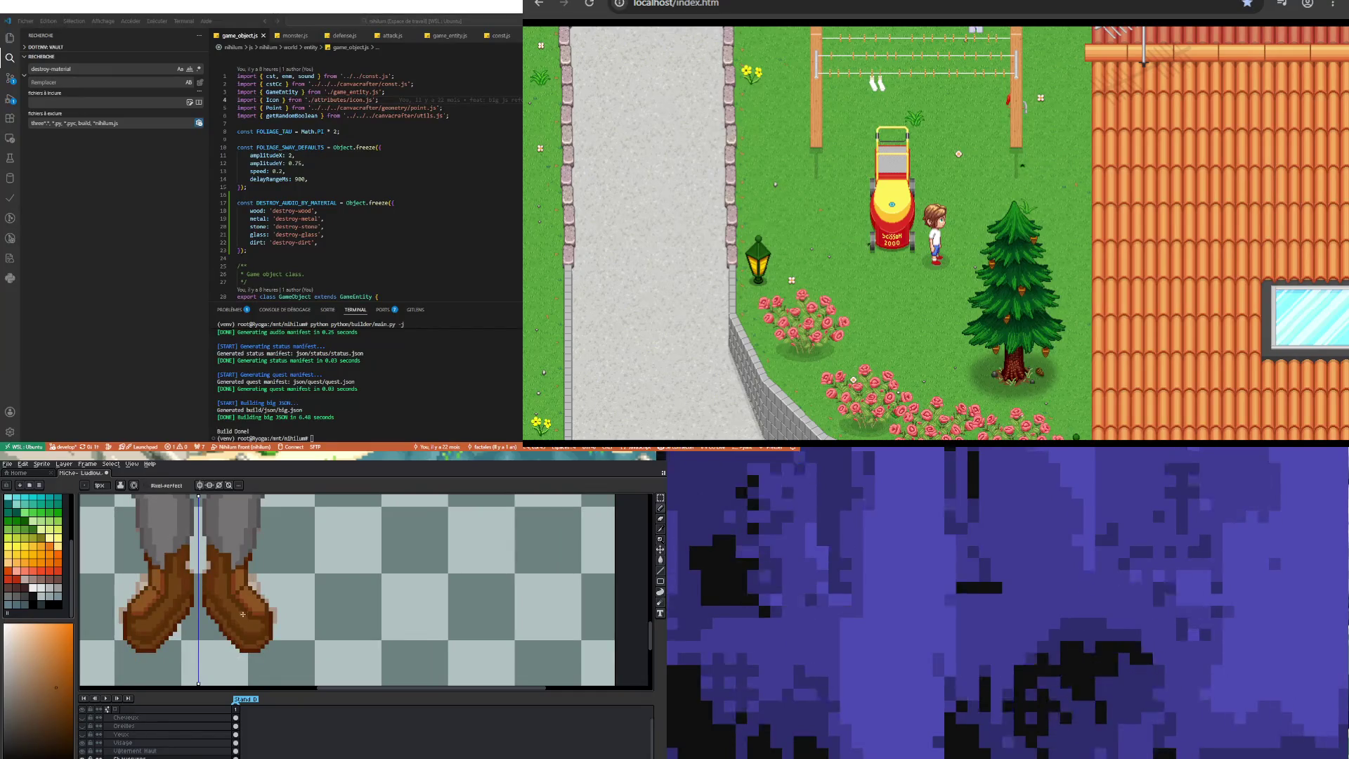
{"action": "scroll", "coordinate": [239, 626], "scroll_direction": "down", "scroll_amount": 1}
{"action": "scroll", "coordinate": [176, 637], "scroll_direction": "up", "scroll_amount": 3}
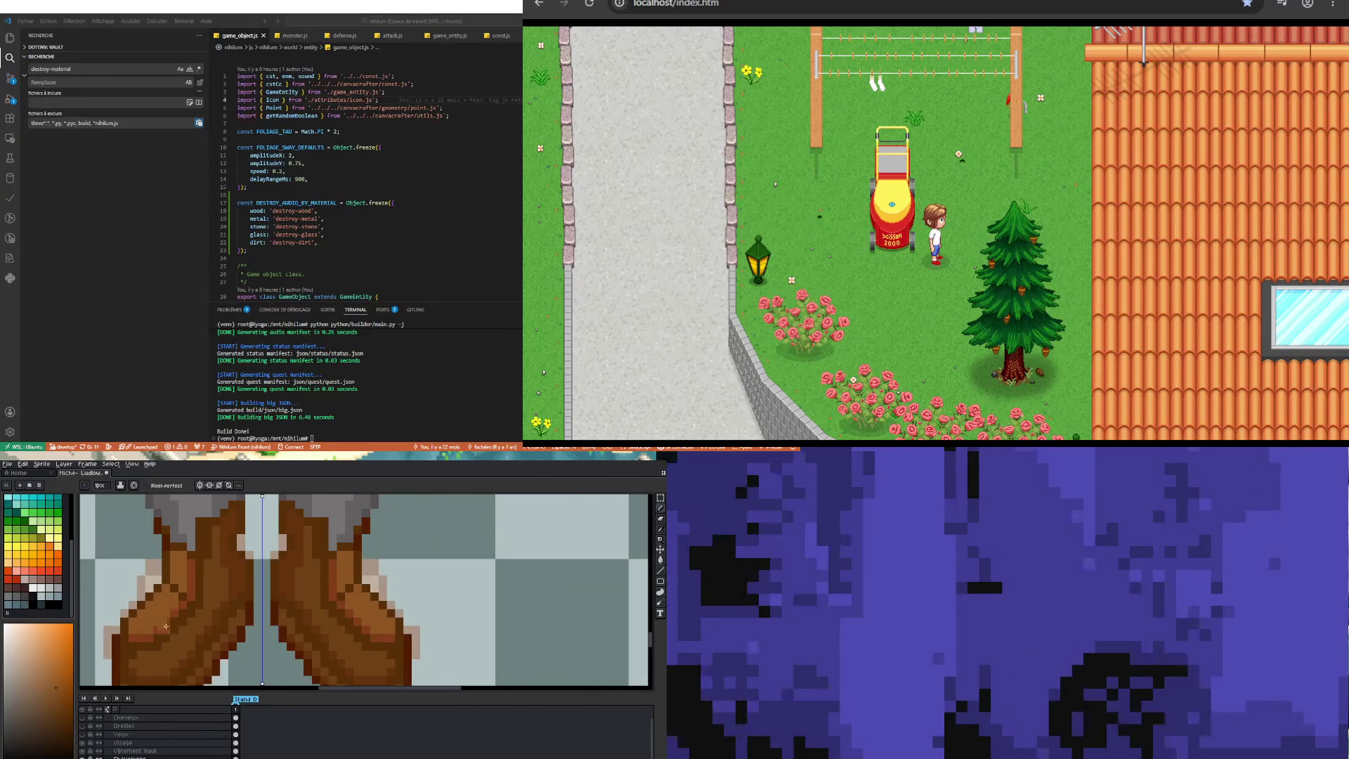
Step: Sample two browns from the boot, returning to the Pencil after each
{"action": "key", "text": "i"}
{"action": "left_click", "coordinate": [176, 609]}
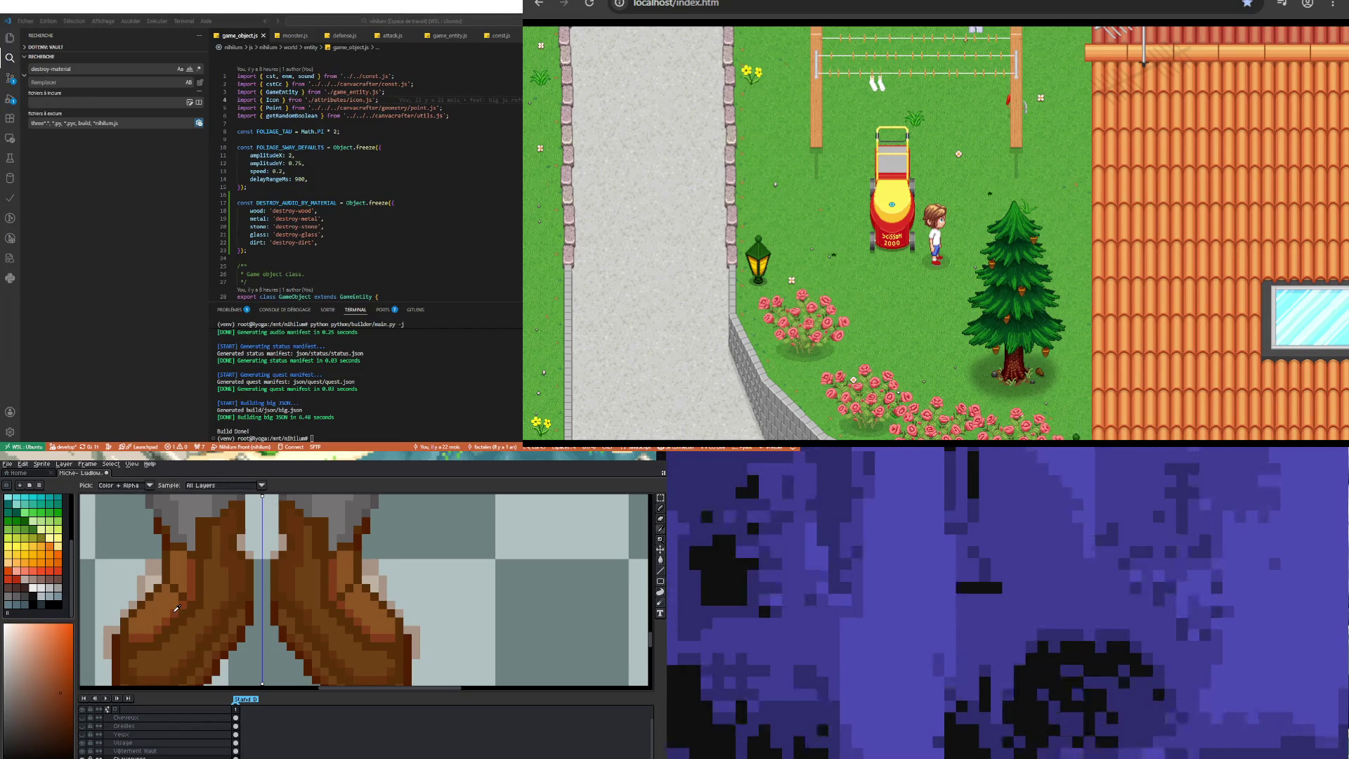
{"action": "key", "text": "b"}
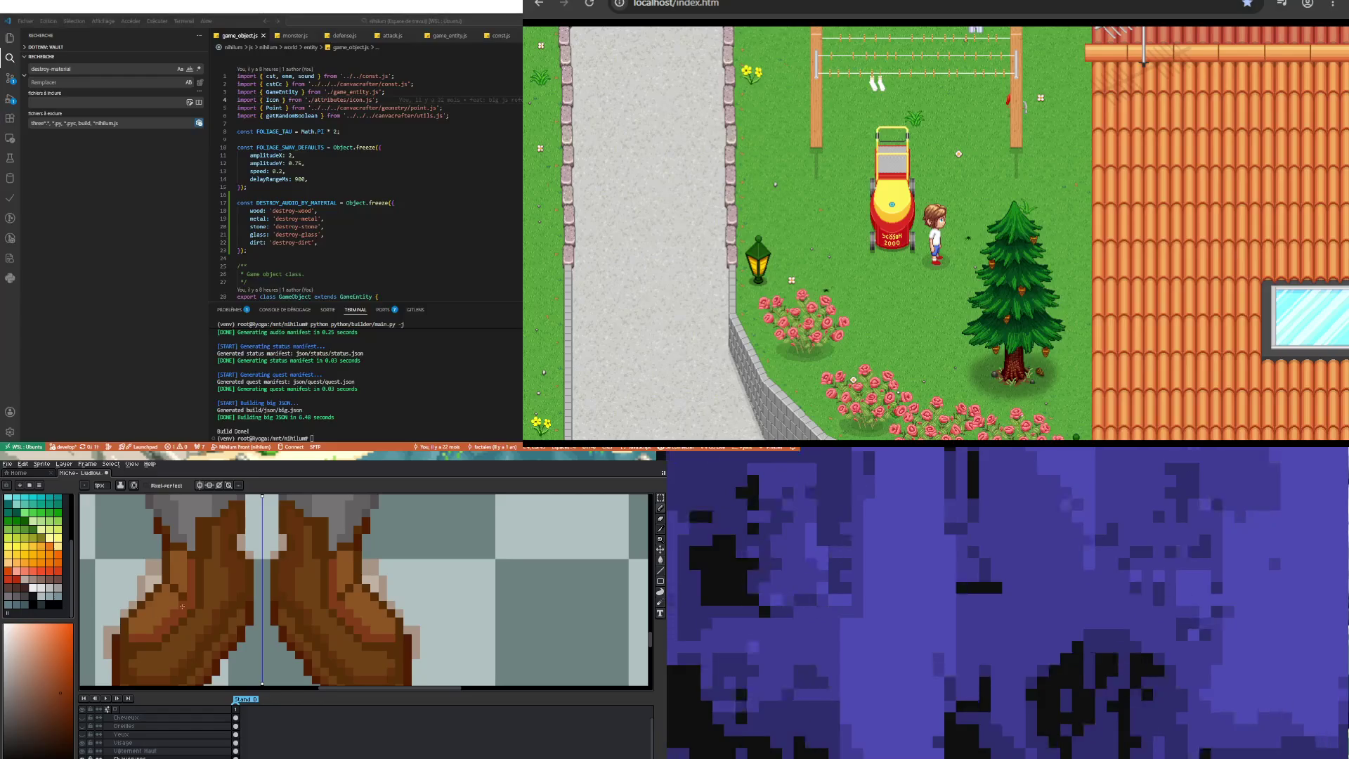
{"action": "scroll", "coordinate": [204, 632], "scroll_direction": "down", "scroll_amount": 2}
{"action": "scroll", "coordinate": [204, 633], "scroll_direction": "up", "scroll_amount": 2}
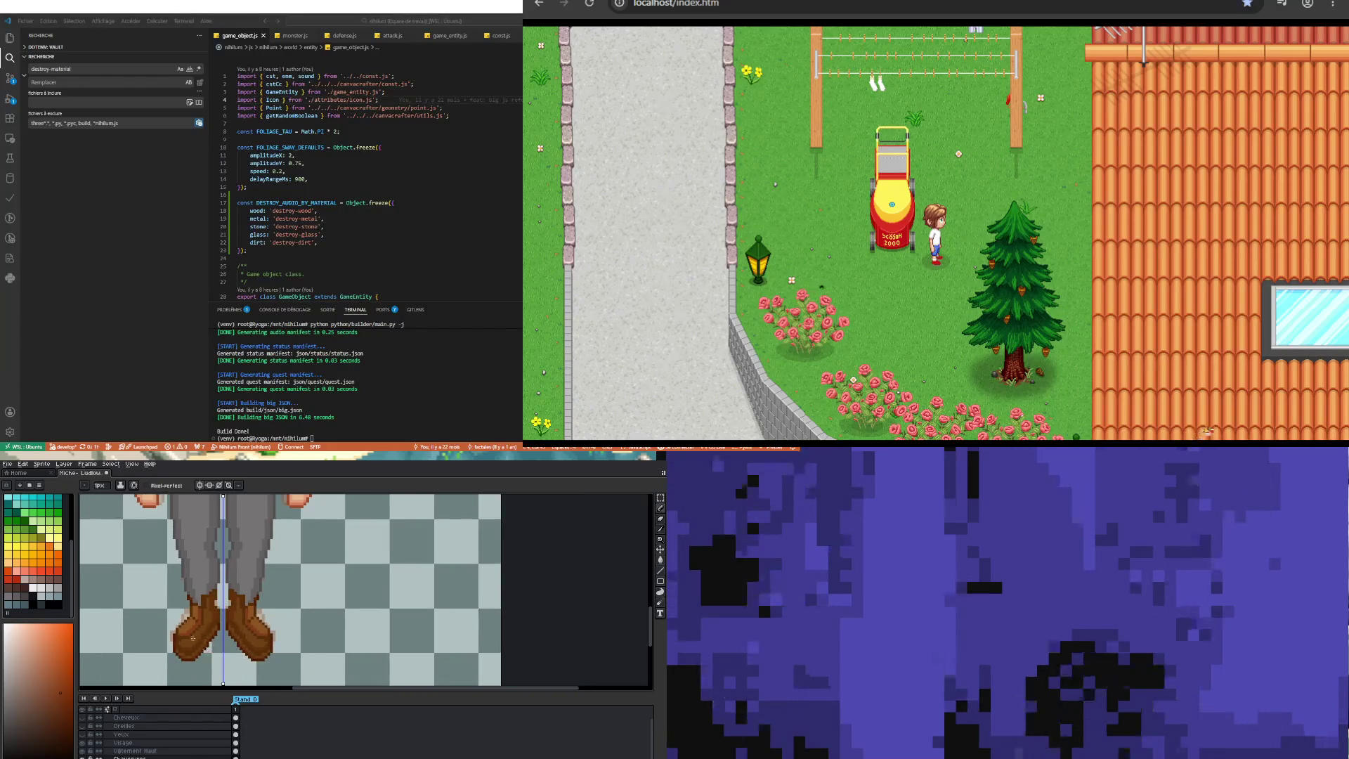
{"action": "key", "text": "i"}
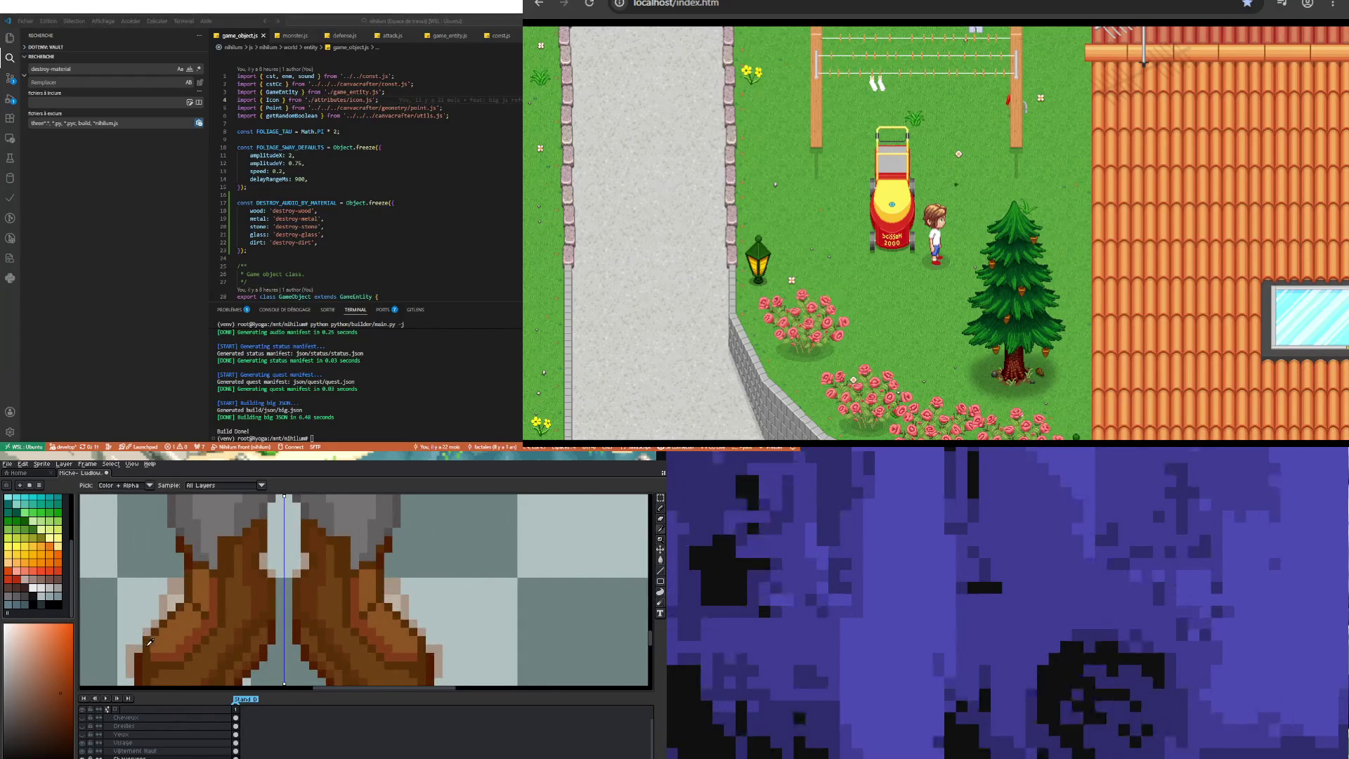
{"action": "left_click", "coordinate": [161, 633]}
{"action": "key", "text": "b"}
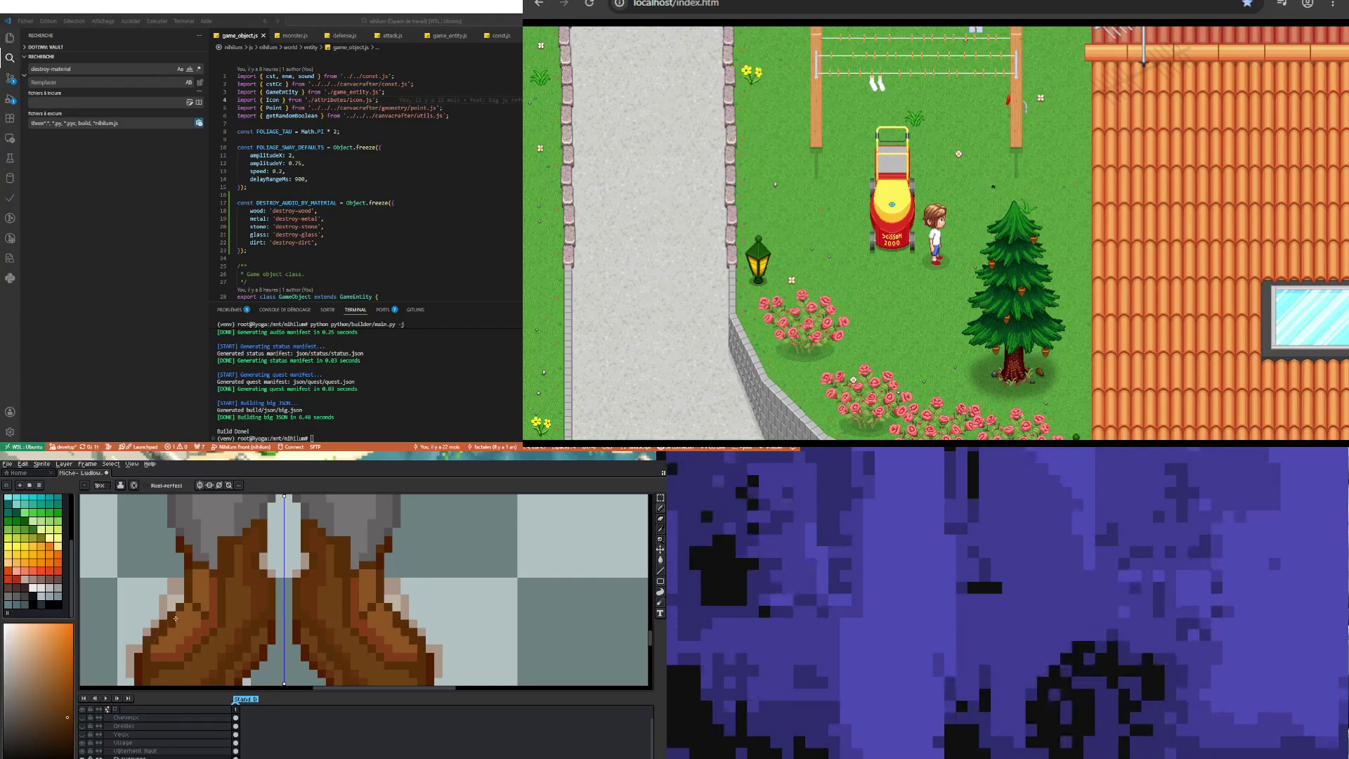
Step: Sample a darker red-brown and another boot brown, then resume the Pencil
{"action": "scroll", "coordinate": [188, 605], "scroll_direction": "down", "scroll_amount": 2}
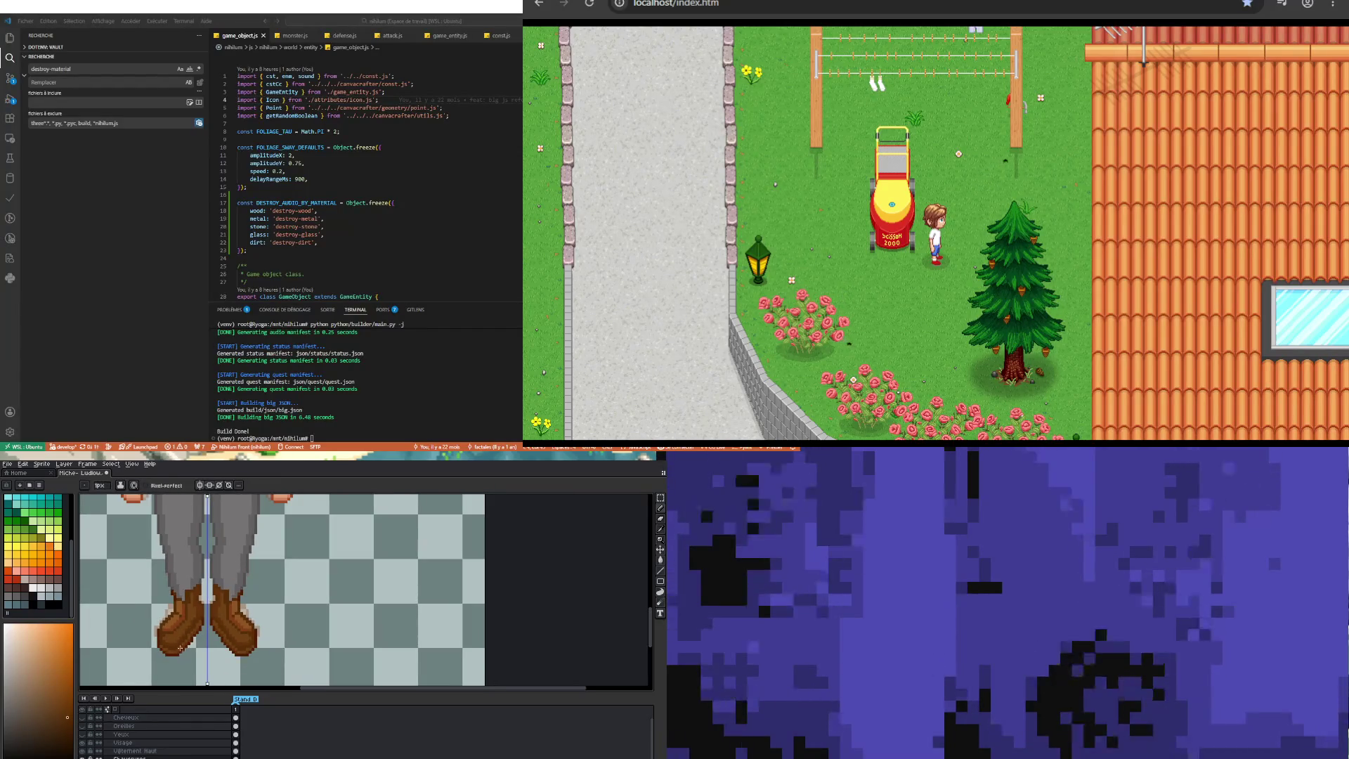
{"action": "scroll", "coordinate": [185, 632], "scroll_direction": "up", "scroll_amount": 2}
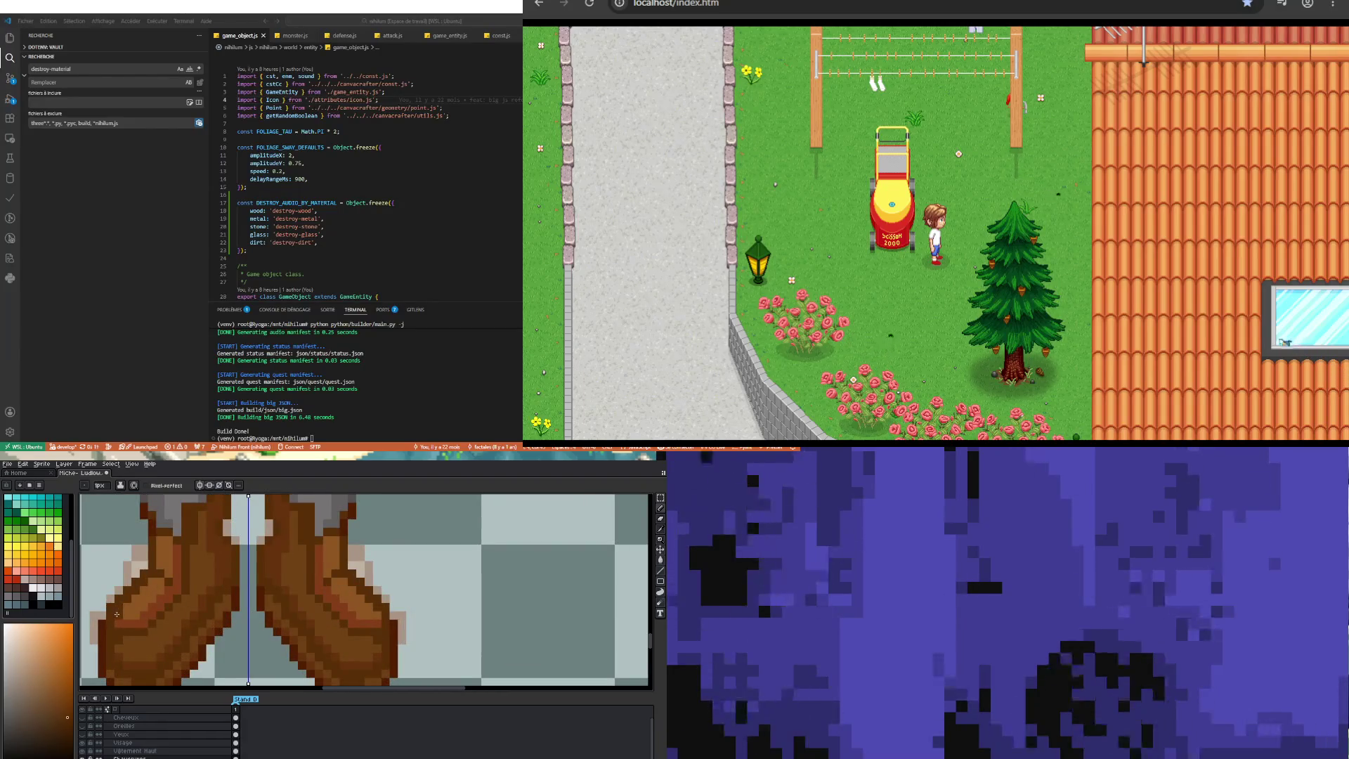
{"action": "scroll", "coordinate": [166, 642], "scroll_direction": "down", "scroll_amount": 2}
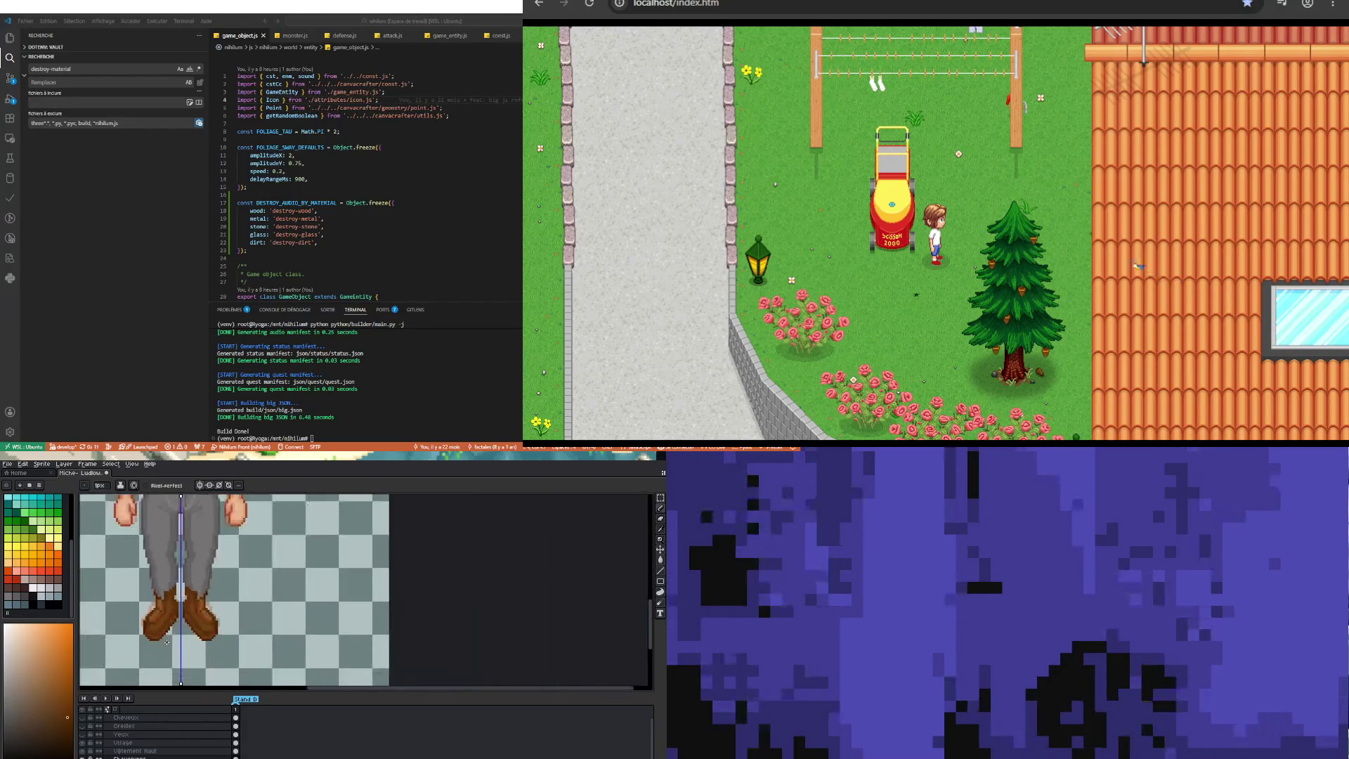
{"action": "scroll", "coordinate": [163, 636], "scroll_direction": "up", "scroll_amount": 2}
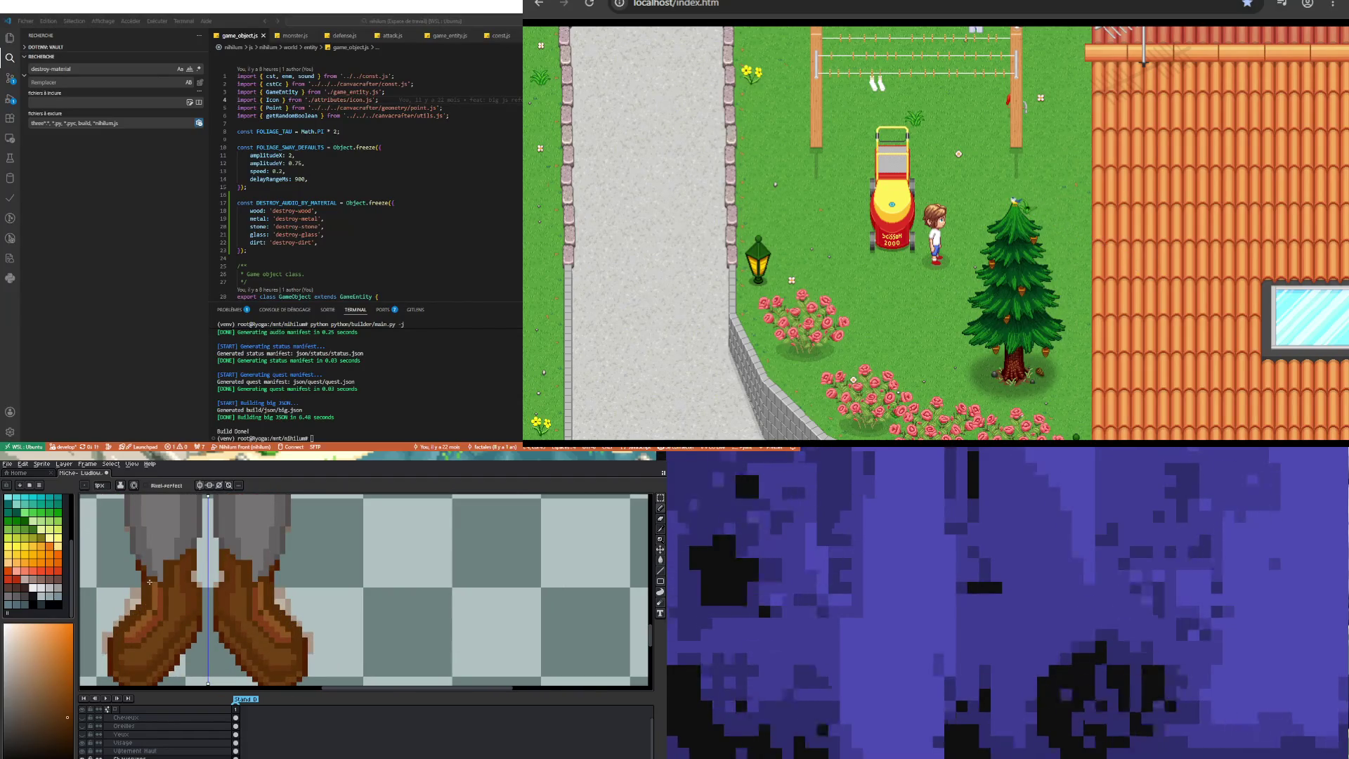
{"action": "scroll", "coordinate": [147, 619], "scroll_direction": "down", "scroll_amount": 3}
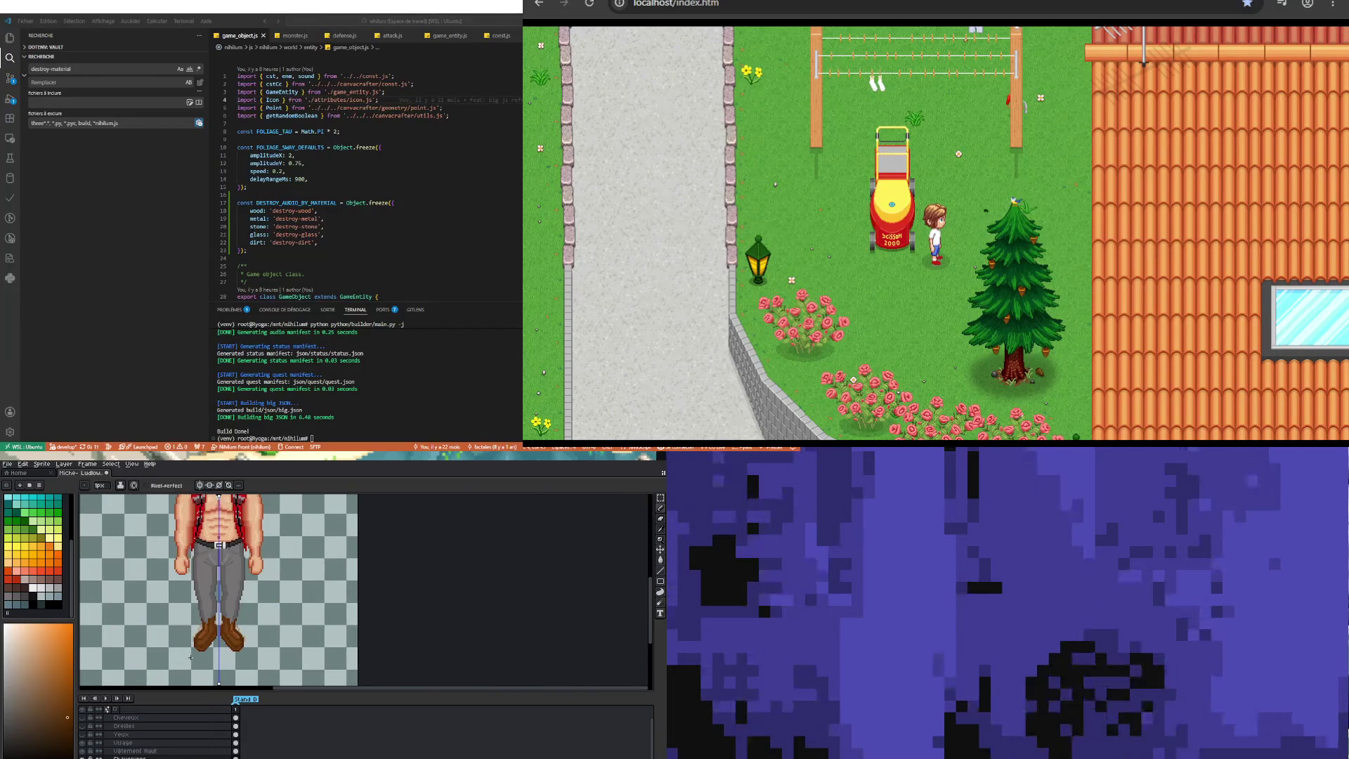
{"action": "scroll", "coordinate": [212, 649], "scroll_direction": "up", "scroll_amount": 4}
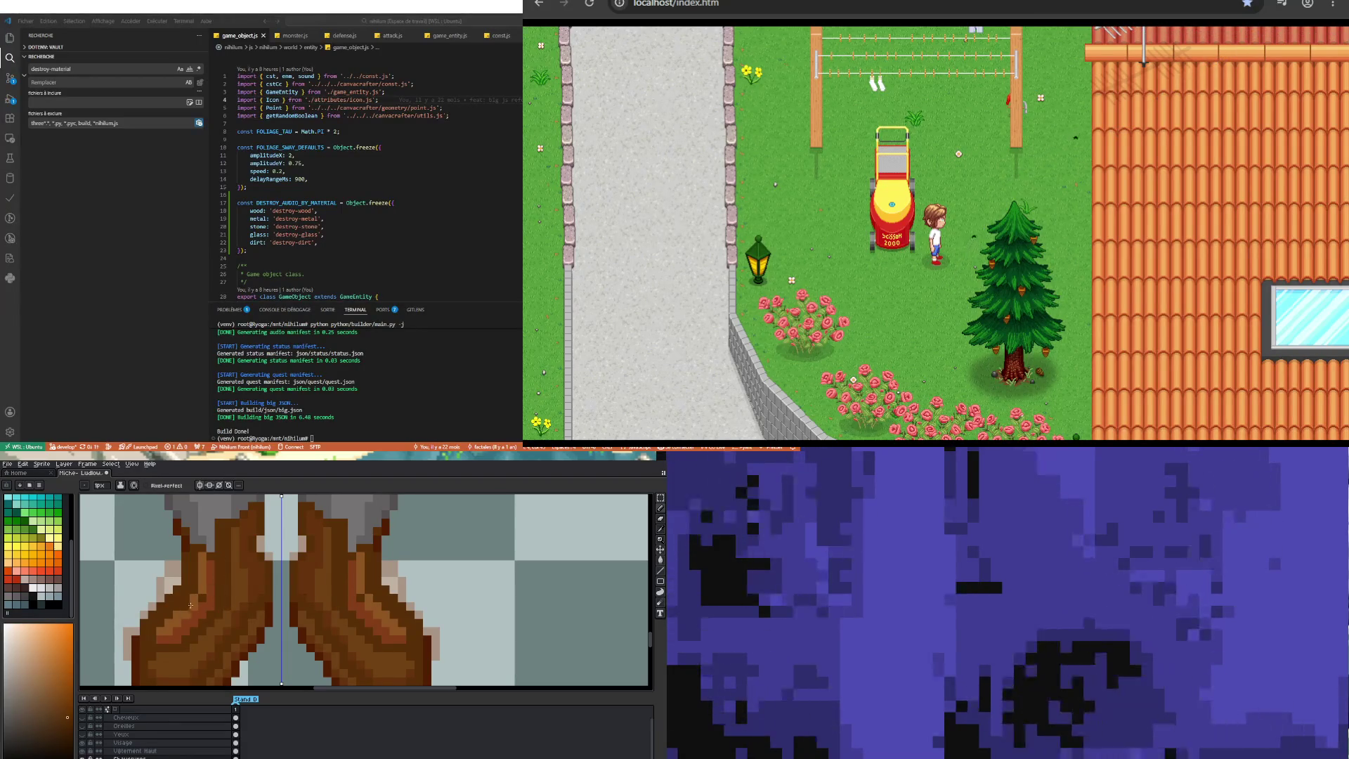
{"action": "left_click", "coordinate": [176, 632]}
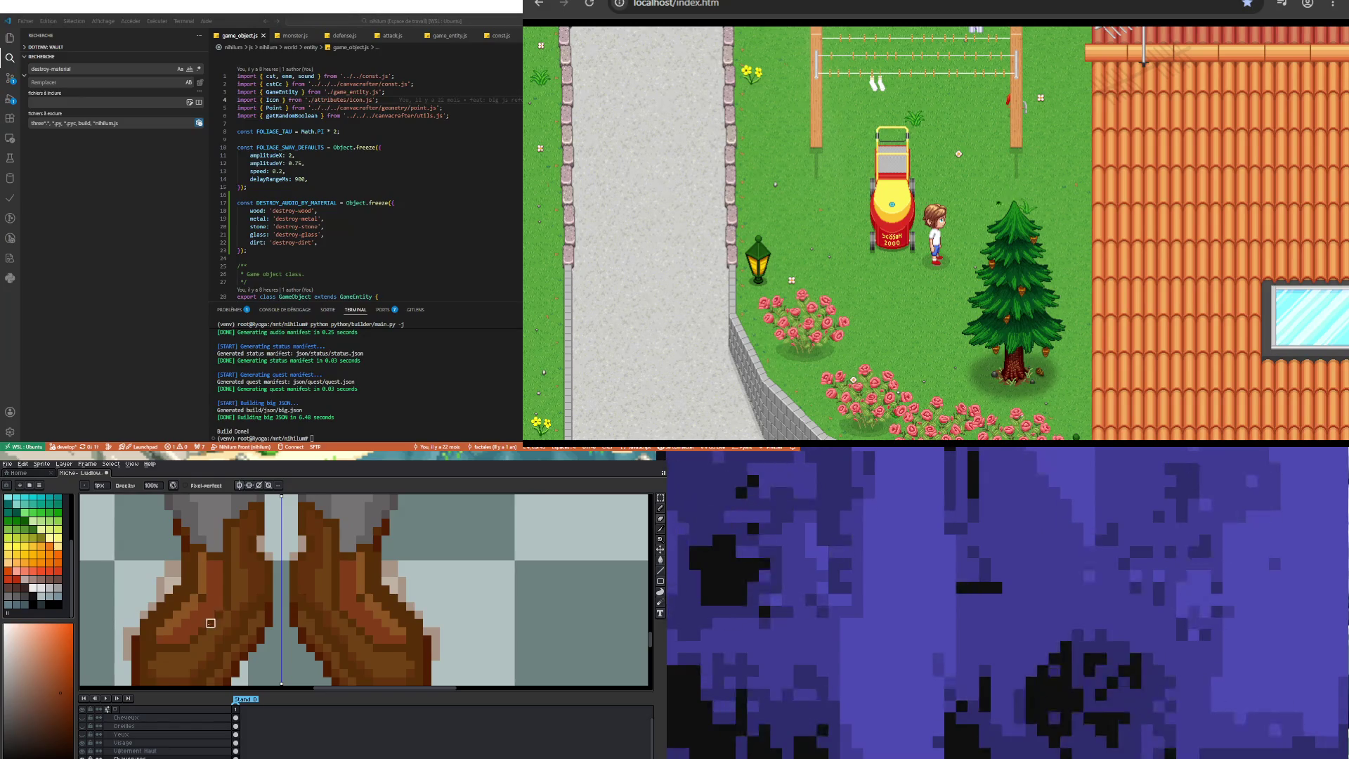
{"action": "left_click", "coordinate": [207, 566]}
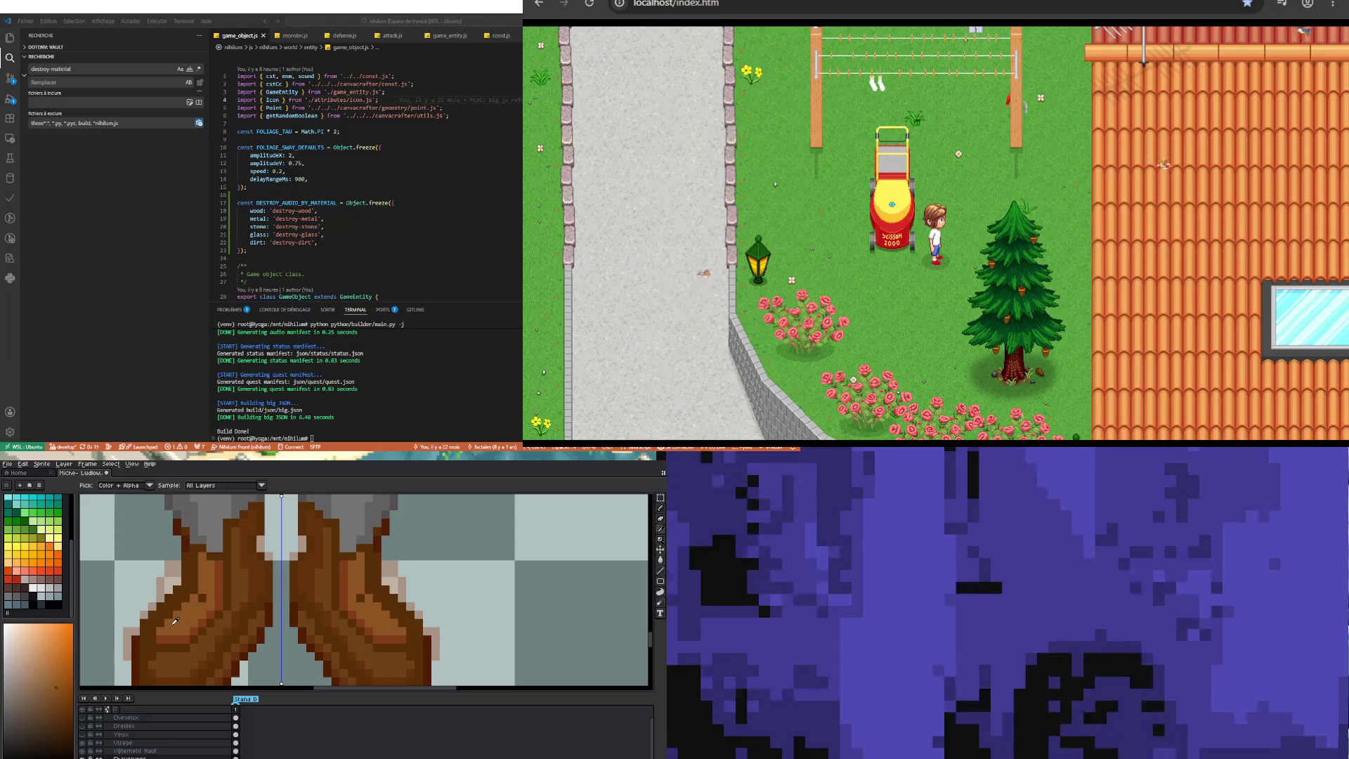
{"action": "key", "text": "b"}
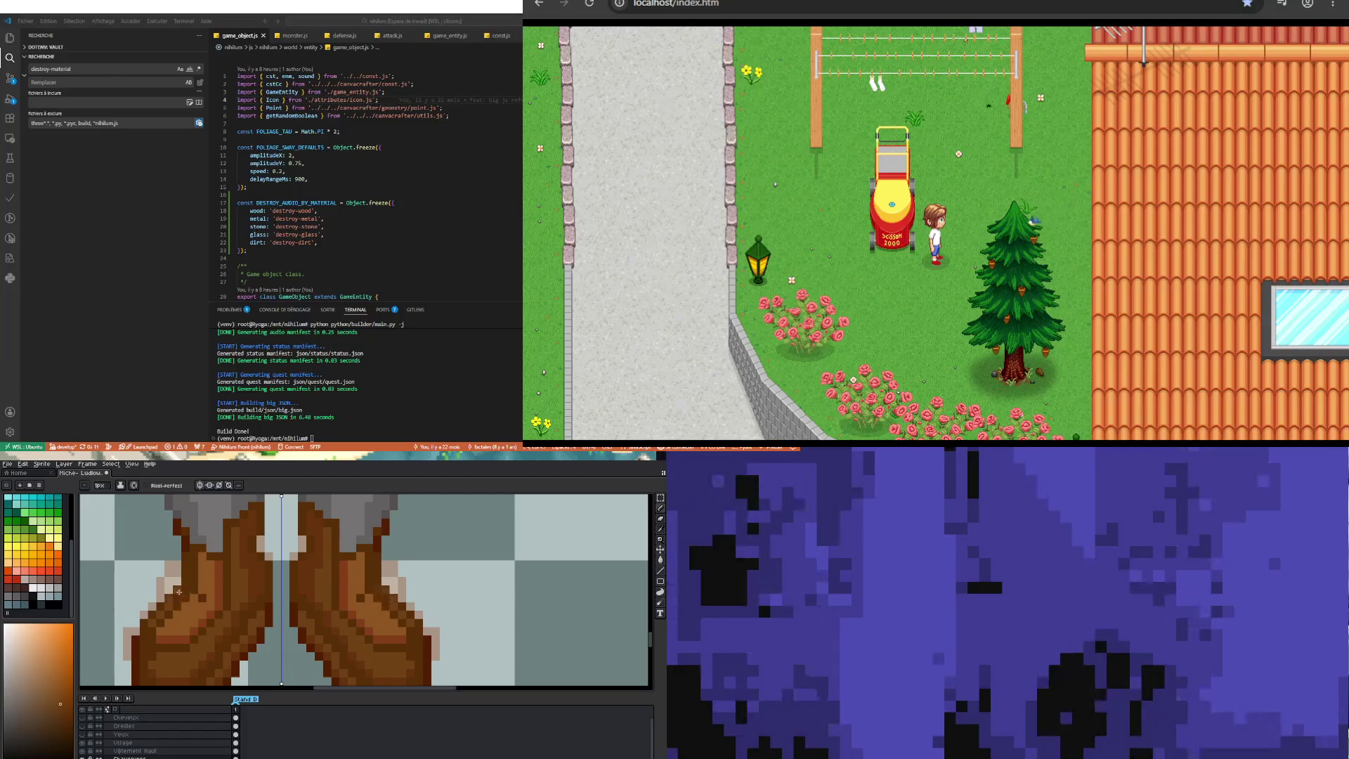
{"action": "scroll", "coordinate": [204, 619], "scroll_direction": "down", "scroll_amount": 2}
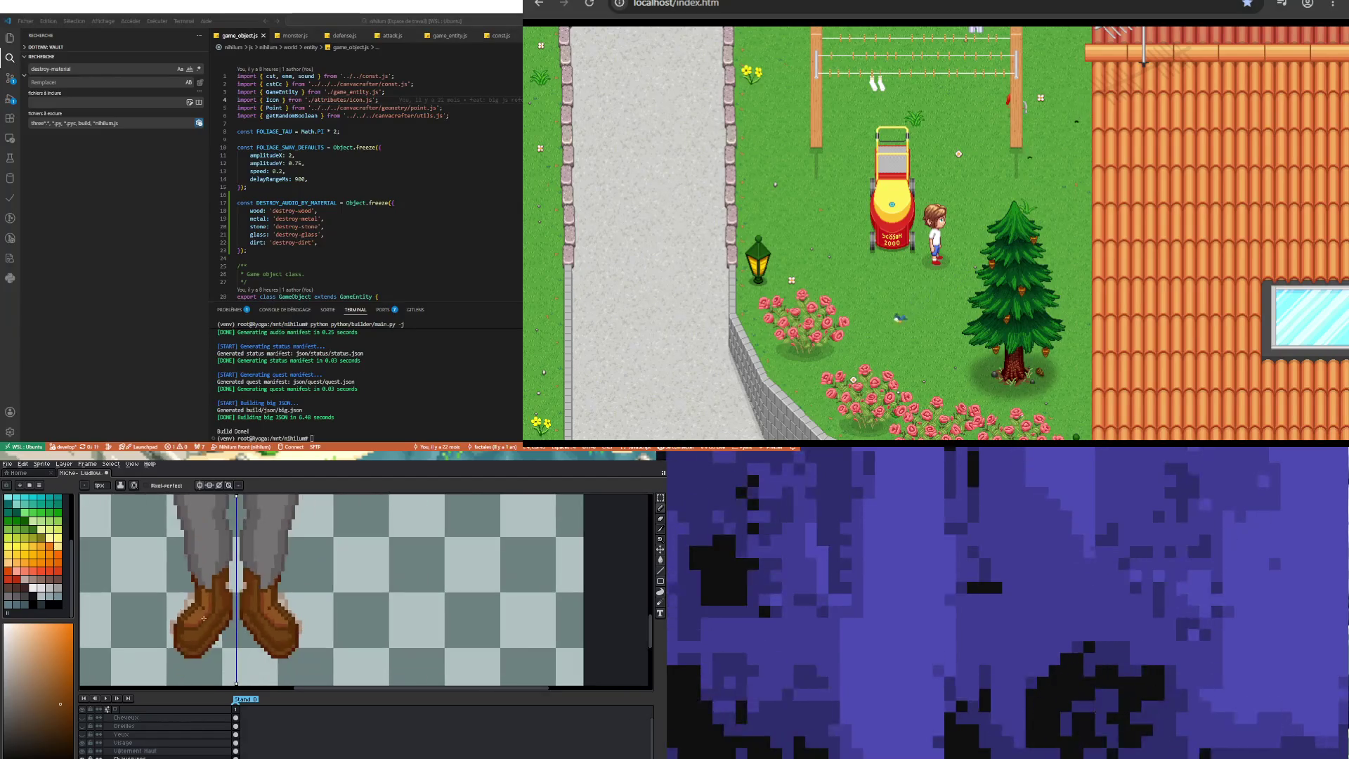
Step: Sample several darker browns from the left boot
{"action": "scroll", "coordinate": [182, 627], "scroll_direction": "up", "scroll_amount": 3}
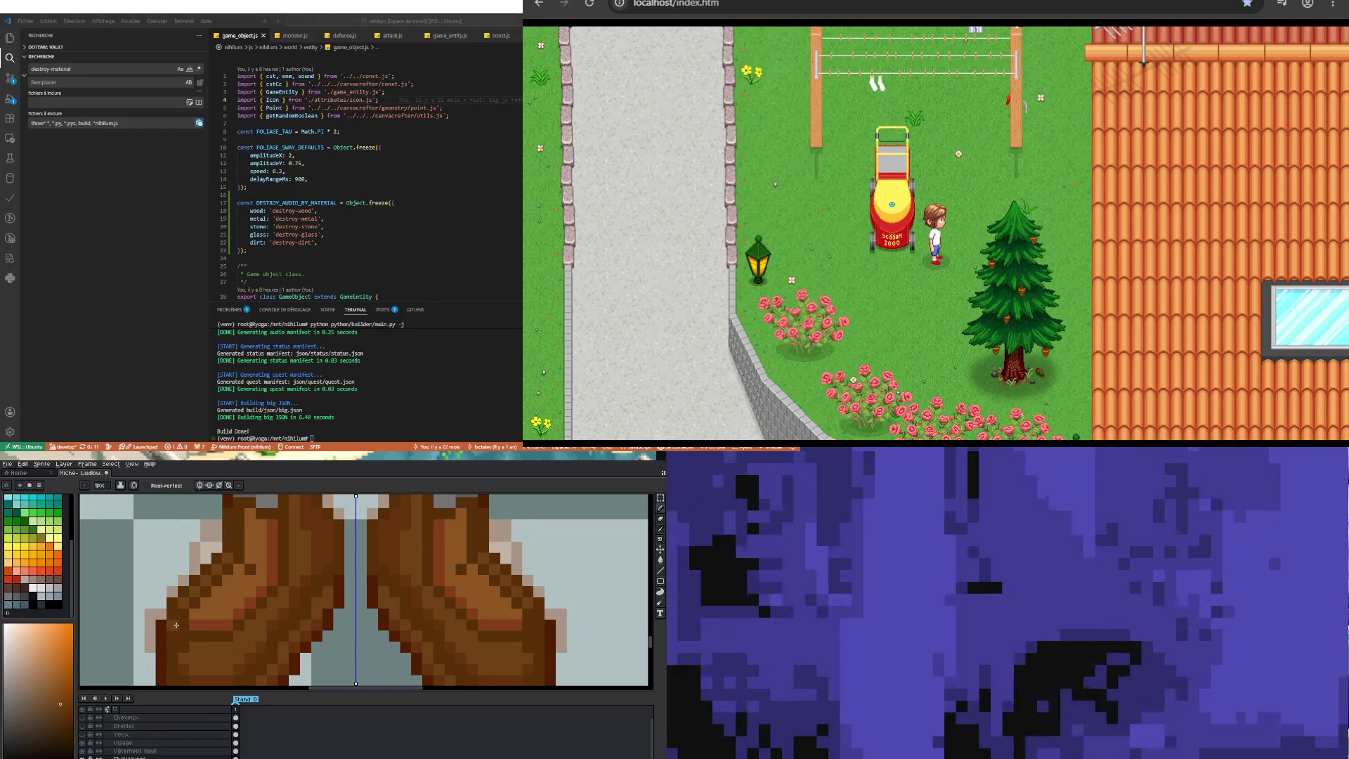
{"action": "scroll", "coordinate": [181, 622], "scroll_direction": "up", "scroll_amount": 2}
{"action": "scroll", "coordinate": [181, 622], "scroll_direction": "down", "scroll_amount": 3}
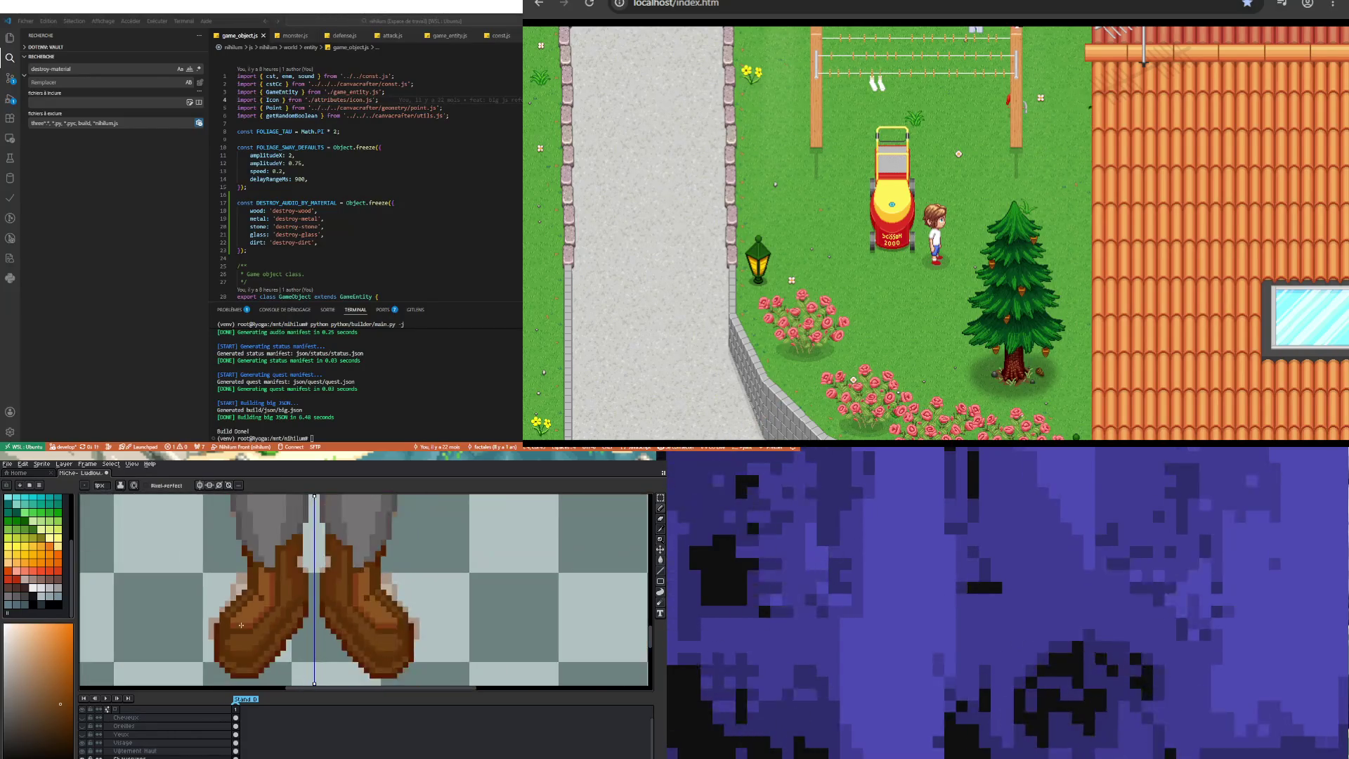
{"action": "scroll", "coordinate": [241, 624], "scroll_direction": "up", "scroll_amount": 2}
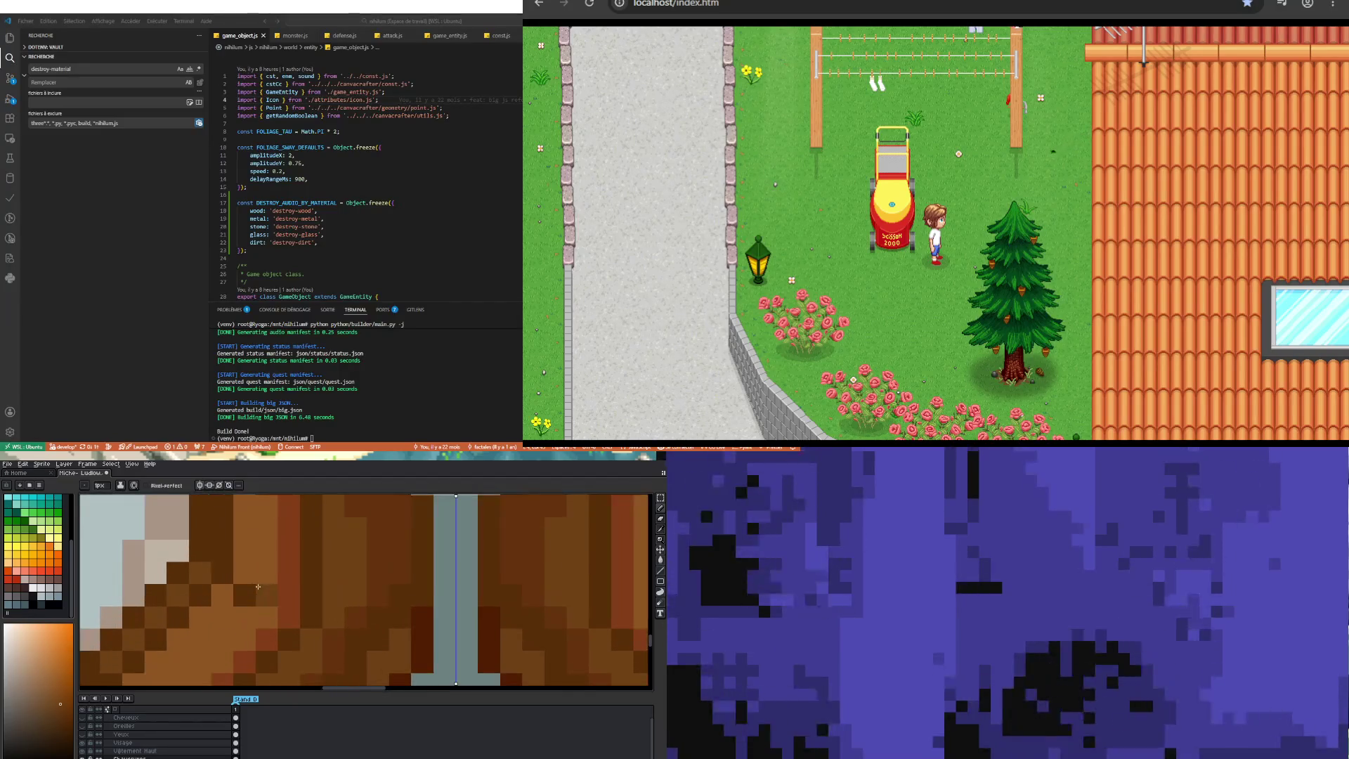
{"action": "left_click", "coordinate": [234, 577], "text": "alt"}
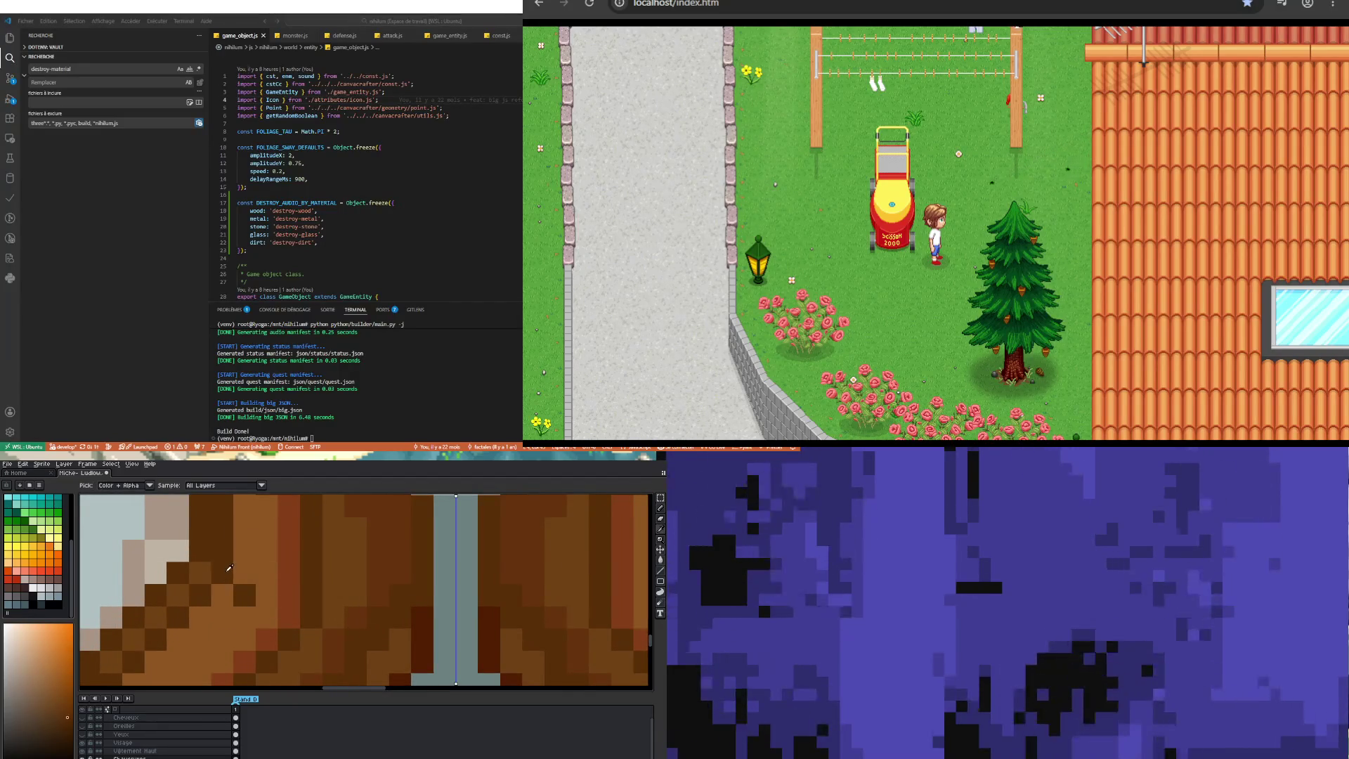
{"action": "scroll", "coordinate": [235, 577], "scroll_direction": "down", "scroll_amount": 1}
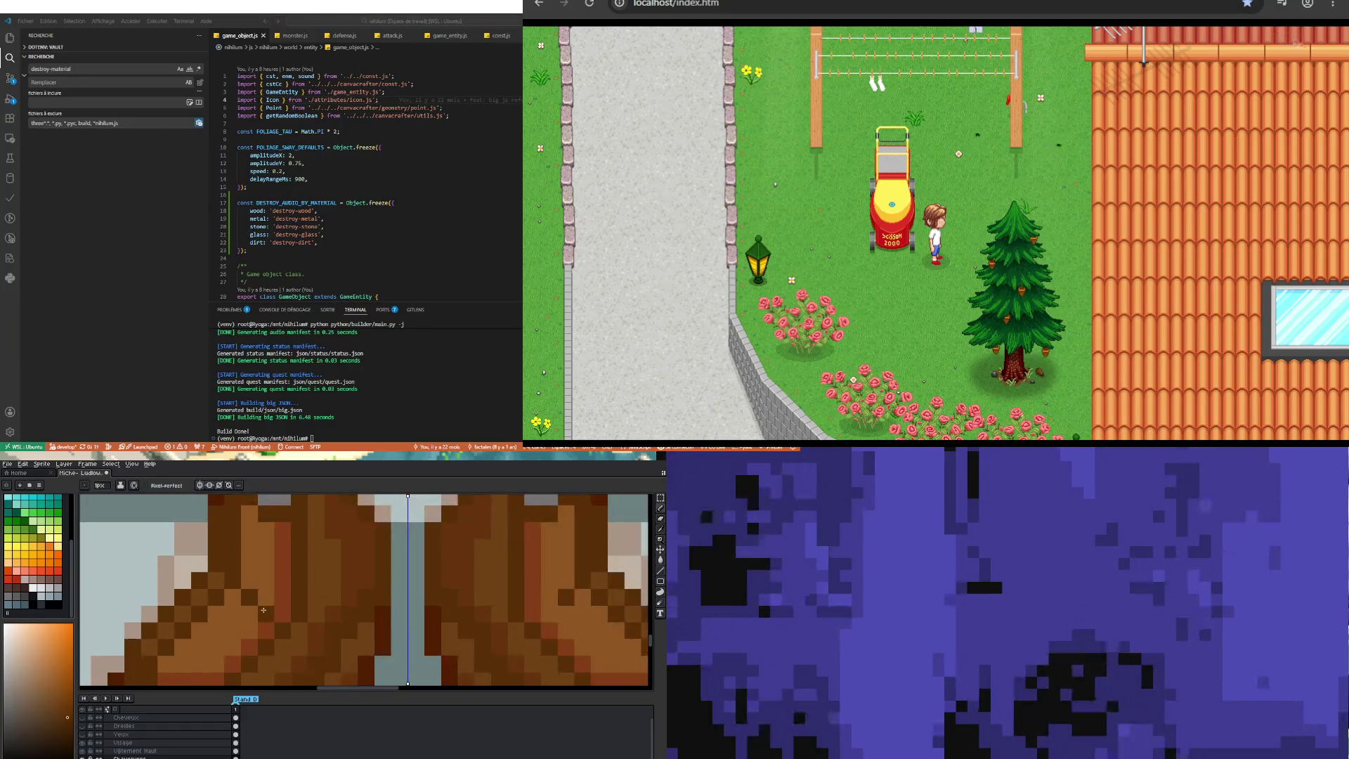
{"action": "scroll", "coordinate": [263, 610], "scroll_direction": "down", "scroll_amount": 3}
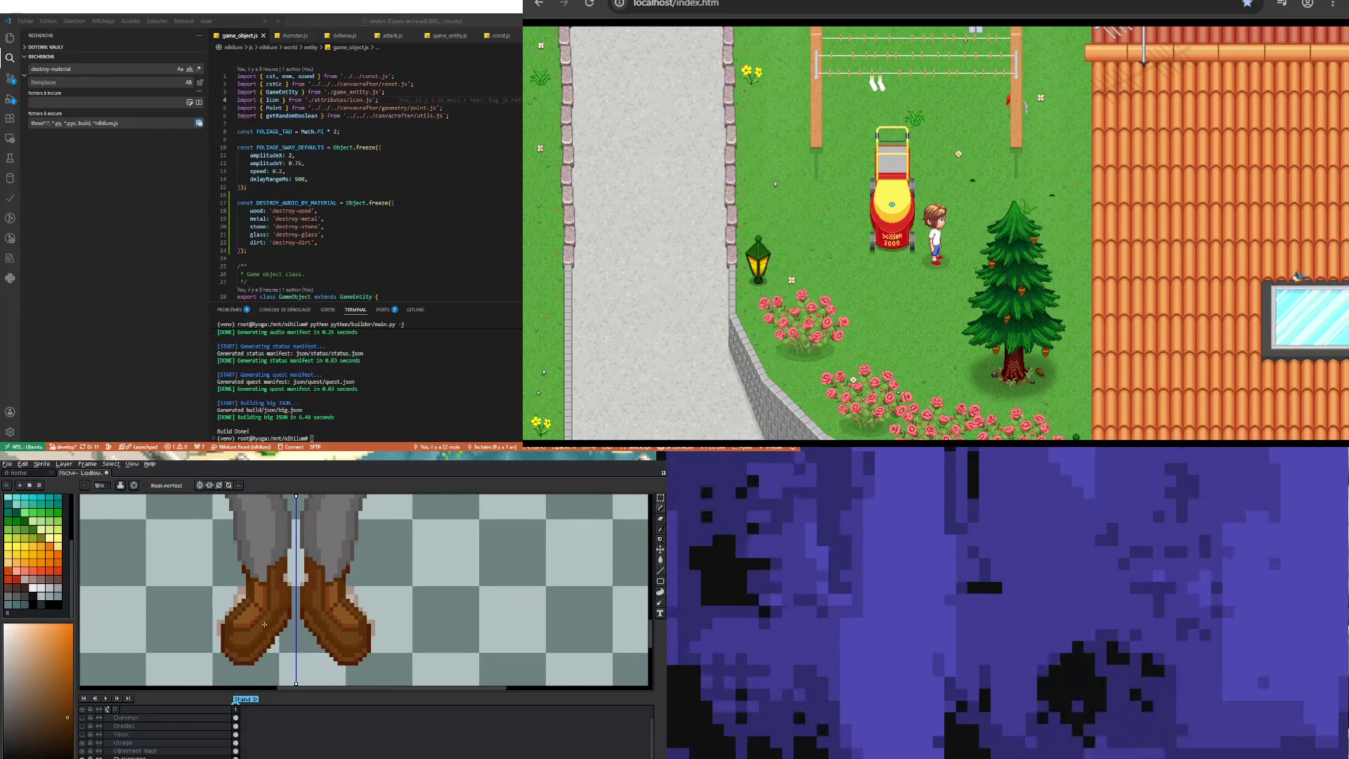
{"action": "scroll", "coordinate": [242, 633], "scroll_direction": "up", "scroll_amount": 3}
{"action": "scroll", "coordinate": [242, 633], "scroll_direction": "up", "scroll_amount": 1}
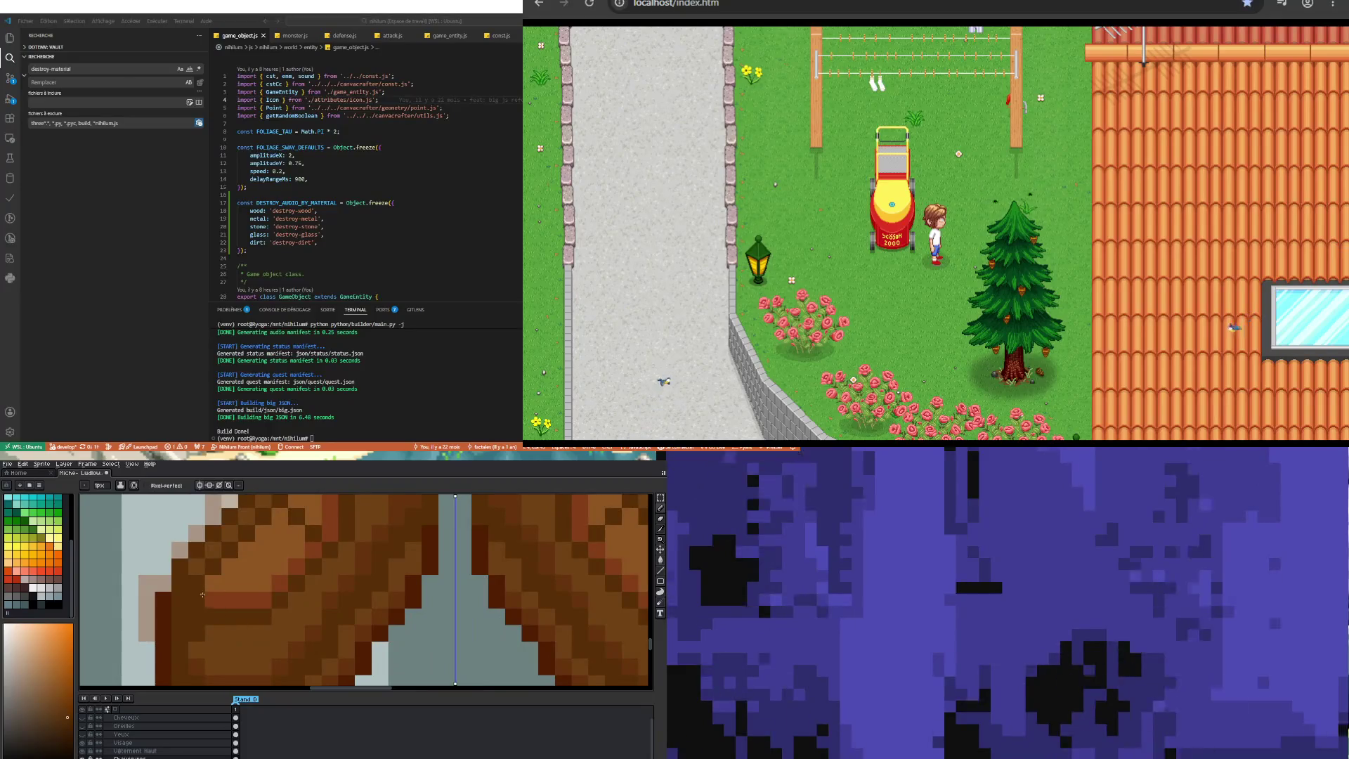
{"action": "left_click", "coordinate": [205, 639], "text": "alt"}
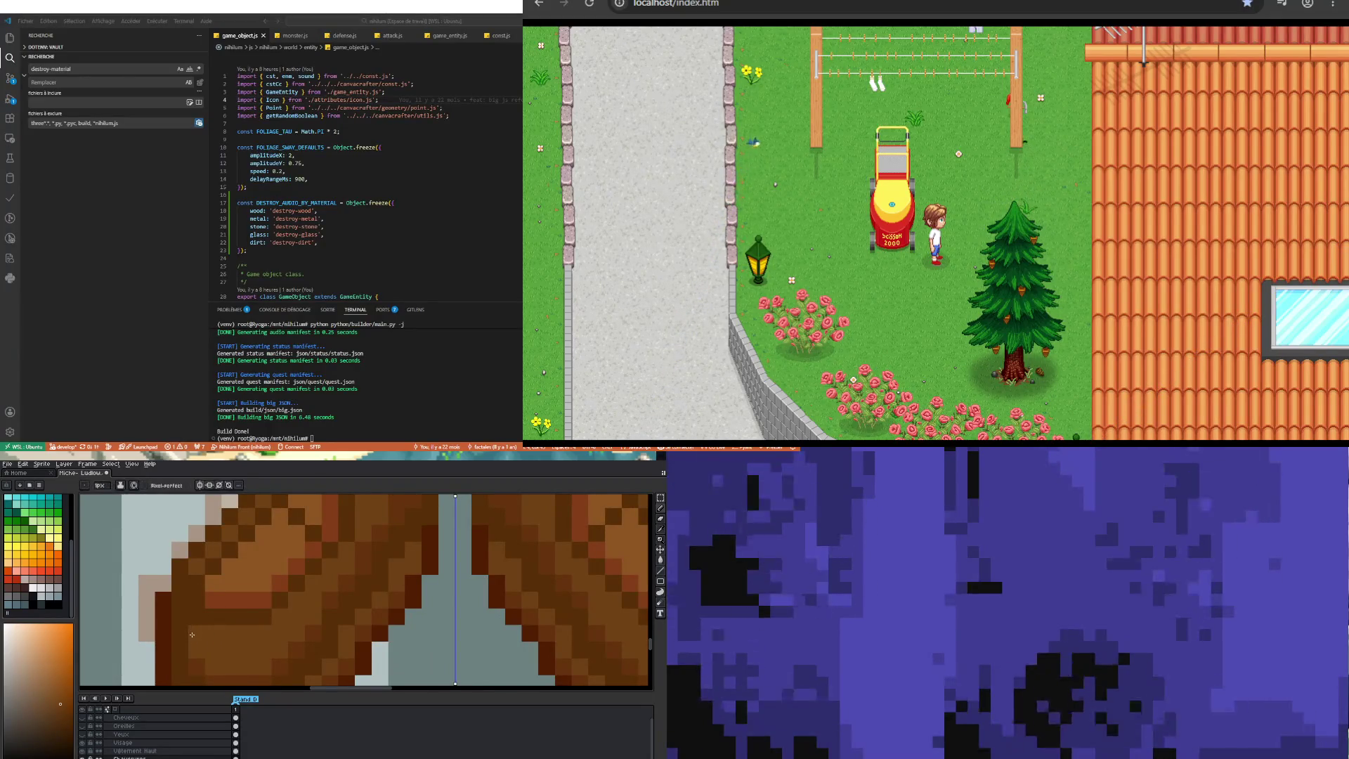
{"action": "scroll", "coordinate": [206, 647], "scroll_direction": "down", "scroll_amount": 2}
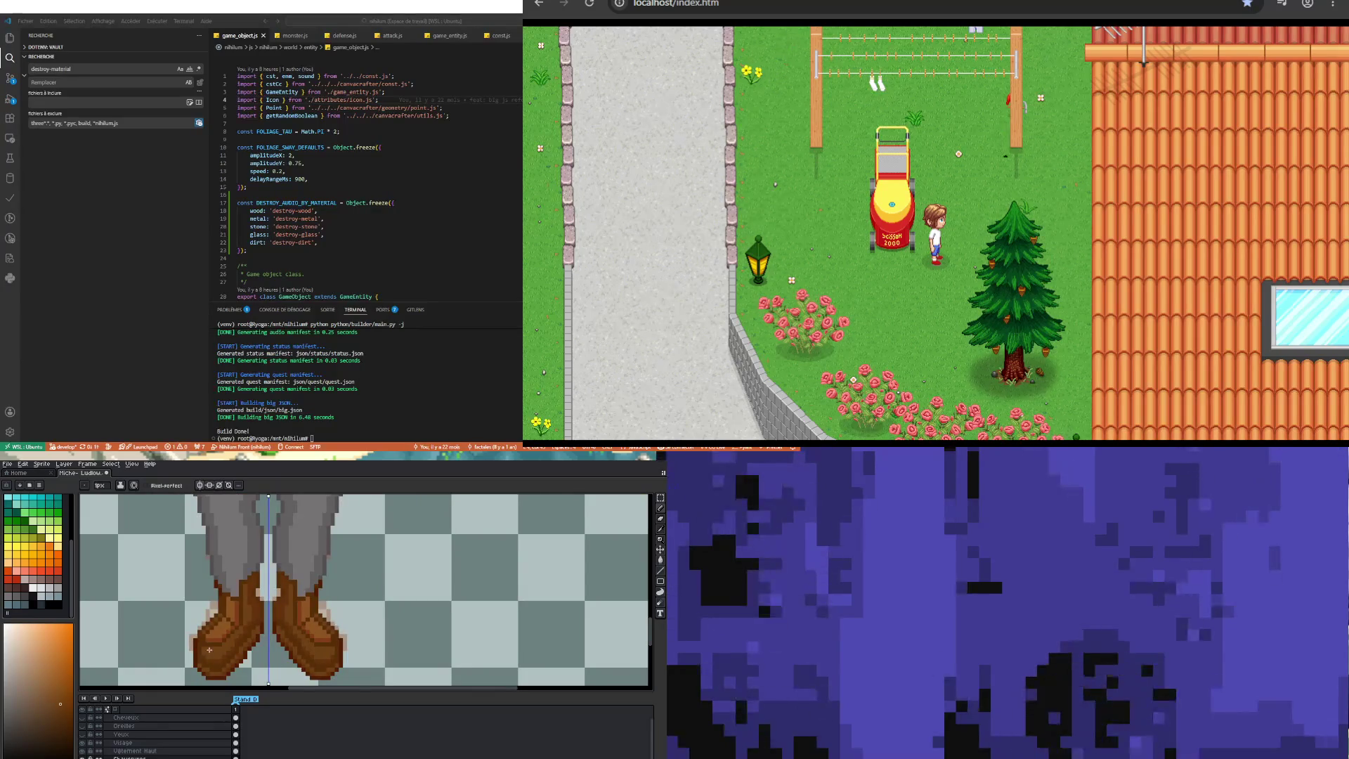
{"action": "scroll", "coordinate": [206, 650], "scroll_direction": "up", "scroll_amount": 3}
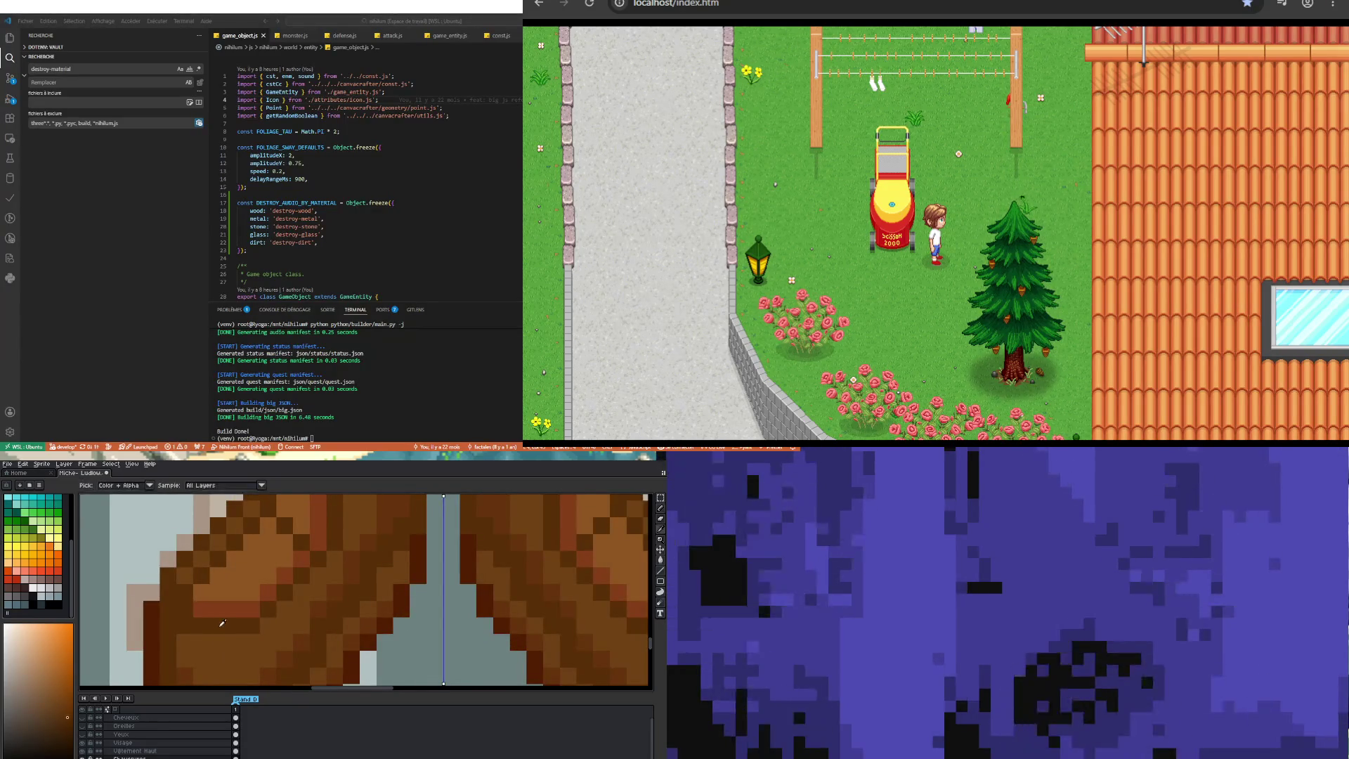
{"action": "left_click", "coordinate": [199, 637], "text": "alt"}
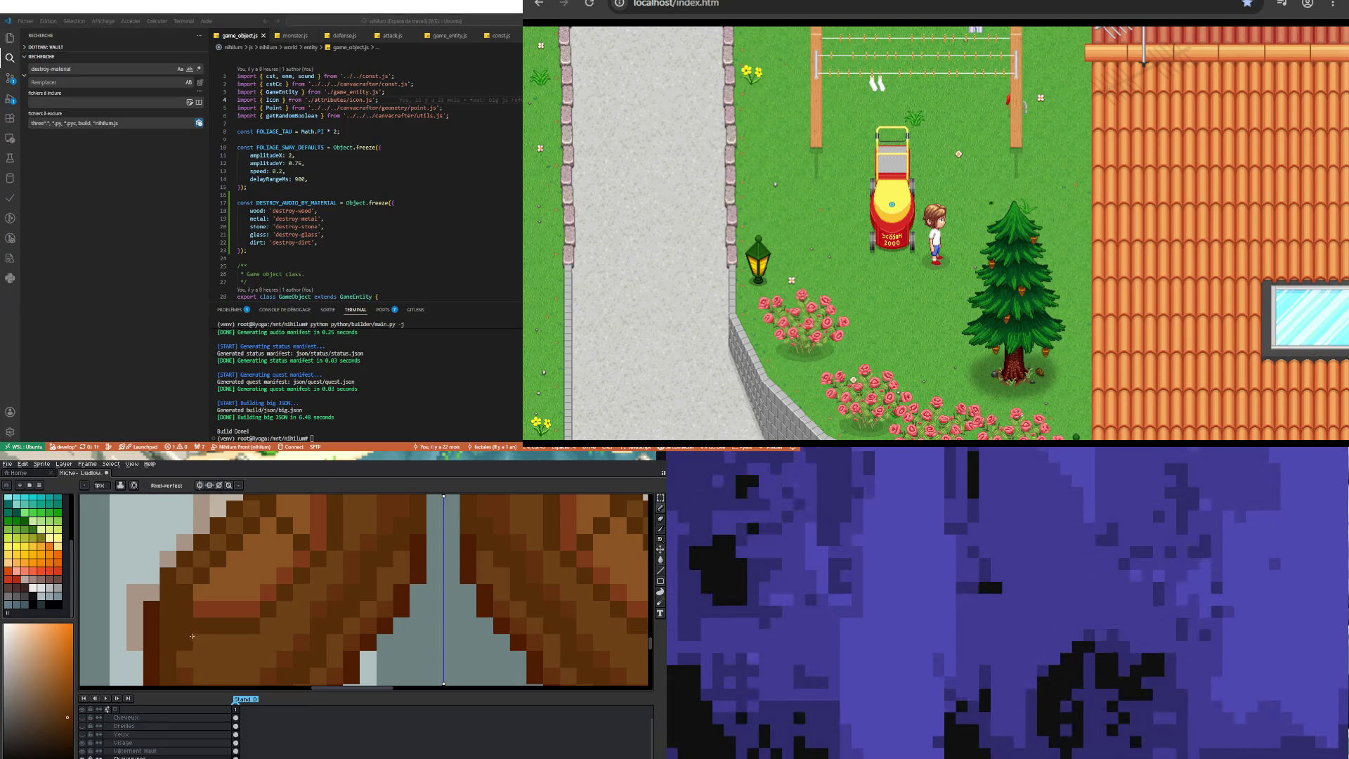
{"action": "scroll", "coordinate": [217, 656], "scroll_direction": "down", "scroll_amount": 3}
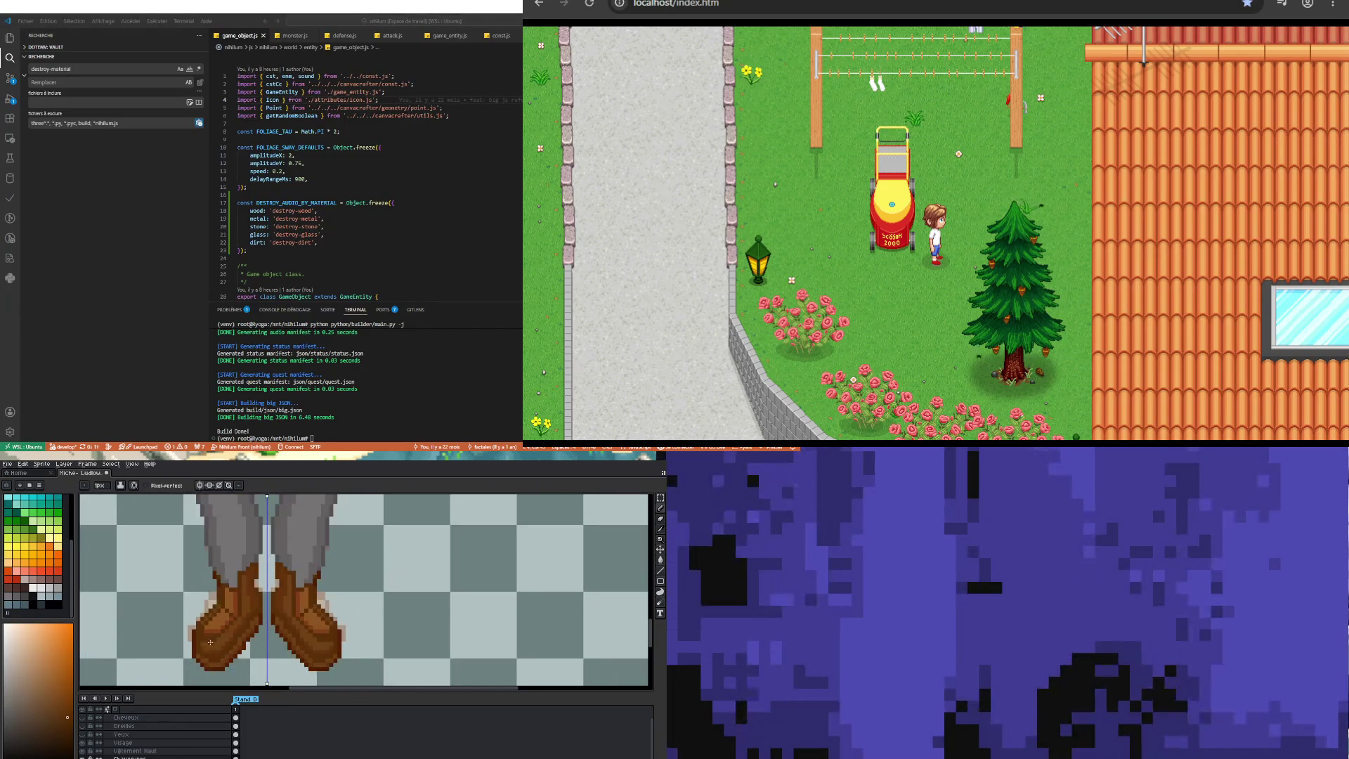
{"action": "scroll", "coordinate": [217, 656], "scroll_direction": "up", "scroll_amount": 3}
Step: Paint brown shading on the left boot and lighten one reddish pixel
{"action": "left_click", "coordinate": [226, 615], "text": "alt"}
{"action": "mouse_move", "coordinate": [189, 633]}
{"action": "left_mouse_down"}
{"action": "mouse_move", "coordinate": [212, 633]}
{"action": "mouse_move", "coordinate": [207, 652]}
{"action": "left_mouse_up"}
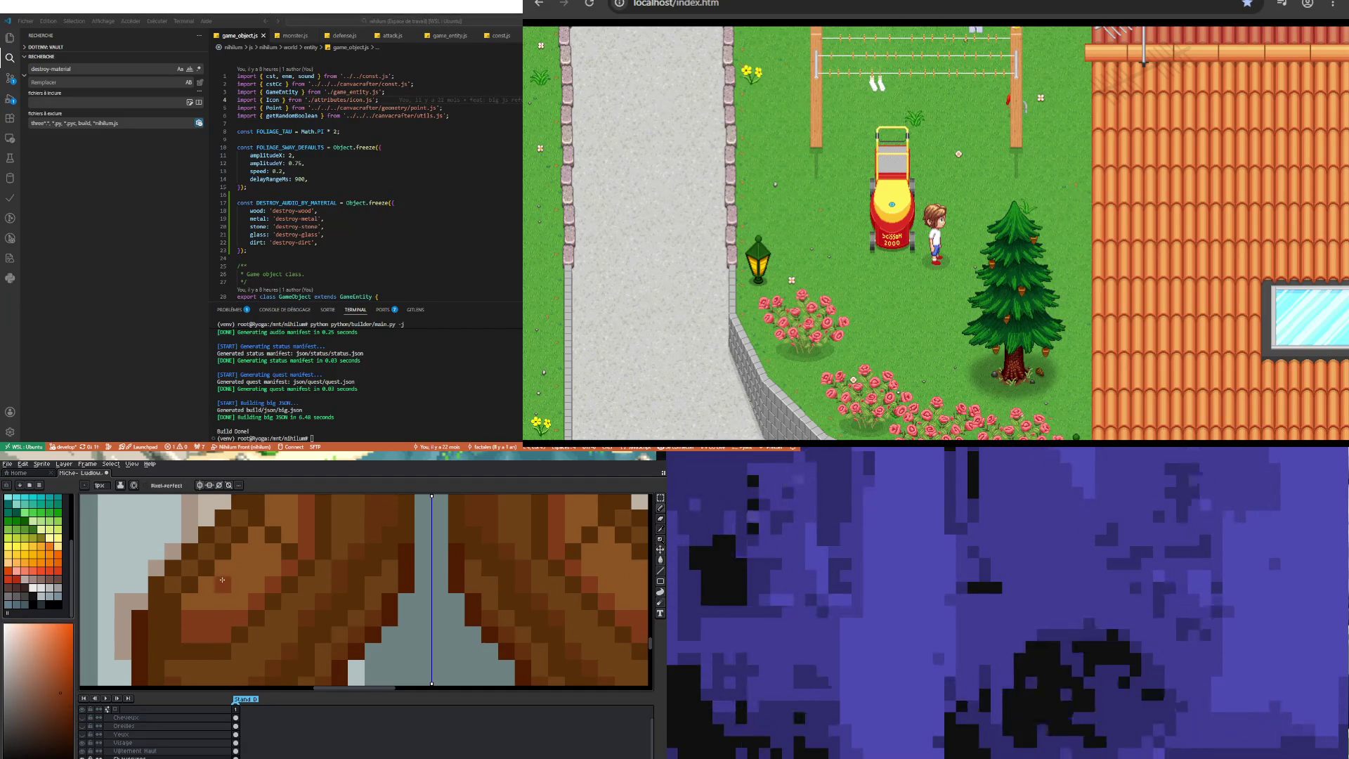
{"action": "left_click", "coordinate": [219, 605], "text": "alt"}
{"action": "left_click", "coordinate": [188, 631]}
{"action": "scroll", "coordinate": [189, 632], "scroll_direction": "down", "scroll_amount": 3}
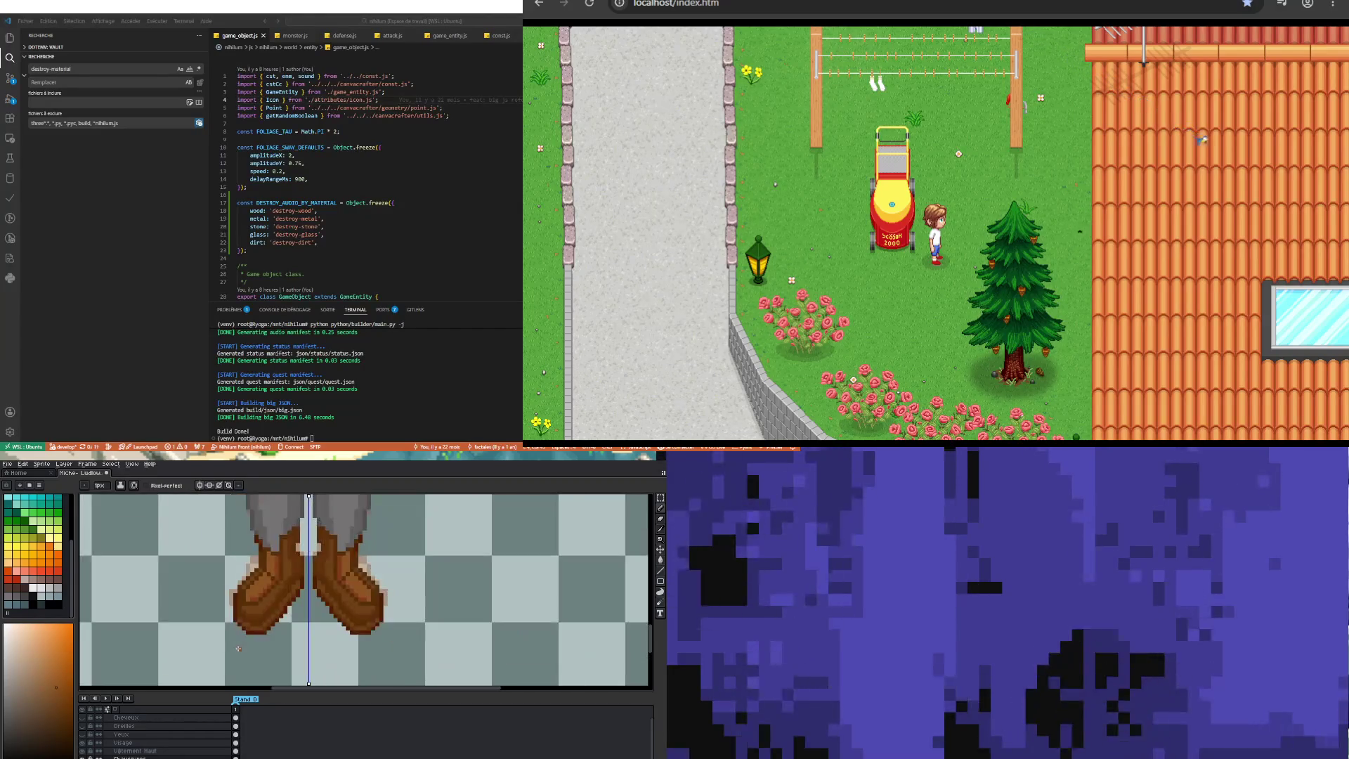
{"action": "scroll", "coordinate": [247, 604], "scroll_direction": "up", "scroll_amount": 2}
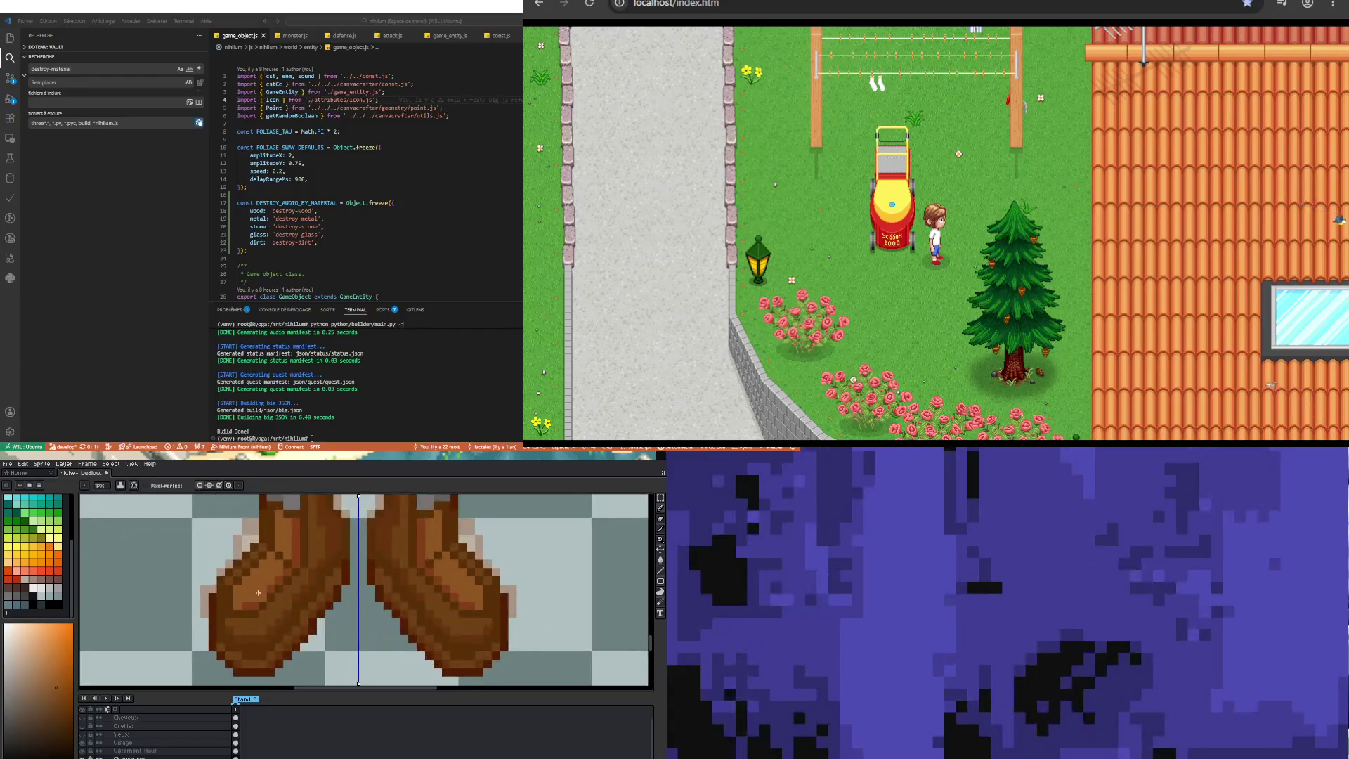
{"action": "scroll", "coordinate": [258, 593], "scroll_direction": "down", "scroll_amount": 2}
{"action": "scroll", "coordinate": [243, 614], "scroll_direction": "down", "scroll_amount": 3}
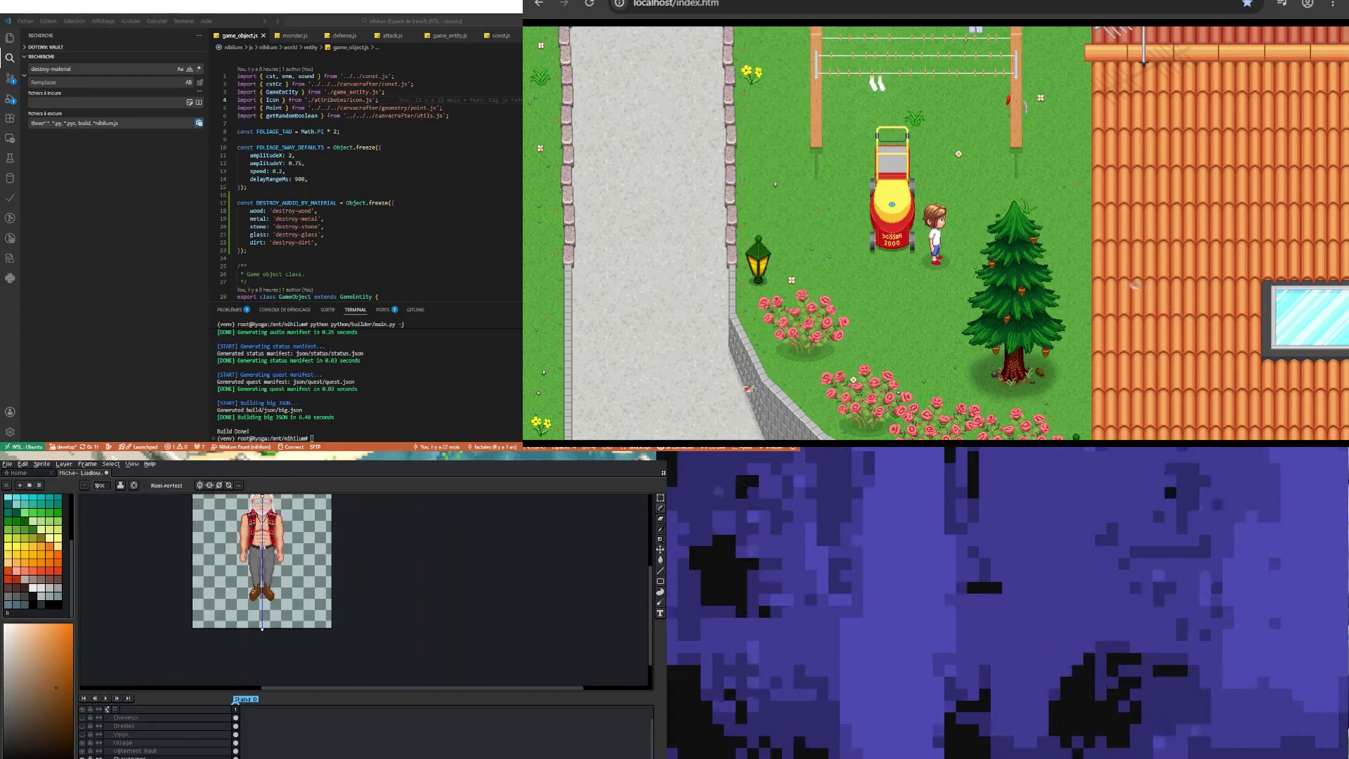
{"action": "scroll", "coordinate": [263, 603], "scroll_direction": "up", "scroll_amount": 3}
{"action": "scroll", "coordinate": [253, 570], "scroll_direction": "up", "scroll_amount": 1}
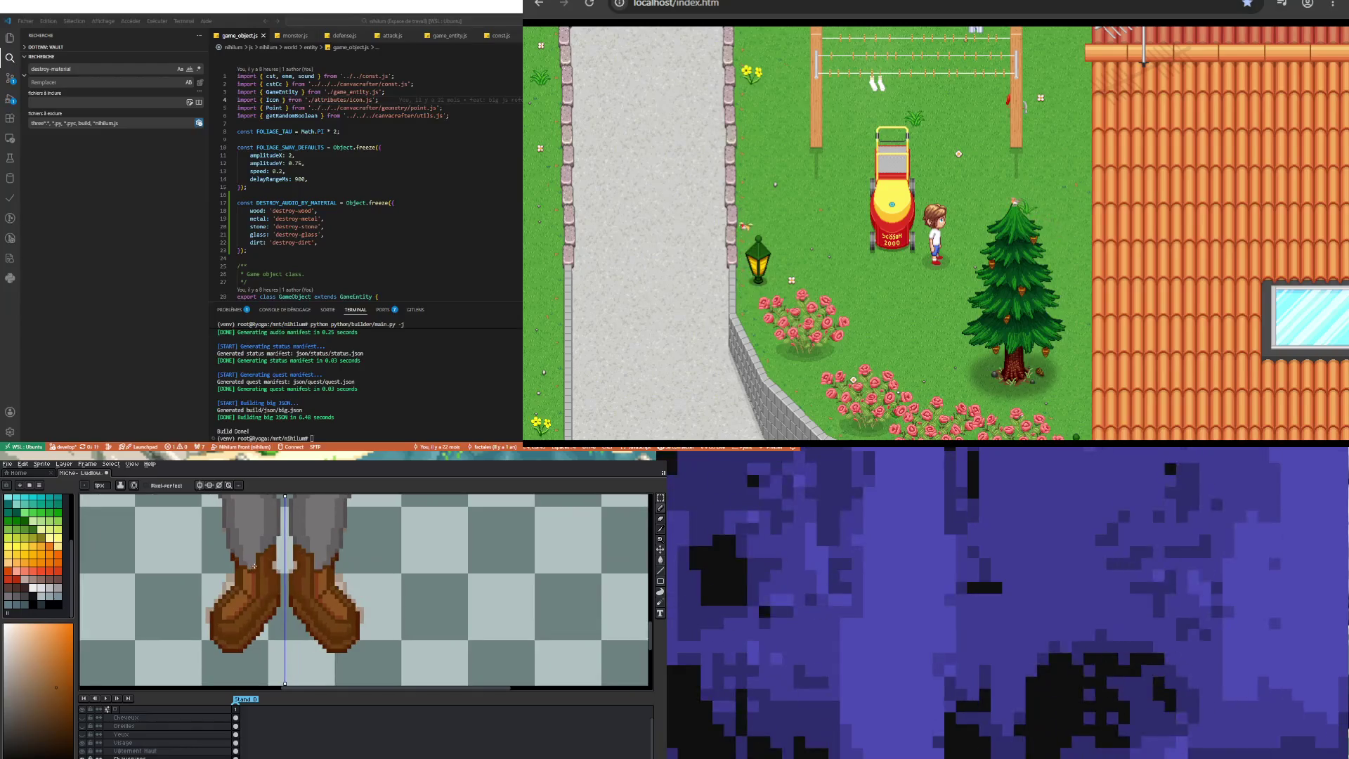
{"action": "scroll", "coordinate": [242, 569], "scroll_direction": "up", "scroll_amount": 2}
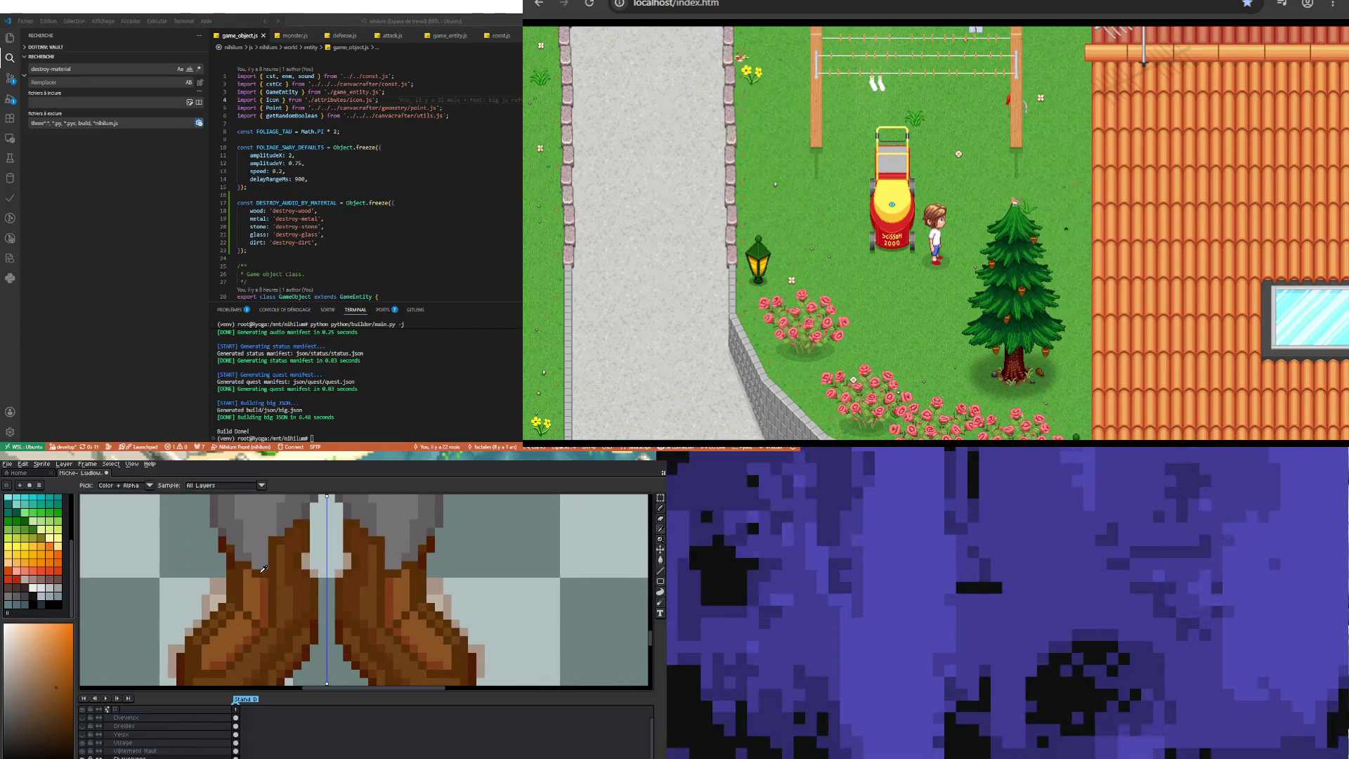
{"action": "key", "text": "b"}
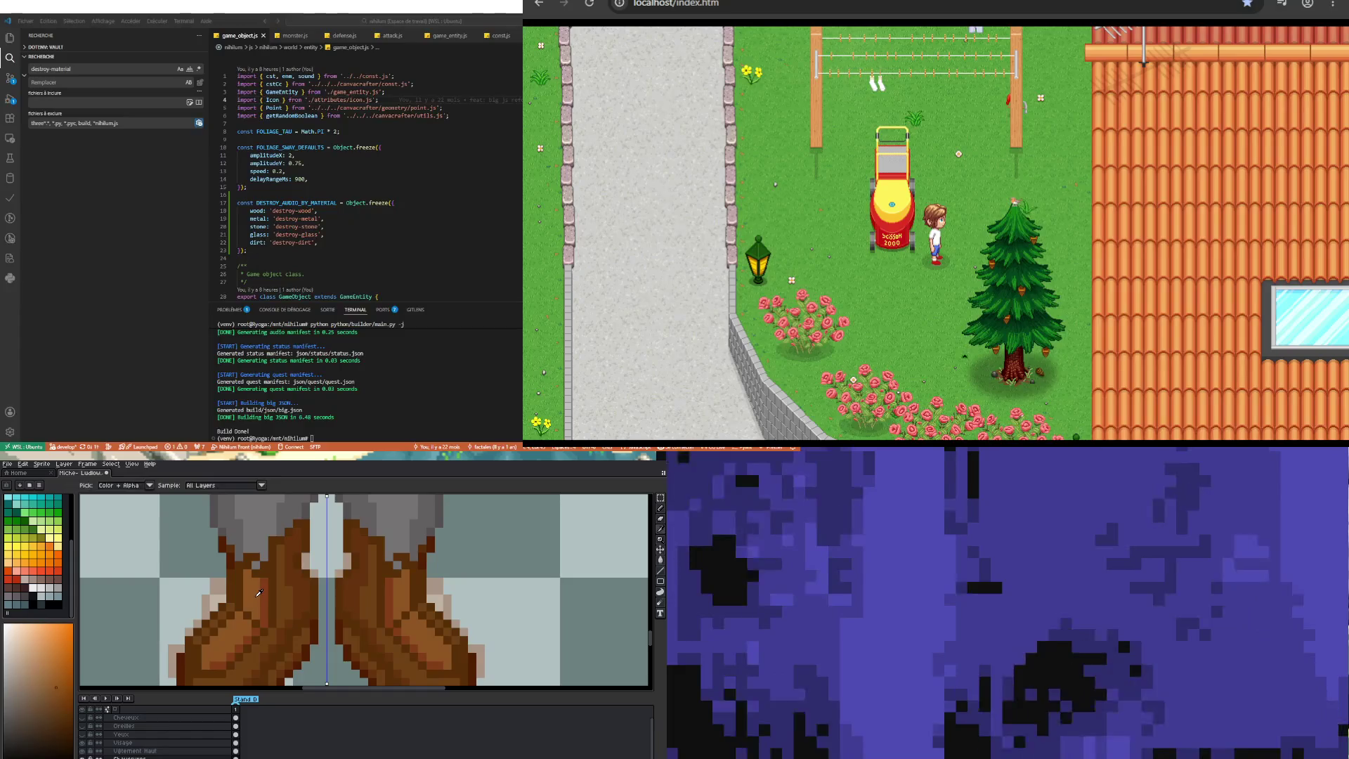
Step: Extend the dark brown shading down the boot and lighten pixels near its lower edge
{"action": "scroll", "coordinate": [249, 649], "scroll_direction": "down", "scroll_amount": 3}
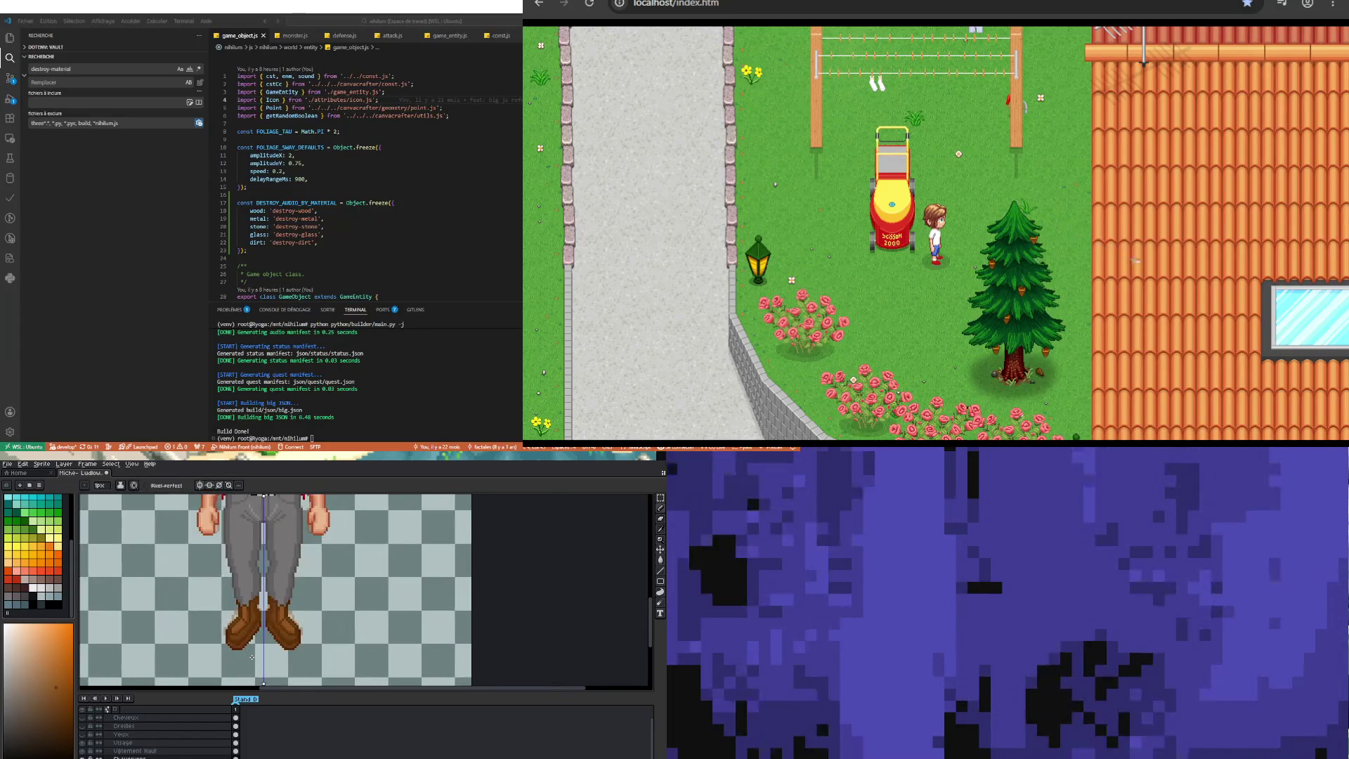
{"action": "scroll", "coordinate": [241, 608], "scroll_direction": "up", "scroll_amount": 2}
{"action": "scroll", "coordinate": [248, 608], "scroll_direction": "down", "scroll_amount": 2}
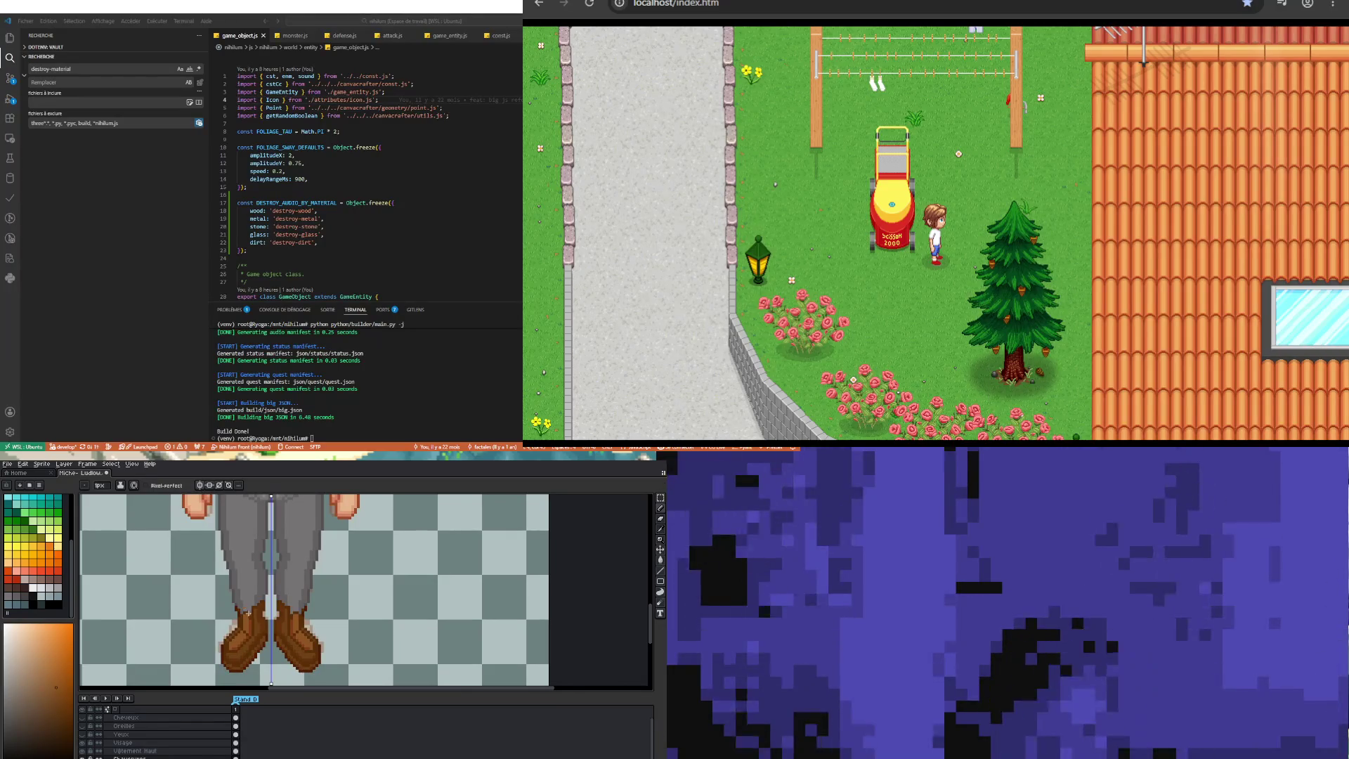
{"action": "scroll", "coordinate": [248, 613], "scroll_direction": "up", "scroll_amount": 3}
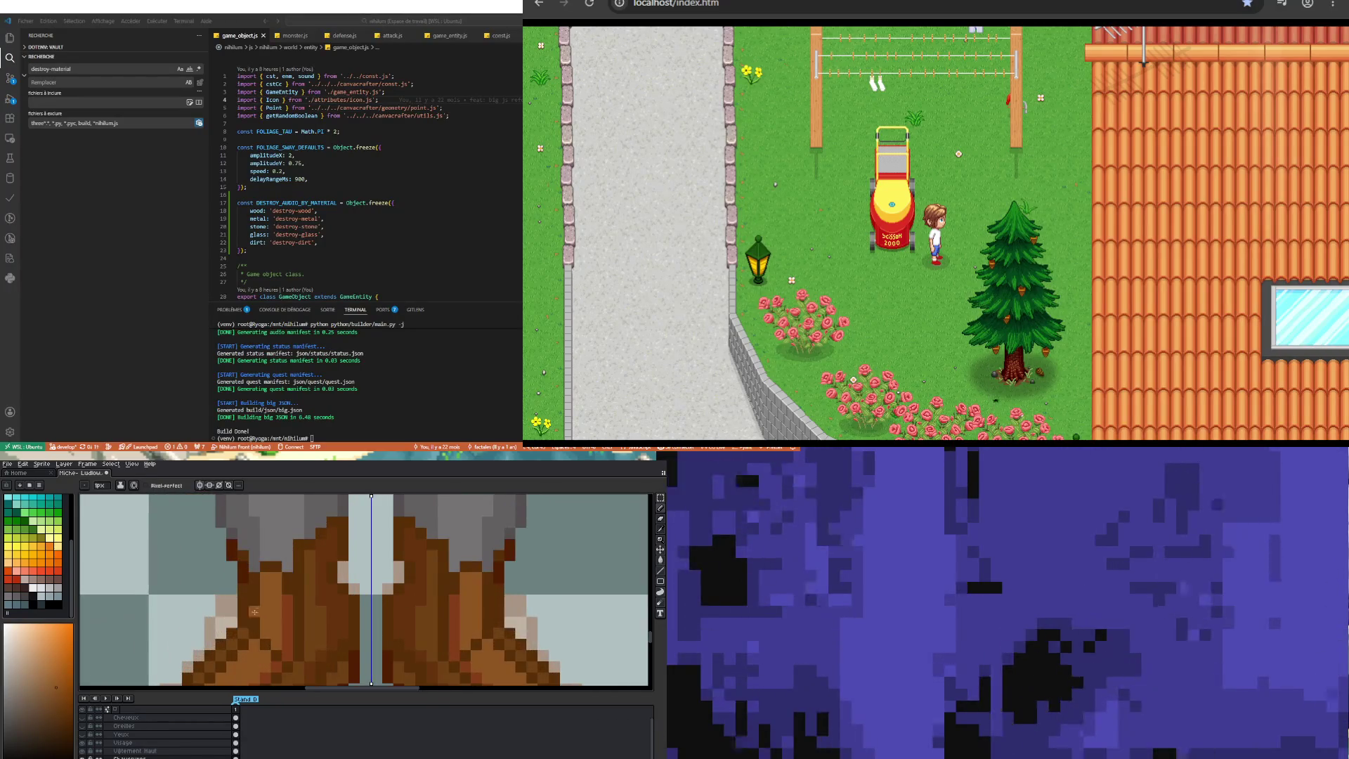
{"action": "left_click", "coordinate": [288, 598], "text": "alt"}
{"action": "scroll", "coordinate": [246, 629], "scroll_direction": "down", "scroll_amount": 2}
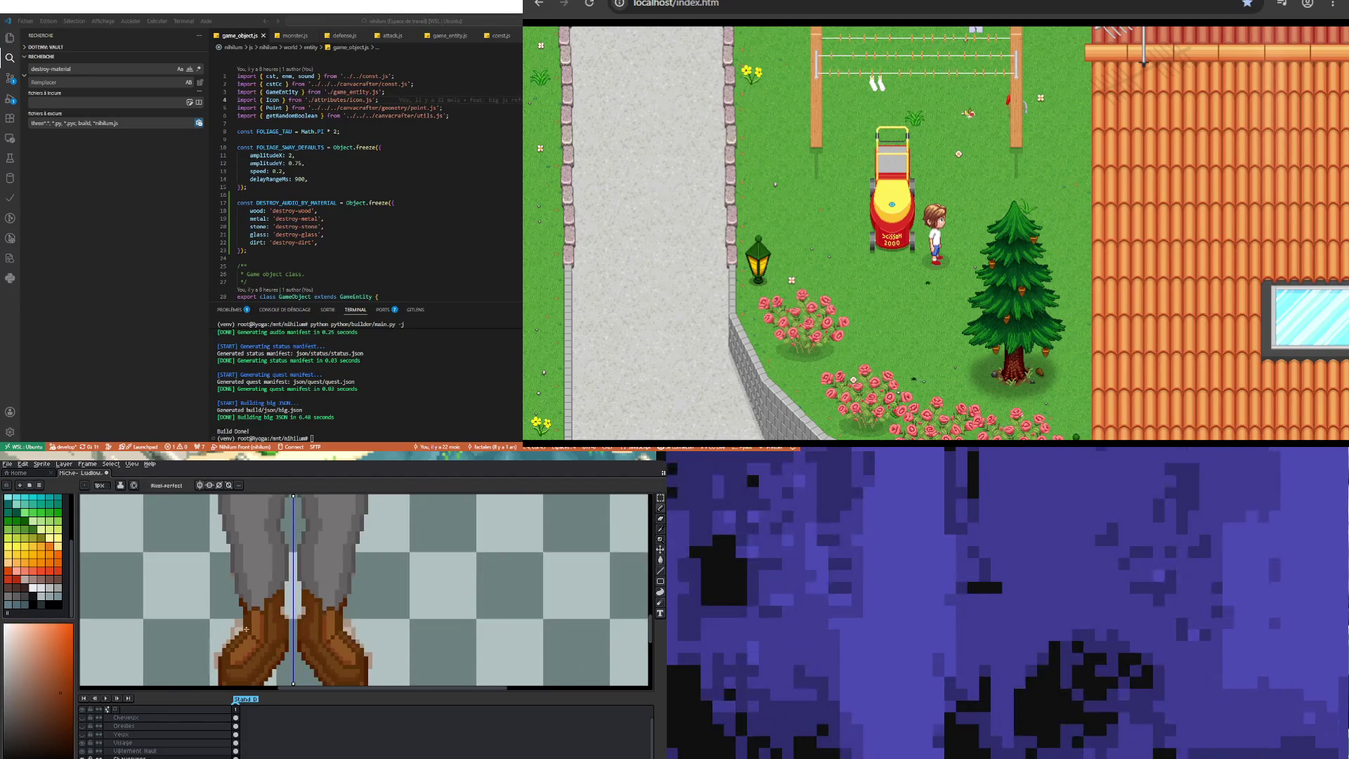
{"action": "scroll", "coordinate": [258, 643], "scroll_direction": "up", "scroll_amount": 4}
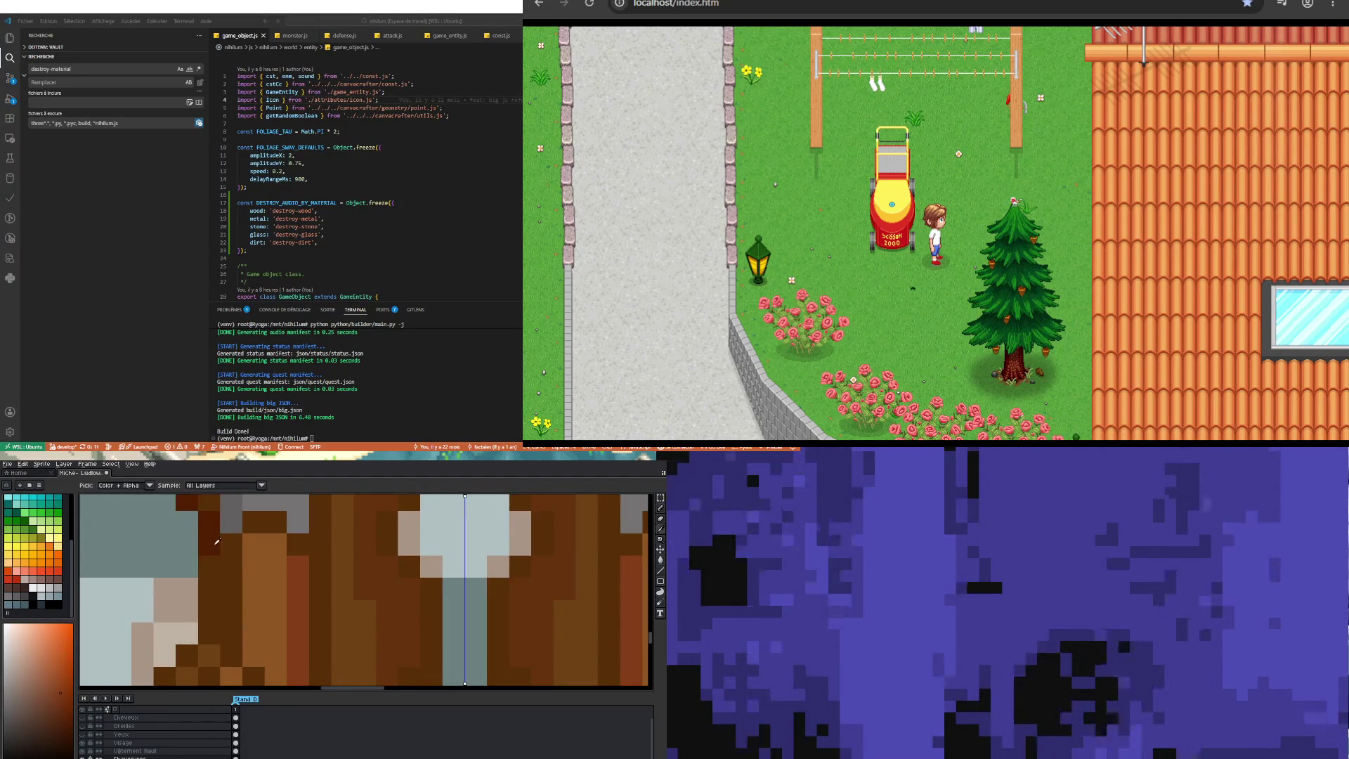
{"action": "left_click", "coordinate": [211, 555], "text": "alt"}
{"action": "left_click", "coordinate": [208, 567]}
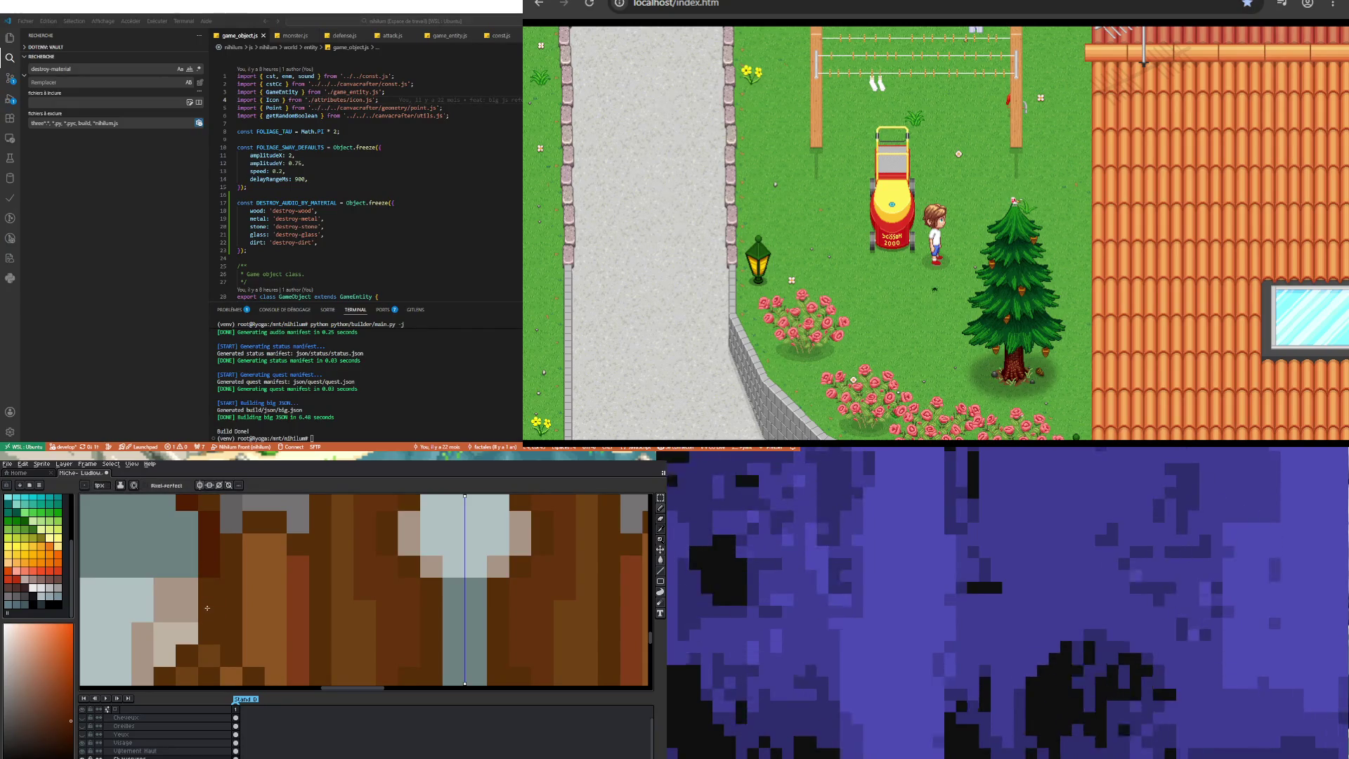
{"action": "left_click", "coordinate": [211, 610]}
{"action": "left_click", "coordinate": [210, 630]}
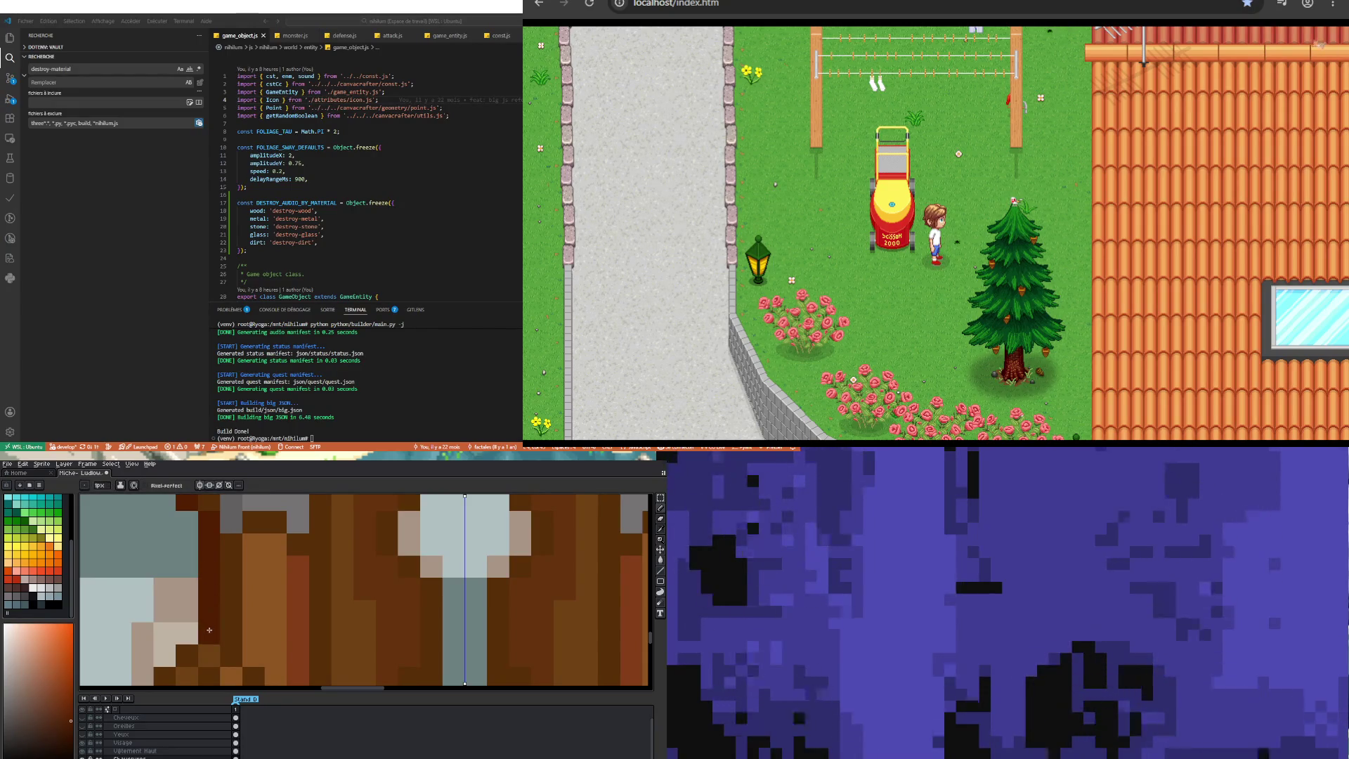
{"action": "scroll", "coordinate": [207, 610], "scroll_direction": "down", "scroll_amount": 3}
{"action": "scroll", "coordinate": [233, 596], "scroll_direction": "up", "scroll_amount": 2}
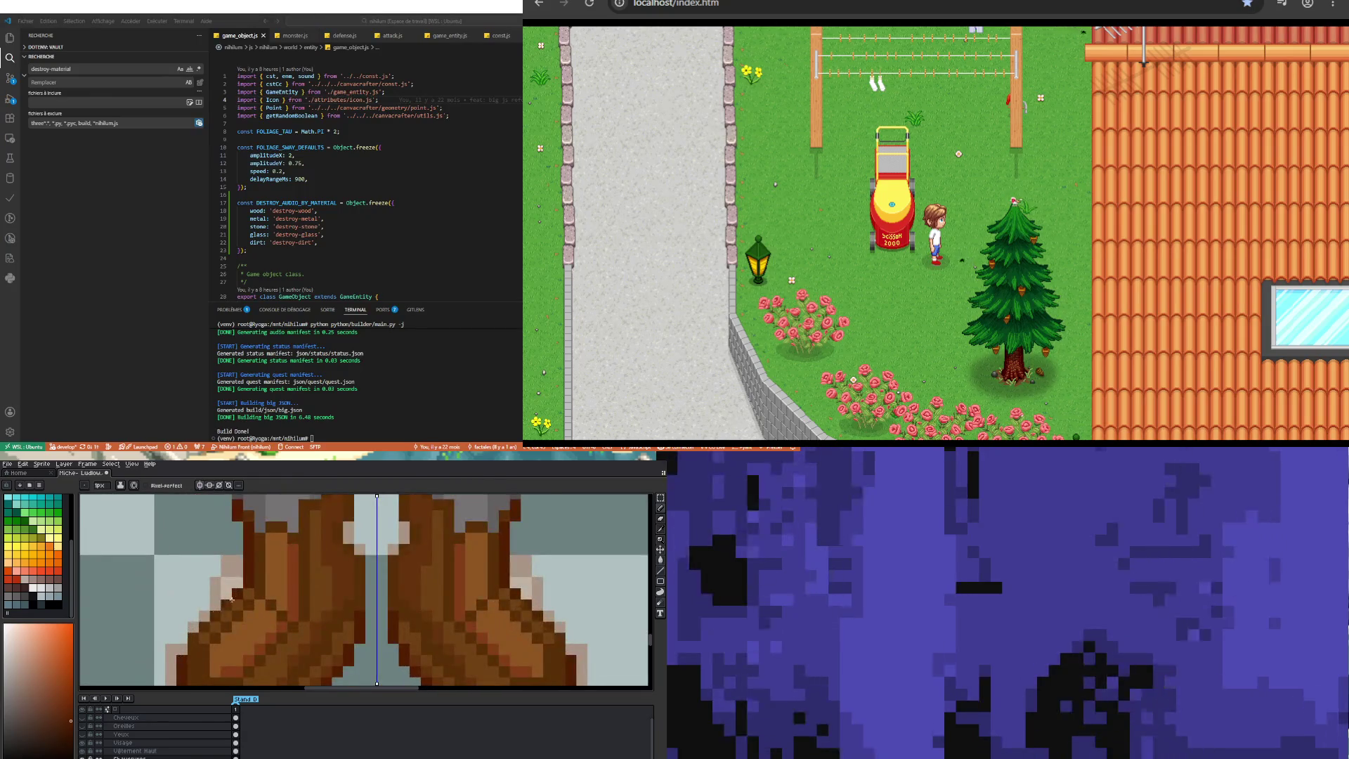
{"action": "left_click", "coordinate": [196, 636]}
{"action": "scroll", "coordinate": [191, 648], "scroll_direction": "down", "scroll_amount": 2}
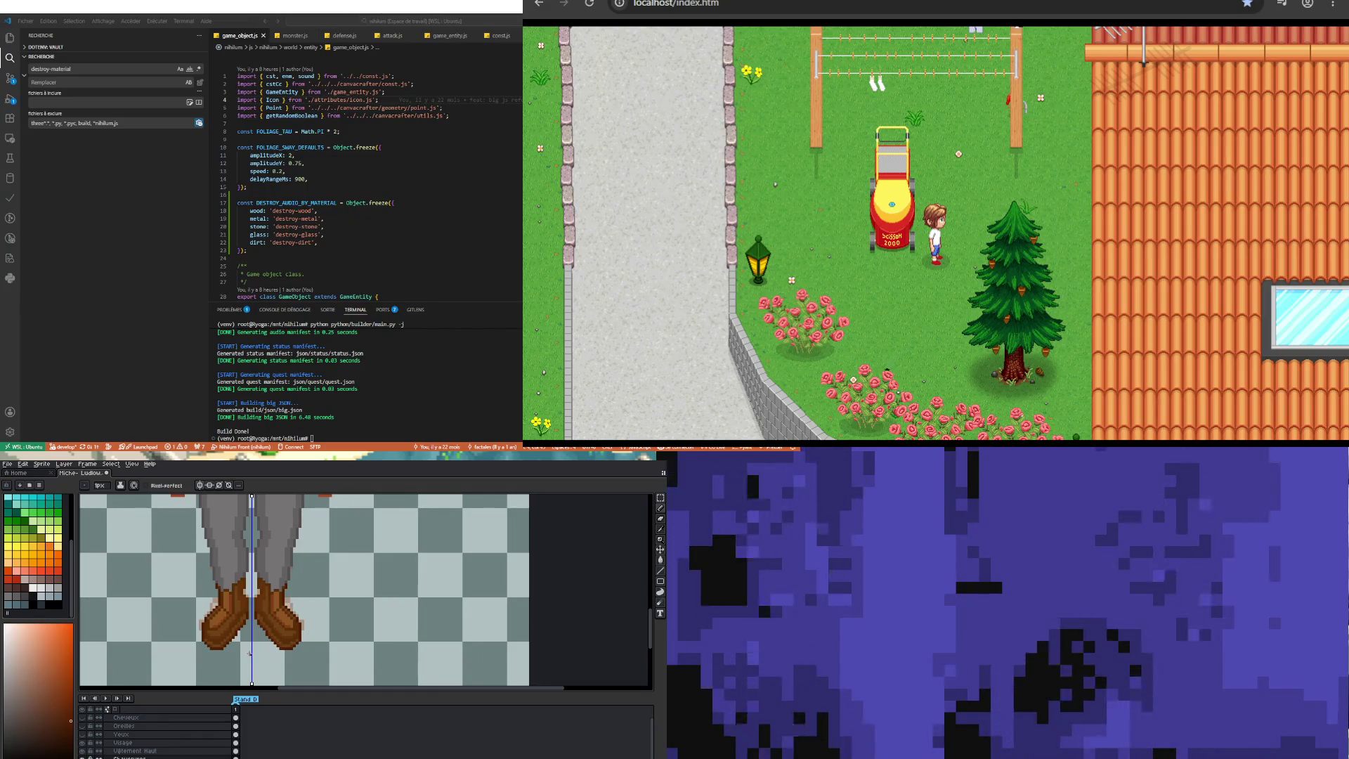
{"action": "scroll", "coordinate": [249, 653], "scroll_direction": "down", "scroll_amount": 2}
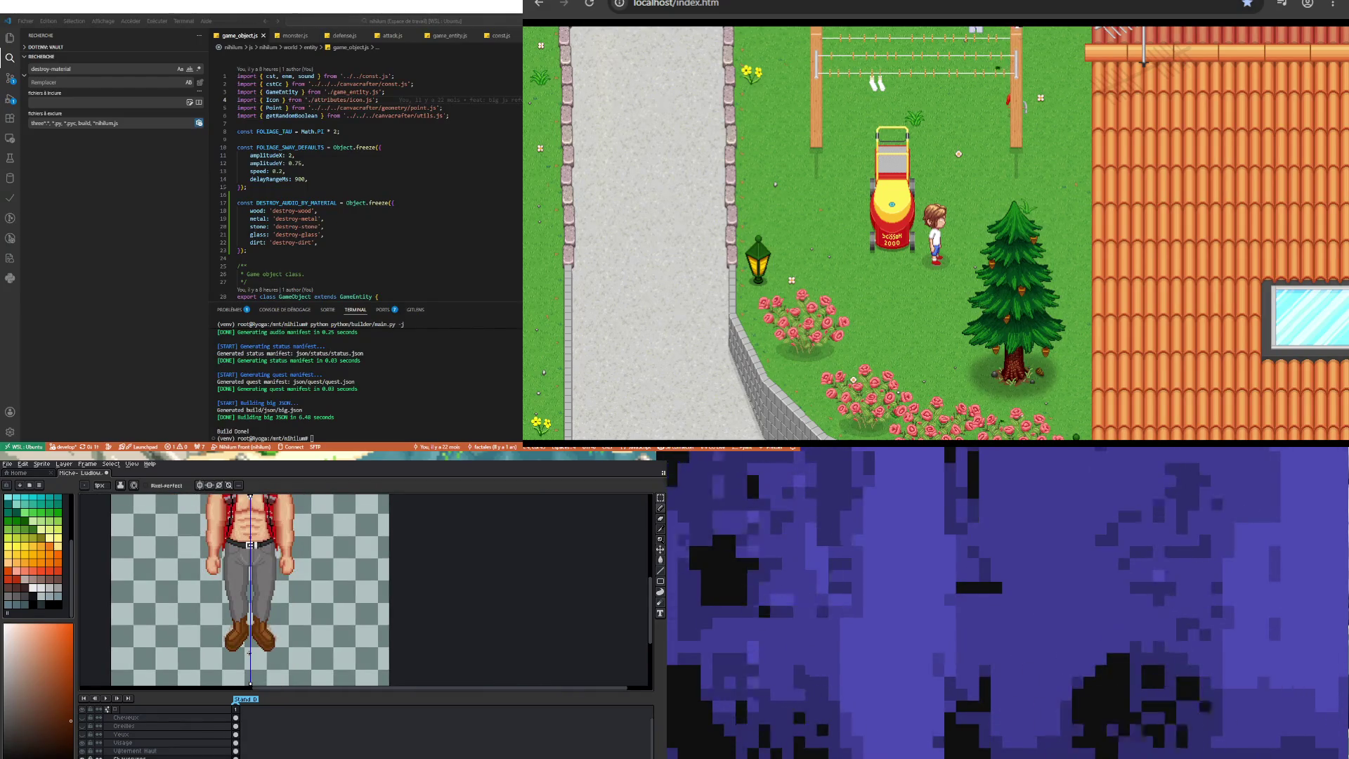
{"action": "scroll", "coordinate": [249, 652], "scroll_direction": "up", "scroll_amount": 2}
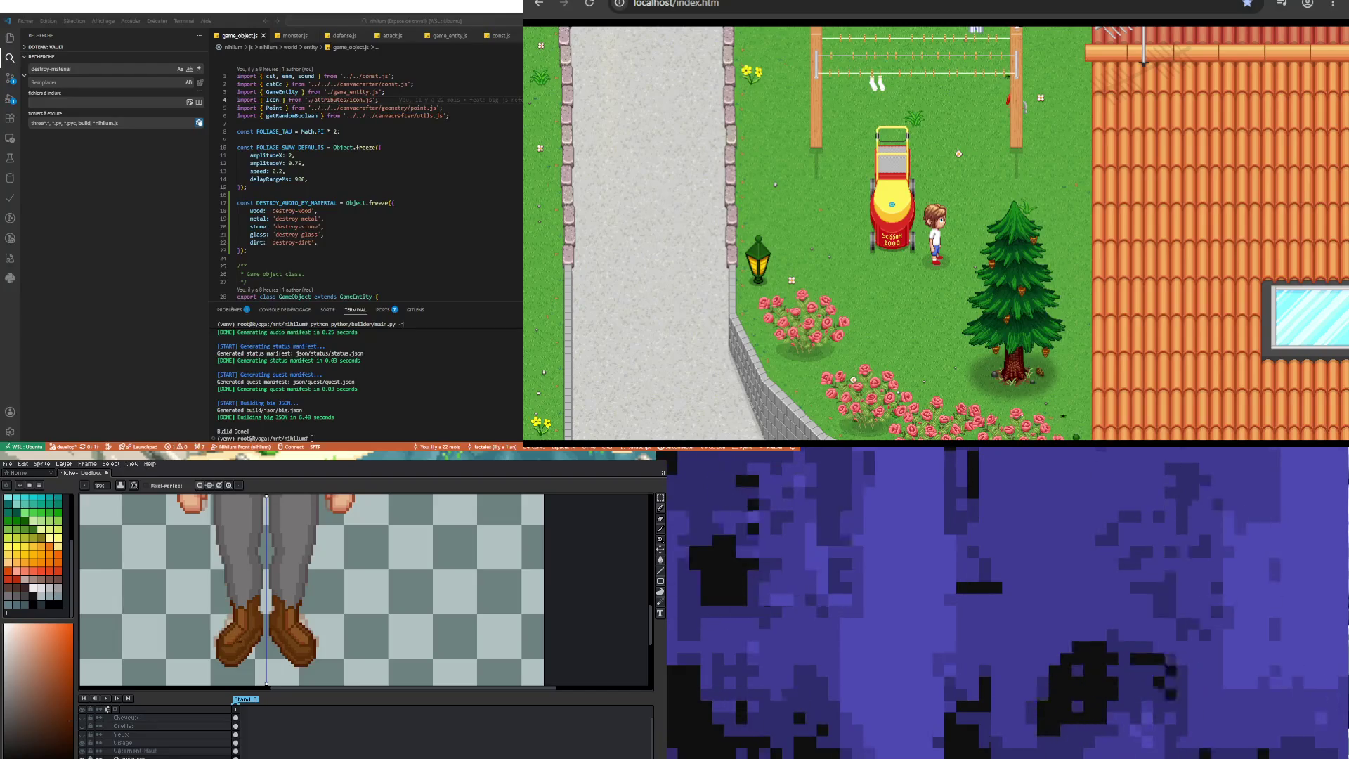
{"action": "scroll", "coordinate": [240, 642], "scroll_direction": "up", "scroll_amount": 2}
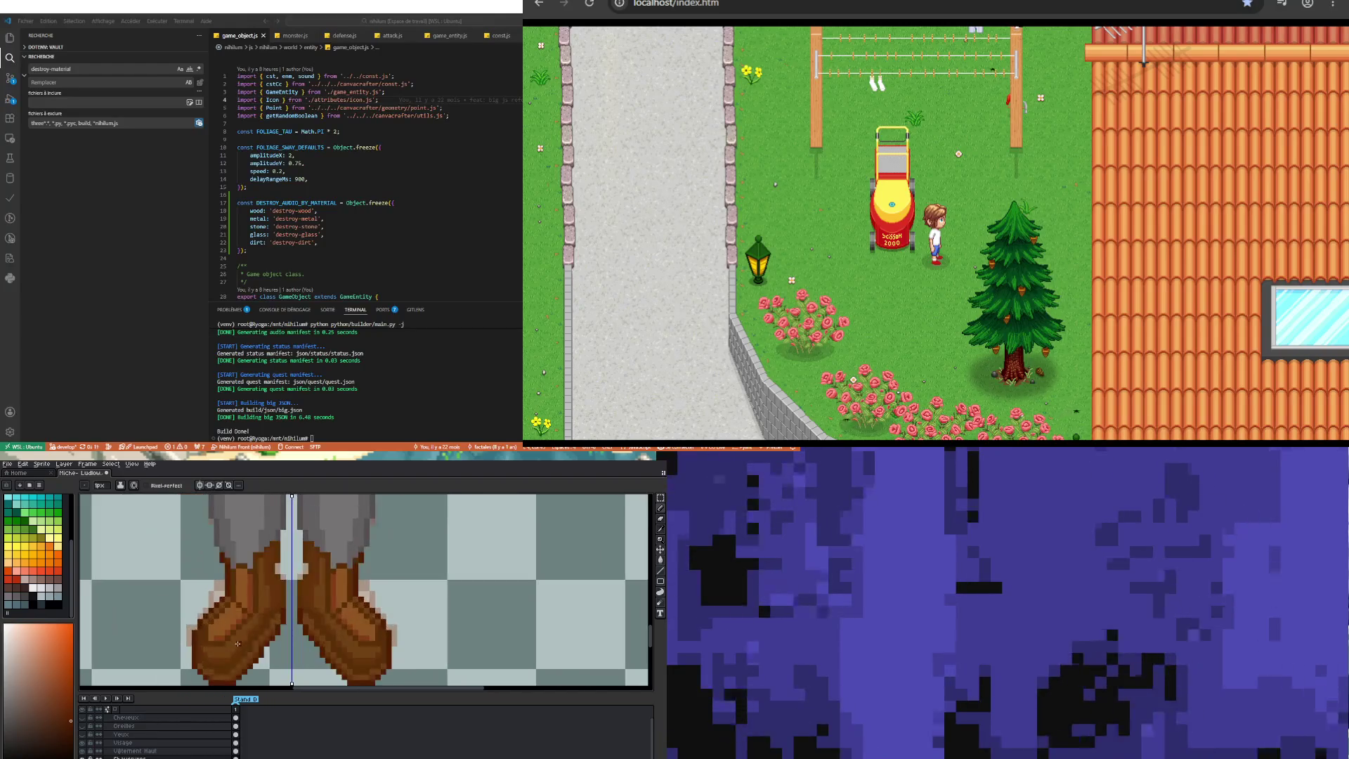
Step: Pick black from the palette and draw a diagonal lace across the boots
{"action": "left_click", "coordinate": [33, 598]}
{"action": "scroll", "coordinate": [209, 621], "scroll_direction": "up", "scroll_amount": 1}
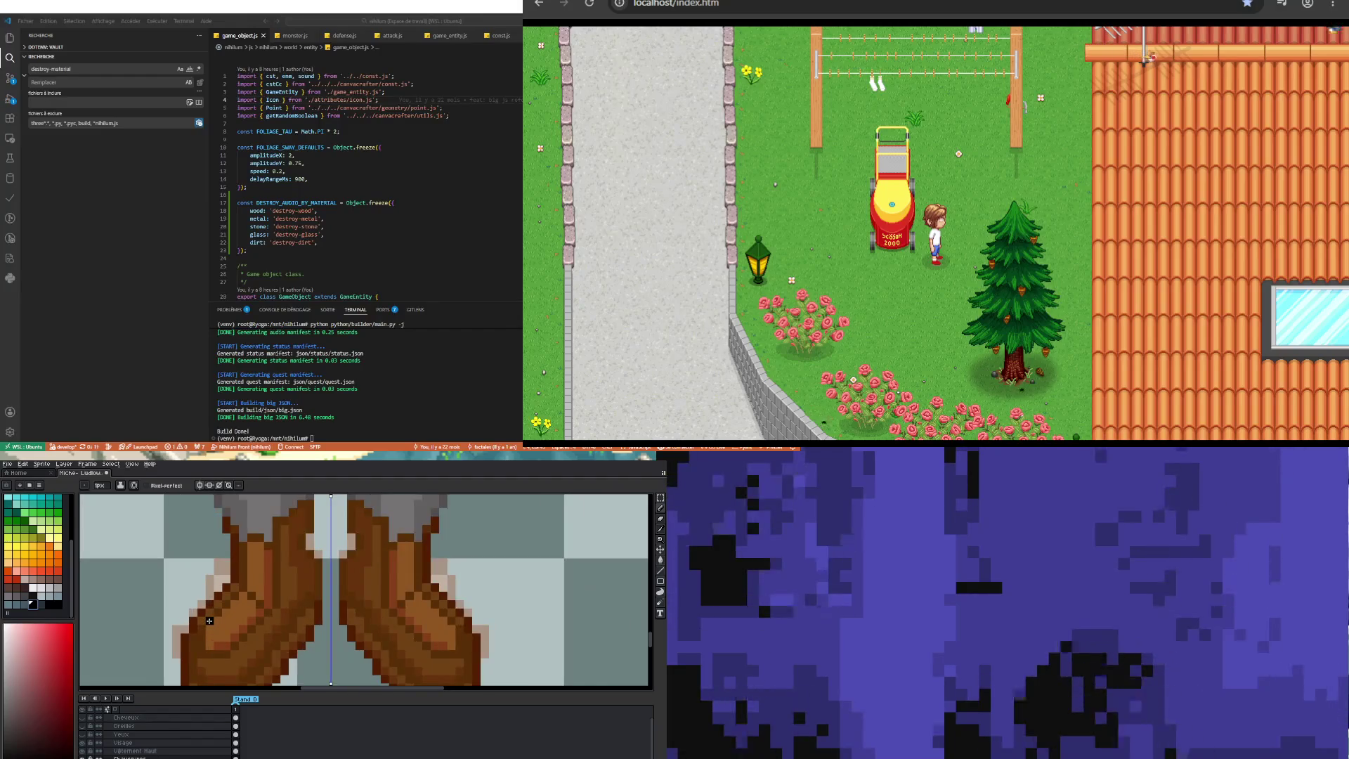
{"action": "mouse_move", "coordinate": [210, 621]}
{"action": "left_mouse_down"}
{"action": "mouse_move", "coordinate": [235, 646]}
{"action": "mouse_move", "coordinate": [266, 610]}
{"action": "left_mouse_up"}
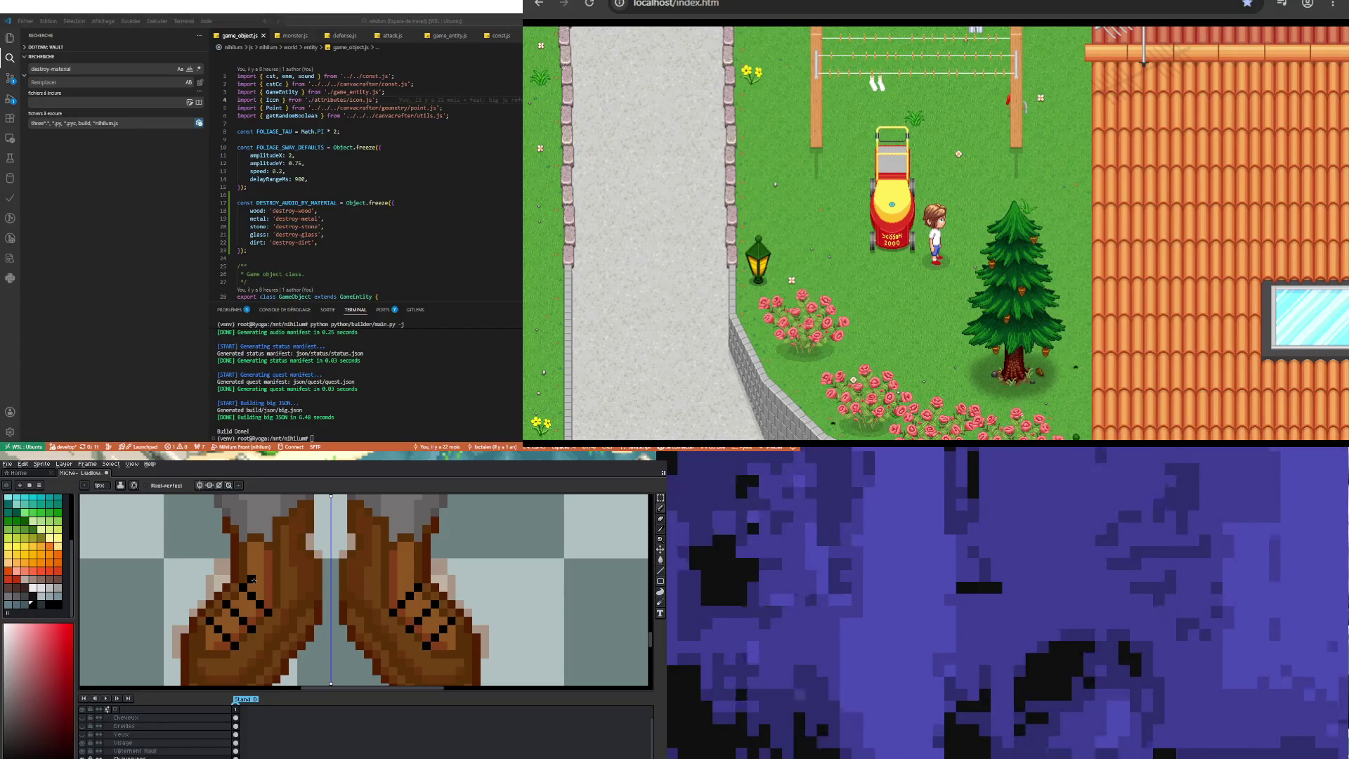
Step: Add two more black lace strokes higher up toward the boot tops
{"action": "left_click_drag", "start_coordinate": [249, 574], "coordinate": [268, 586]}
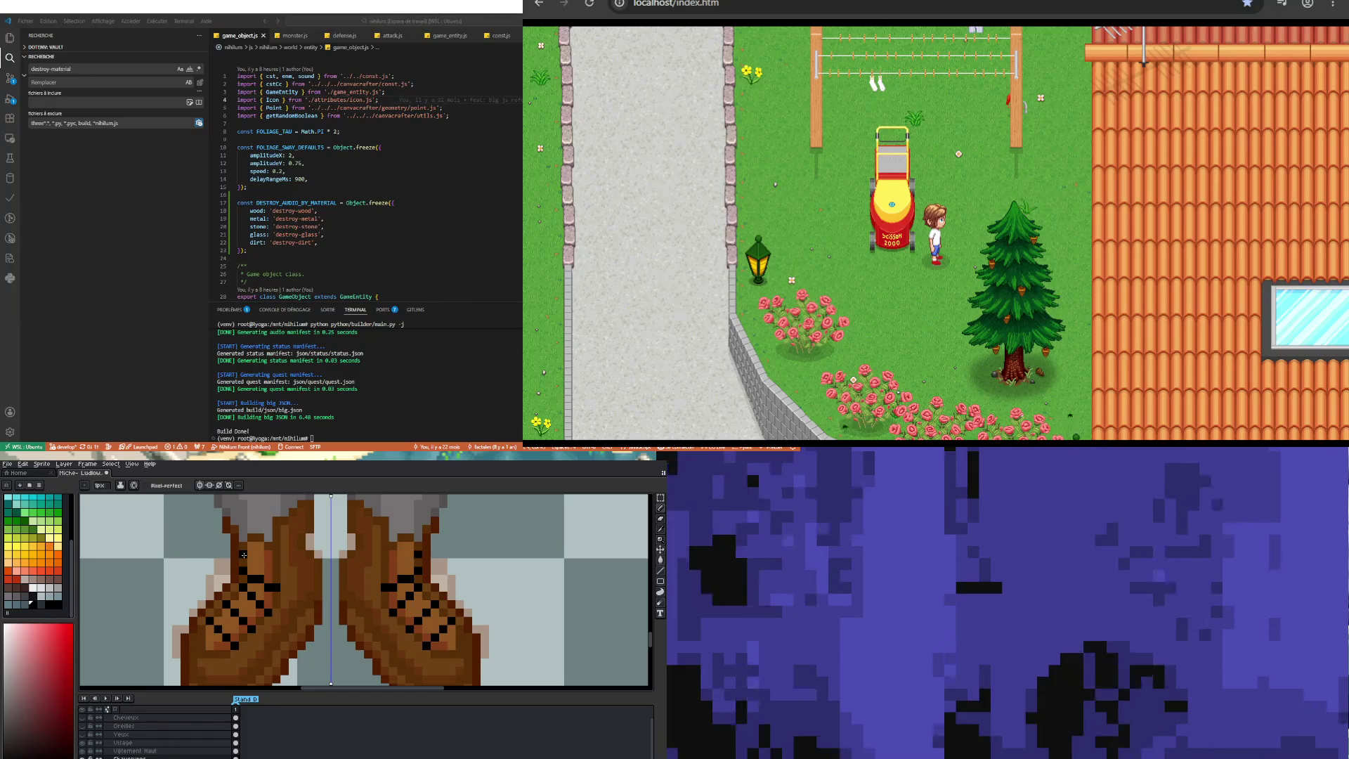
{"action": "left_click_drag", "start_coordinate": [243, 555], "coordinate": [282, 566]}
{"action": "scroll", "coordinate": [276, 570], "scroll_direction": "down", "scroll_amount": 3}
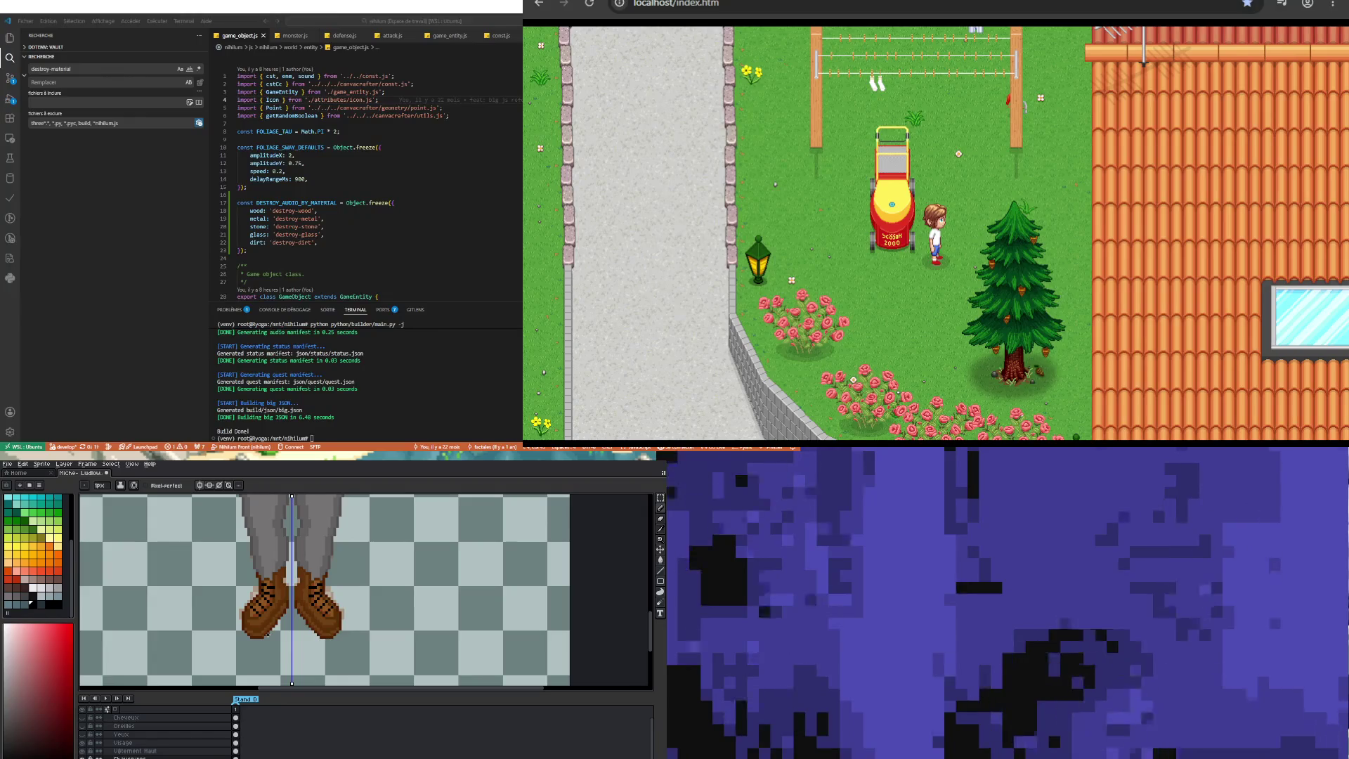
Step: Pick white and dot five highlight pixels beside the laces, mirrored on both boots
{"action": "scroll", "coordinate": [261, 601], "scroll_direction": "up", "scroll_amount": 2}
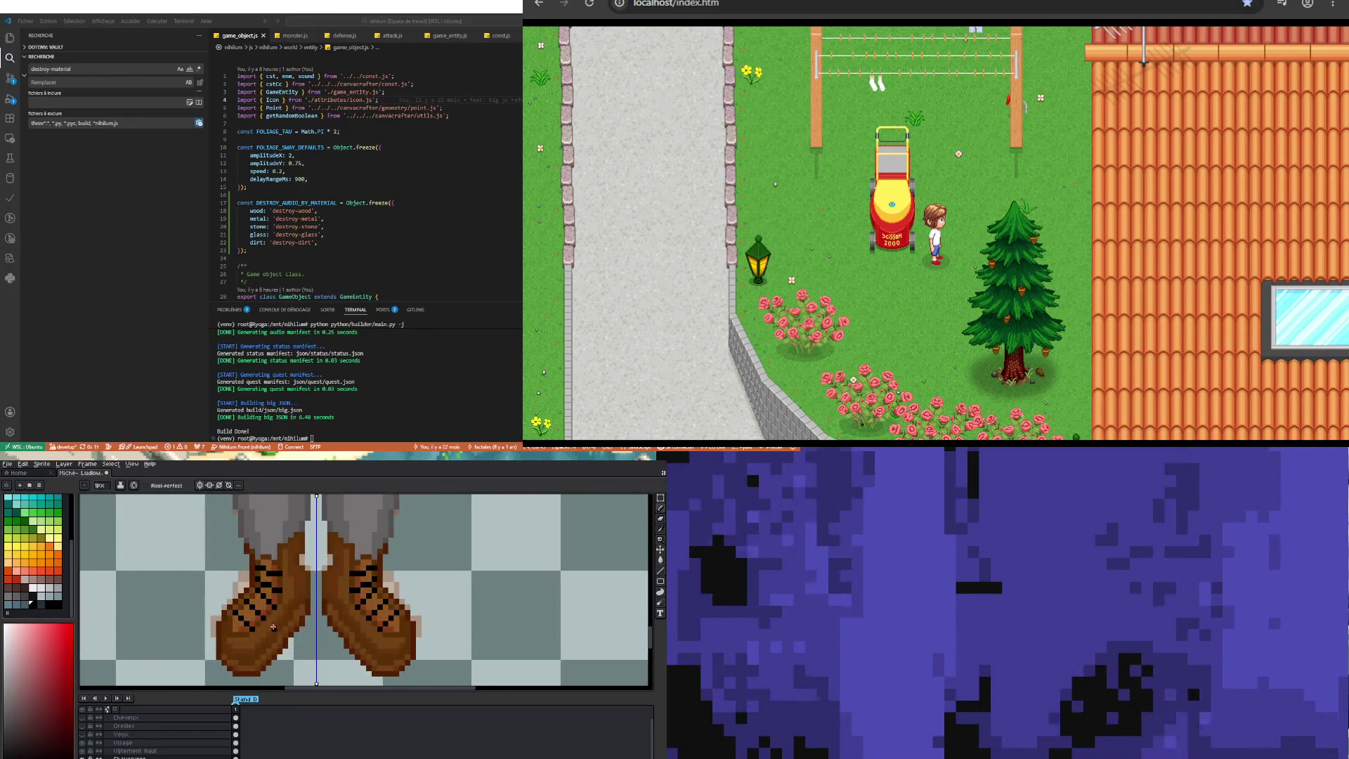
{"action": "scroll", "coordinate": [274, 624], "scroll_direction": "down", "scroll_amount": 4}
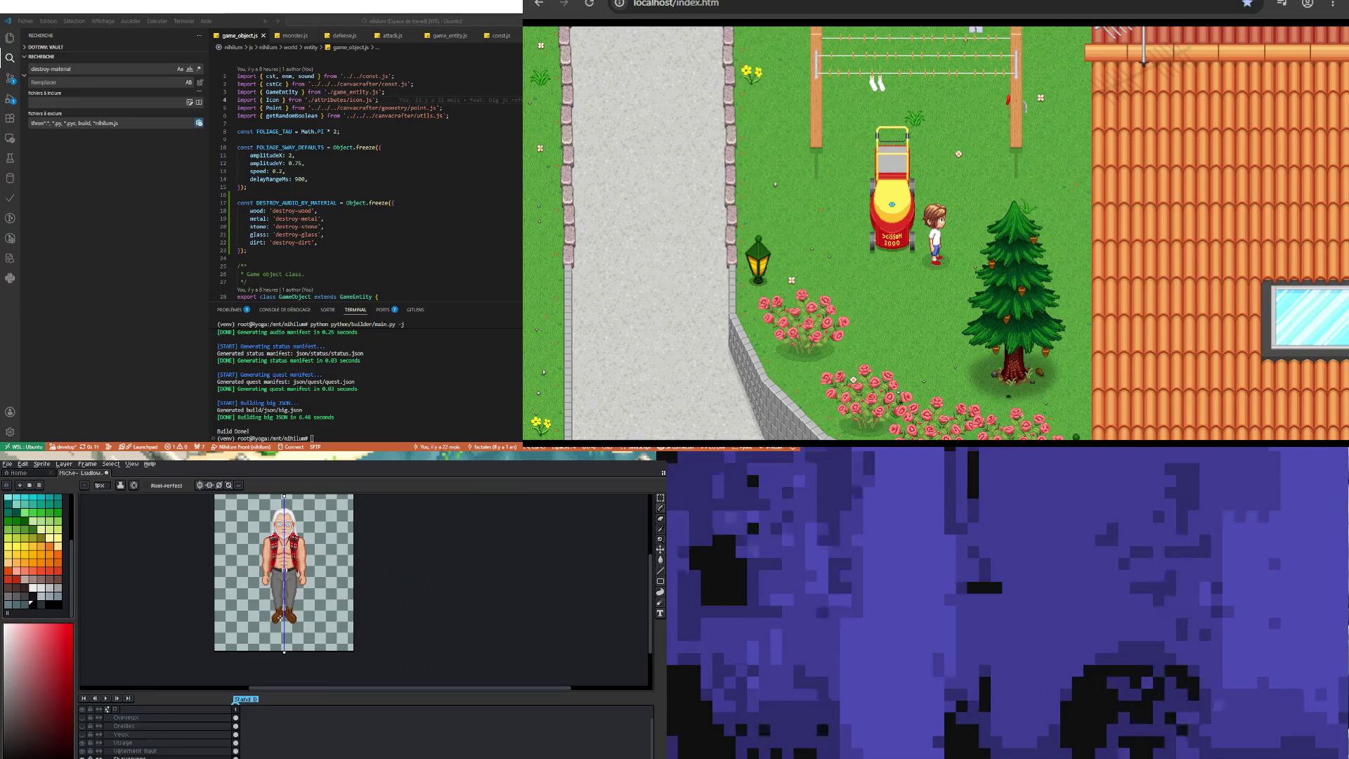
{"action": "scroll", "coordinate": [319, 623], "scroll_direction": "up", "scroll_amount": 3}
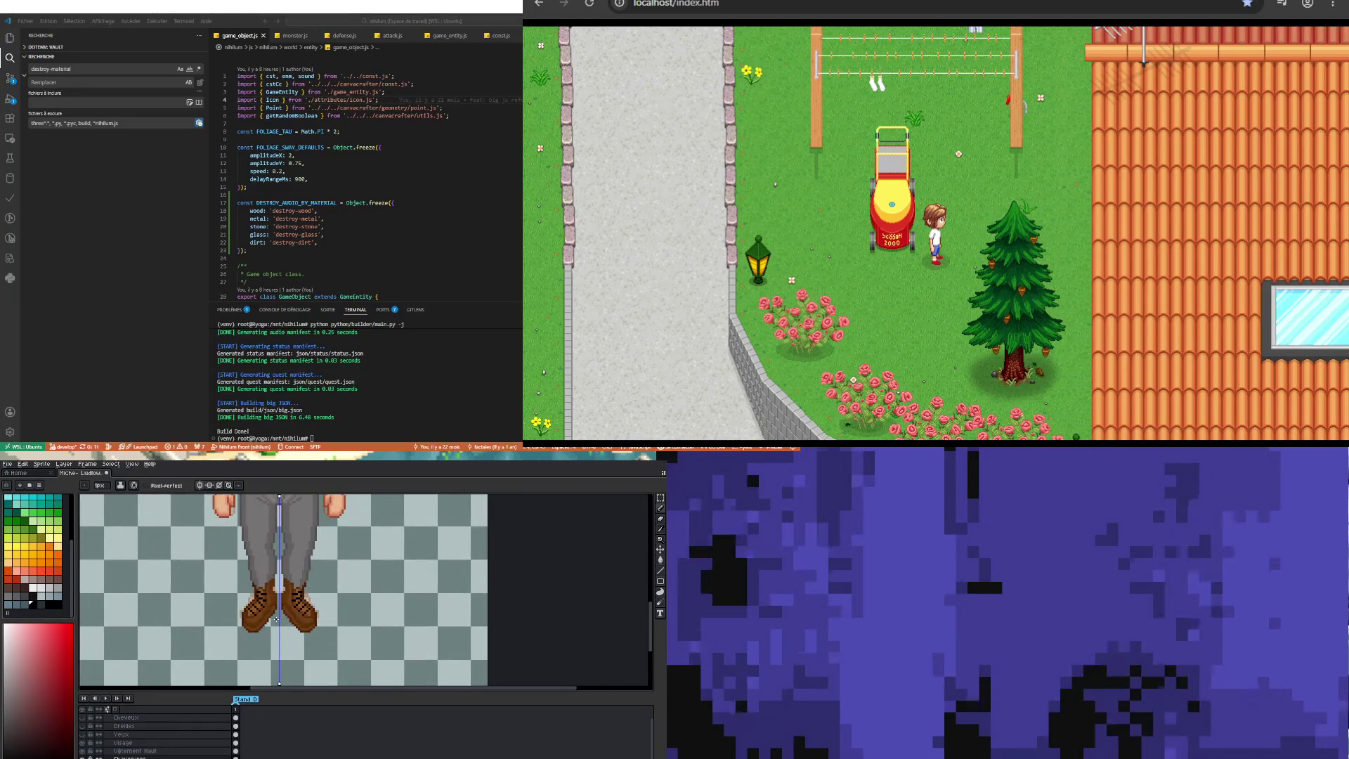
{"action": "scroll", "coordinate": [267, 620], "scroll_direction": "up", "scroll_amount": 3}
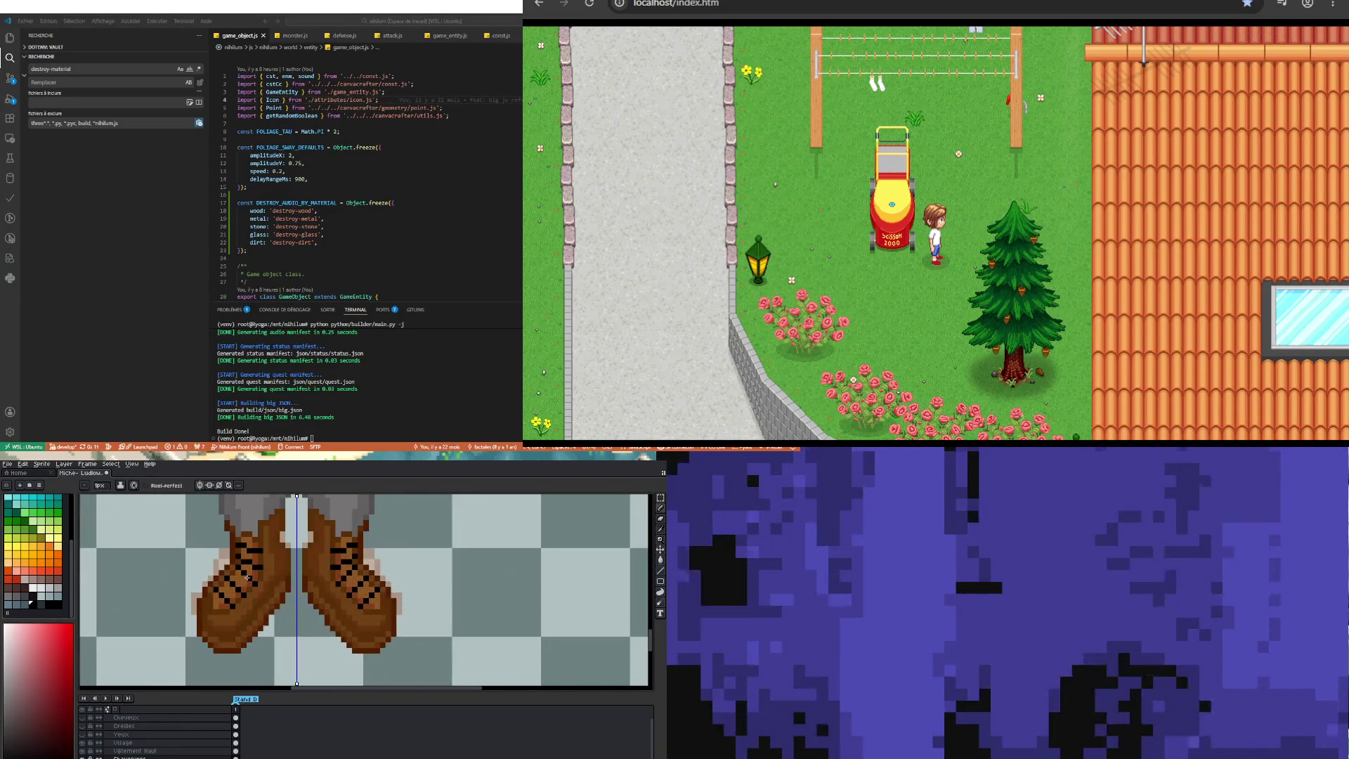
{"action": "left_click", "coordinate": [48, 590]}
{"action": "left_click", "coordinate": [221, 645]}
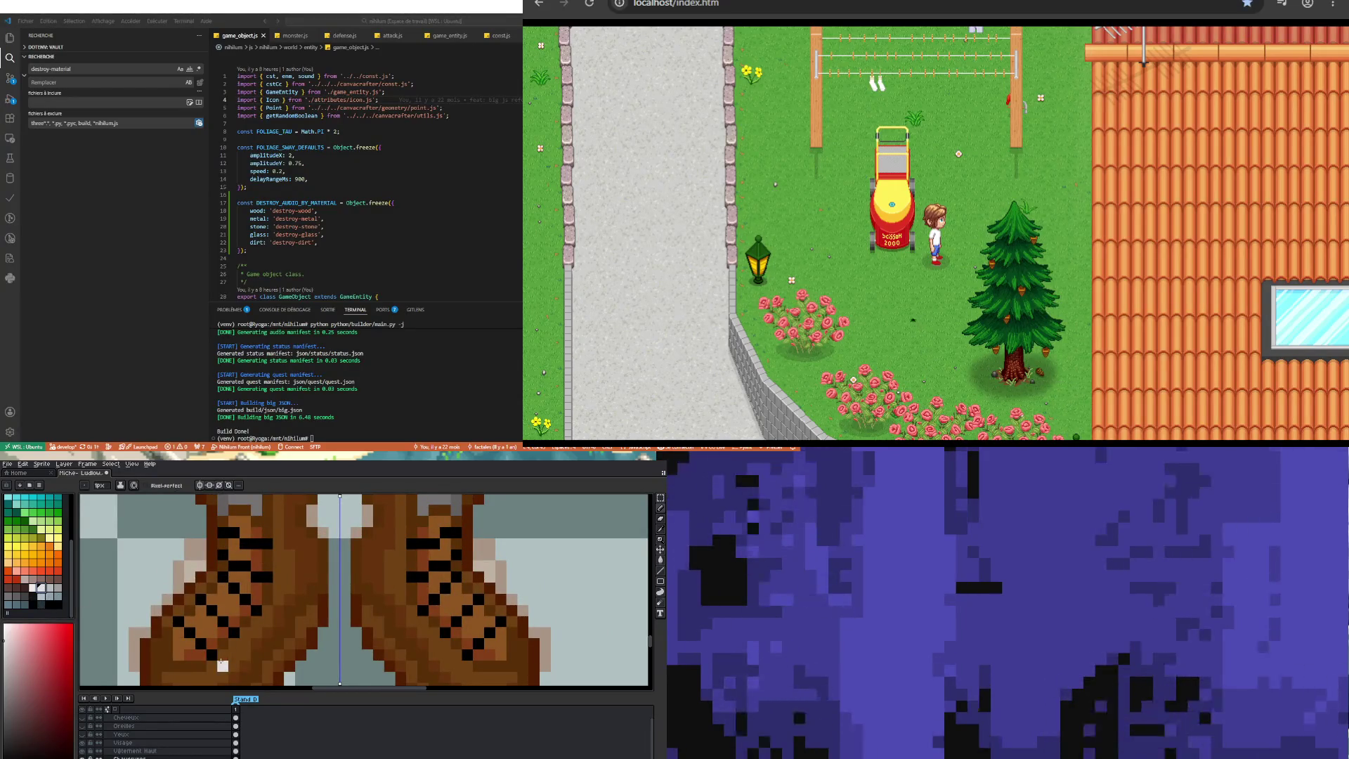
{"action": "left_click", "coordinate": [235, 632]}
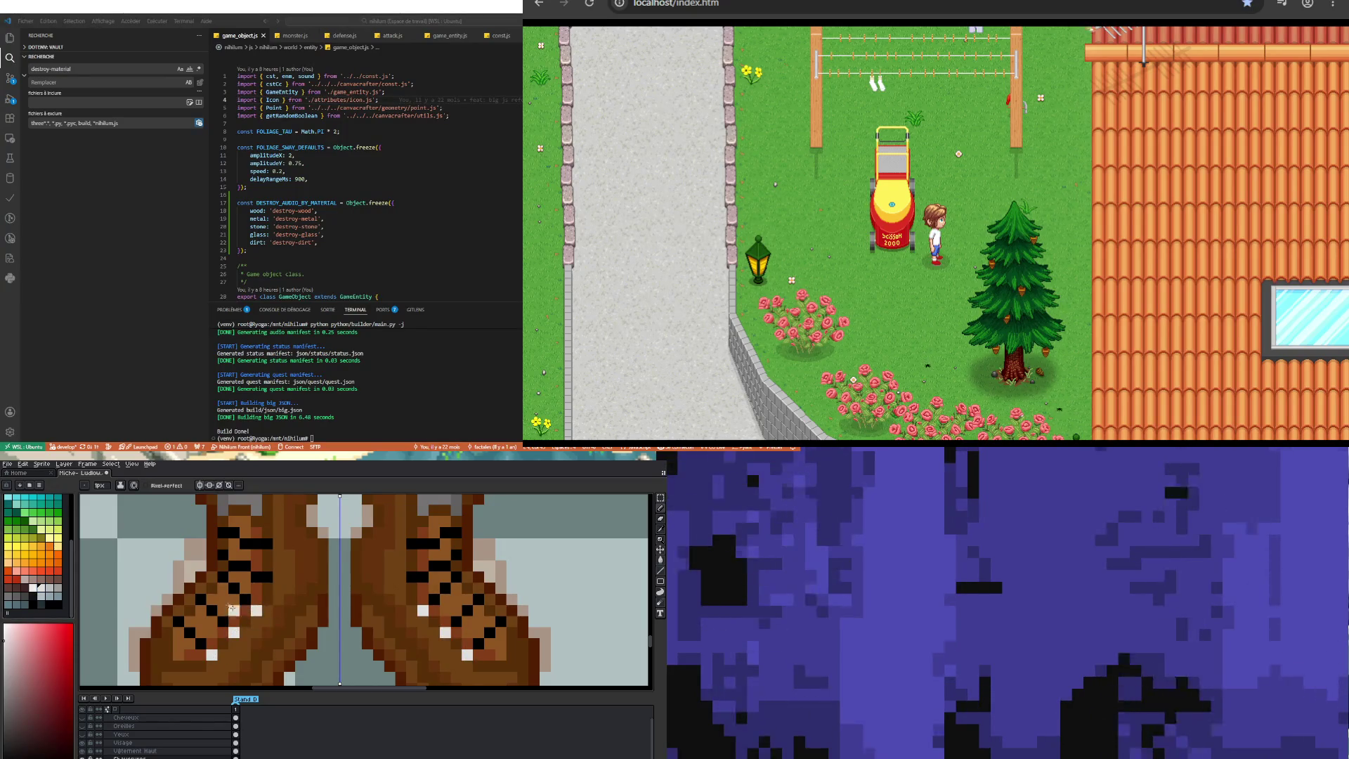
{"action": "left_click", "coordinate": [223, 577]}
{"action": "left_click", "coordinate": [202, 600]}
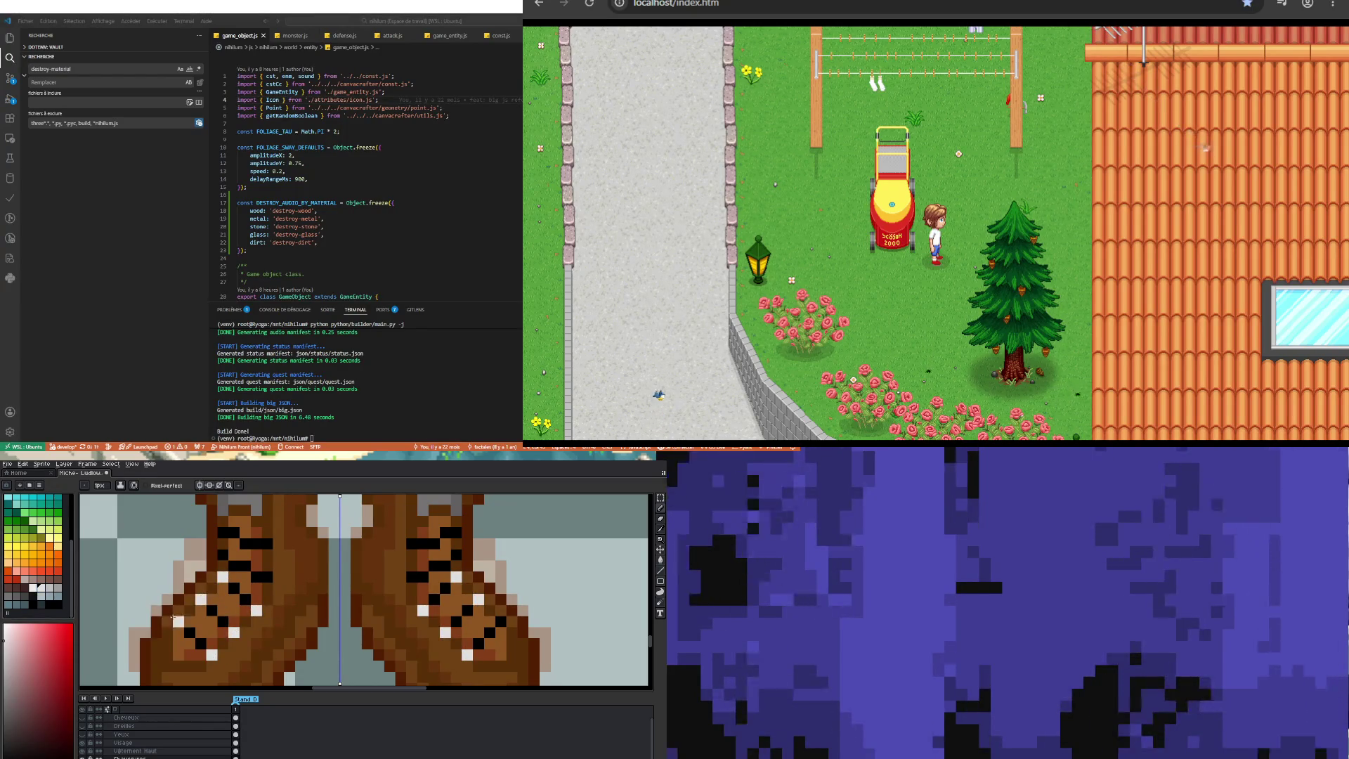
{"action": "left_click", "coordinate": [178, 621]}
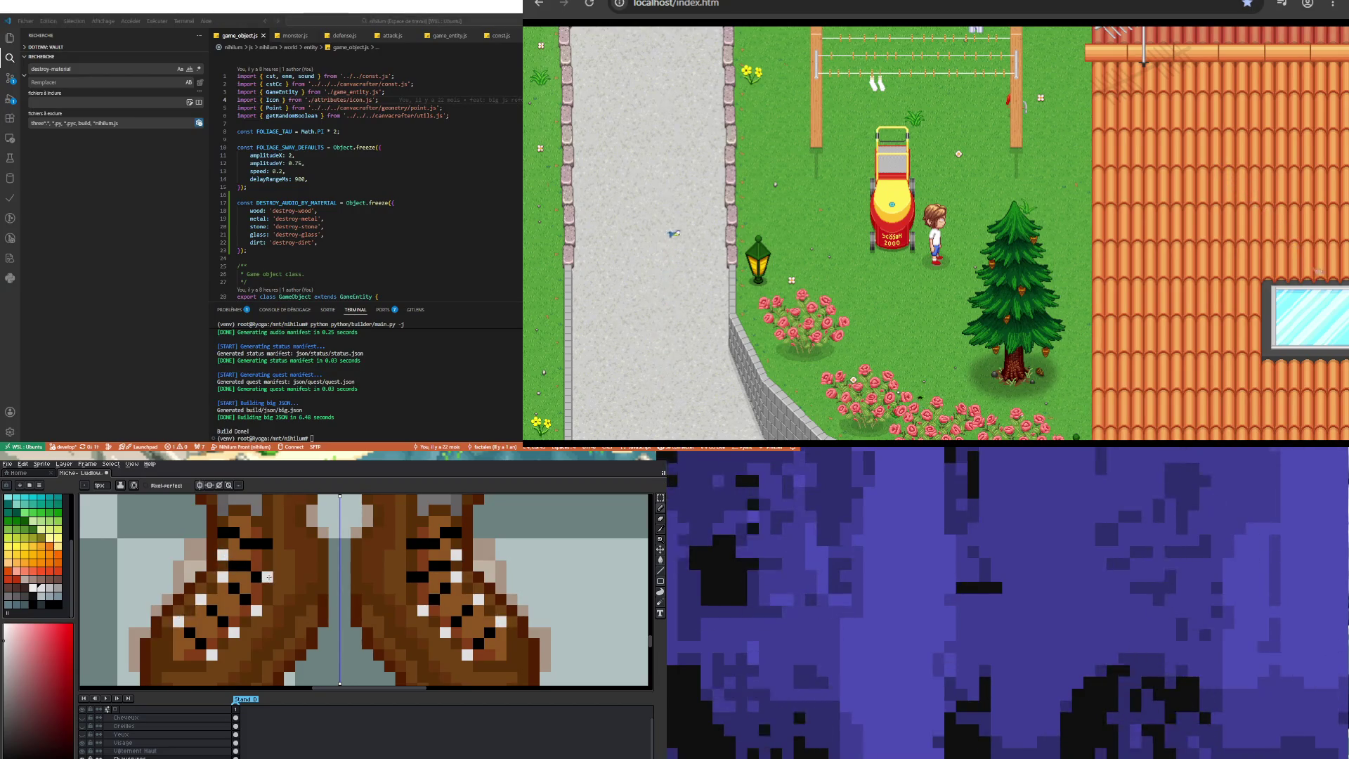
{"action": "scroll", "coordinate": [264, 579], "scroll_direction": "down", "scroll_amount": 4}
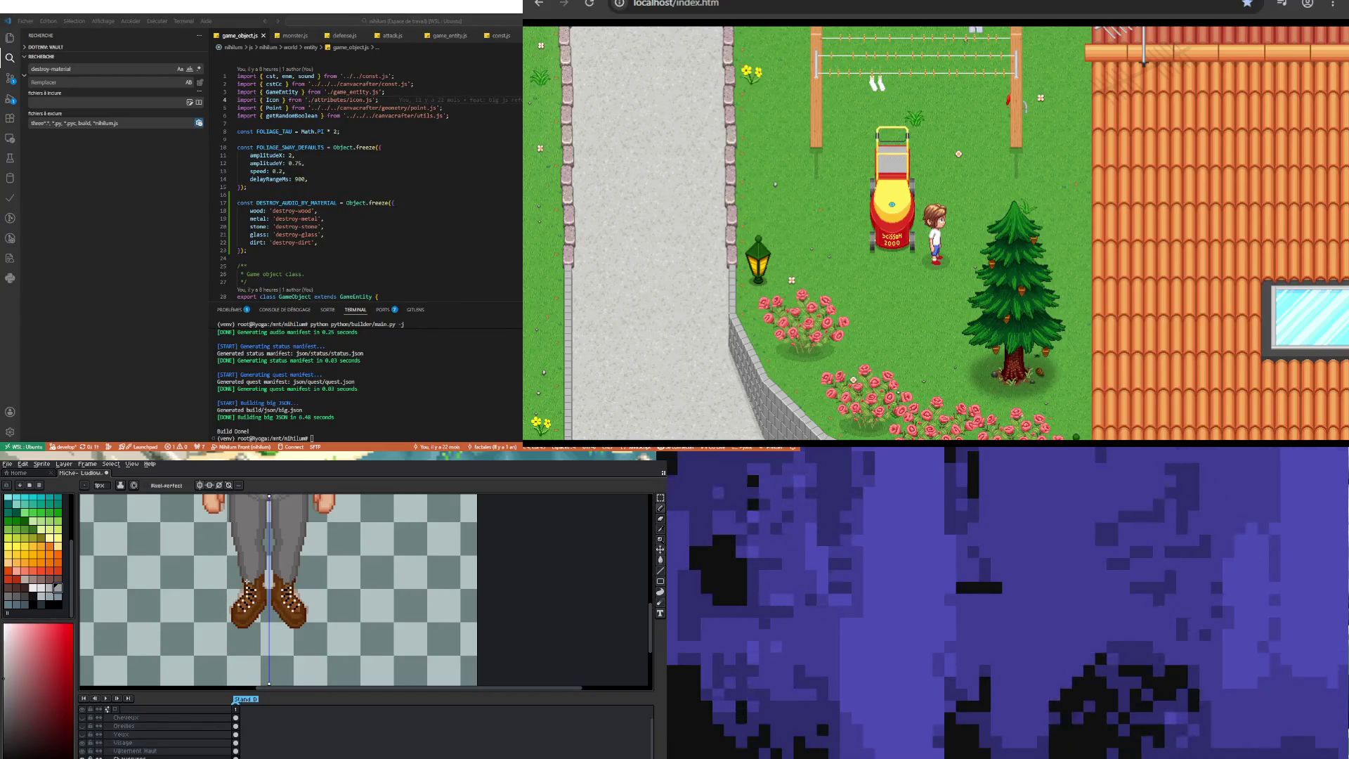
{"action": "scroll", "coordinate": [249, 596], "scroll_direction": "up", "scroll_amount": 3}
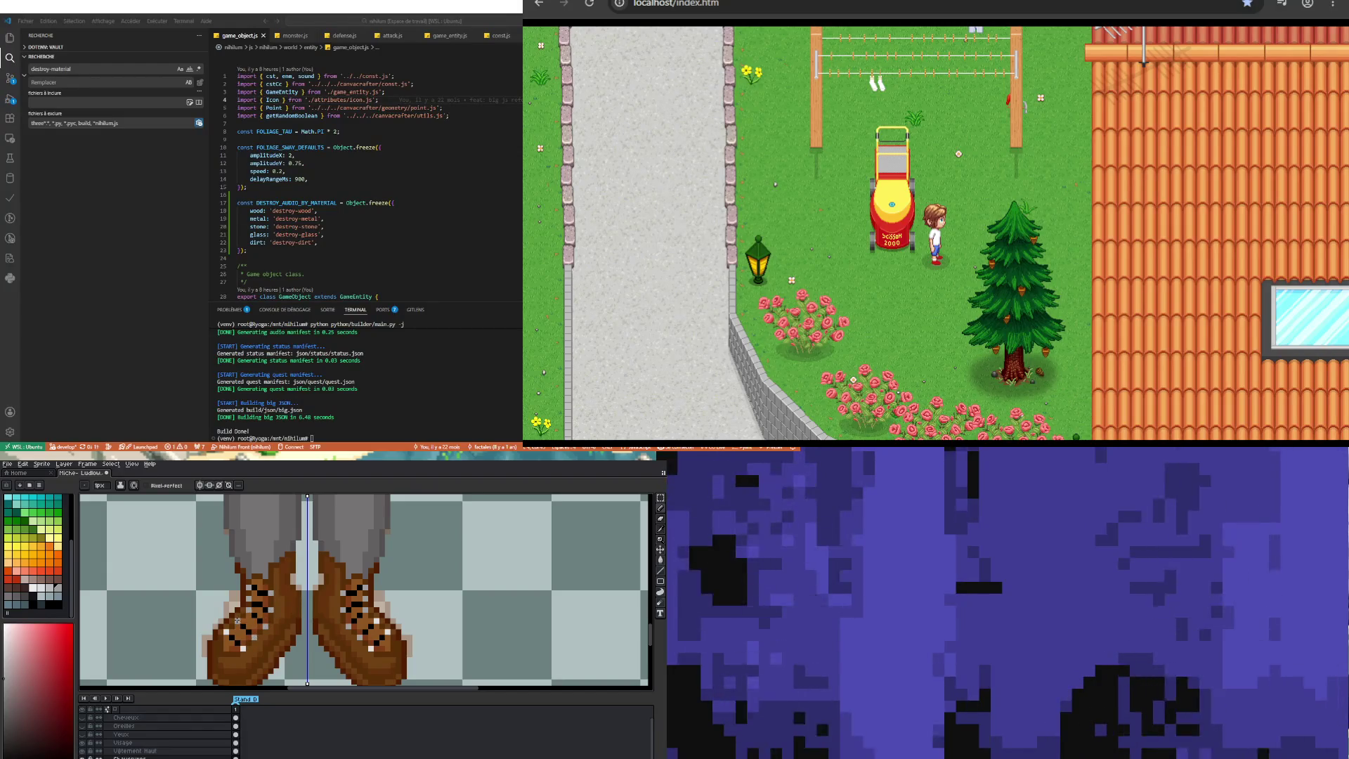
{"action": "scroll", "coordinate": [226, 631], "scroll_direction": "down", "scroll_amount": 5}
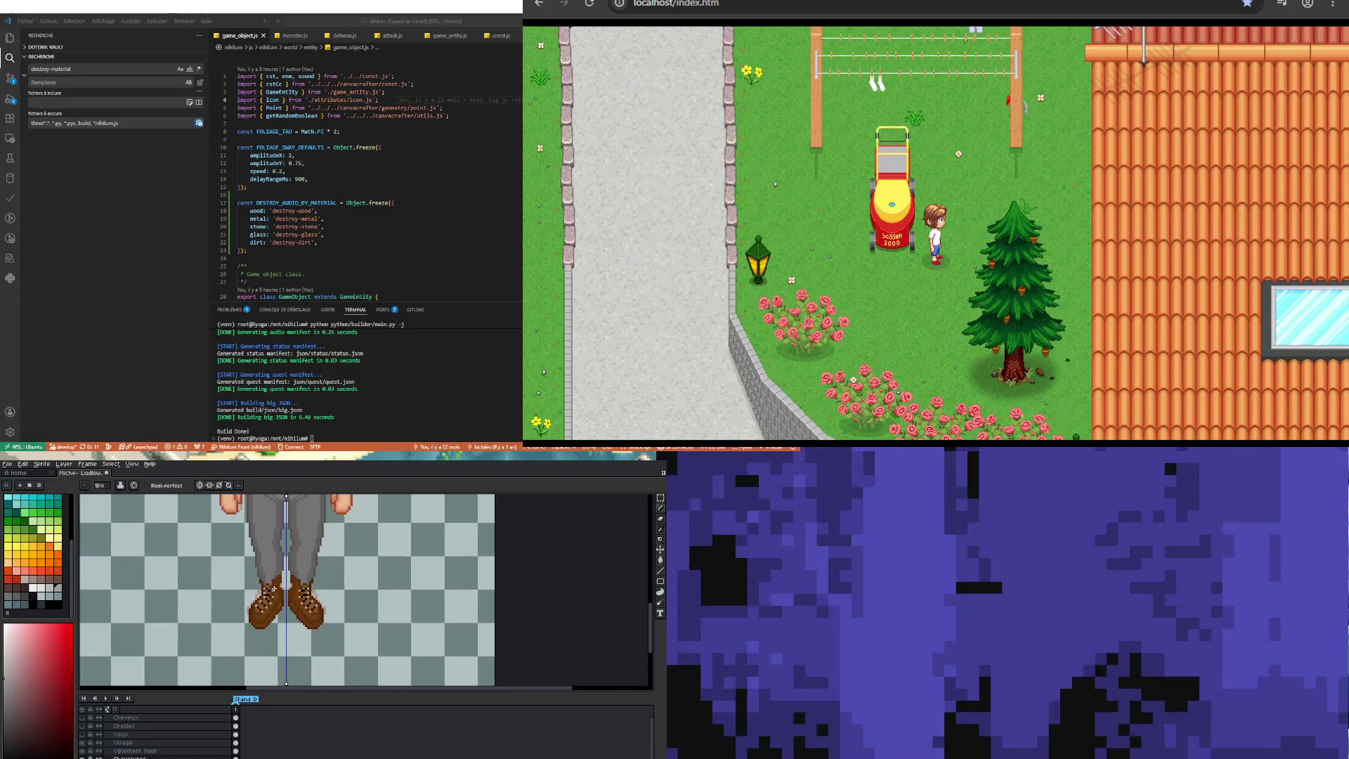
{"action": "scroll", "coordinate": [253, 605], "scroll_direction": "up", "scroll_amount": 4}
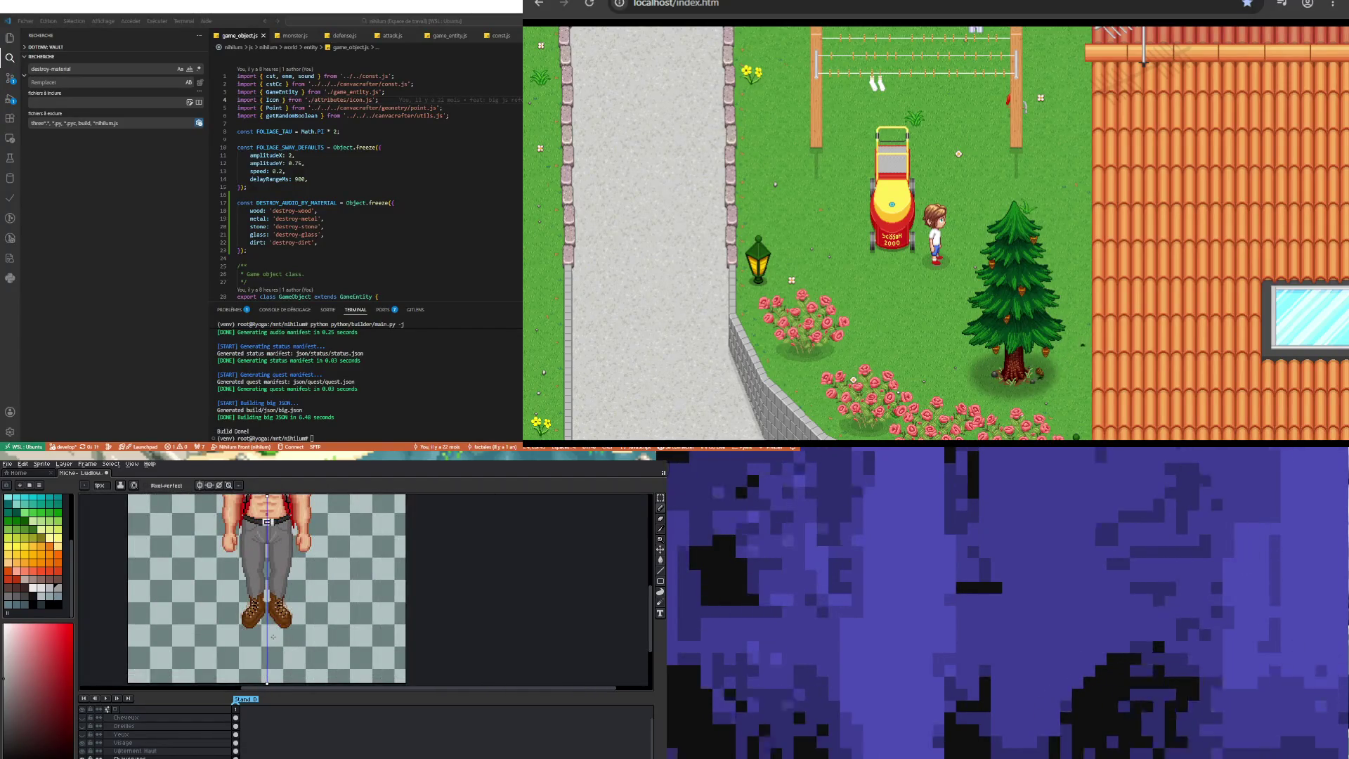
{"action": "scroll", "coordinate": [274, 632], "scroll_direction": "down", "scroll_amount": 4}
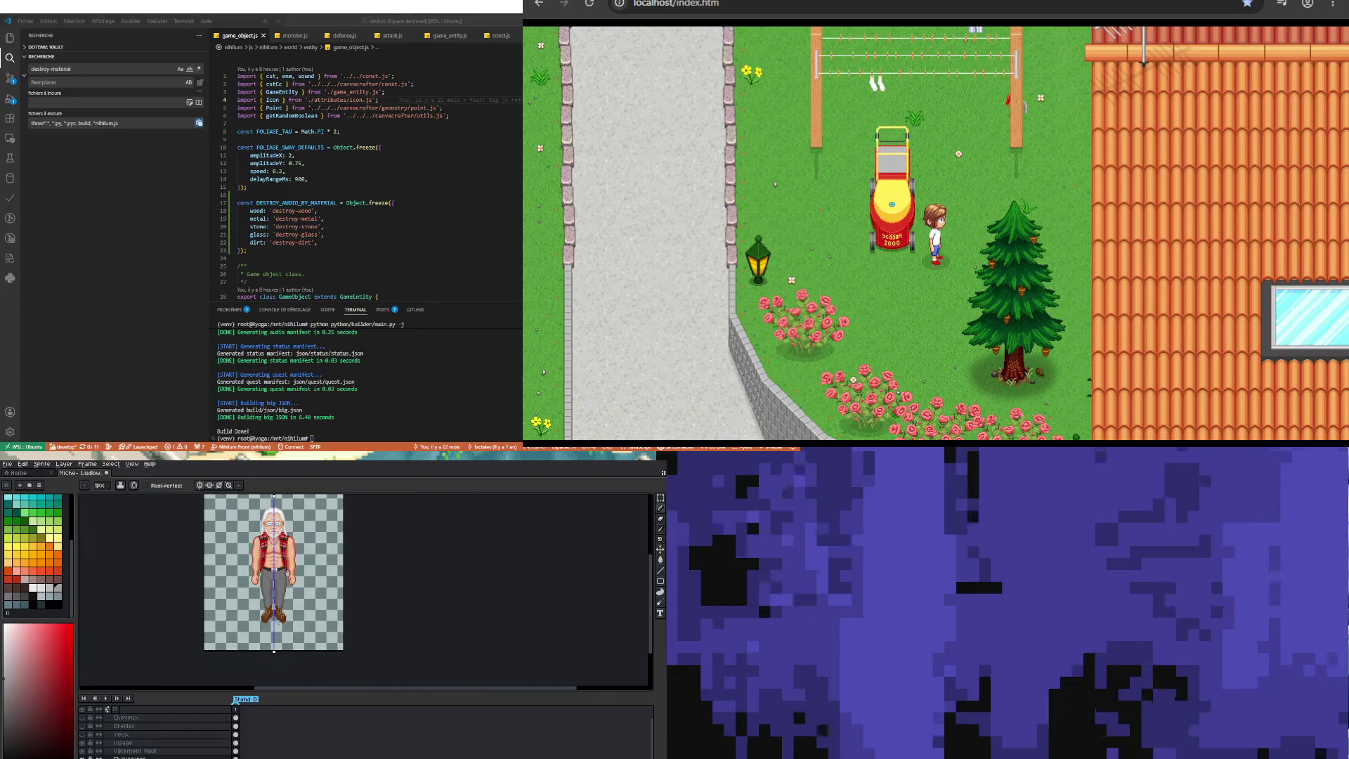
{"action": "scroll", "coordinate": [289, 596], "scroll_direction": "up", "scroll_amount": 4}
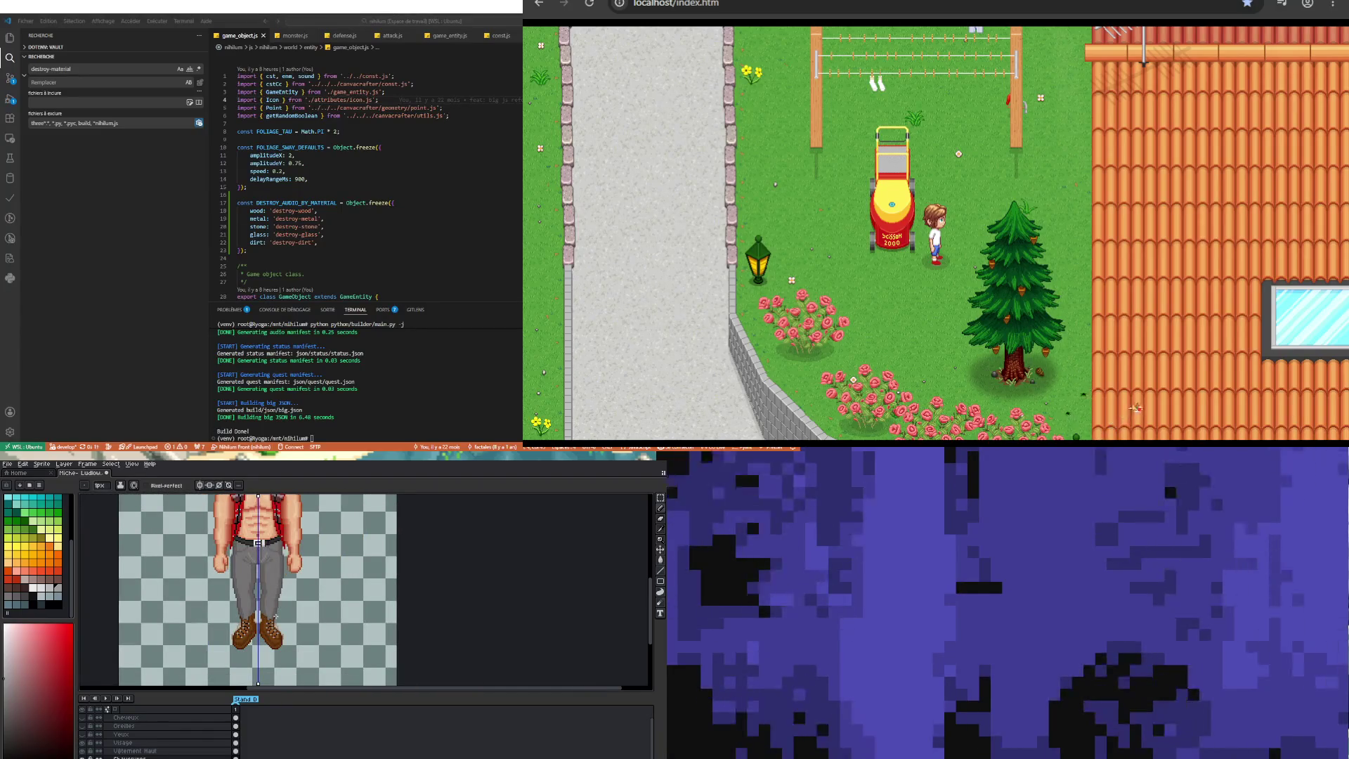
{"action": "scroll", "coordinate": [277, 615], "scroll_direction": "up", "scroll_amount": 2}
{"action": "scroll", "coordinate": [274, 619], "scroll_direction": "down", "scroll_amount": 3}
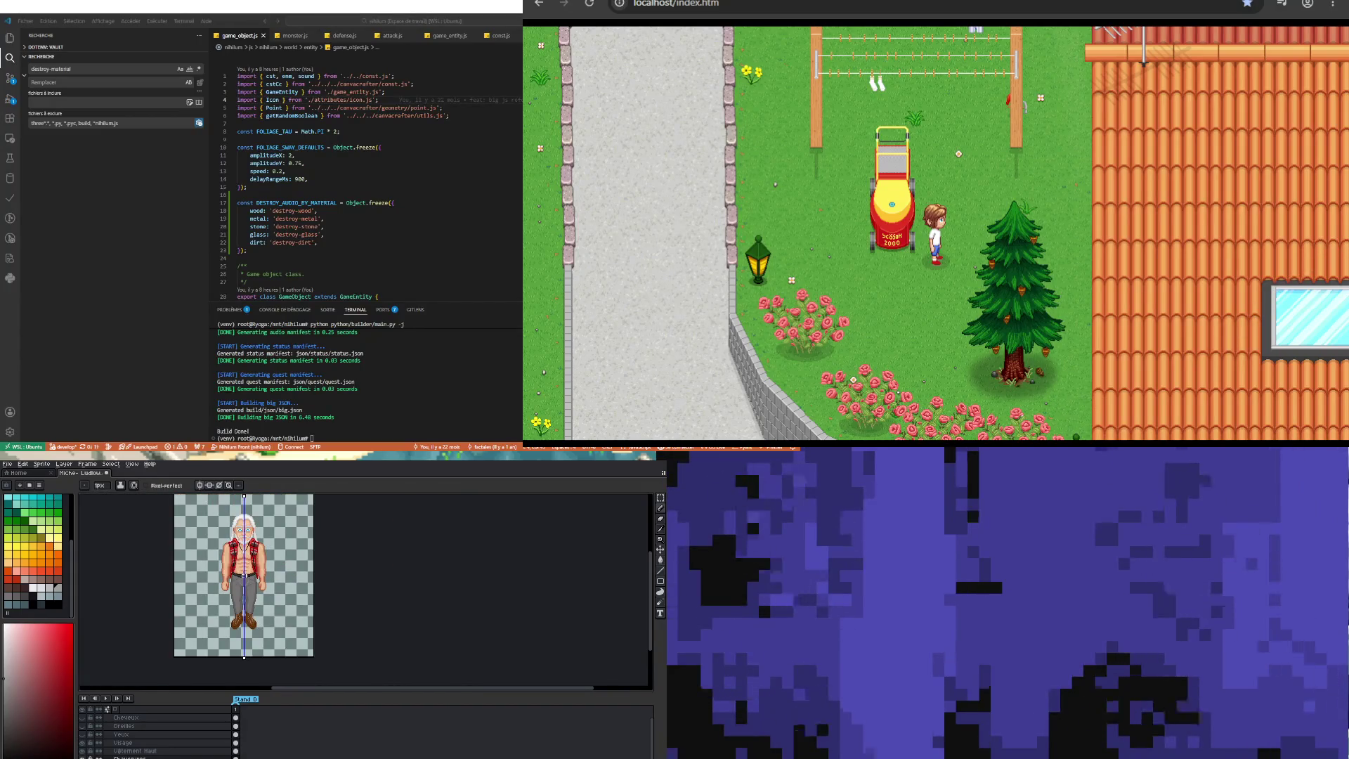
{"action": "left_click", "coordinate": [82, 757]}
{"action": "left_click", "coordinate": [82, 757]}
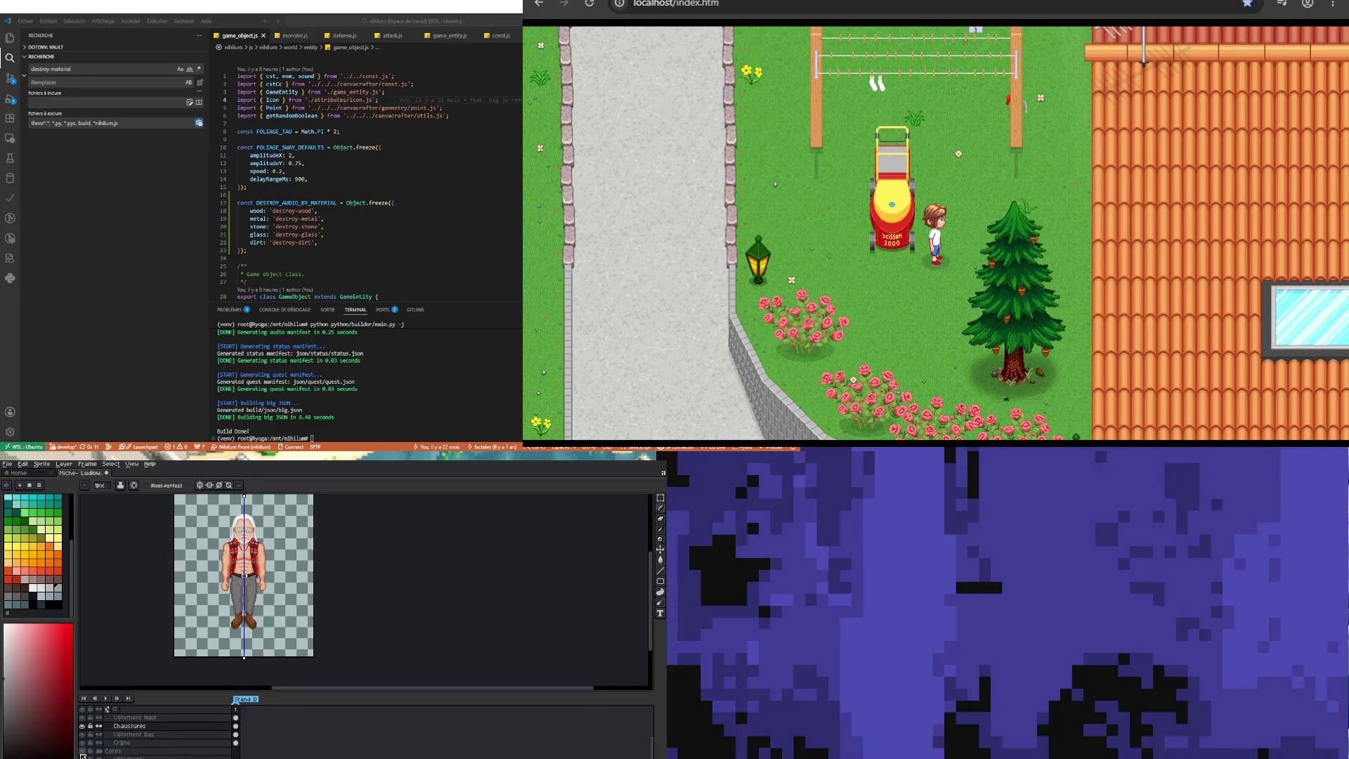
Step: Zoom in on the boots and eyedrop a darker boot brown as the Pencil colour
{"action": "scroll", "coordinate": [83, 757], "scroll_direction": "down", "scroll_amount": 2}
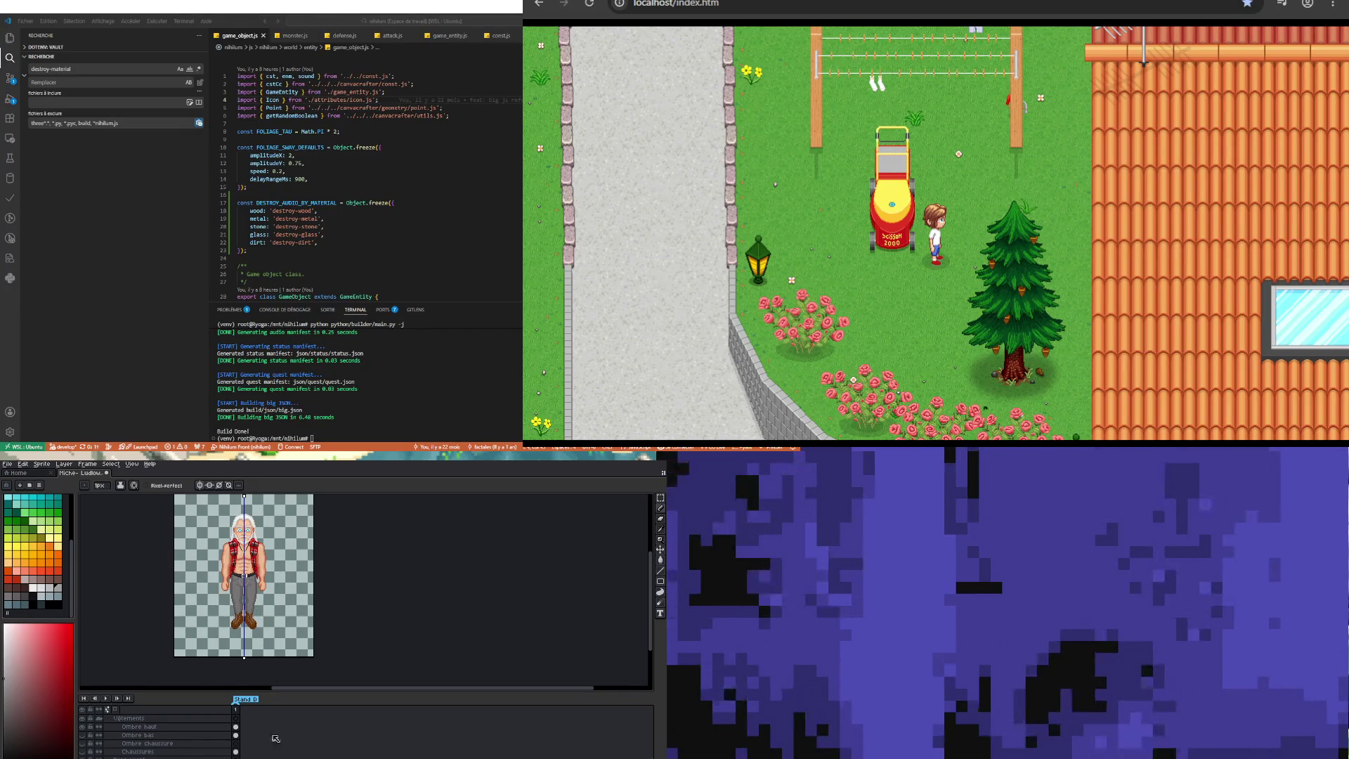
{"action": "scroll", "coordinate": [247, 609], "scroll_direction": "up", "scroll_amount": 2}
{"action": "scroll", "coordinate": [246, 608], "scroll_direction": "up", "scroll_amount": 1}
{"action": "scroll", "coordinate": [247, 609], "scroll_direction": "up", "scroll_amount": 1}
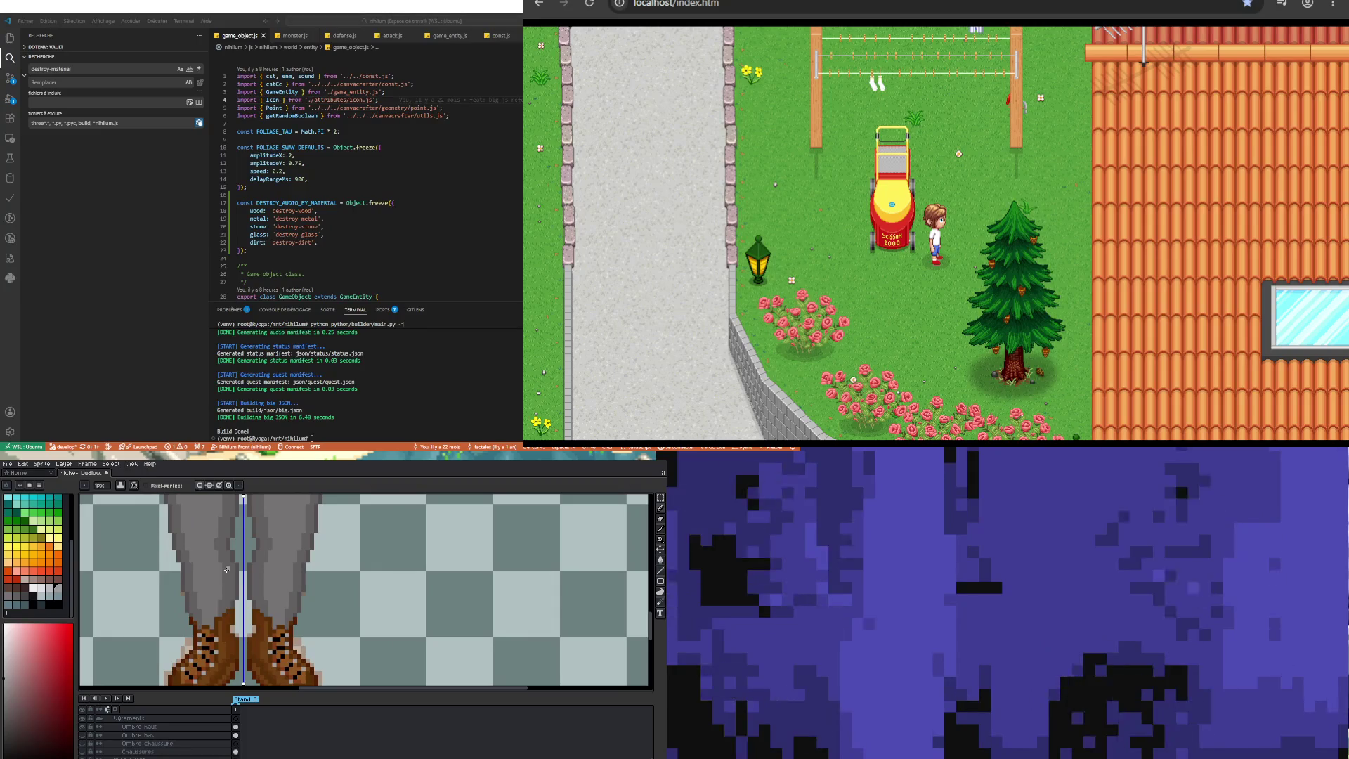
{"action": "scroll", "coordinate": [155, 734], "scroll_direction": "down", "scroll_amount": 2}
{"action": "scroll", "coordinate": [155, 734], "scroll_direction": "up", "scroll_amount": 2}
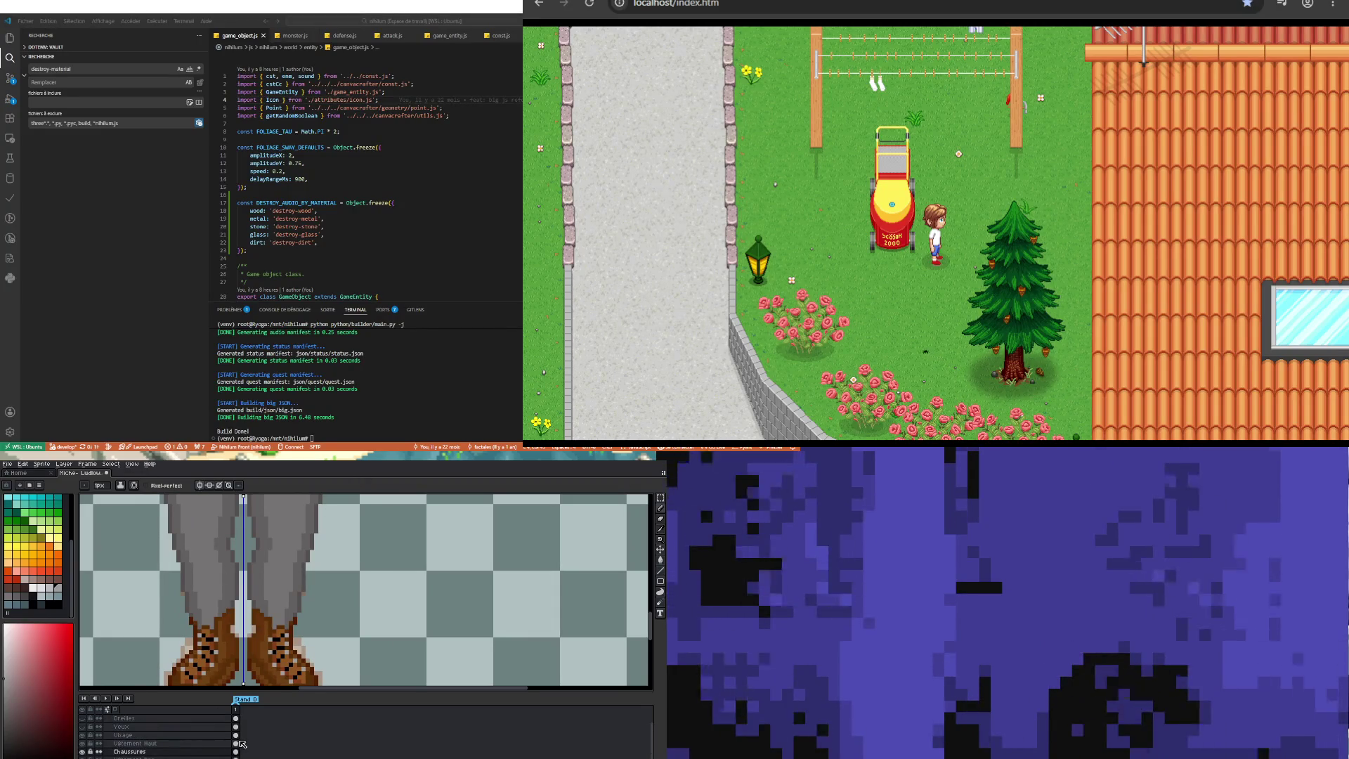
{"action": "scroll", "coordinate": [213, 595], "scroll_direction": "up", "scroll_amount": 2}
{"action": "key", "text": "i"}
{"action": "left_click", "coordinate": [204, 664]}
{"action": "key", "text": "b"}
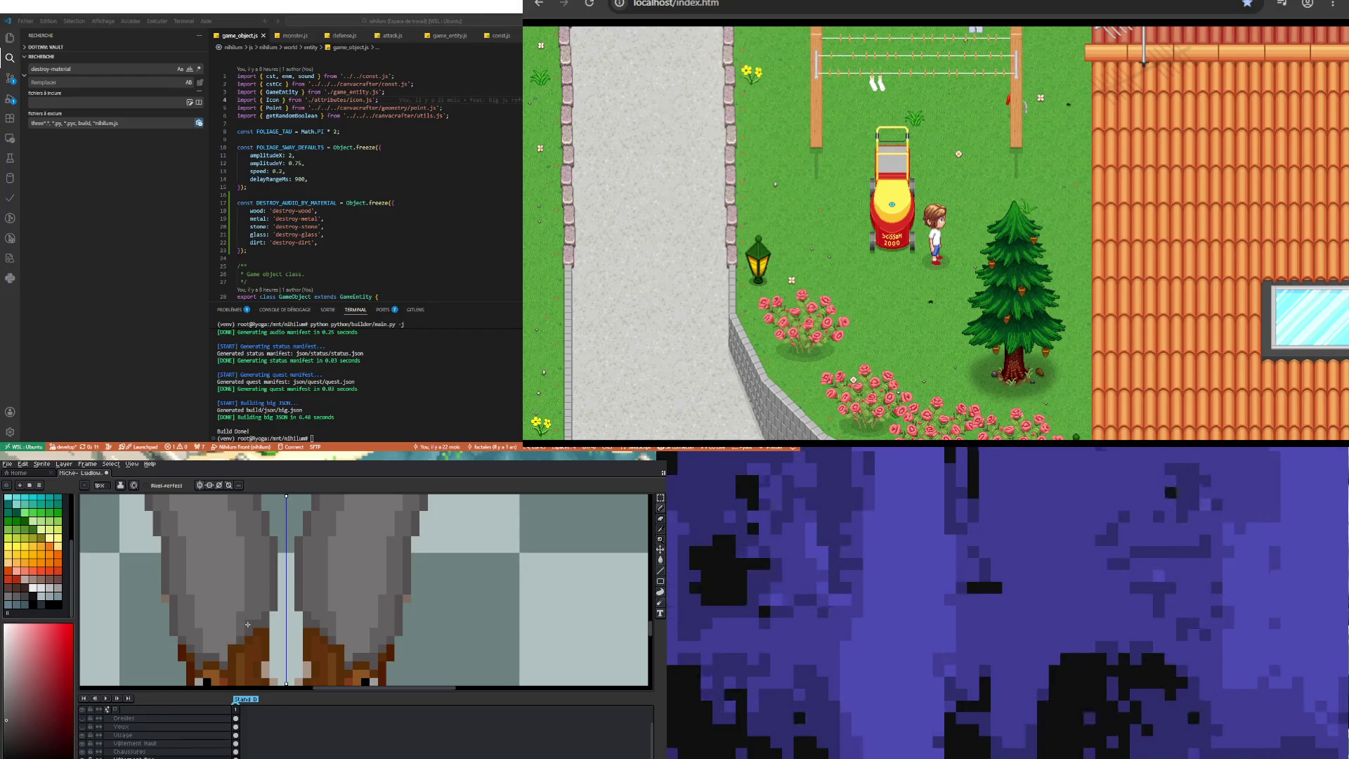
Step: Eyedrop the brown boot colour from the sprite for painting
{"action": "key", "text": "i"}
{"action": "key", "text": "b"}
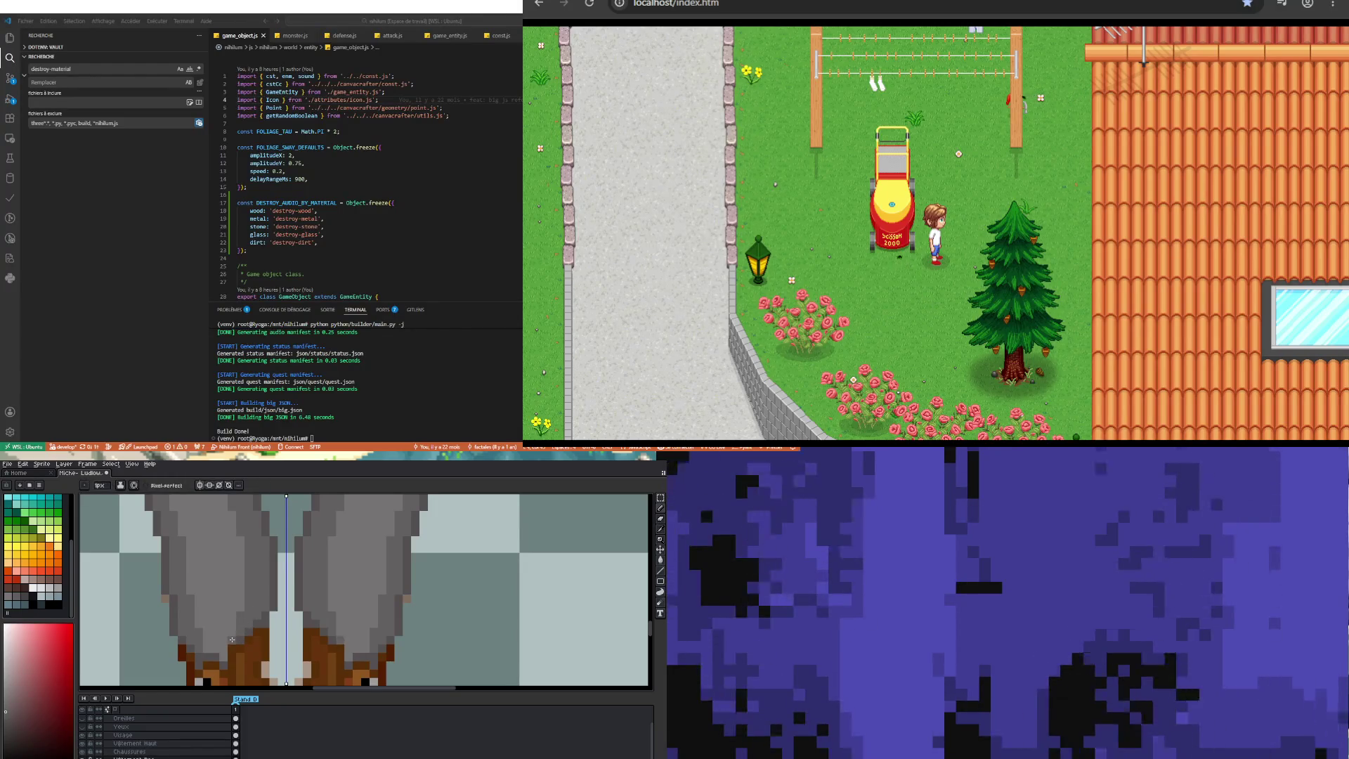
{"action": "scroll", "coordinate": [229, 582], "scroll_direction": "down", "scroll_amount": 2}
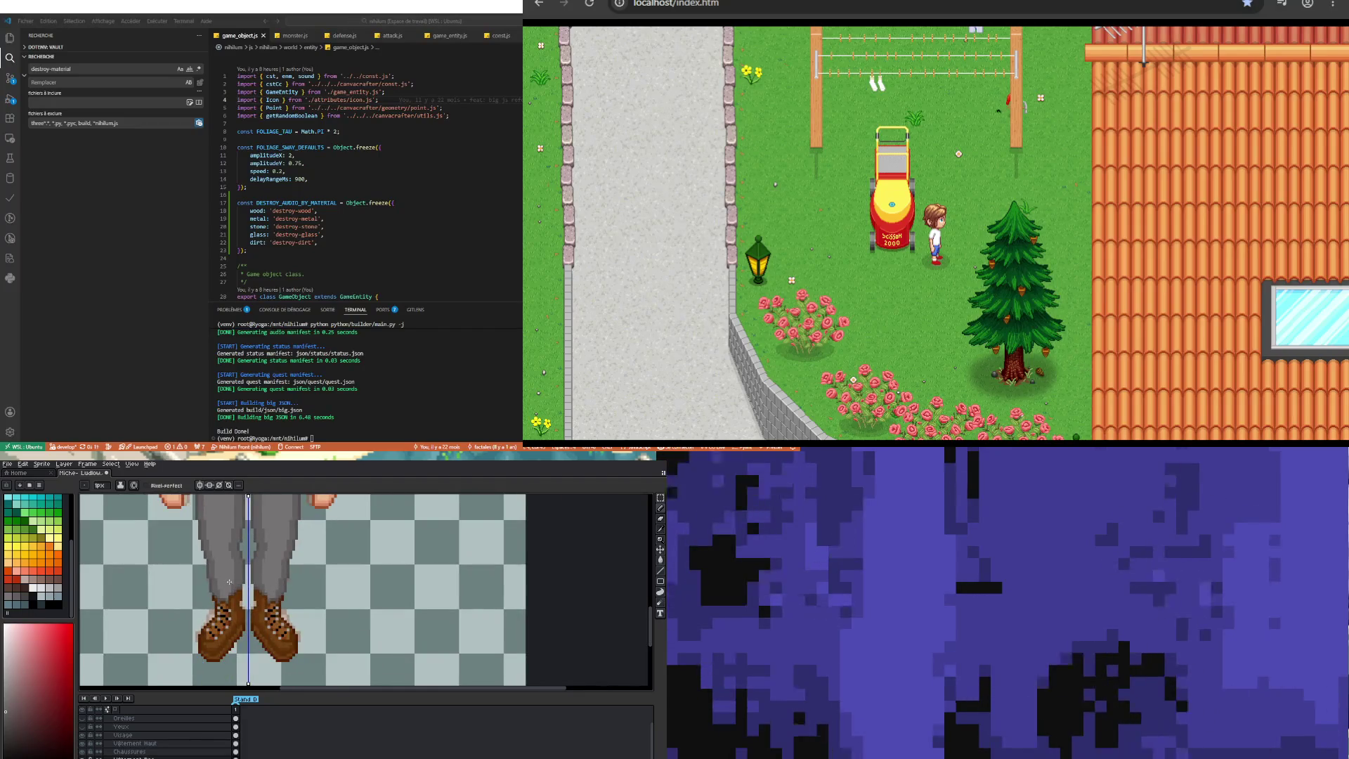
{"action": "scroll", "coordinate": [229, 581], "scroll_direction": "down", "scroll_amount": 1}
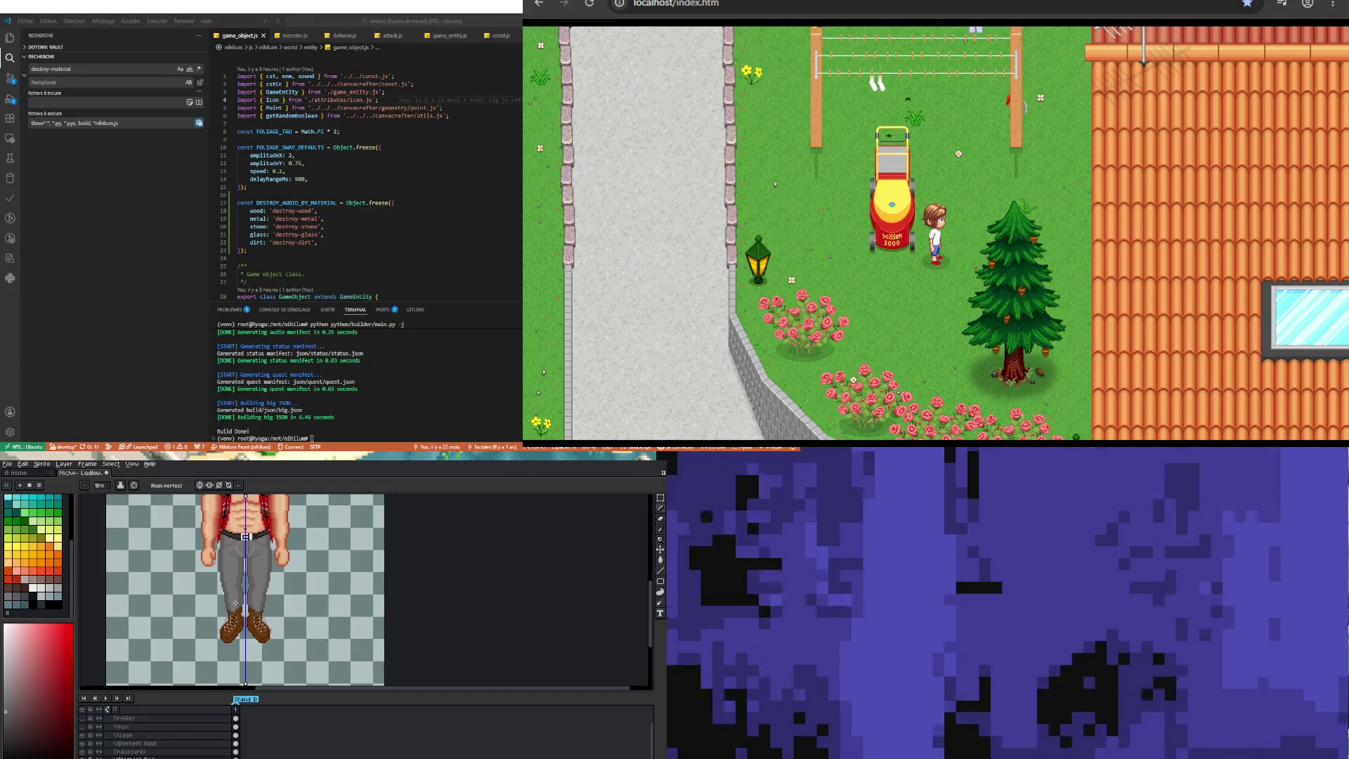
{"action": "scroll", "coordinate": [236, 603], "scroll_direction": "up", "scroll_amount": 3}
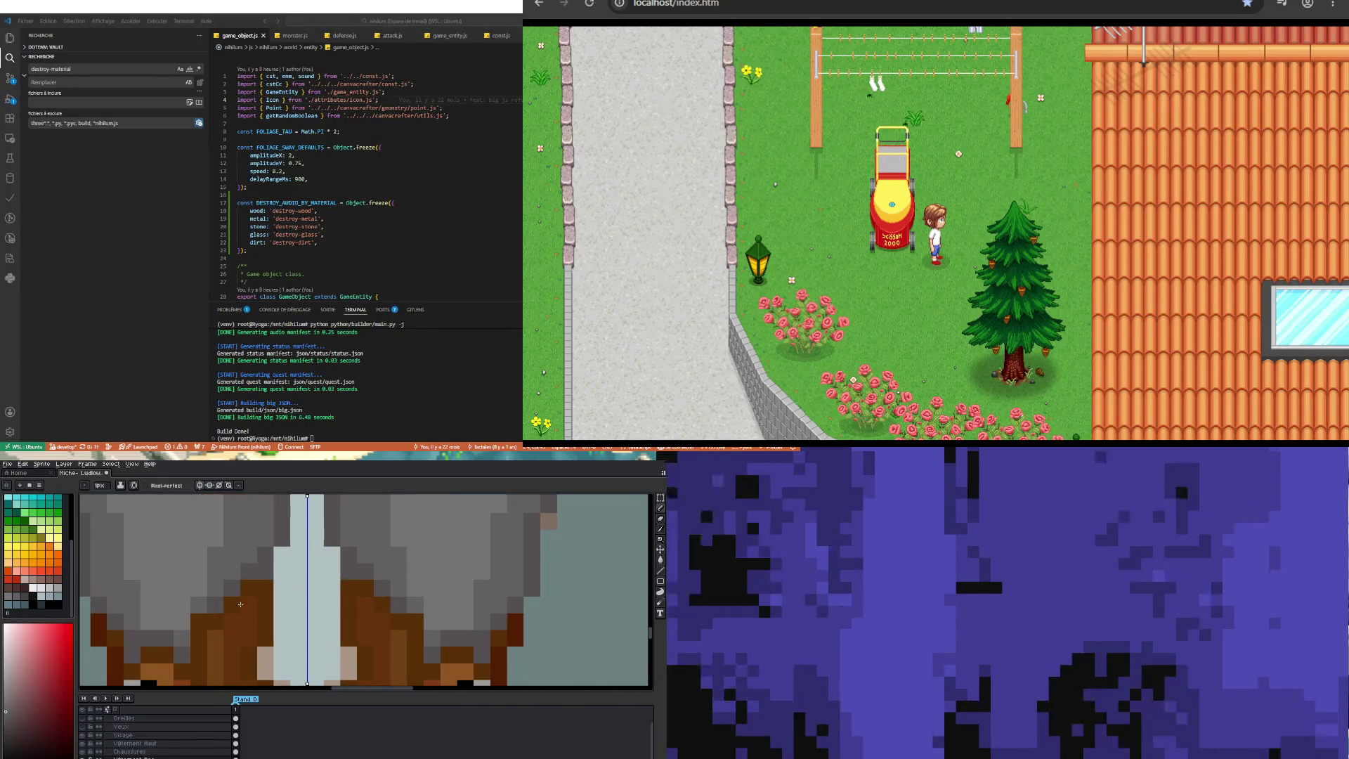
{"action": "key", "text": "i"}
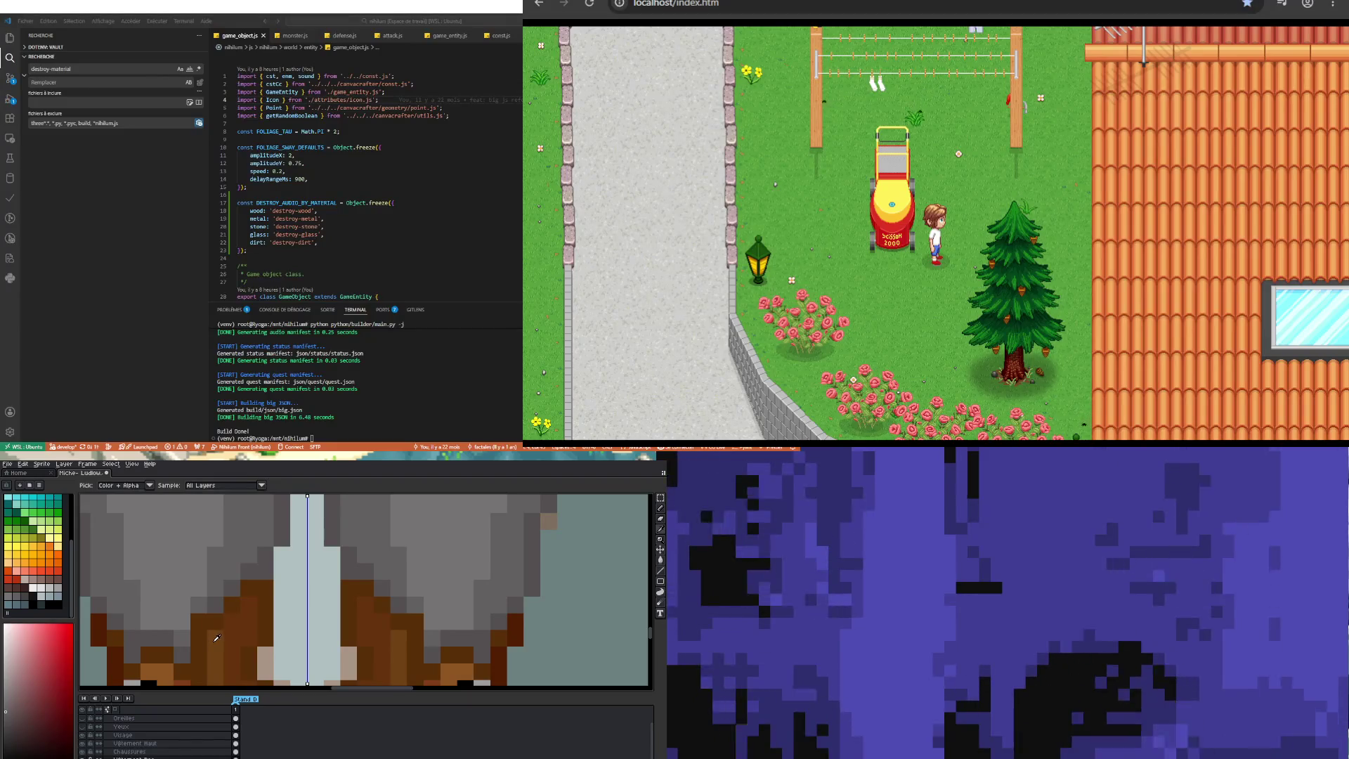
{"action": "left_click", "coordinate": [216, 639]}
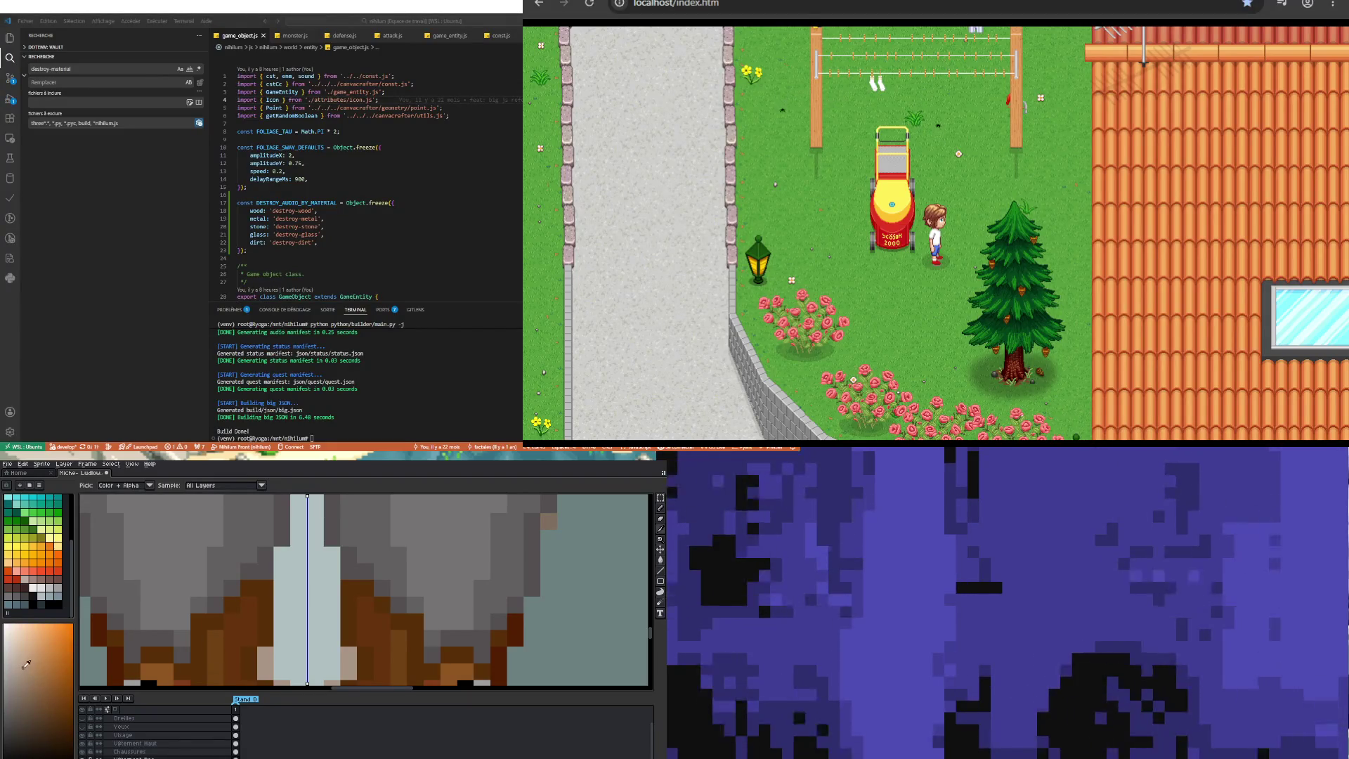
{"action": "key", "text": "b"}
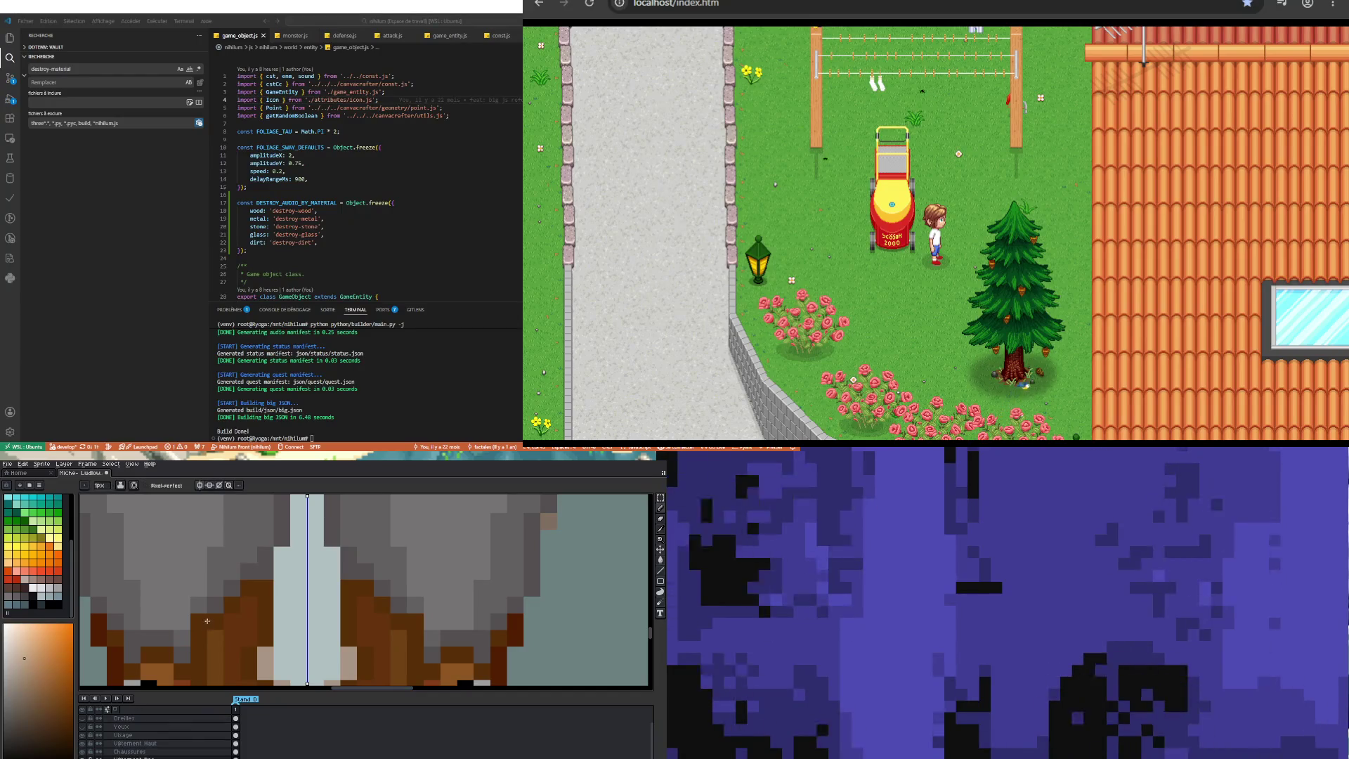
Step: On the Chaussures layer, paint tan pixels and a diagonal edge along both boot tops
{"action": "left_click", "coordinate": [228, 751]}
{"action": "left_click", "coordinate": [232, 639]}
{"action": "left_click_drag", "start_coordinate": [205, 620], "coordinate": [235, 598]}
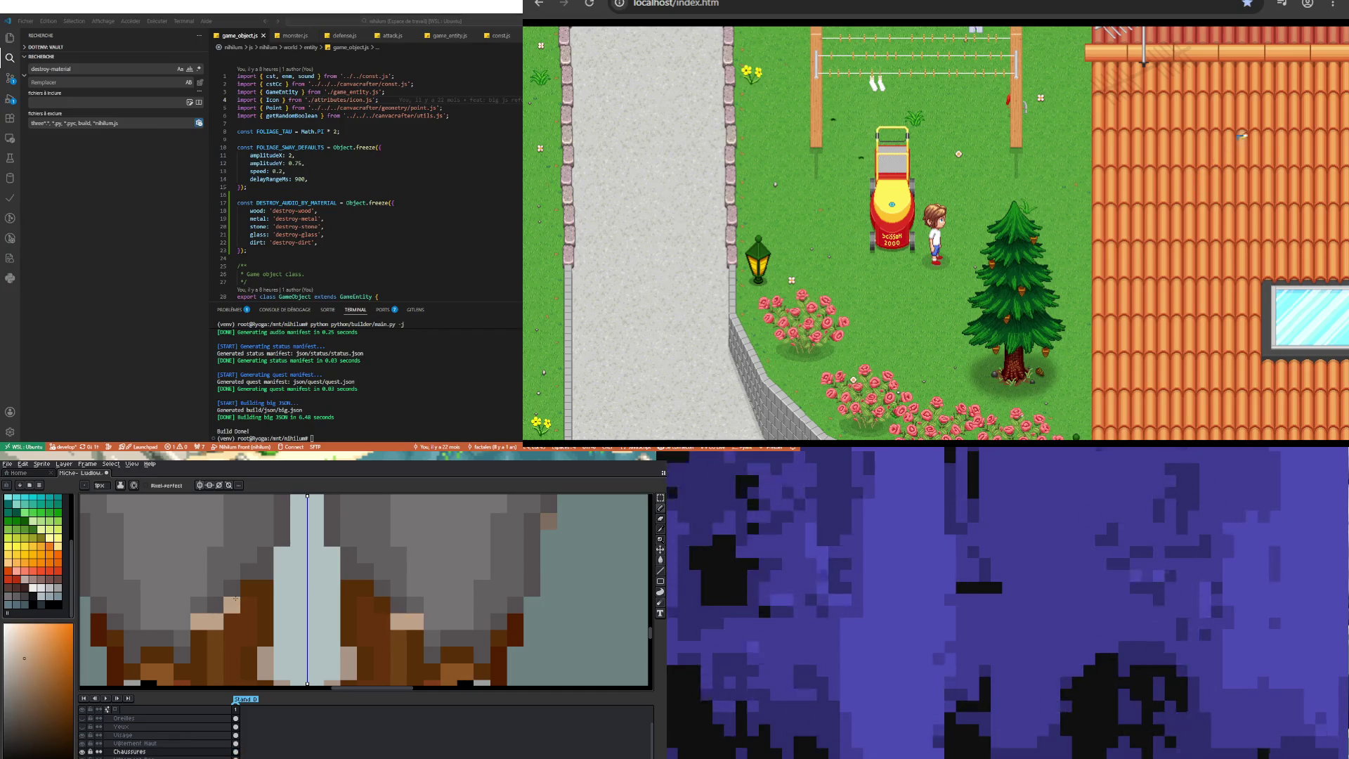
{"action": "left_click", "coordinate": [99, 634]}
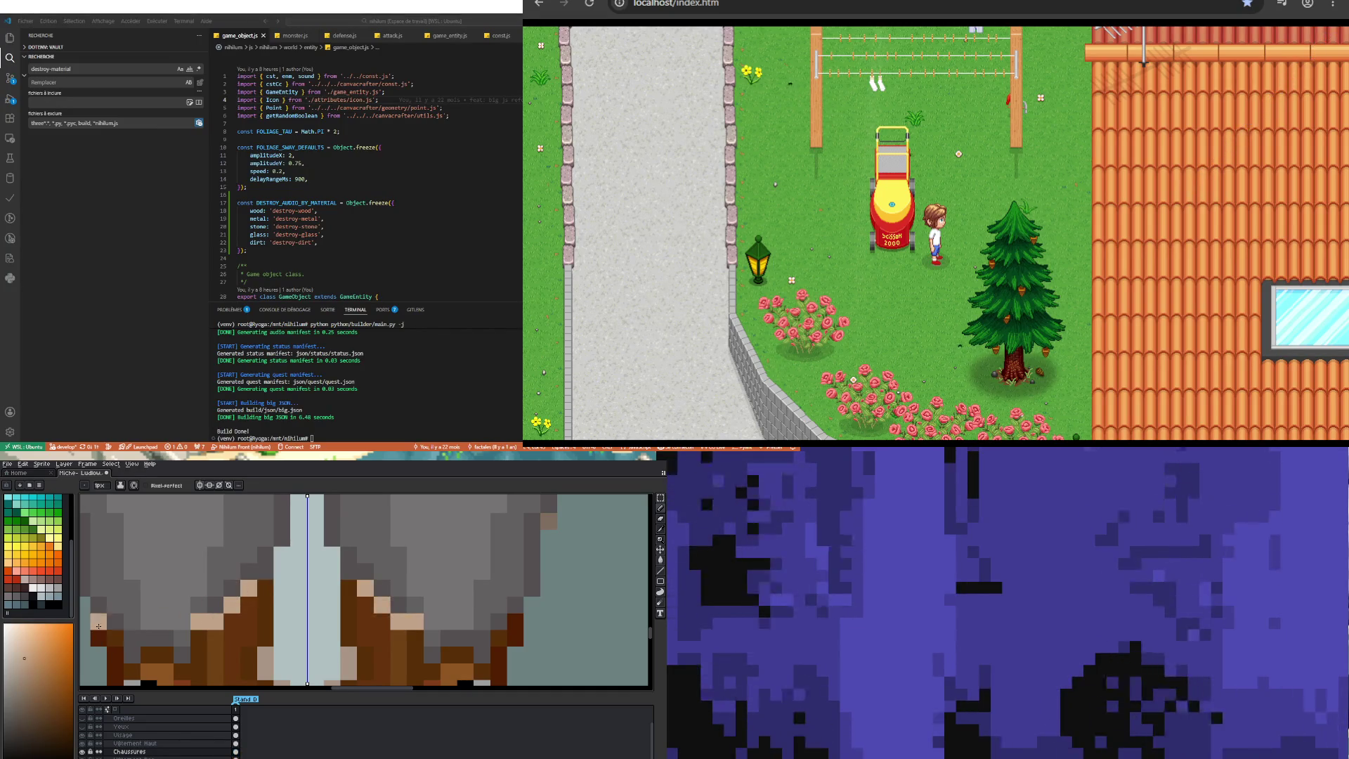
Step: Inspect the boots closely and pick a dark brown from them
{"action": "scroll", "coordinate": [114, 636], "scroll_direction": "down", "scroll_amount": 3}
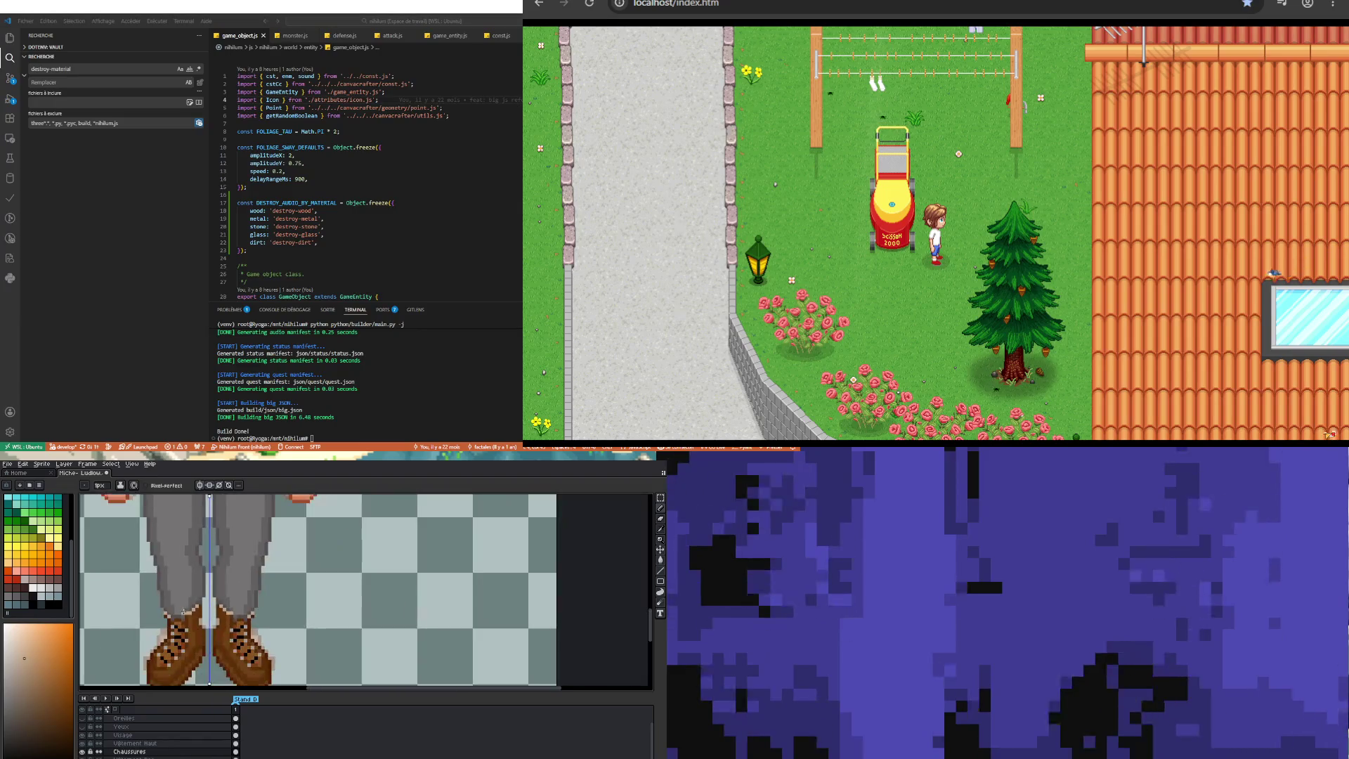
{"action": "scroll", "coordinate": [204, 634], "scroll_direction": "up", "scroll_amount": 3}
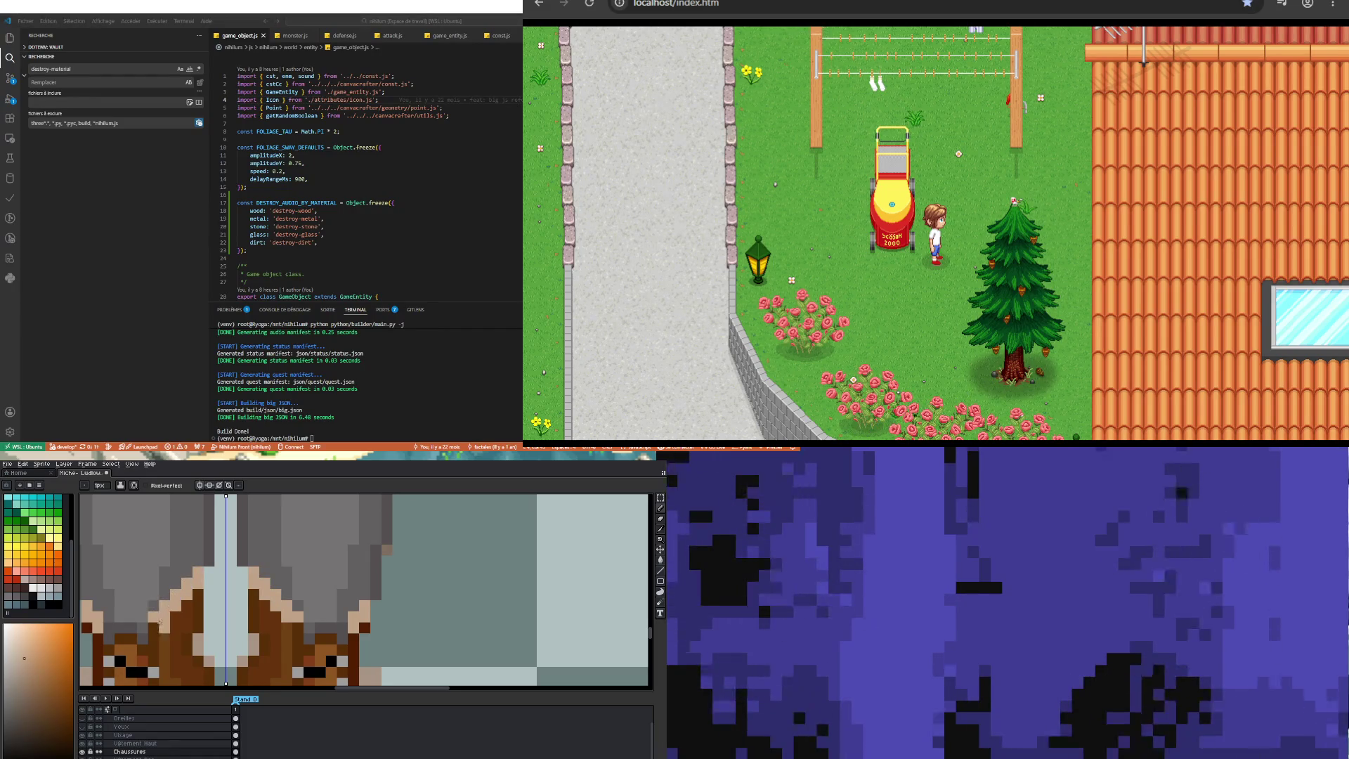
{"action": "scroll", "coordinate": [161, 622], "scroll_direction": "down", "scroll_amount": 3}
{"action": "scroll", "coordinate": [179, 640], "scroll_direction": "up", "scroll_amount": 3}
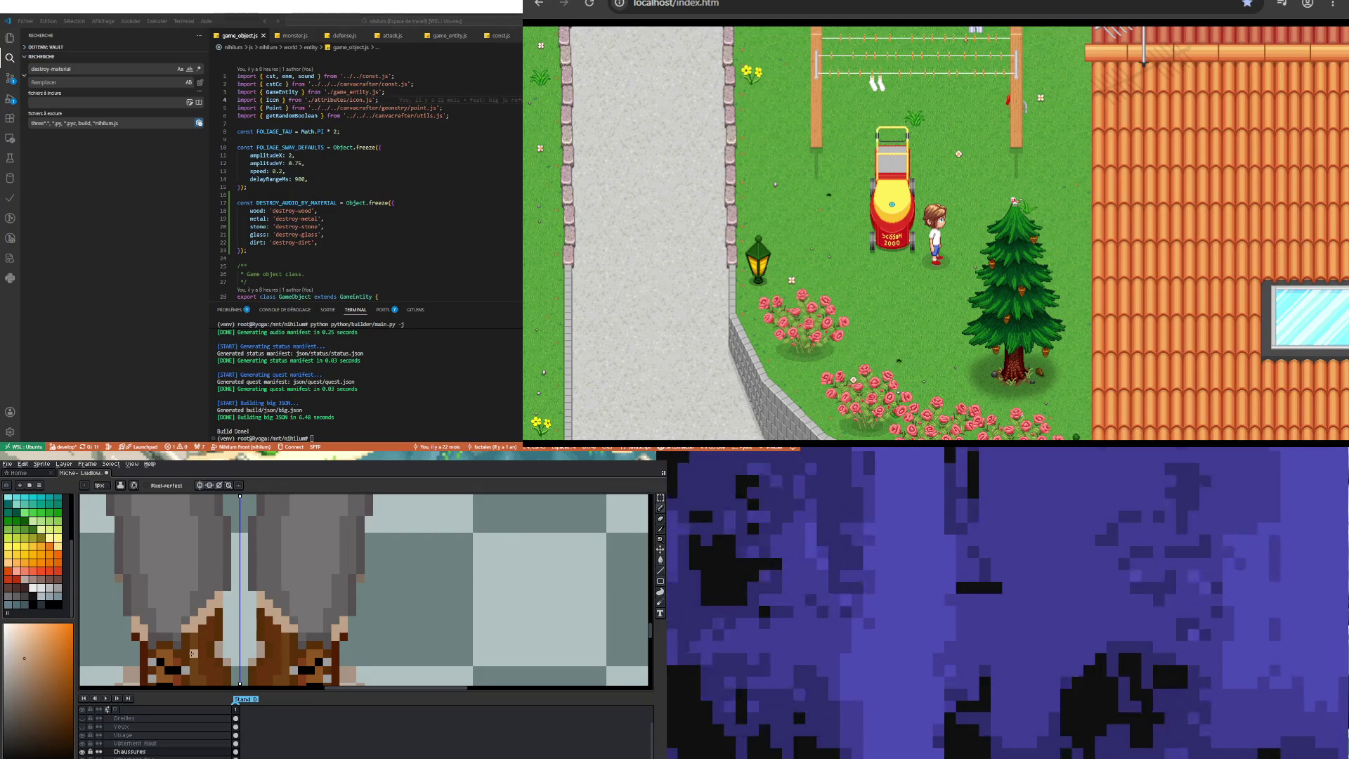
{"action": "scroll", "coordinate": [210, 647], "scroll_direction": "down", "scroll_amount": 4}
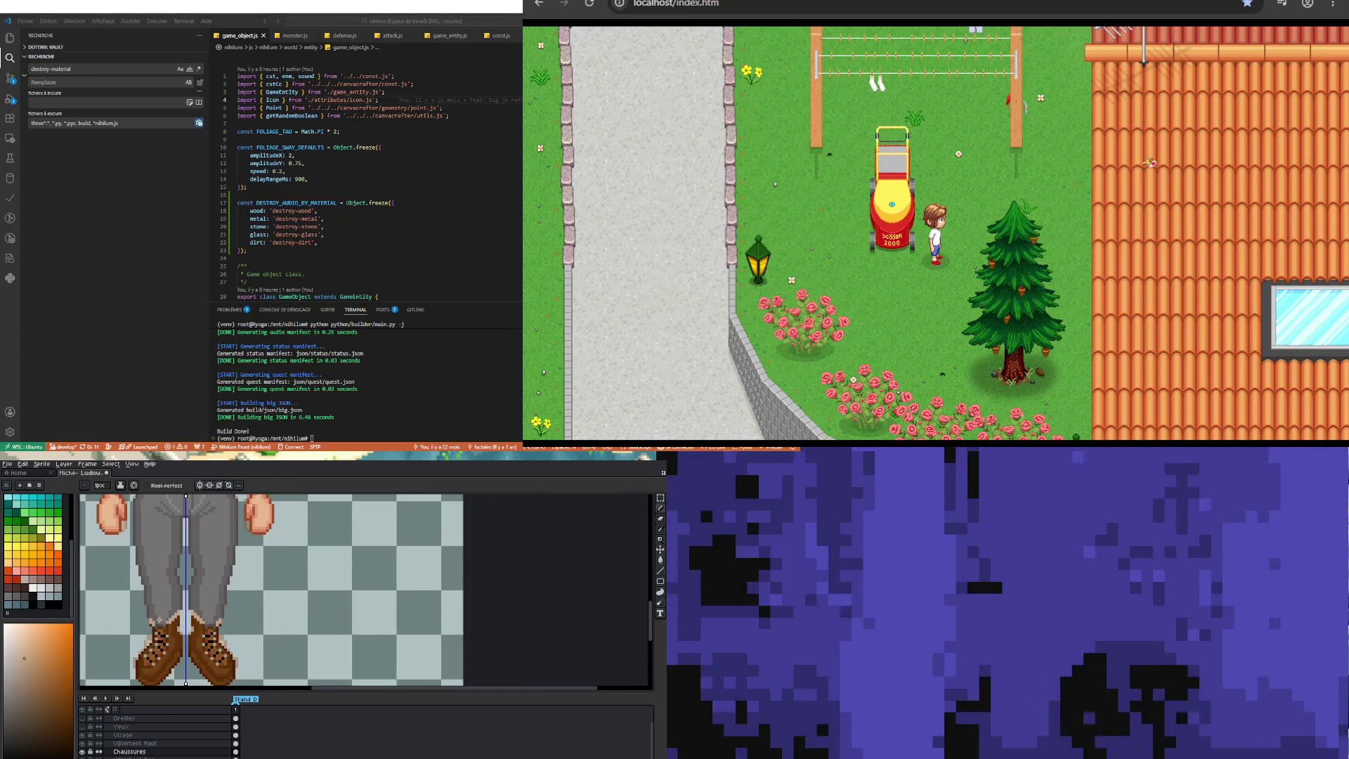
{"action": "scroll", "coordinate": [214, 652], "scroll_direction": "up", "scroll_amount": 4}
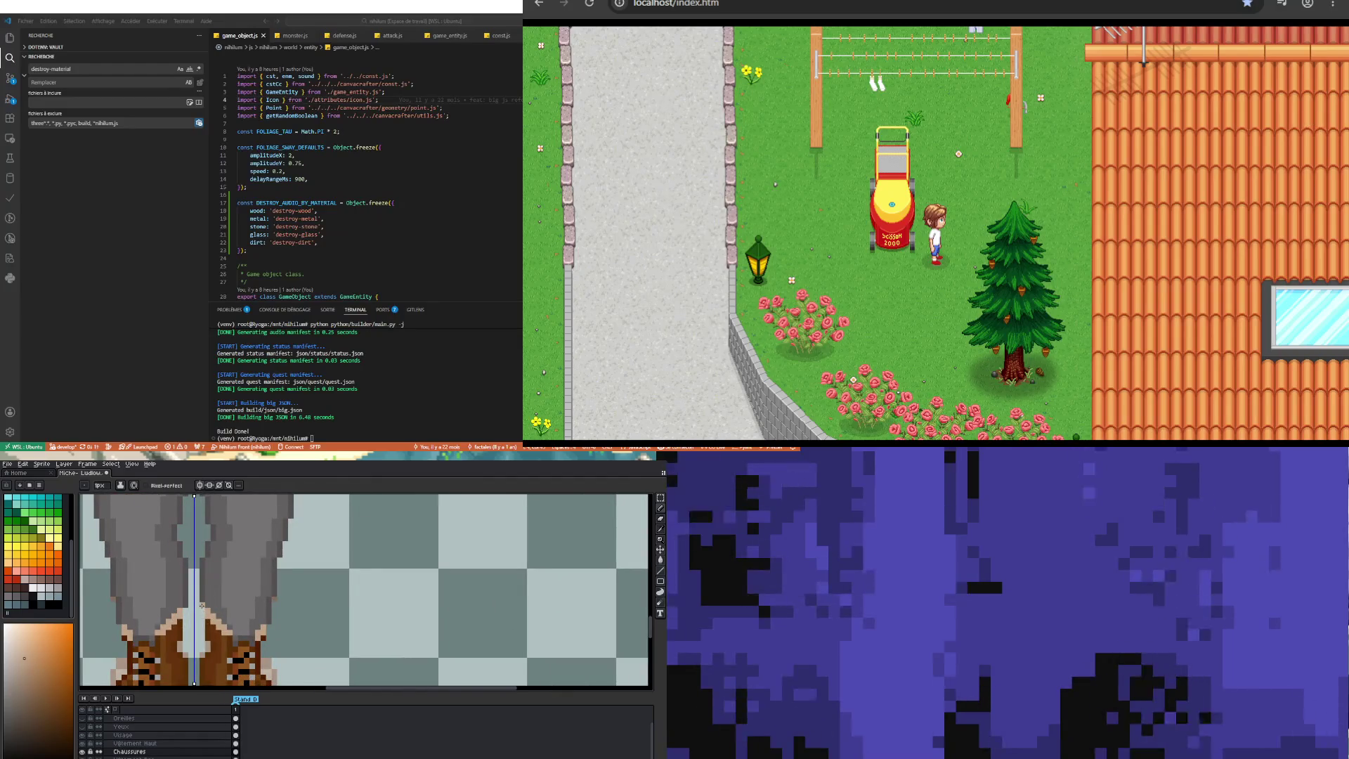
{"action": "scroll", "coordinate": [202, 603], "scroll_direction": "down", "scroll_amount": 3}
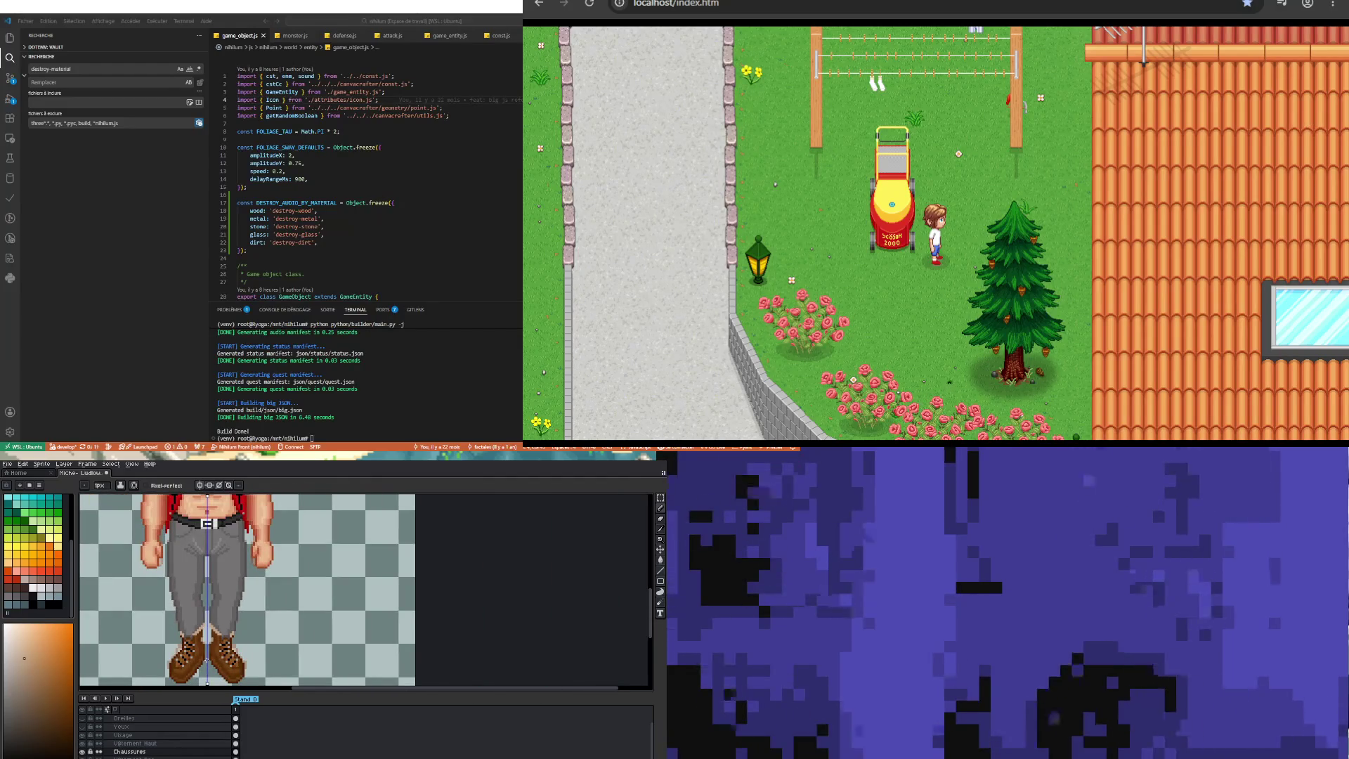
{"action": "scroll", "coordinate": [172, 631], "scroll_direction": "up", "scroll_amount": 3}
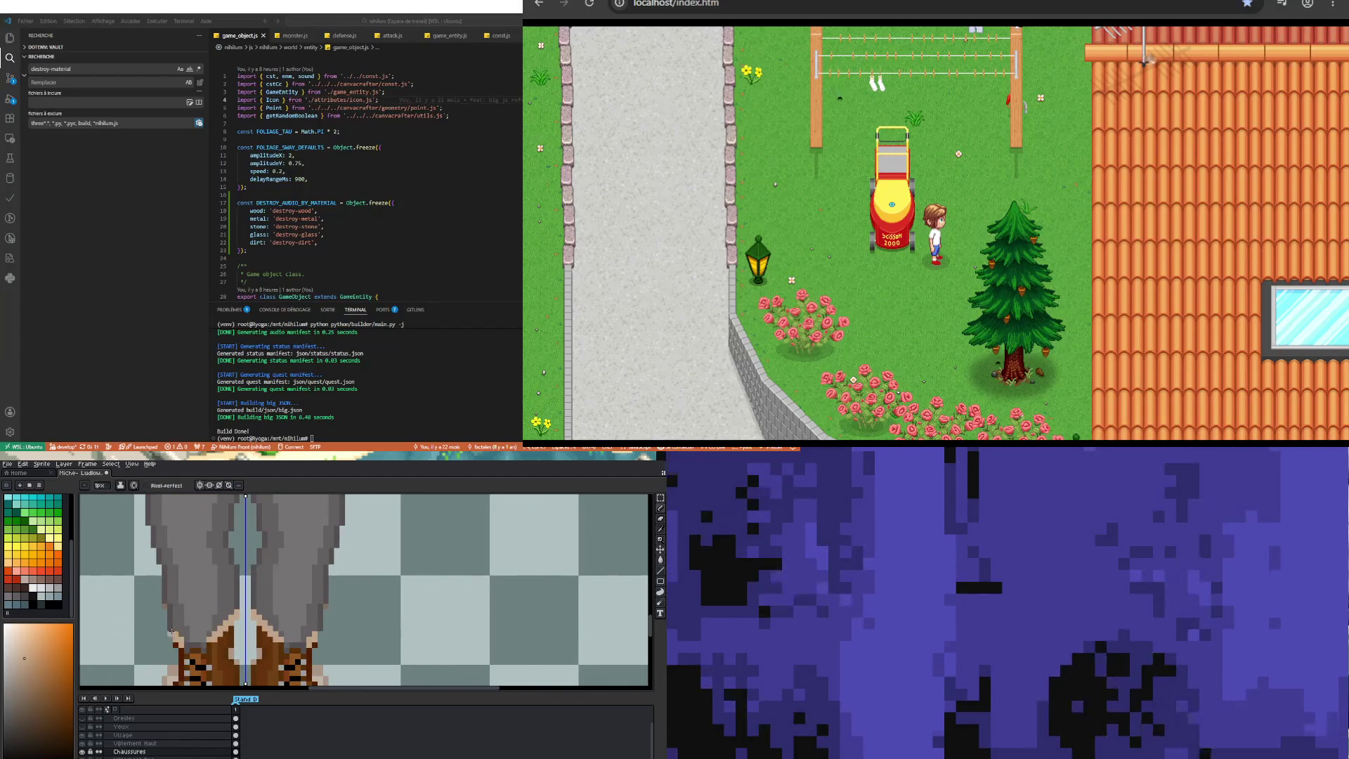
{"action": "scroll", "coordinate": [170, 633], "scroll_direction": "down", "scroll_amount": 5}
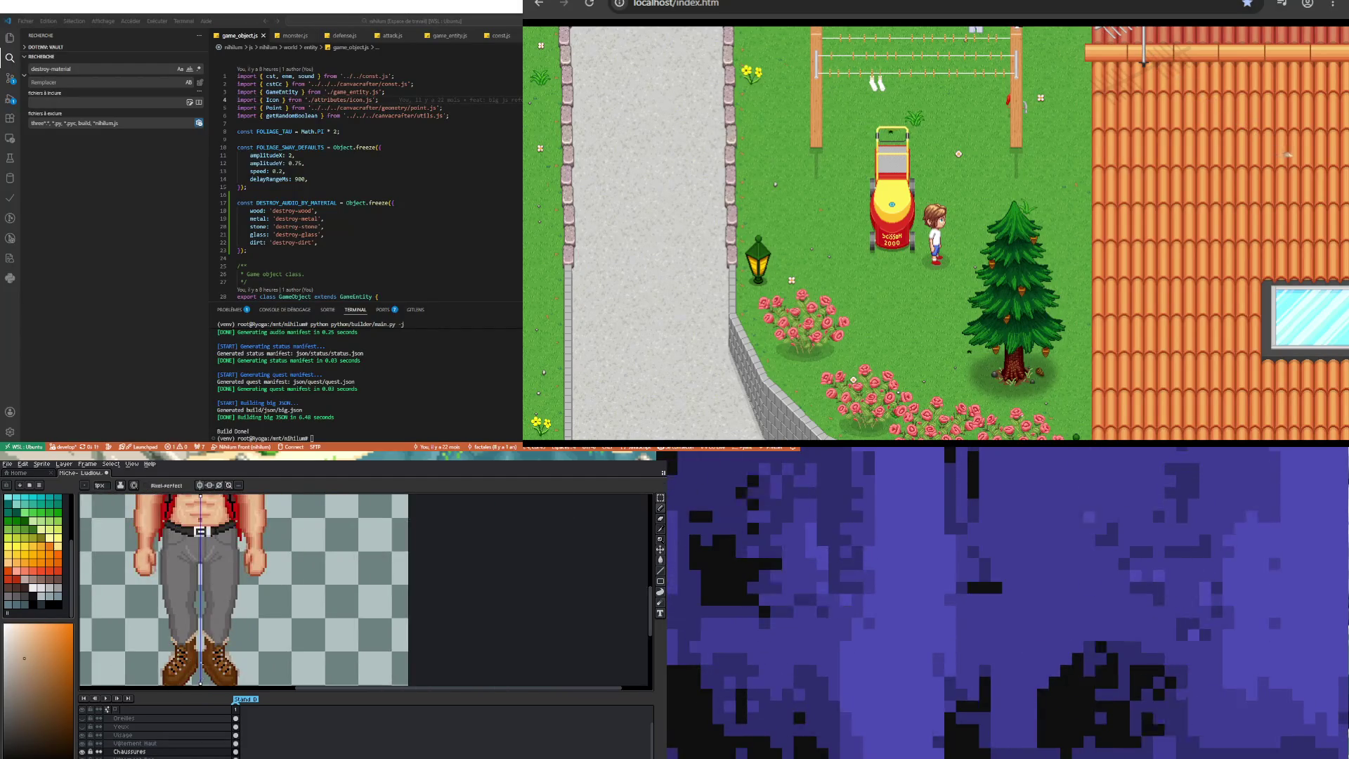
{"action": "scroll", "coordinate": [203, 647], "scroll_direction": "up", "scroll_amount": 5}
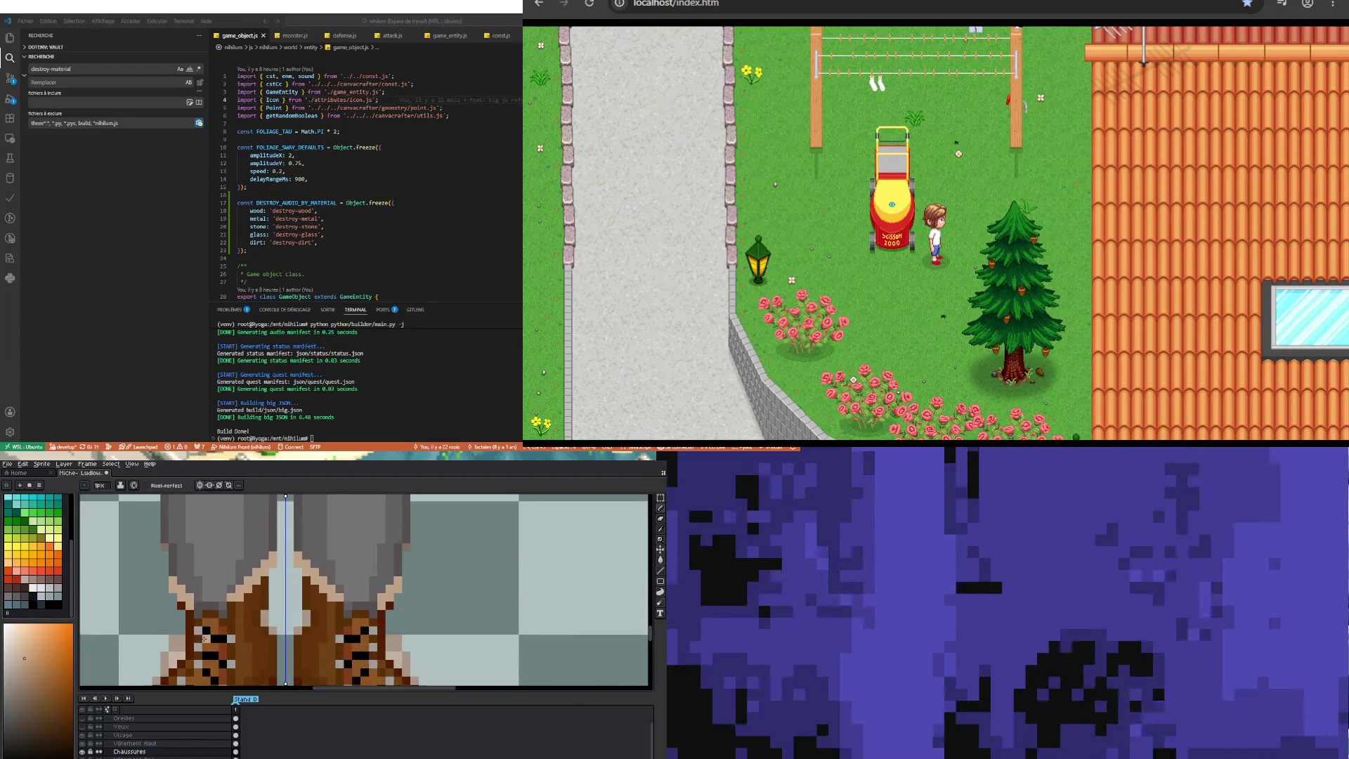
{"action": "left_click", "coordinate": [181, 602], "text": "alt"}
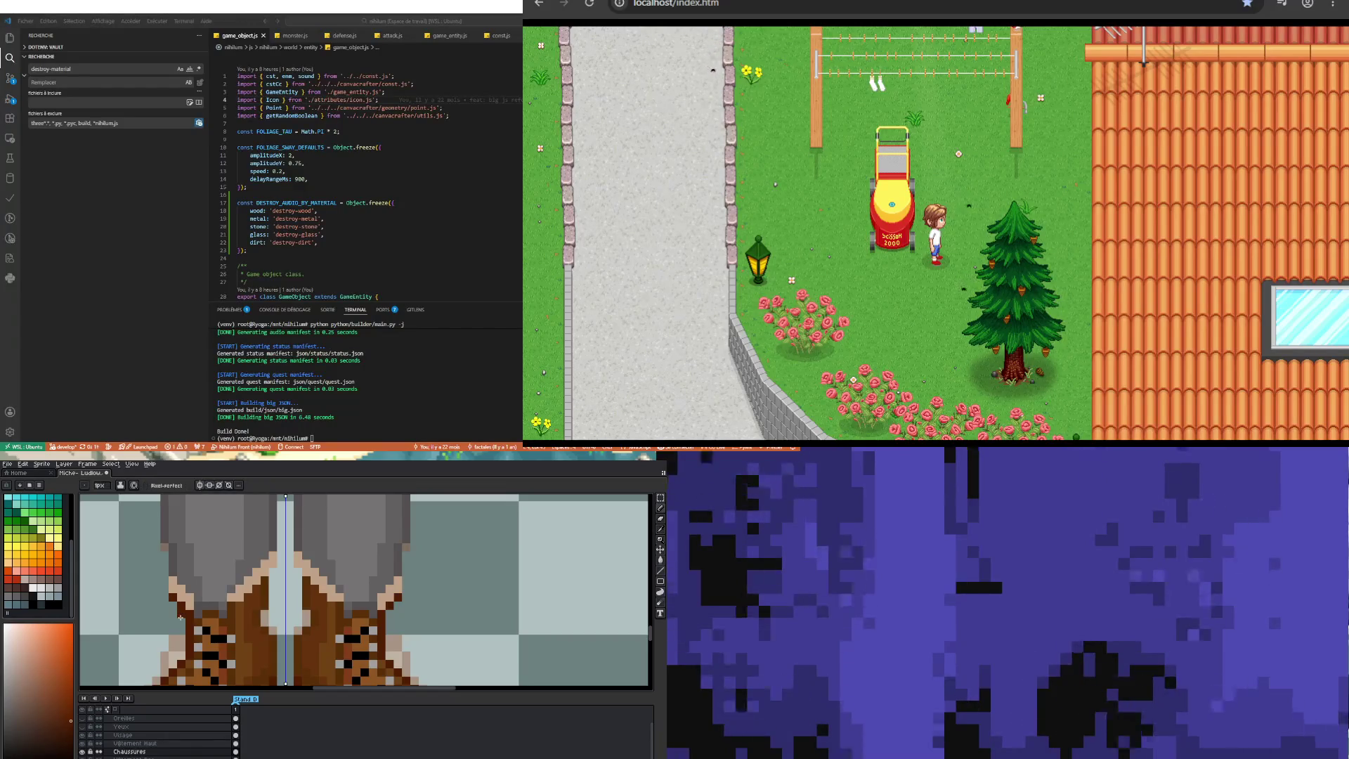
Step: Paint a small patch near the boots' centre line and sample a darker boot shade
{"action": "left_click", "coordinate": [268, 606]}
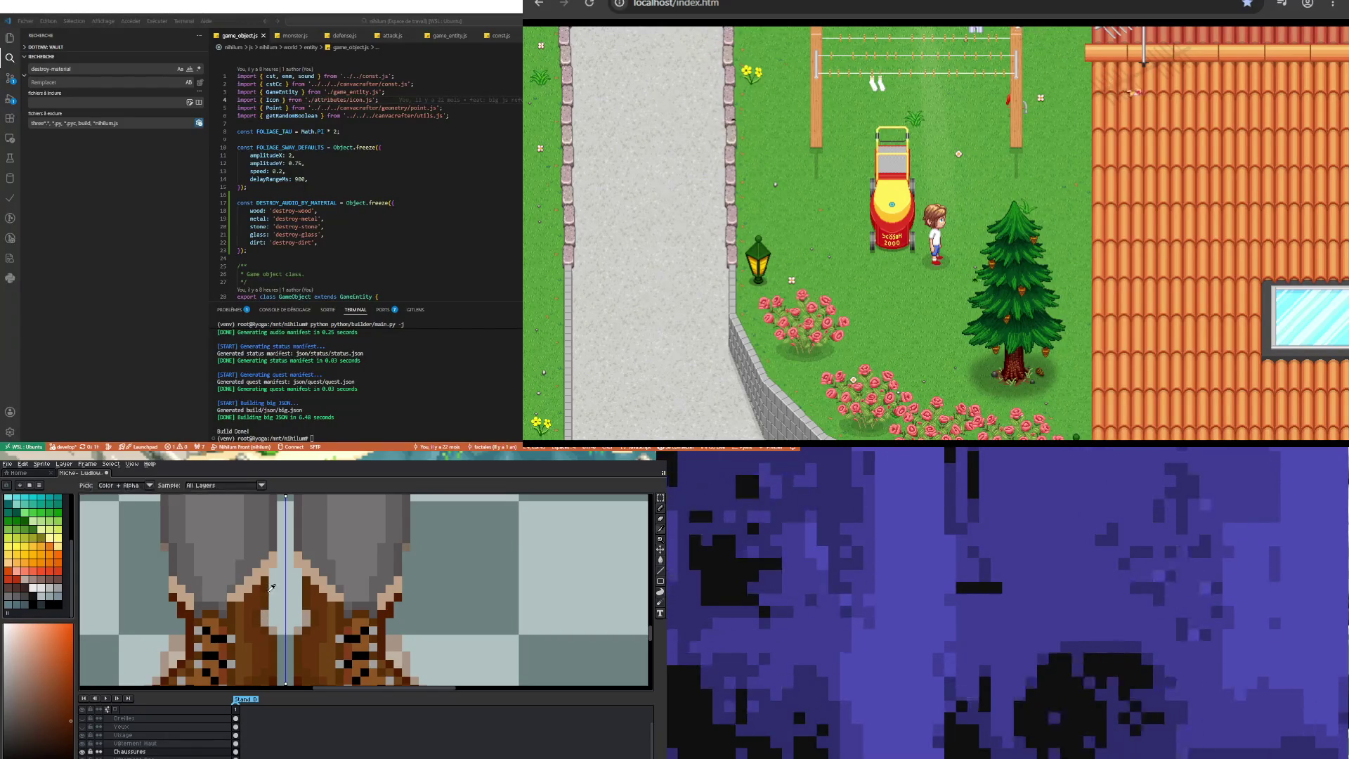
{"action": "left_click", "coordinate": [274, 572], "text": "alt"}
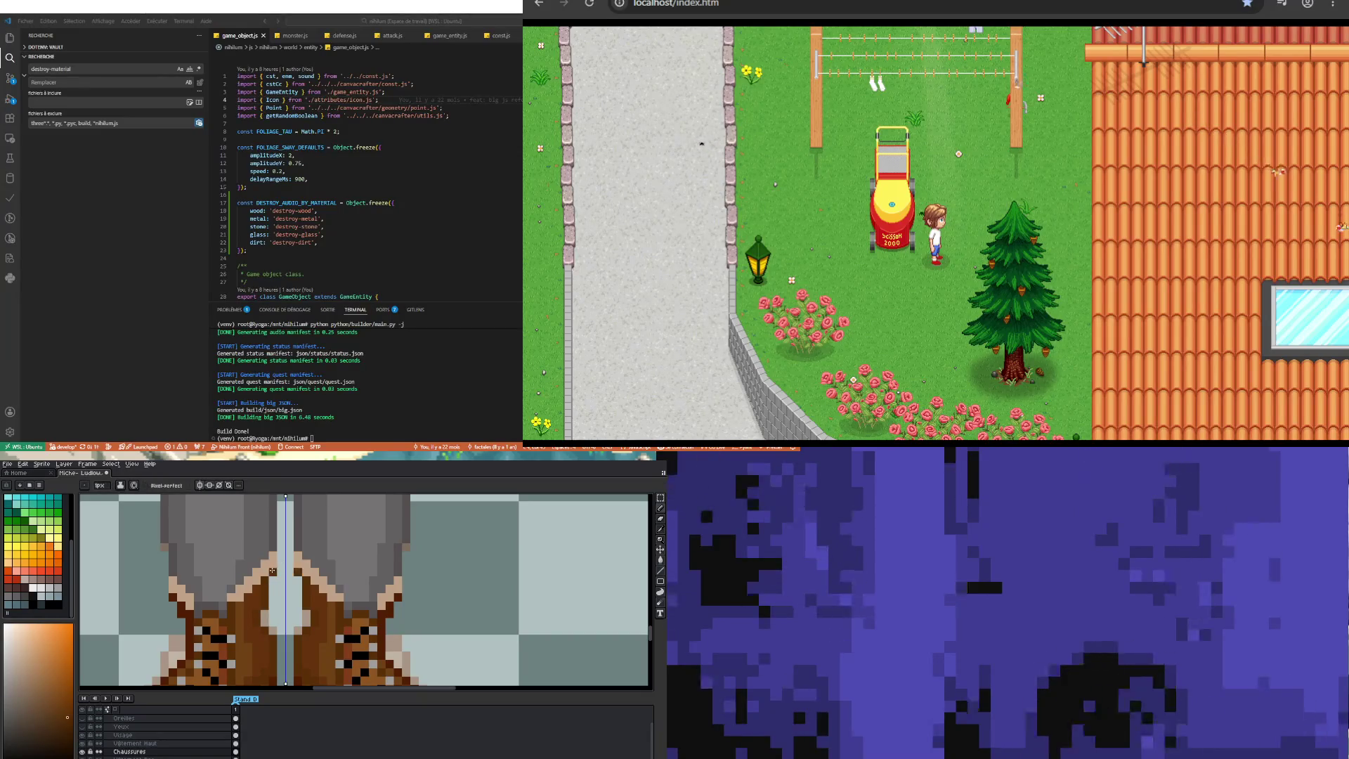
{"action": "key", "text": "alt"}
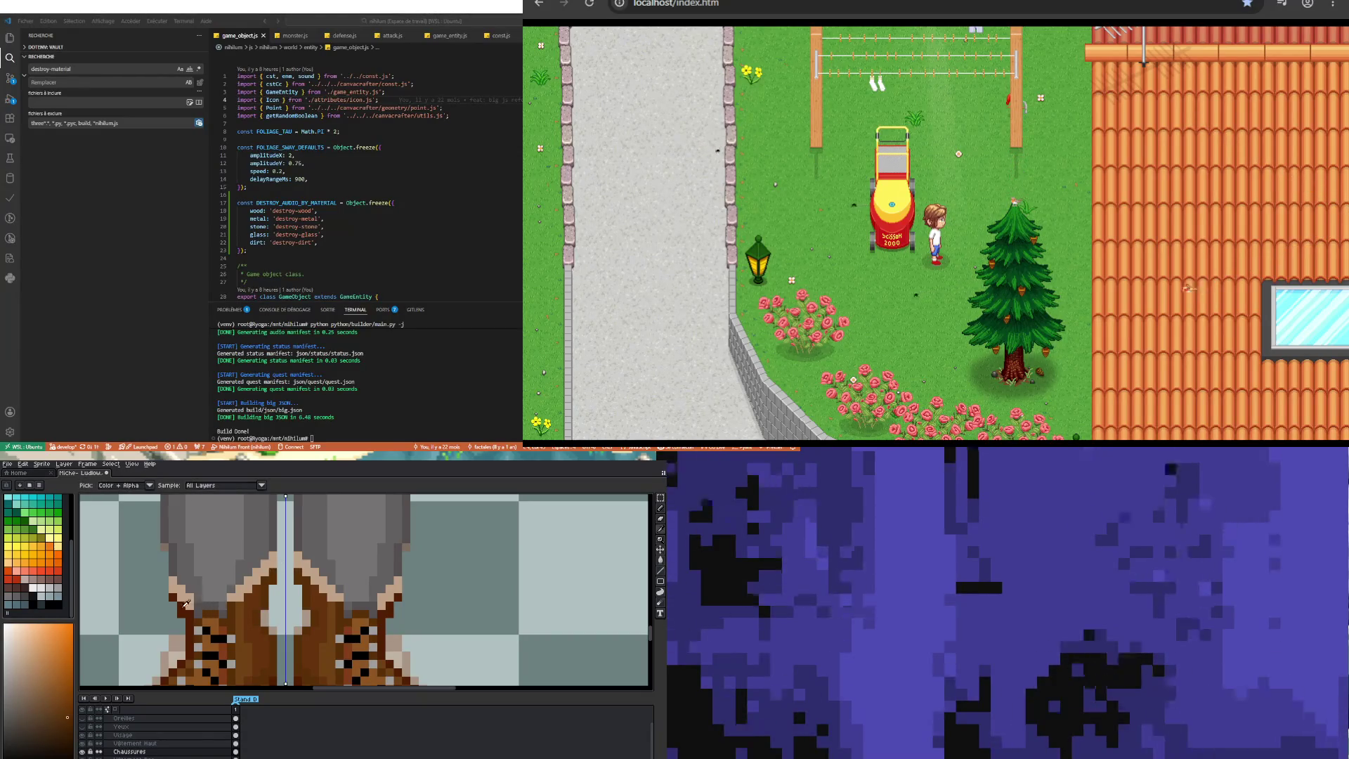
{"action": "left_click", "coordinate": [188, 603], "text": "alt"}
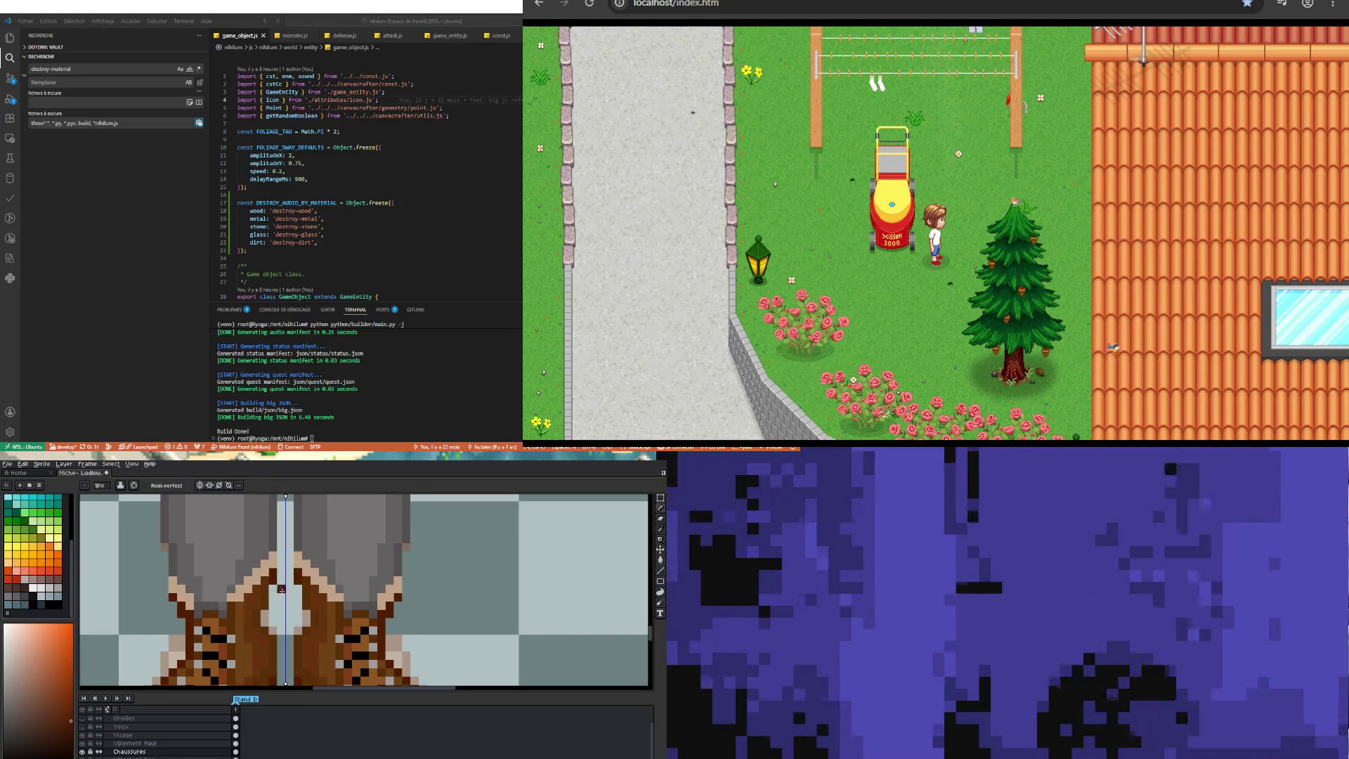
Step: Eyedrop the pale cream shade from the boot cuff
{"action": "scroll", "coordinate": [267, 603], "scroll_direction": "down", "scroll_amount": 2}
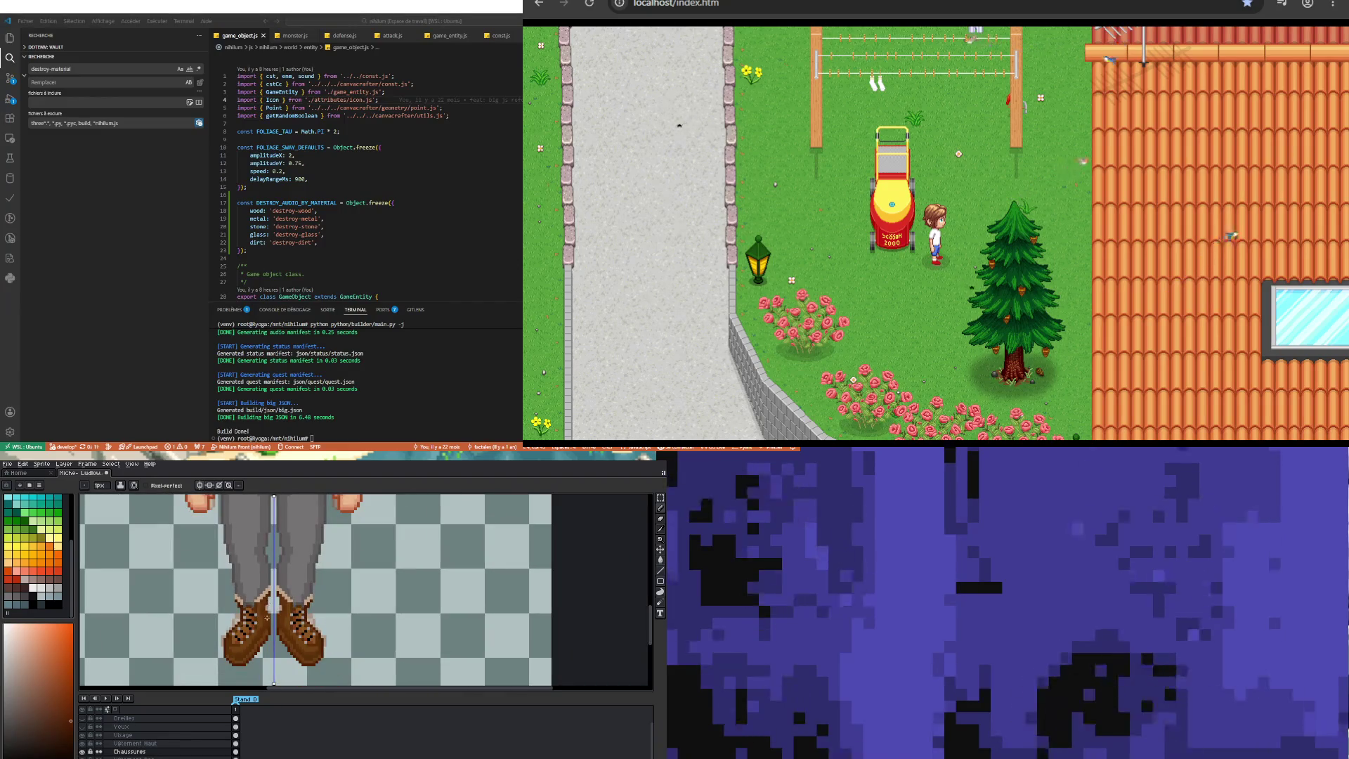
{"action": "scroll", "coordinate": [239, 604], "scroll_direction": "up", "scroll_amount": 3}
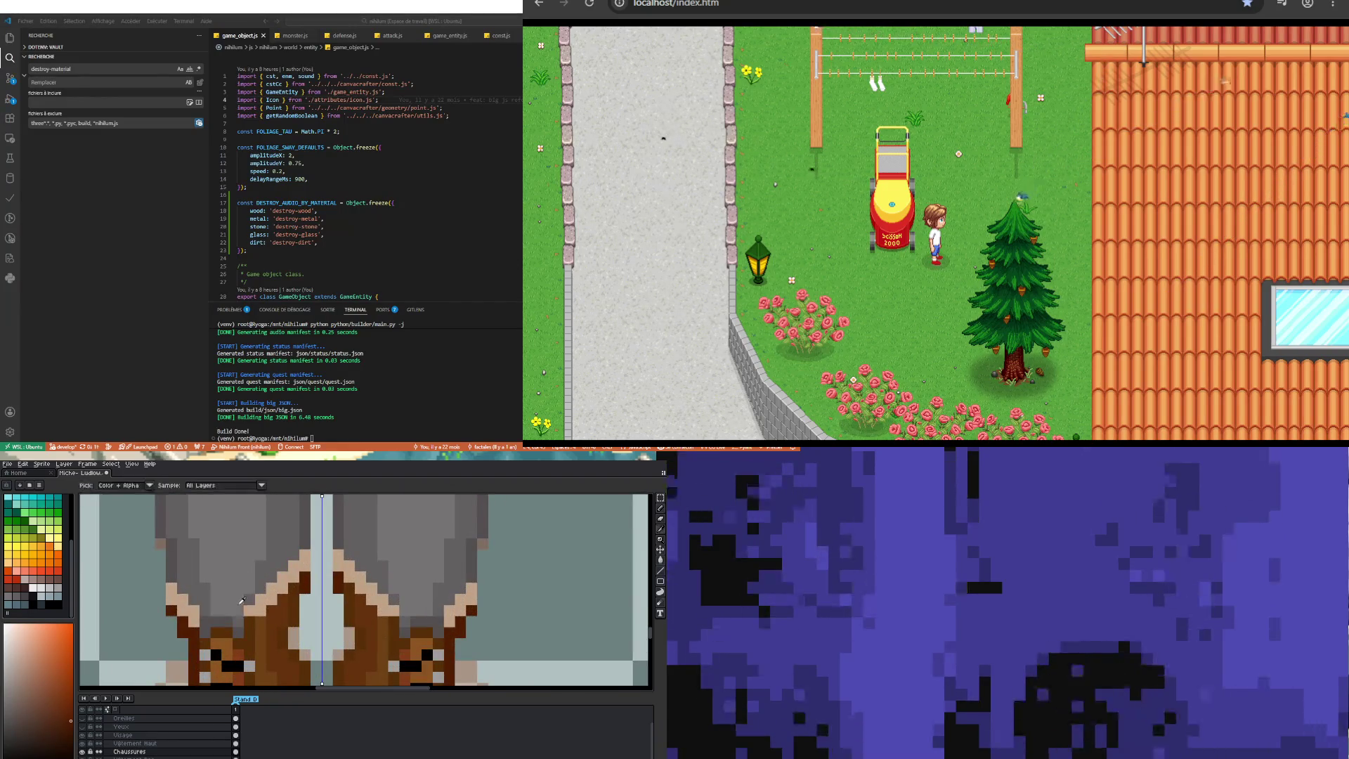
{"action": "left_click", "coordinate": [107, 655], "text": "alt"}
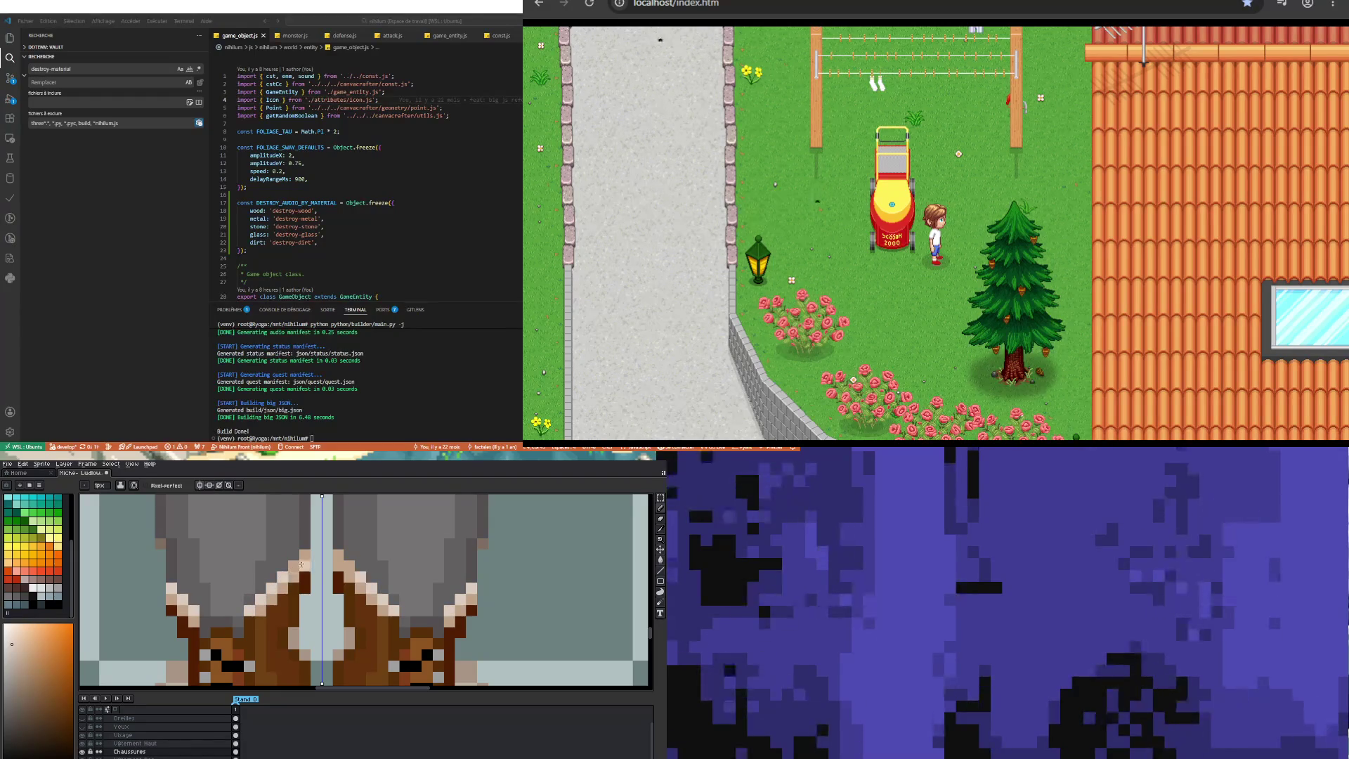
{"action": "scroll", "coordinate": [301, 555], "scroll_direction": "down", "scroll_amount": 3}
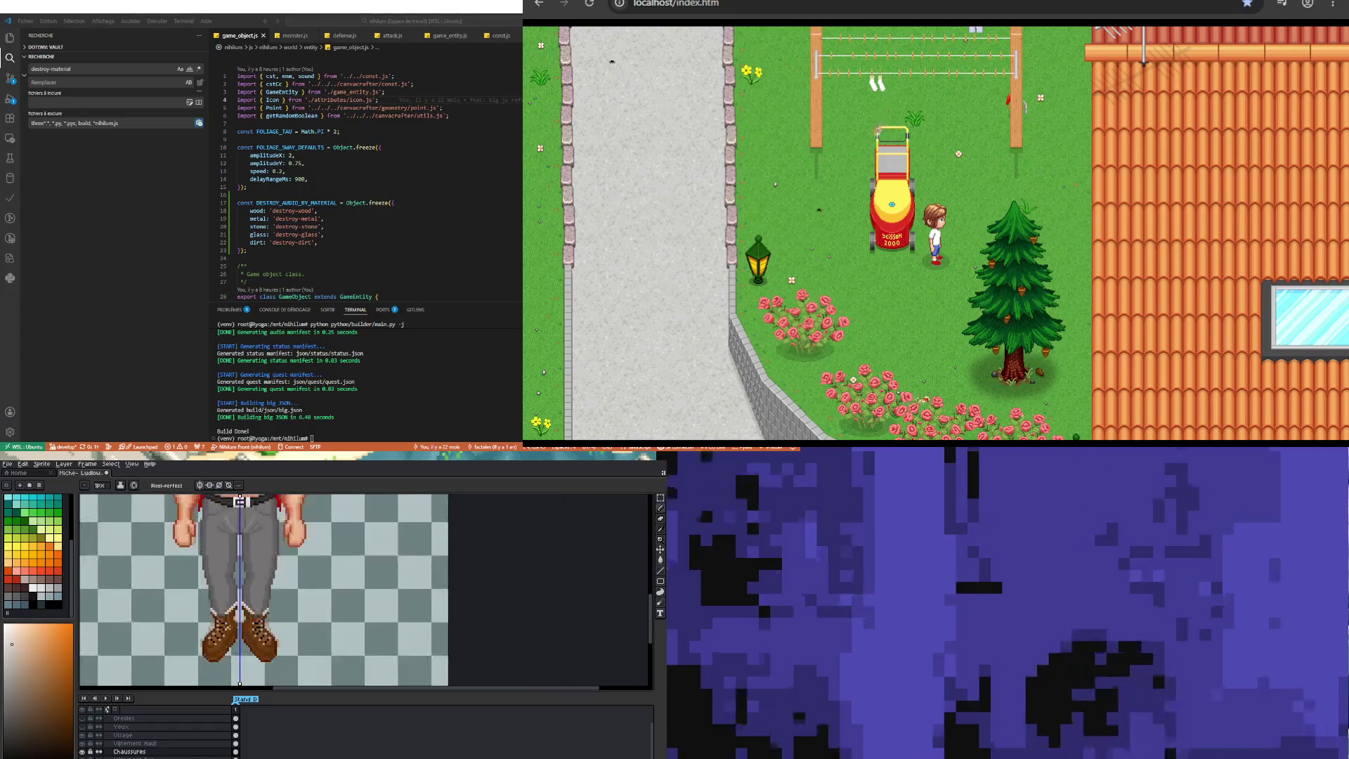
Step: Eyedrop the beige from the boot trim
{"action": "scroll", "coordinate": [282, 589], "scroll_direction": "up", "scroll_amount": 2}
{"action": "key", "text": "i"}
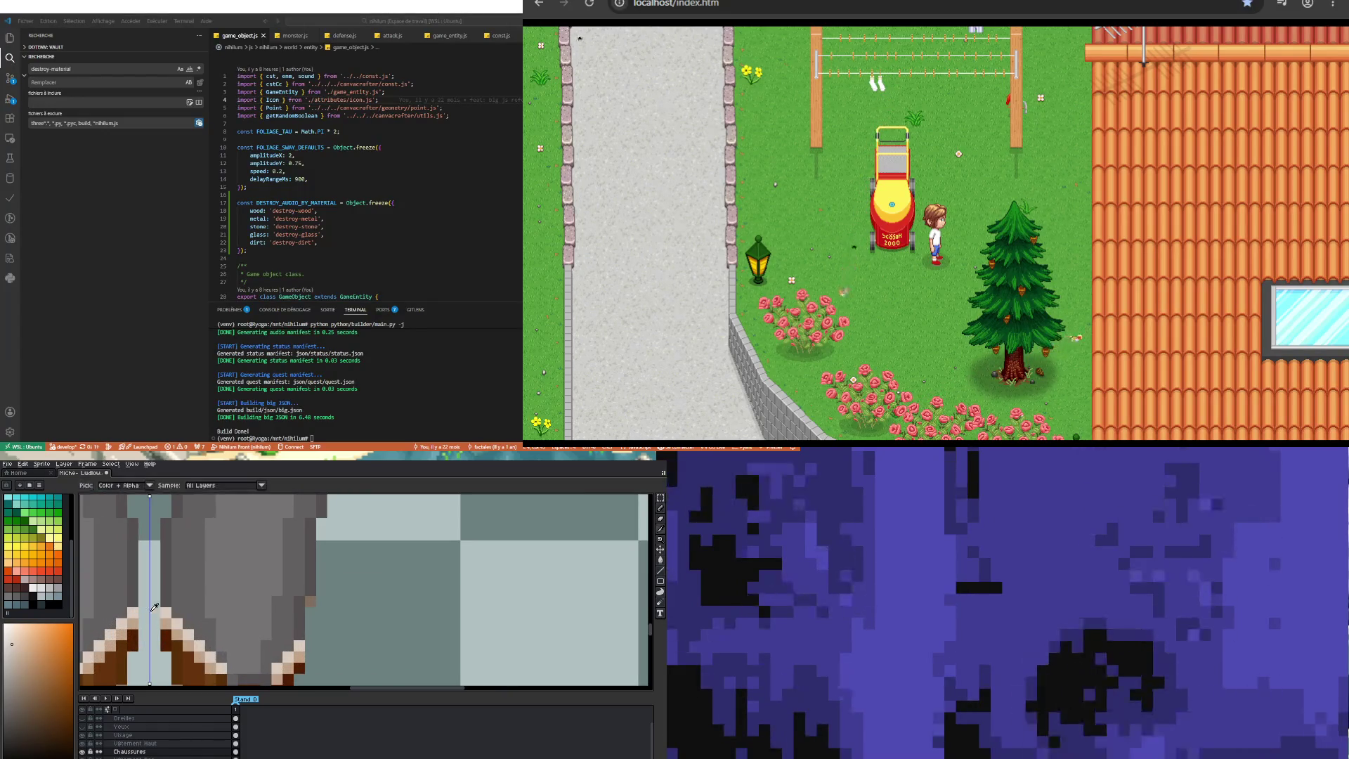
{"action": "left_click", "coordinate": [135, 614], "text": "alt"}
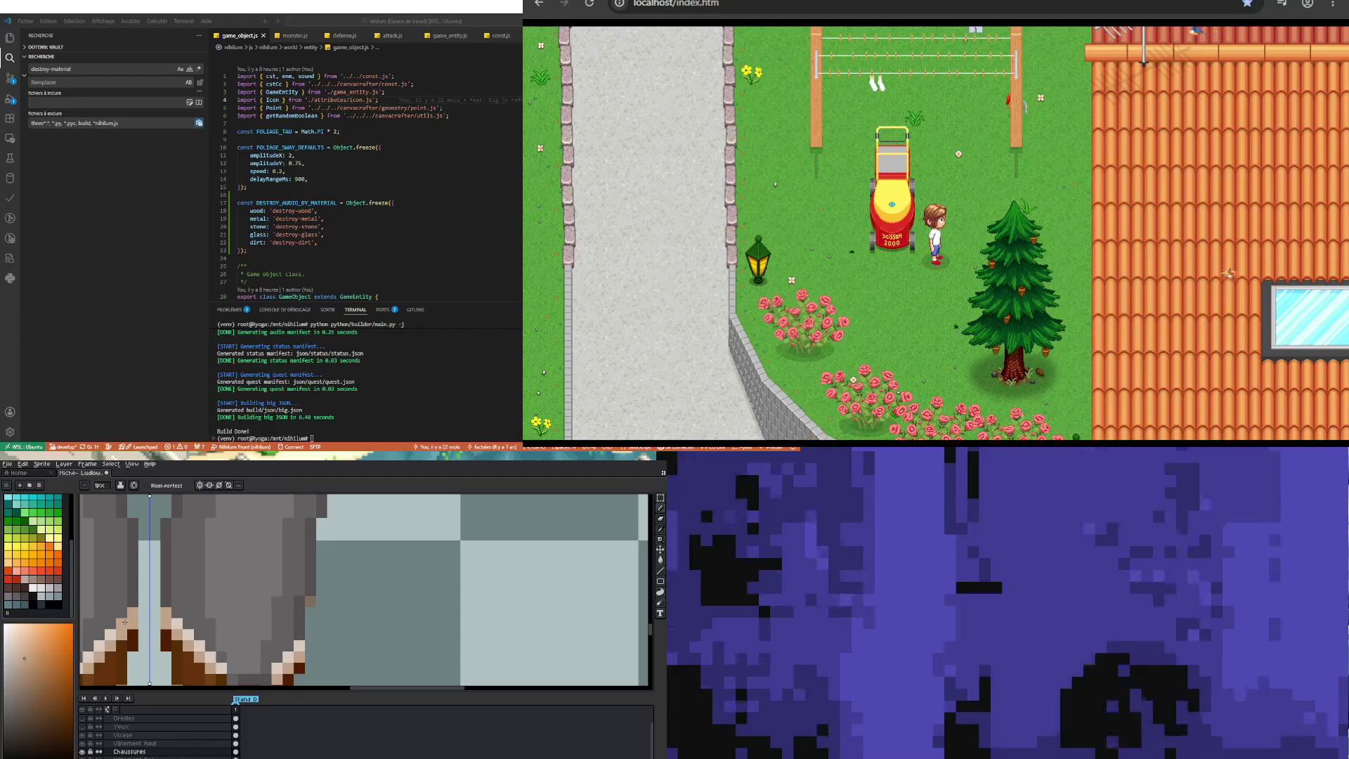
{"action": "scroll", "coordinate": [125, 621], "scroll_direction": "down", "scroll_amount": 2}
{"action": "scroll", "coordinate": [125, 622], "scroll_direction": "up", "scroll_amount": 2}
{"action": "scroll", "coordinate": [182, 581], "scroll_direction": "down", "scroll_amount": 1}
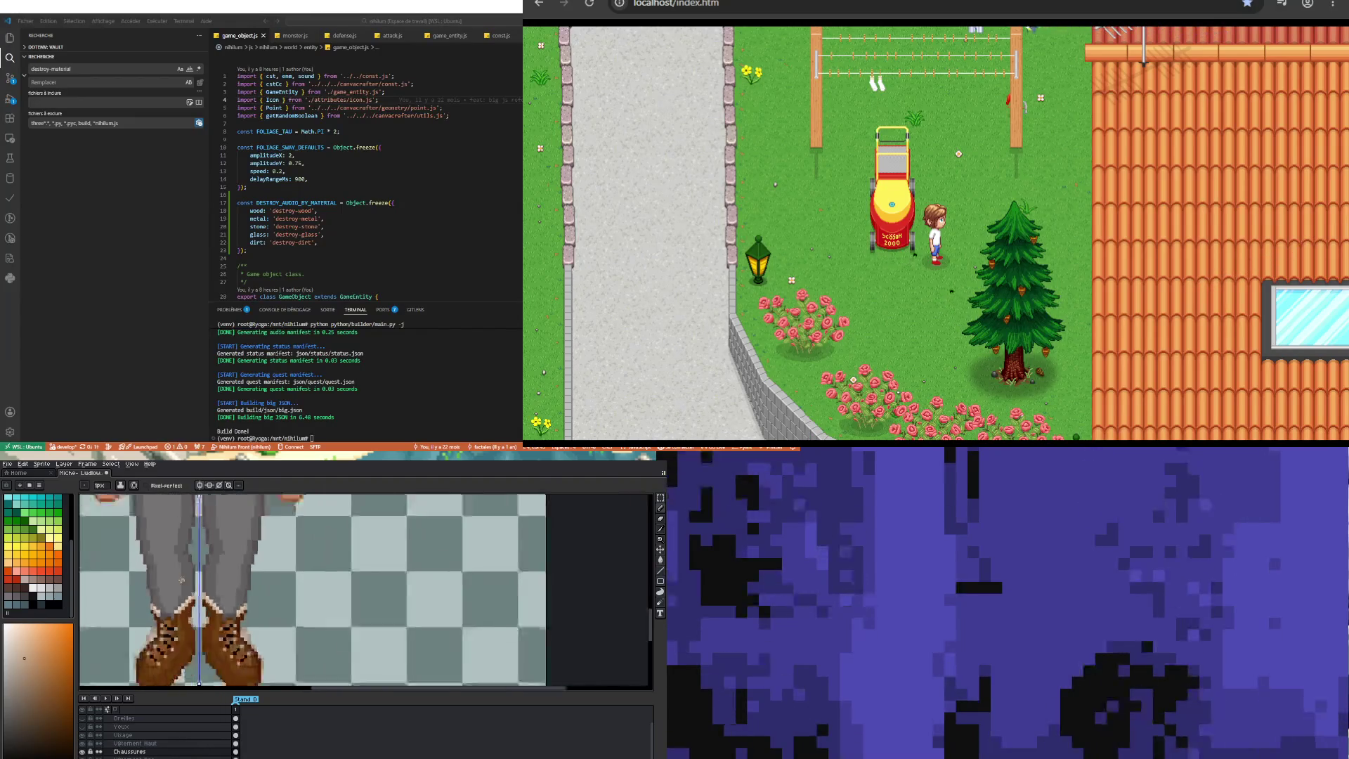
{"action": "scroll", "coordinate": [182, 580], "scroll_direction": "down", "scroll_amount": 1}
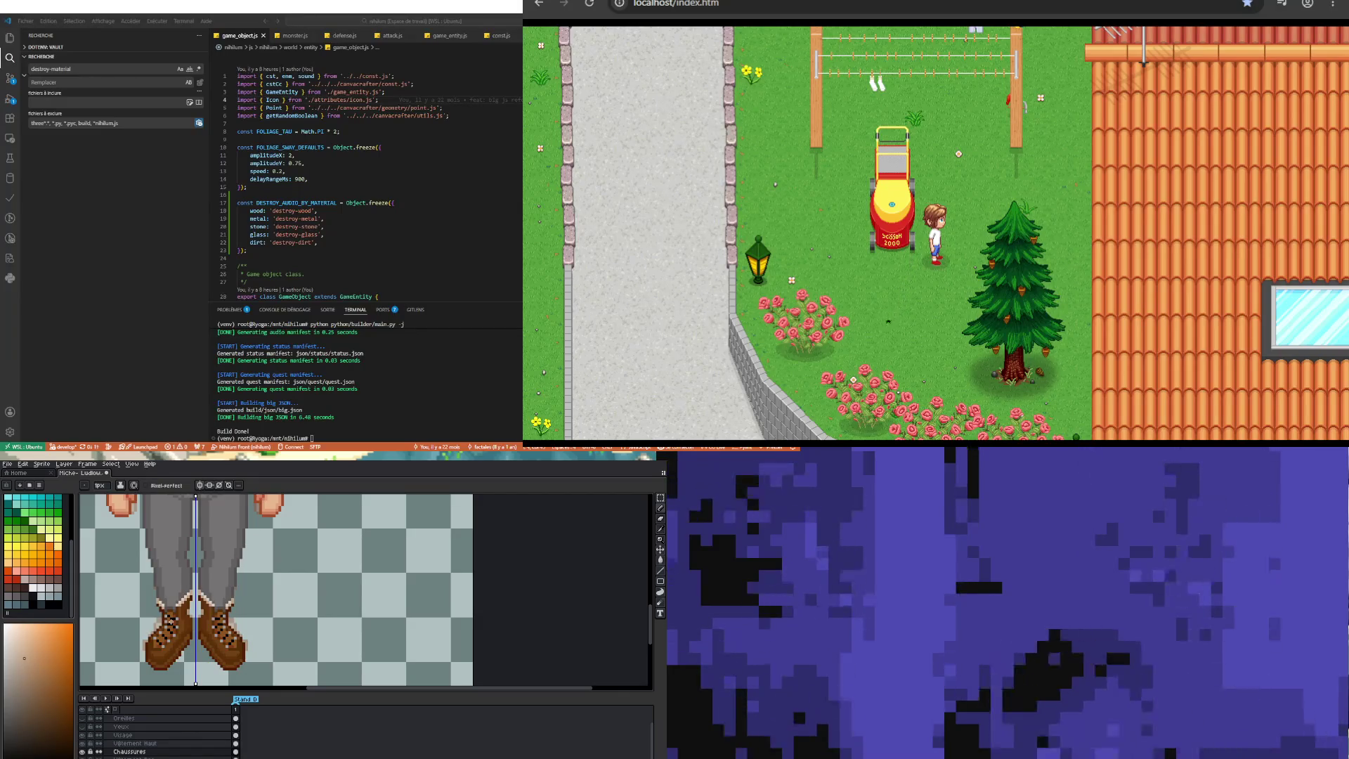
{"action": "scroll", "coordinate": [190, 638], "scroll_direction": "up", "scroll_amount": 3}
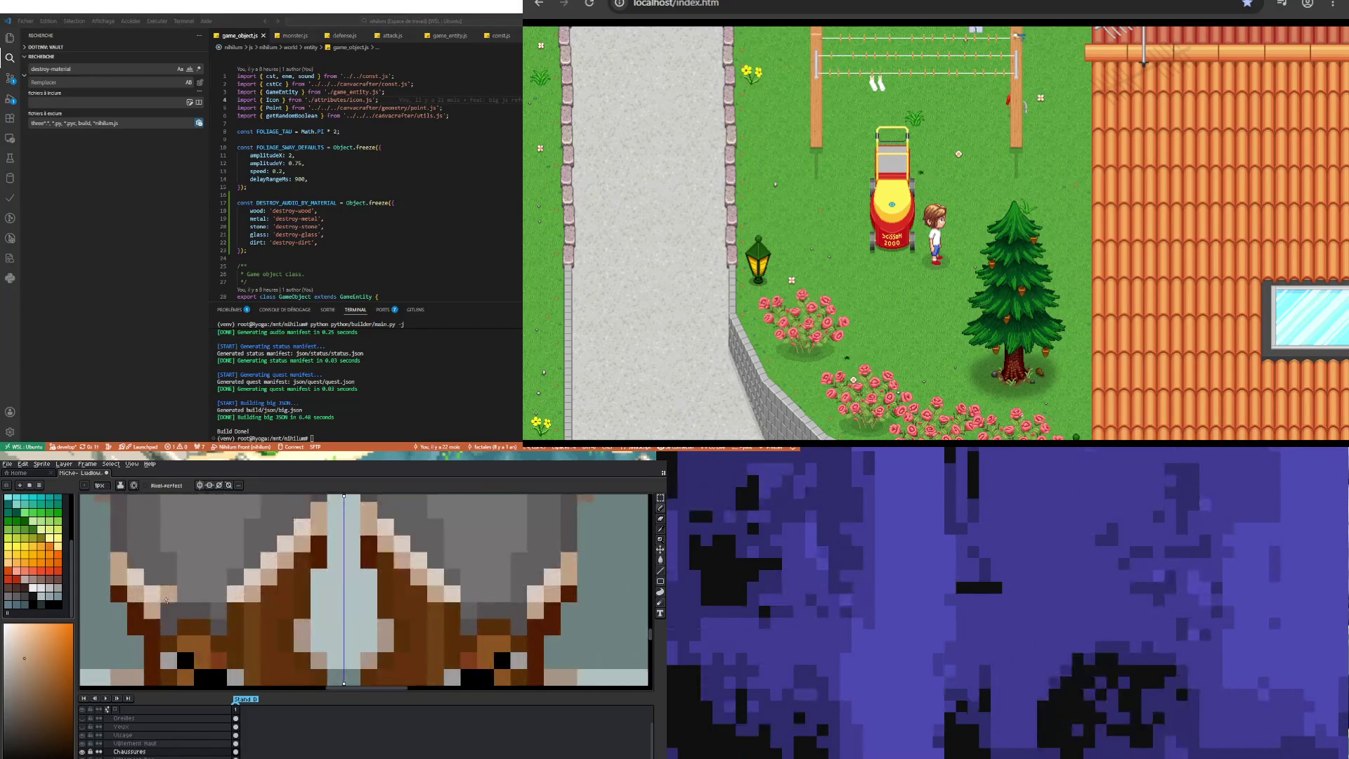
Step: Draw beige pixels on both mirrored boot cuffs
{"action": "key", "text": "i"}
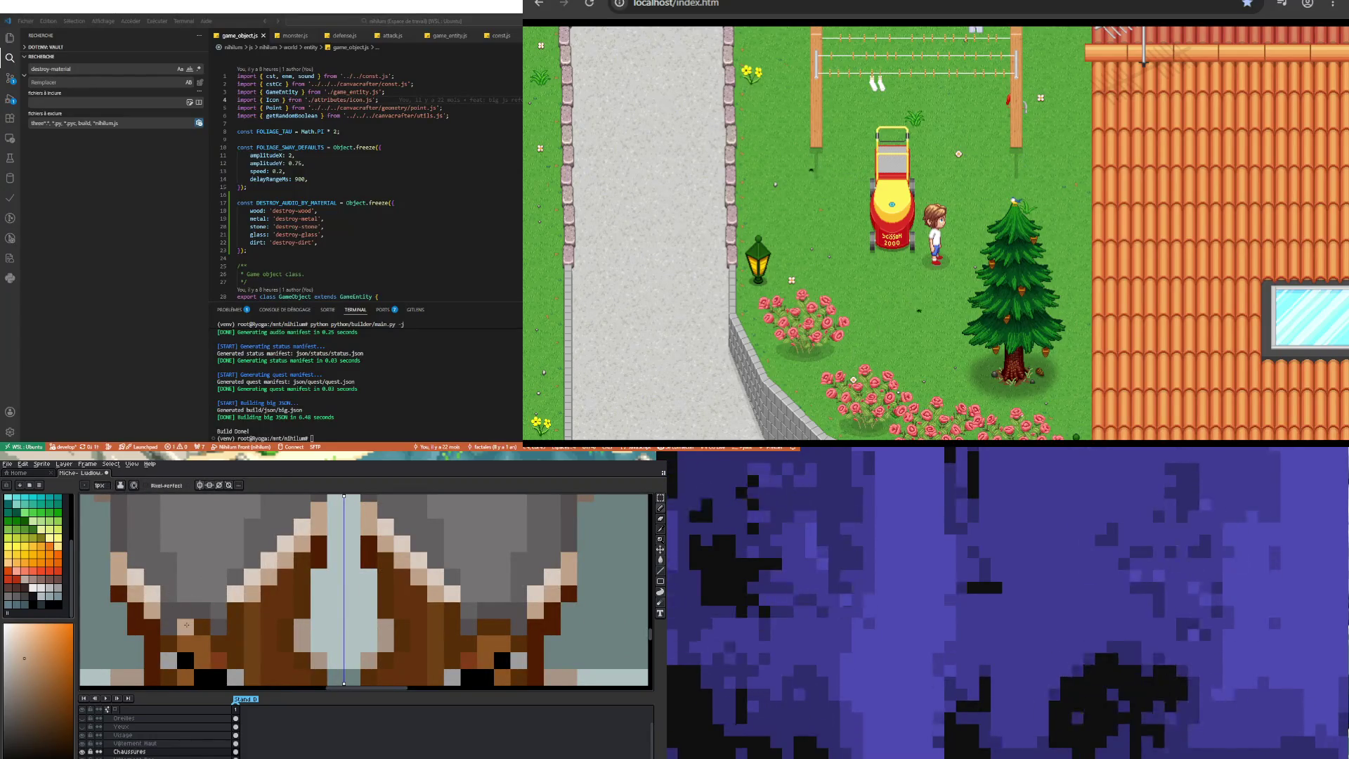
{"action": "left_click_drag", "start_coordinate": [189, 622], "coordinate": [197, 615]}
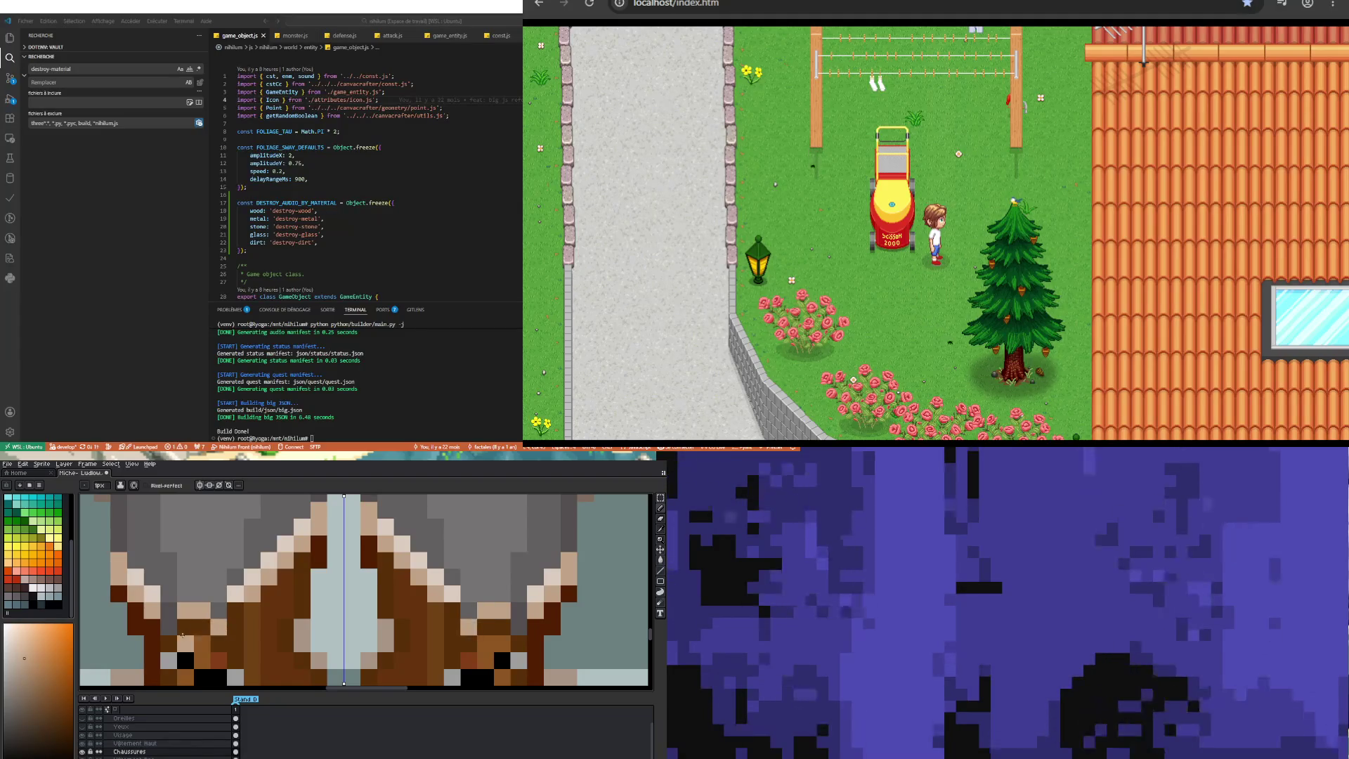
{"action": "scroll", "coordinate": [182, 635], "scroll_direction": "down", "scroll_amount": 2}
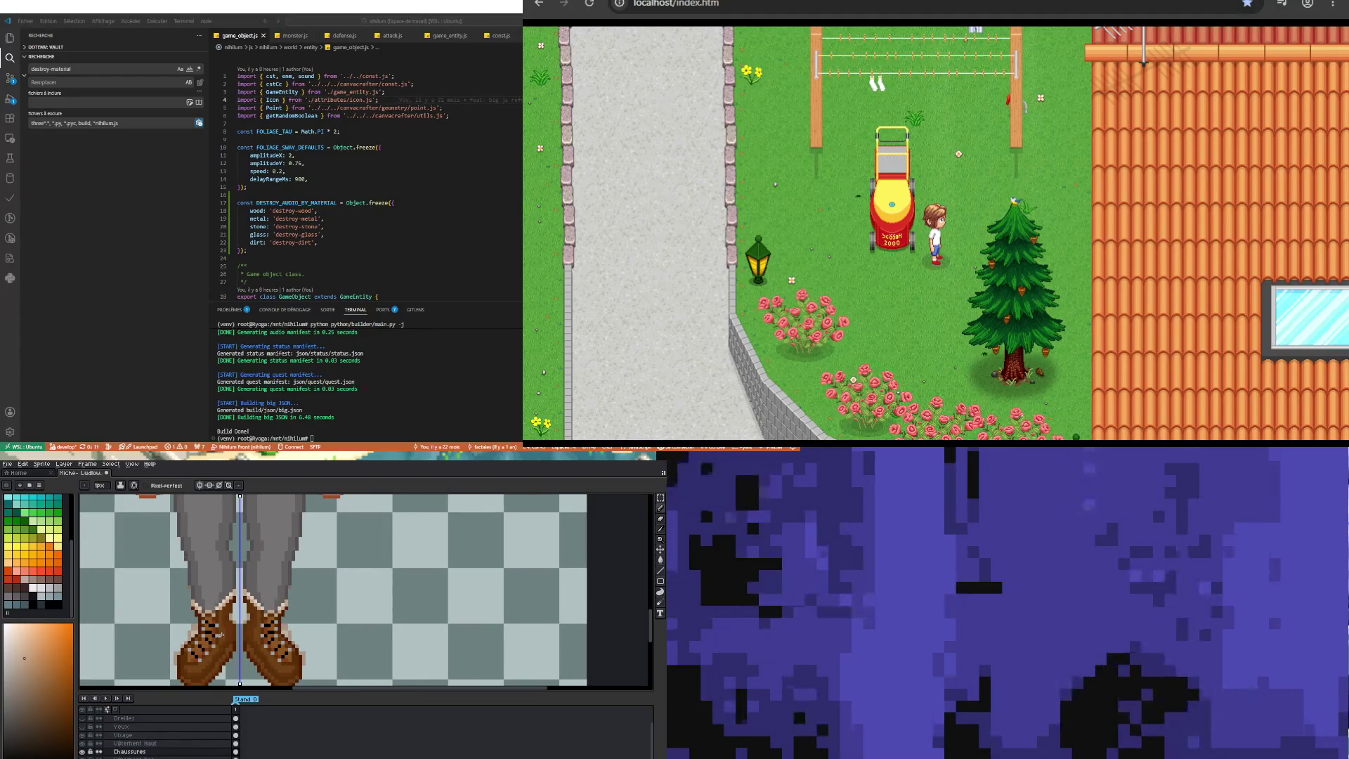
{"action": "scroll", "coordinate": [219, 635], "scroll_direction": "up", "scroll_amount": 2}
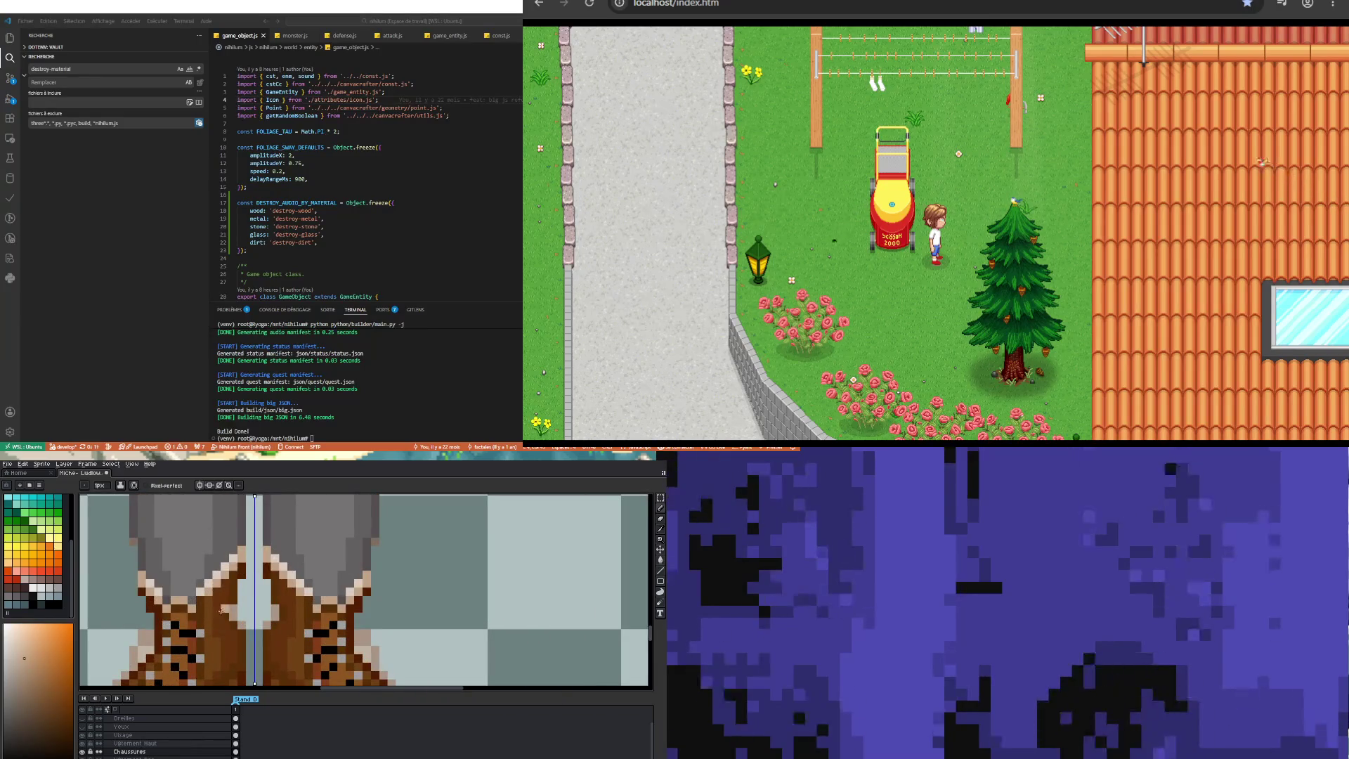
{"action": "scroll", "coordinate": [174, 613], "scroll_direction": "up", "scroll_amount": 1}
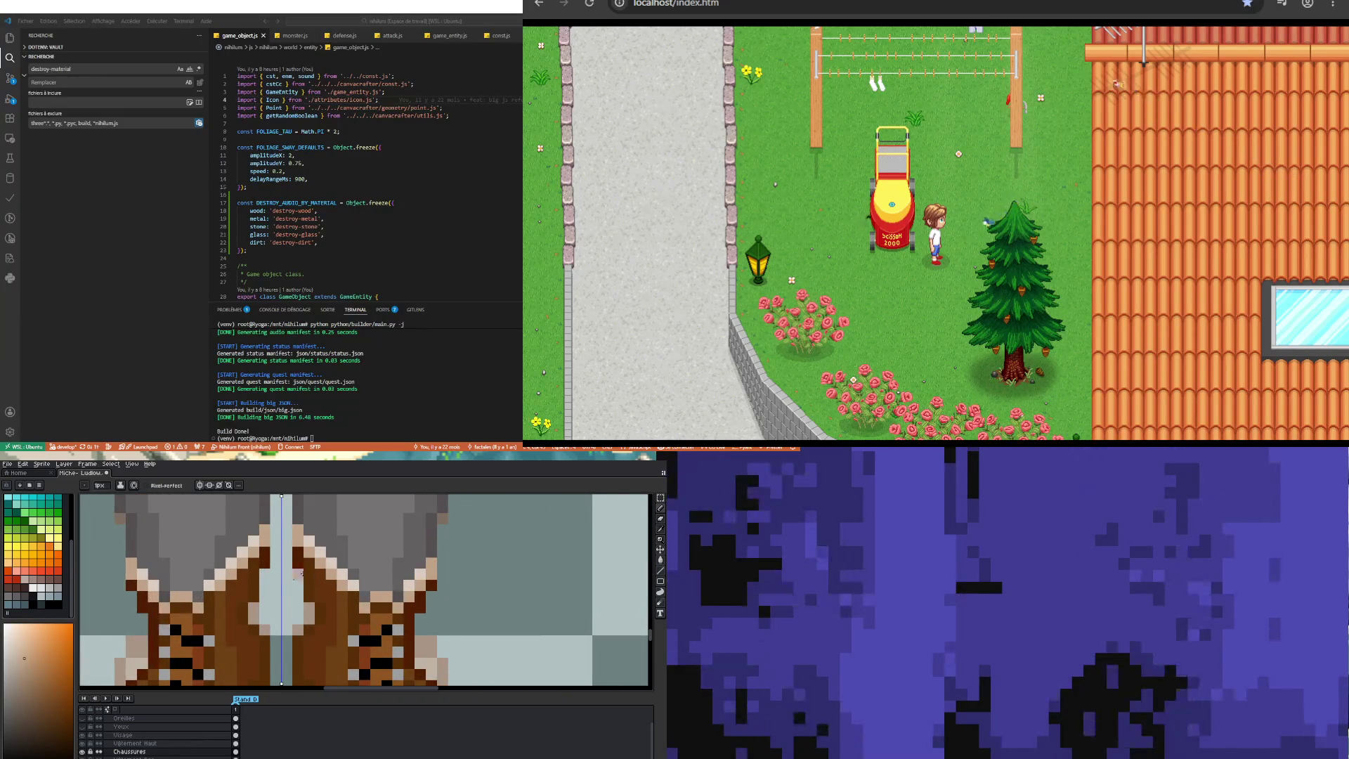
{"action": "scroll", "coordinate": [194, 604], "scroll_direction": "down", "scroll_amount": 2}
{"action": "scroll", "coordinate": [199, 623], "scroll_direction": "down", "scroll_amount": 1}
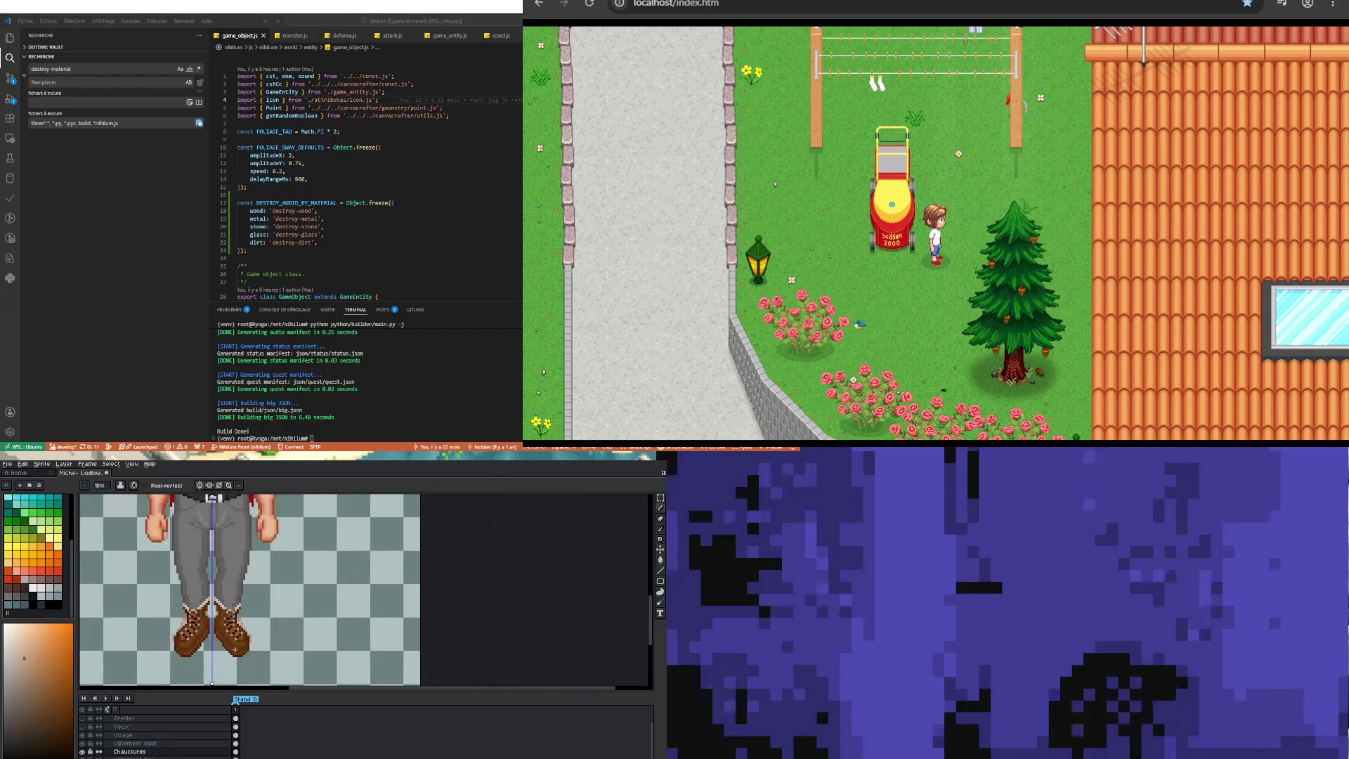
{"action": "scroll", "coordinate": [233, 647], "scroll_direction": "down", "scroll_amount": 2}
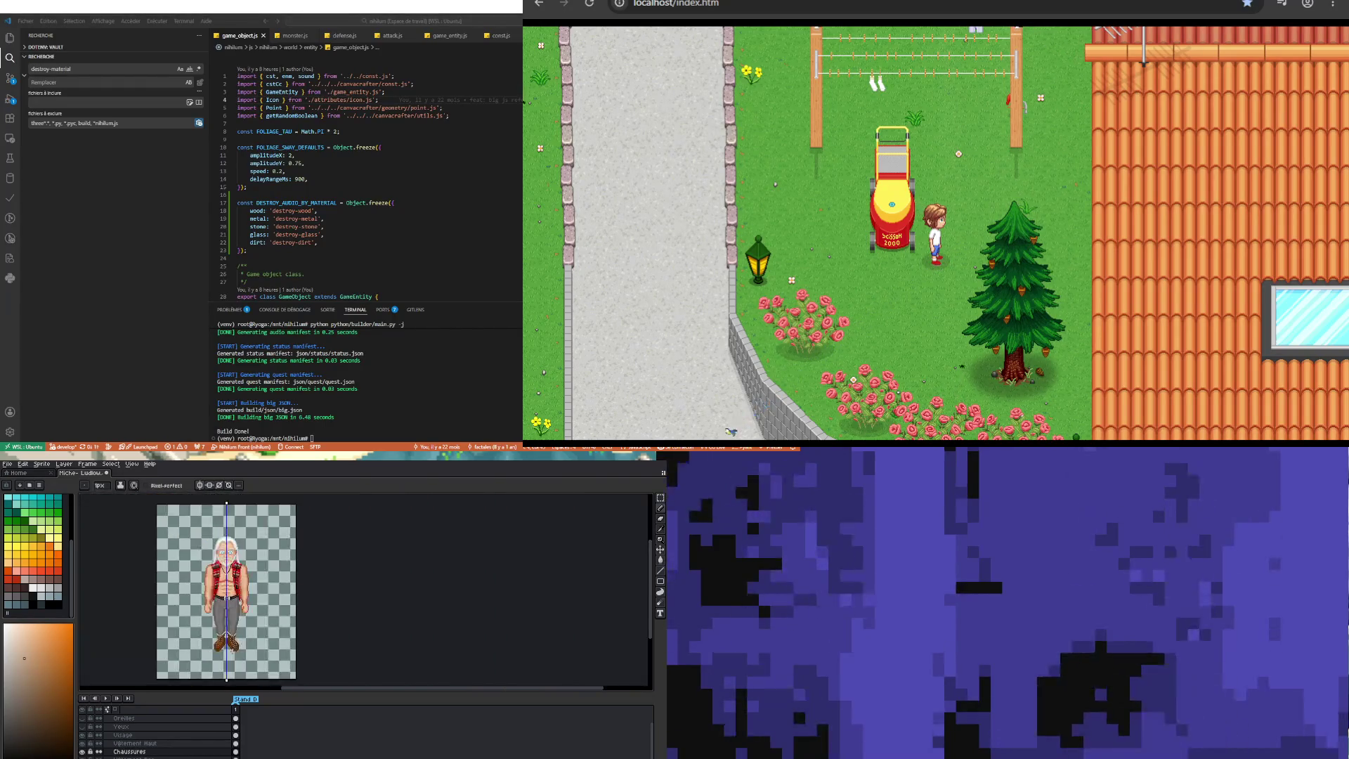
{"action": "scroll", "coordinate": [233, 661], "scroll_direction": "up", "scroll_amount": 2}
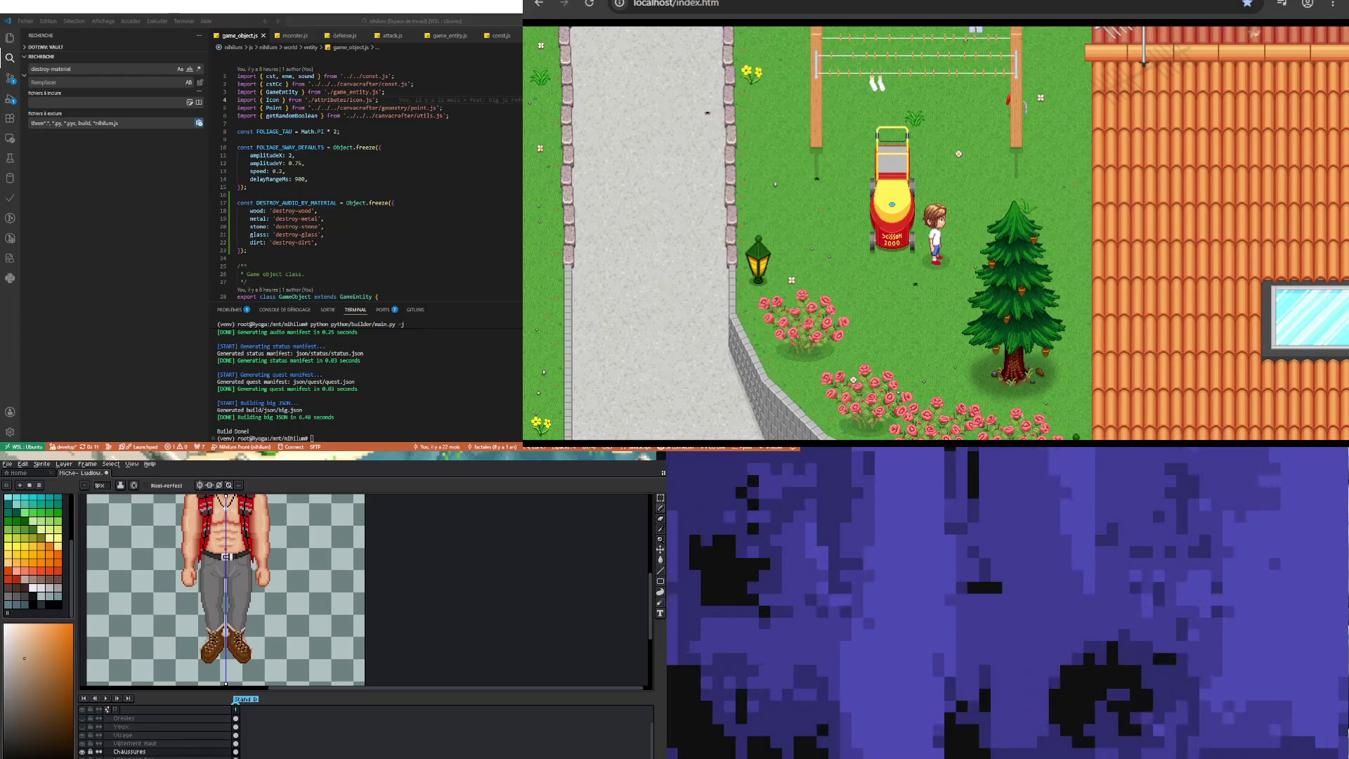
{"action": "scroll", "coordinate": [210, 627], "scroll_direction": "up", "scroll_amount": 3}
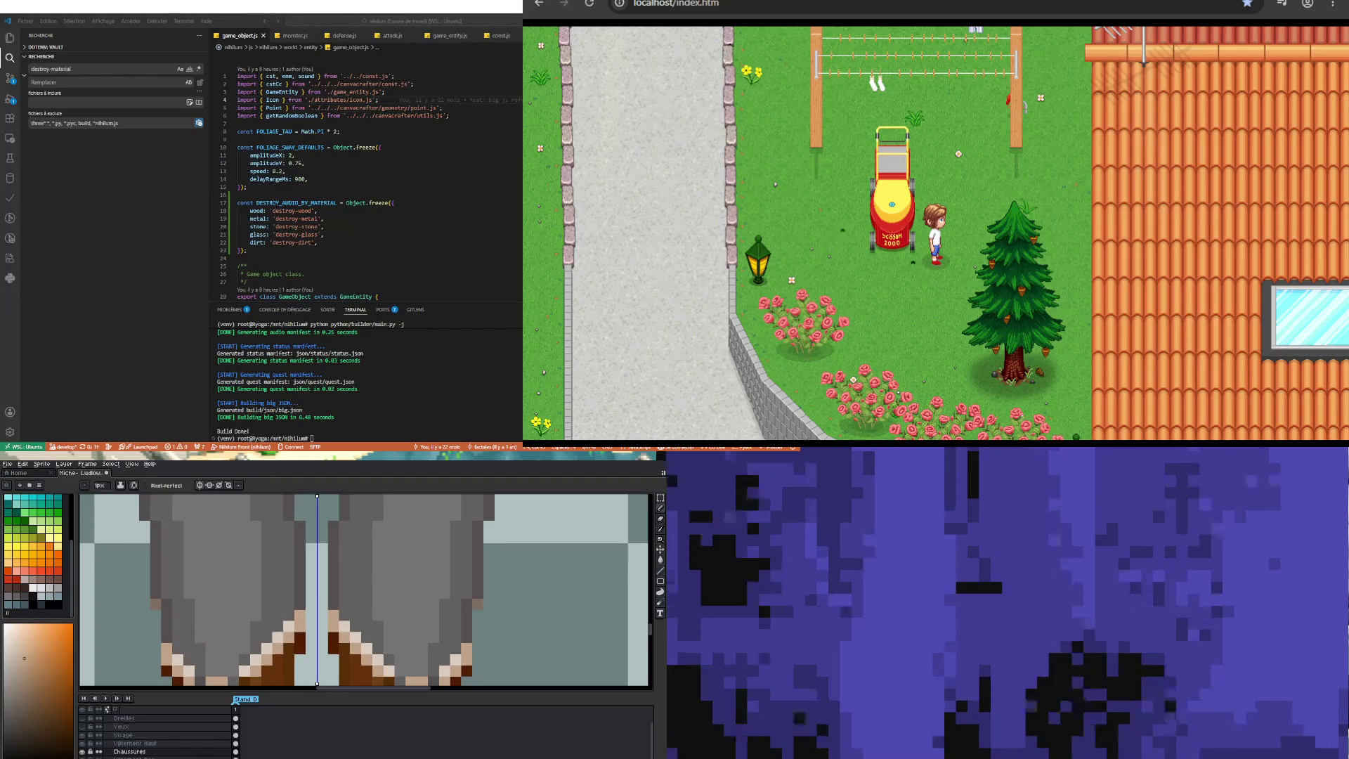
Step: Eyedrop the trouser grey and lighten the hem pixels just above both boots
{"action": "left_click", "coordinate": [188, 625], "text": "alt"}
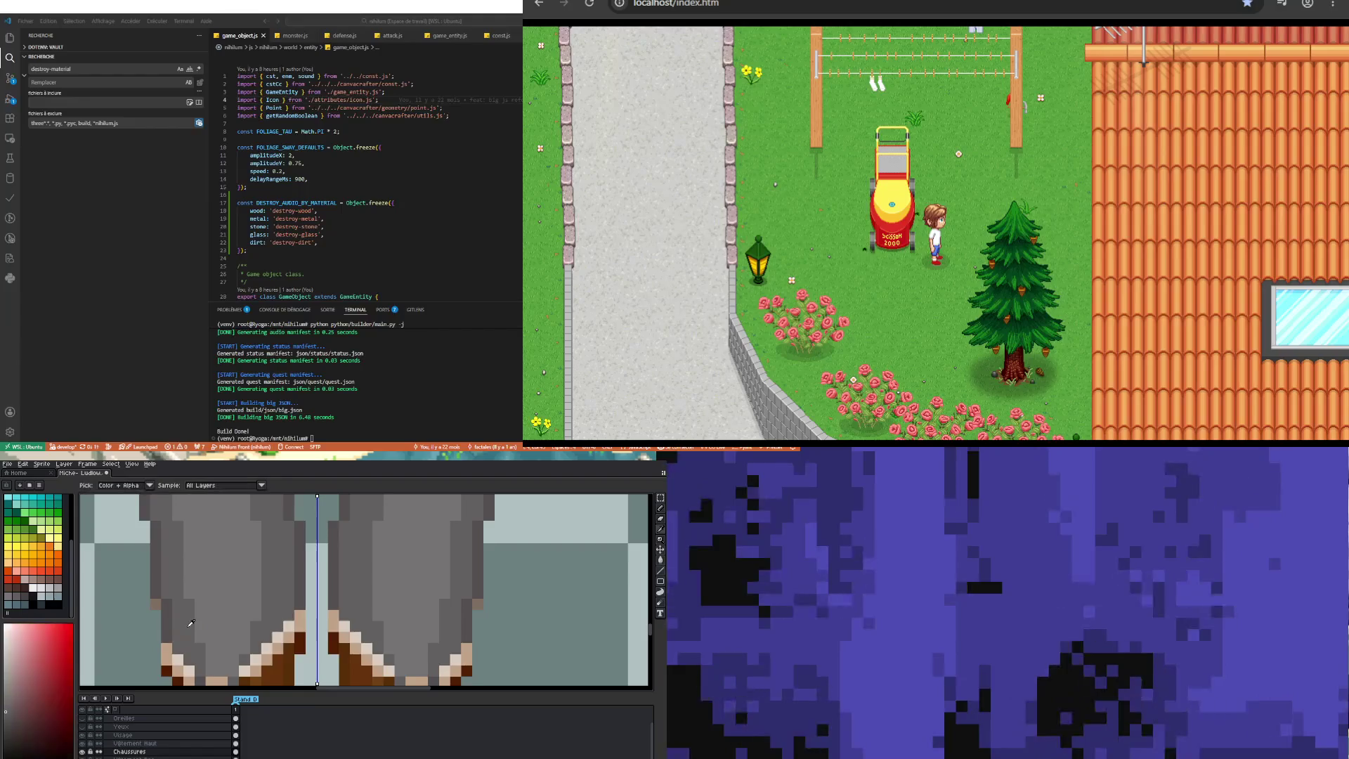
{"action": "scroll", "coordinate": [211, 617], "scroll_direction": "down", "scroll_amount": 1}
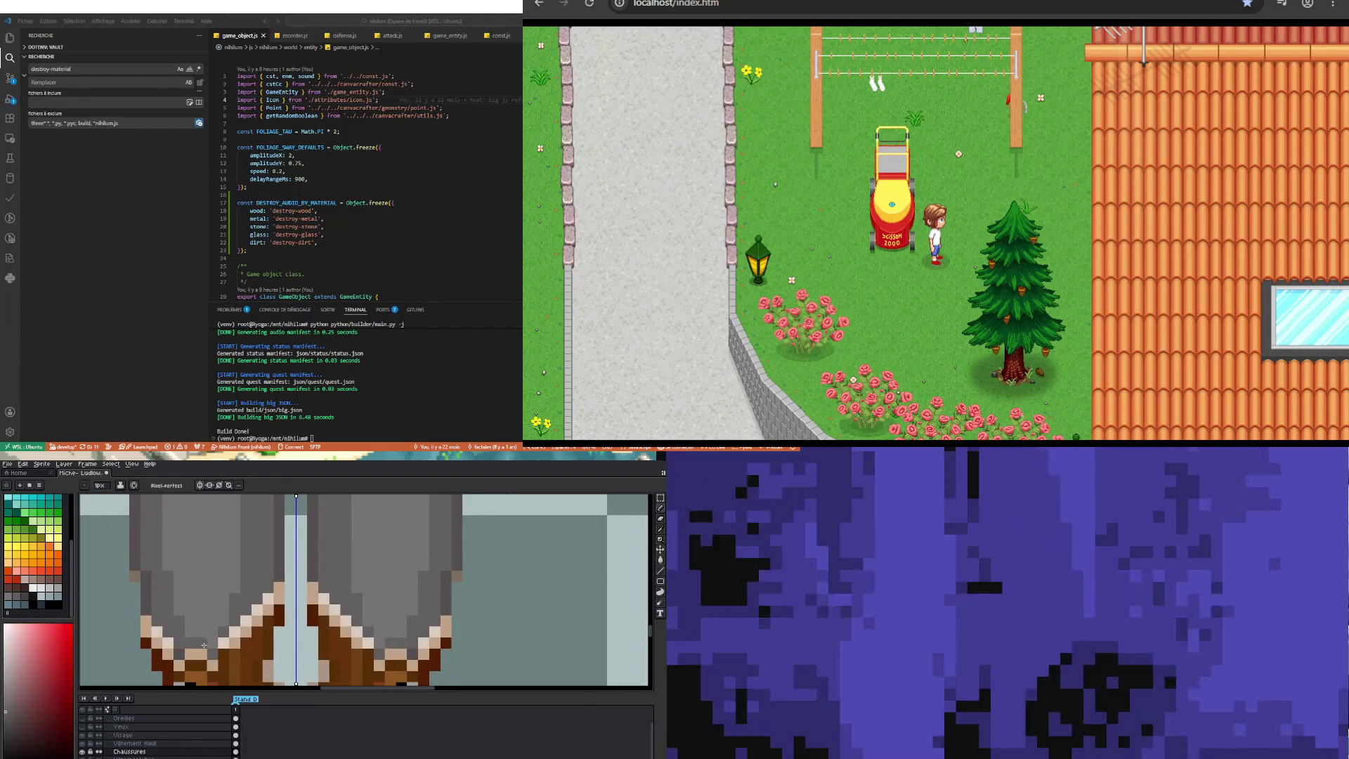
{"action": "key", "text": "alt"}
{"action": "left_click", "coordinate": [150, 620]}
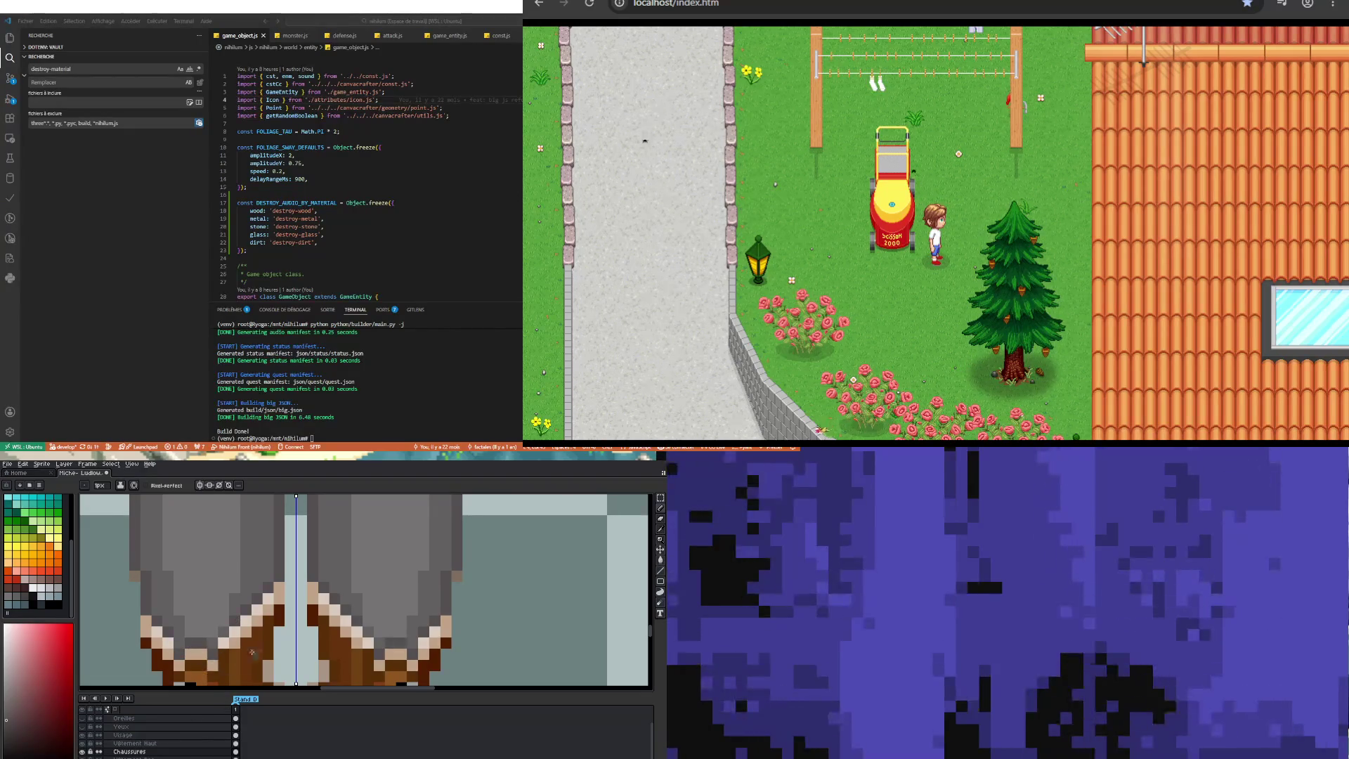
{"action": "scroll", "coordinate": [252, 652], "scroll_direction": "down", "scroll_amount": 2}
{"action": "scroll", "coordinate": [253, 564], "scroll_direction": "up", "scroll_amount": 3}
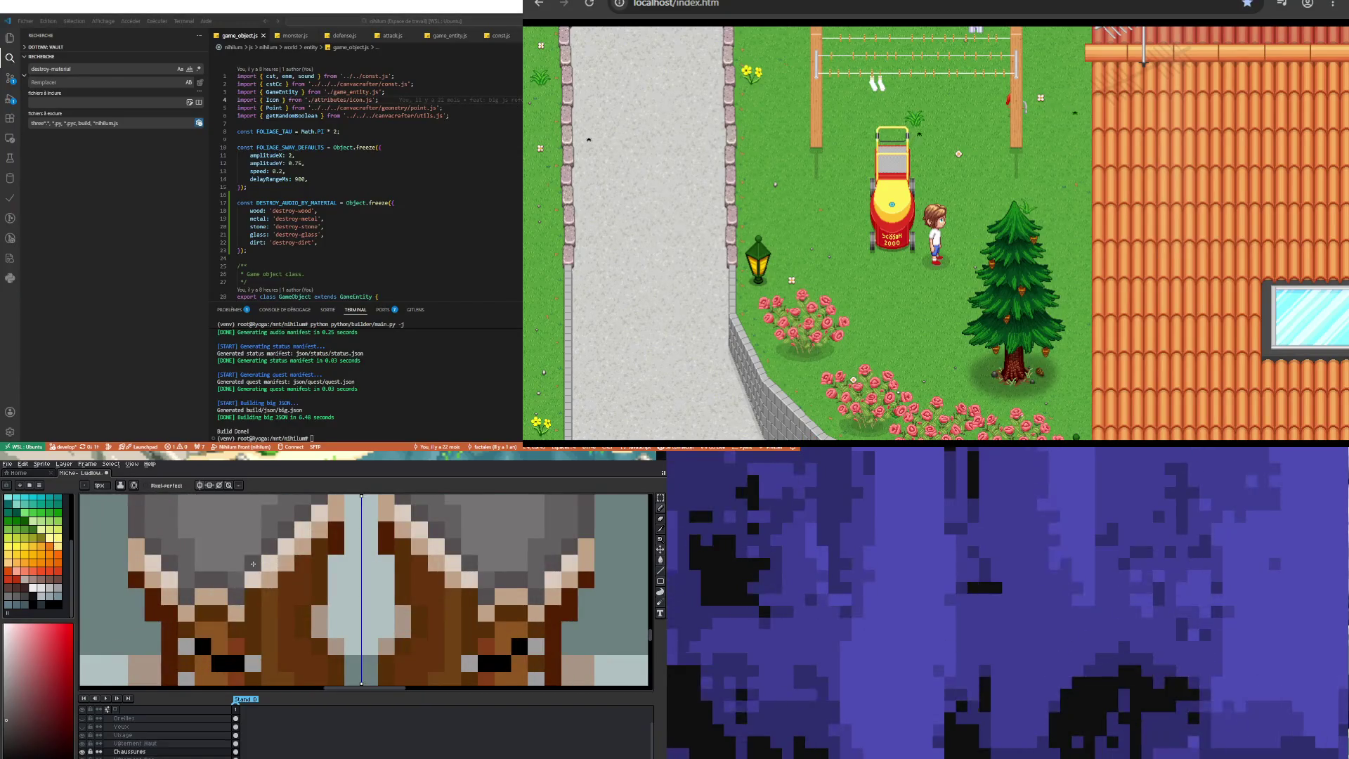
{"action": "scroll", "coordinate": [205, 630], "scroll_direction": "down", "scroll_amount": 2}
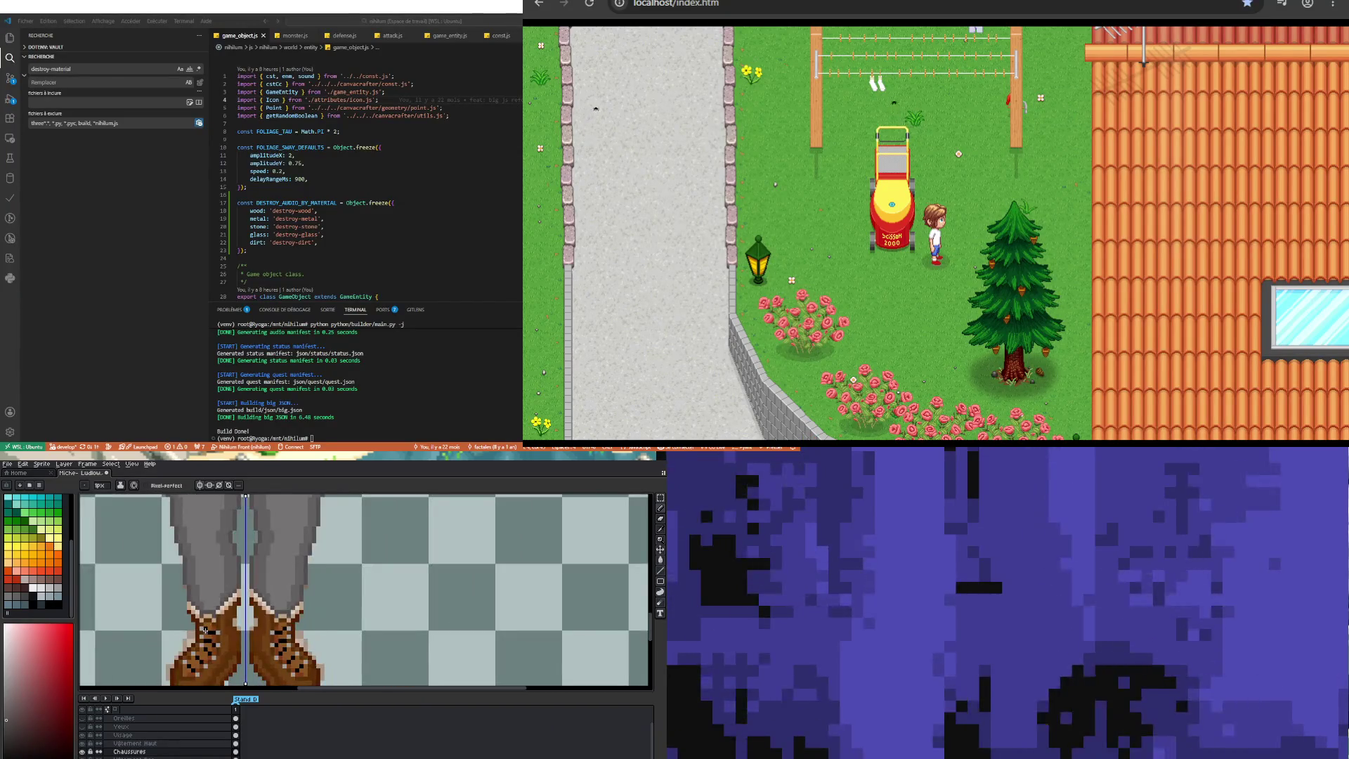
{"action": "scroll", "coordinate": [184, 620], "scroll_direction": "up", "scroll_amount": 2}
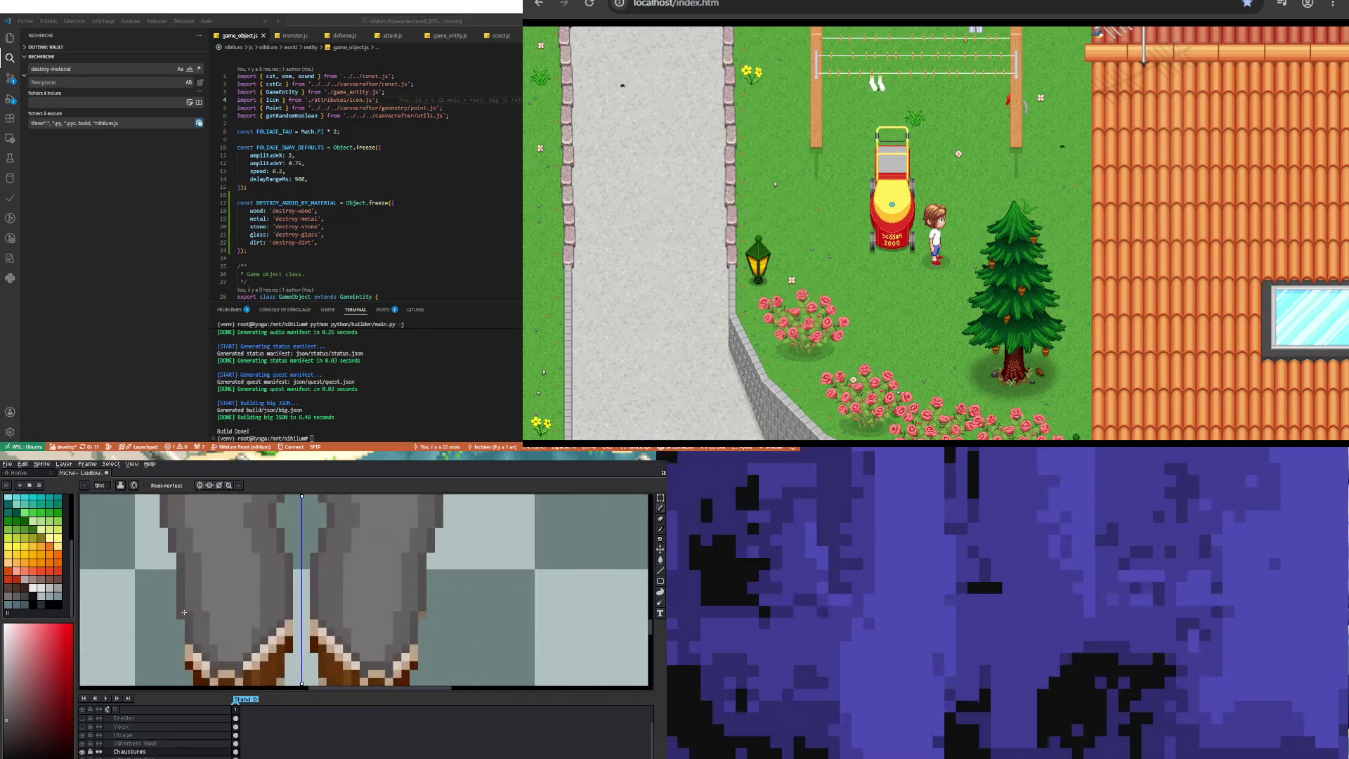
{"action": "key", "text": "b"}
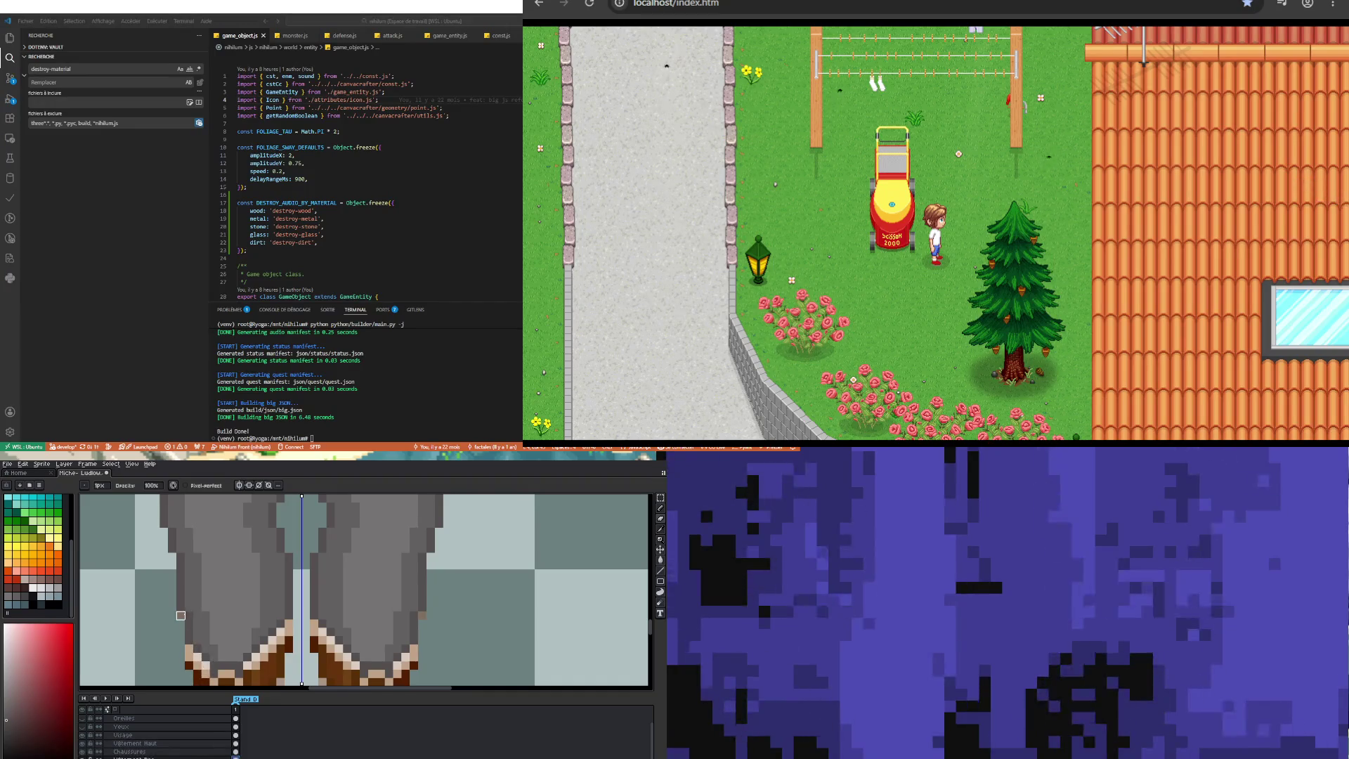
{"action": "left_click", "coordinate": [83, 744]}
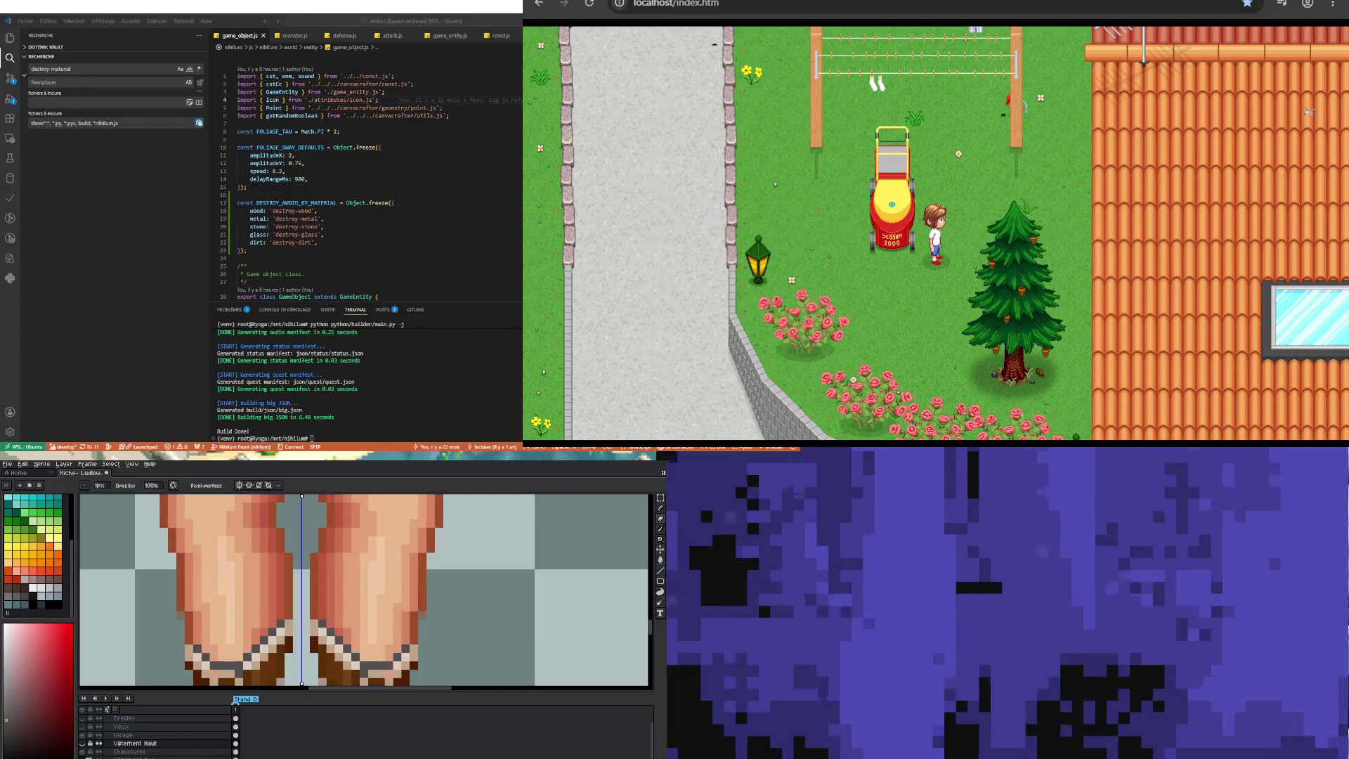
{"action": "left_click", "coordinate": [83, 744]}
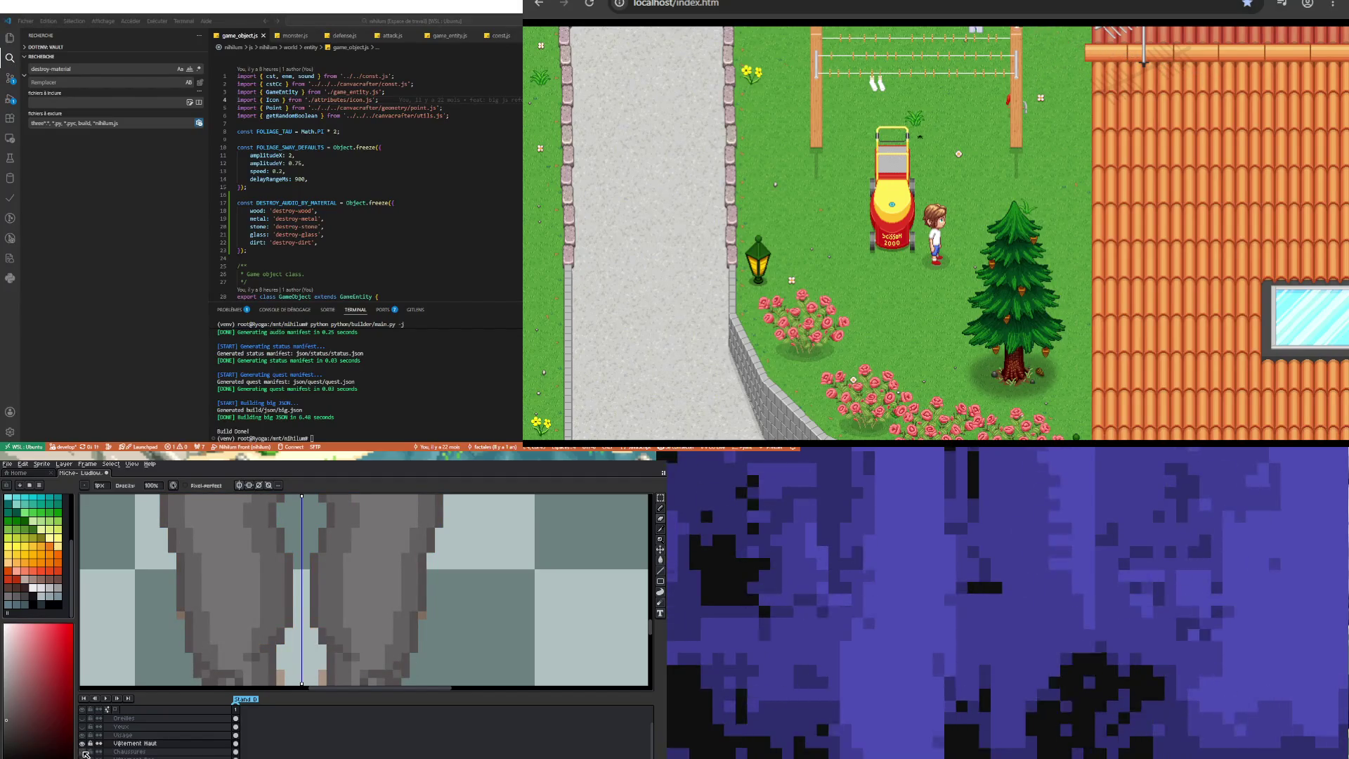
{"action": "left_click", "coordinate": [84, 752]}
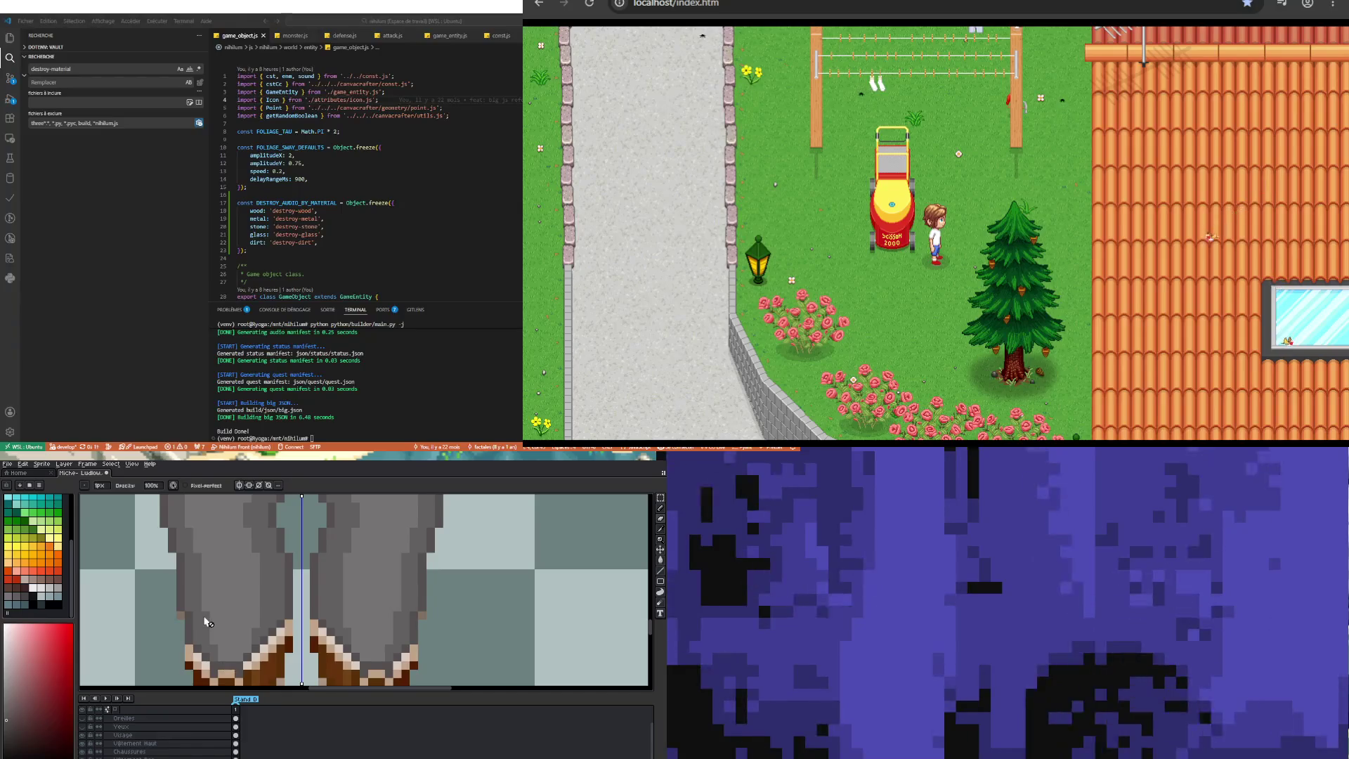
{"action": "key", "text": "e"}
{"action": "key", "text": "b"}
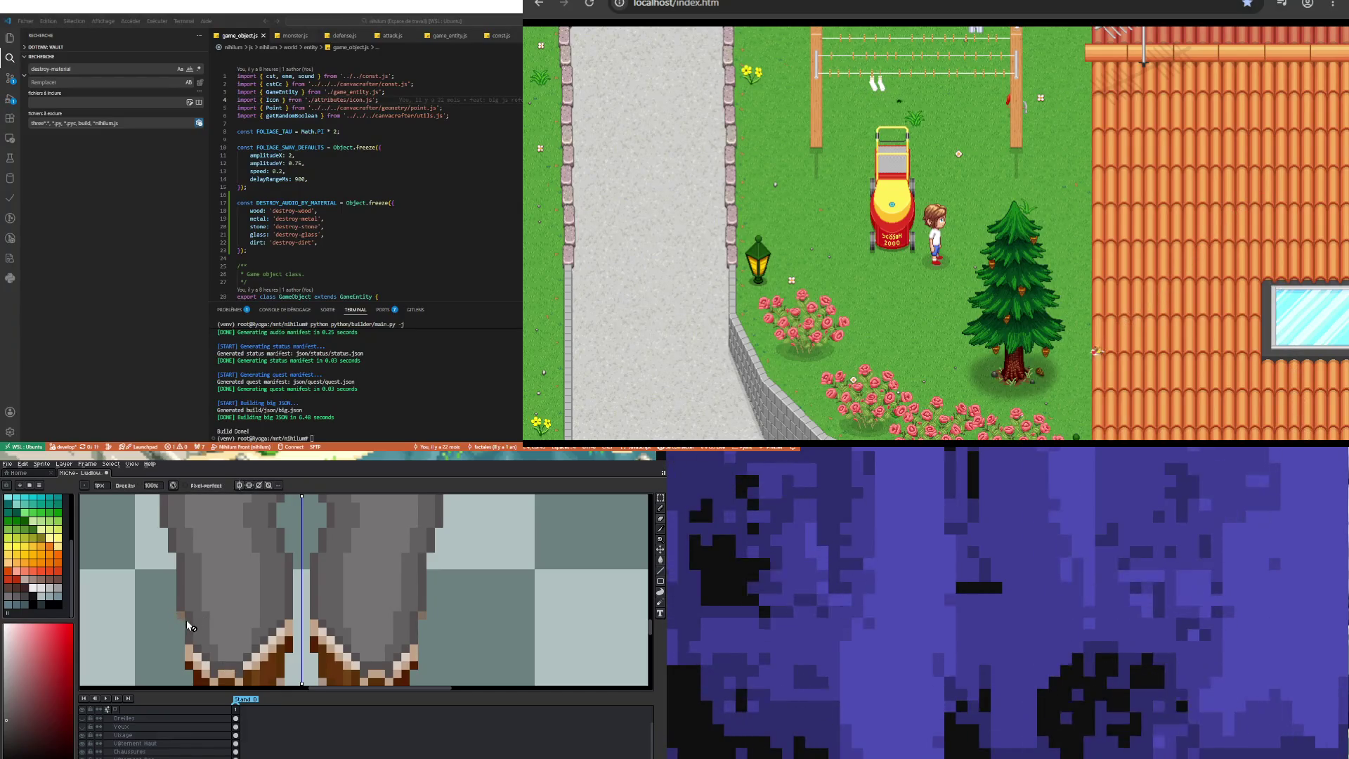
{"action": "scroll", "coordinate": [197, 667], "scroll_direction": "down", "scroll_amount": 3}
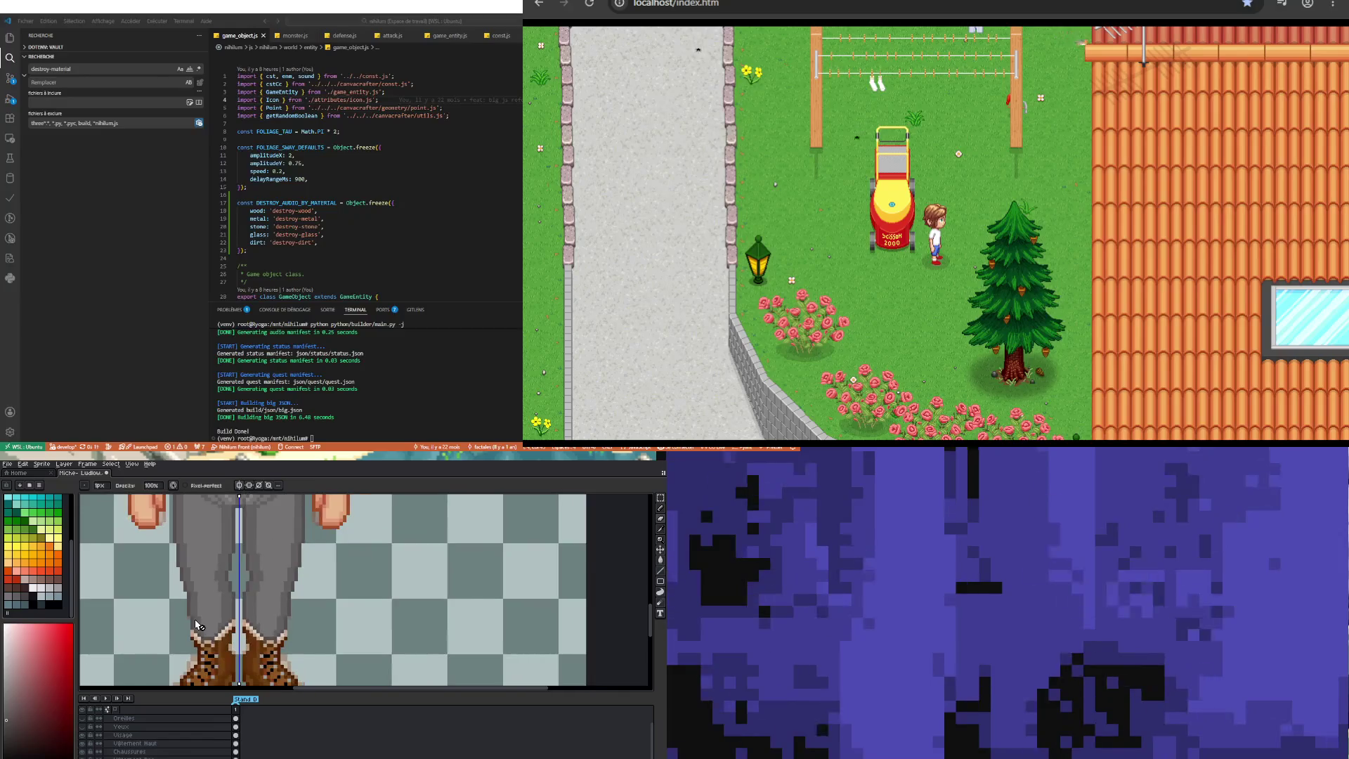
{"action": "scroll", "coordinate": [162, 734], "scroll_direction": "down", "scroll_amount": 3}
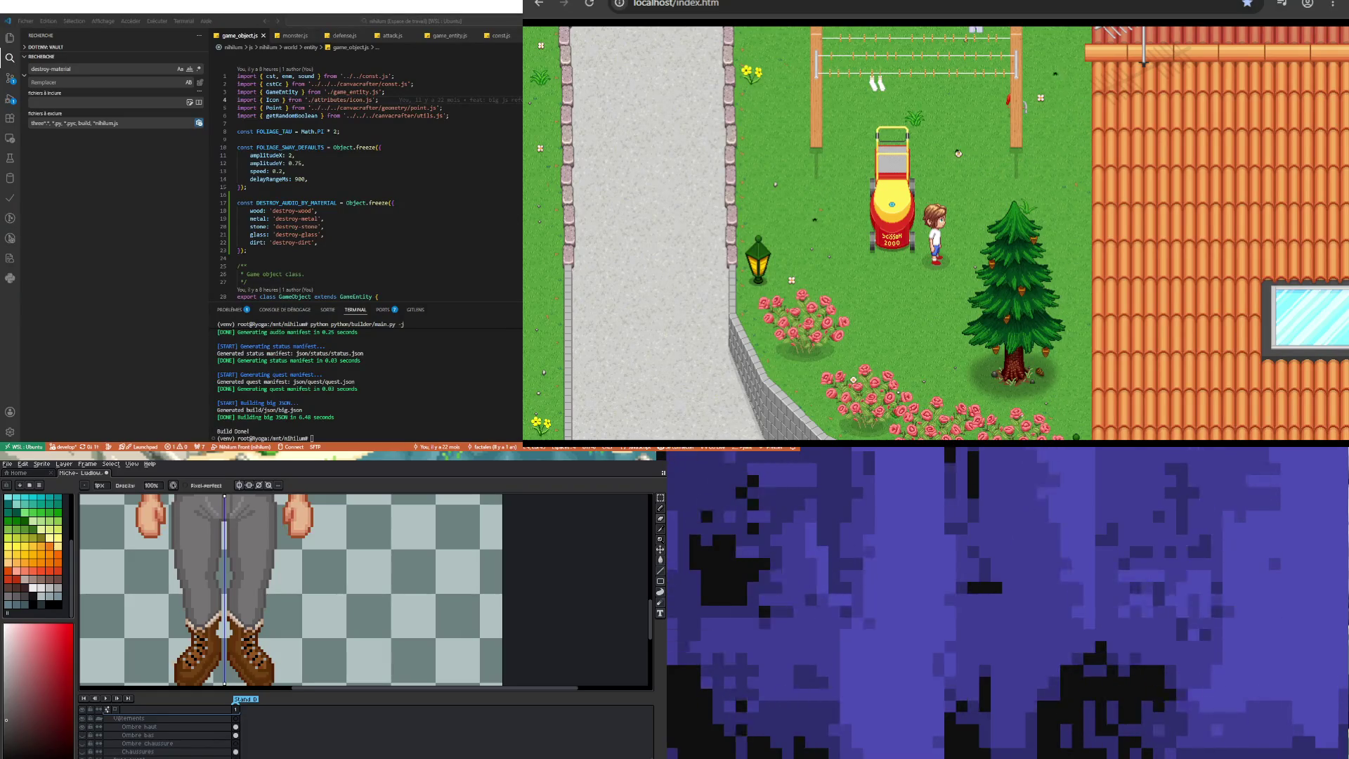
{"action": "scroll", "coordinate": [234, 588], "scroll_direction": "down", "scroll_amount": 1}
{"action": "scroll", "coordinate": [234, 587], "scroll_direction": "up", "scroll_amount": 1}
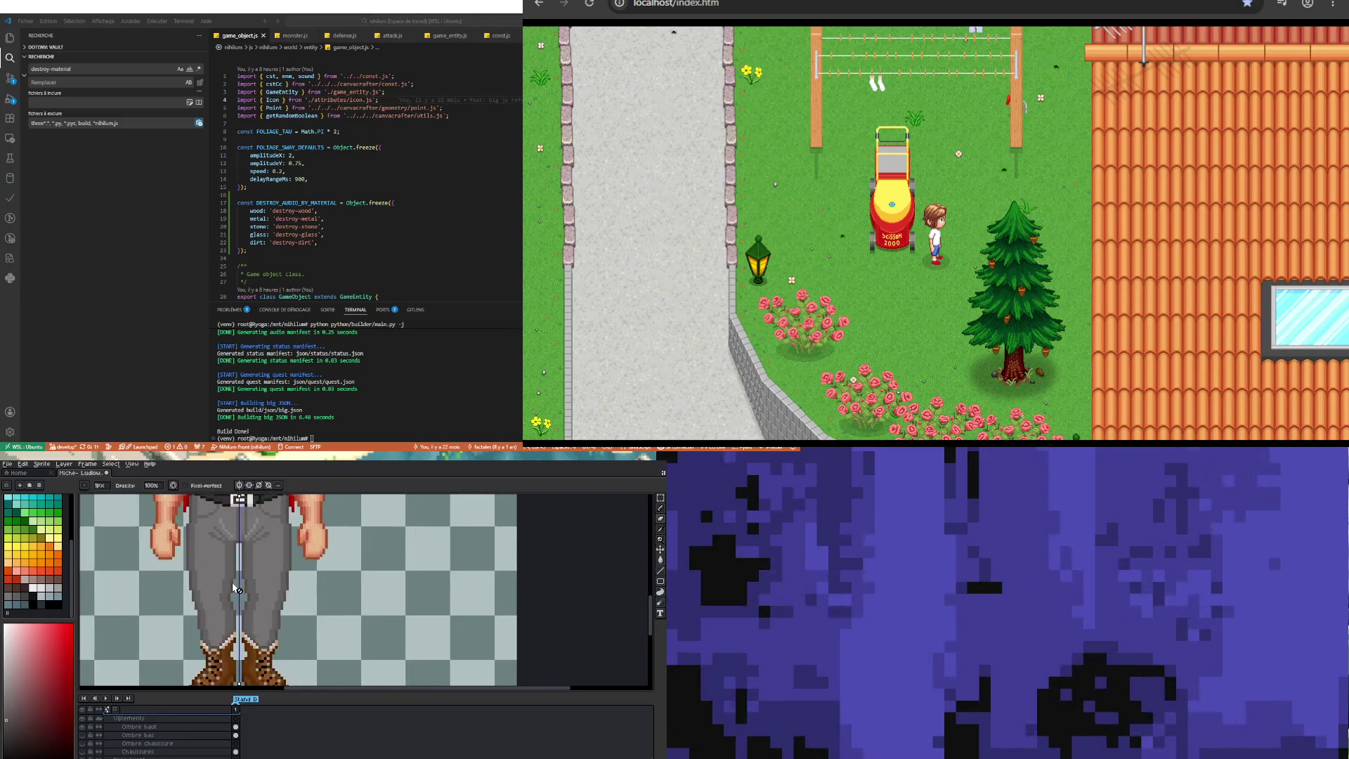
{"action": "scroll", "coordinate": [234, 588], "scroll_direction": "down", "scroll_amount": 3}
{"action": "scroll", "coordinate": [277, 566], "scroll_direction": "up", "scroll_amount": 2}
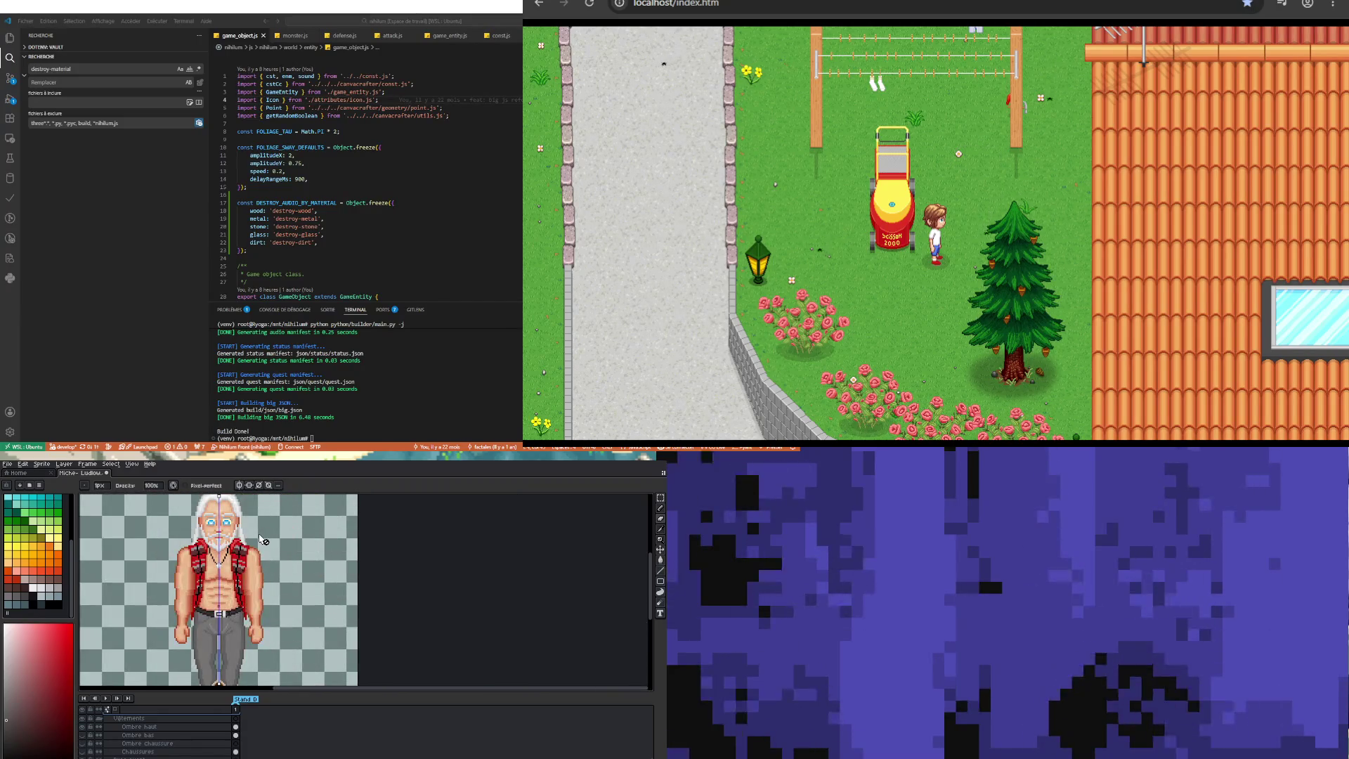
Step: Select the Vêtement Haut layer
{"action": "scroll", "coordinate": [263, 597], "scroll_direction": "up", "scroll_amount": 3}
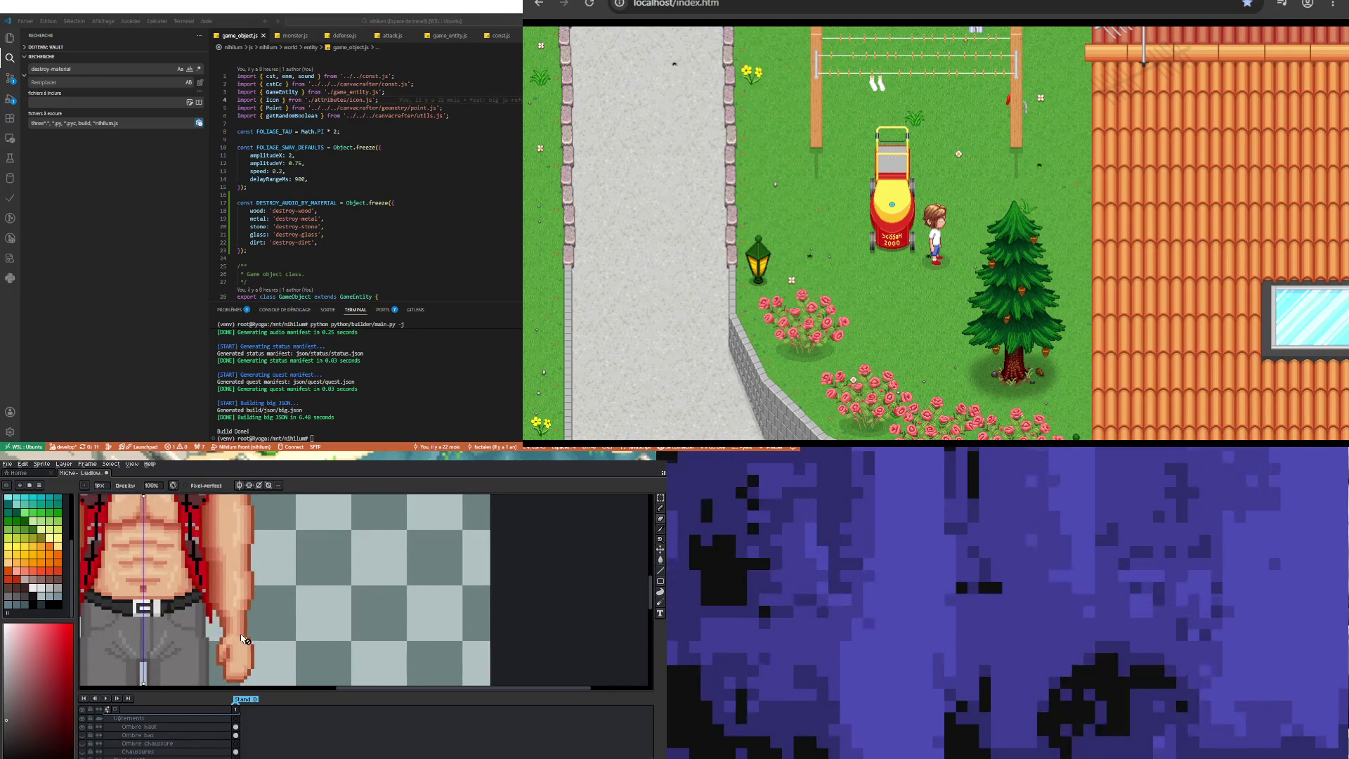
{"action": "scroll", "coordinate": [226, 630], "scroll_direction": "up", "scroll_amount": 2}
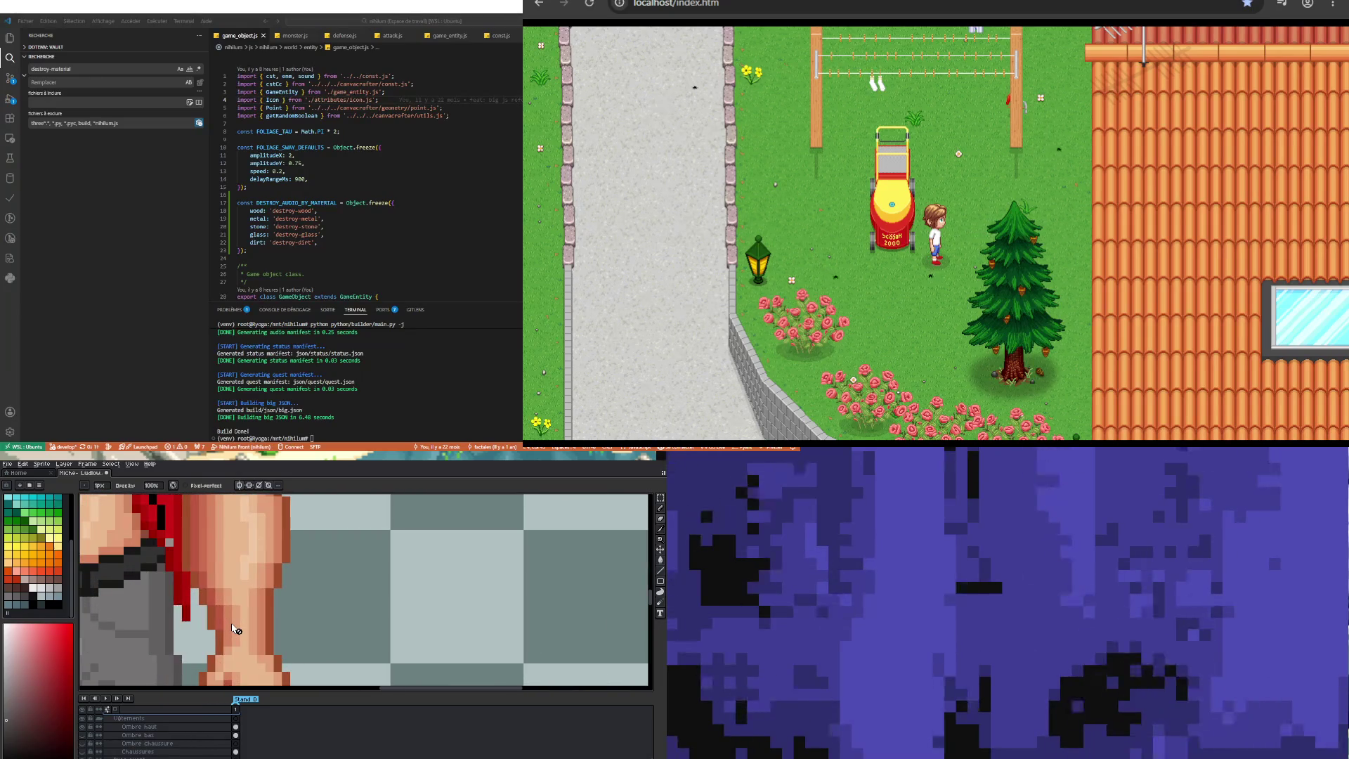
{"action": "scroll", "coordinate": [247, 754], "scroll_direction": "up", "scroll_amount": 3}
{"action": "left_click", "coordinate": [236, 751]}
Step: Eyedrop the boots' brown as the foreground colour
{"action": "scroll", "coordinate": [254, 619], "scroll_direction": "up", "scroll_amount": 1}
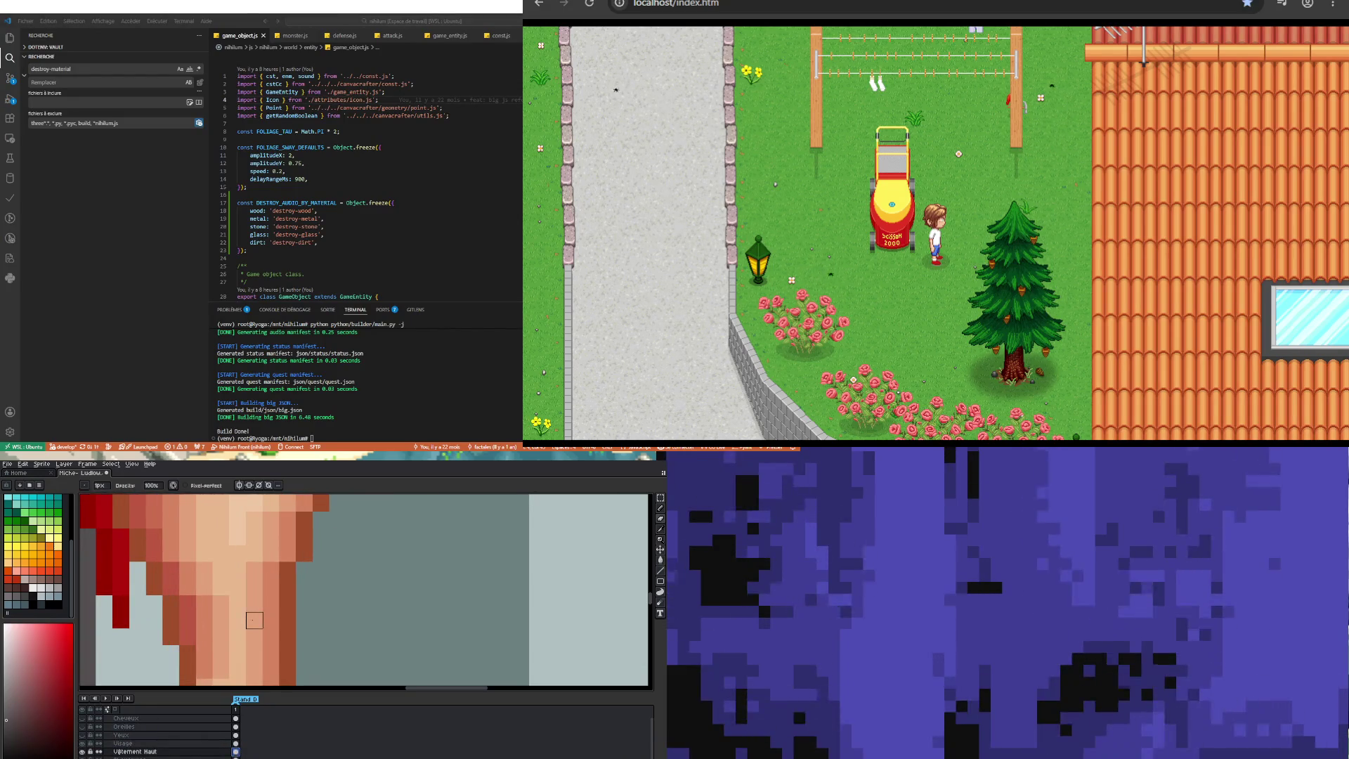
{"action": "scroll", "coordinate": [226, 628], "scroll_direction": "down", "scroll_amount": 1}
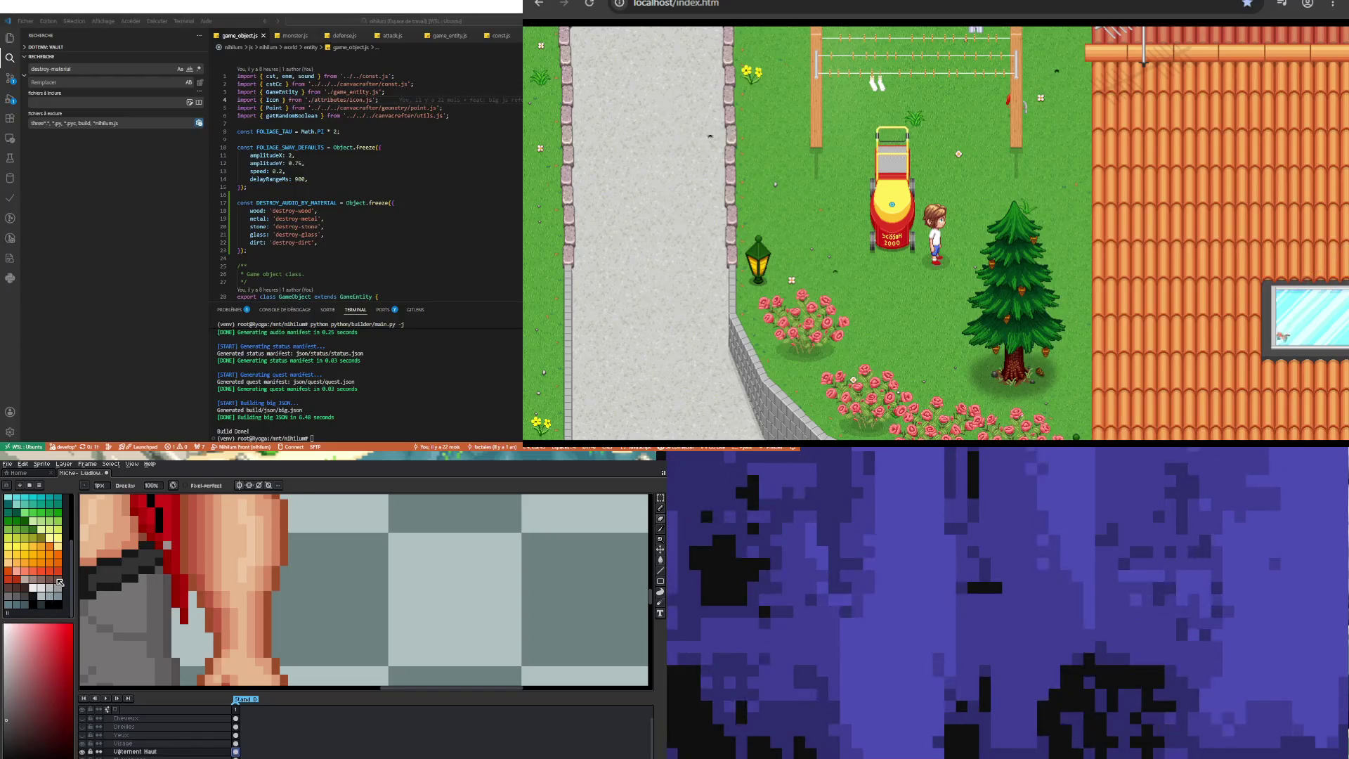
{"action": "scroll", "coordinate": [225, 614], "scroll_direction": "down", "scroll_amount": 2}
{"action": "scroll", "coordinate": [226, 613], "scroll_direction": "up", "scroll_amount": 2}
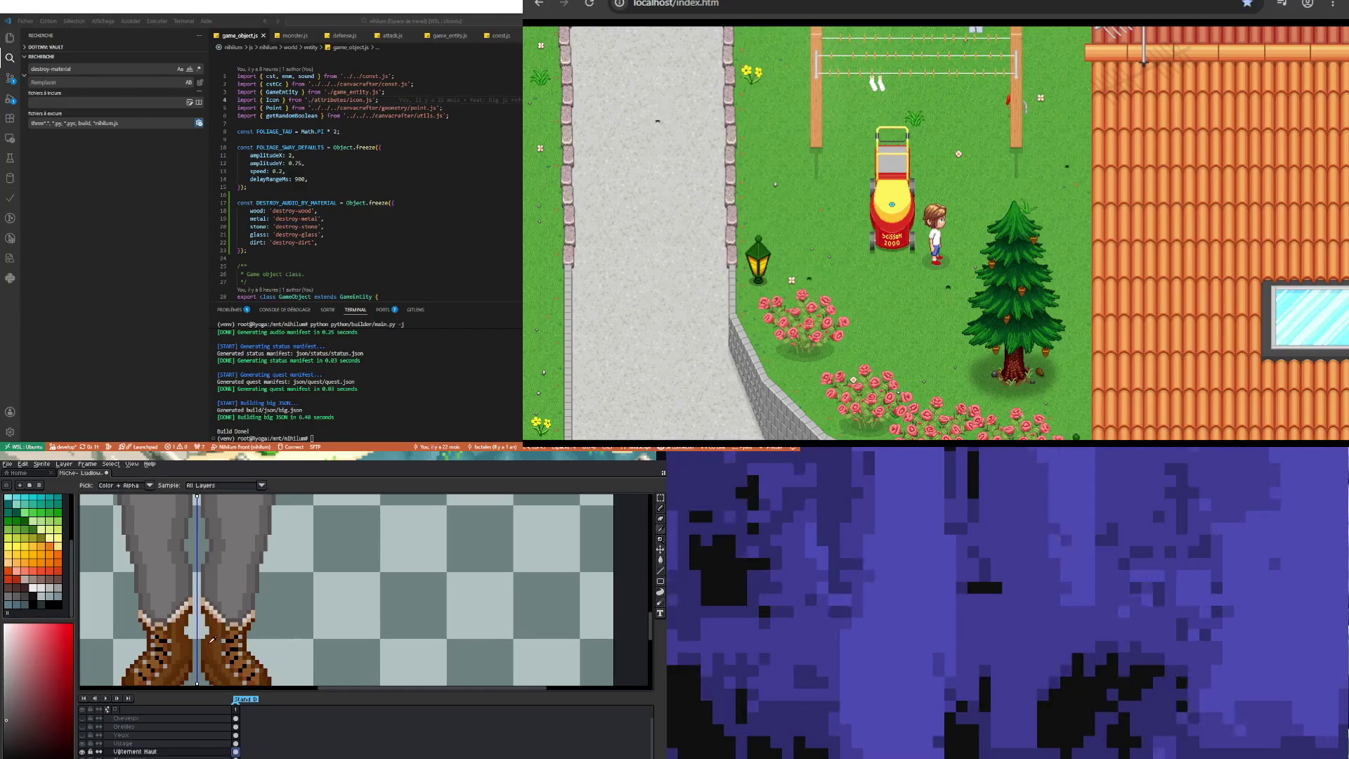
{"action": "left_click", "coordinate": [228, 640], "text": "alt"}
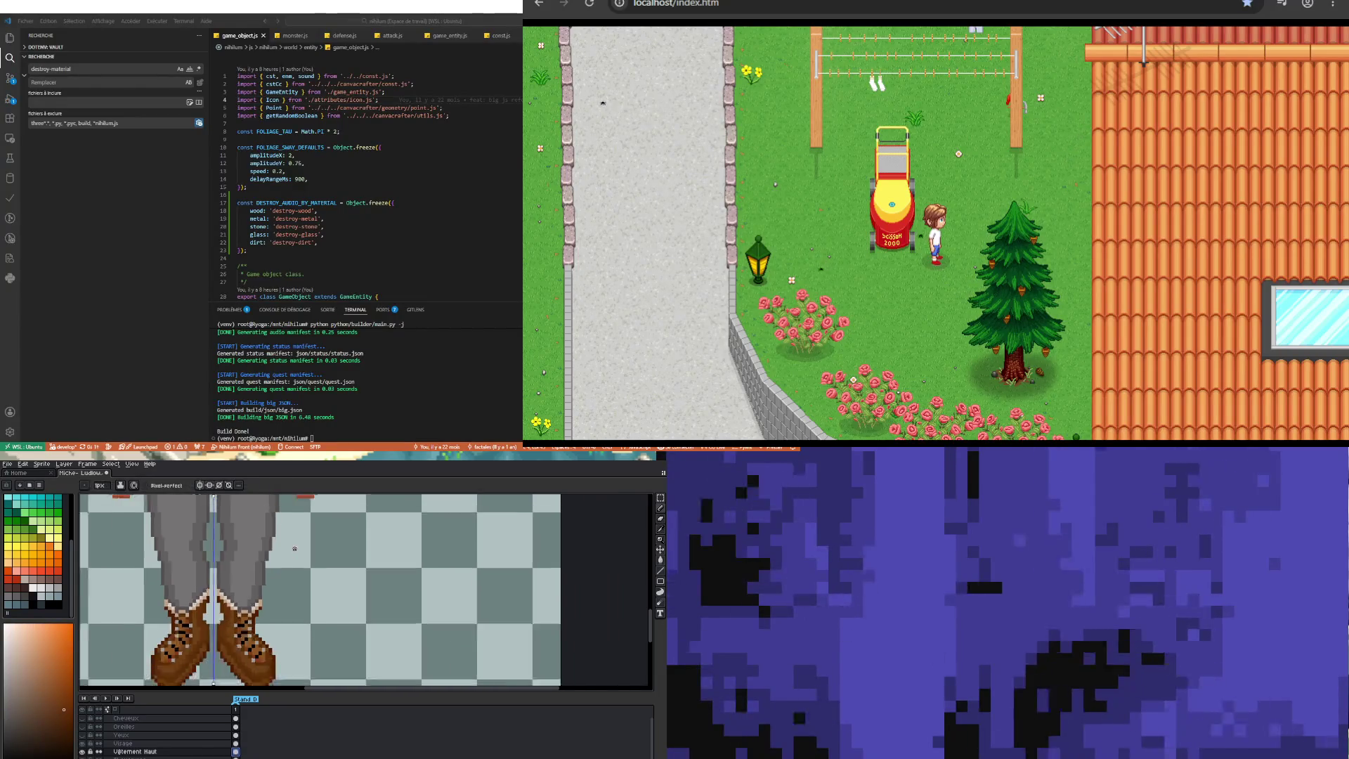
{"action": "scroll", "coordinate": [269, 576], "scroll_direction": "down", "scroll_amount": 3}
{"action": "scroll", "coordinate": [269, 576], "scroll_direction": "up", "scroll_amount": 1}
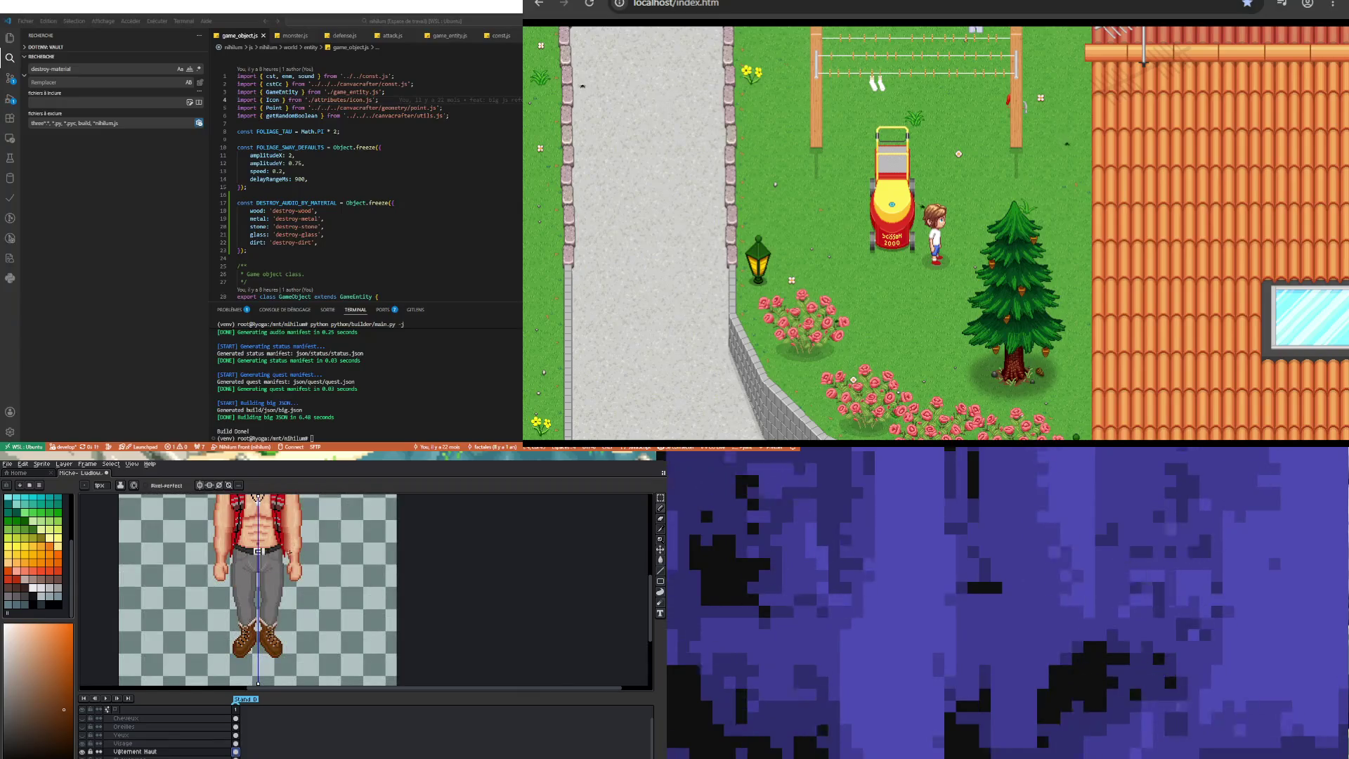
{"action": "scroll", "coordinate": [290, 551], "scroll_direction": "up", "scroll_amount": 2}
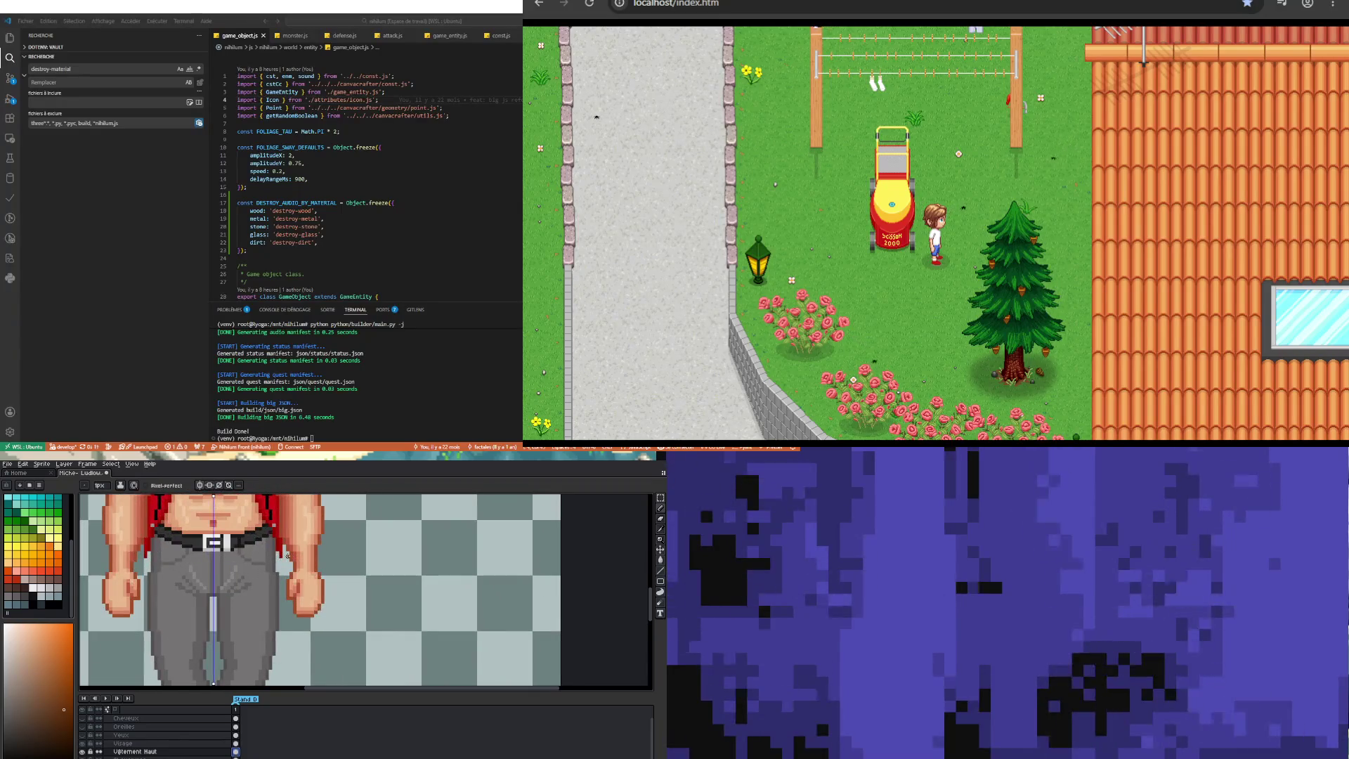
{"action": "scroll", "coordinate": [111, 555], "scroll_direction": "up", "scroll_amount": 2}
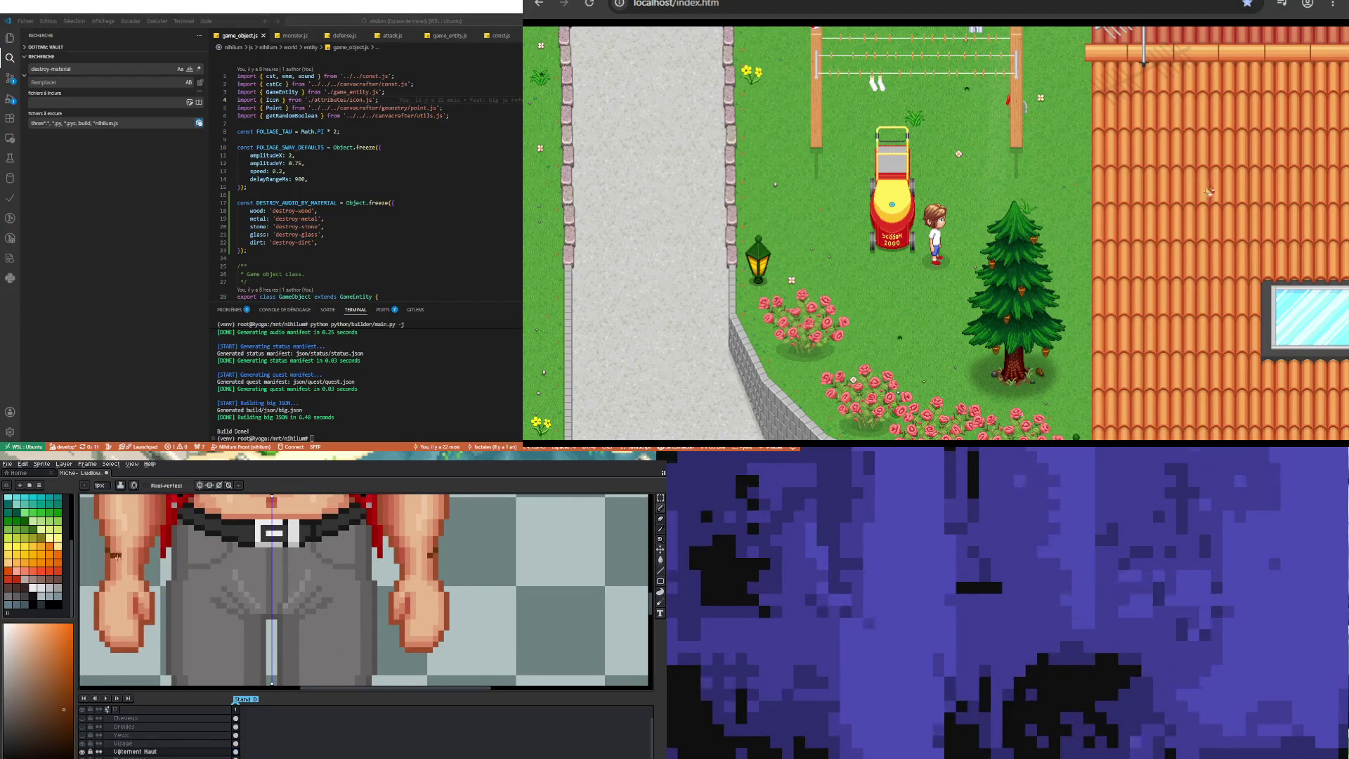
Step: Paint a brown band across the left wrist, mirrored onto the right wrist
{"action": "left_click", "coordinate": [121, 560]}
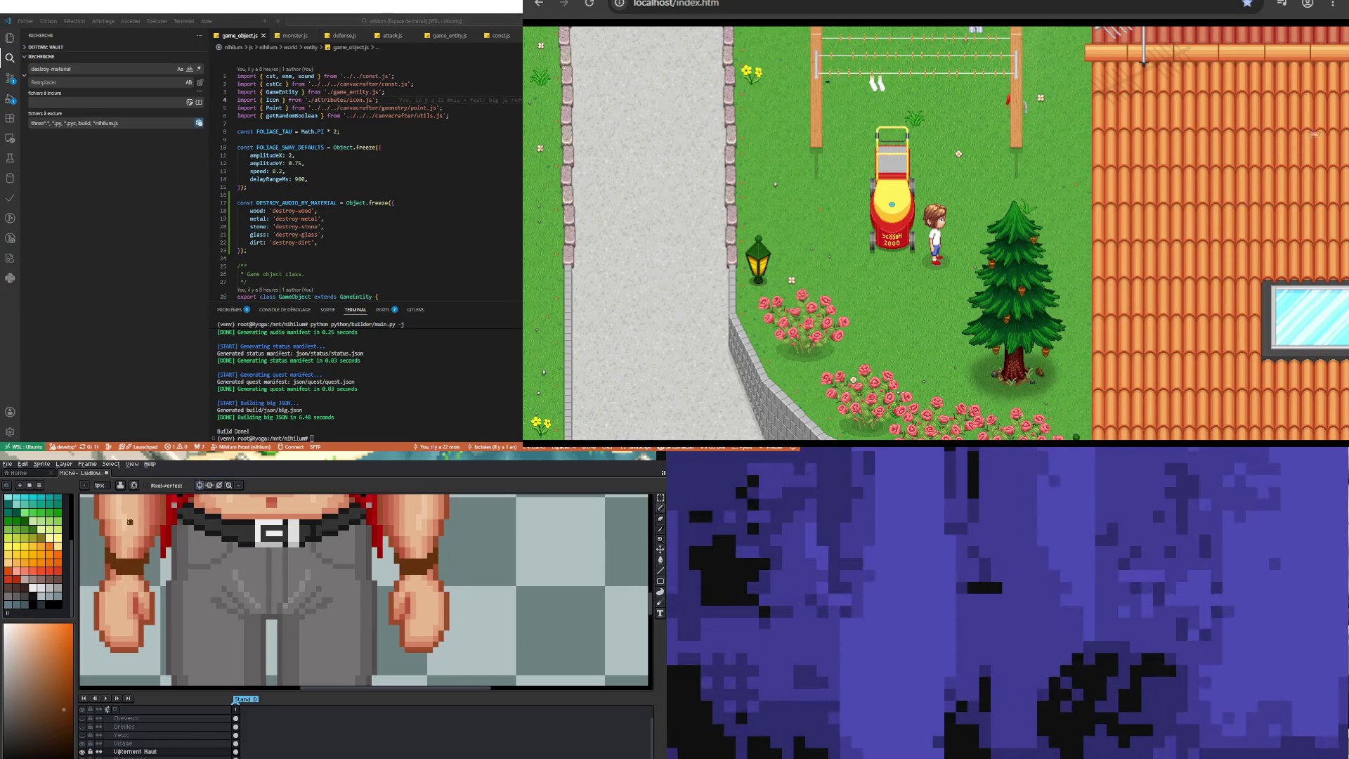
{"action": "scroll", "coordinate": [213, 642], "scroll_direction": "down", "scroll_amount": 2}
{"action": "scroll", "coordinate": [213, 642], "scroll_direction": "up", "scroll_amount": 2}
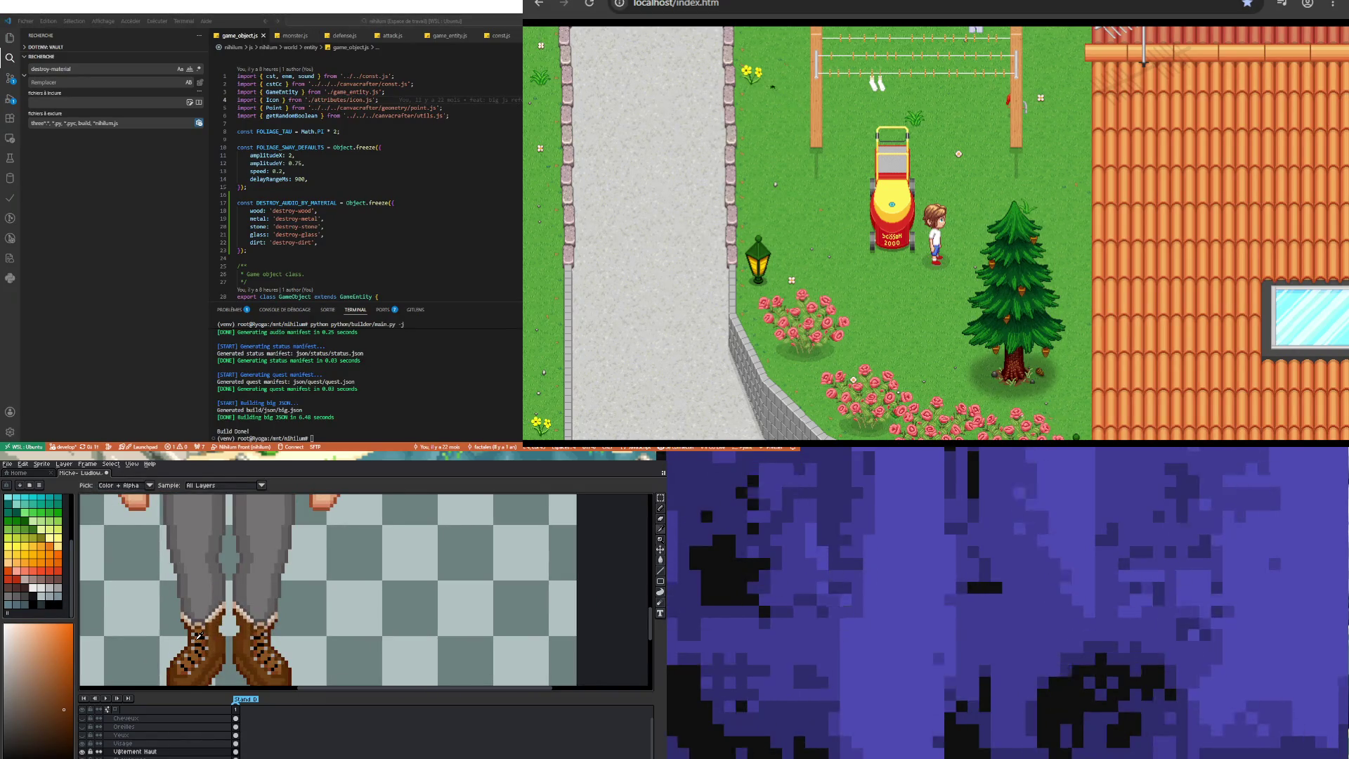
{"action": "scroll", "coordinate": [205, 585], "scroll_direction": "down", "scroll_amount": 2}
{"action": "scroll", "coordinate": [173, 518], "scroll_direction": "up", "scroll_amount": 5}
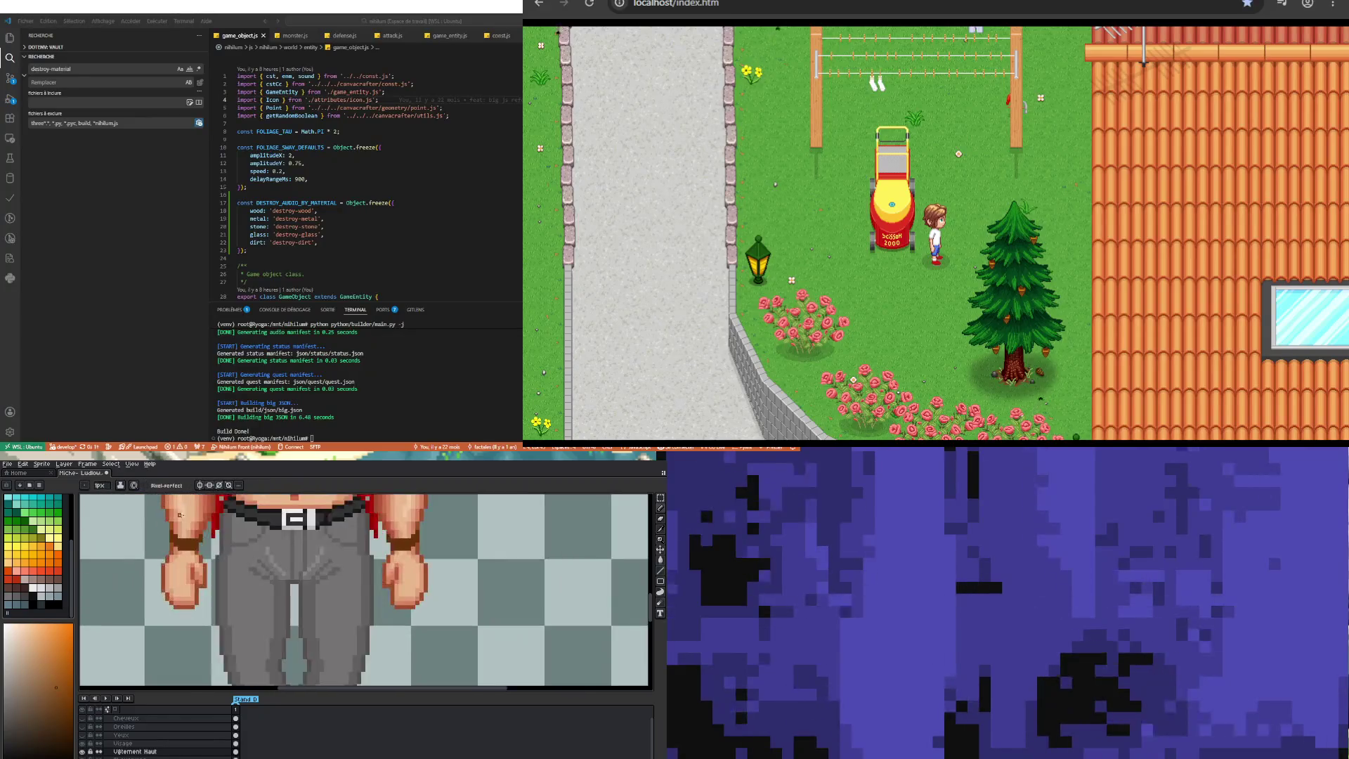
{"action": "scroll", "coordinate": [174, 526], "scroll_direction": "down", "scroll_amount": 2}
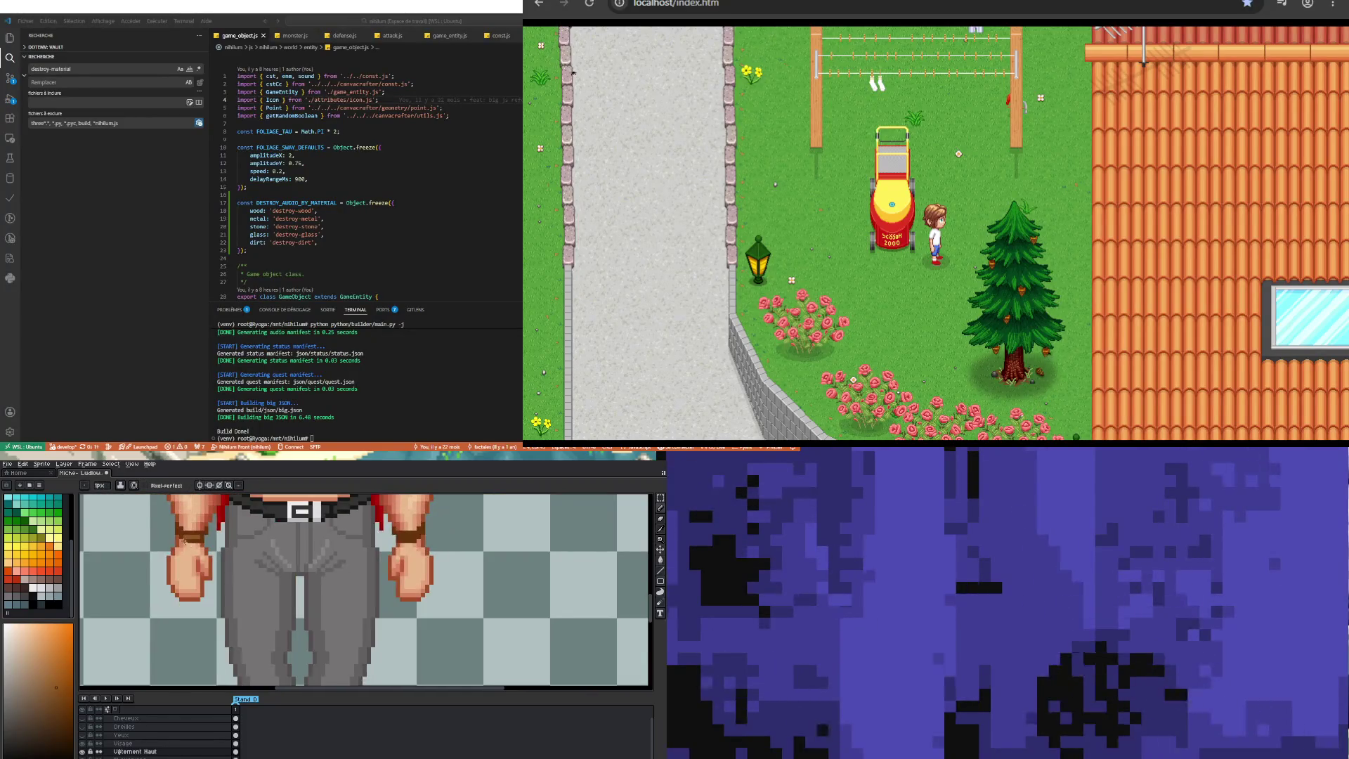
{"action": "scroll", "coordinate": [176, 533], "scroll_direction": "up", "scroll_amount": 1}
{"action": "scroll", "coordinate": [231, 558], "scroll_direction": "down", "scroll_amount": 2}
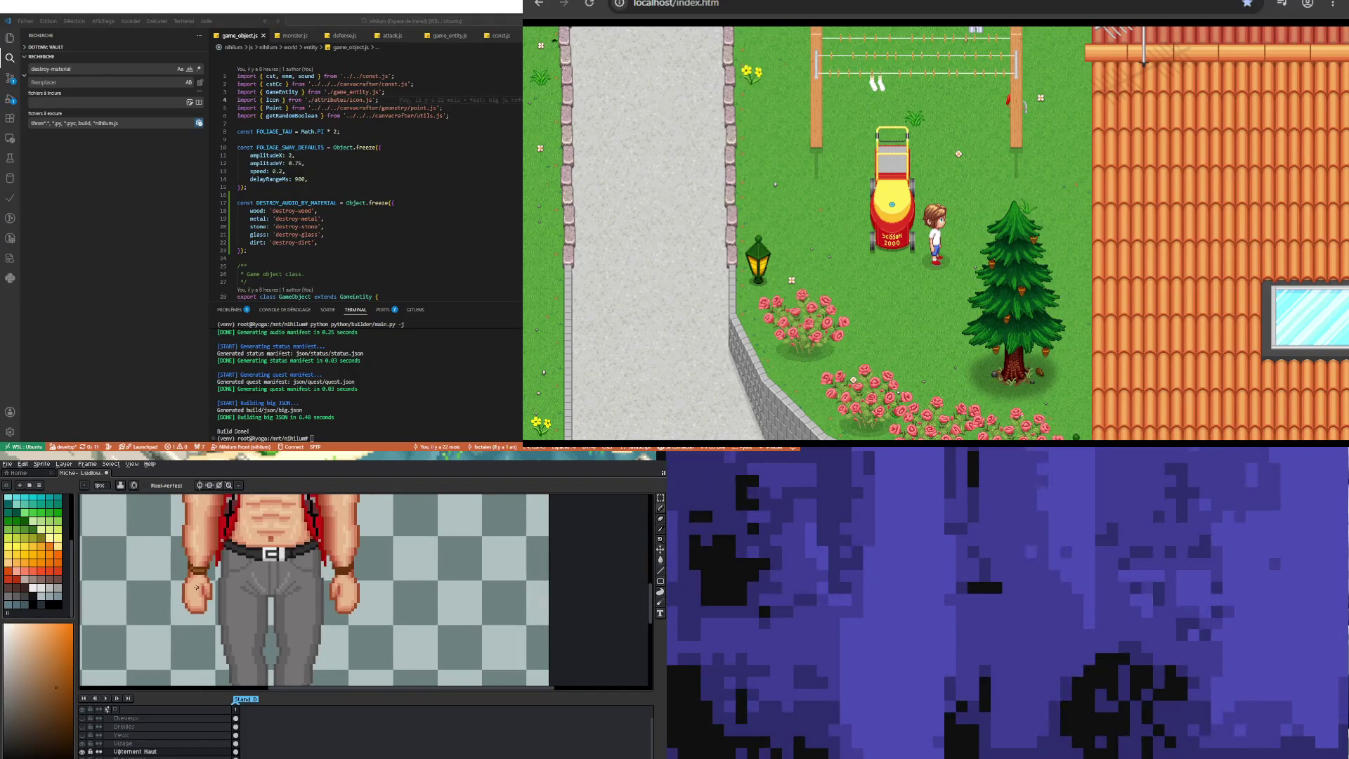
{"action": "scroll", "coordinate": [222, 559], "scroll_direction": "up", "scroll_amount": 2}
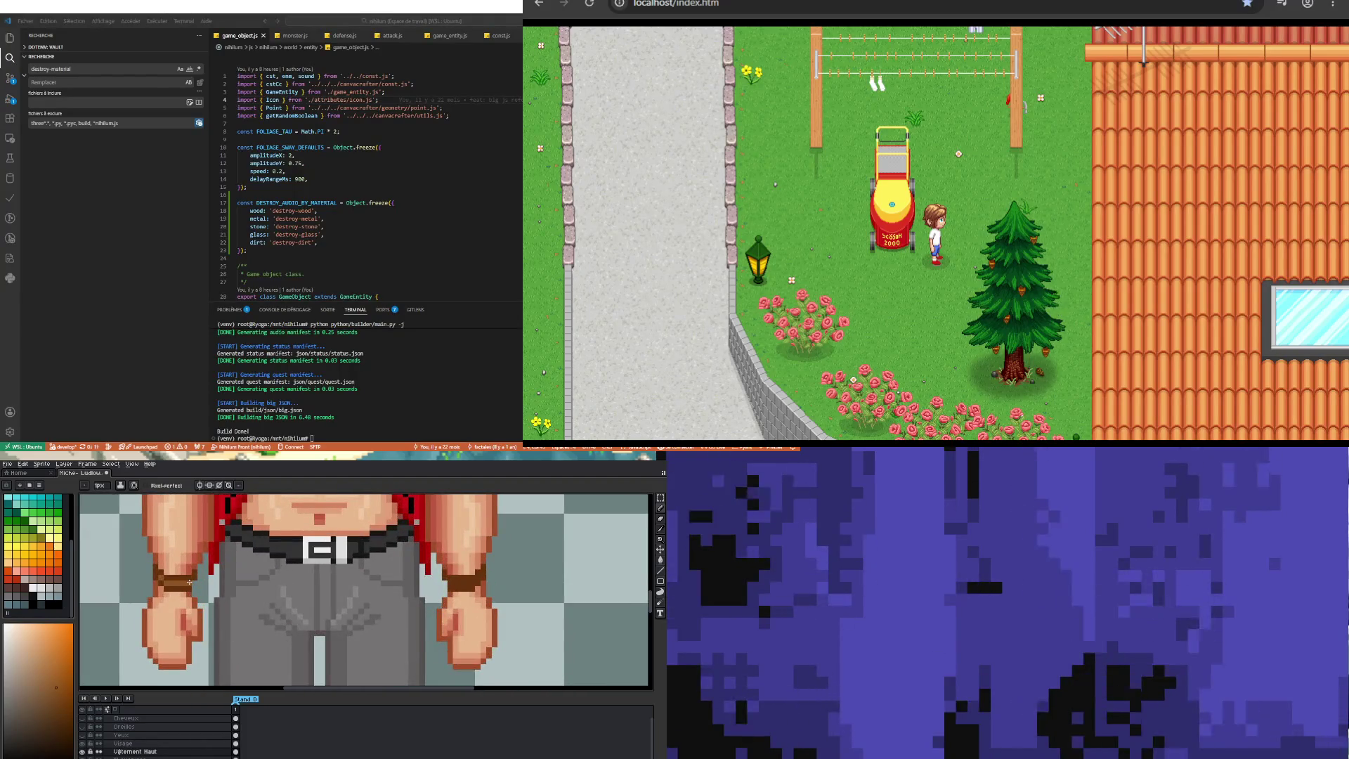
{"action": "scroll", "coordinate": [188, 583], "scroll_direction": "up", "scroll_amount": 1}
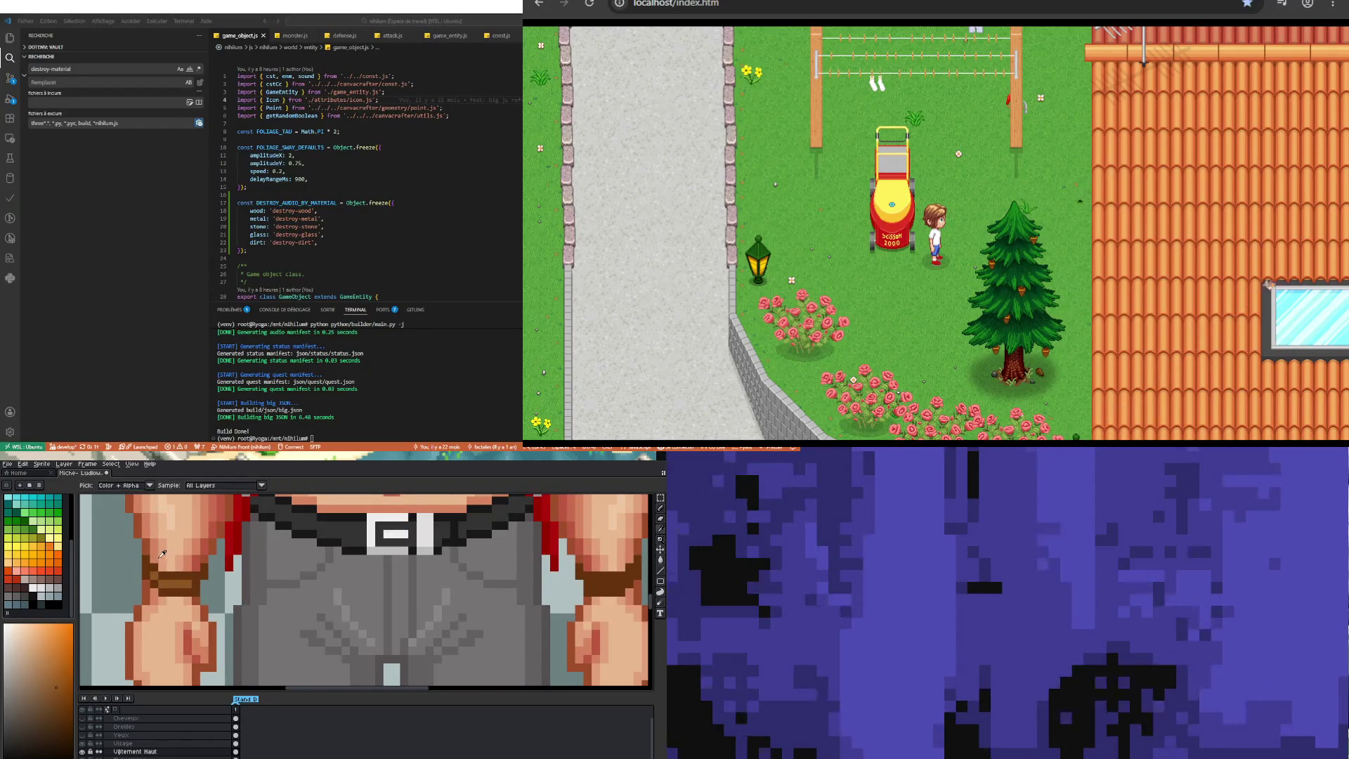
Step: Sample colours from the wrist and wristband area
{"action": "left_click", "coordinate": [164, 566], "text": "alt"}
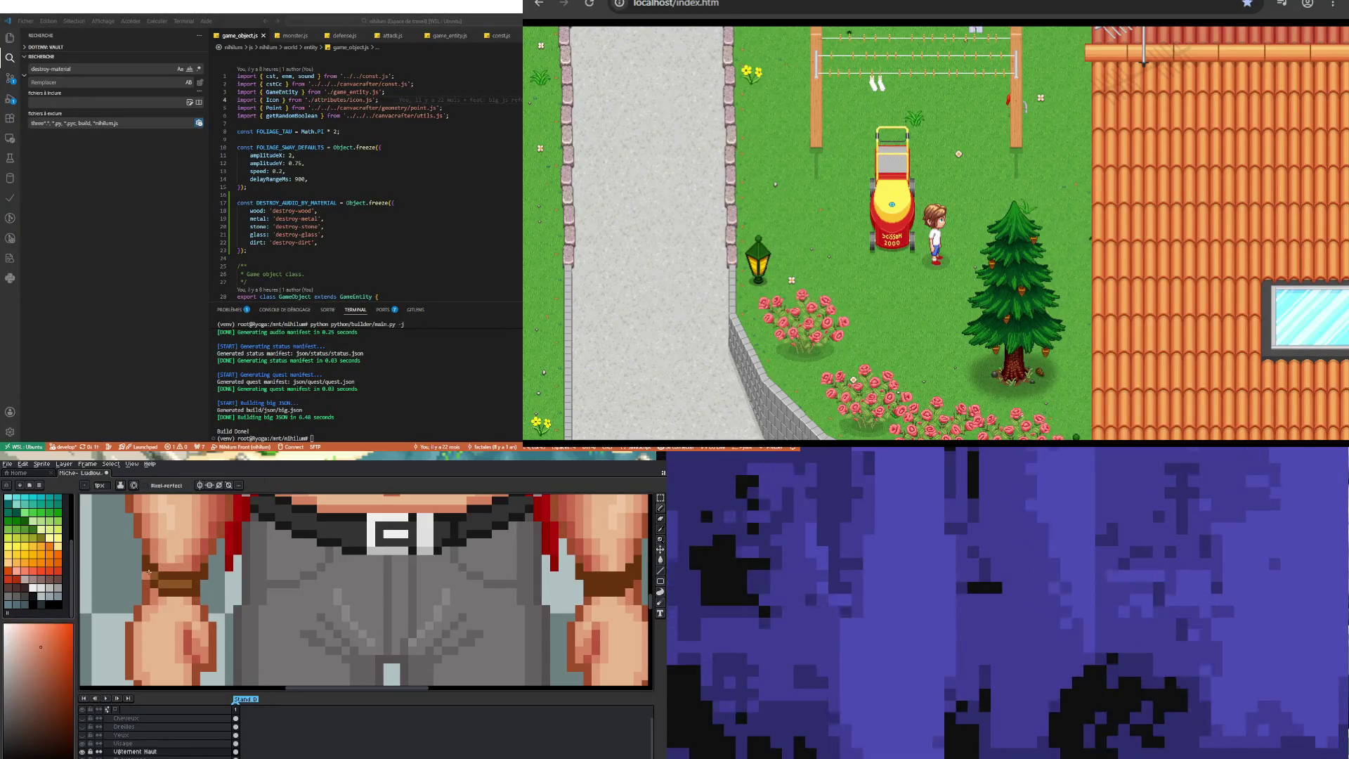
{"action": "key", "text": "alt"}
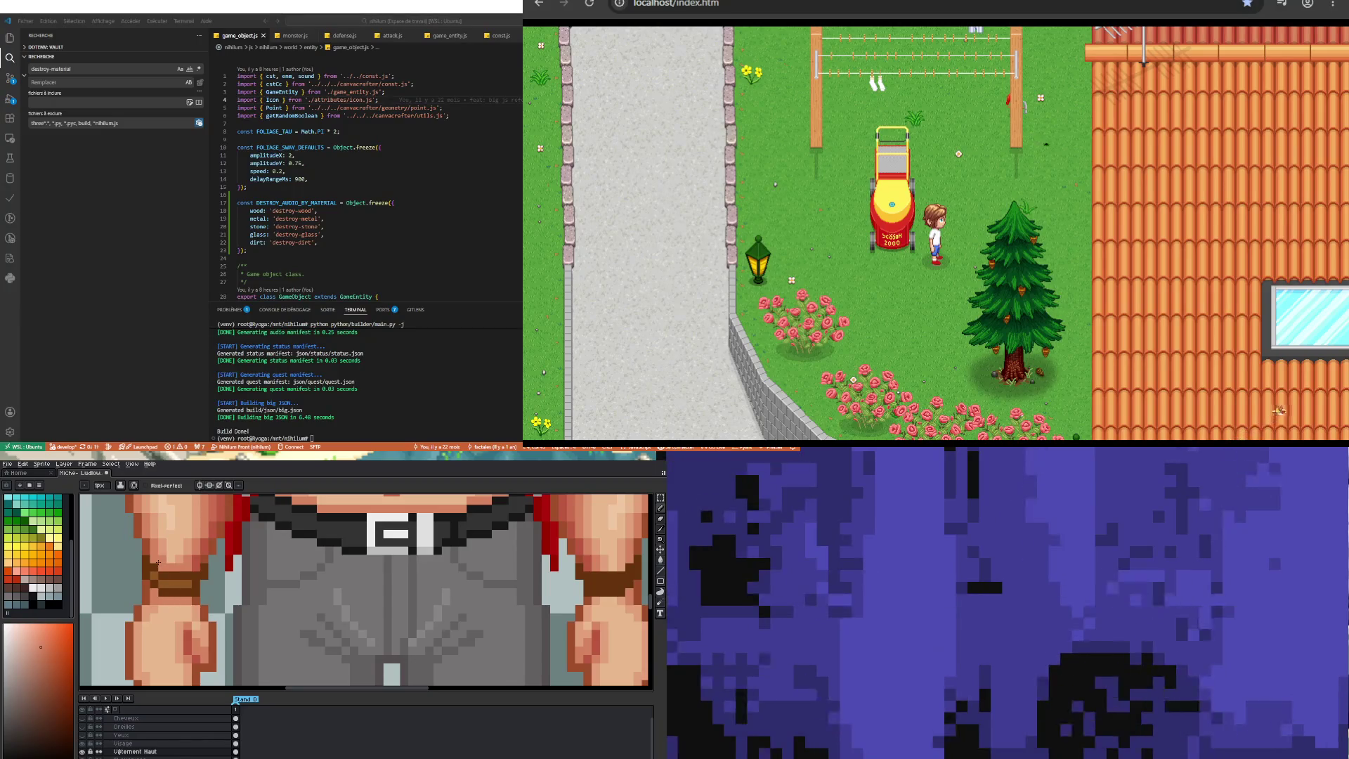
{"action": "key", "text": "alt"}
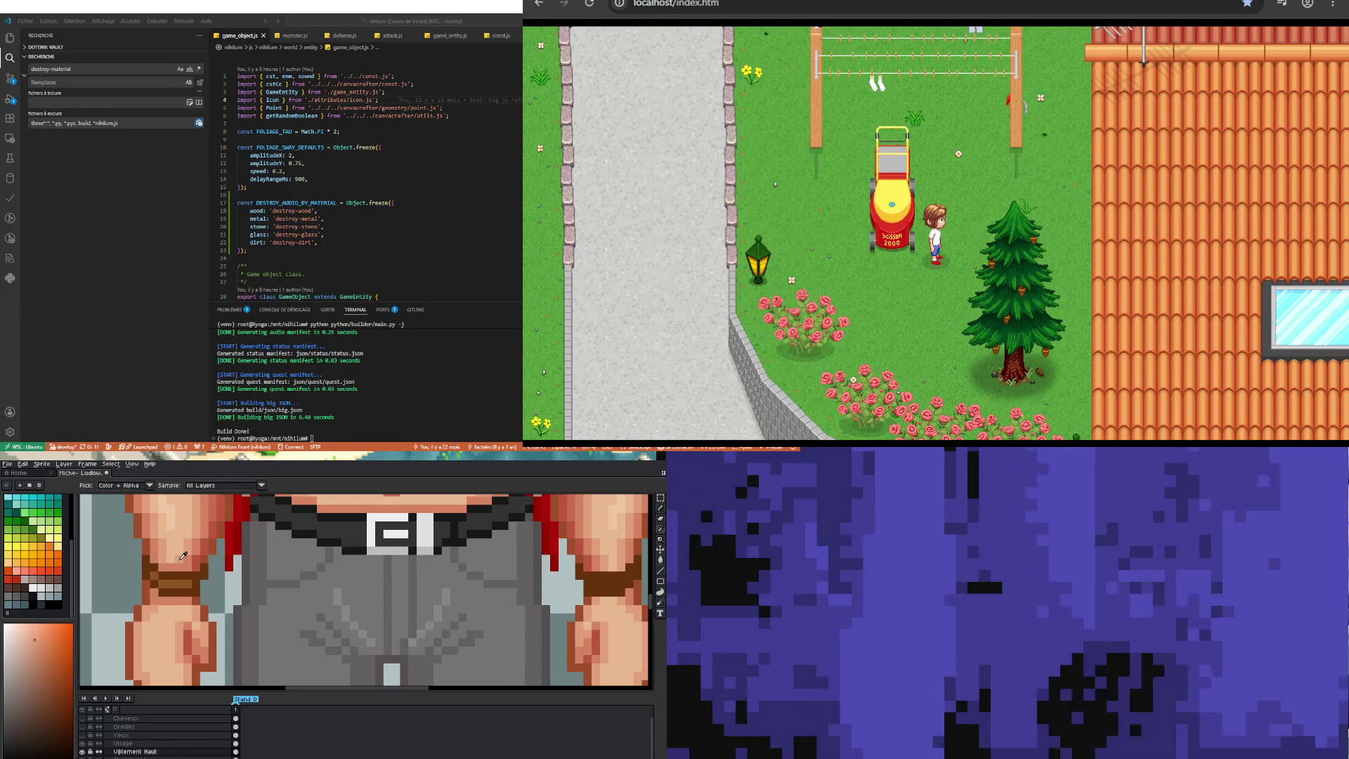
{"action": "left_click", "coordinate": [186, 558], "text": "alt"}
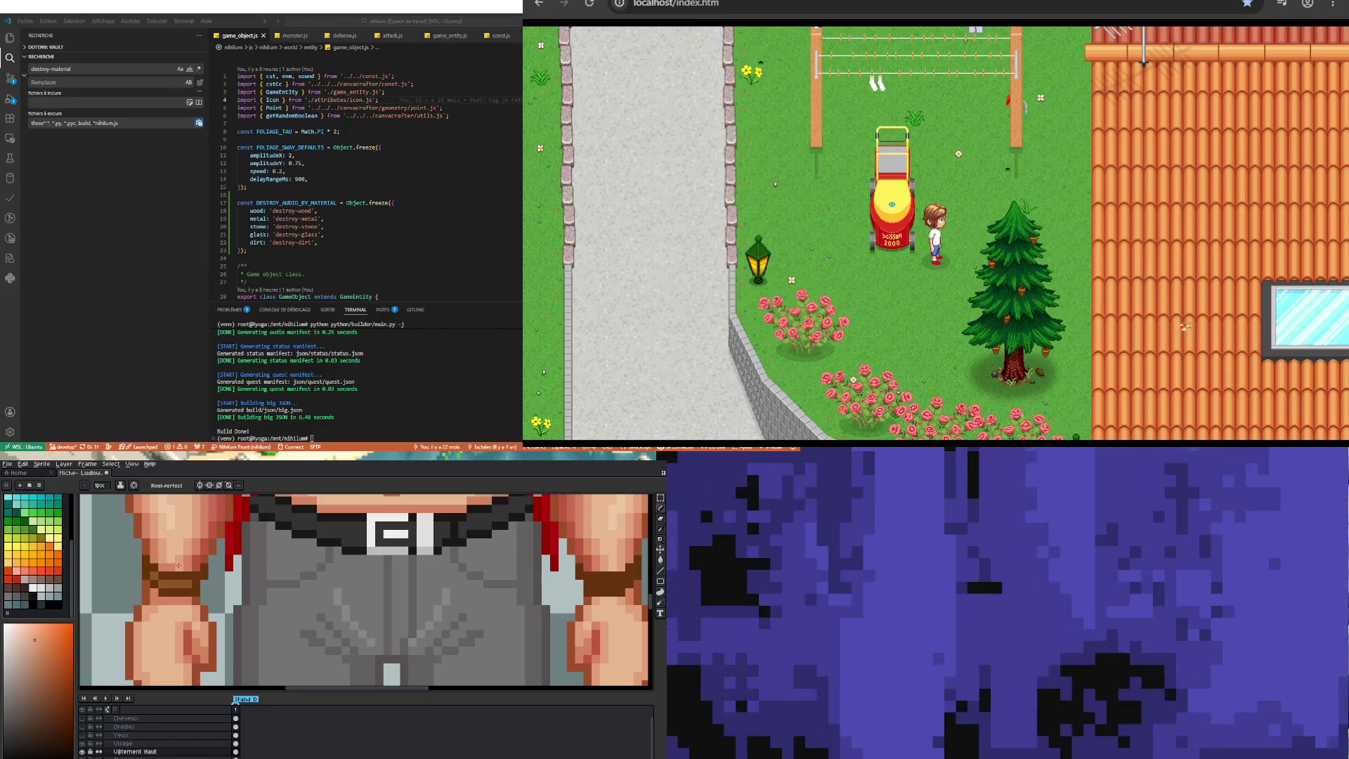
{"action": "scroll", "coordinate": [168, 566], "scroll_direction": "down", "scroll_amount": 2}
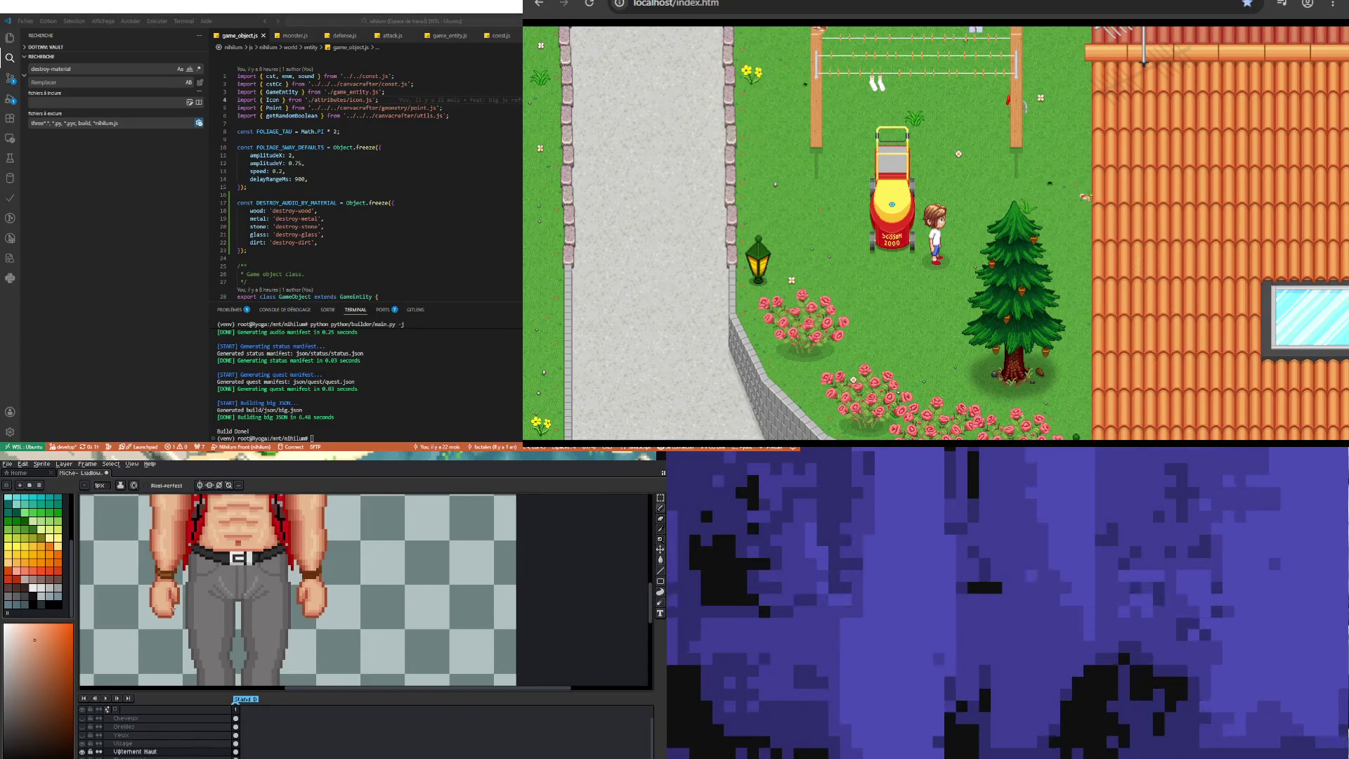
{"action": "scroll", "coordinate": [162, 569], "scroll_direction": "up", "scroll_amount": 3}
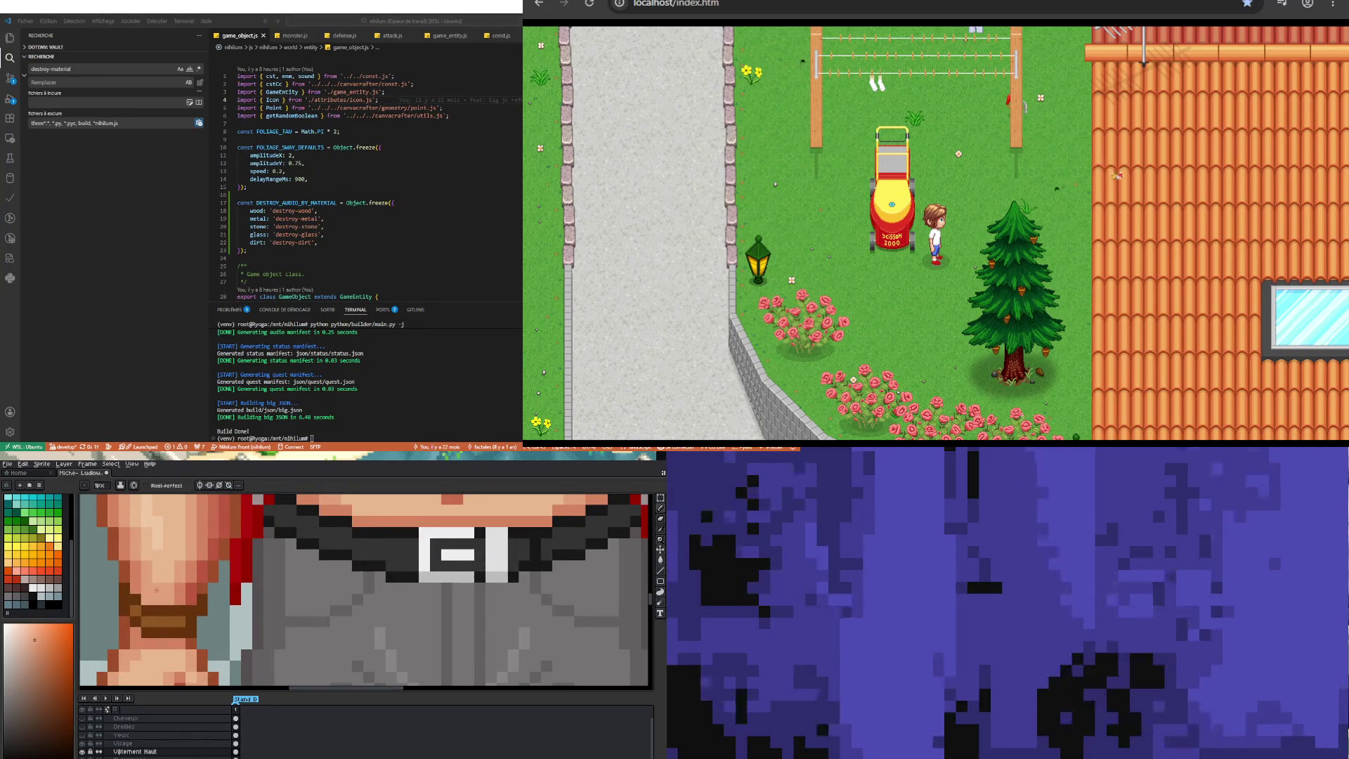
Step: Pick the wristband's dark brown and paint a darker shading row across it
{"action": "key", "text": "i"}
{"action": "left_click", "coordinate": [131, 583]}
{"action": "key", "text": "b"}
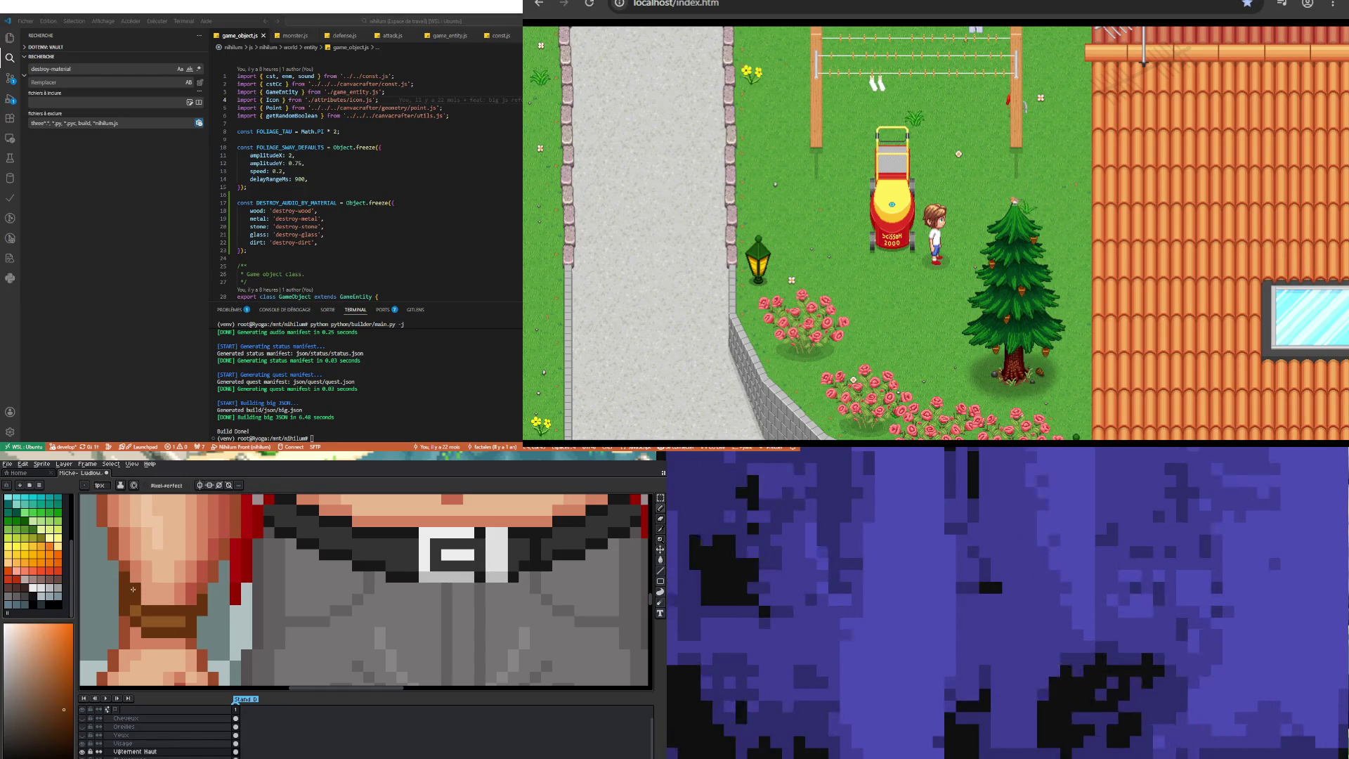
{"action": "left_click_drag", "start_coordinate": [144, 599], "coordinate": [190, 604]}
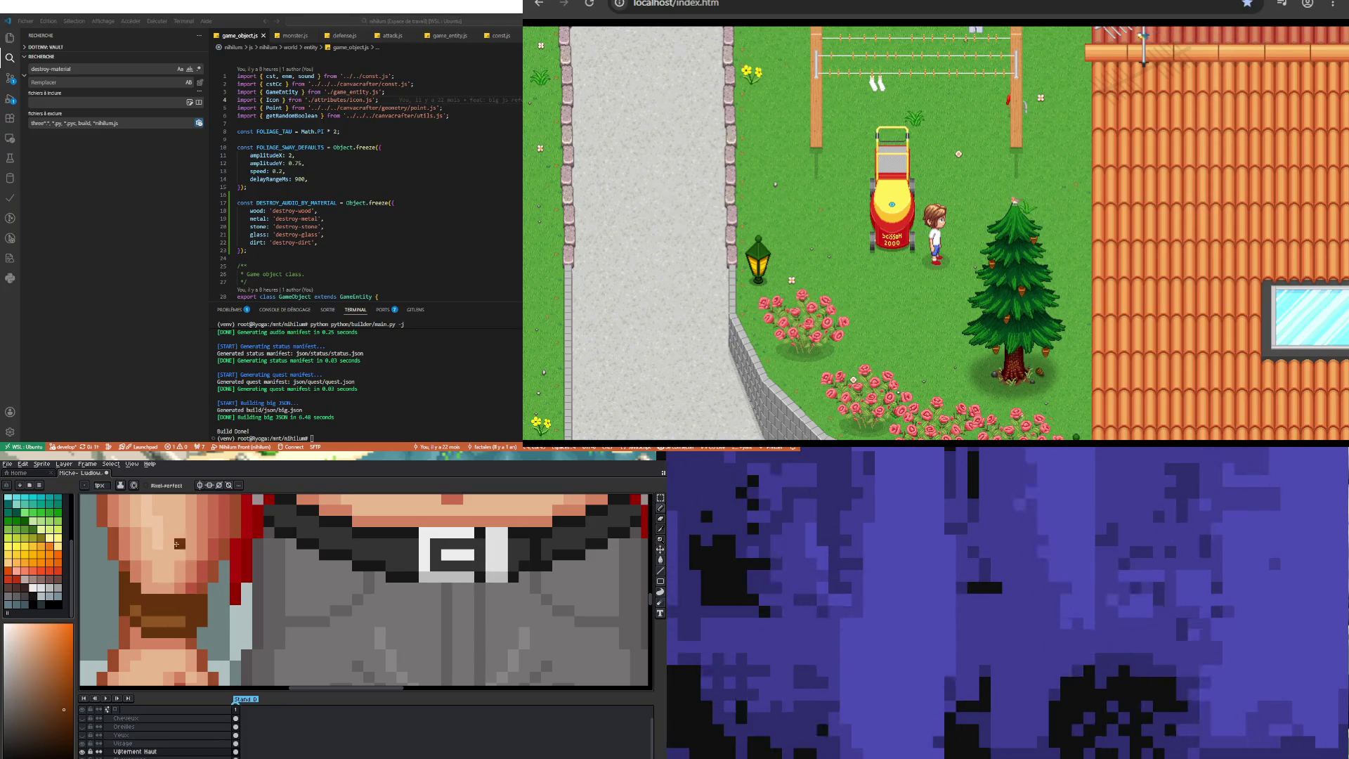
Step: Pick a lighter brown and paint a highlight row across the wristband
{"action": "key", "text": "i"}
{"action": "left_click", "coordinate": [141, 608]}
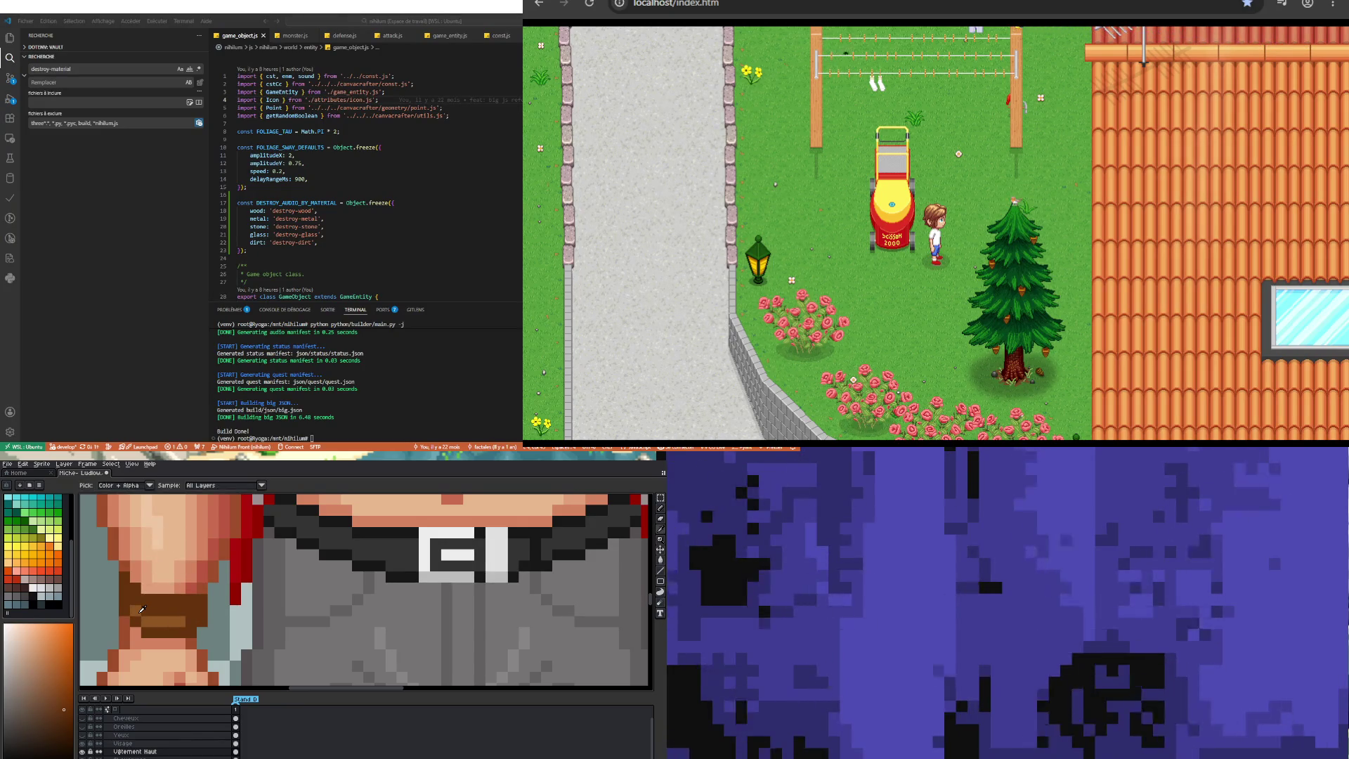
{"action": "key", "text": "b"}
{"action": "left_click_drag", "start_coordinate": [147, 610], "coordinate": [190, 608]}
{"action": "scroll", "coordinate": [184, 609], "scroll_direction": "down", "scroll_amount": 4}
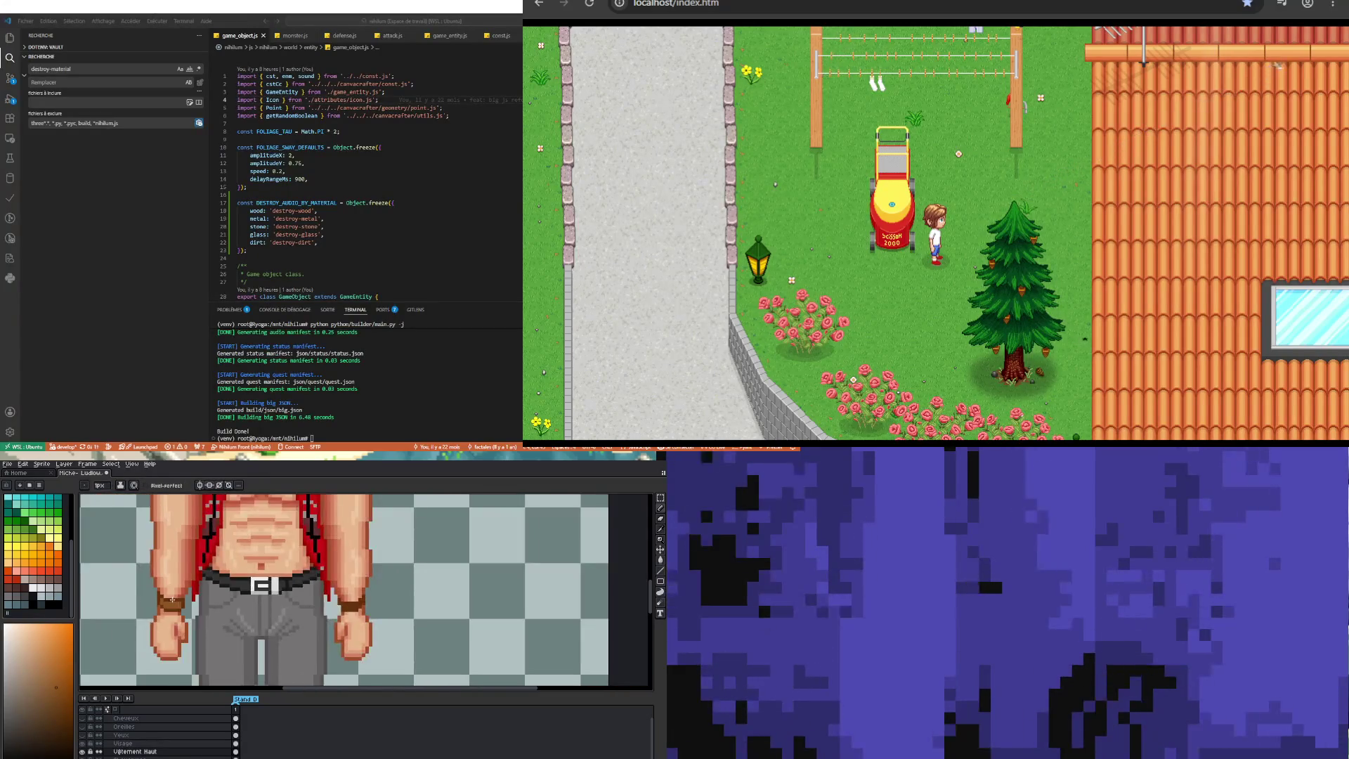
{"action": "scroll", "coordinate": [233, 568], "scroll_direction": "up", "scroll_amount": 3}
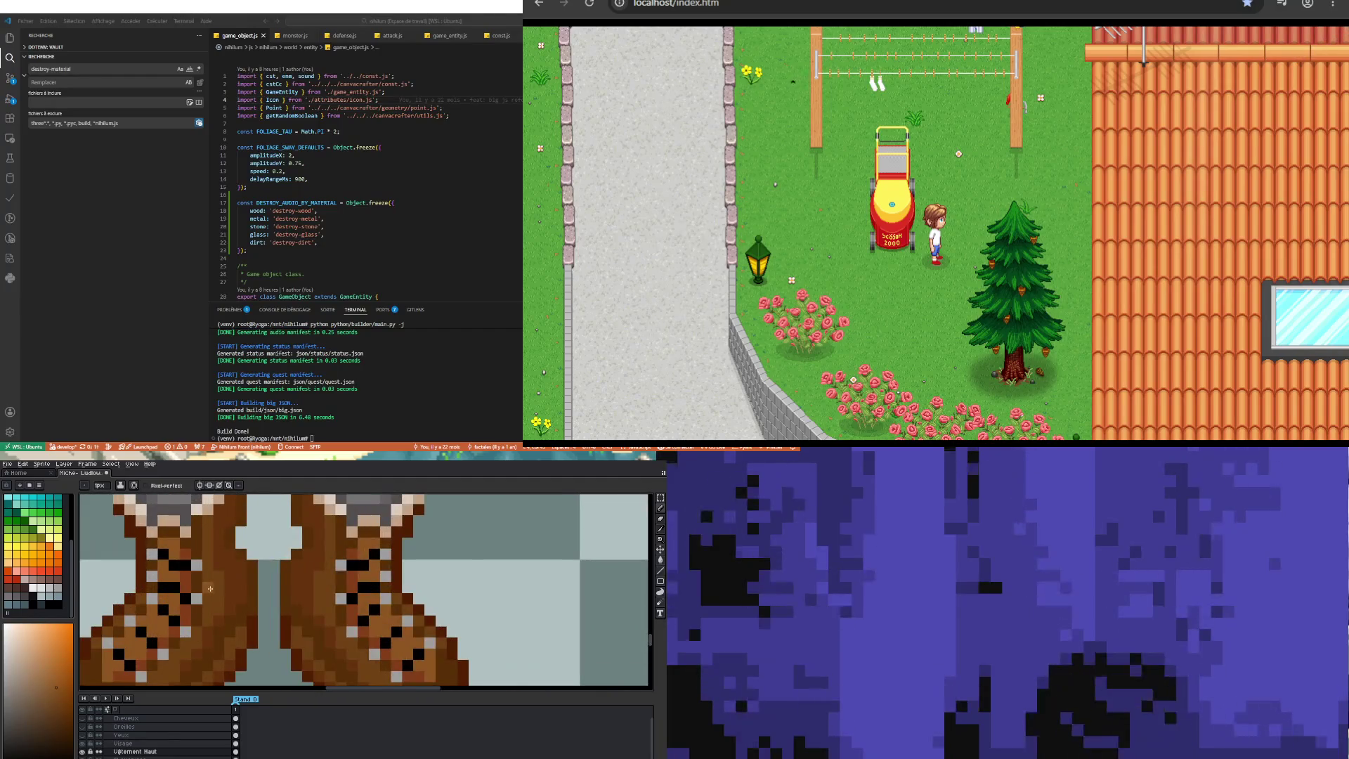
{"action": "key", "text": "i"}
{"action": "left_click", "coordinate": [192, 613]}
{"action": "key", "text": "b"}
{"action": "scroll", "coordinate": [194, 610], "scroll_direction": "down", "scroll_amount": 3}
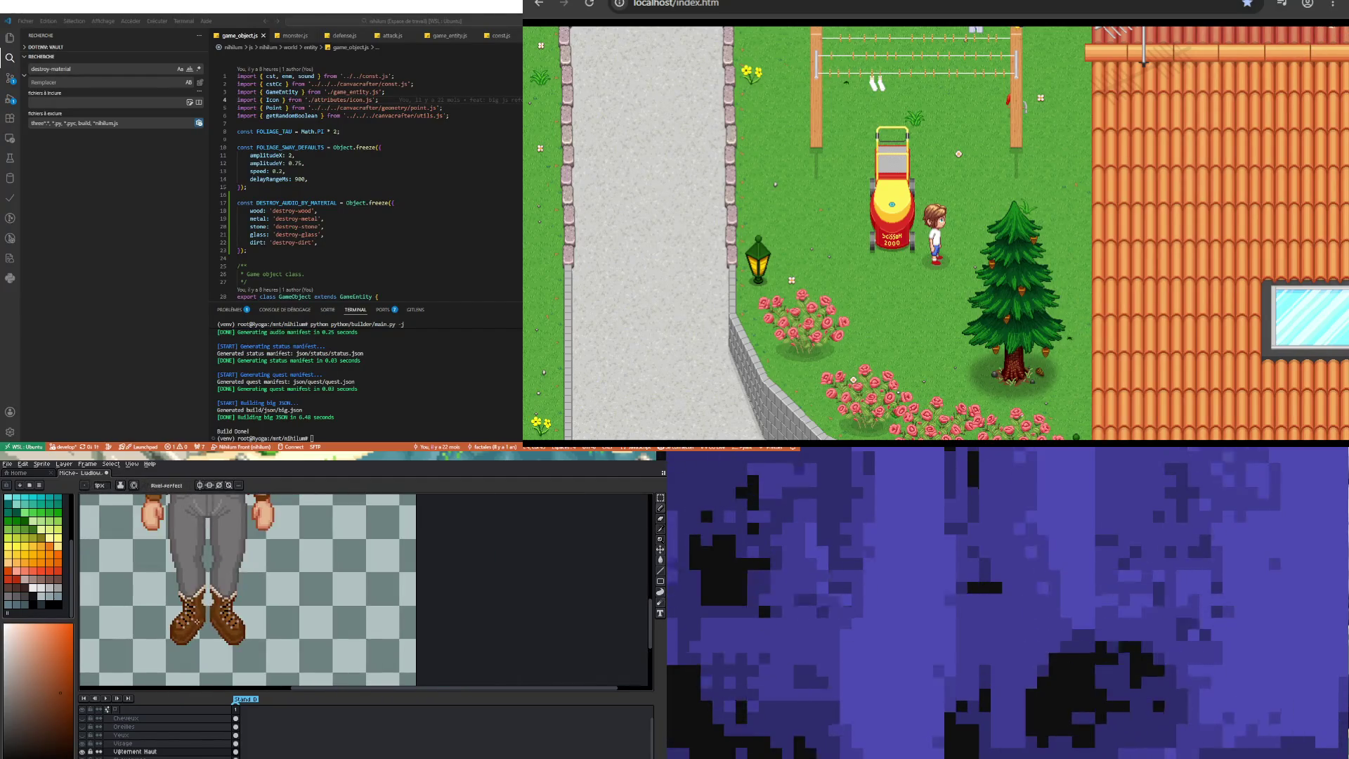
{"action": "scroll", "coordinate": [206, 573], "scroll_direction": "up", "scroll_amount": 4}
{"action": "left_click", "coordinate": [205, 573]}
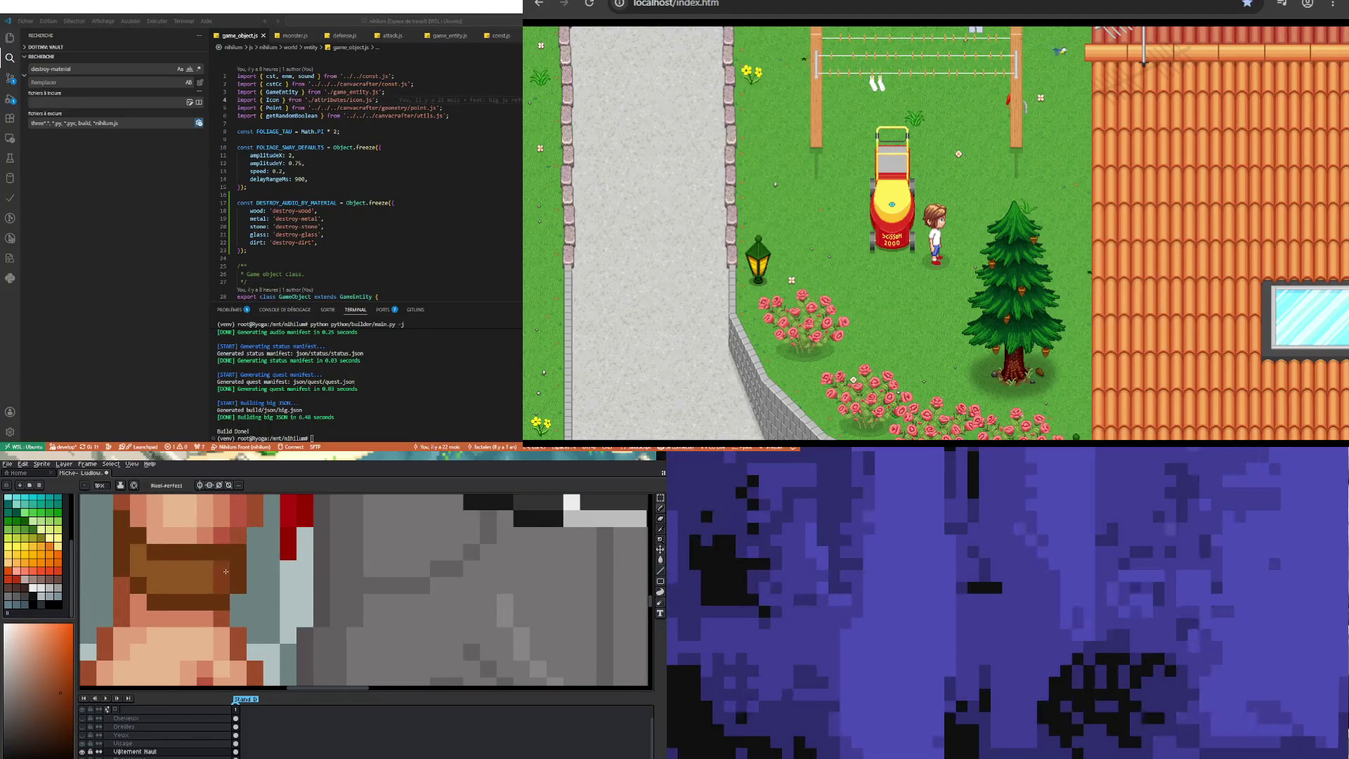
{"action": "scroll", "coordinate": [143, 576], "scroll_direction": "down", "scroll_amount": 4}
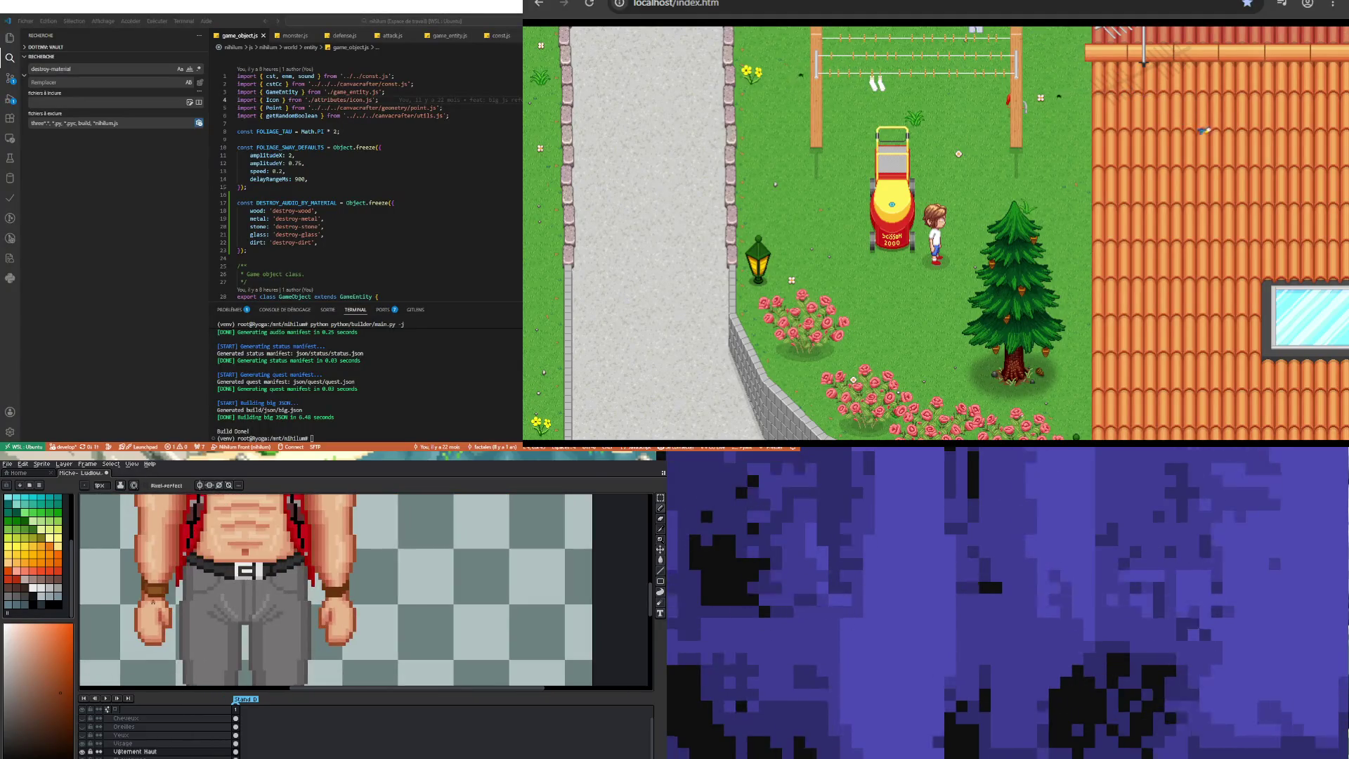
{"action": "scroll", "coordinate": [208, 643], "scroll_direction": "up", "scroll_amount": 3}
{"action": "scroll", "coordinate": [208, 643], "scroll_direction": "up", "scroll_amount": 2}
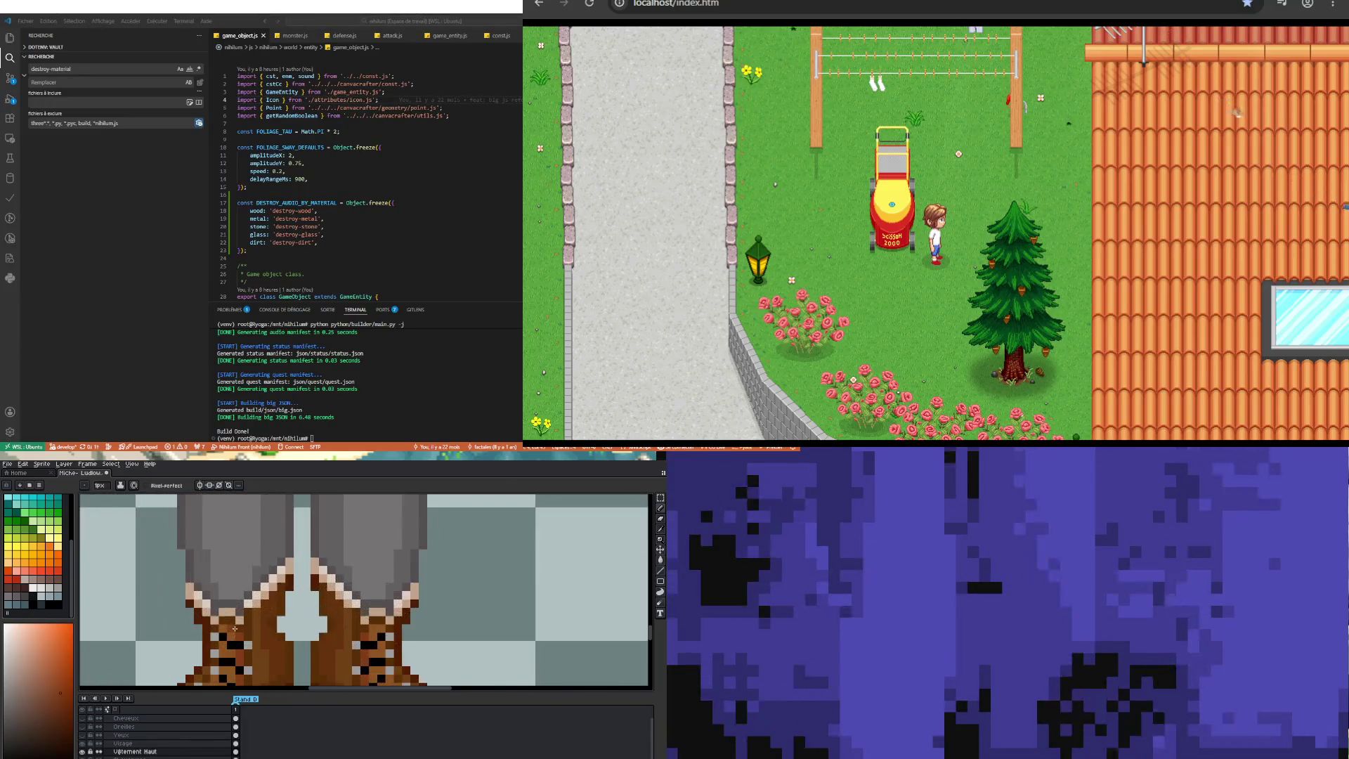
{"action": "scroll", "coordinate": [208, 642], "scroll_direction": "down", "scroll_amount": 4}
{"action": "scroll", "coordinate": [208, 642], "scroll_direction": "up", "scroll_amount": 2}
{"action": "scroll", "coordinate": [208, 642], "scroll_direction": "down", "scroll_amount": 2}
{"action": "scroll", "coordinate": [208, 643], "scroll_direction": "up", "scroll_amount": 4}
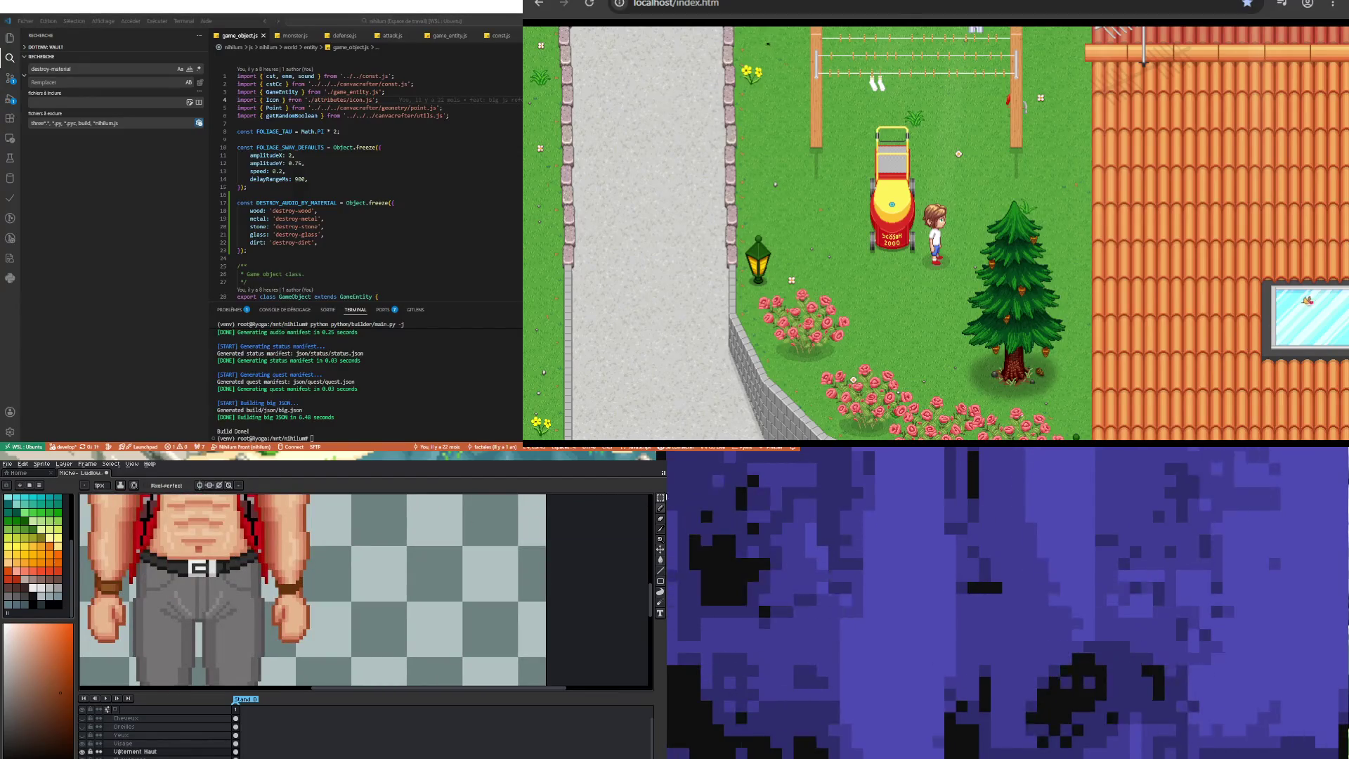
{"action": "left_click", "coordinate": [661, 498]}
{"action": "scroll", "coordinate": [356, 580], "scroll_direction": "up", "scroll_amount": 1}
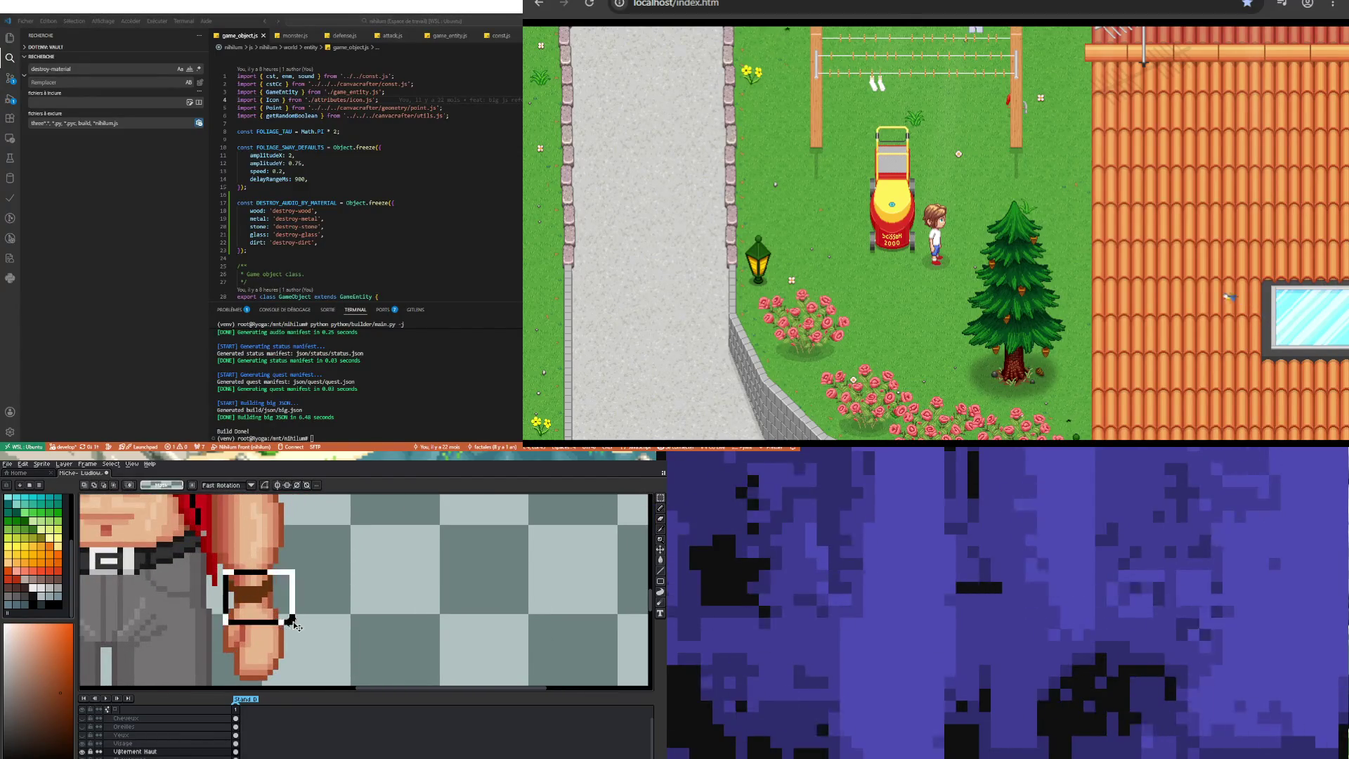
{"action": "scroll", "coordinate": [207, 619], "scroll_direction": "down", "scroll_amount": 3}
{"action": "scroll", "coordinate": [206, 626], "scroll_direction": "up", "scroll_amount": 3}
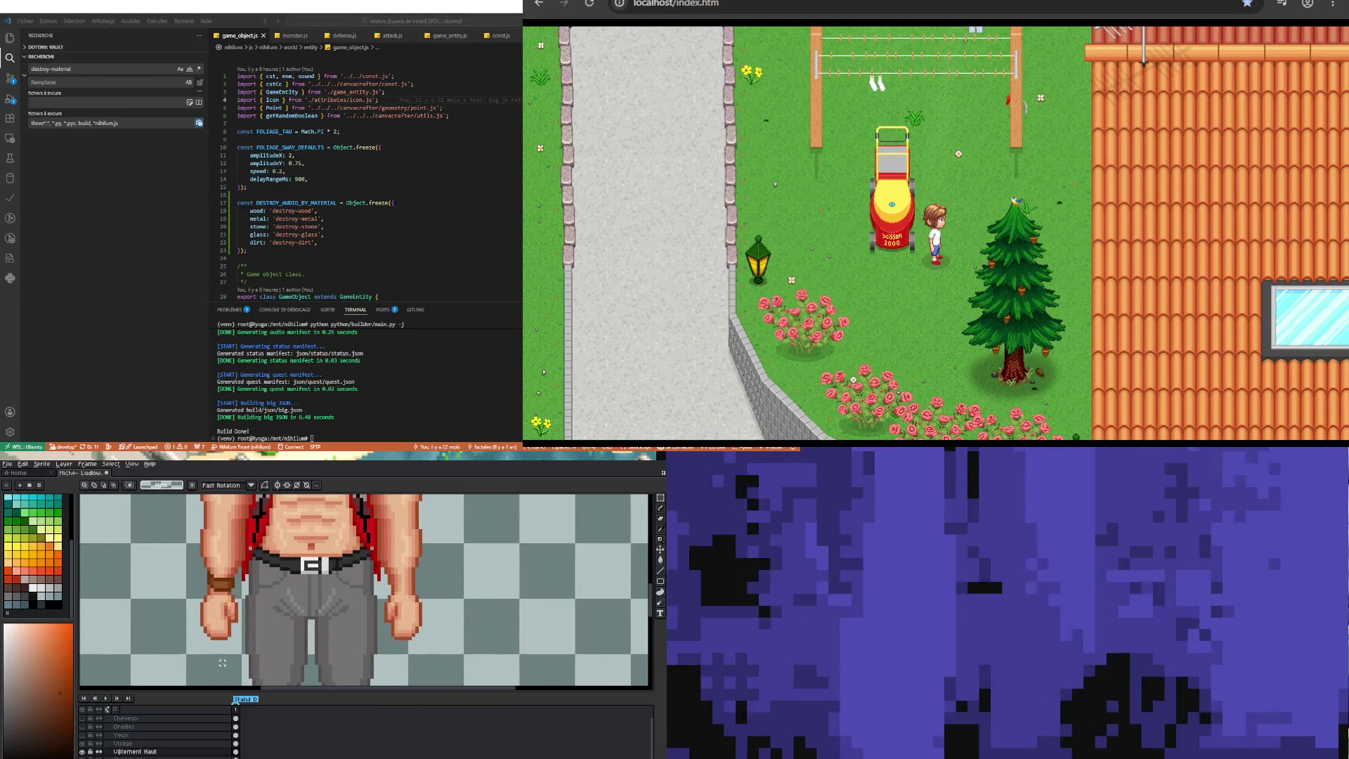
{"action": "scroll", "coordinate": [227, 631], "scroll_direction": "down", "scroll_amount": 3}
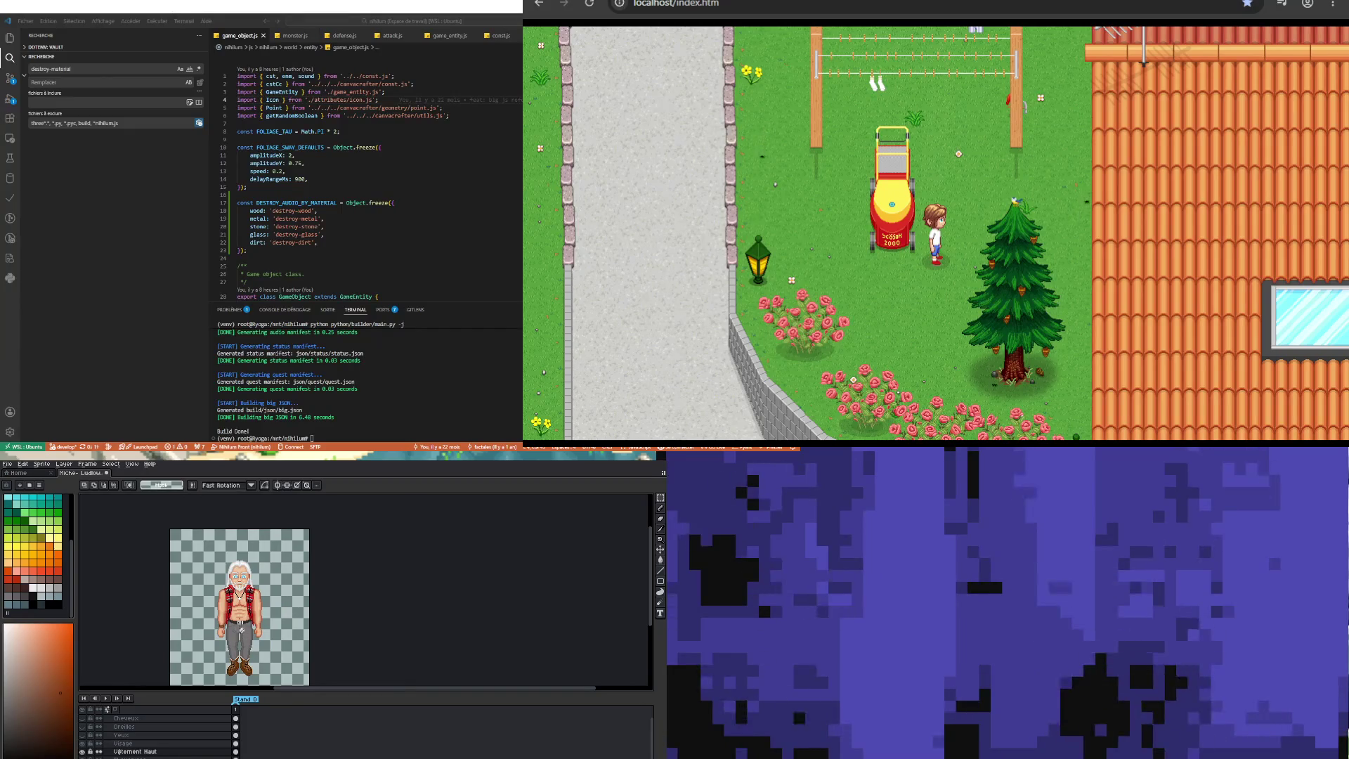
{"action": "scroll", "coordinate": [296, 653], "scroll_direction": "up", "scroll_amount": 1}
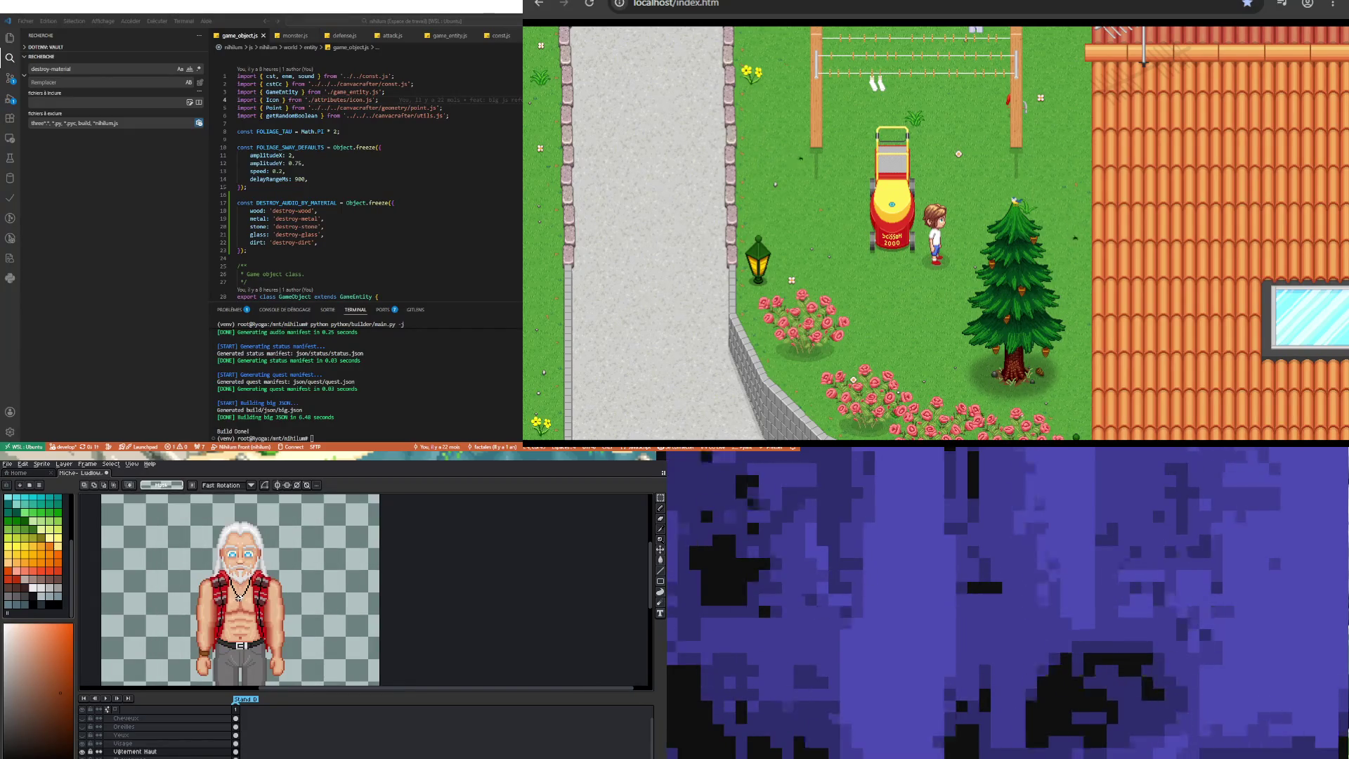
{"action": "scroll", "coordinate": [296, 653], "scroll_direction": "up", "scroll_amount": 2}
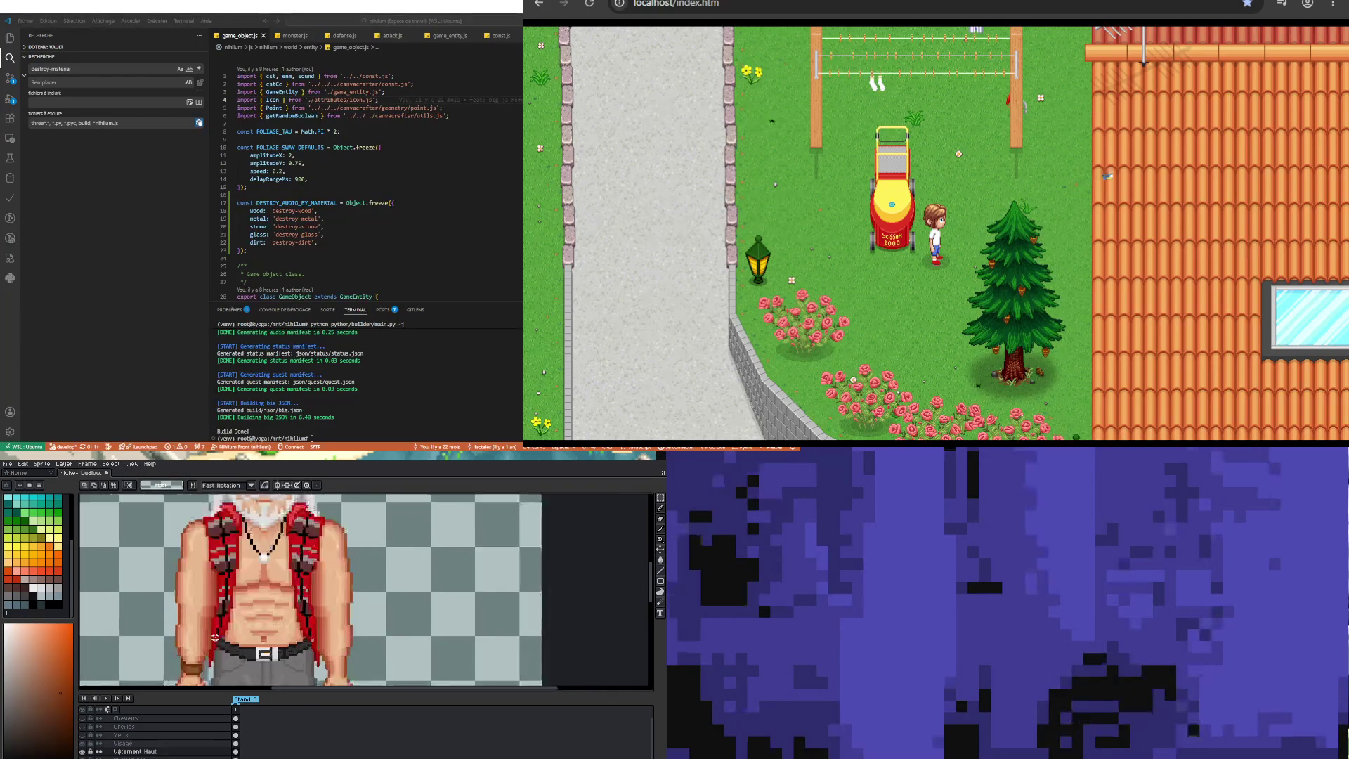
{"action": "scroll", "coordinate": [223, 727], "scroll_direction": "down", "scroll_amount": 5}
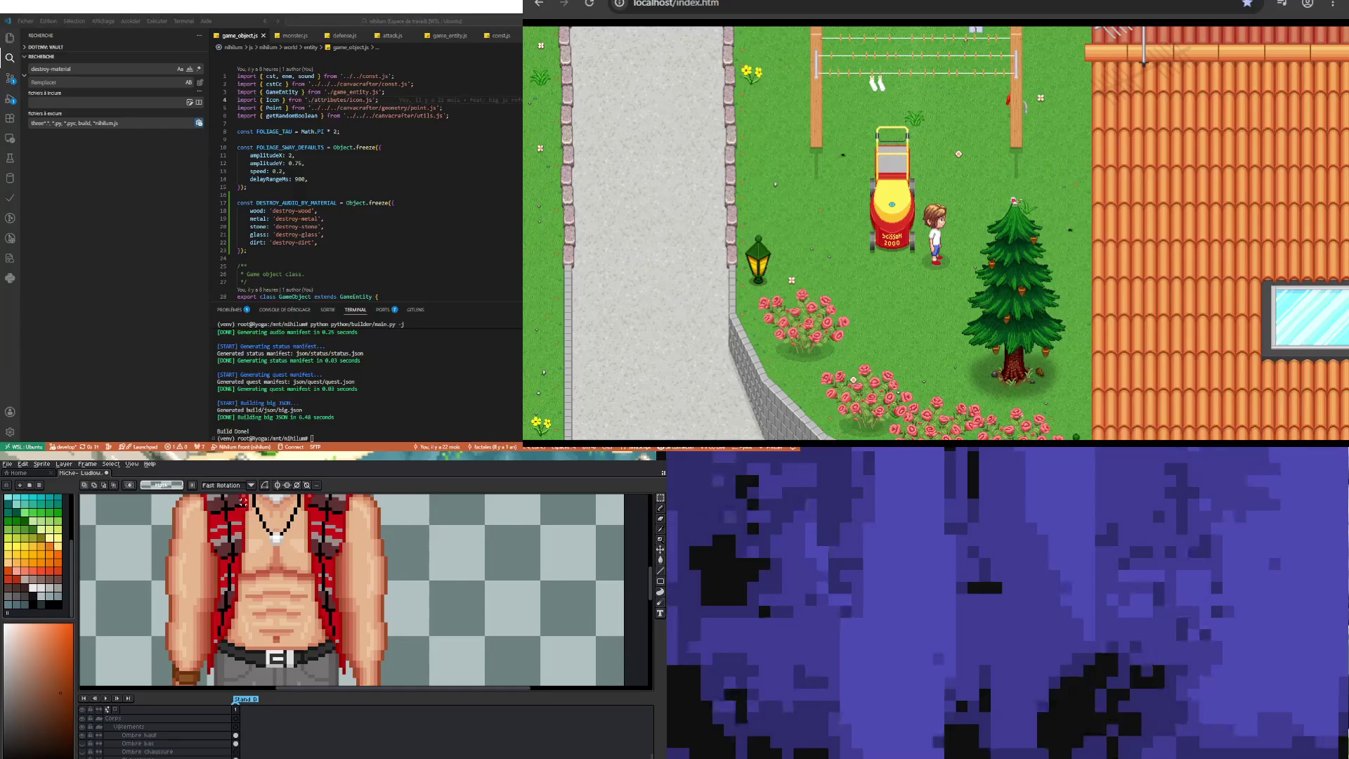
Step: Try rectangular selections across the left arm, then clear them
{"action": "scroll", "coordinate": [215, 603], "scroll_direction": "up", "scroll_amount": 1}
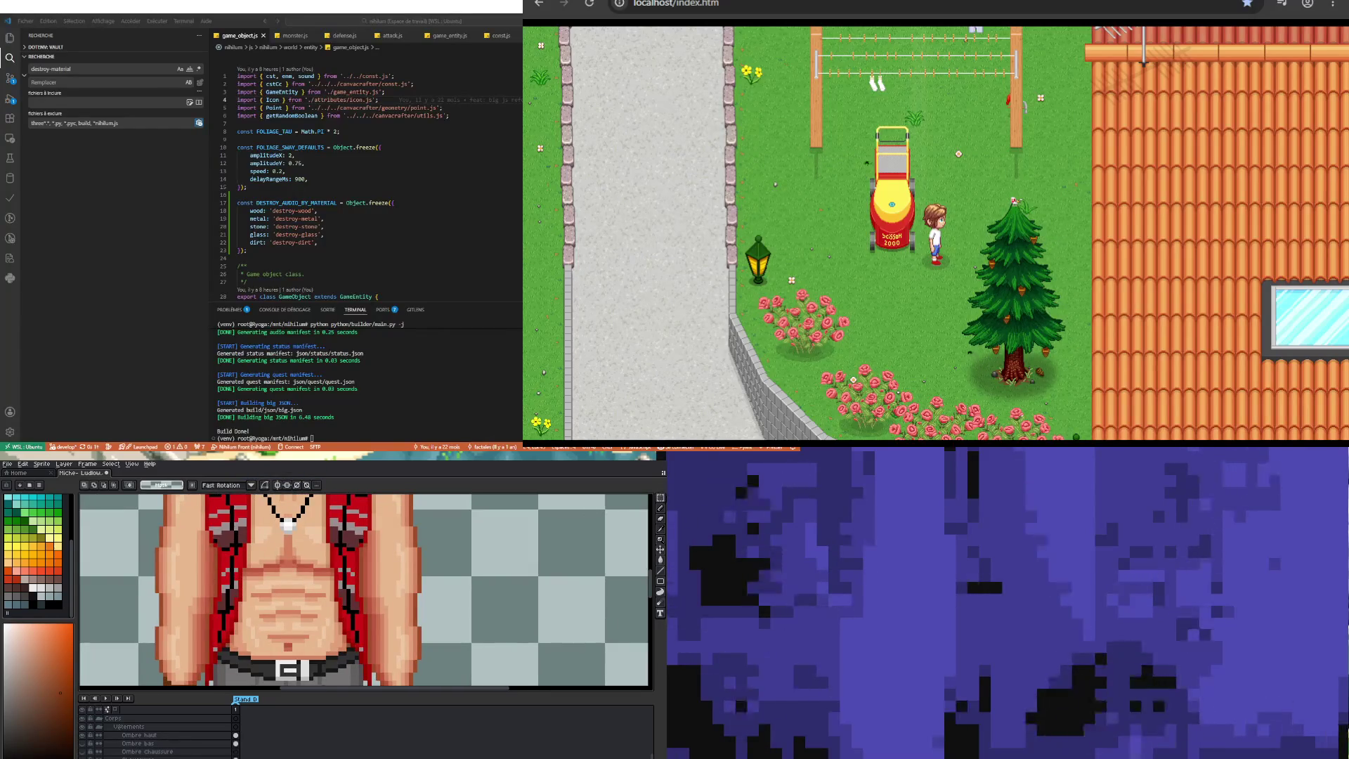
{"action": "key", "text": "m"}
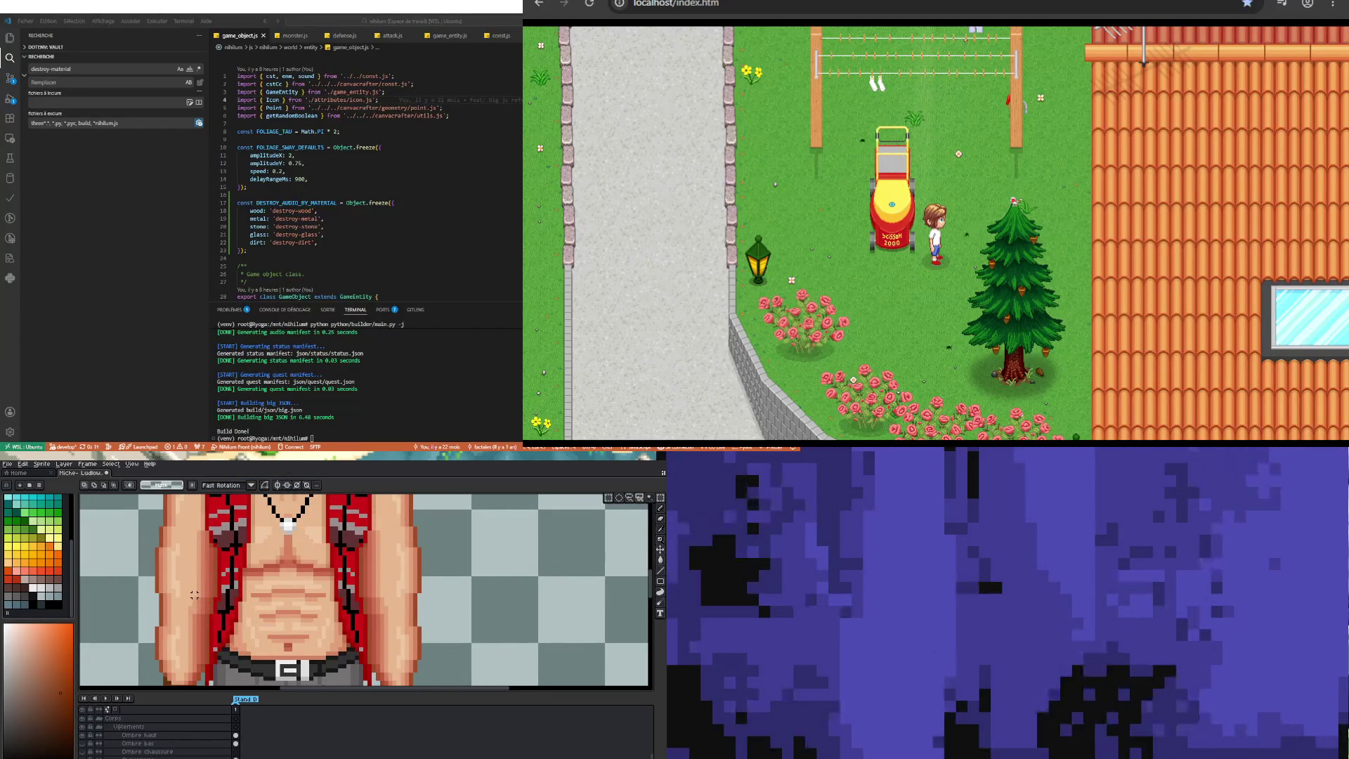
{"action": "left_click_drag", "start_coordinate": [179, 592], "coordinate": [223, 611]}
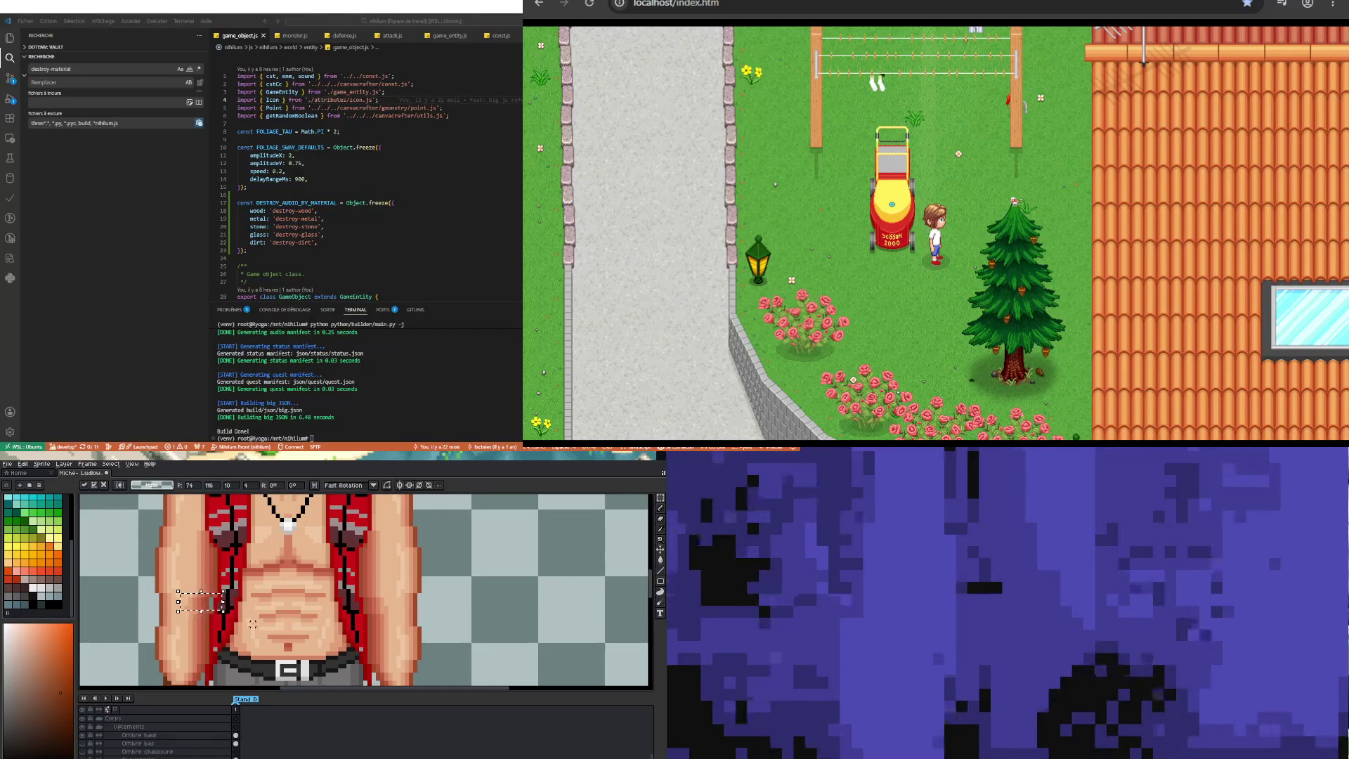
{"action": "scroll", "coordinate": [223, 628], "scroll_direction": "down", "scroll_amount": 2}
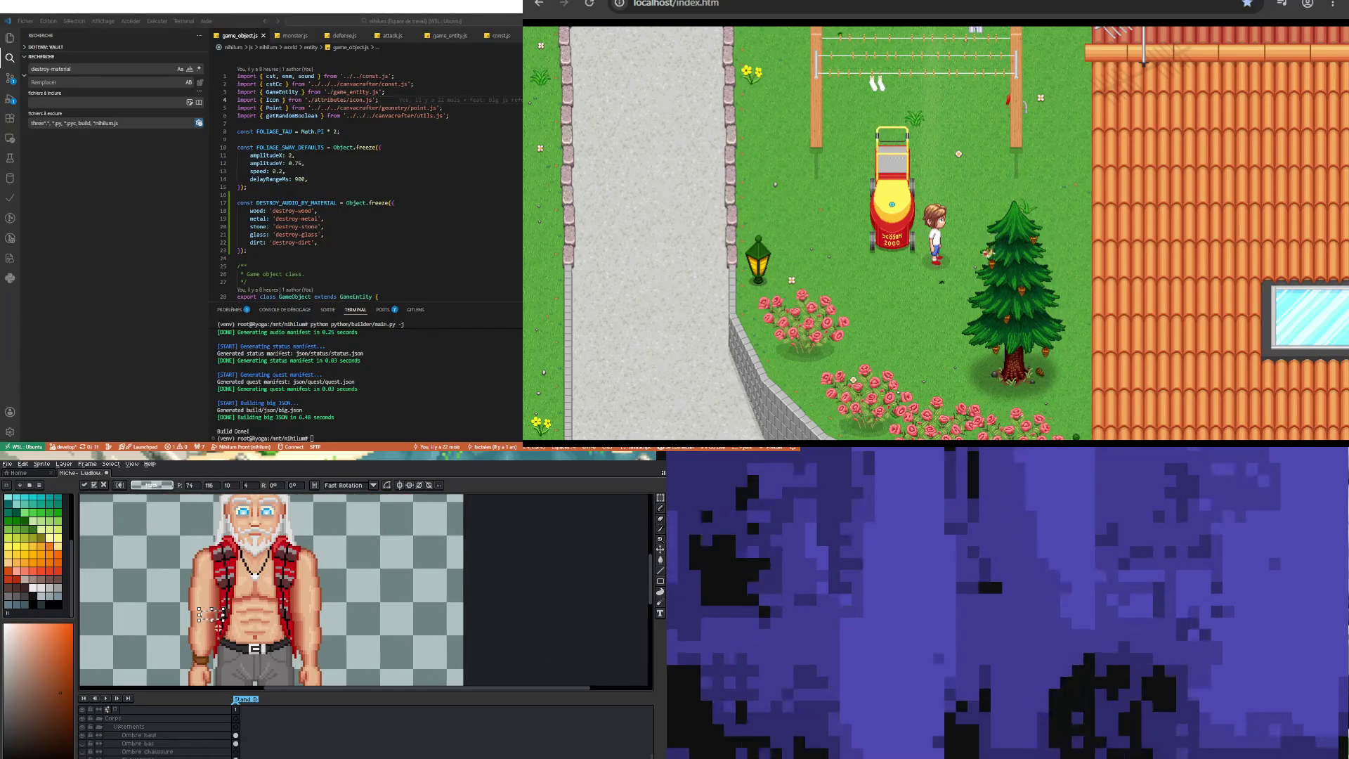
{"action": "scroll", "coordinate": [224, 643], "scroll_direction": "up", "scroll_amount": 2}
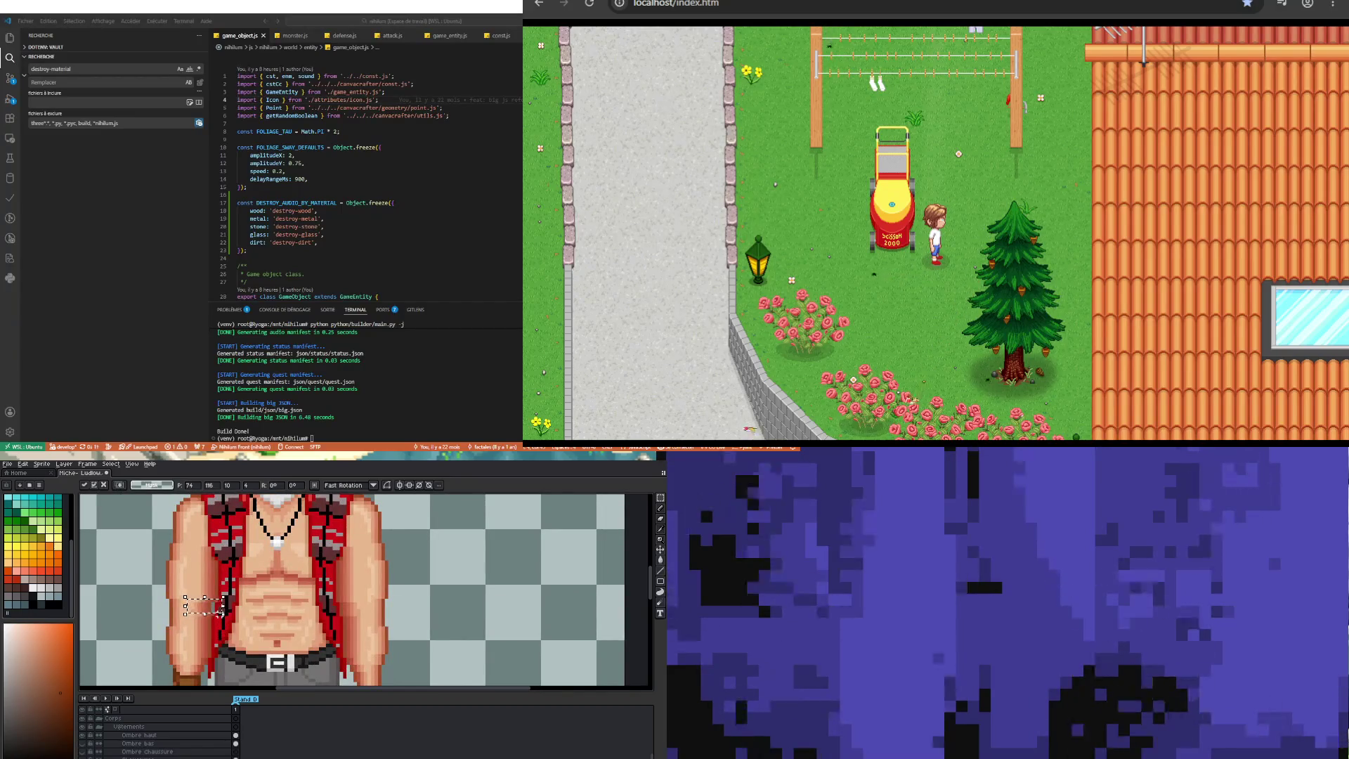
{"action": "scroll", "coordinate": [216, 612], "scroll_direction": "up", "scroll_amount": 2}
{"action": "left_click", "coordinate": [206, 606]}
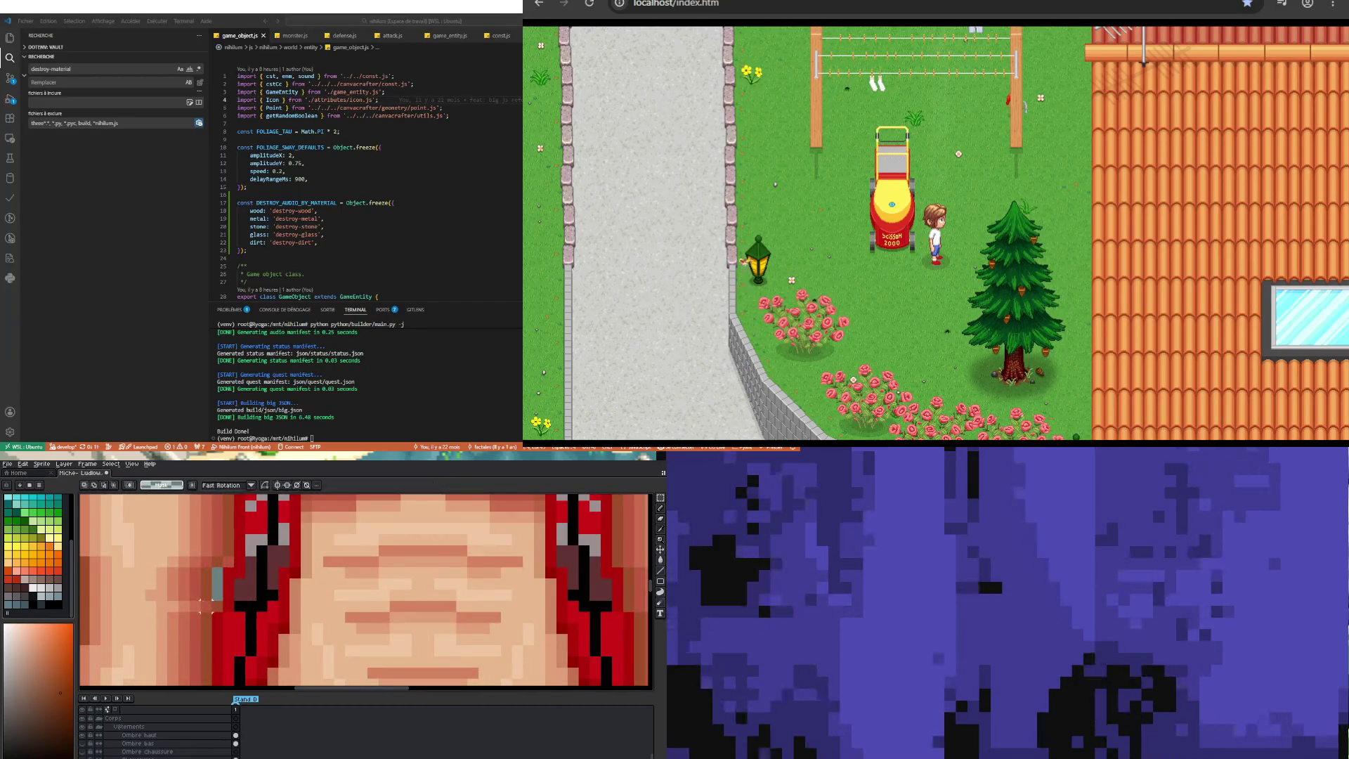
{"action": "left_click_drag", "start_coordinate": [214, 598], "coordinate": [144, 613]}
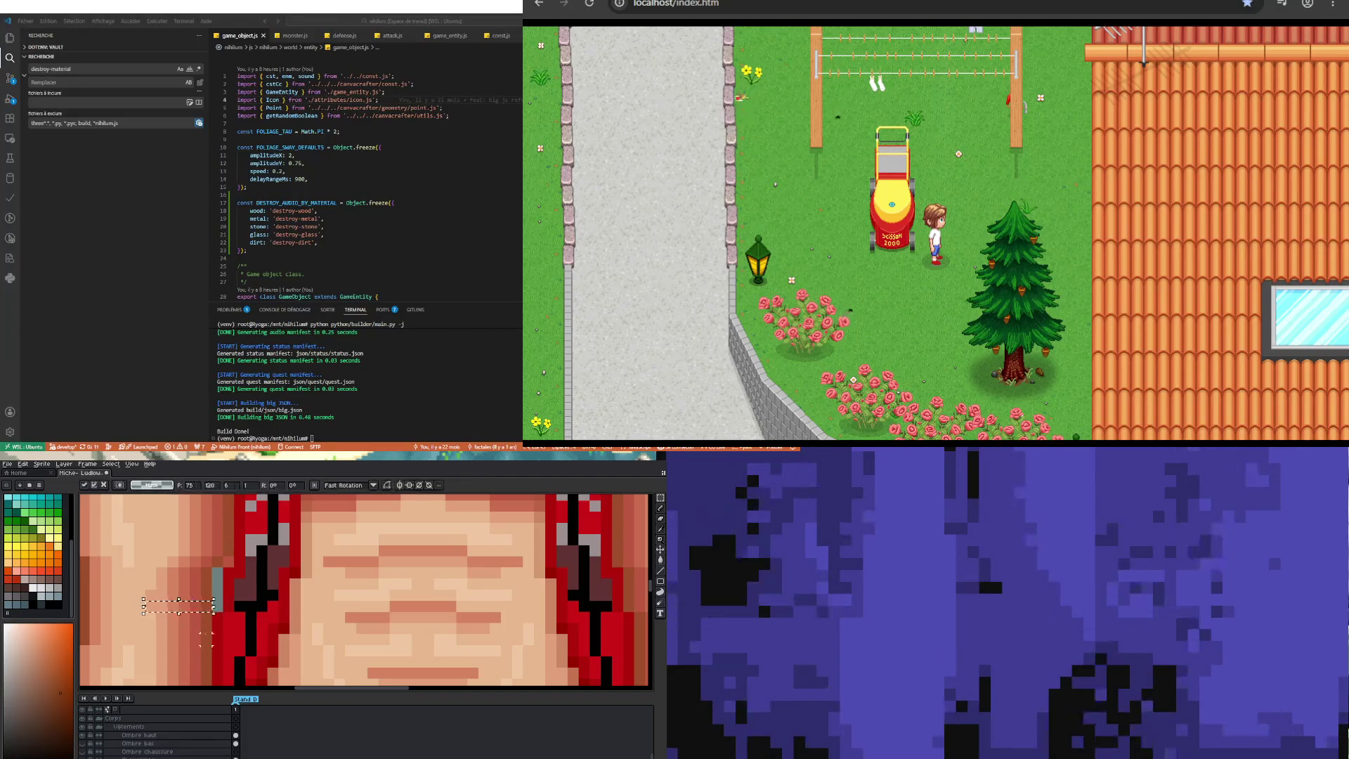
{"action": "scroll", "coordinate": [216, 636], "scroll_direction": "down", "scroll_amount": 5}
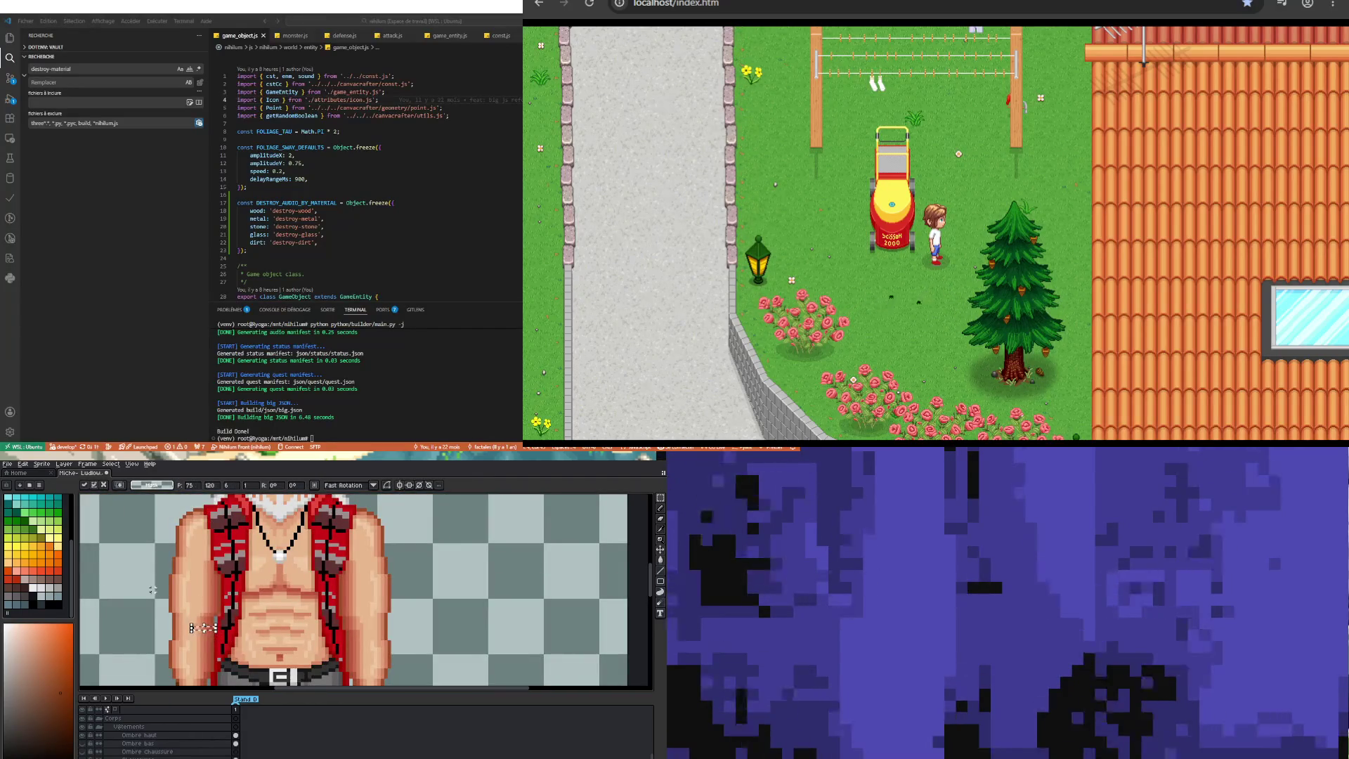
{"action": "left_click", "coordinate": [154, 594]}
Step: Place a light blue-grey pixel on the left arm's skin
{"action": "scroll", "coordinate": [189, 643], "scroll_direction": "up", "scroll_amount": 3}
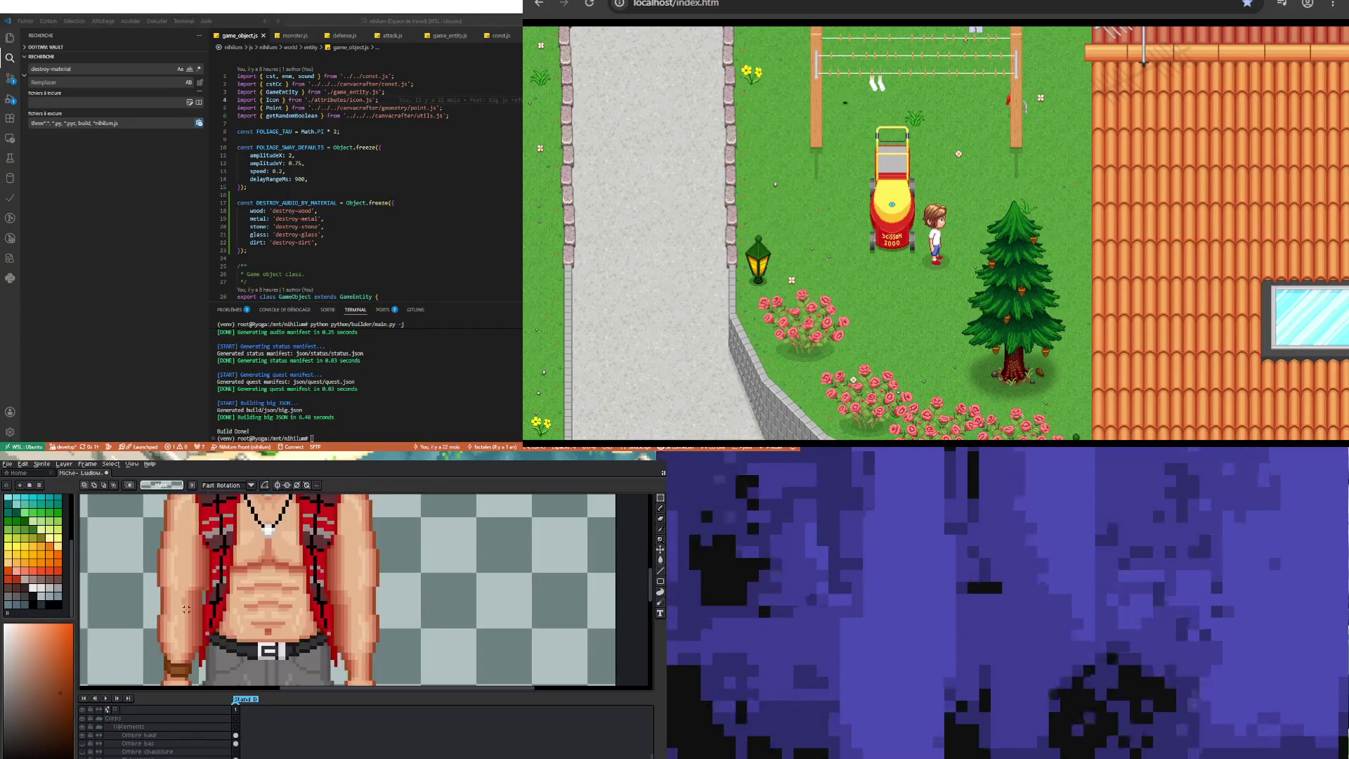
{"action": "scroll", "coordinate": [205, 596], "scroll_direction": "up", "scroll_amount": 2}
{"action": "scroll", "coordinate": [198, 602], "scroll_direction": "down", "scroll_amount": 2}
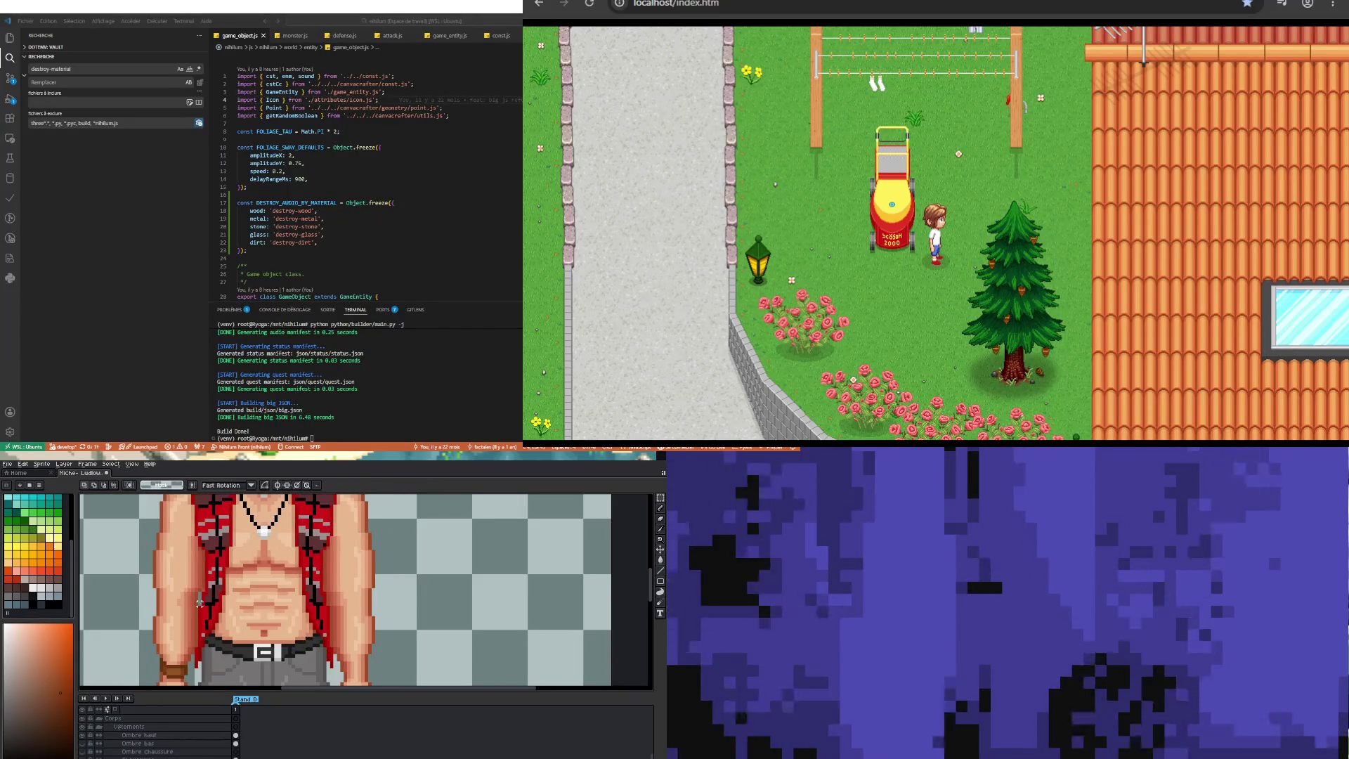
{"action": "scroll", "coordinate": [169, 590], "scroll_direction": "up", "scroll_amount": 2}
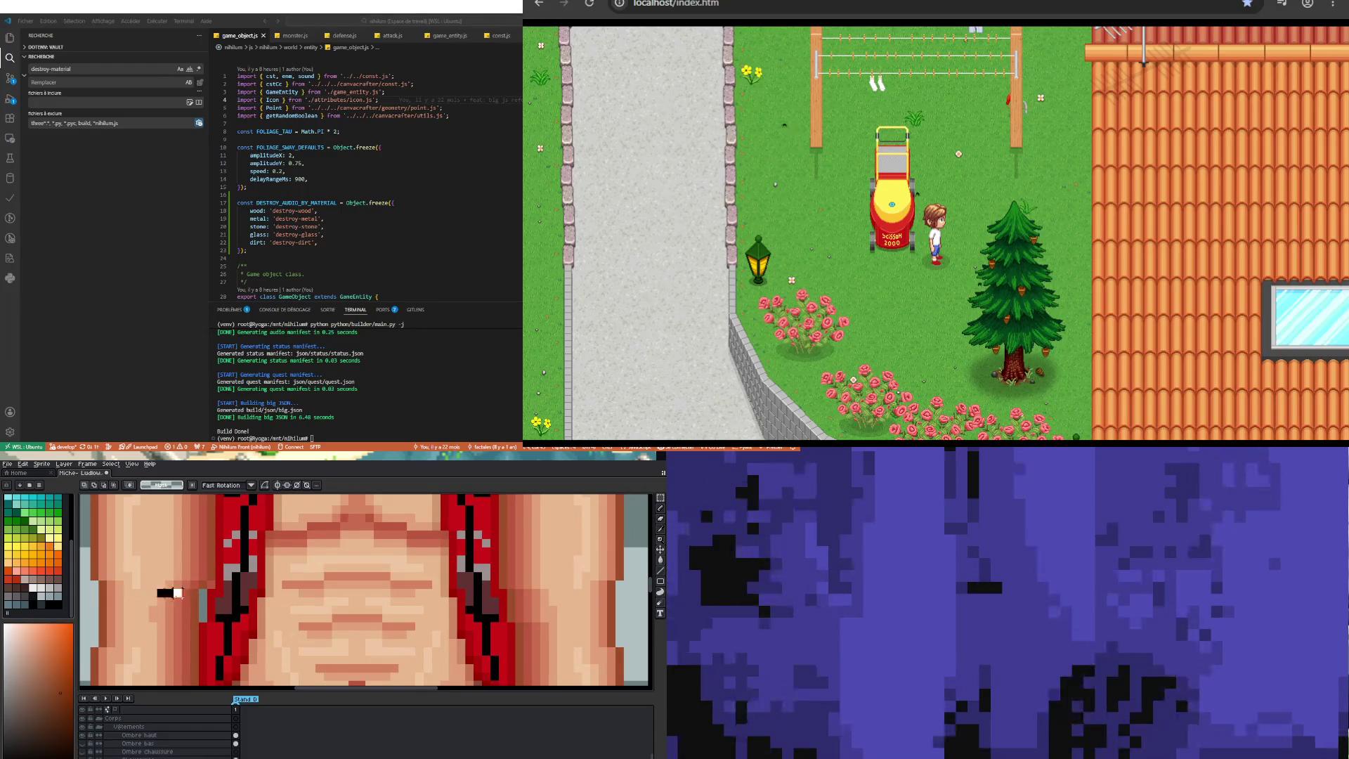
{"action": "left_click", "coordinate": [161, 593]}
Step: Select a small patch down the left arm, then drop the selection
{"action": "scroll", "coordinate": [161, 560], "scroll_direction": "down", "scroll_amount": 3}
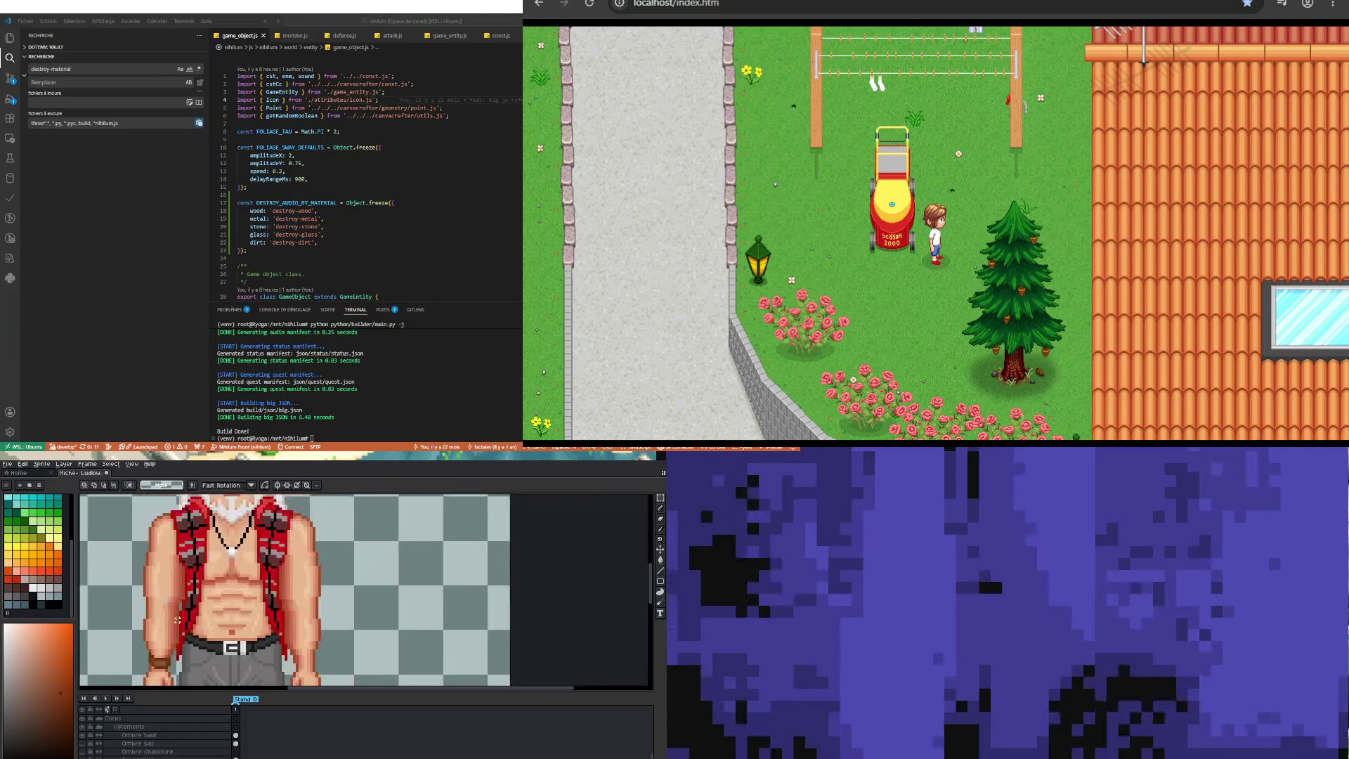
{"action": "scroll", "coordinate": [174, 619], "scroll_direction": "up", "scroll_amount": 1}
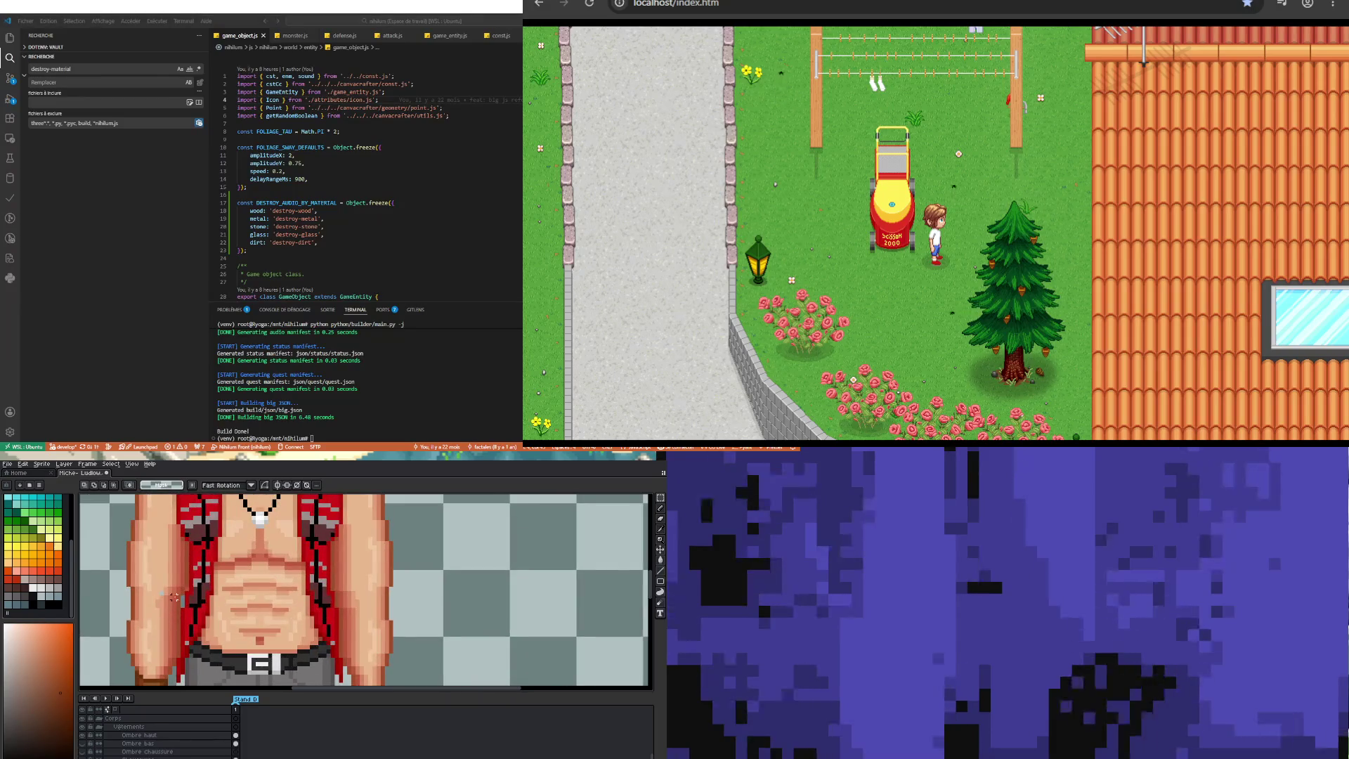
{"action": "scroll", "coordinate": [173, 596], "scroll_direction": "up", "scroll_amount": 1}
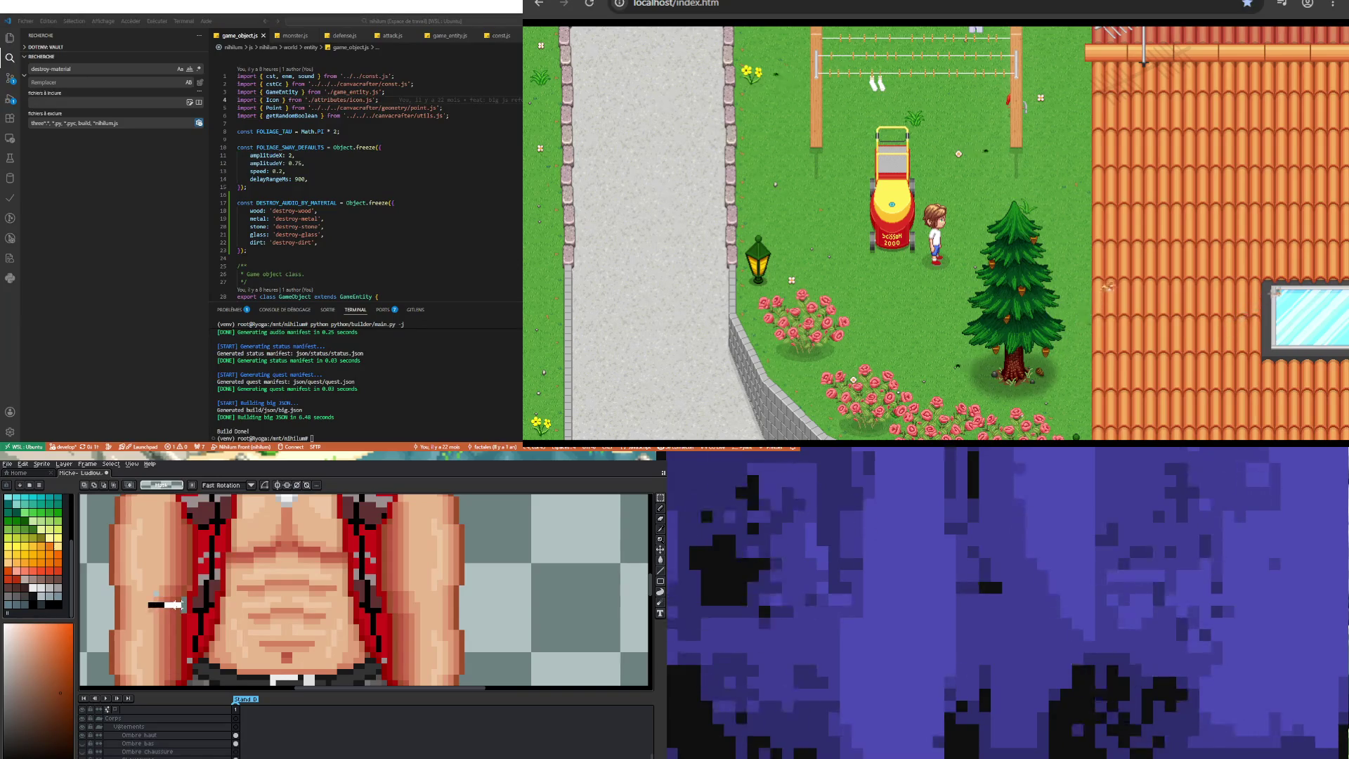
{"action": "left_click_drag", "start_coordinate": [145, 599], "coordinate": [184, 617]}
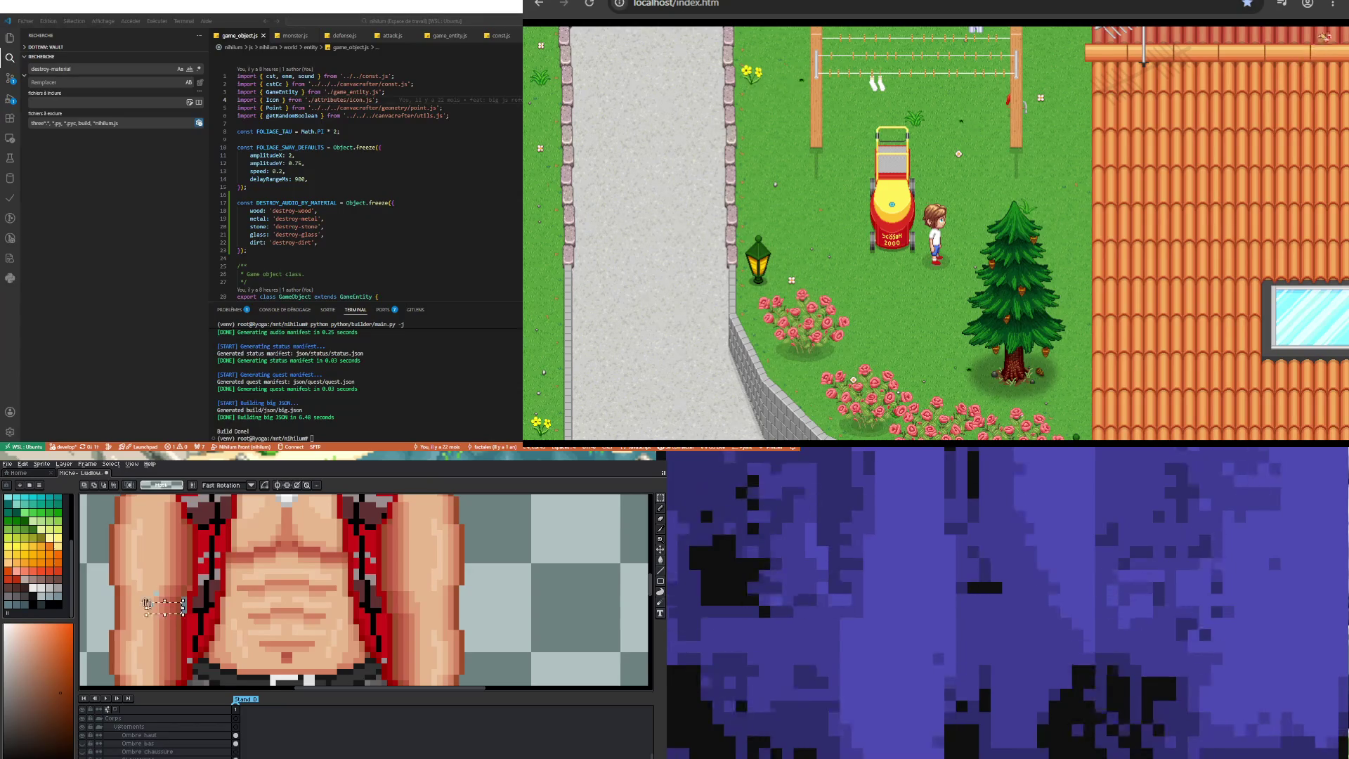
{"action": "scroll", "coordinate": [147, 603], "scroll_direction": "down", "scroll_amount": 3}
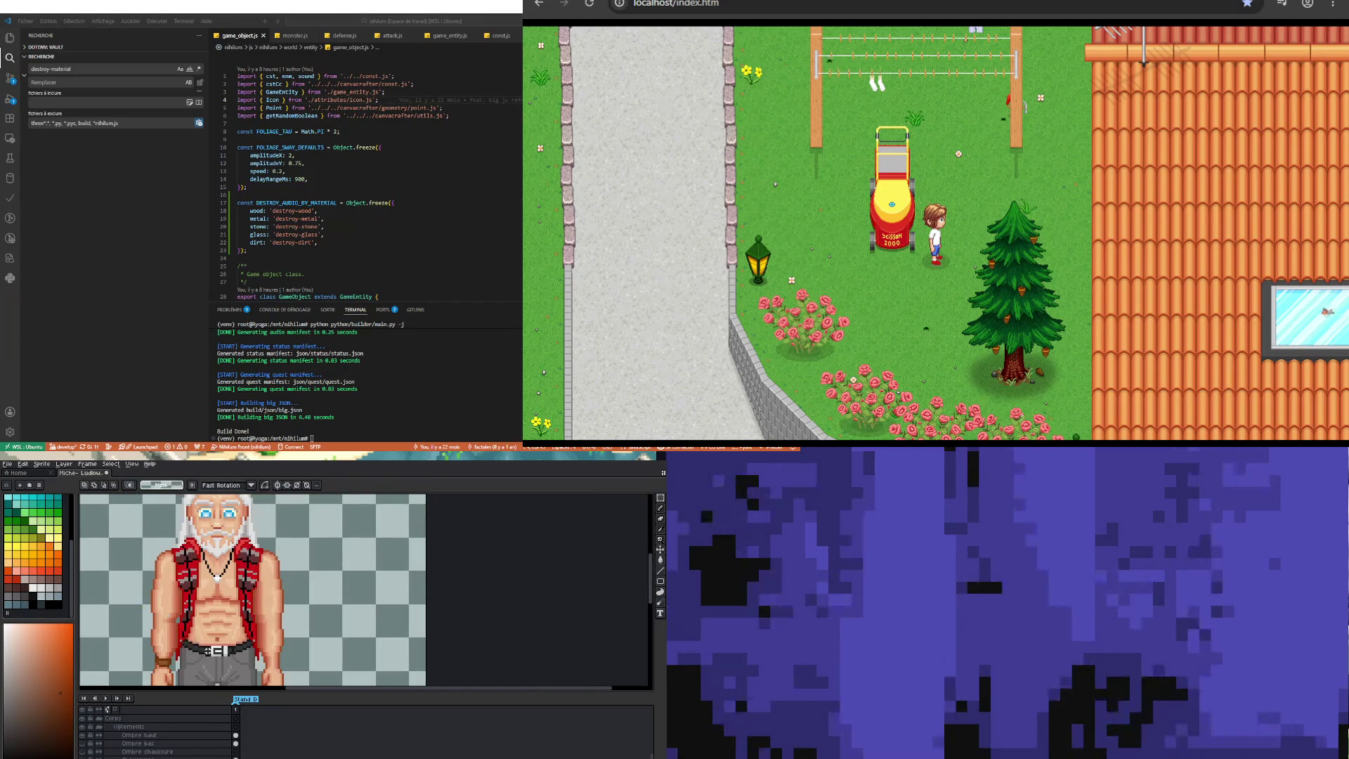
{"action": "scroll", "coordinate": [207, 540], "scroll_direction": "up", "scroll_amount": 3}
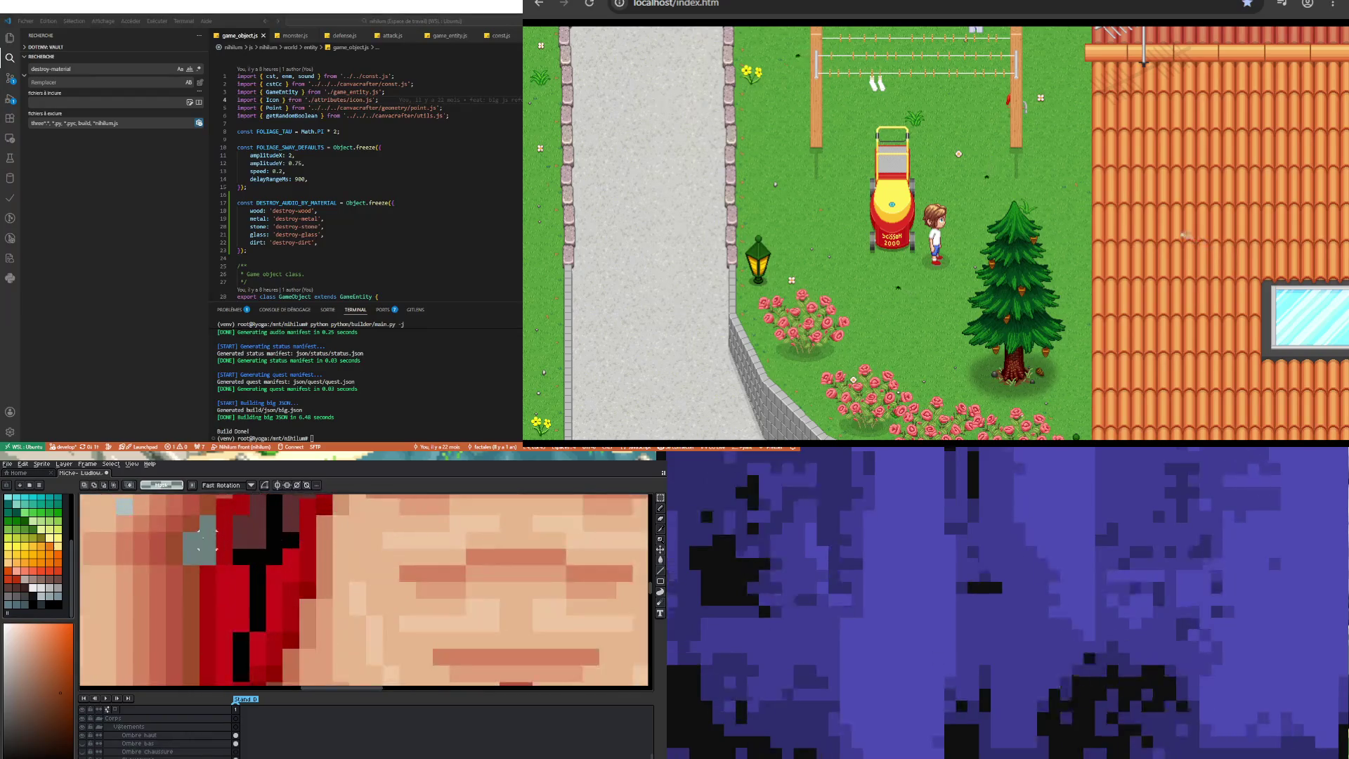
{"action": "mouse_move", "coordinate": [132, 581]}
{"action": "left_mouse_down"}
{"action": "mouse_move", "coordinate": [191, 582]}
{"action": "mouse_move", "coordinate": [188, 601]}
{"action": "left_mouse_up"}
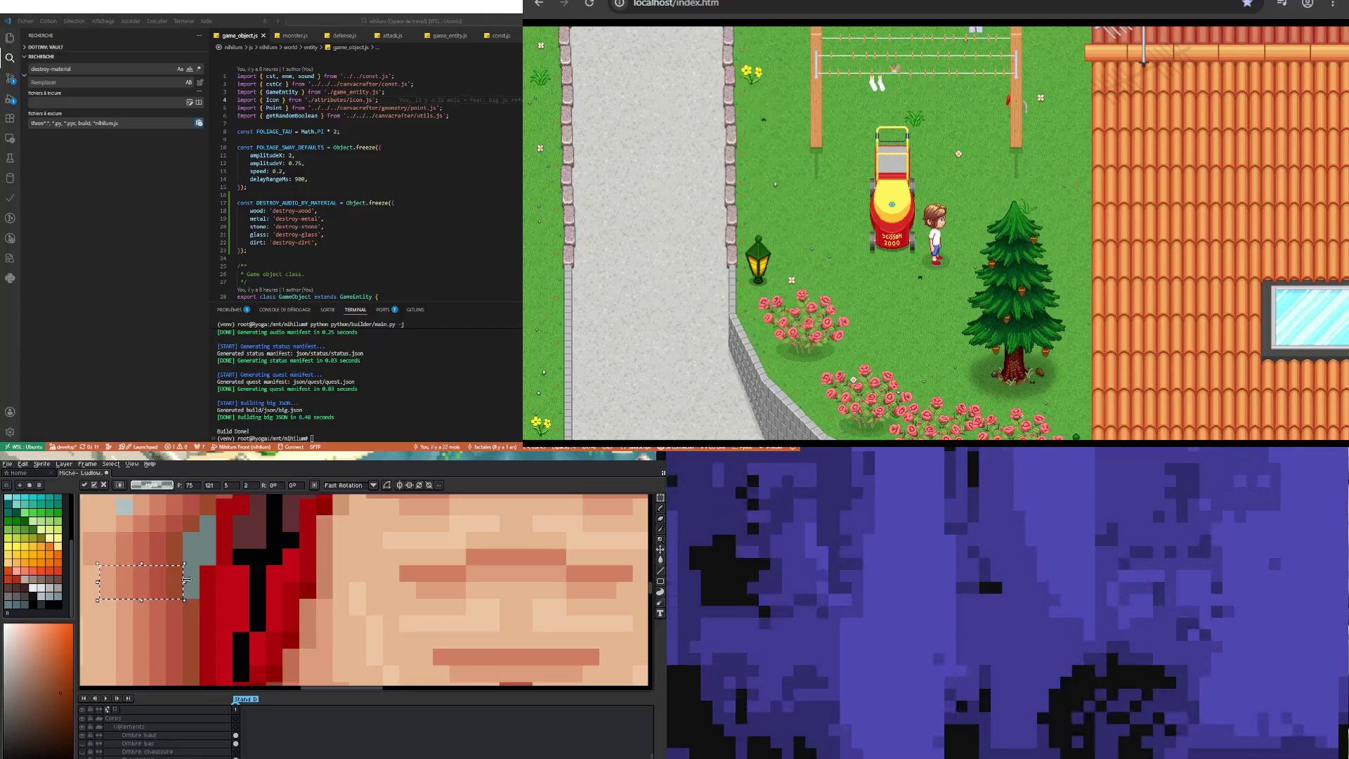
{"action": "key", "text": "ctrl+d"}
Step: Sample the light peach skin colour from the canvas and return to the Pencil
{"action": "scroll", "coordinate": [169, 594], "scroll_direction": "down", "scroll_amount": 2}
{"action": "scroll", "coordinate": [168, 594], "scroll_direction": "up", "scroll_amount": 2}
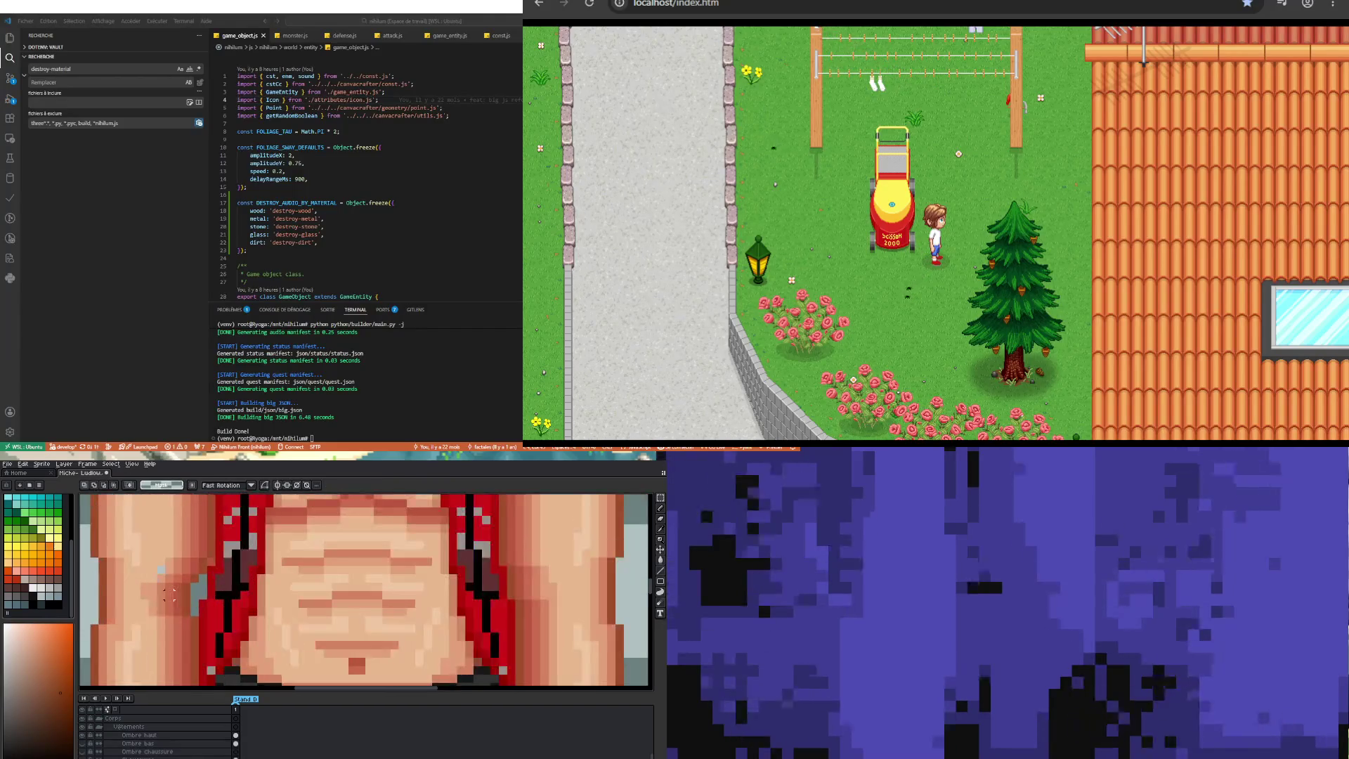
{"action": "scroll", "coordinate": [172, 618], "scroll_direction": "down", "scroll_amount": 2}
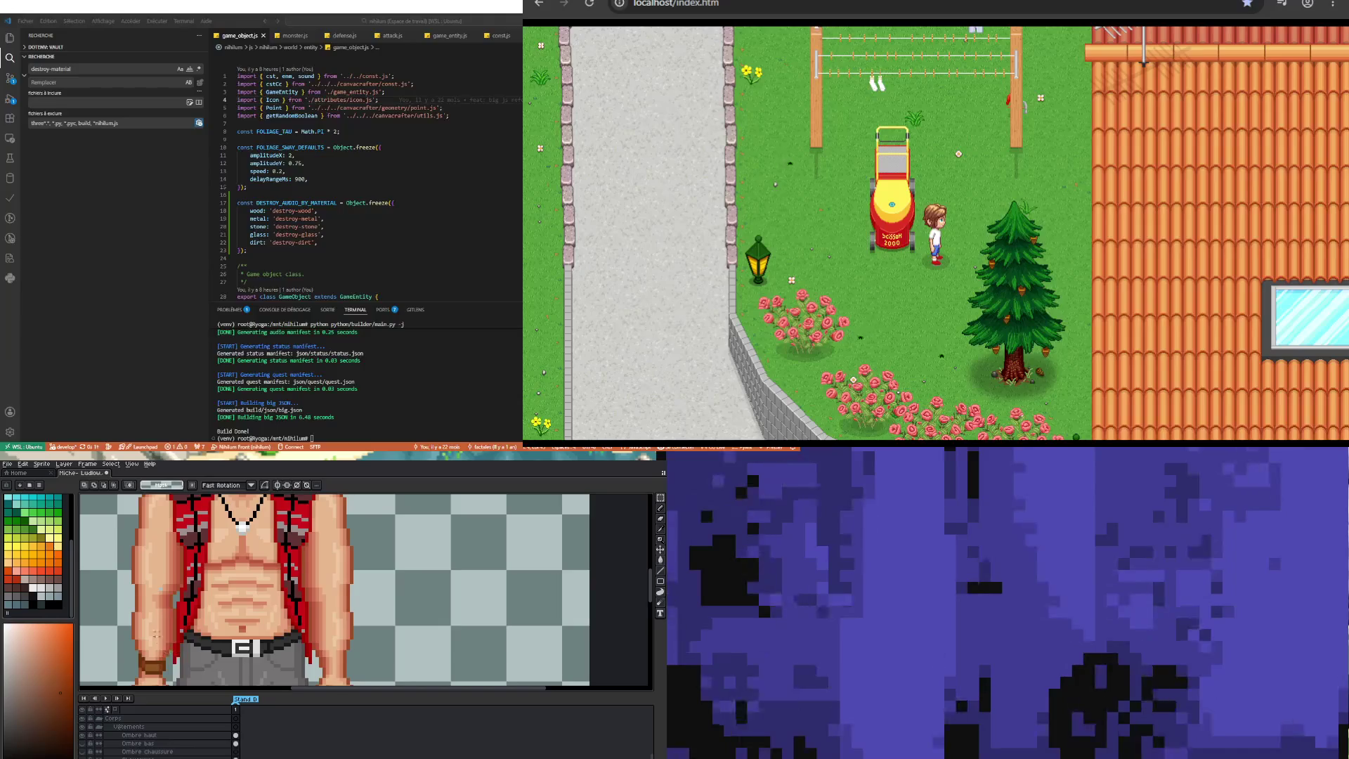
{"action": "scroll", "coordinate": [162, 632], "scroll_direction": "up", "scroll_amount": 2}
{"action": "key", "text": "i"}
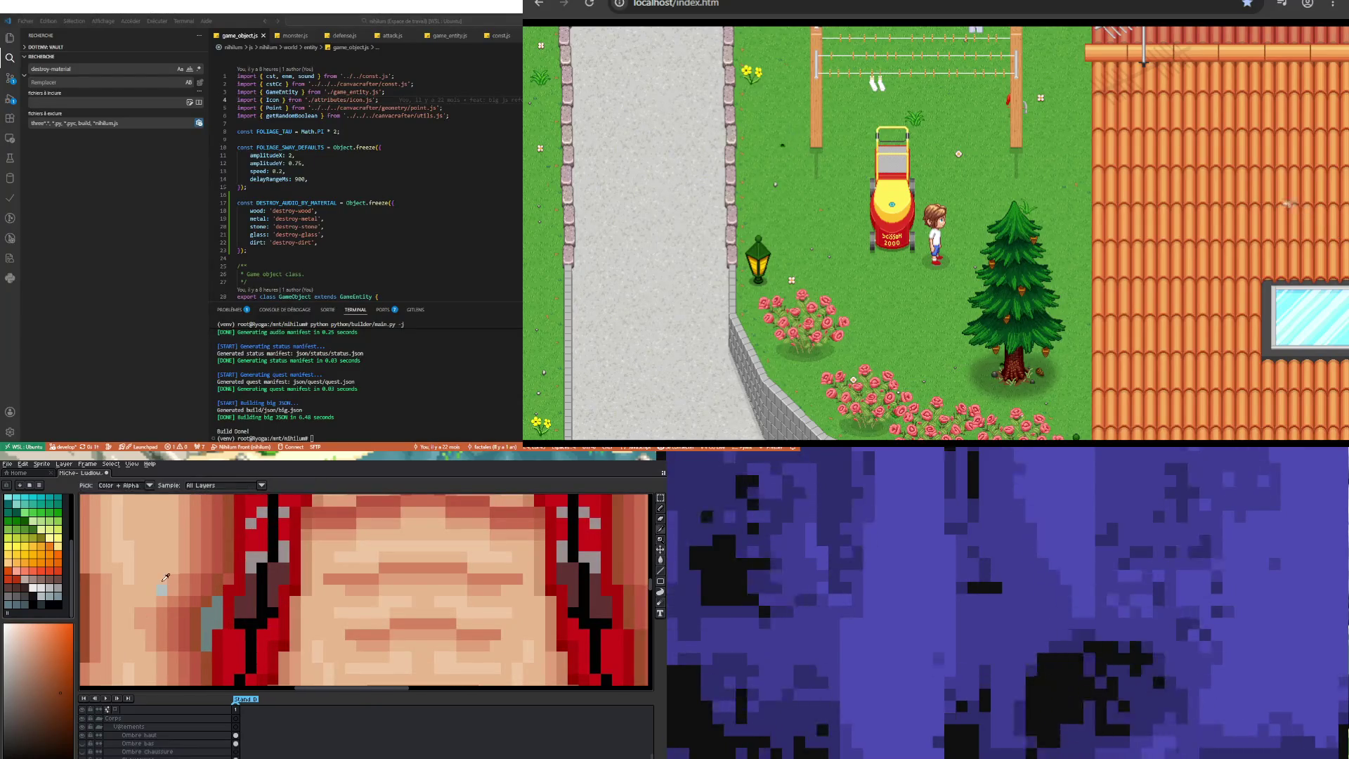
{"action": "left_click", "coordinate": [164, 583]}
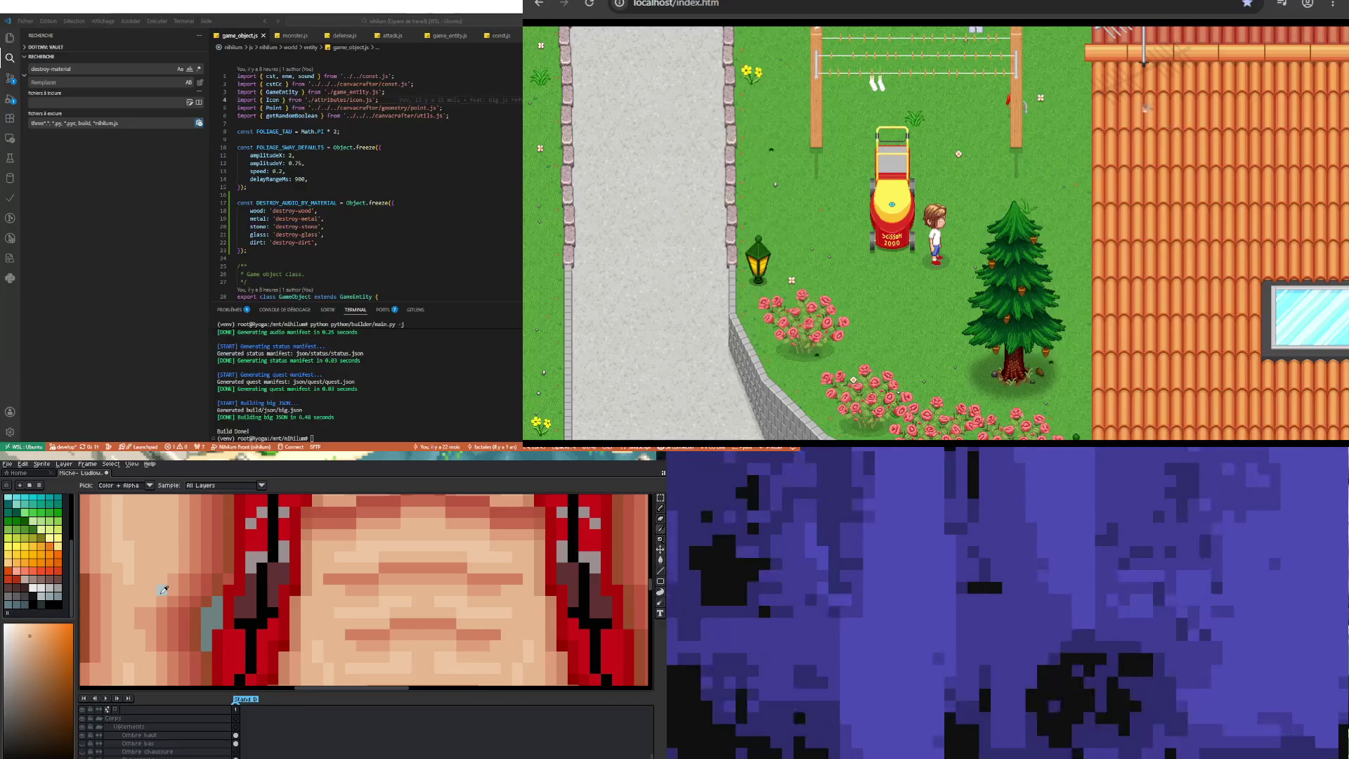
{"action": "key", "text": "b"}
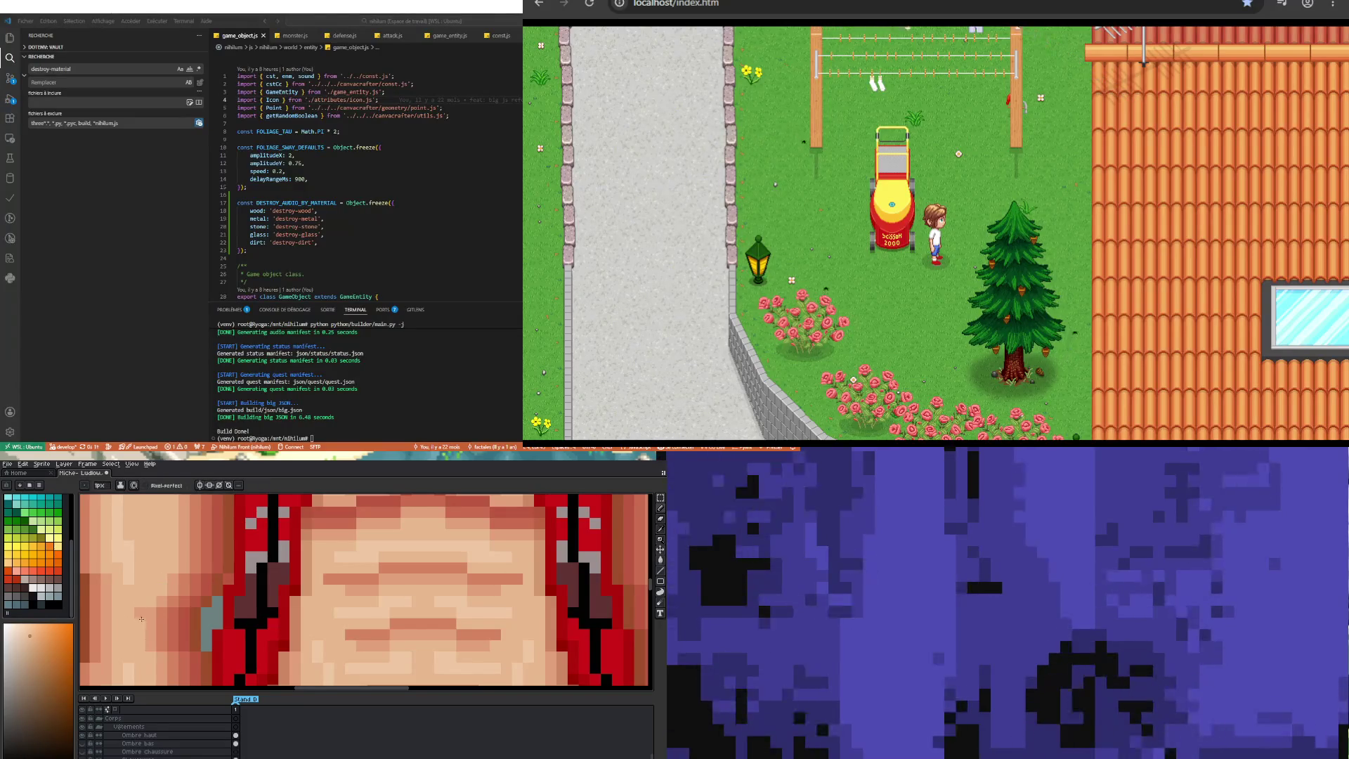
Step: Zoom out to view the whole old-man sprite with its red plaid vest
{"action": "scroll", "coordinate": [140, 599], "scroll_direction": "down", "scroll_amount": 3}
{"action": "scroll", "coordinate": [151, 601], "scroll_direction": "up", "scroll_amount": 3}
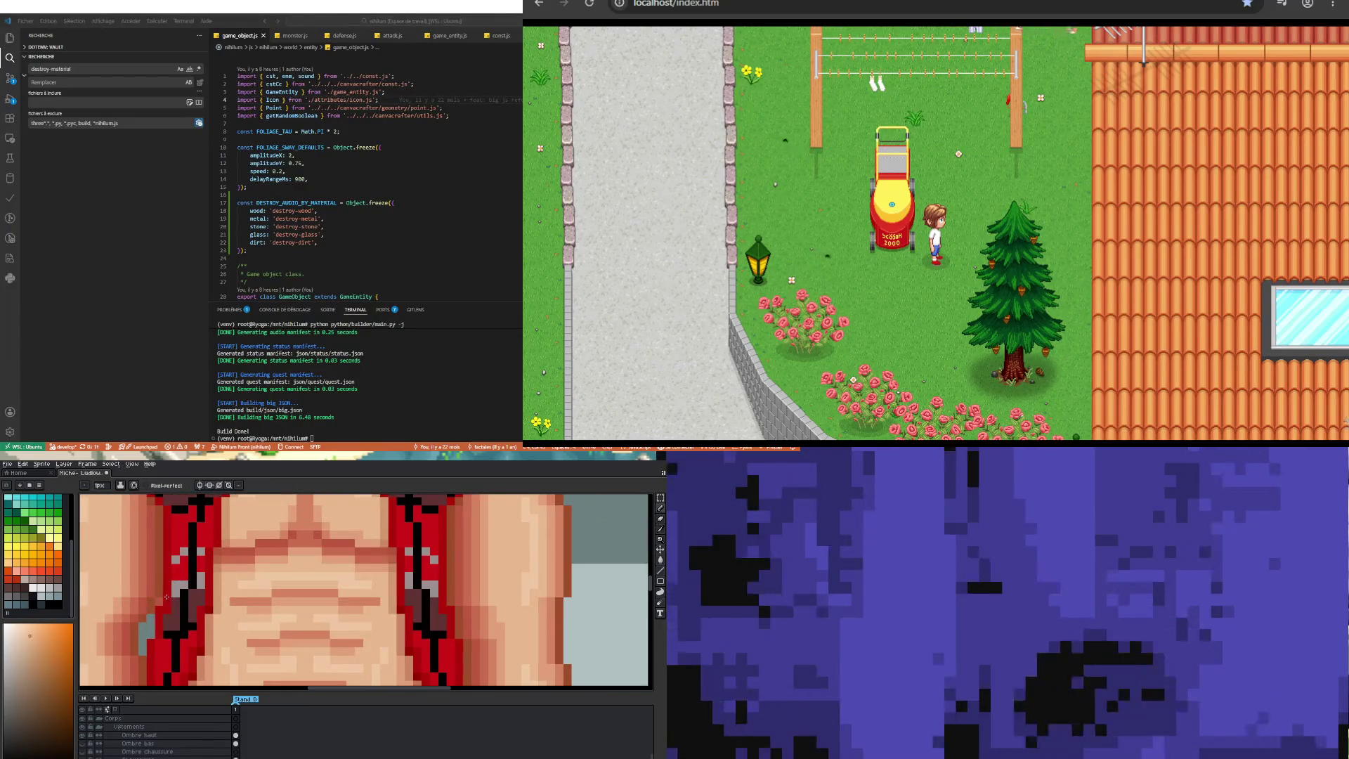
{"action": "scroll", "coordinate": [196, 656], "scroll_direction": "down", "scroll_amount": 3}
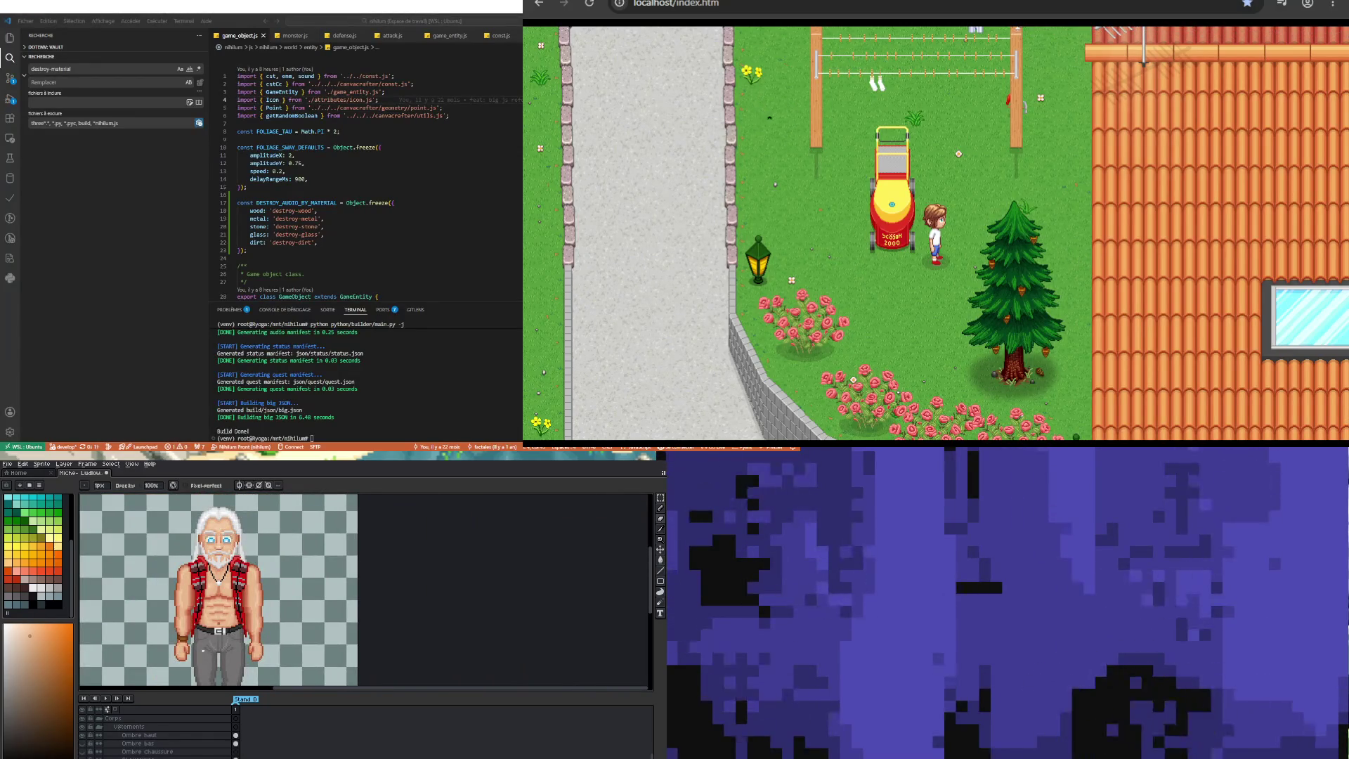
{"action": "scroll", "coordinate": [186, 618], "scroll_direction": "up", "scroll_amount": 3}
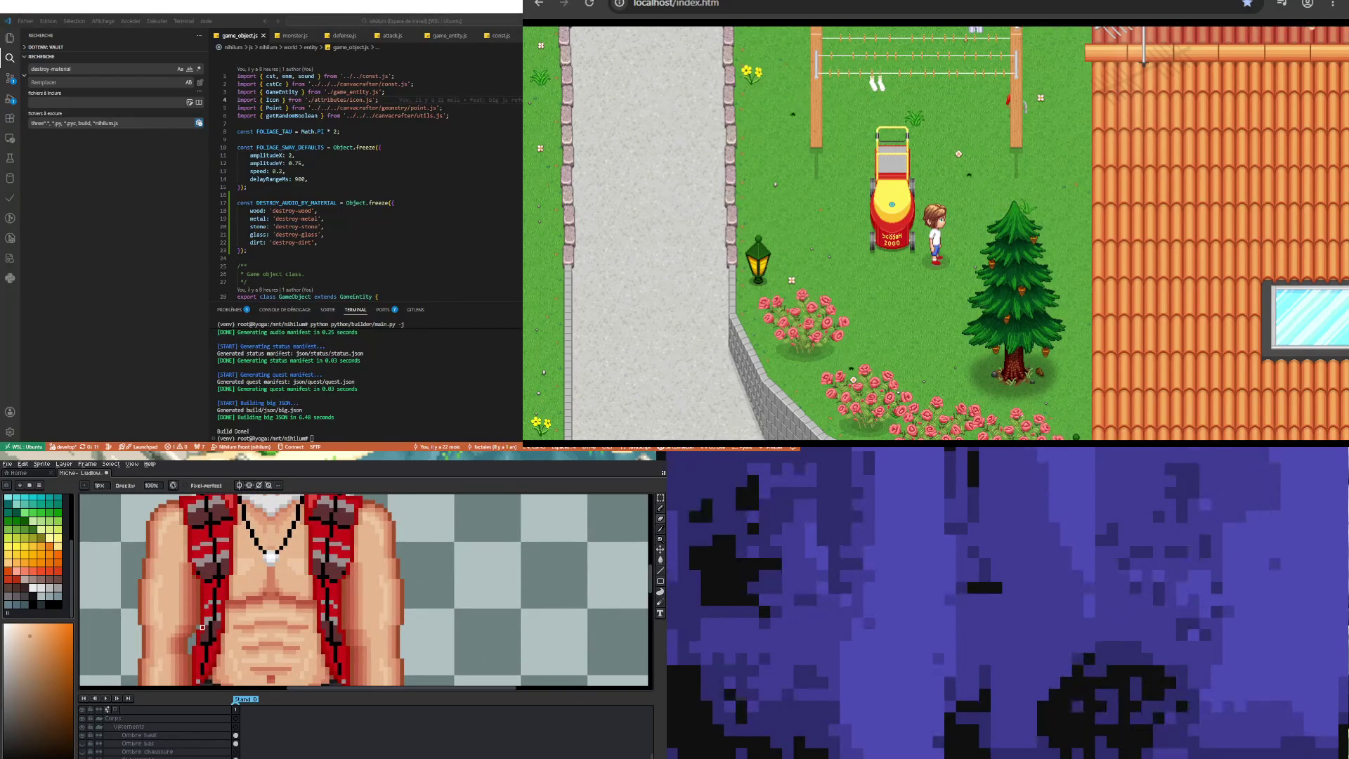
{"action": "scroll", "coordinate": [193, 624], "scroll_direction": "down", "scroll_amount": 3}
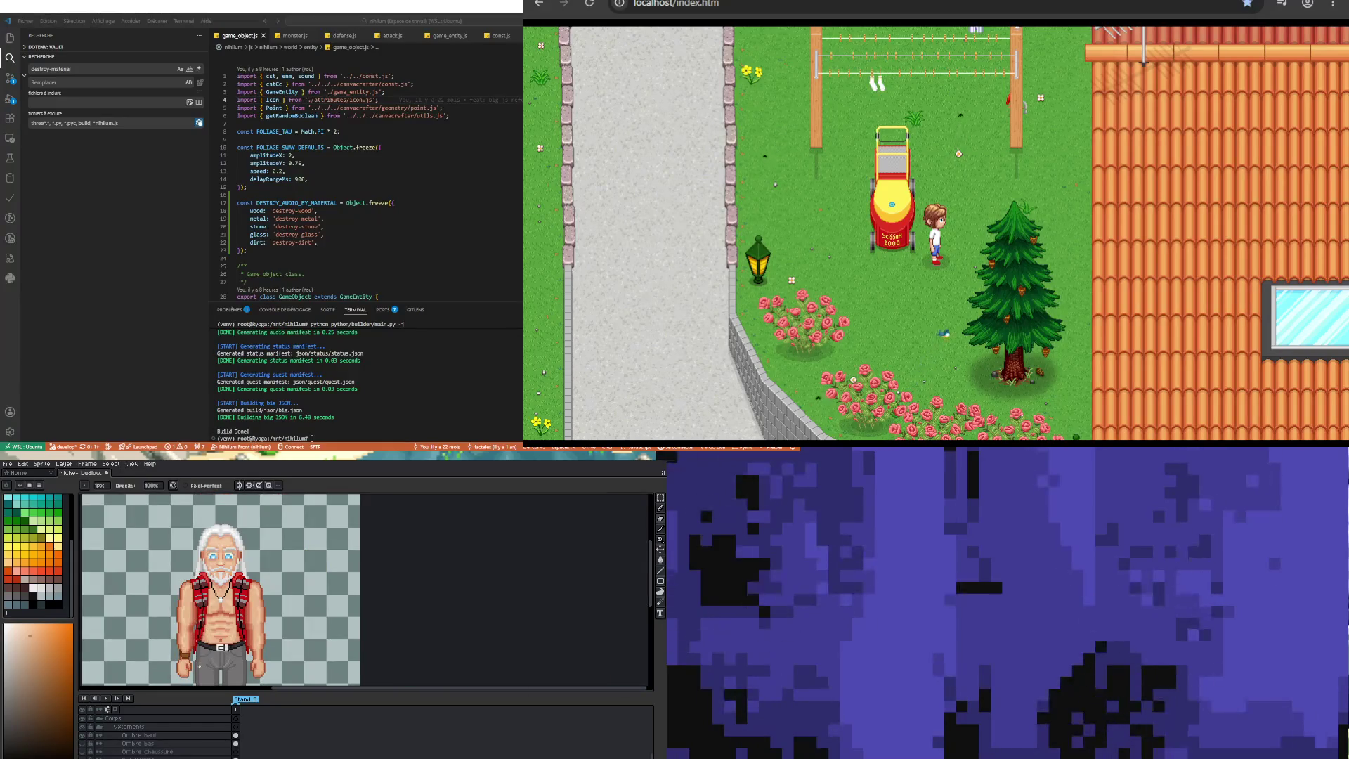
{"action": "scroll", "coordinate": [220, 619], "scroll_direction": "down", "scroll_amount": 2}
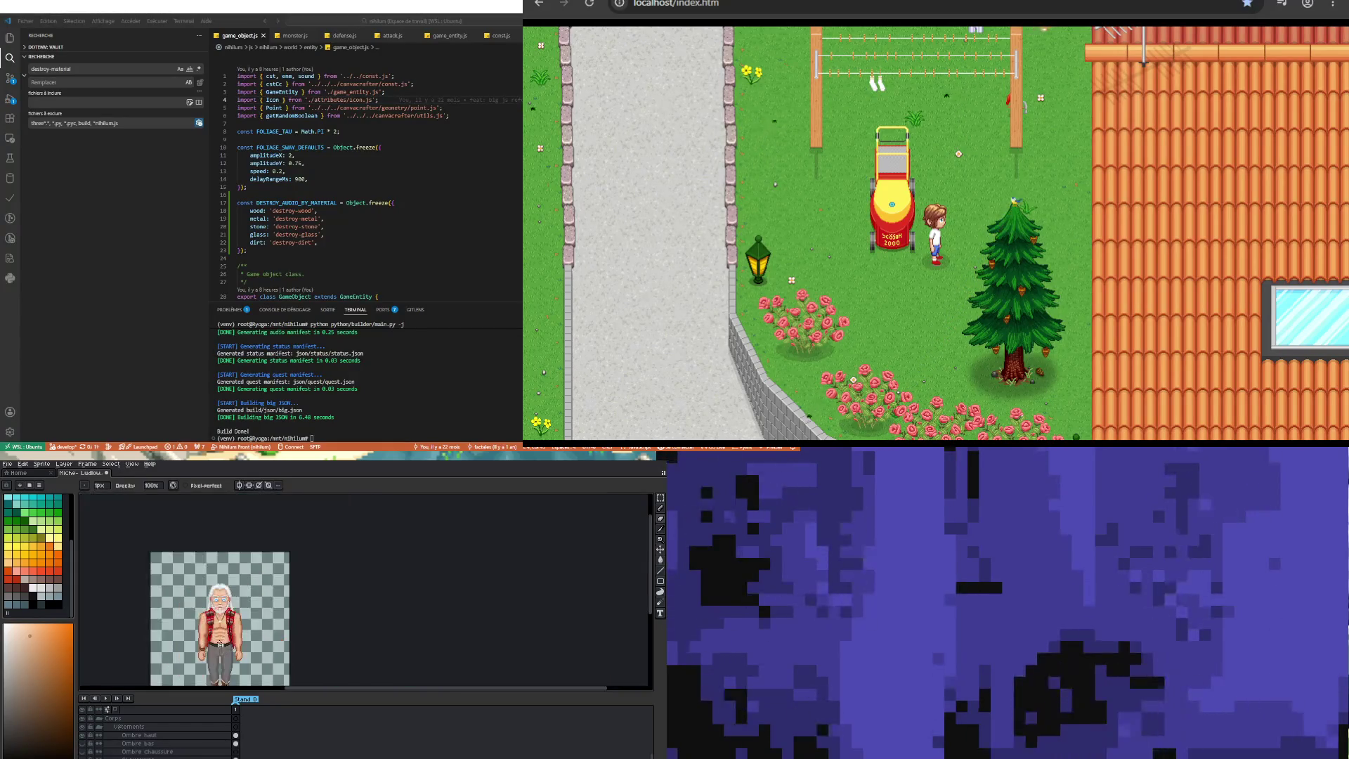
{"action": "scroll", "coordinate": [167, 543], "scroll_direction": "up", "scroll_amount": 2}
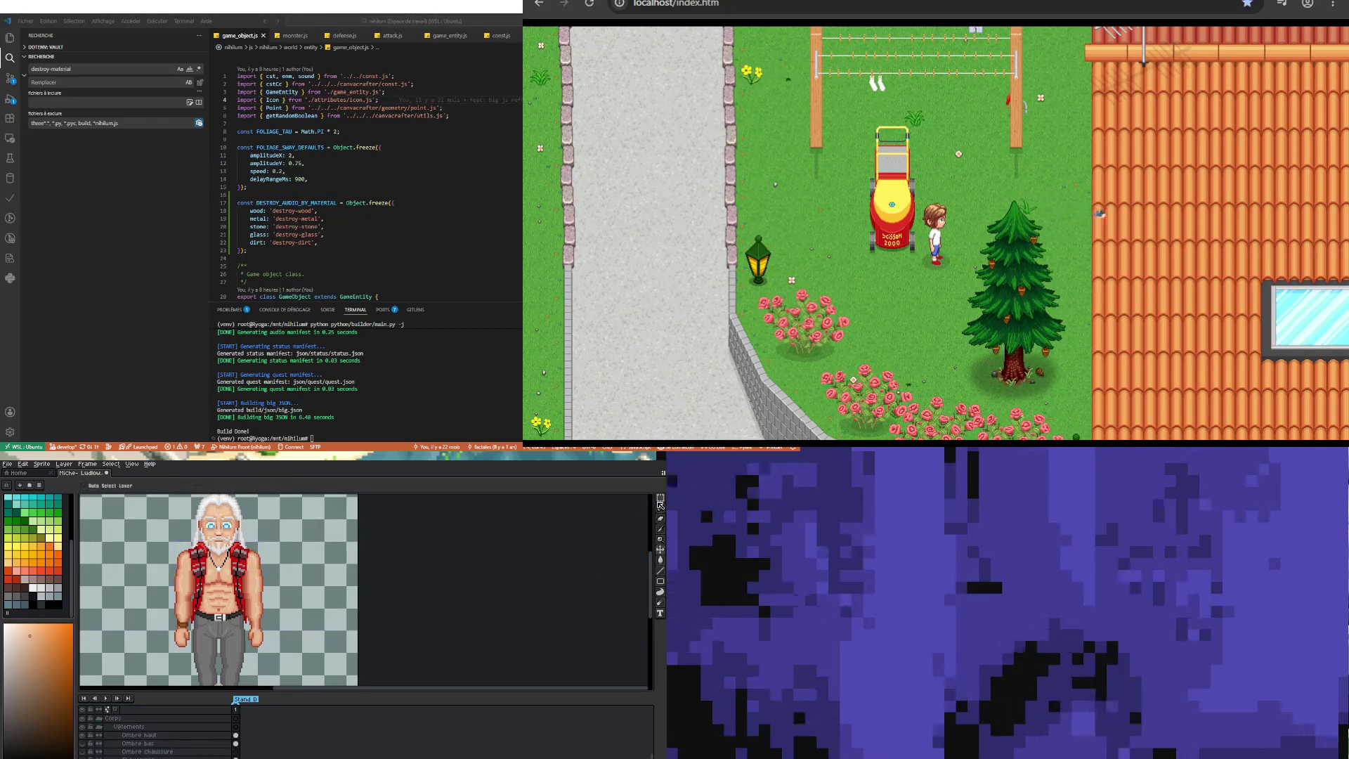
Step: Select the sprite's left arm and flip the selection horizontally
{"action": "key", "text": "v"}
{"action": "left_click_drag", "start_coordinate": [281, 647], "coordinate": [239, 545]}
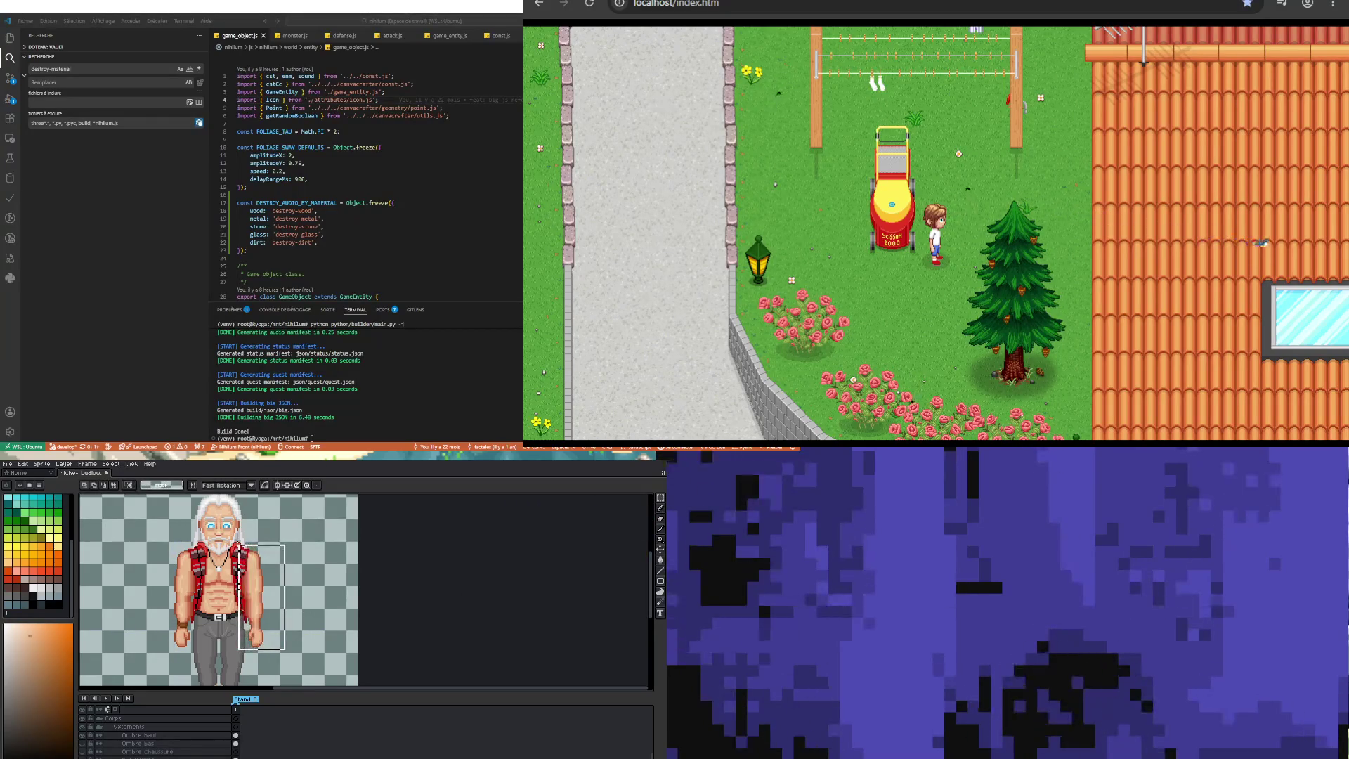
{"action": "key", "text": "ctrl+d"}
{"action": "left_click_drag", "start_coordinate": [163, 653], "coordinate": [199, 543]}
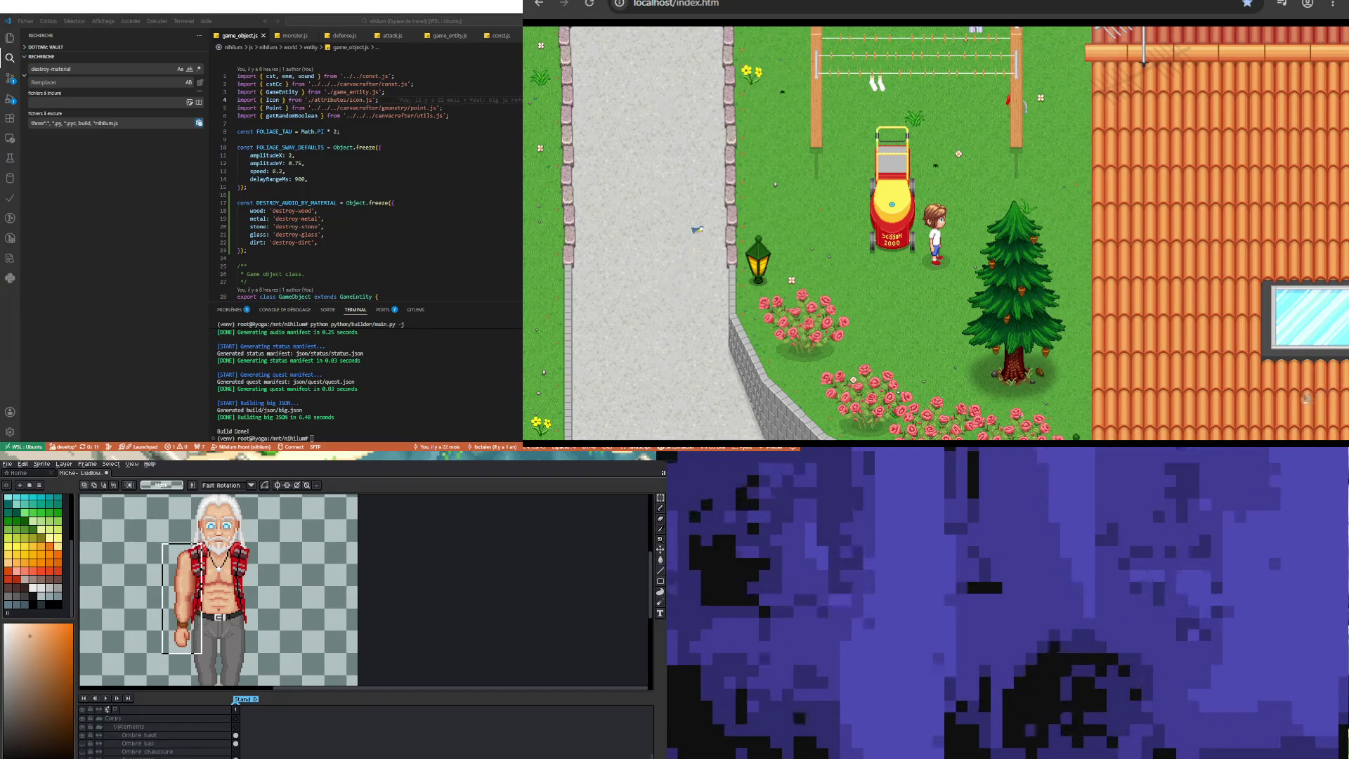
{"action": "left_click", "coordinate": [203, 558]}
{"action": "key", "text": "shift+h"}
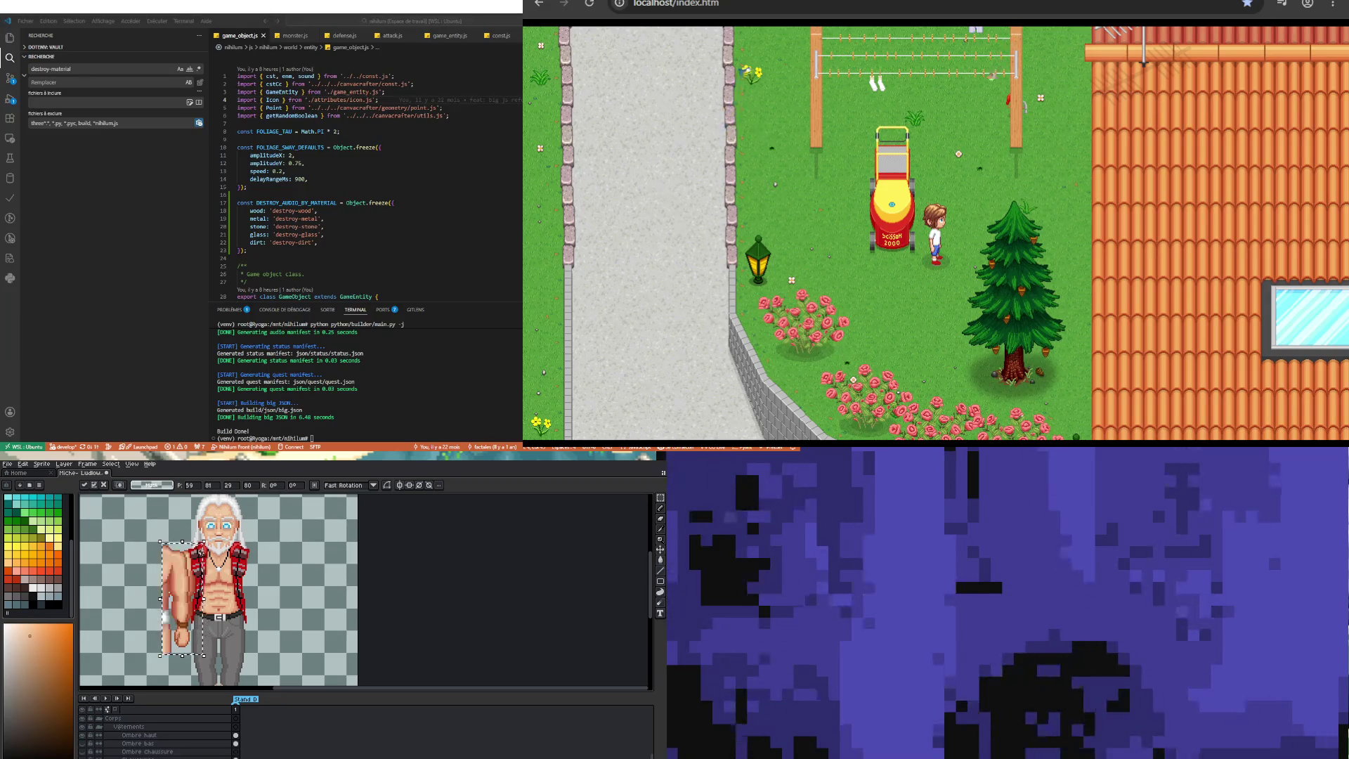
Step: Place the mirrored arm on the body's right side, nudged one pixel right
{"action": "left_click_drag", "start_coordinate": [182, 598], "coordinate": [254, 598]}
{"action": "scroll", "coordinate": [193, 536], "scroll_direction": "up", "scroll_amount": 2}
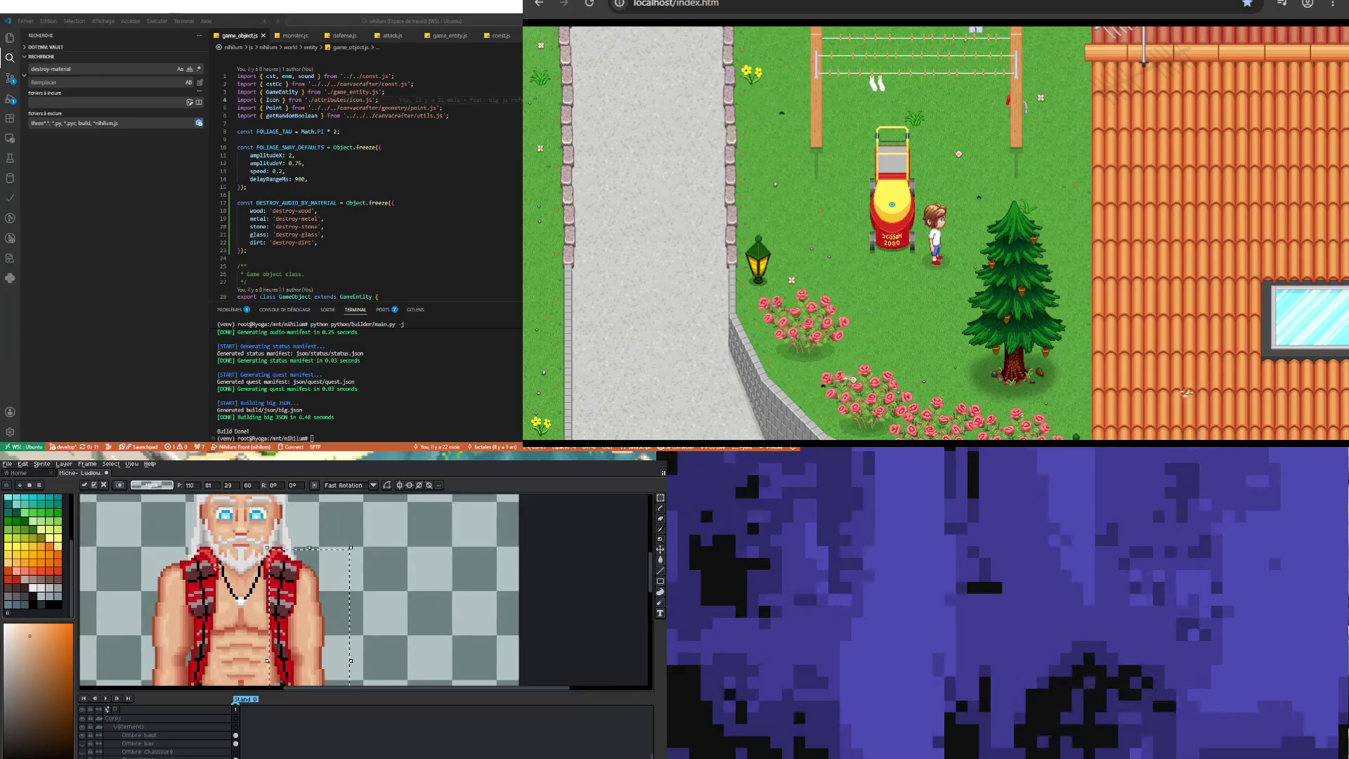
{"action": "key", "text": "Right"}
{"action": "key", "text": "Right"}
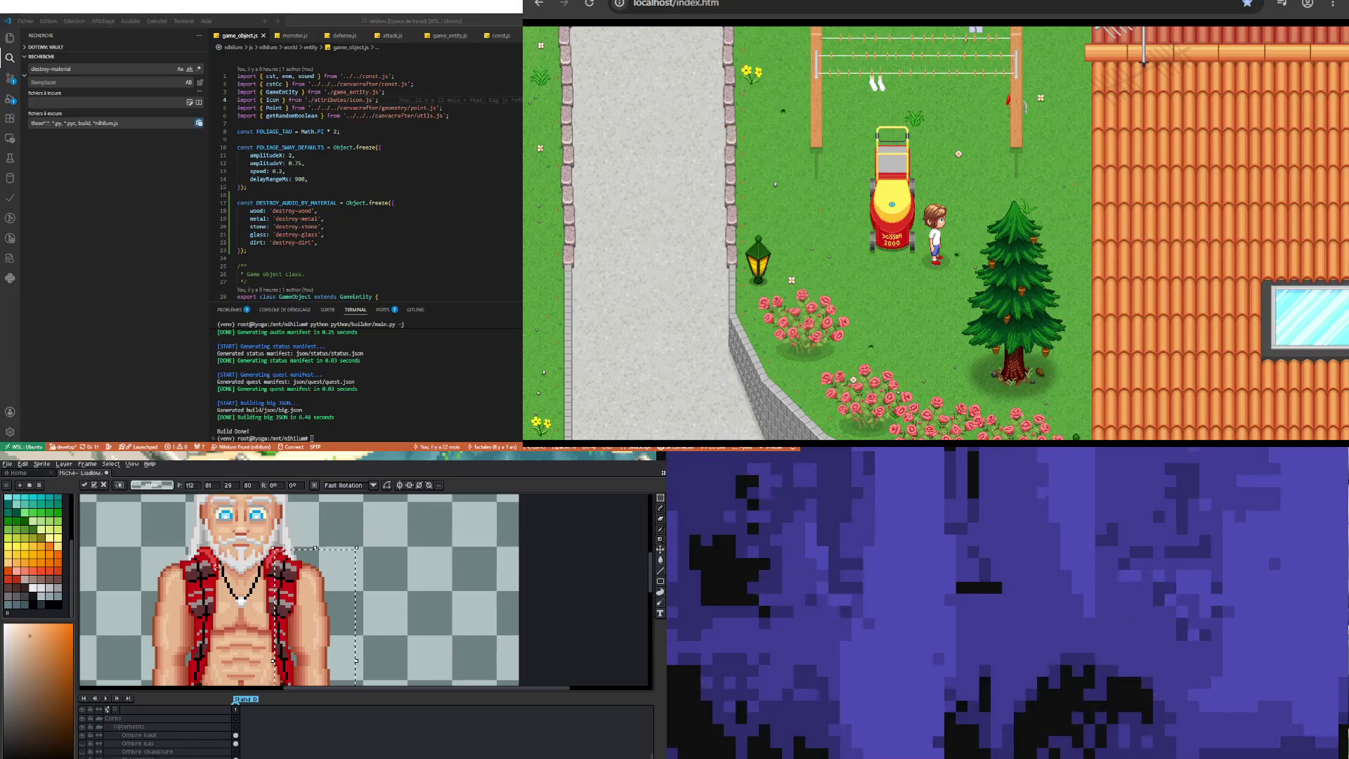
{"action": "key", "text": "ctrl+d"}
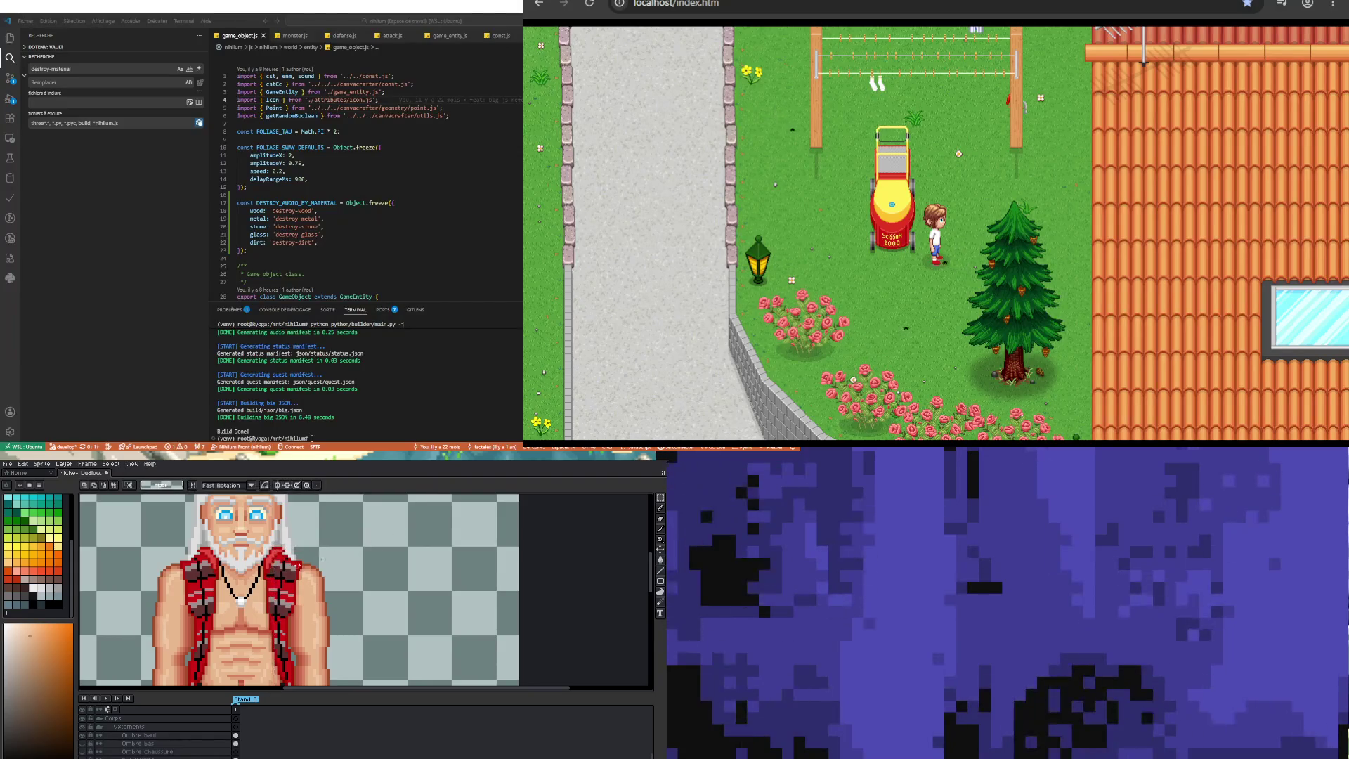
{"action": "scroll", "coordinate": [236, 575], "scroll_direction": "down", "scroll_amount": 2}
{"action": "scroll", "coordinate": [236, 574], "scroll_direction": "up", "scroll_amount": 1}
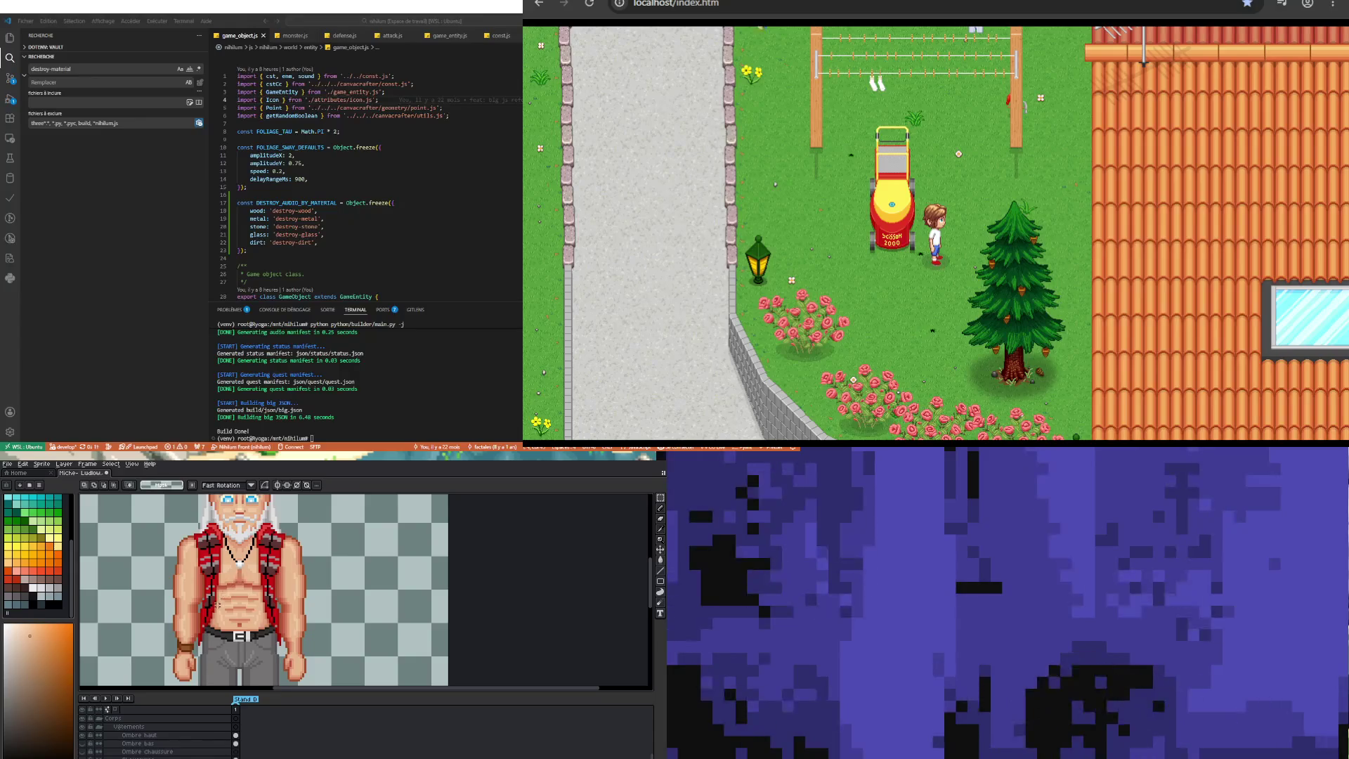
{"action": "scroll", "coordinate": [216, 603], "scroll_direction": "up", "scroll_amount": 2}
{"action": "key", "text": "i"}
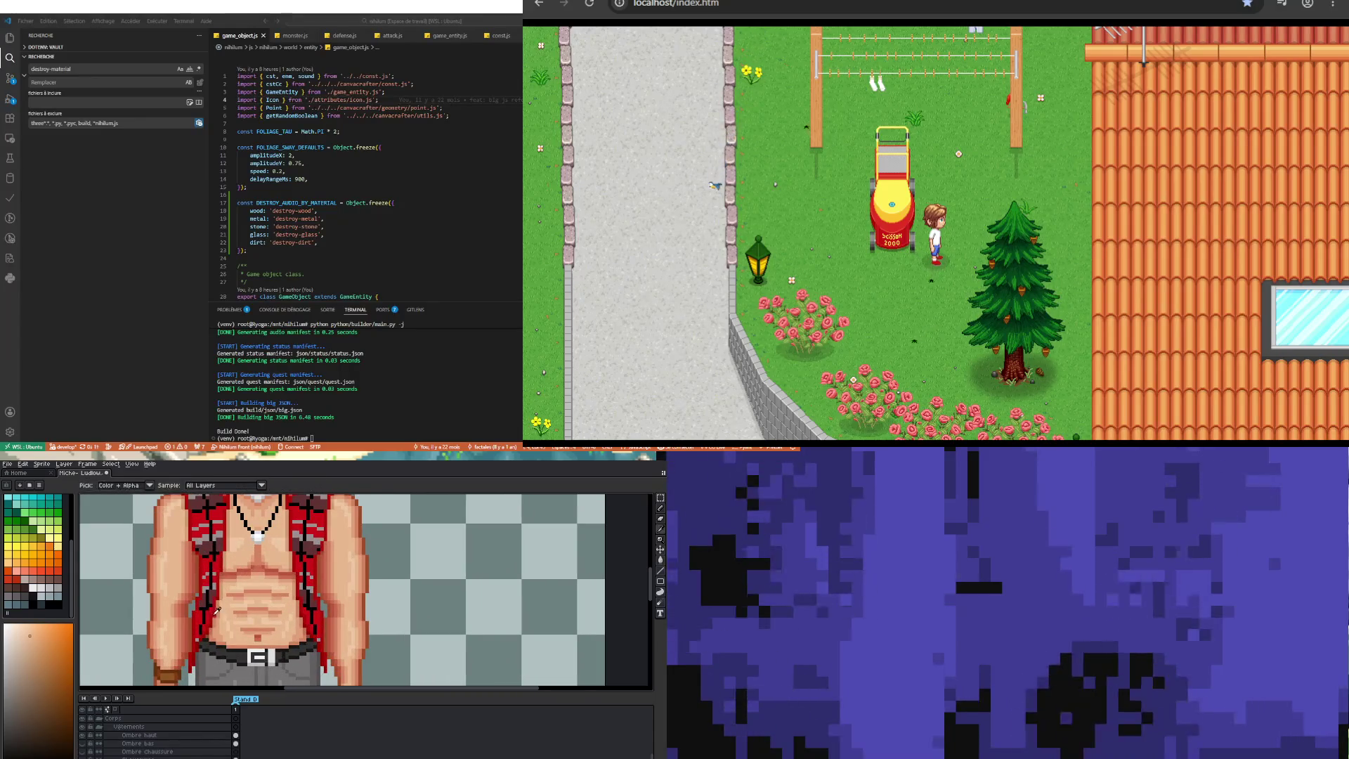
{"action": "scroll", "coordinate": [169, 741], "scroll_direction": "down", "scroll_amount": 3}
Step: Make Vêtement Haut the active layer with the Pencil and inspect the torso
{"action": "left_click", "coordinate": [236, 730]}
{"action": "scroll", "coordinate": [222, 601], "scroll_direction": "up", "scroll_amount": 1}
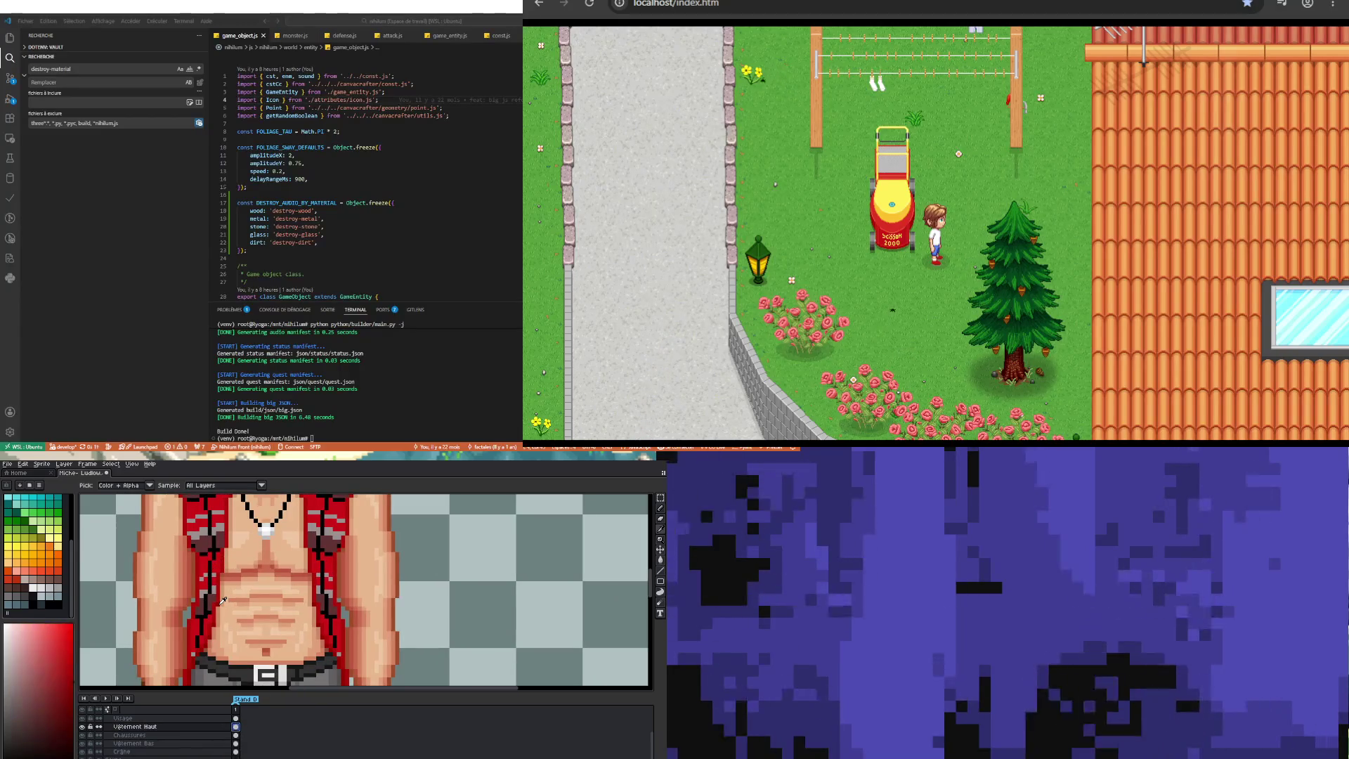
{"action": "key", "text": "b"}
{"action": "scroll", "coordinate": [207, 599], "scroll_direction": "up", "scroll_amount": 2}
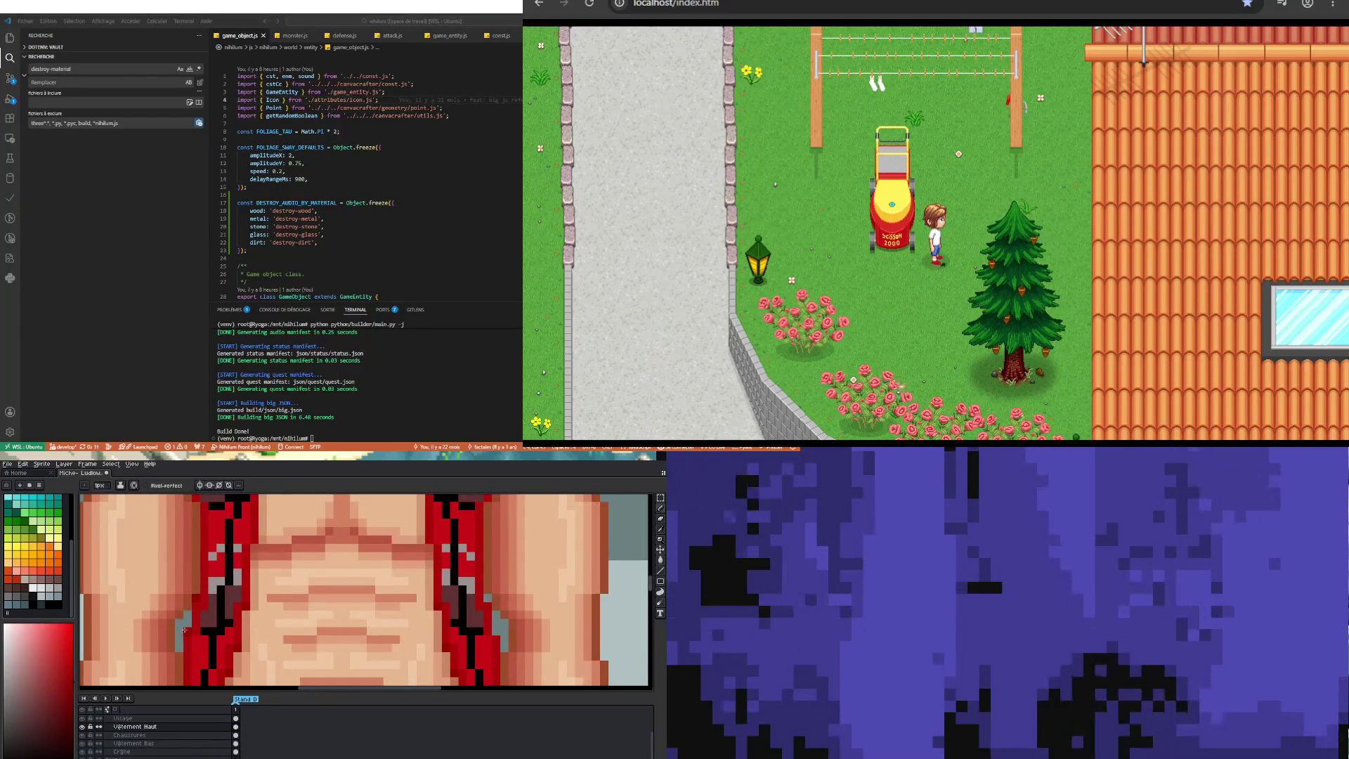
{"action": "scroll", "coordinate": [186, 616], "scroll_direction": "down", "scroll_amount": 3}
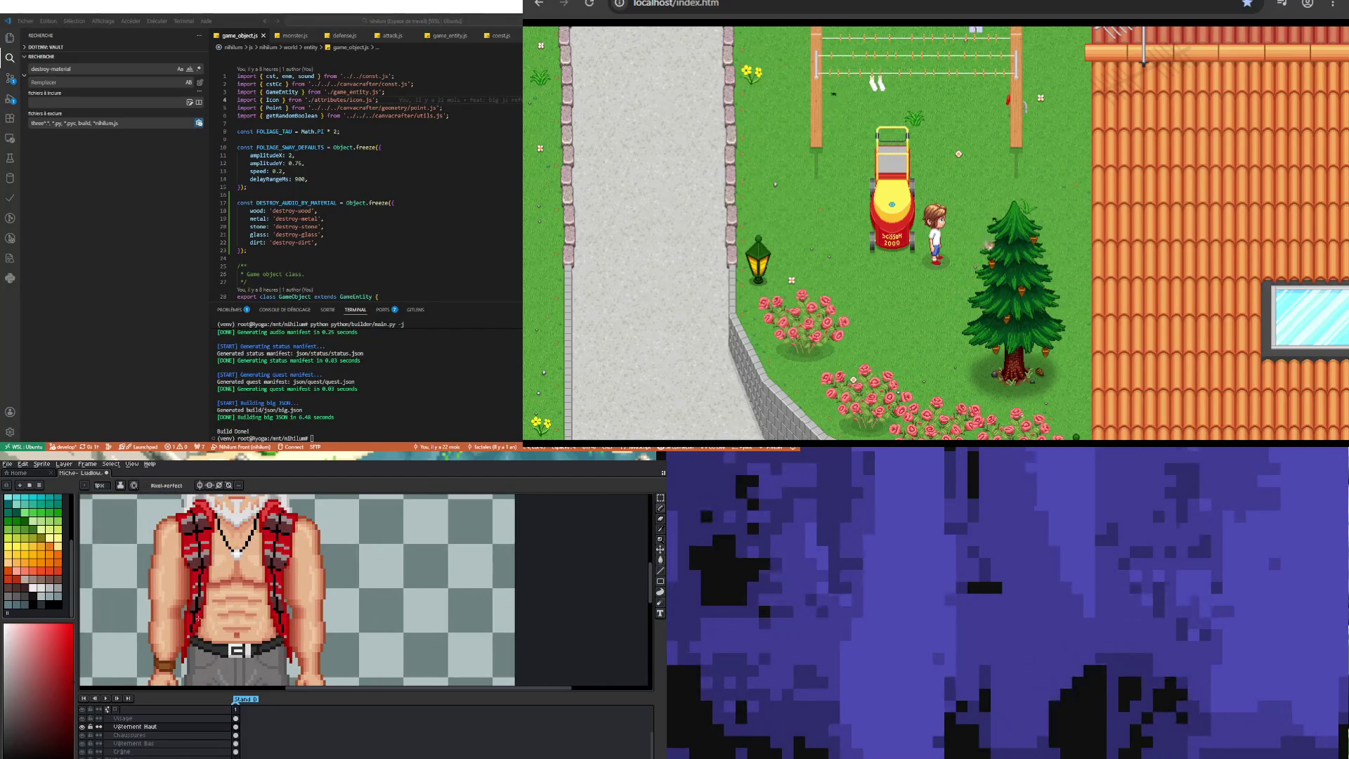
{"action": "scroll", "coordinate": [288, 603], "scroll_direction": "up", "scroll_amount": 2}
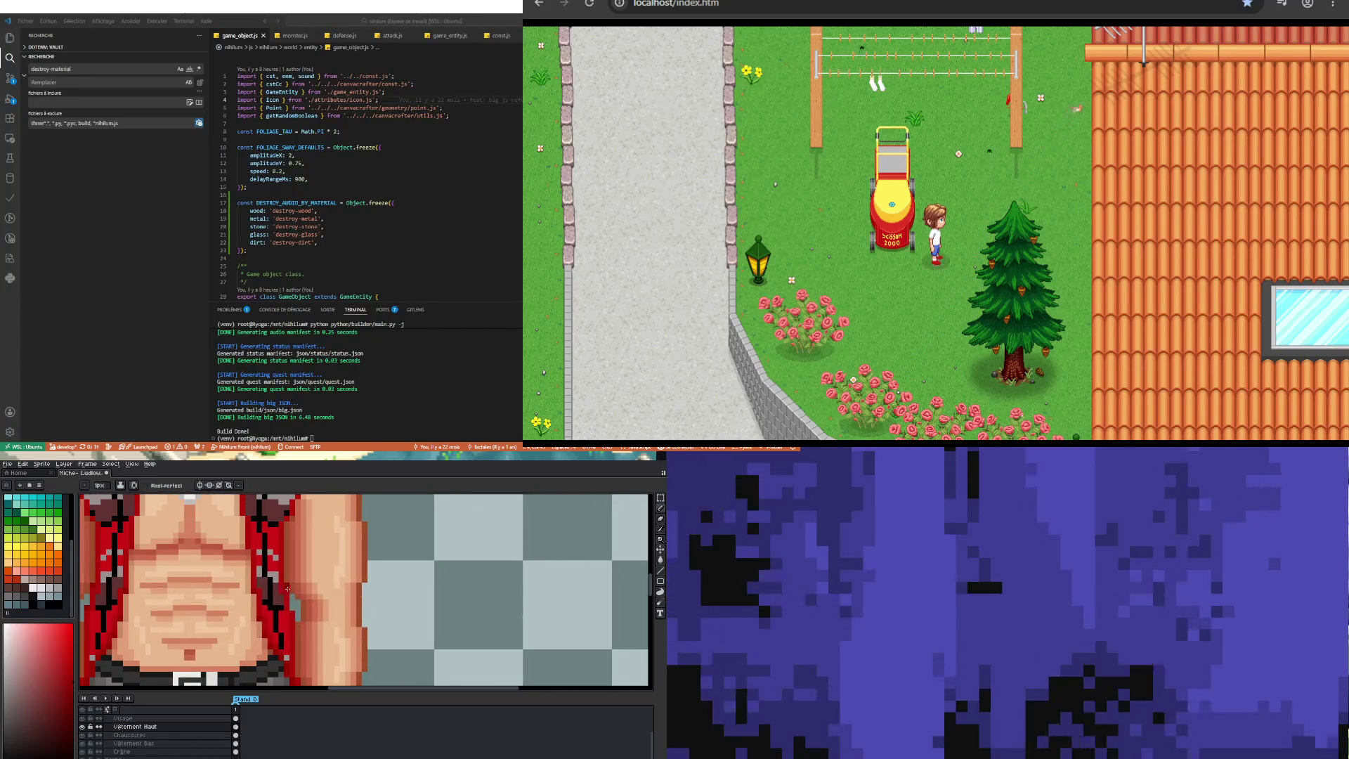
{"action": "scroll", "coordinate": [294, 607], "scroll_direction": "down", "scroll_amount": 2}
{"action": "scroll", "coordinate": [268, 576], "scroll_direction": "up", "scroll_amount": 2}
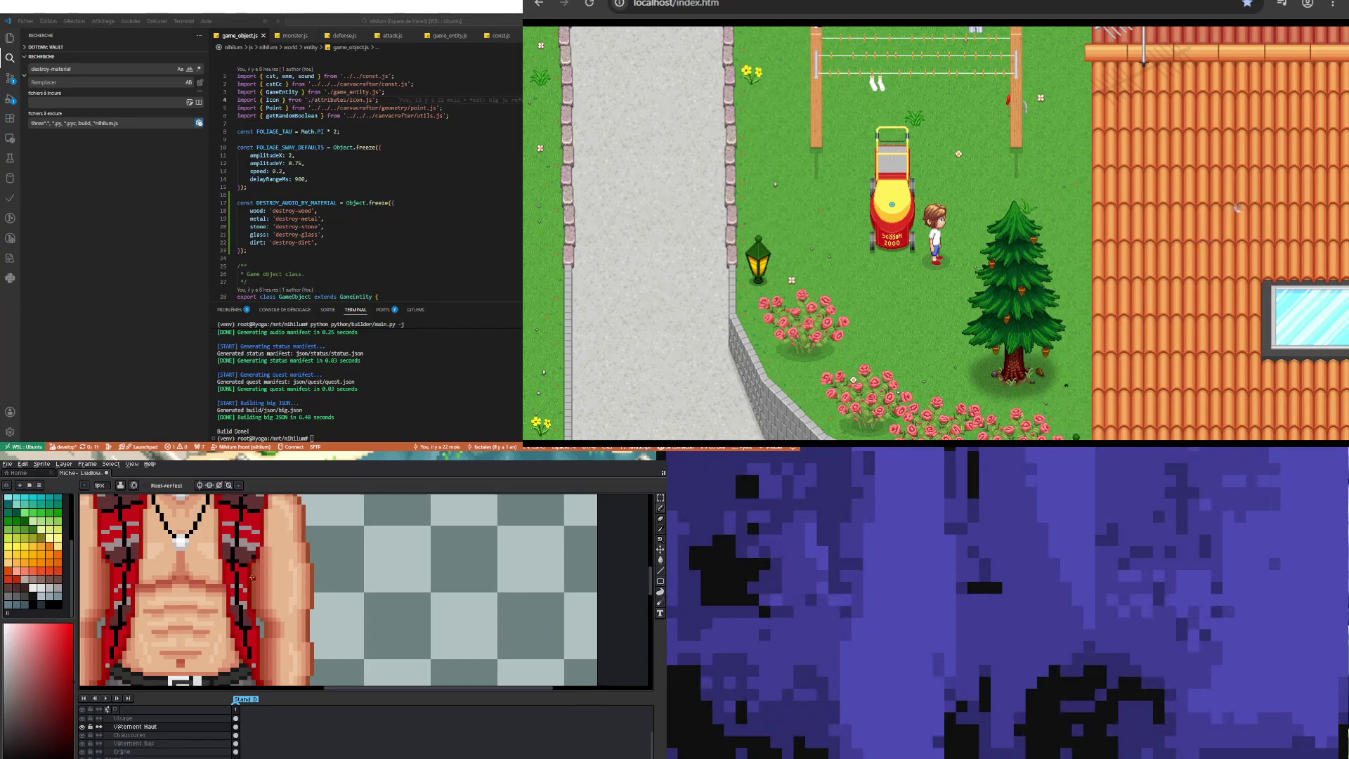
{"action": "scroll", "coordinate": [252, 576], "scroll_direction": "down", "scroll_amount": 1}
{"action": "scroll", "coordinate": [134, 607], "scroll_direction": "up", "scroll_amount": 2}
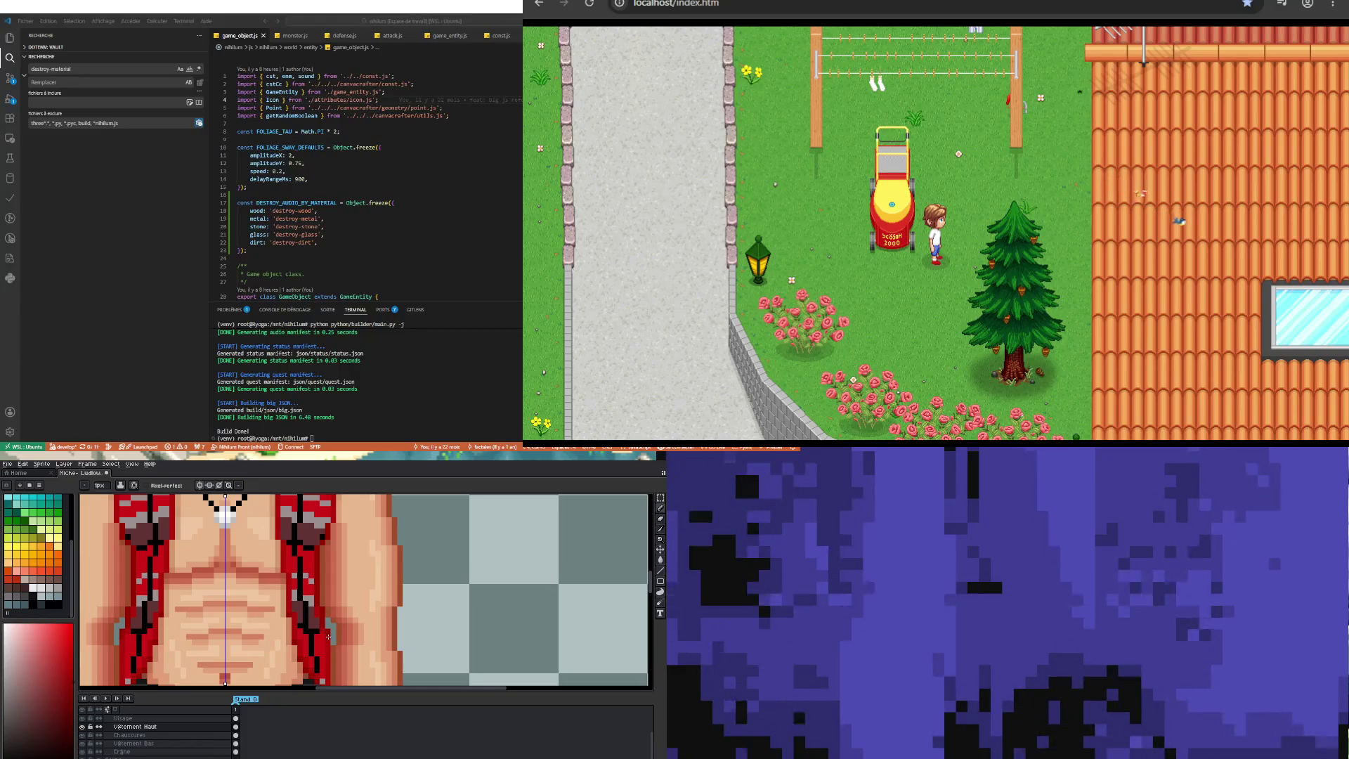
{"action": "scroll", "coordinate": [328, 642], "scroll_direction": "down", "scroll_amount": 2}
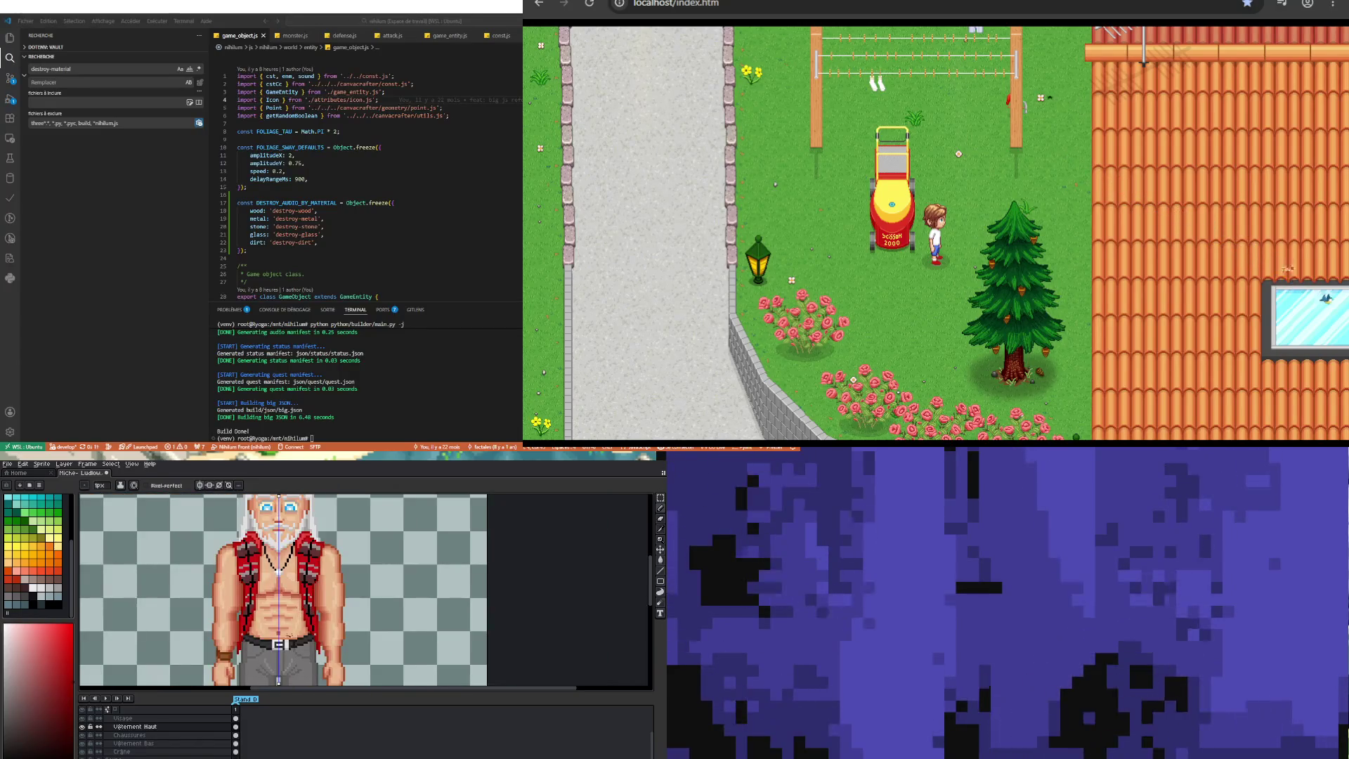
{"action": "scroll", "coordinate": [243, 661], "scroll_direction": "up", "scroll_amount": 2}
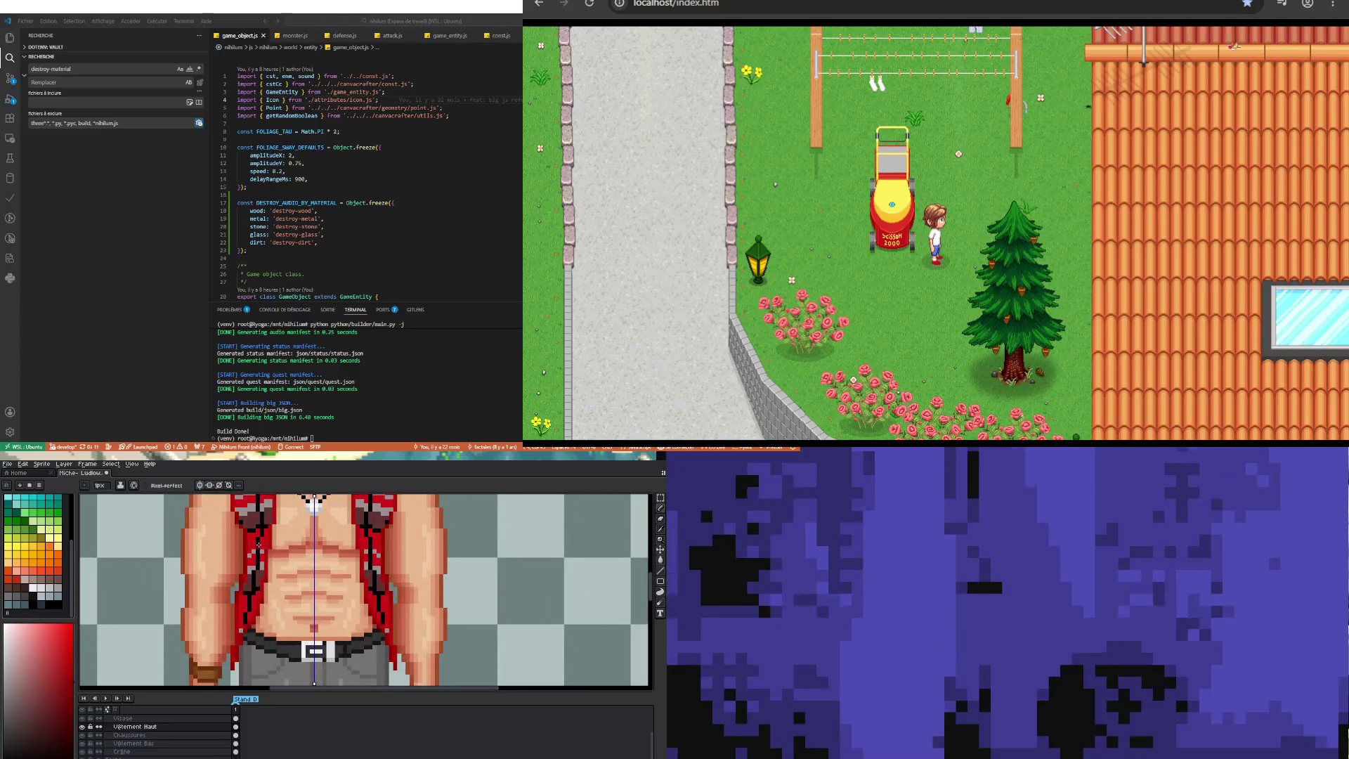
{"action": "scroll", "coordinate": [261, 543], "scroll_direction": "down", "scroll_amount": 2}
{"action": "scroll", "coordinate": [241, 606], "scroll_direction": "up", "scroll_amount": 3}
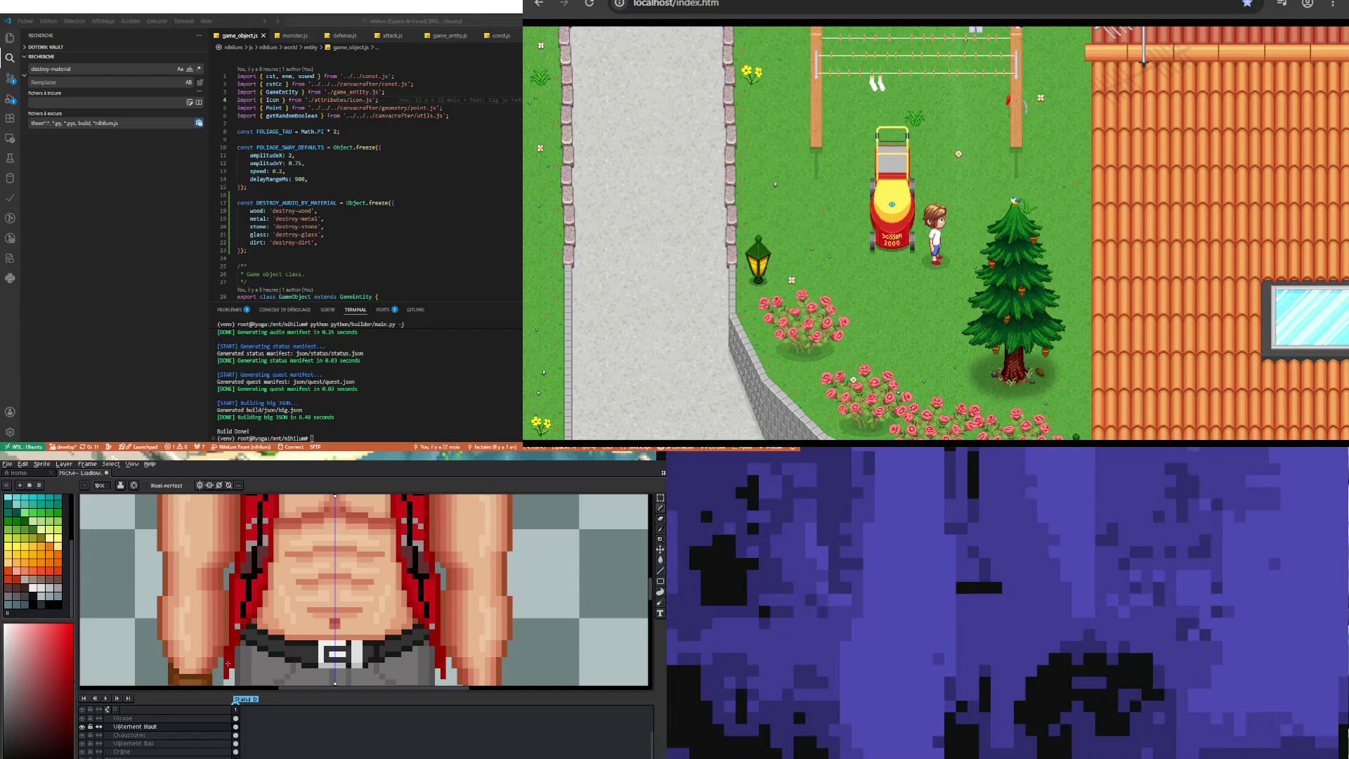
{"action": "scroll", "coordinate": [237, 634], "scroll_direction": "down", "scroll_amount": 3}
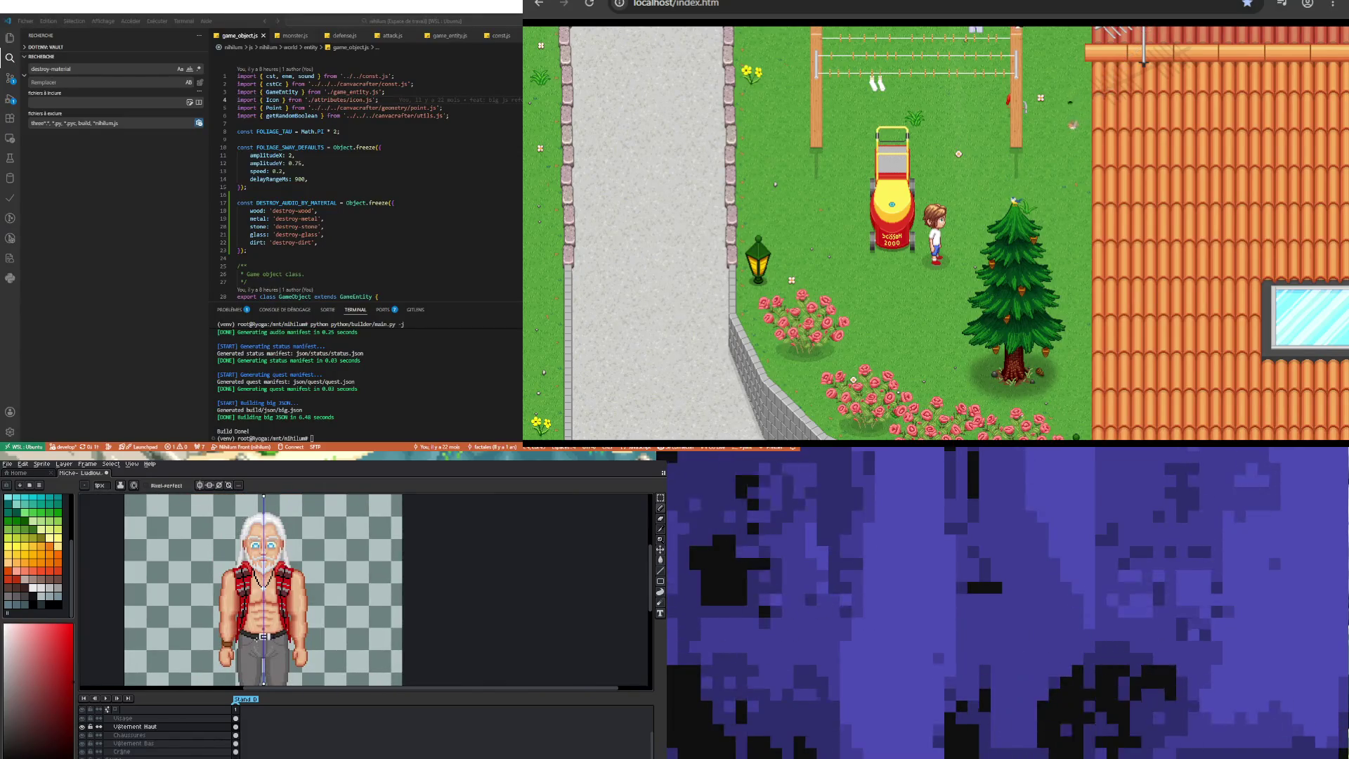
{"action": "scroll", "coordinate": [231, 545], "scroll_direction": "up", "scroll_amount": 3}
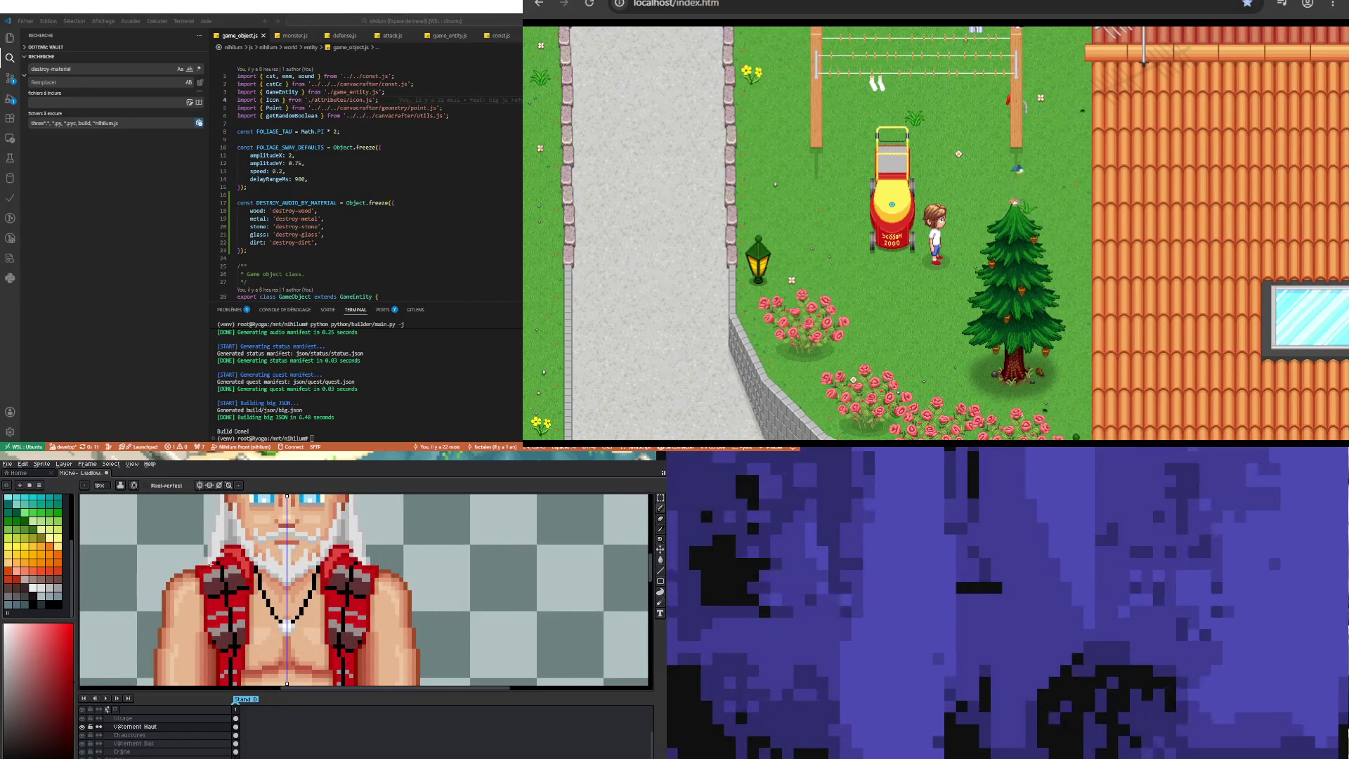
{"action": "scroll", "coordinate": [211, 564], "scroll_direction": "down", "scroll_amount": 1}
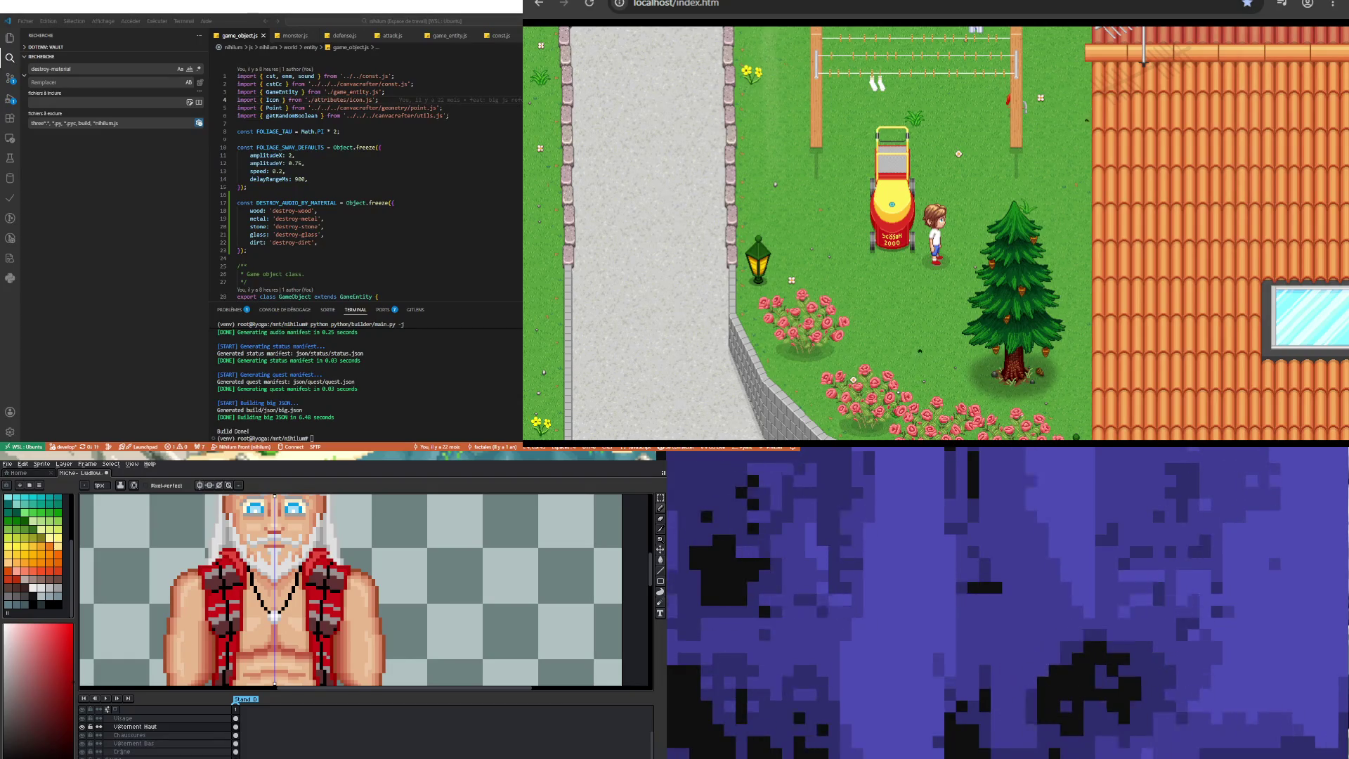
{"action": "scroll", "coordinate": [232, 527], "scroll_direction": "down", "scroll_amount": 3}
{"action": "scroll", "coordinate": [232, 527], "scroll_direction": "up", "scroll_amount": 5}
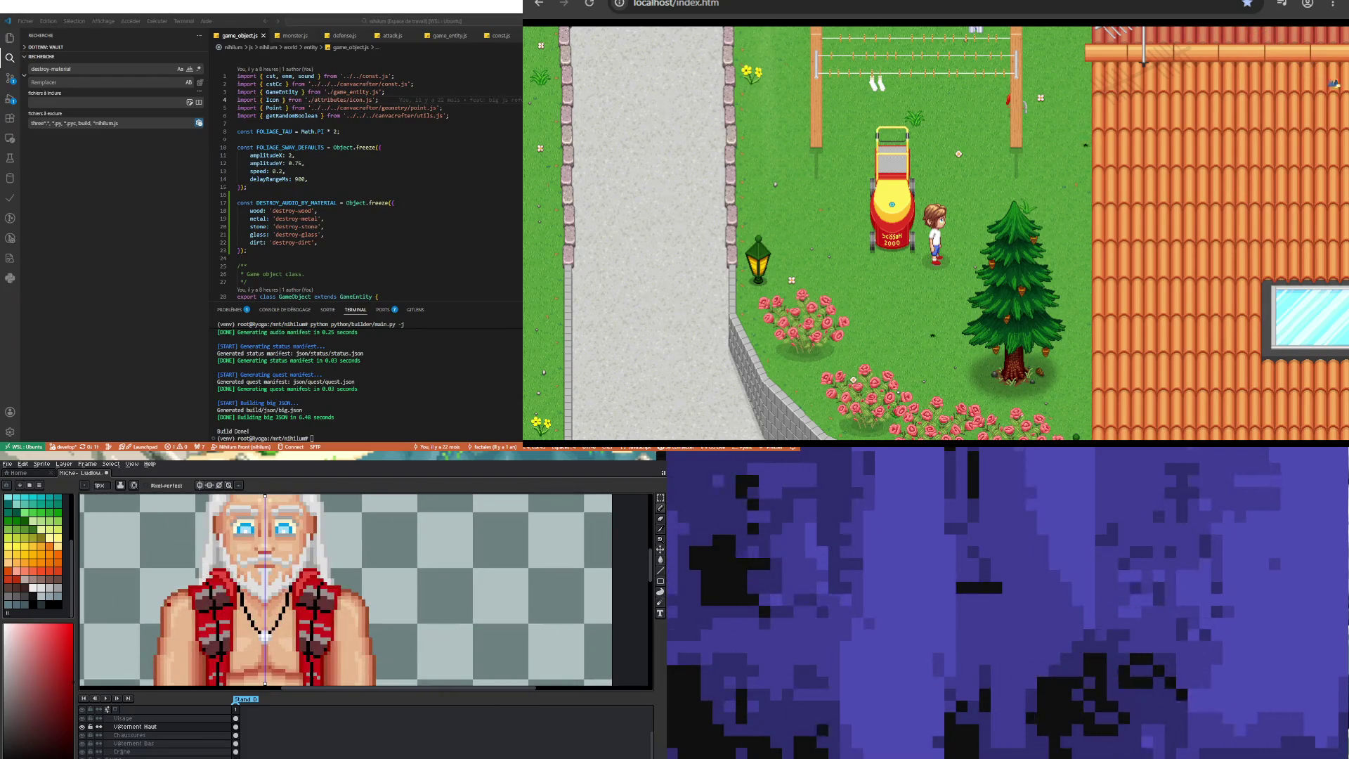
{"action": "scroll", "coordinate": [234, 528], "scroll_direction": "up", "scroll_amount": 1}
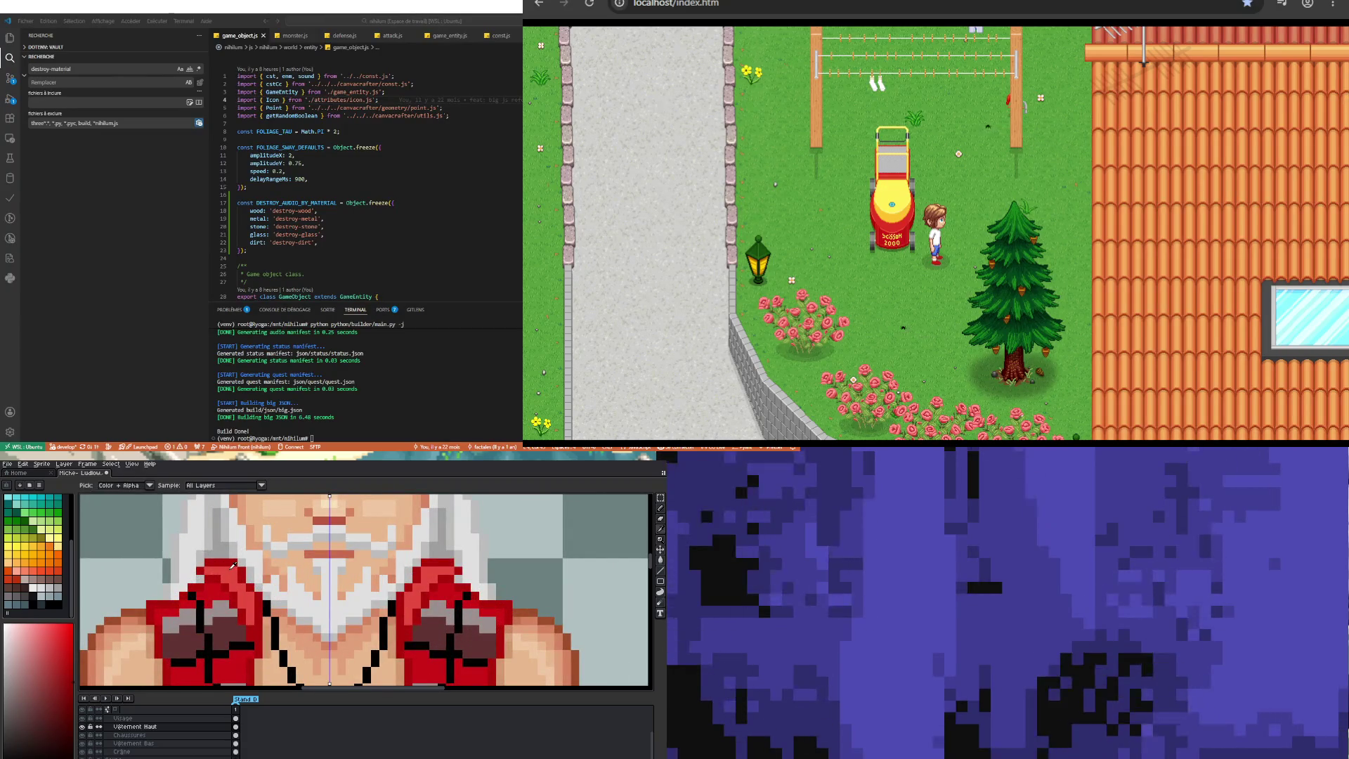
{"action": "scroll", "coordinate": [36, 555], "scroll_direction": "up", "scroll_amount": 3}
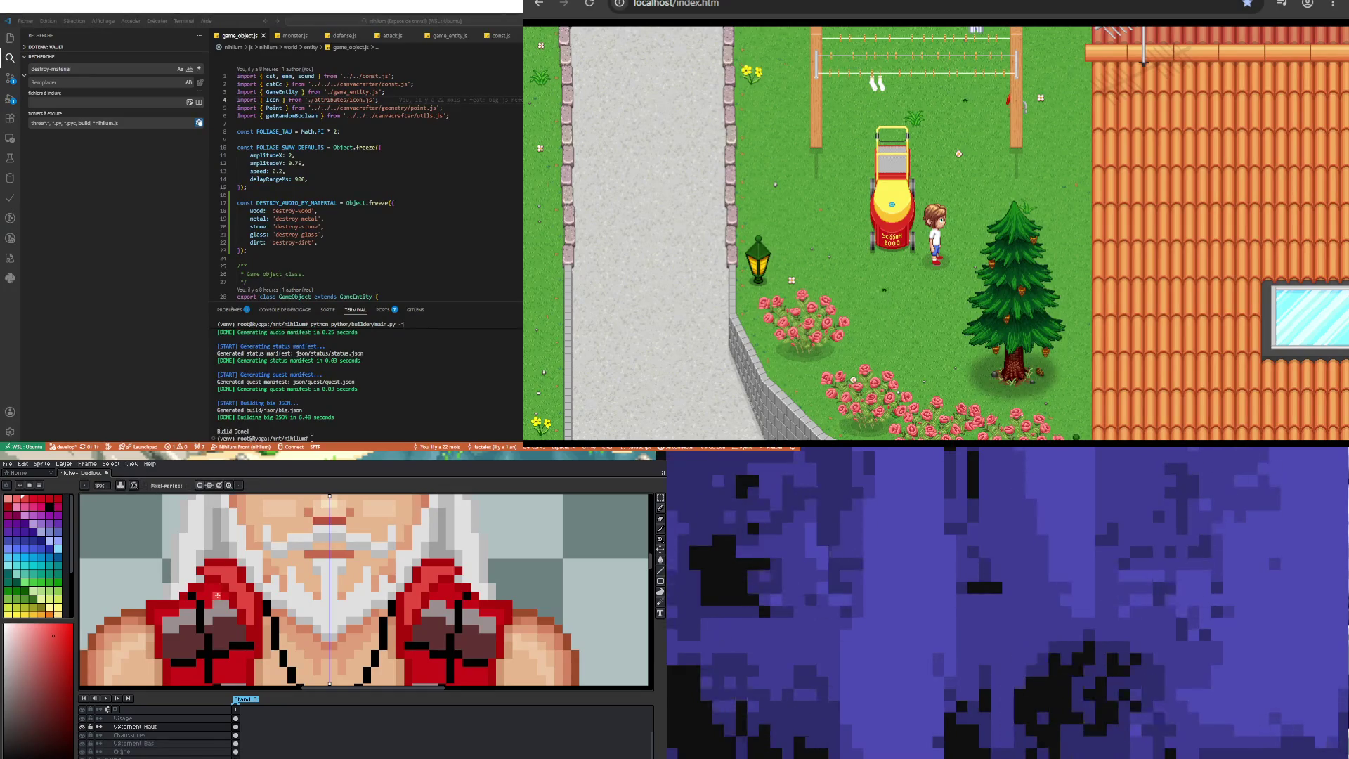
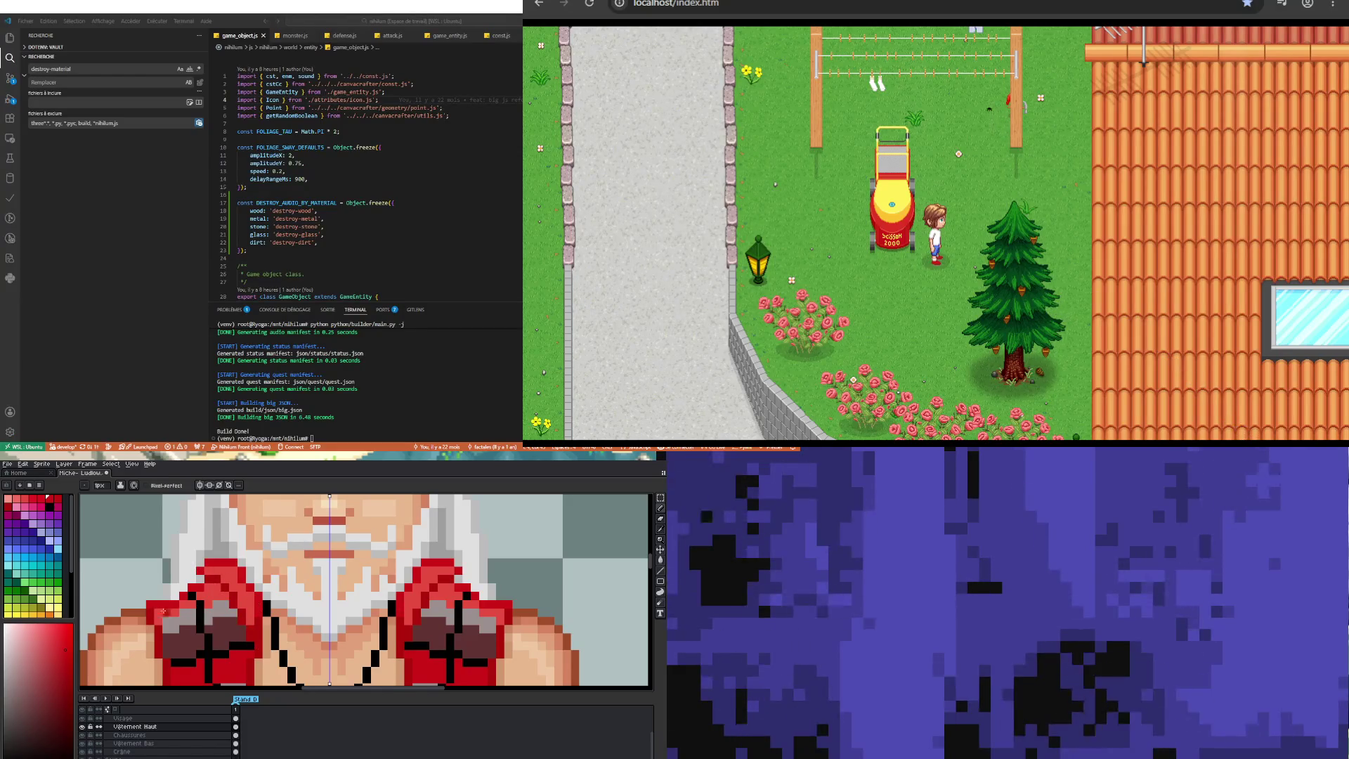
Step: Sample a lighter maroon from the vest with the eyedropper
{"action": "scroll", "coordinate": [184, 582], "scroll_direction": "down", "scroll_amount": 2}
{"action": "scroll", "coordinate": [186, 583], "scroll_direction": "up", "scroll_amount": 3}
{"action": "key", "text": "i"}
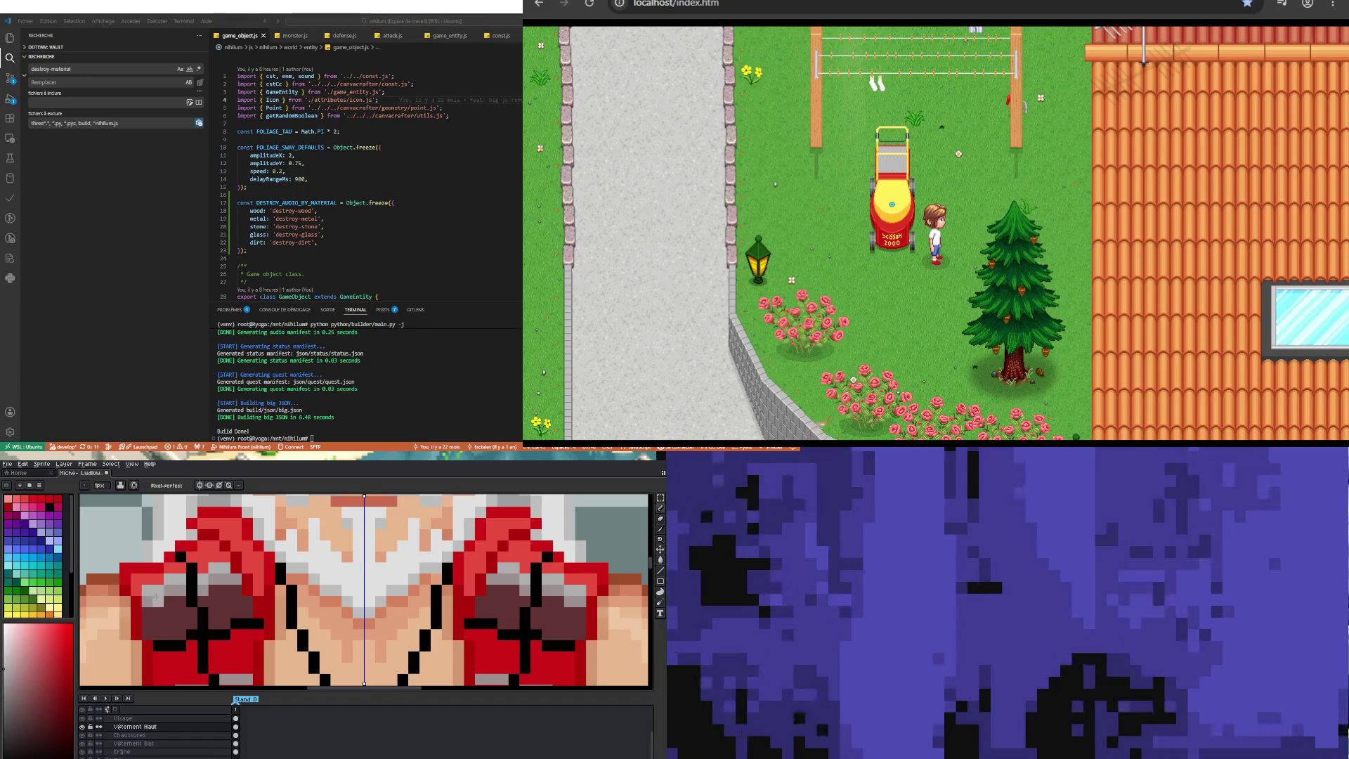
{"action": "scroll", "coordinate": [159, 622], "scroll_direction": "down", "scroll_amount": 3}
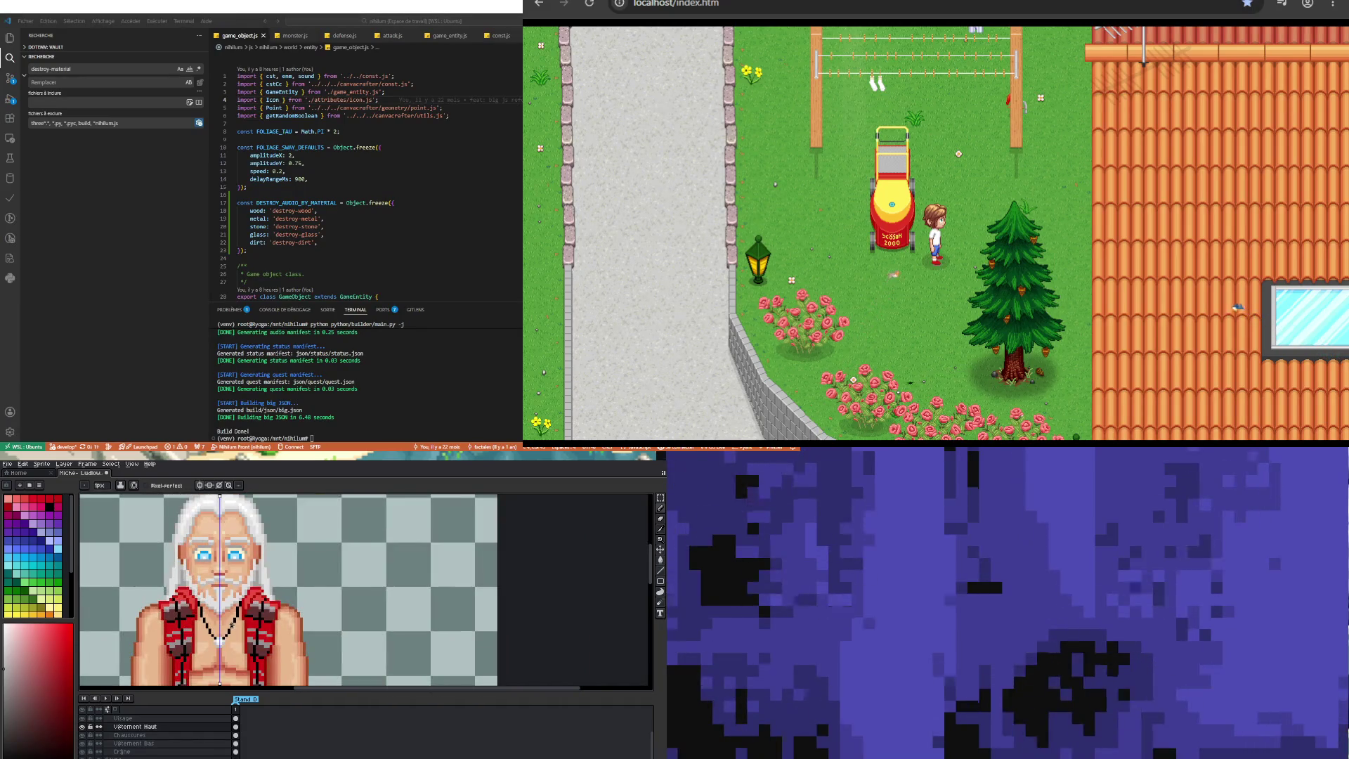
{"action": "scroll", "coordinate": [90, 599], "scroll_direction": "up", "scroll_amount": 3}
{"action": "scroll", "coordinate": [90, 600], "scroll_direction": "down", "scroll_amount": 2}
{"action": "scroll", "coordinate": [89, 600], "scroll_direction": "up", "scroll_amount": 3}
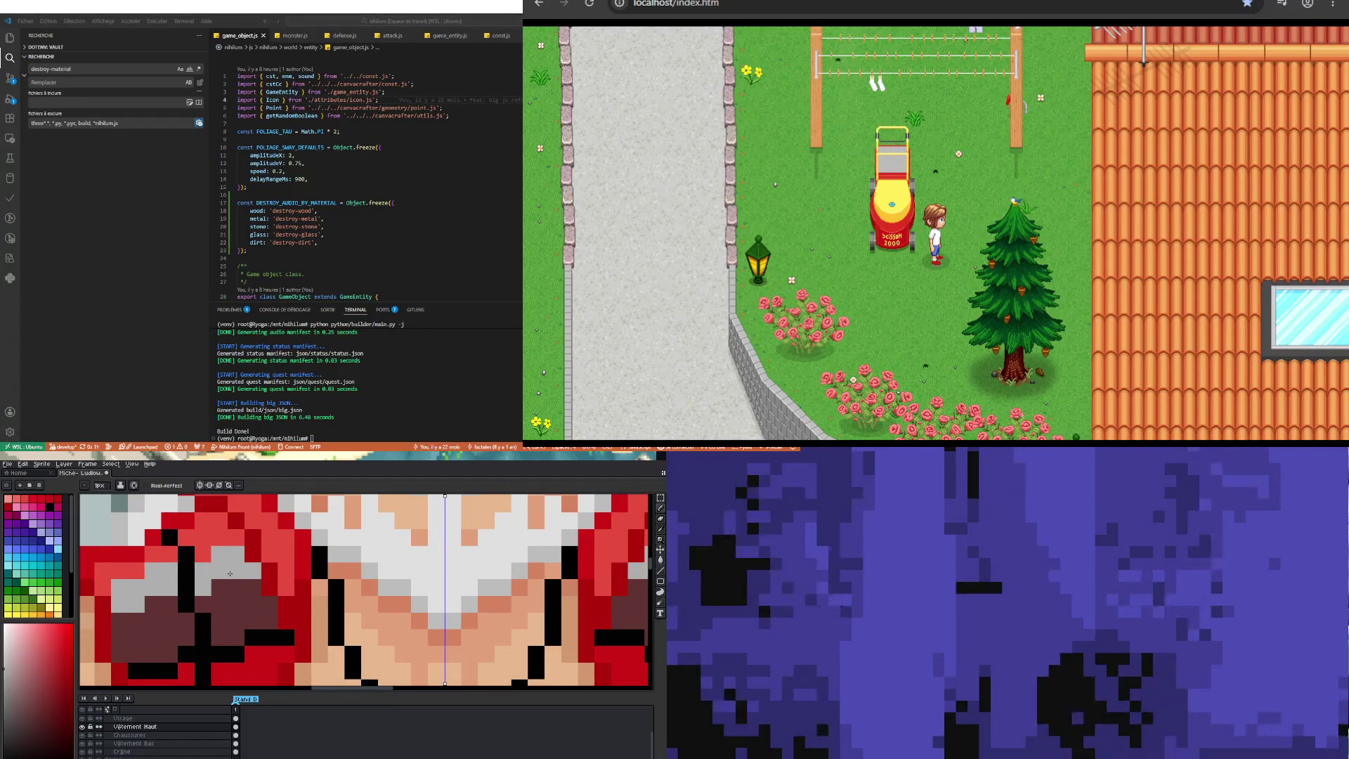
{"action": "key", "text": "i"}
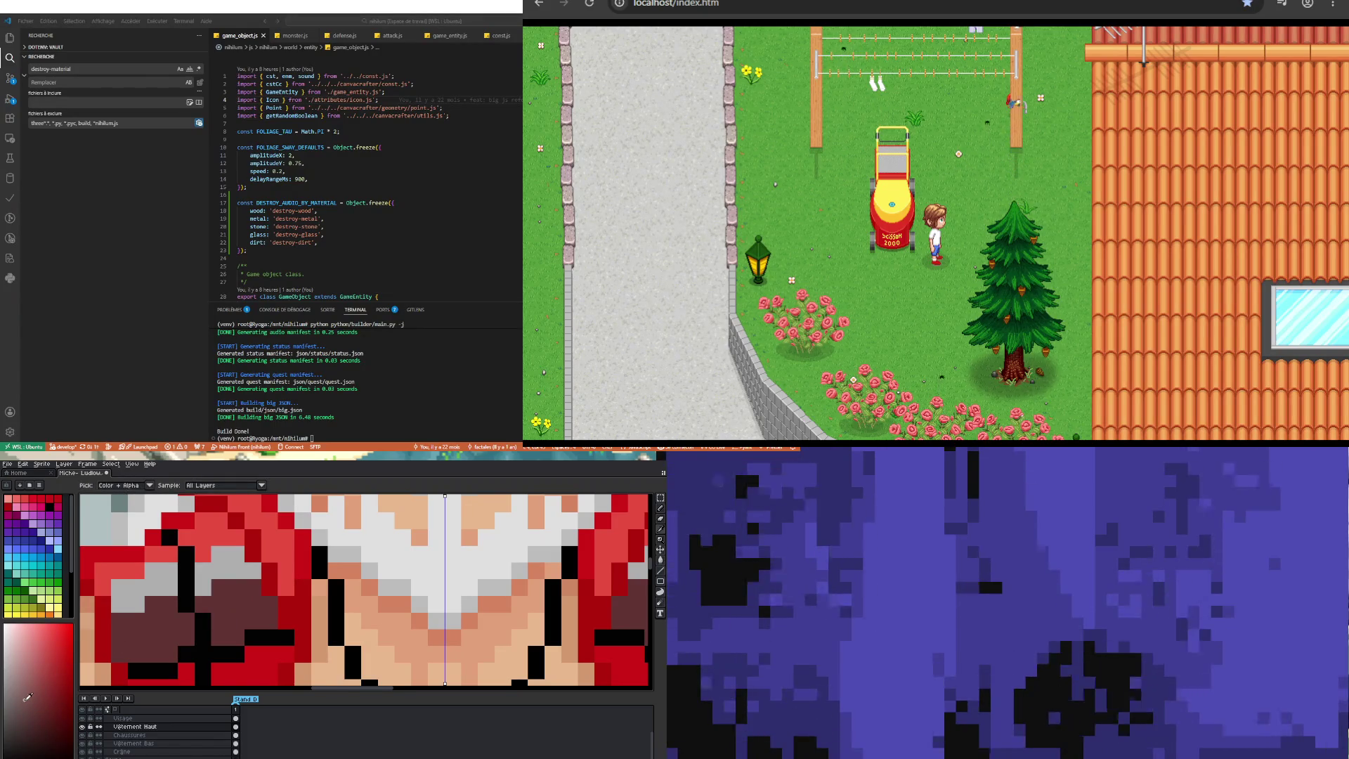
Step: Repaint the dark maroon vest pixels over the shoulders and chest in the lighter maroon
{"action": "key", "text": "b"}
{"action": "mouse_move", "coordinate": [134, 620]}
{"action": "left_mouse_down"}
{"action": "mouse_move", "coordinate": [118, 620]}
{"action": "mouse_move", "coordinate": [274, 594]}
{"action": "left_mouse_up"}
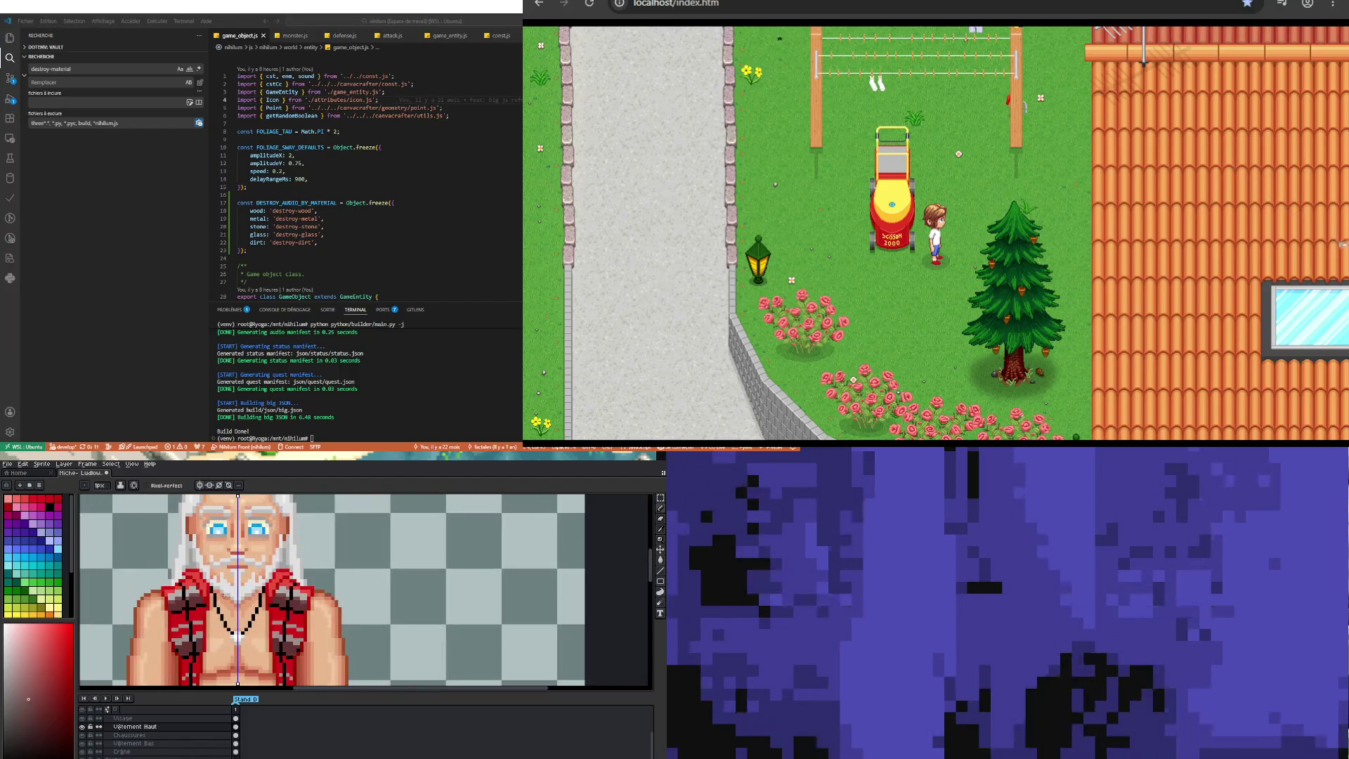
{"action": "scroll", "coordinate": [276, 598], "scroll_direction": "down", "scroll_amount": 4}
{"action": "scroll", "coordinate": [246, 593], "scroll_direction": "up", "scroll_amount": 4}
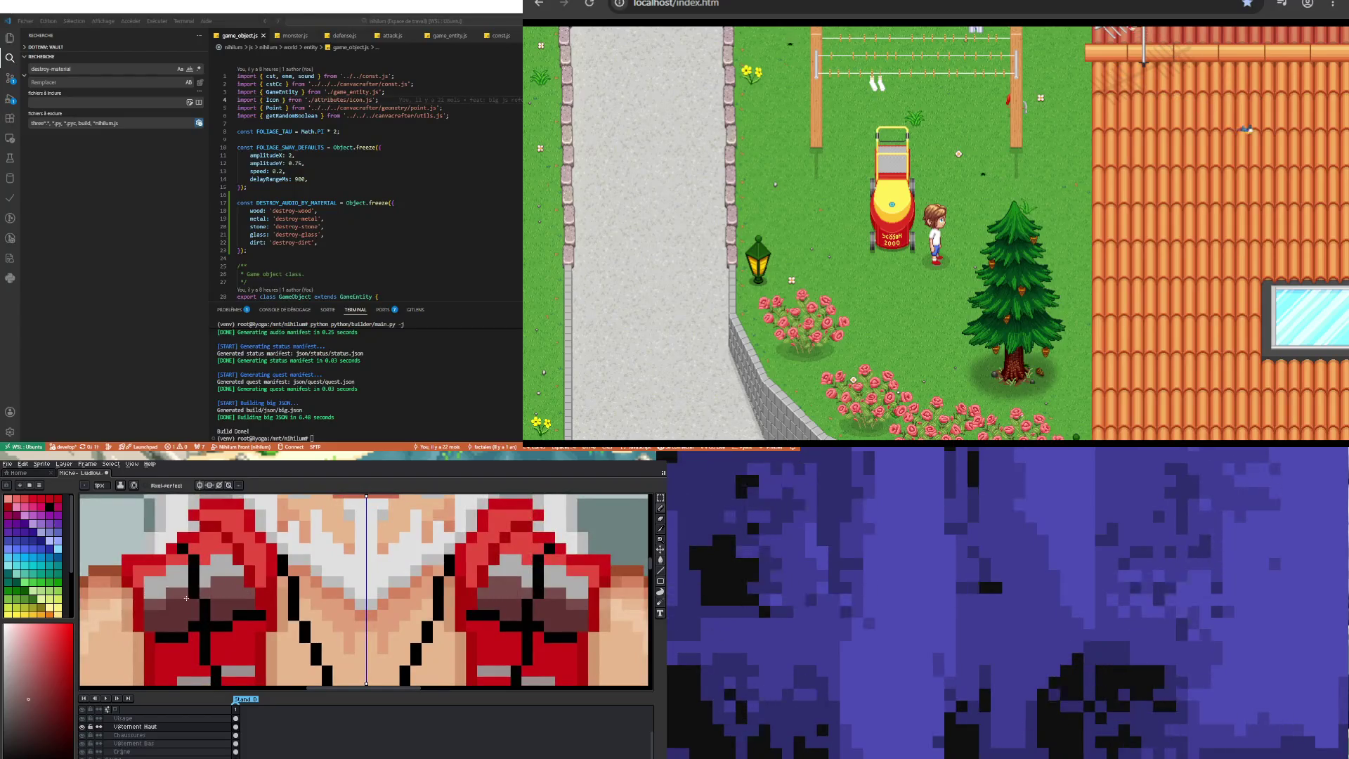
{"action": "left_click", "coordinate": [170, 604]}
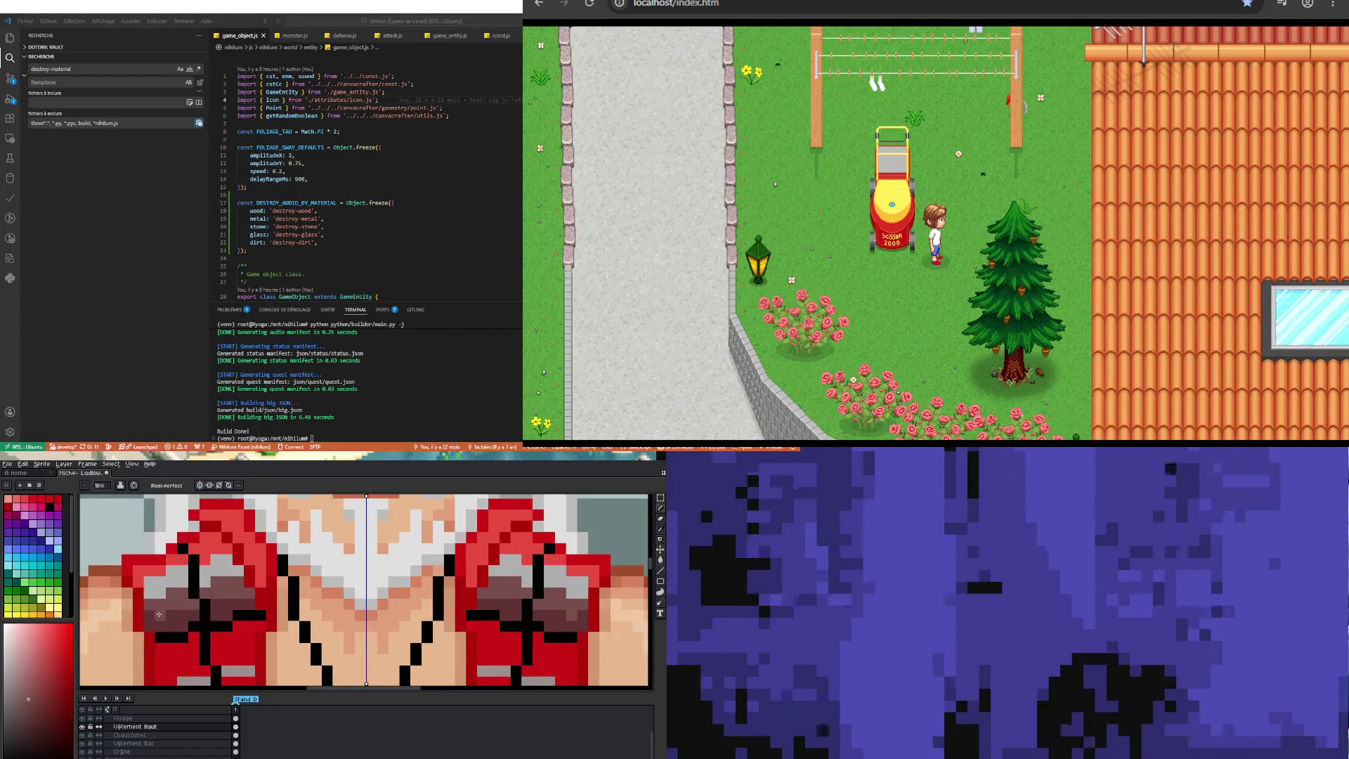
Step: Choose a bright red from the palette as the drawing colour
{"action": "scroll", "coordinate": [171, 604], "scroll_direction": "down", "scroll_amount": 3}
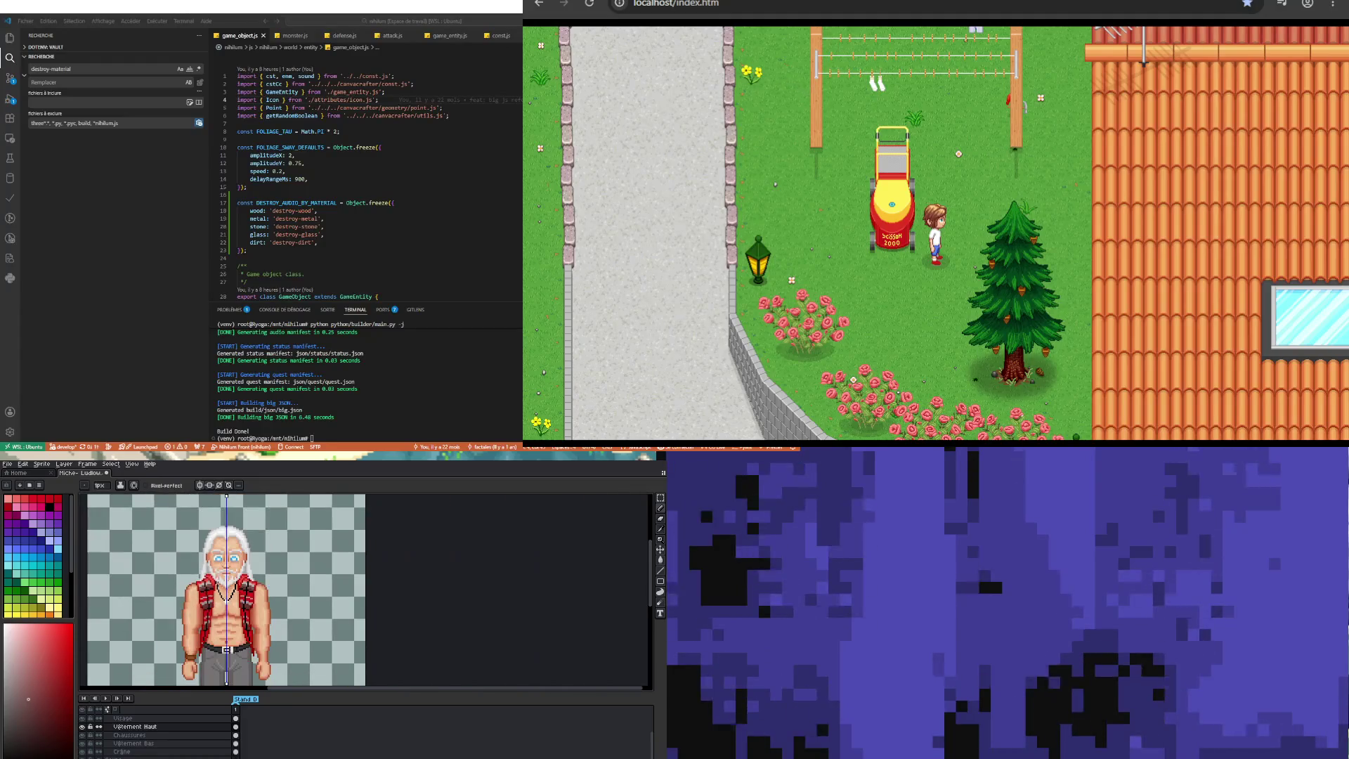
{"action": "scroll", "coordinate": [162, 603], "scroll_direction": "up", "scroll_amount": 2}
{"action": "scroll", "coordinate": [163, 603], "scroll_direction": "up", "scroll_amount": 1}
{"action": "scroll", "coordinate": [169, 599], "scroll_direction": "down", "scroll_amount": 2}
{"action": "scroll", "coordinate": [176, 596], "scroll_direction": "up", "scroll_amount": 2}
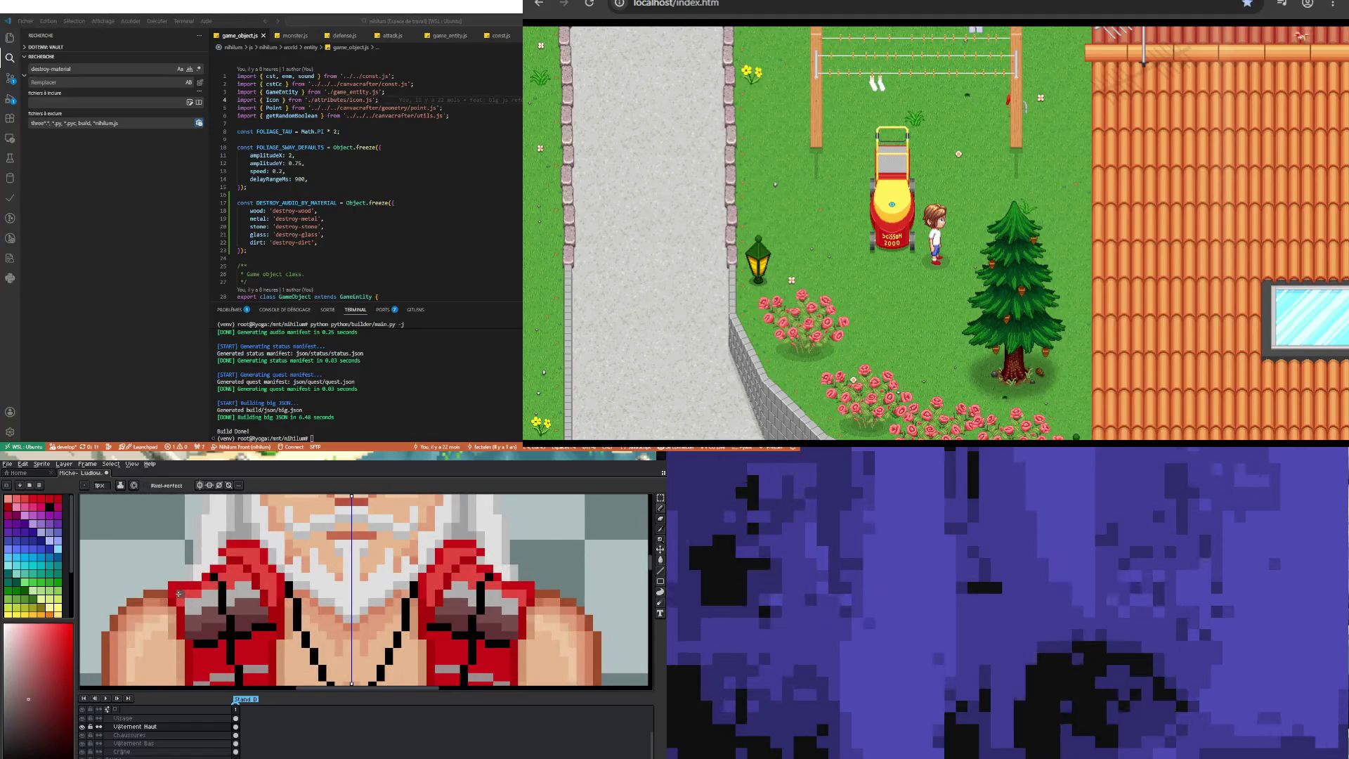
{"action": "left_click", "coordinate": [172, 599], "text": "alt"}
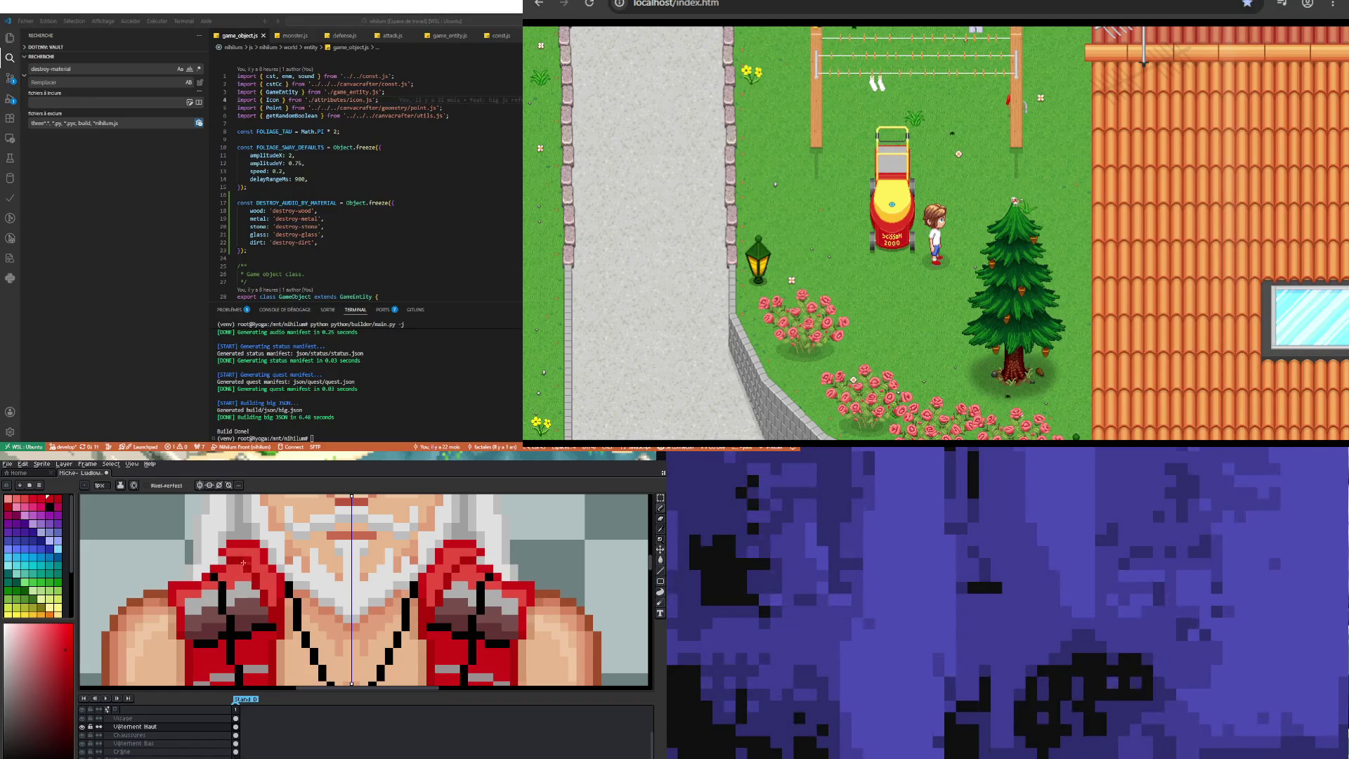
{"action": "scroll", "coordinate": [190, 609], "scroll_direction": "down", "scroll_amount": 2}
{"action": "scroll", "coordinate": [256, 606], "scroll_direction": "up", "scroll_amount": 2}
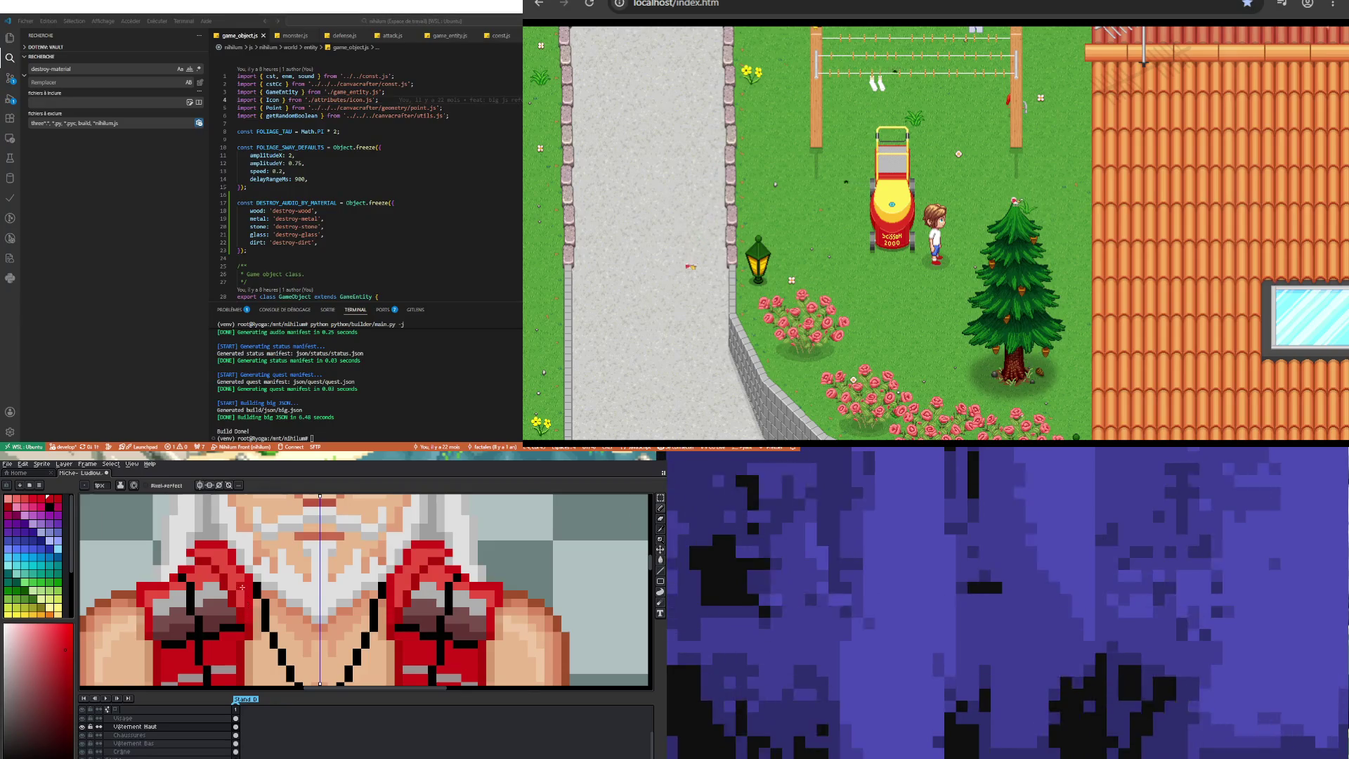
{"action": "scroll", "coordinate": [248, 611], "scroll_direction": "down", "scroll_amount": 2}
{"action": "scroll", "coordinate": [284, 618], "scroll_direction": "down", "scroll_amount": 4}
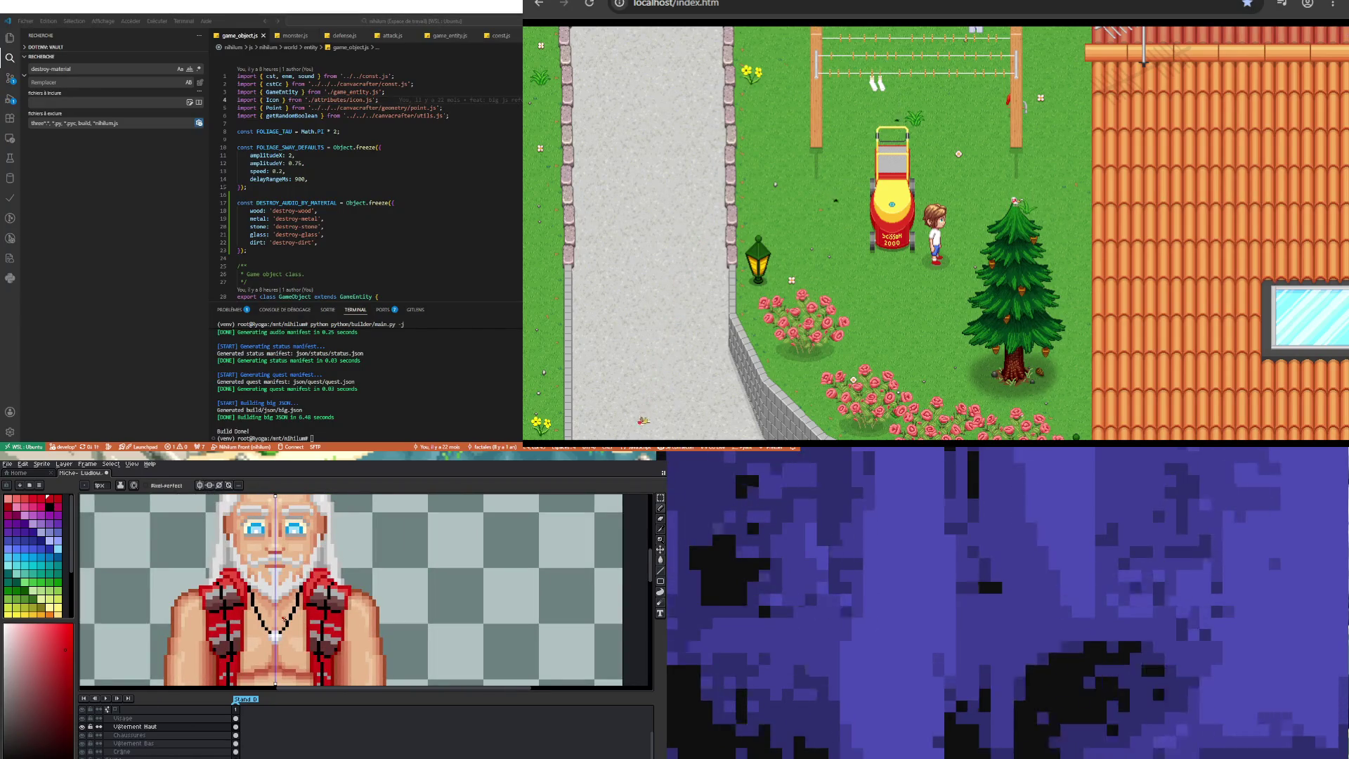
{"action": "scroll", "coordinate": [313, 586], "scroll_direction": "up", "scroll_amount": 3}
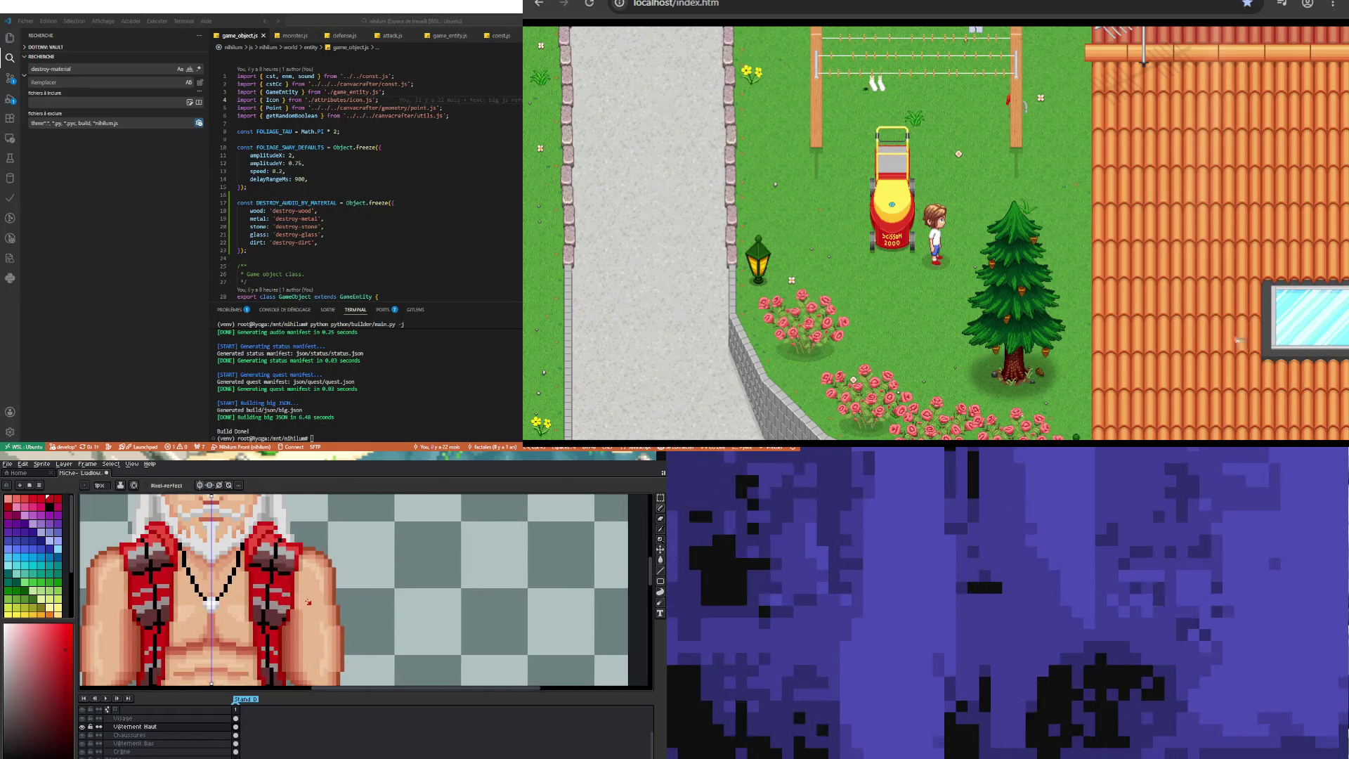
{"action": "scroll", "coordinate": [313, 585], "scroll_direction": "up", "scroll_amount": 2}
Step: Sample the skin tone from the old man's shoulder as the foreground colour, then check the sprite
{"action": "key", "text": "i"}
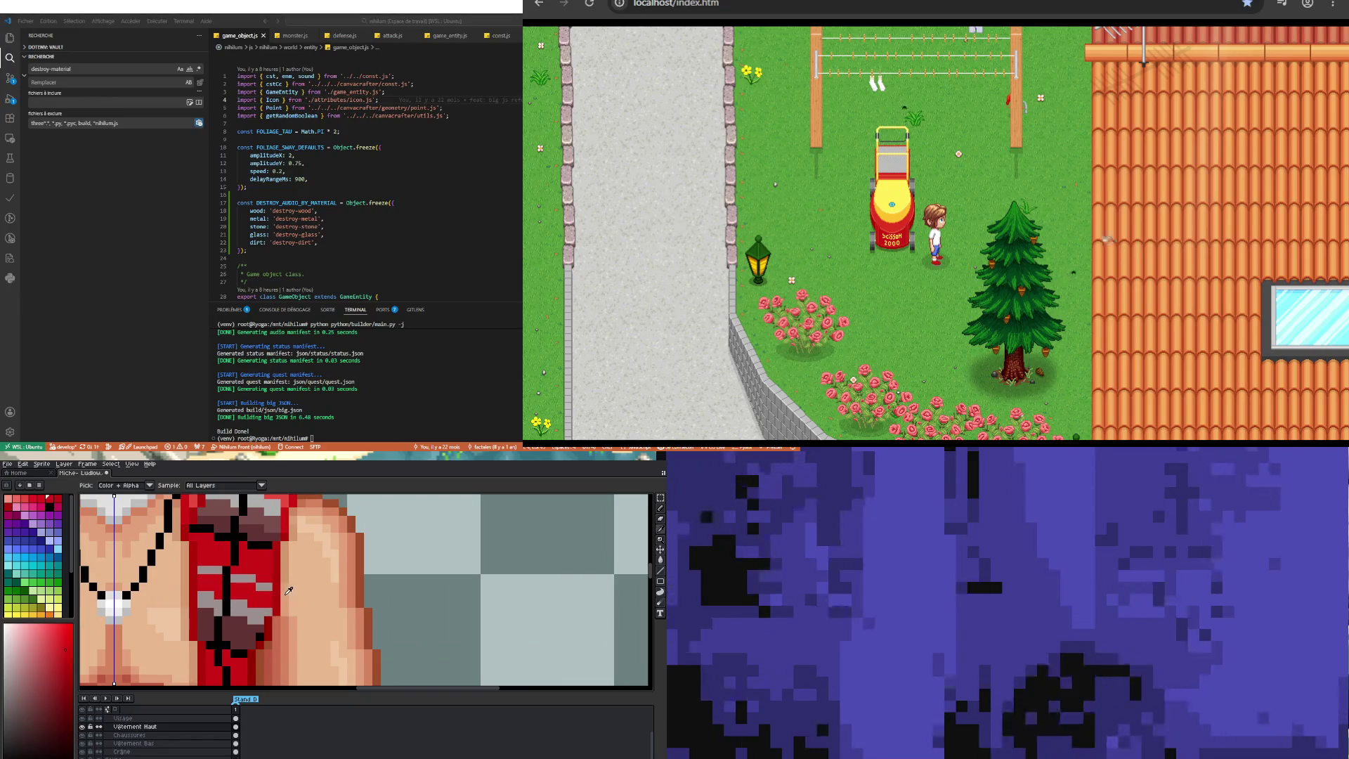
{"action": "left_click", "coordinate": [286, 593]}
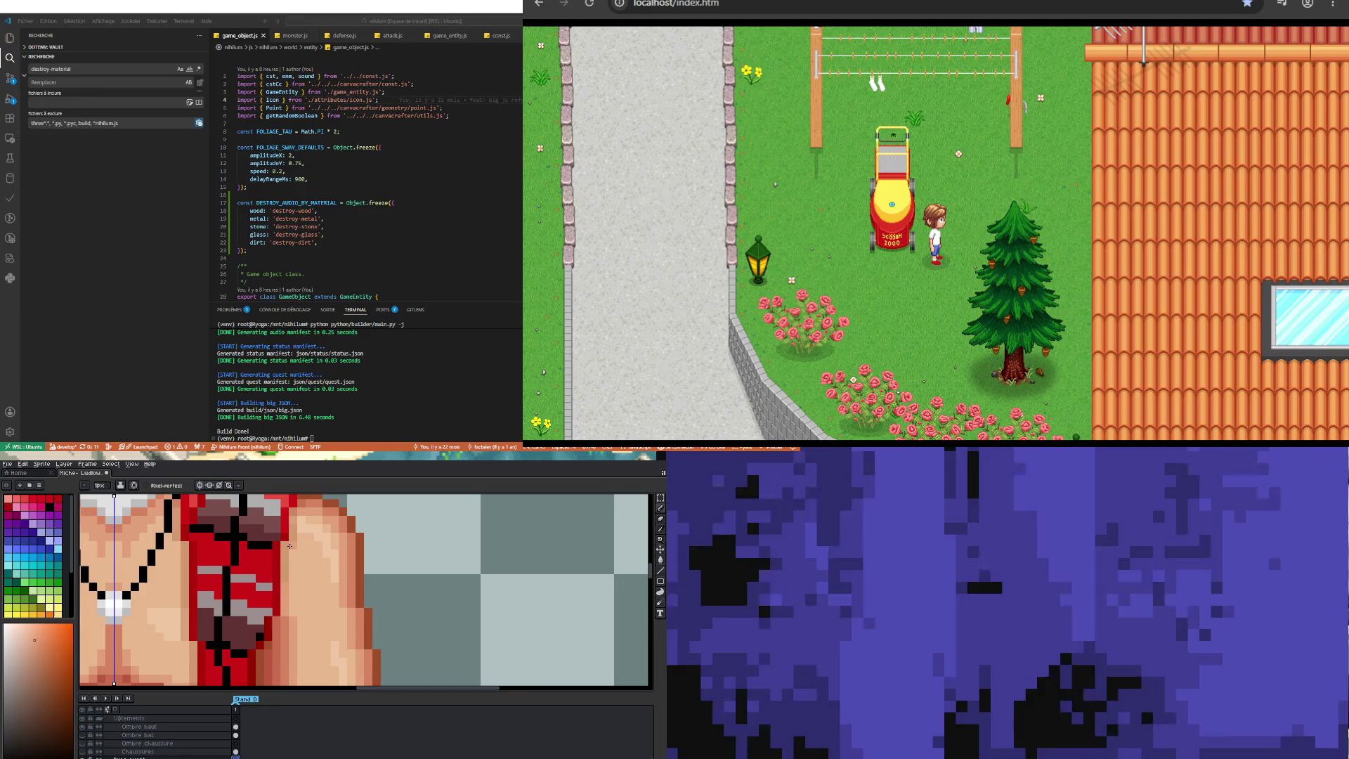
{"action": "scroll", "coordinate": [290, 618], "scroll_direction": "down", "scroll_amount": 2}
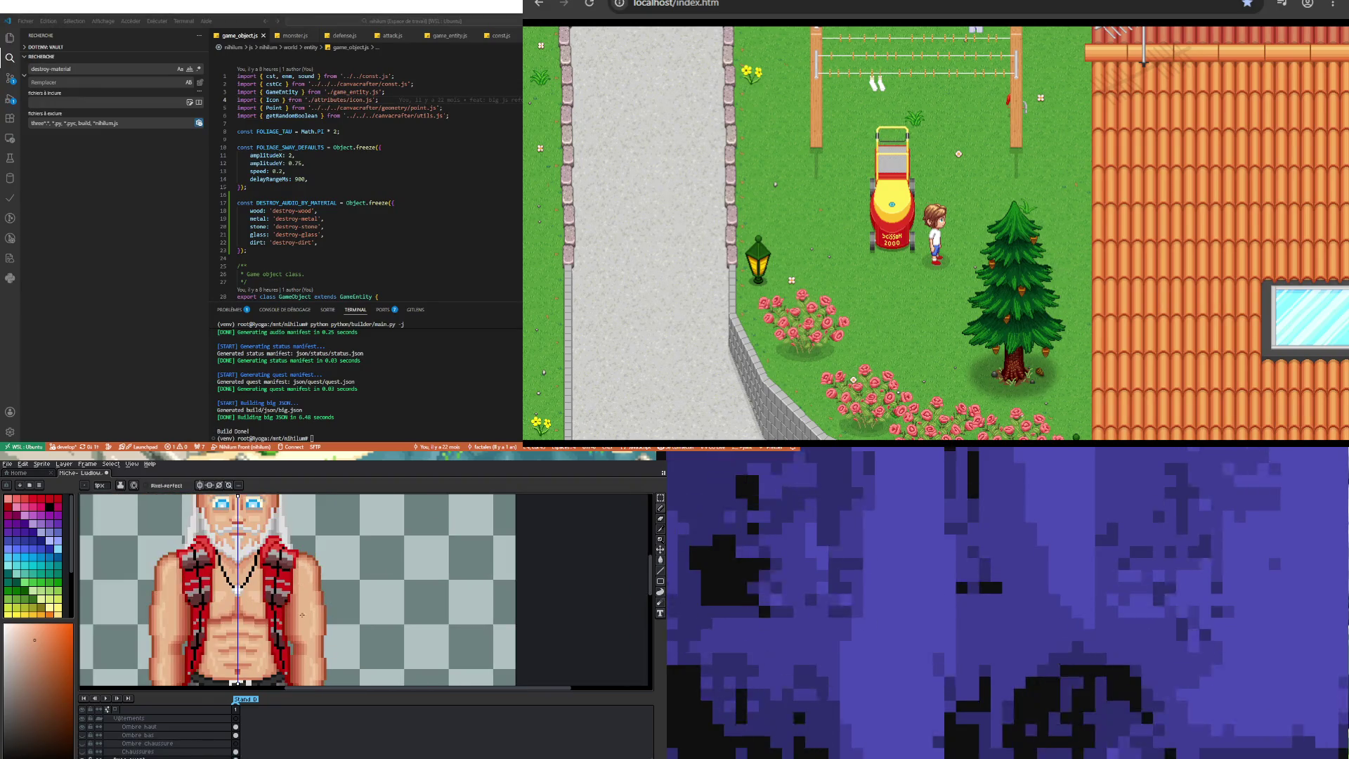
{"action": "scroll", "coordinate": [302, 615], "scroll_direction": "up", "scroll_amount": 2}
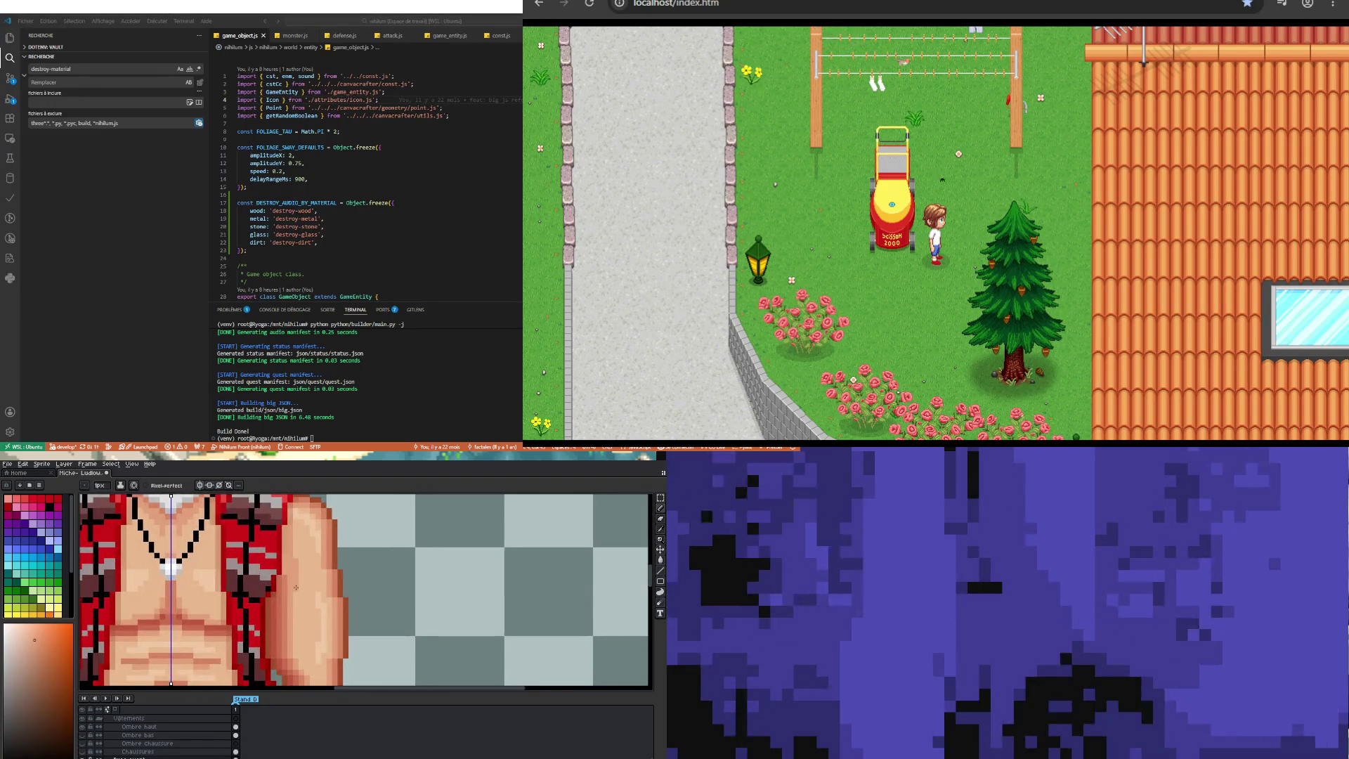
{"action": "scroll", "coordinate": [296, 586], "scroll_direction": "down", "scroll_amount": 3}
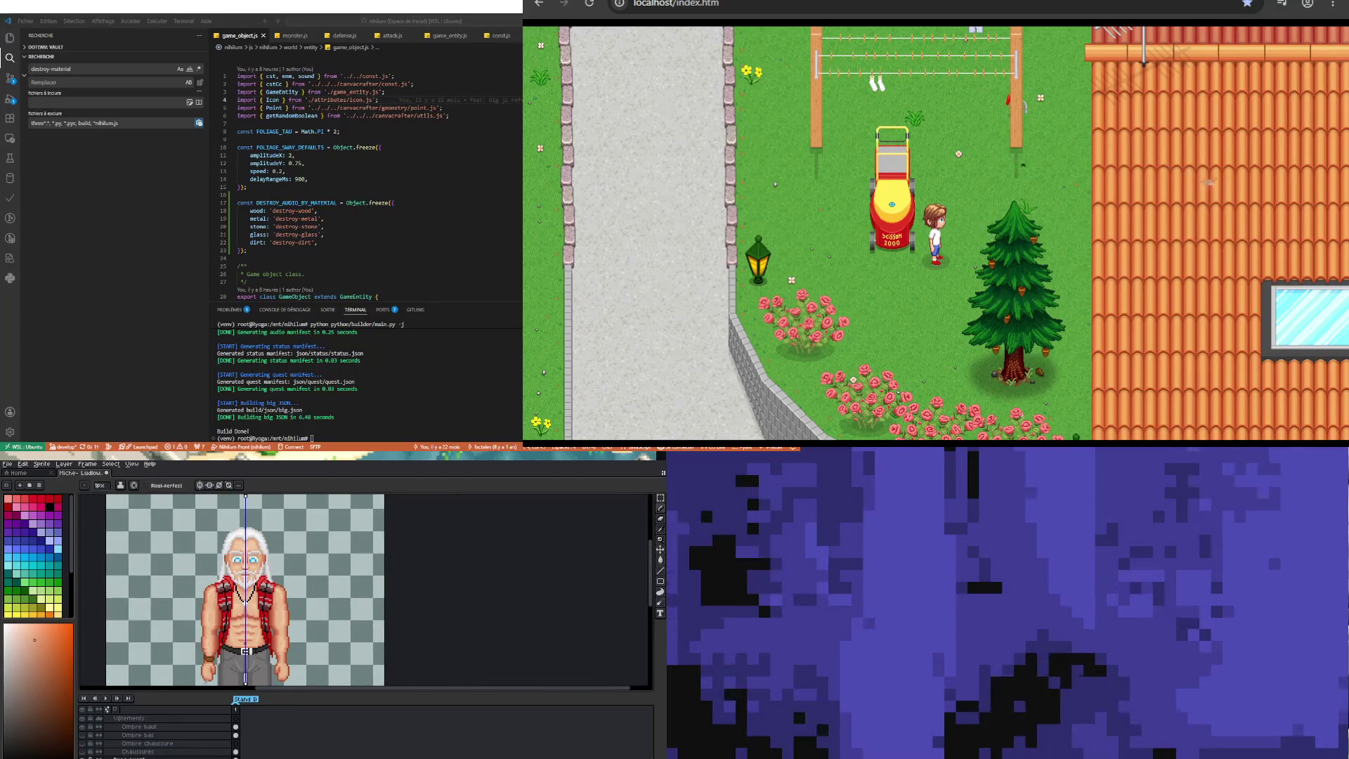
{"action": "scroll", "coordinate": [212, 676], "scroll_direction": "up", "scroll_amount": 2}
{"action": "scroll", "coordinate": [218, 641], "scroll_direction": "down", "scroll_amount": 3}
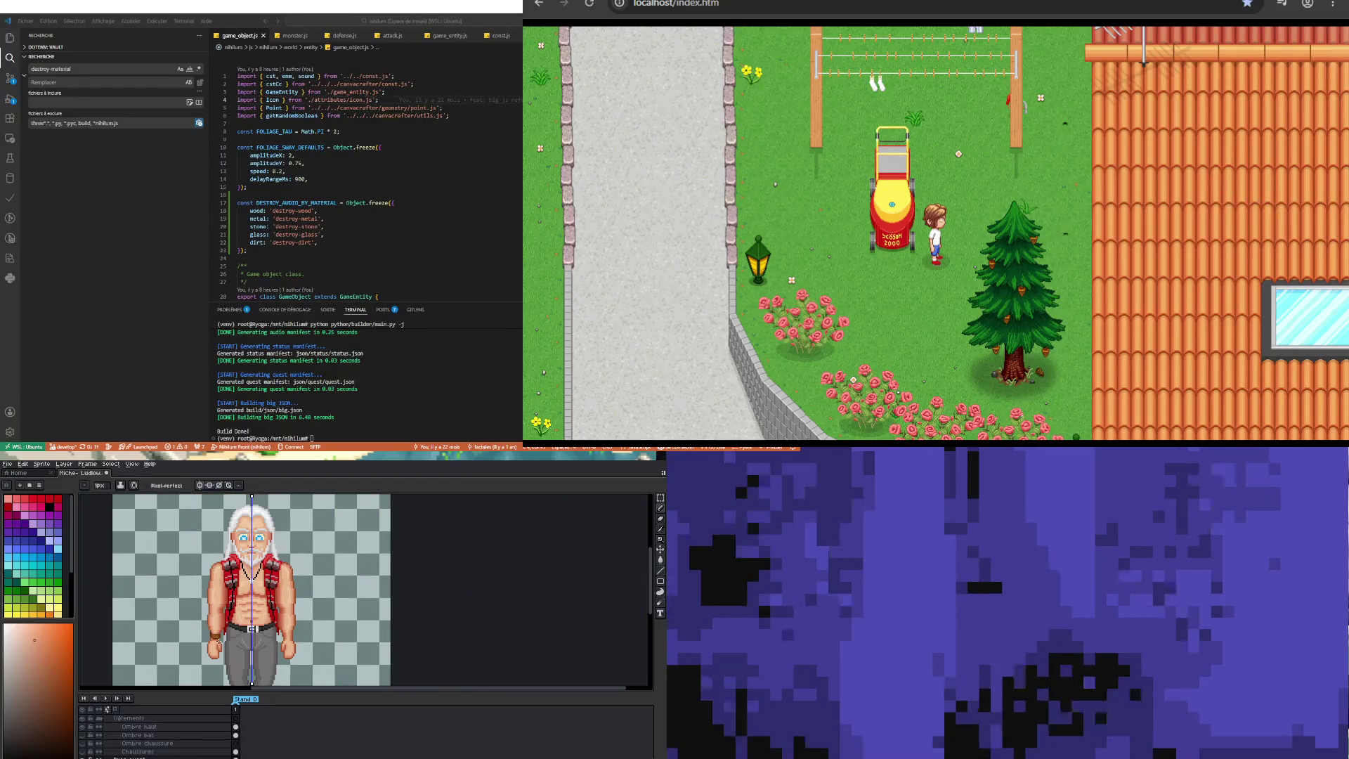
{"action": "scroll", "coordinate": [211, 653], "scroll_direction": "down", "scroll_amount": 2}
{"action": "scroll", "coordinate": [239, 616], "scroll_direction": "up", "scroll_amount": 3}
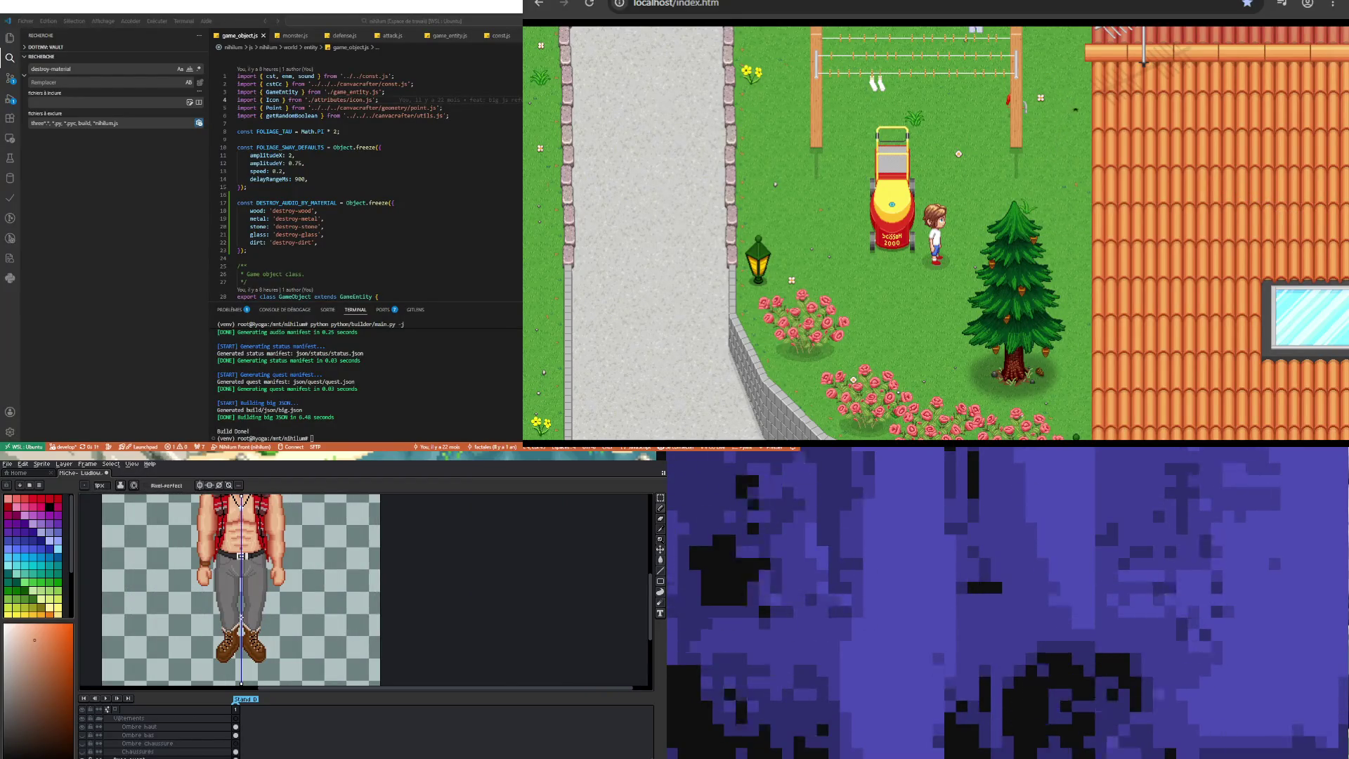
{"action": "scroll", "coordinate": [239, 614], "scroll_direction": "down", "scroll_amount": 2}
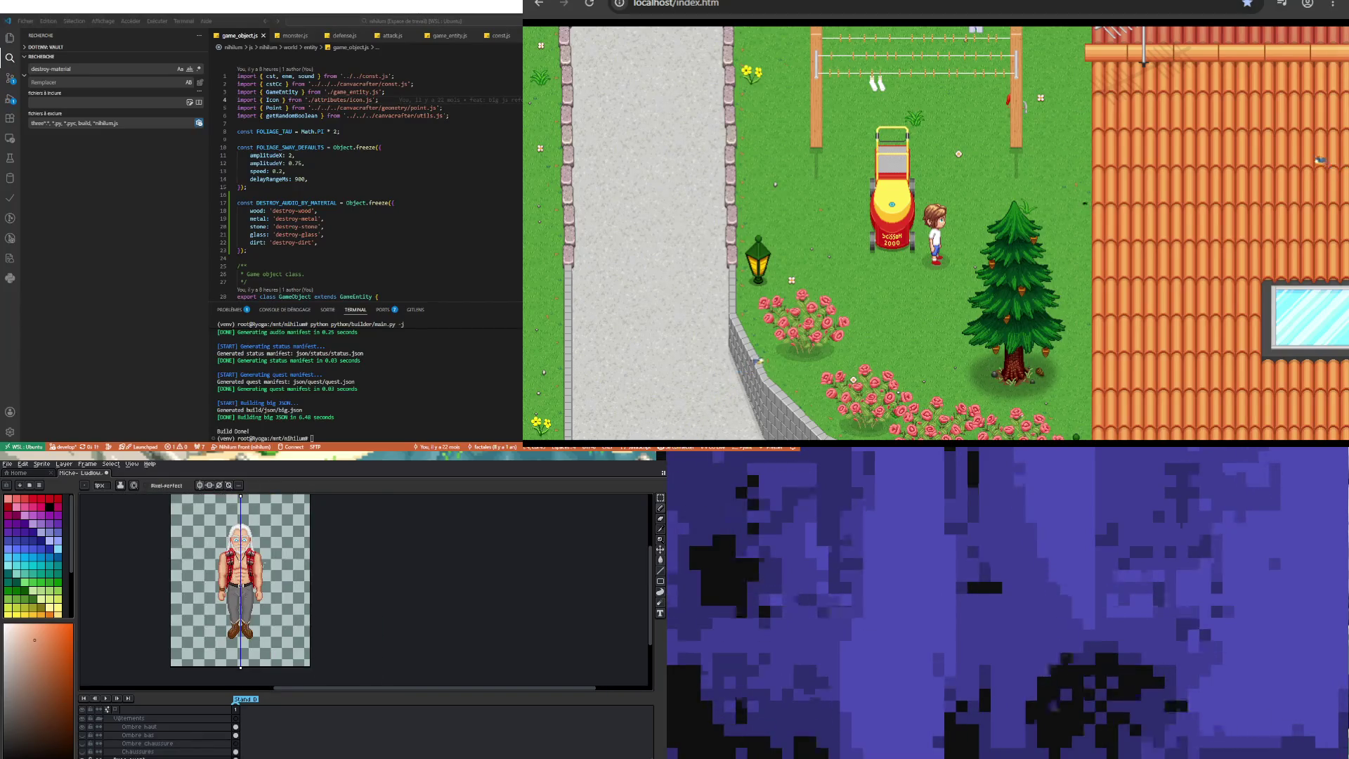
{"action": "scroll", "coordinate": [265, 560], "scroll_direction": "up", "scroll_amount": 2}
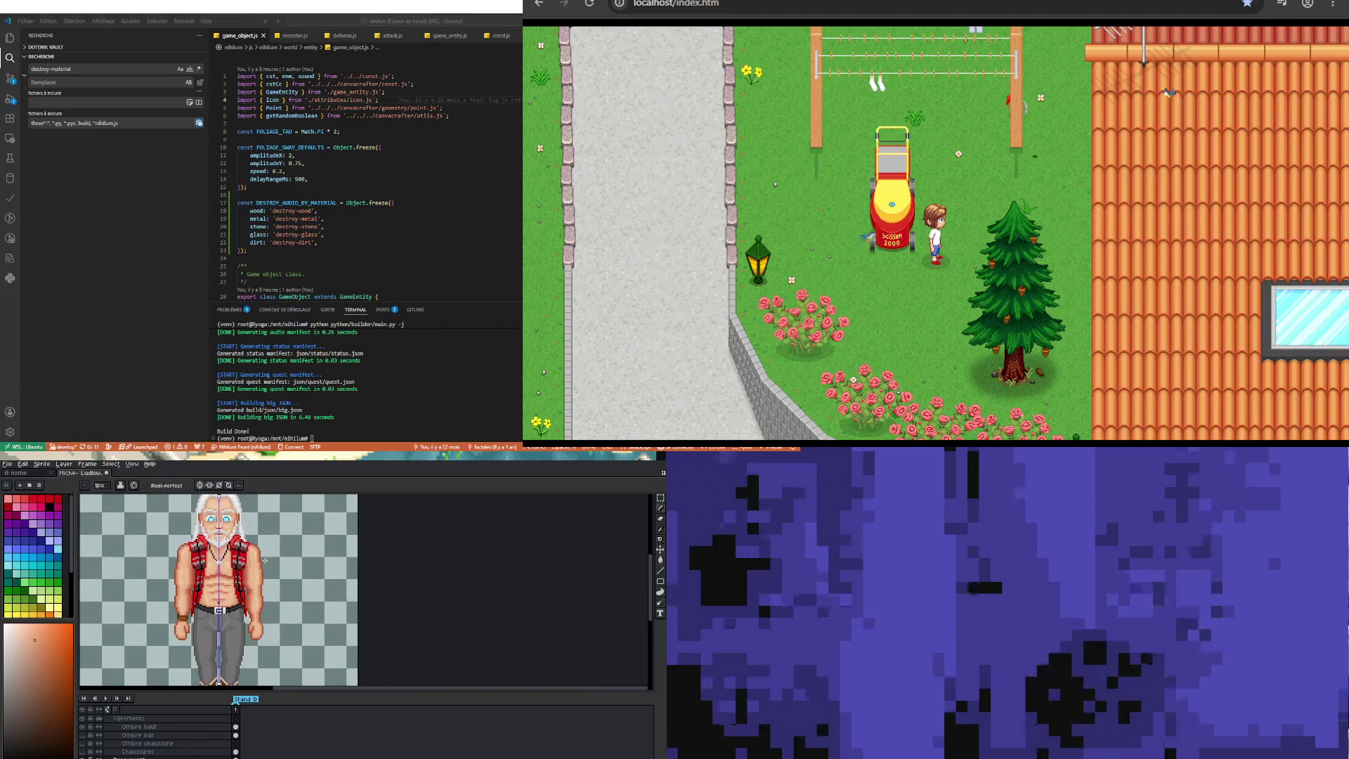
{"action": "scroll", "coordinate": [253, 568], "scroll_direction": "down", "scroll_amount": 2}
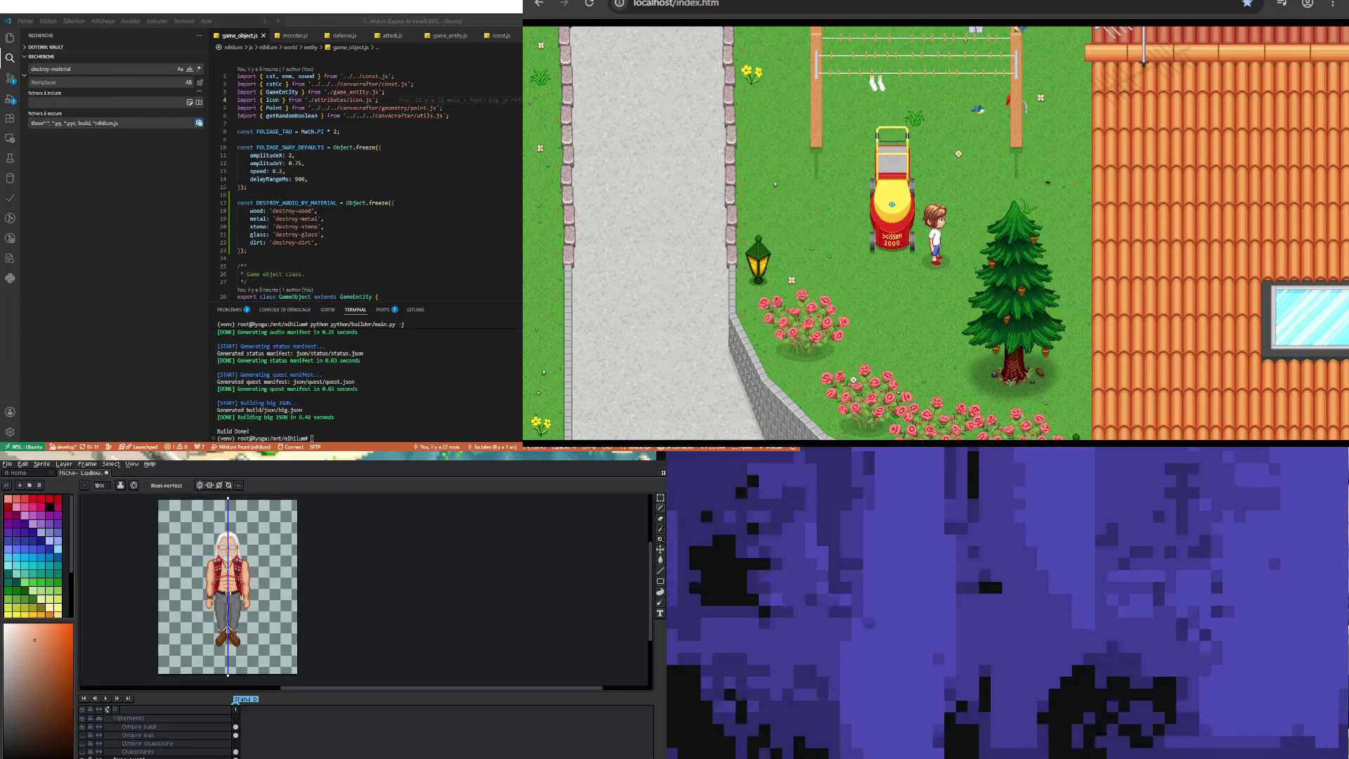
{"action": "scroll", "coordinate": [234, 598], "scroll_direction": "up", "scroll_amount": 2}
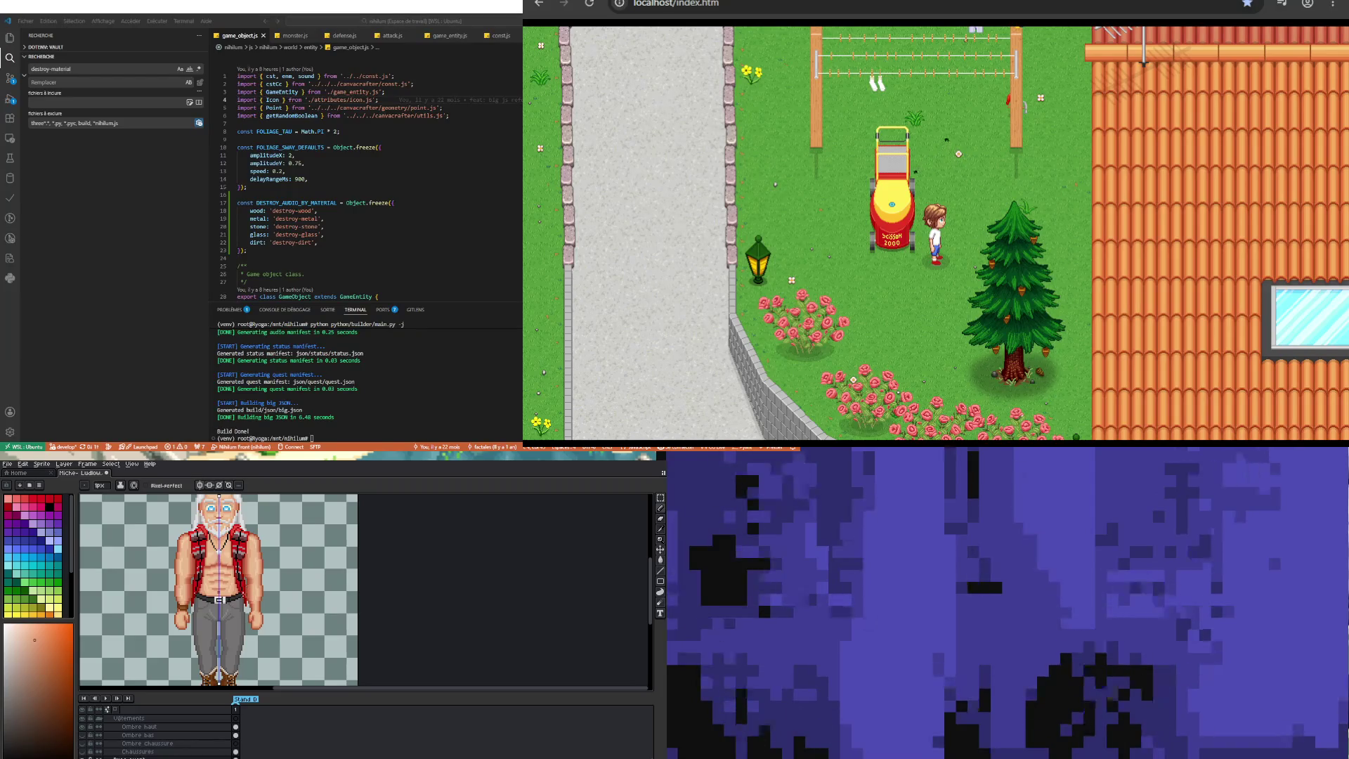
{"action": "scroll", "coordinate": [215, 616], "scroll_direction": "up", "scroll_amount": 2}
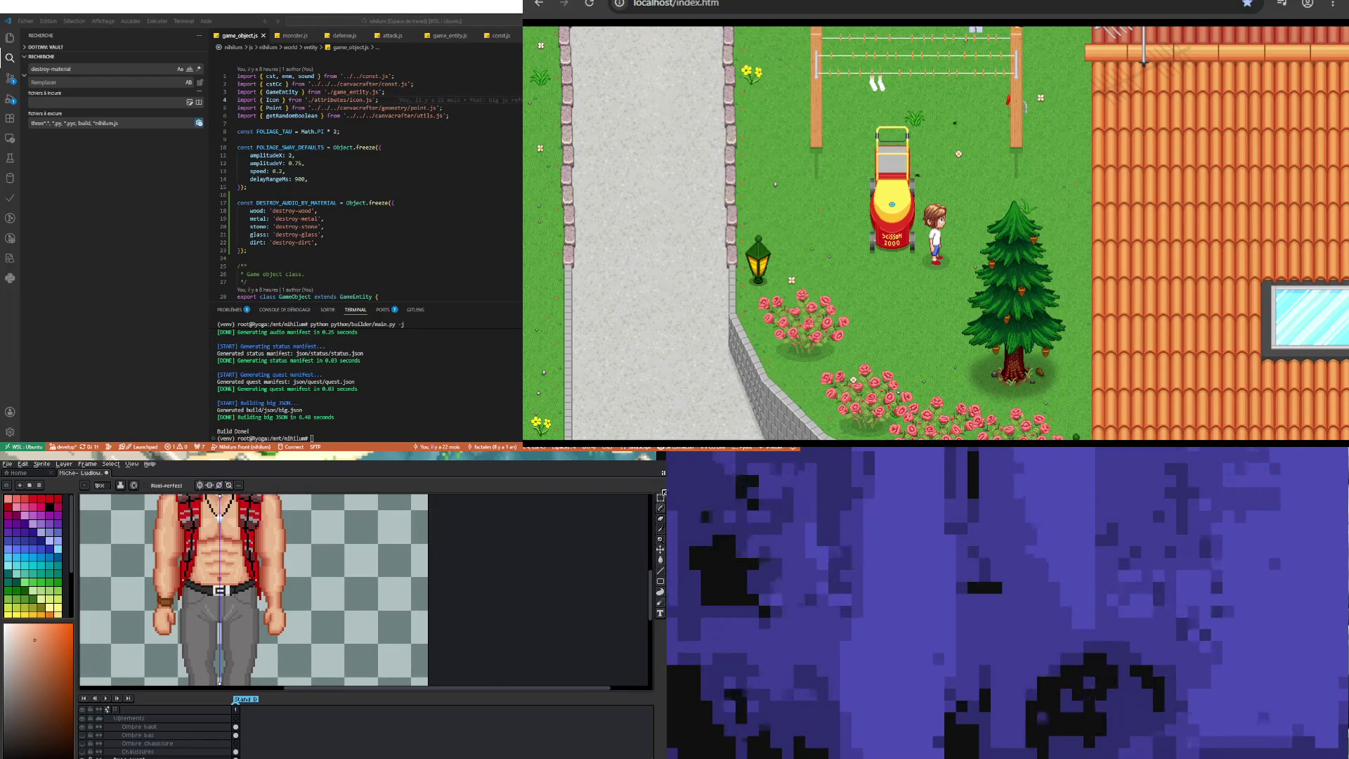
{"action": "left_click", "coordinate": [660, 498]}
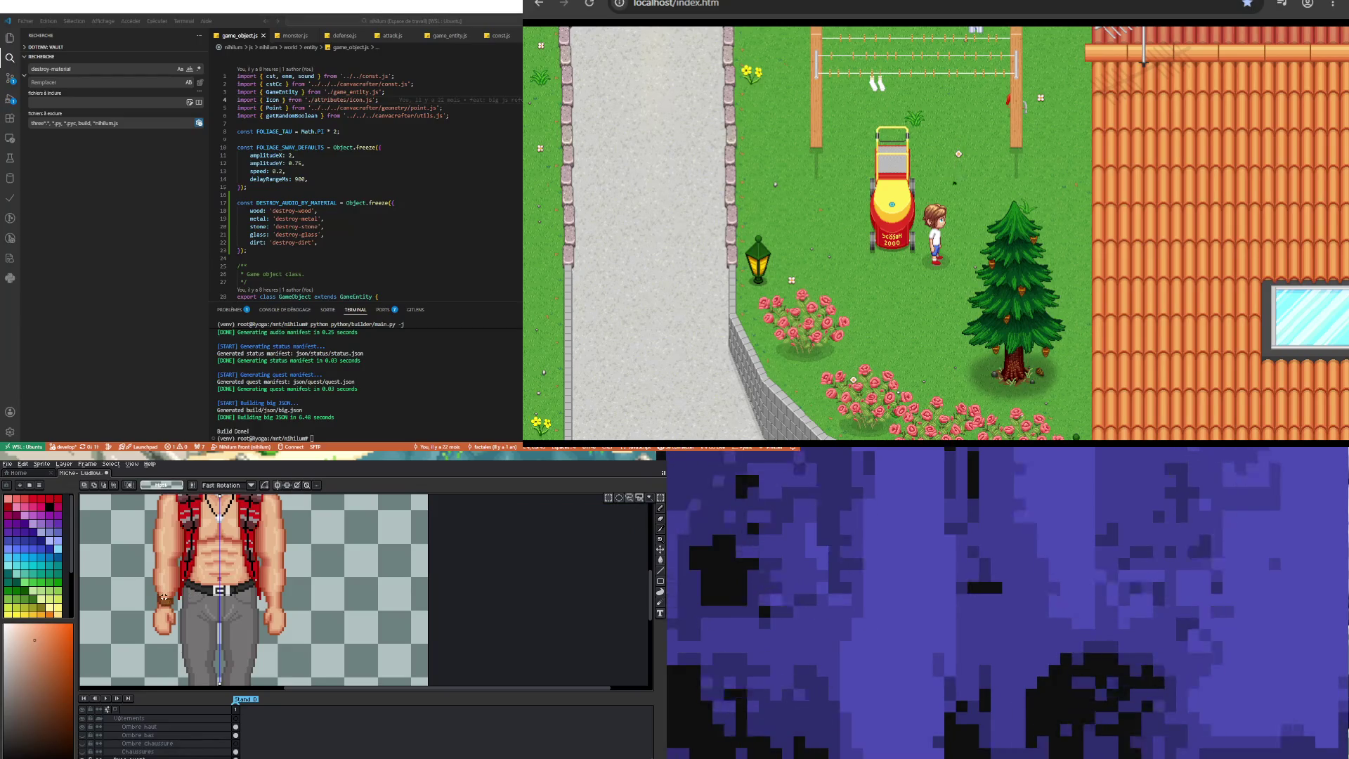
Step: Select the wristband on the Vêtement Haut layer and nudge it two pixels right onto the other wrist
{"action": "scroll", "coordinate": [163, 600], "scroll_direction": "up", "scroll_amount": 2}
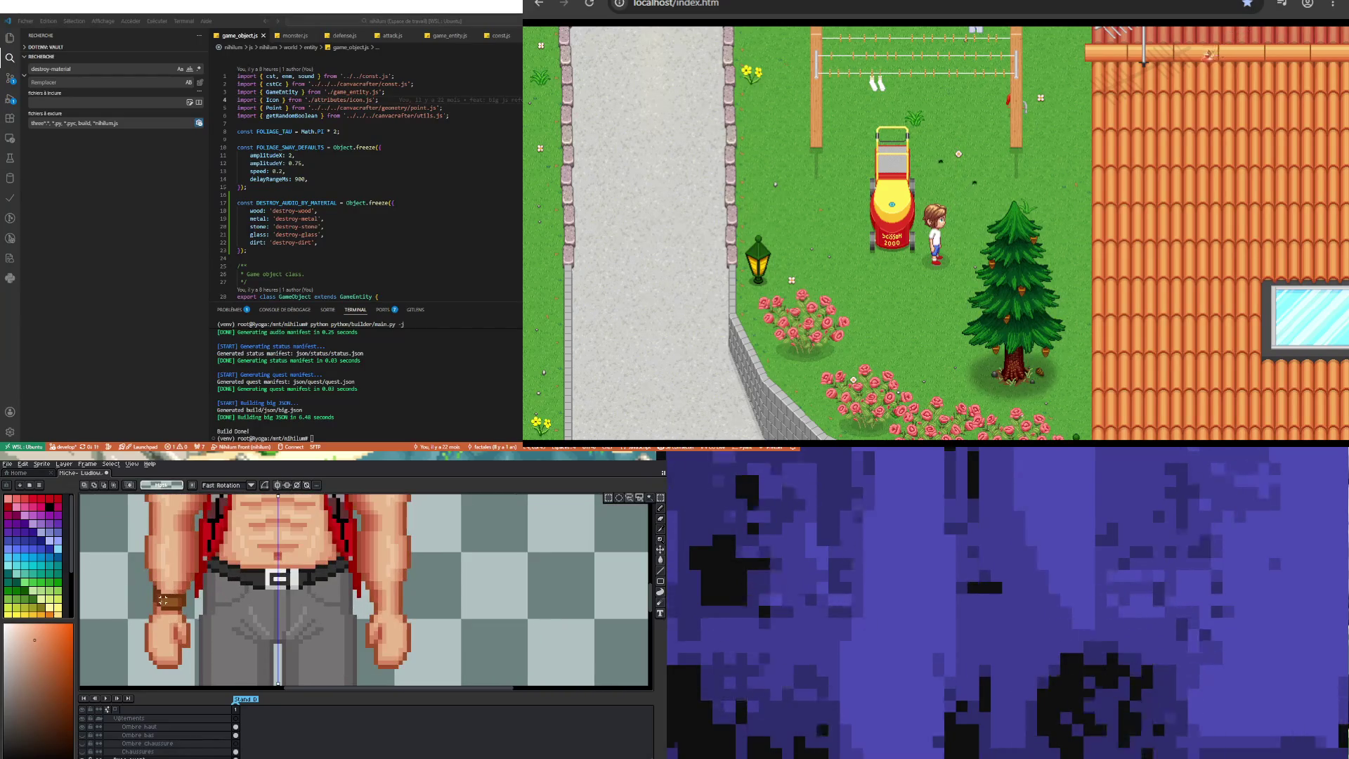
{"action": "left_click_drag", "start_coordinate": [189, 615], "coordinate": [196, 623]}
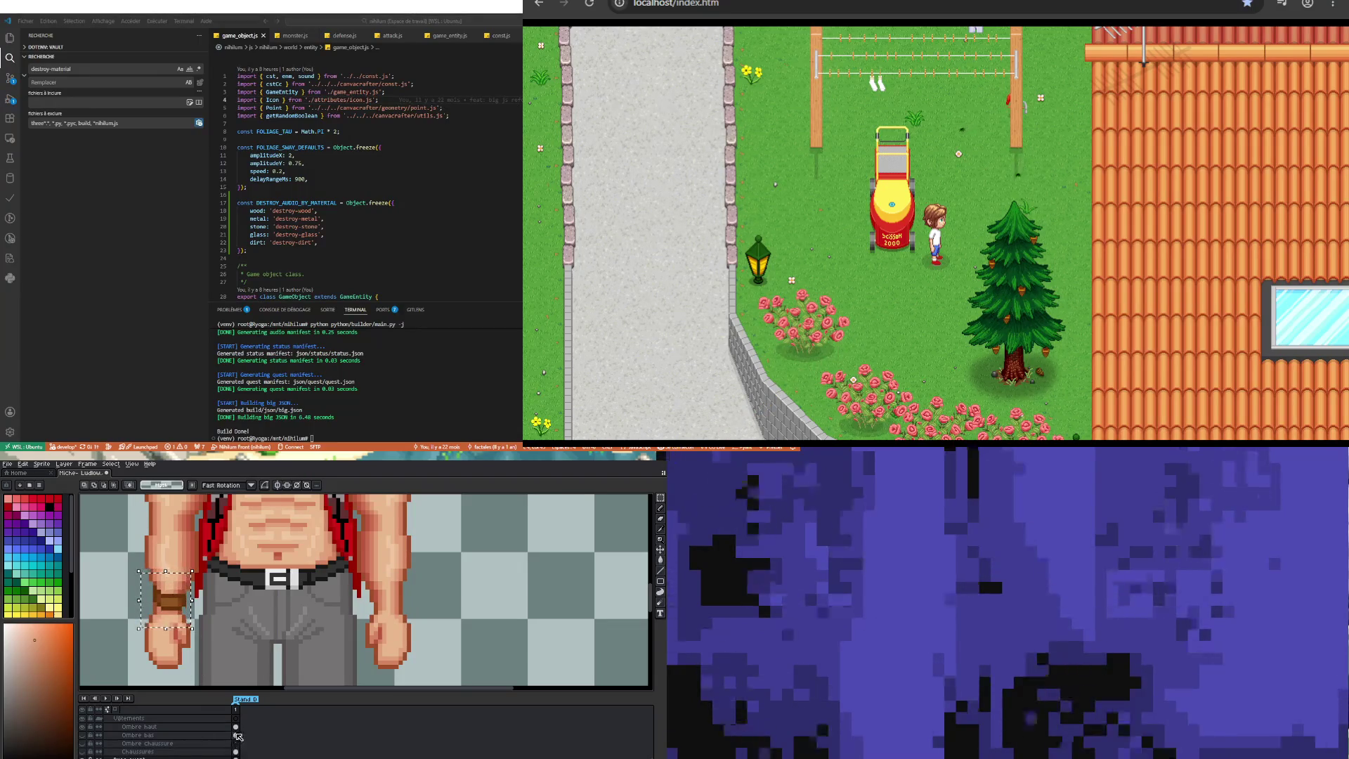
{"action": "left_click", "coordinate": [239, 735]}
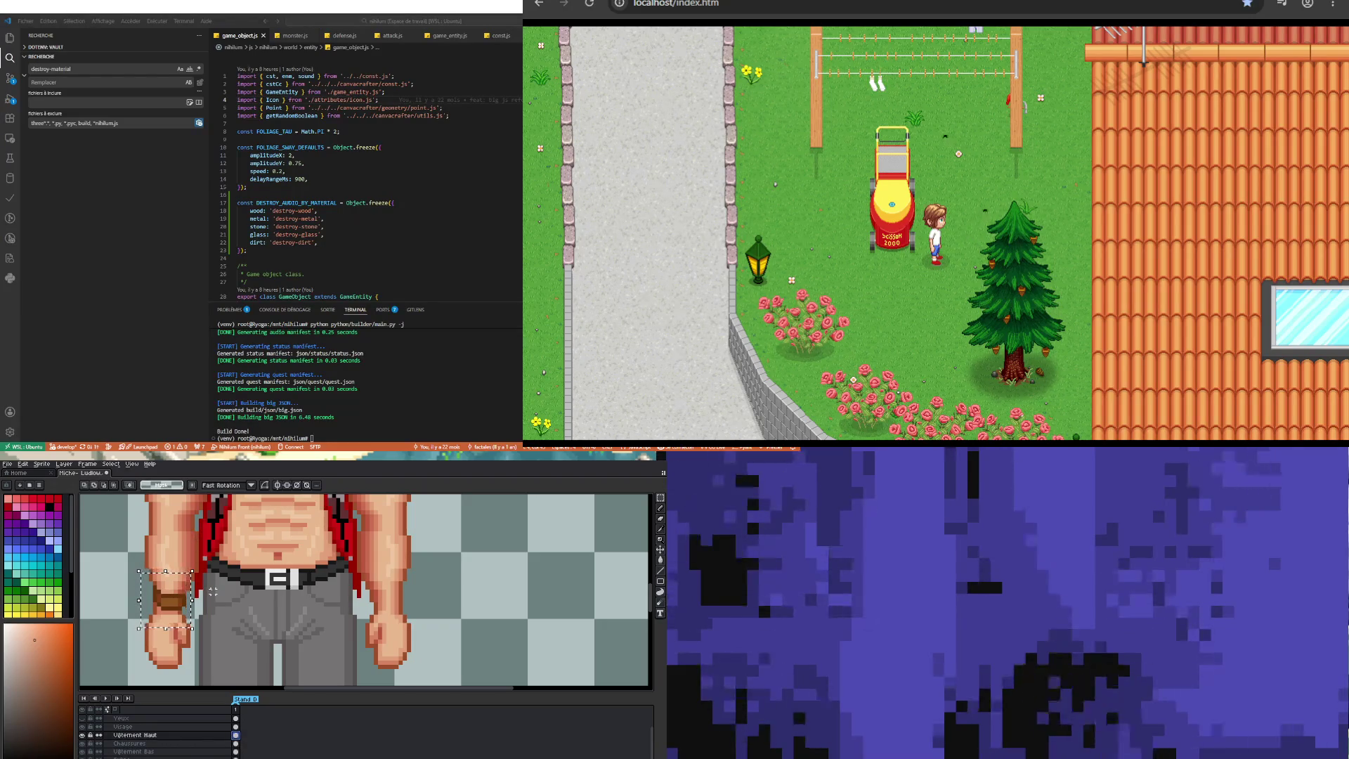
{"action": "key", "text": "Right"}
{"action": "key", "text": "Right"}
{"action": "key", "text": "Right"}
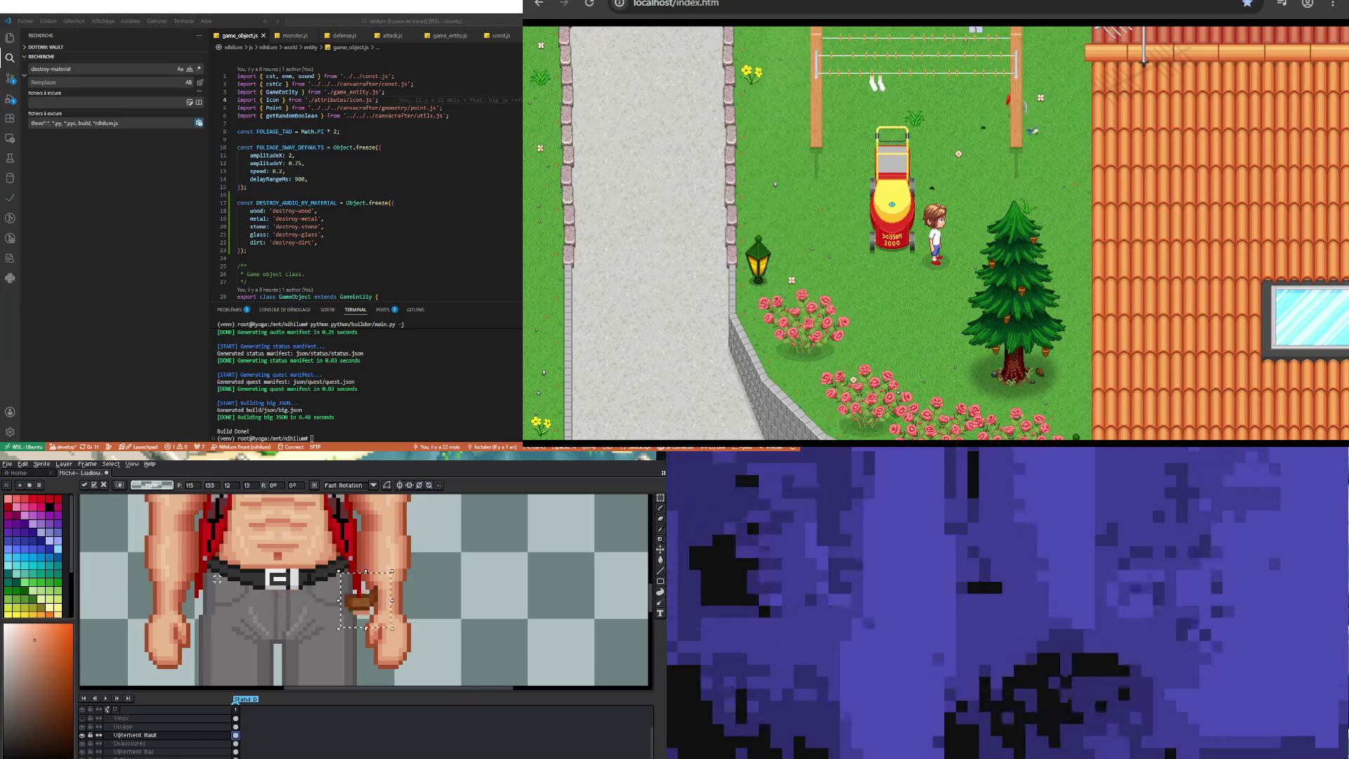
{"action": "key", "text": "Right"}
{"action": "key", "text": "Right"}
{"action": "key", "text": "Right"}
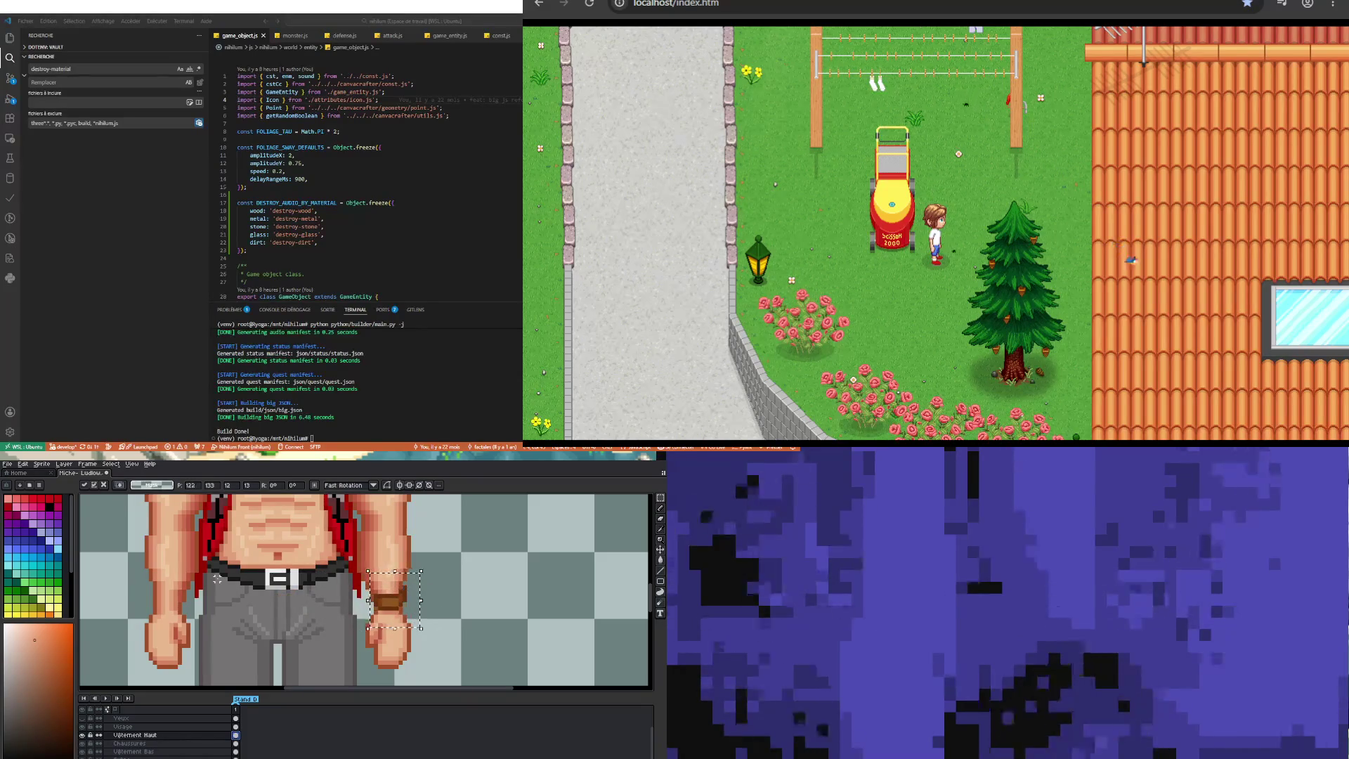
{"action": "left_click", "coordinate": [497, 583]}
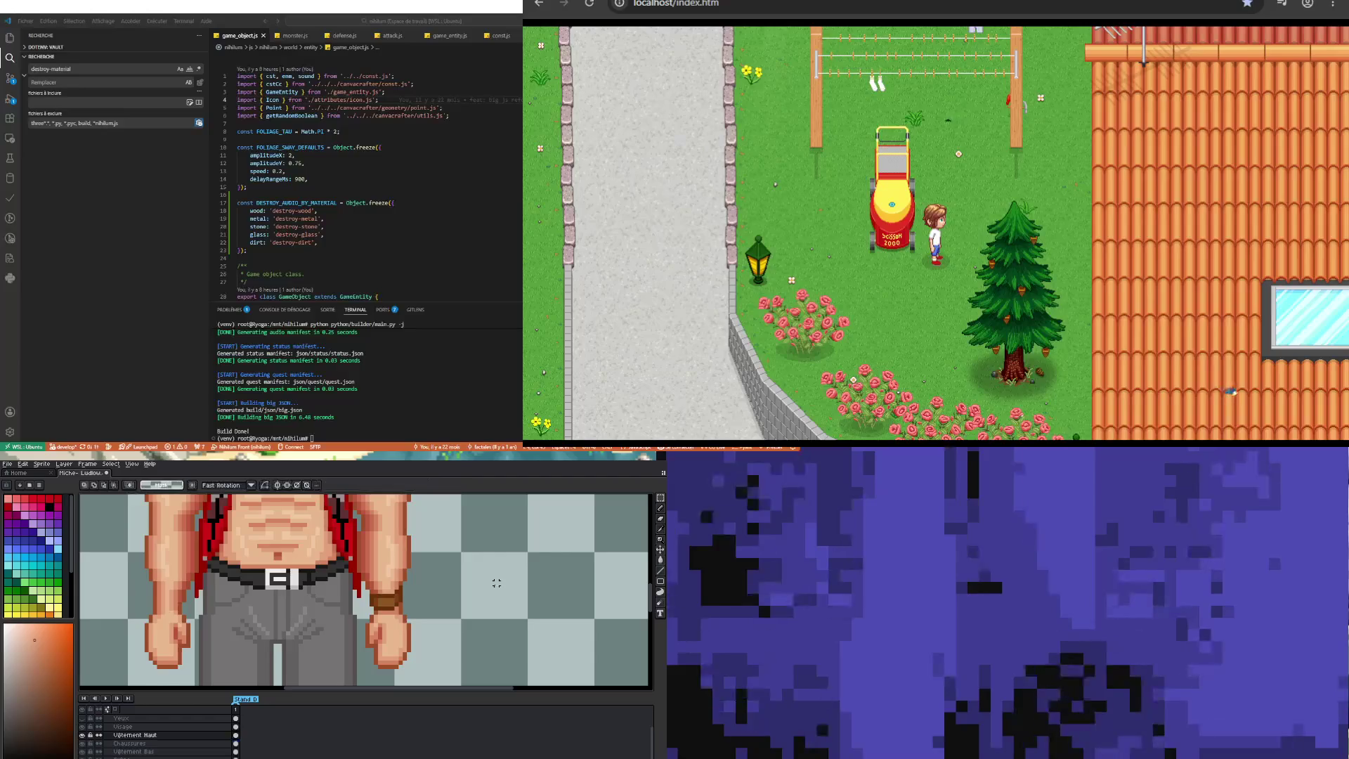
Step: Pick a deeper orange from the palette as the drawing colour
{"action": "scroll", "coordinate": [271, 603], "scroll_direction": "down", "scroll_amount": 2}
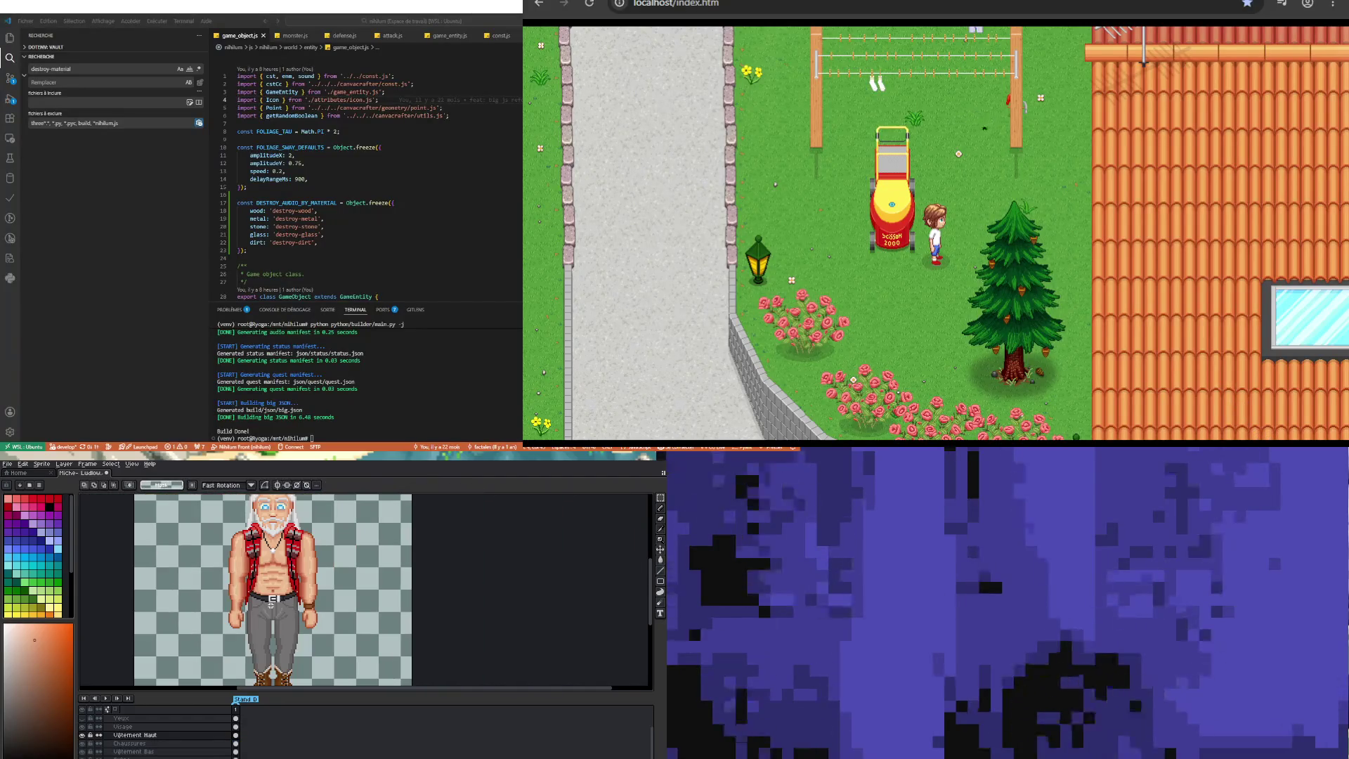
{"action": "scroll", "coordinate": [273, 606], "scroll_direction": "down", "scroll_amount": 2}
{"action": "scroll", "coordinate": [276, 613], "scroll_direction": "up", "scroll_amount": 3}
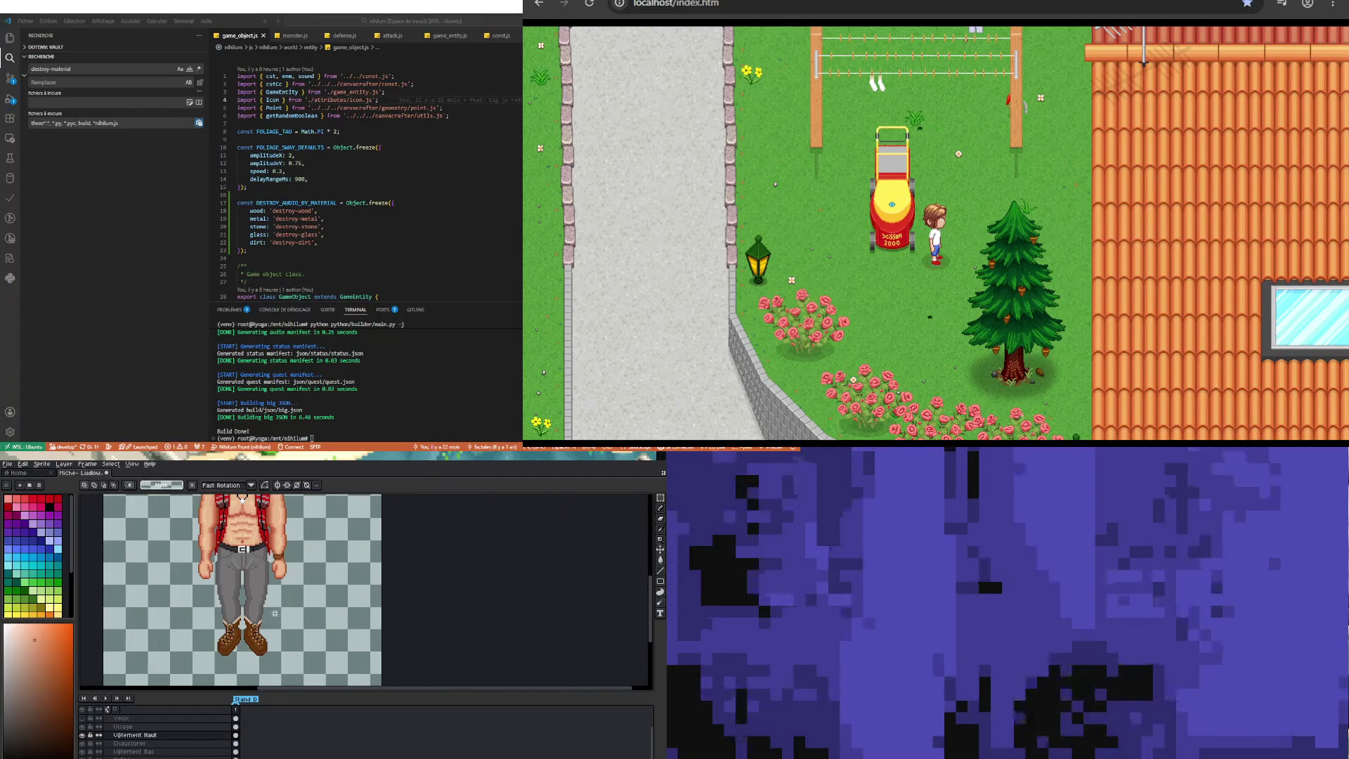
{"action": "scroll", "coordinate": [276, 613], "scroll_direction": "down", "scroll_amount": 2}
{"action": "scroll", "coordinate": [276, 613], "scroll_direction": "up", "scroll_amount": 2}
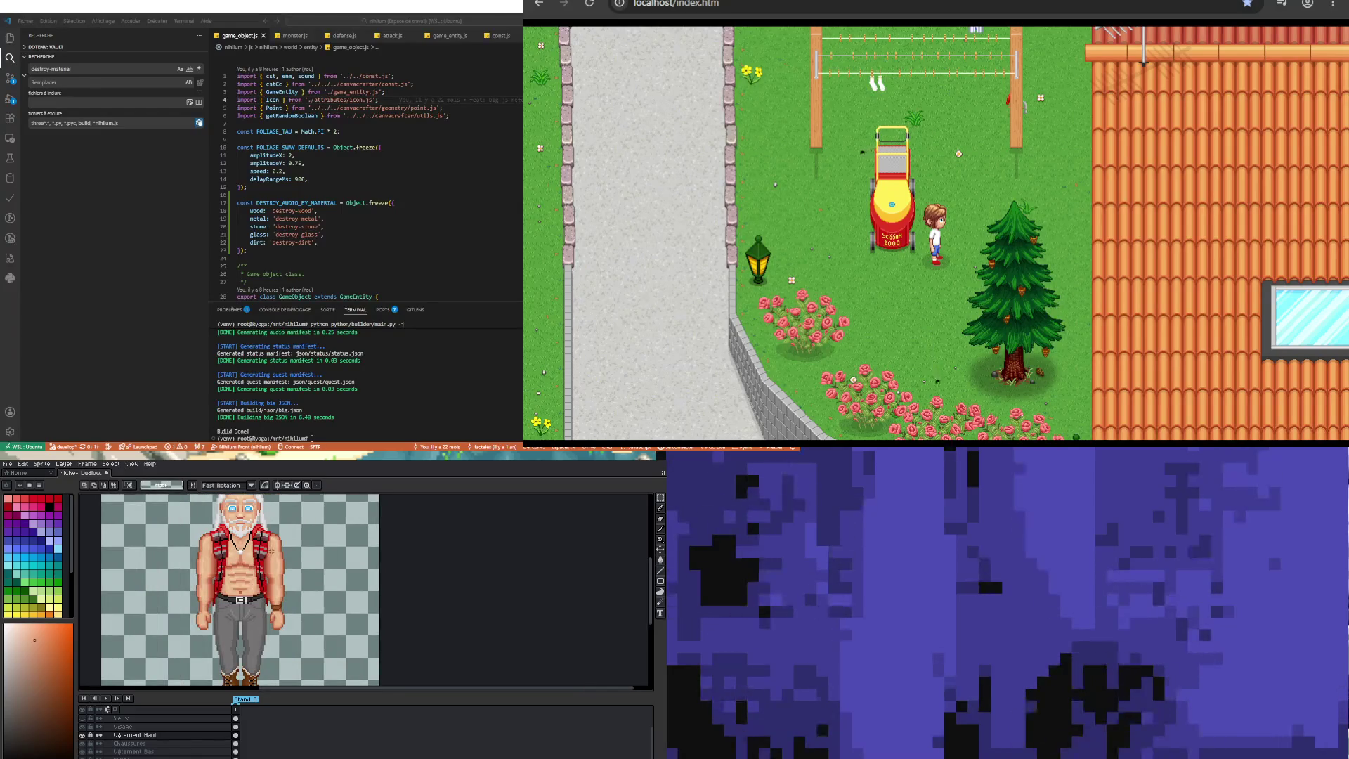
{"action": "scroll", "coordinate": [276, 613], "scroll_direction": "down", "scroll_amount": 1}
{"action": "scroll", "coordinate": [276, 613], "scroll_direction": "up", "scroll_amount": 1}
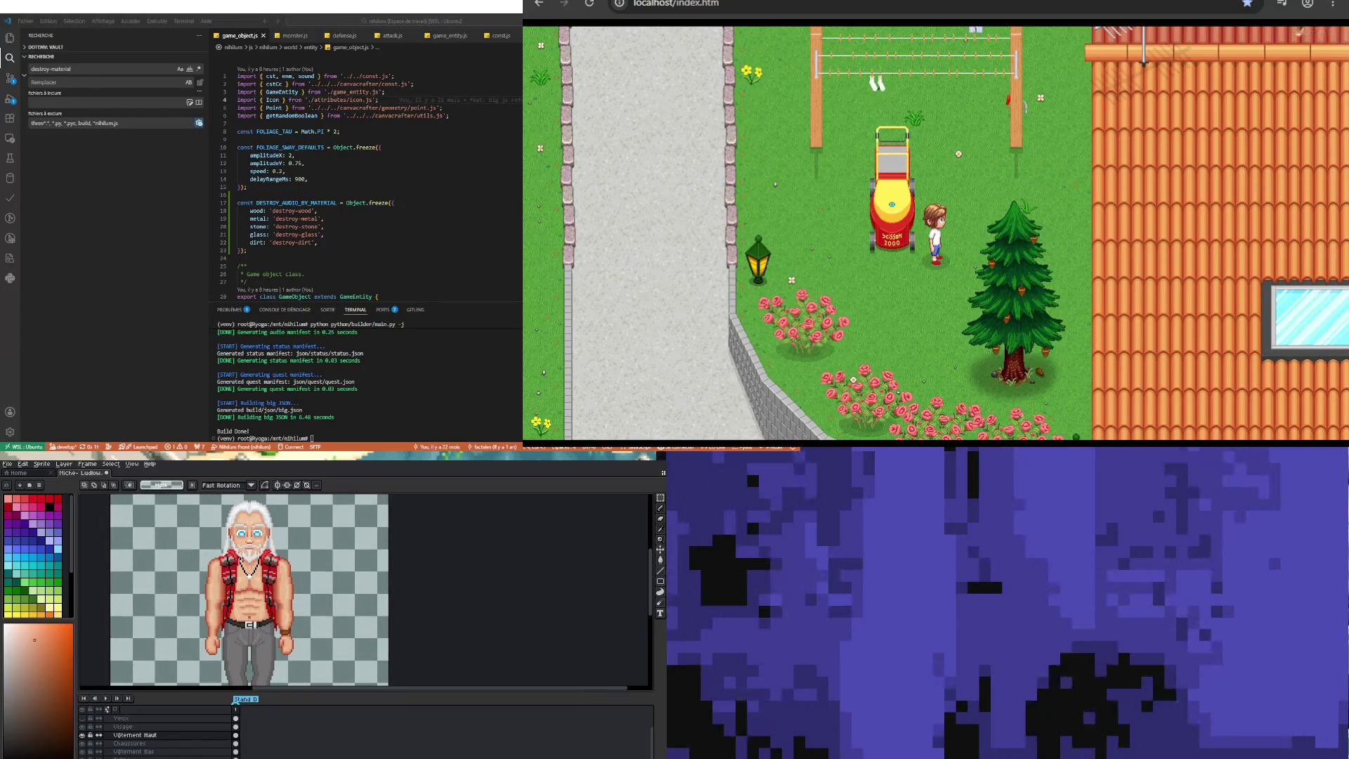
{"action": "scroll", "coordinate": [239, 560], "scroll_direction": "down", "scroll_amount": 1}
{"action": "scroll", "coordinate": [239, 560], "scroll_direction": "up", "scroll_amount": 2}
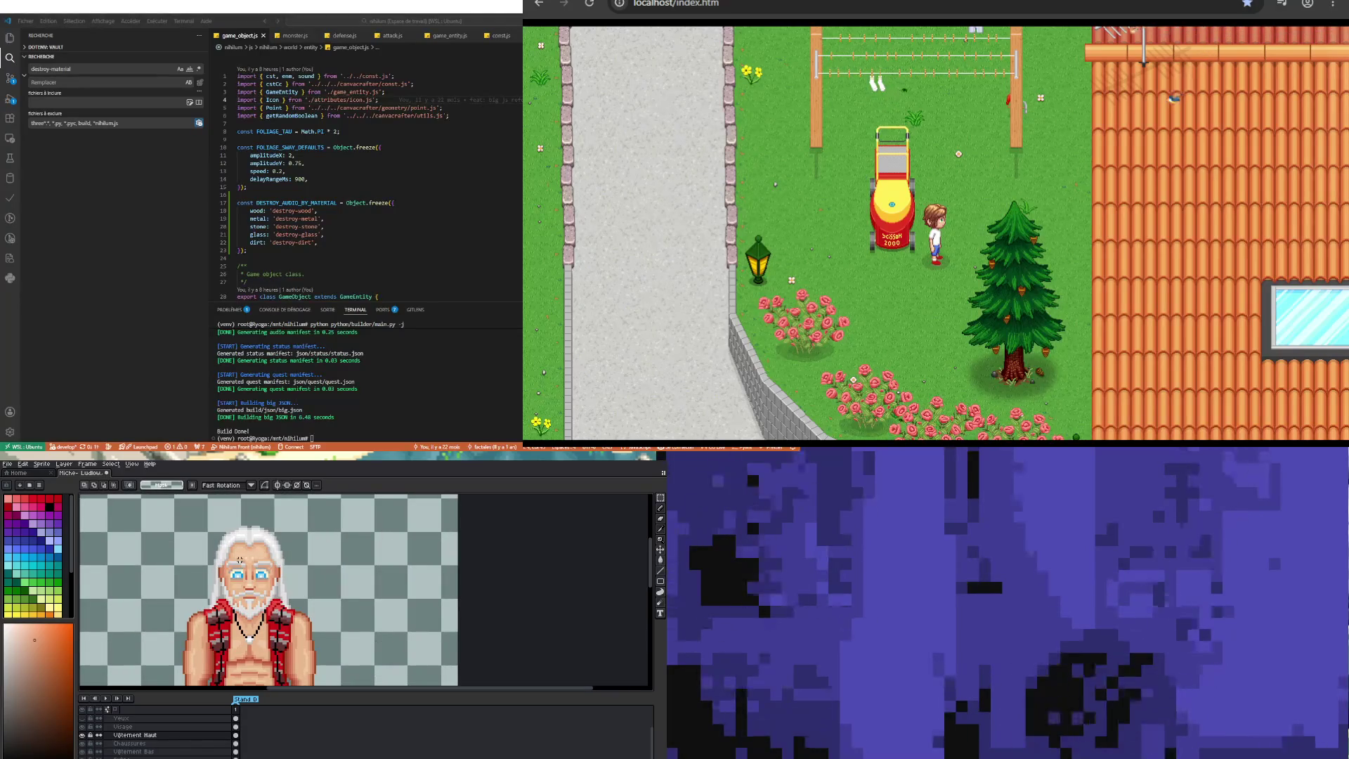
{"action": "scroll", "coordinate": [262, 569], "scroll_direction": "up", "scroll_amount": 1}
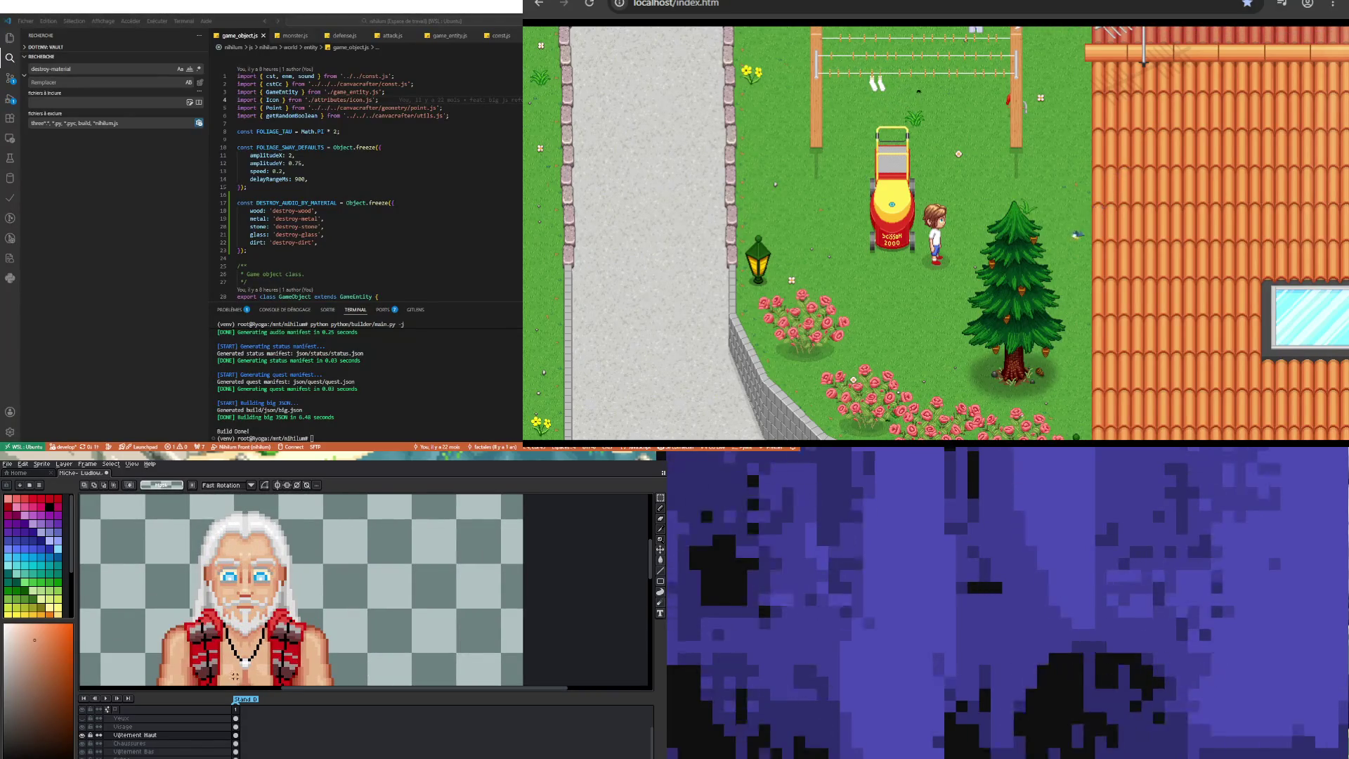
{"action": "scroll", "coordinate": [30, 581], "scroll_direction": "down", "scroll_amount": 3}
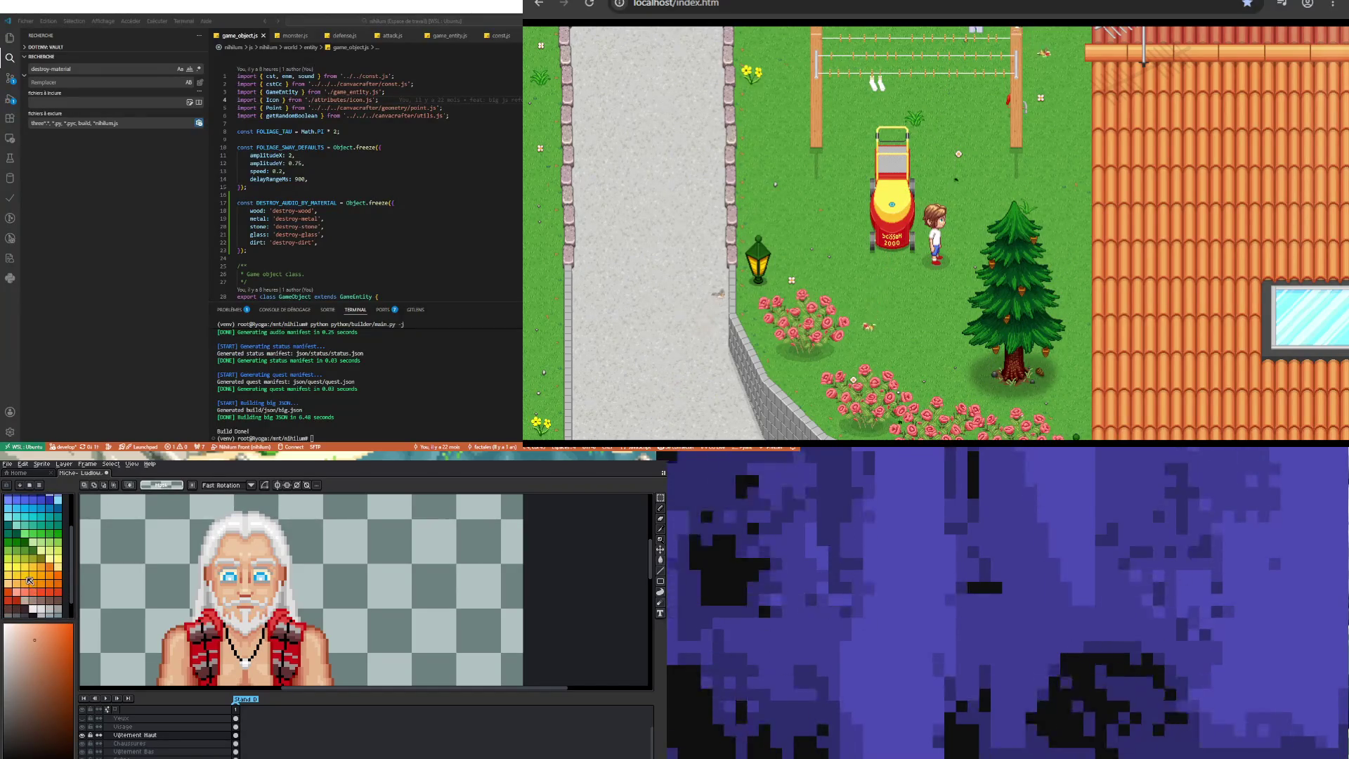
{"action": "left_click", "coordinate": [28, 584]}
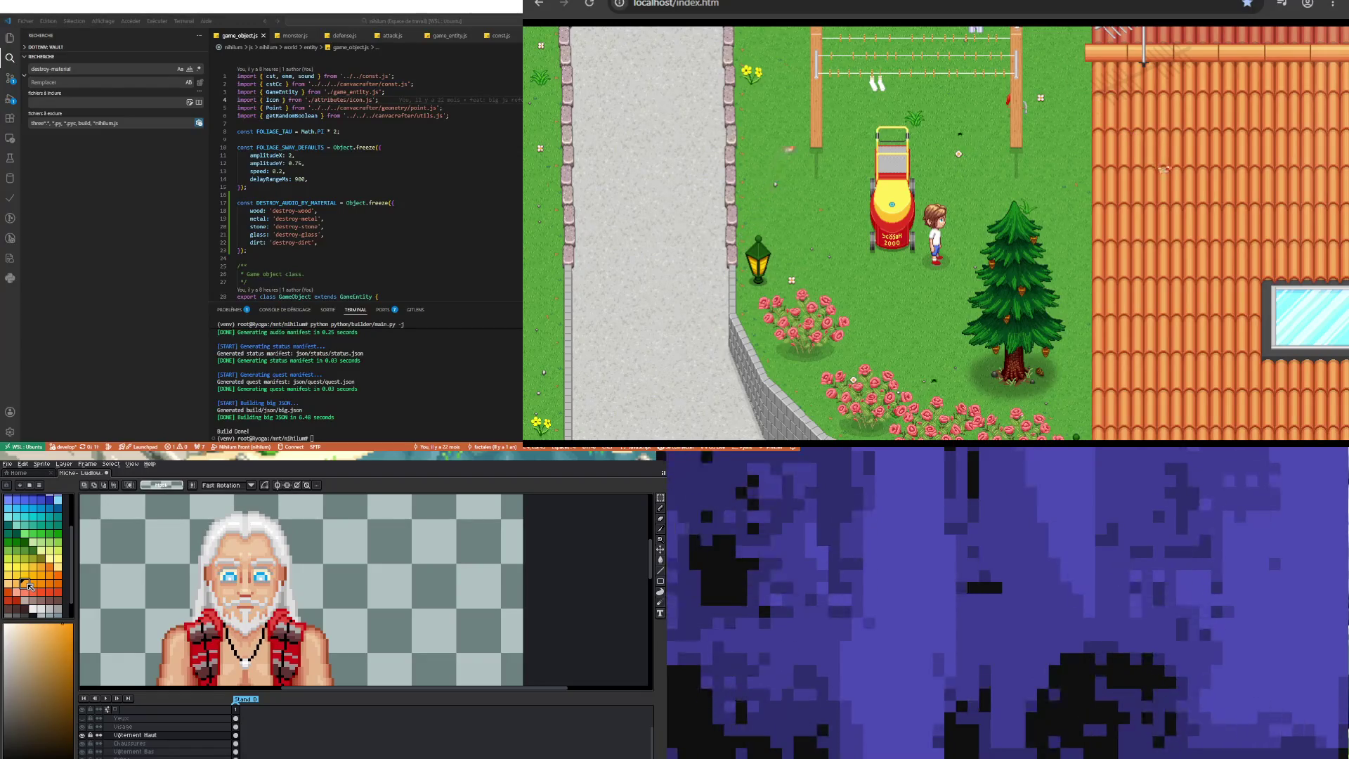
{"action": "left_click", "coordinate": [41, 583]}
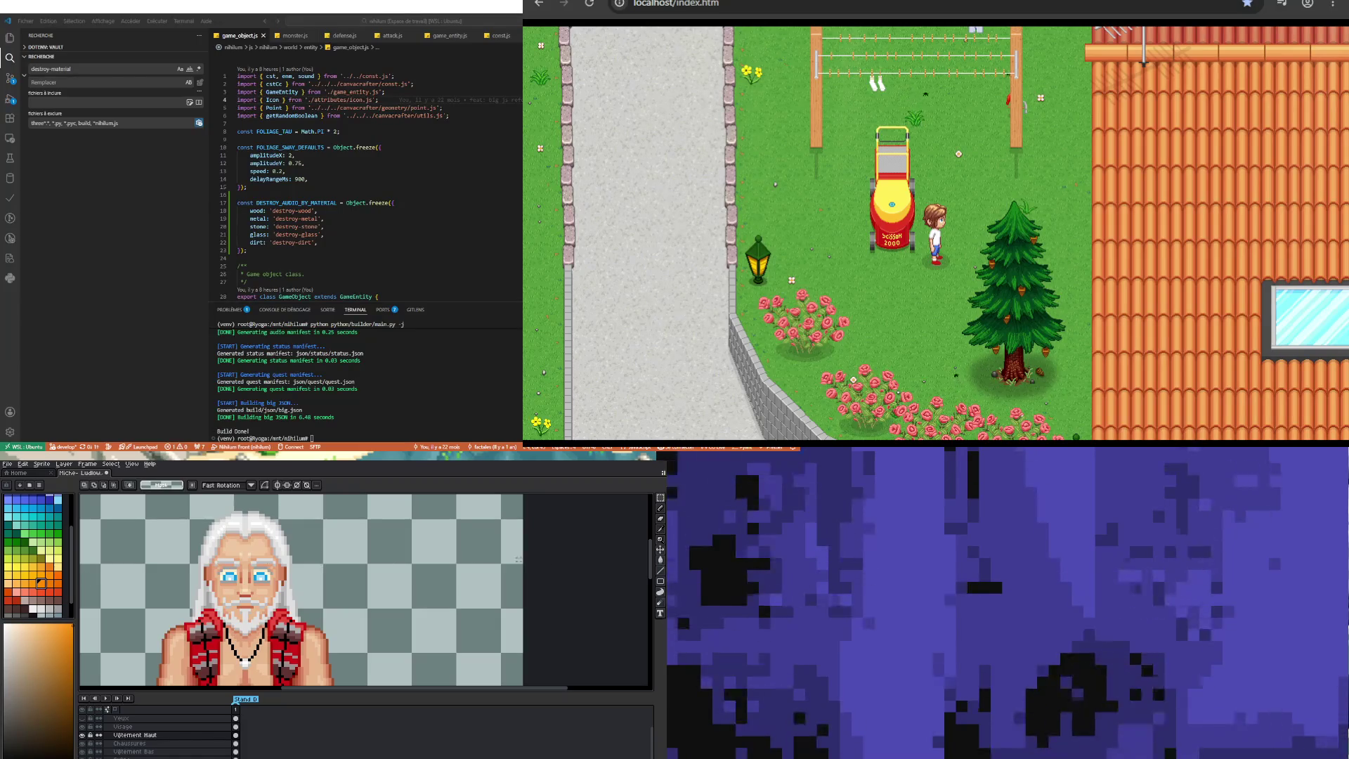
Step: Switch to the Eyedropper tool for sampling colours from the sprite
{"action": "left_click", "coordinate": [660, 529]}
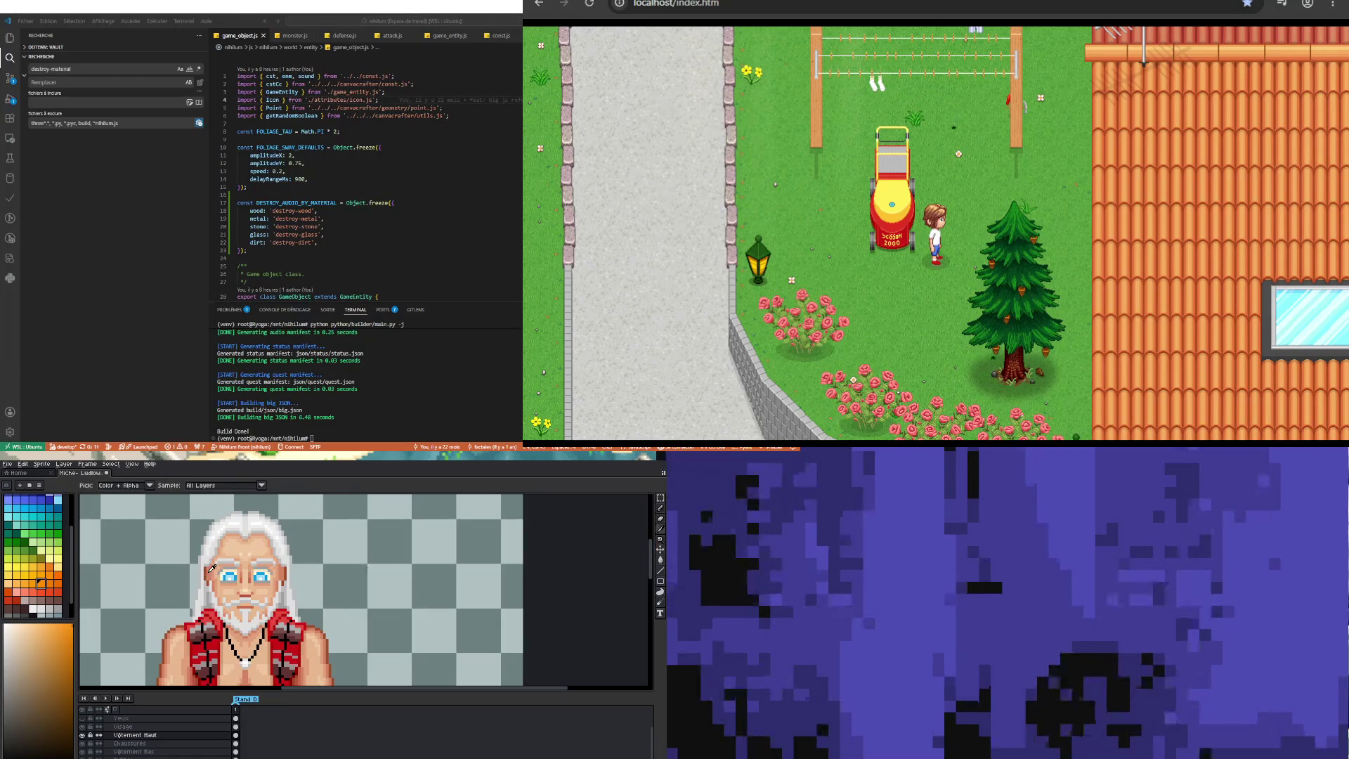
{"action": "scroll", "coordinate": [212, 568], "scroll_direction": "down", "scroll_amount": 2}
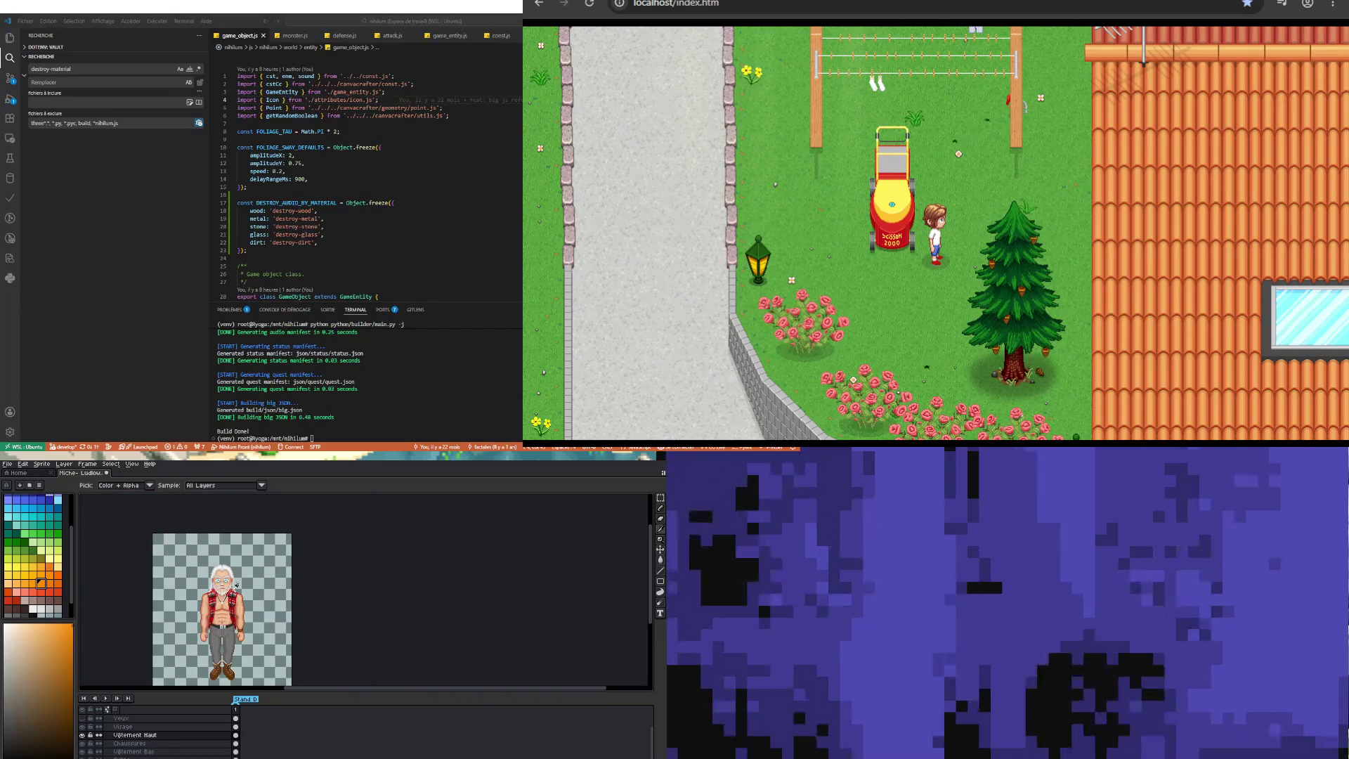
{"action": "scroll", "coordinate": [236, 584], "scroll_direction": "up", "scroll_amount": 1}
{"action": "scroll", "coordinate": [236, 576], "scroll_direction": "up", "scroll_amount": 1}
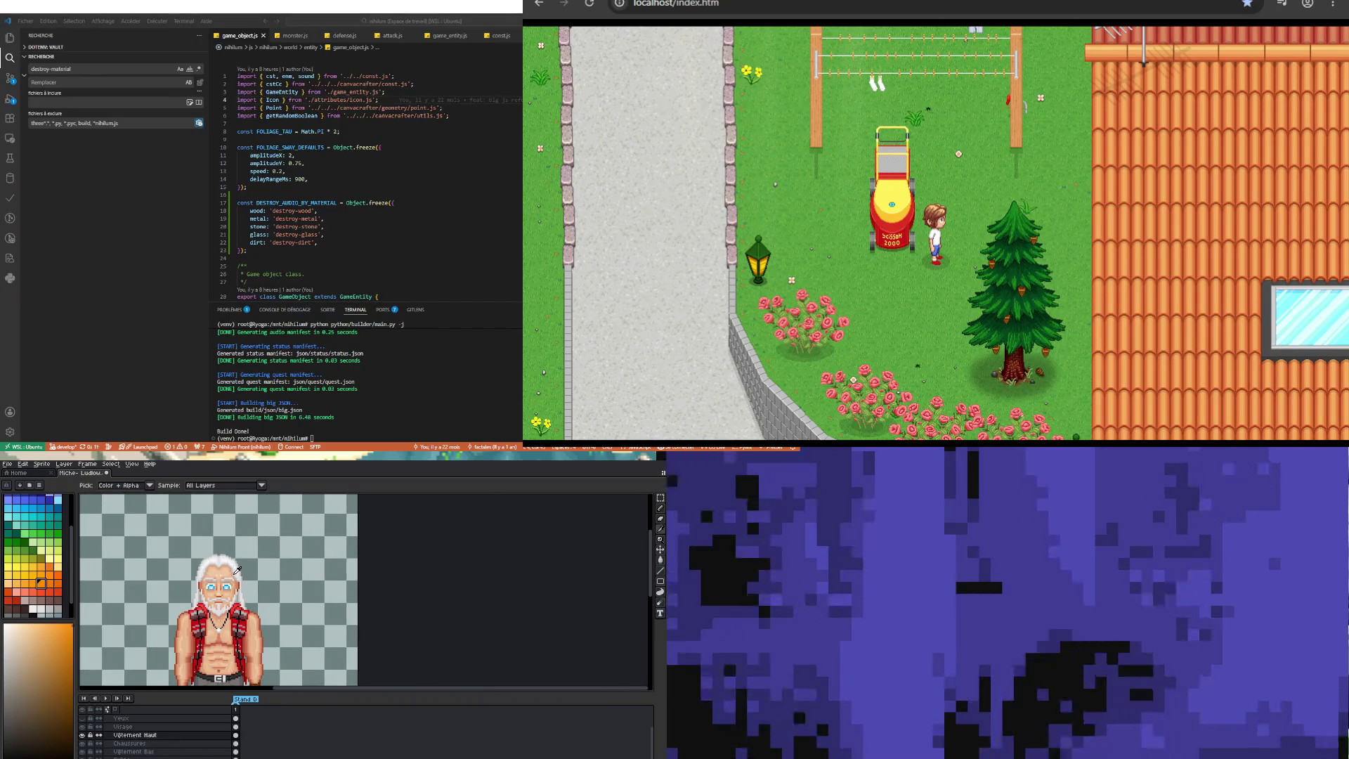
{"action": "scroll", "coordinate": [228, 596], "scroll_direction": "up", "scroll_amount": 1}
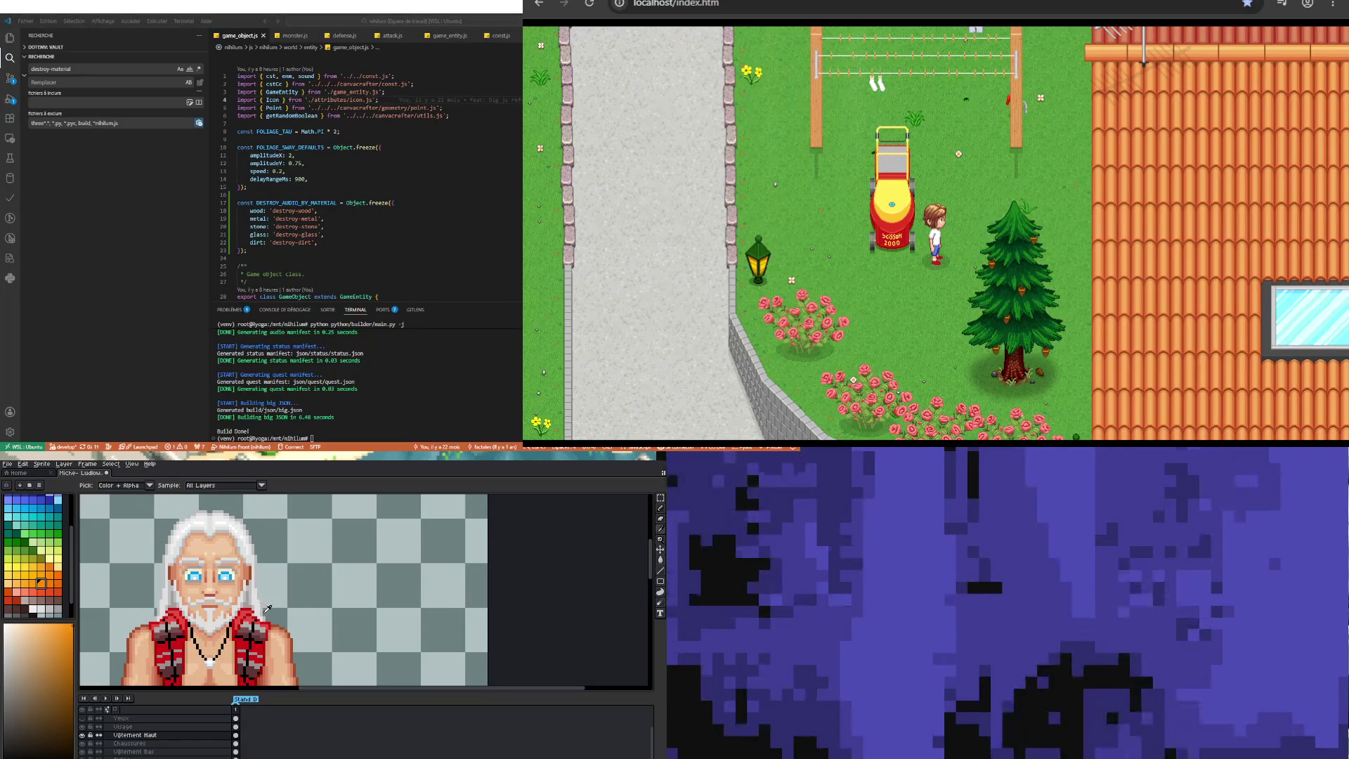
{"action": "scroll", "coordinate": [231, 612], "scroll_direction": "down", "scroll_amount": 2}
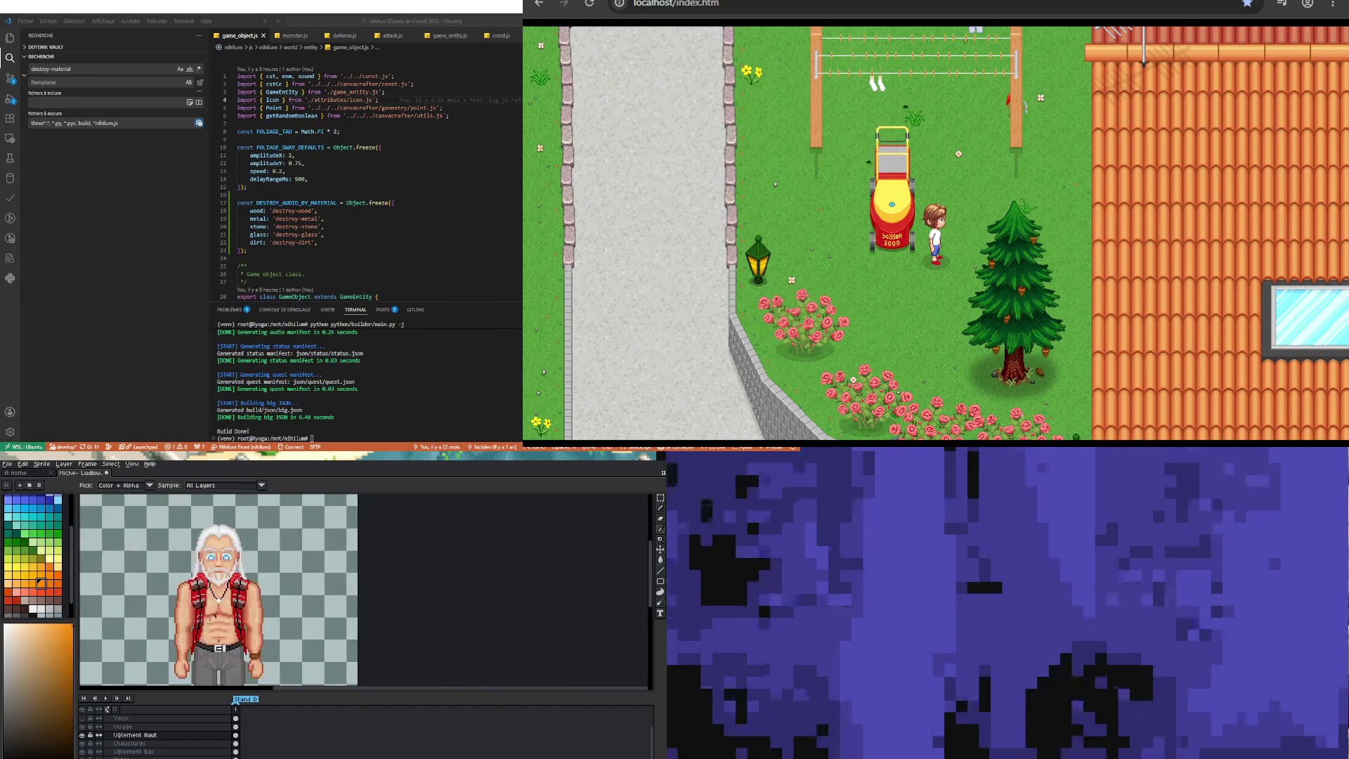
Step: Save the sprite with File > Save
{"action": "left_click", "coordinate": [7, 464]}
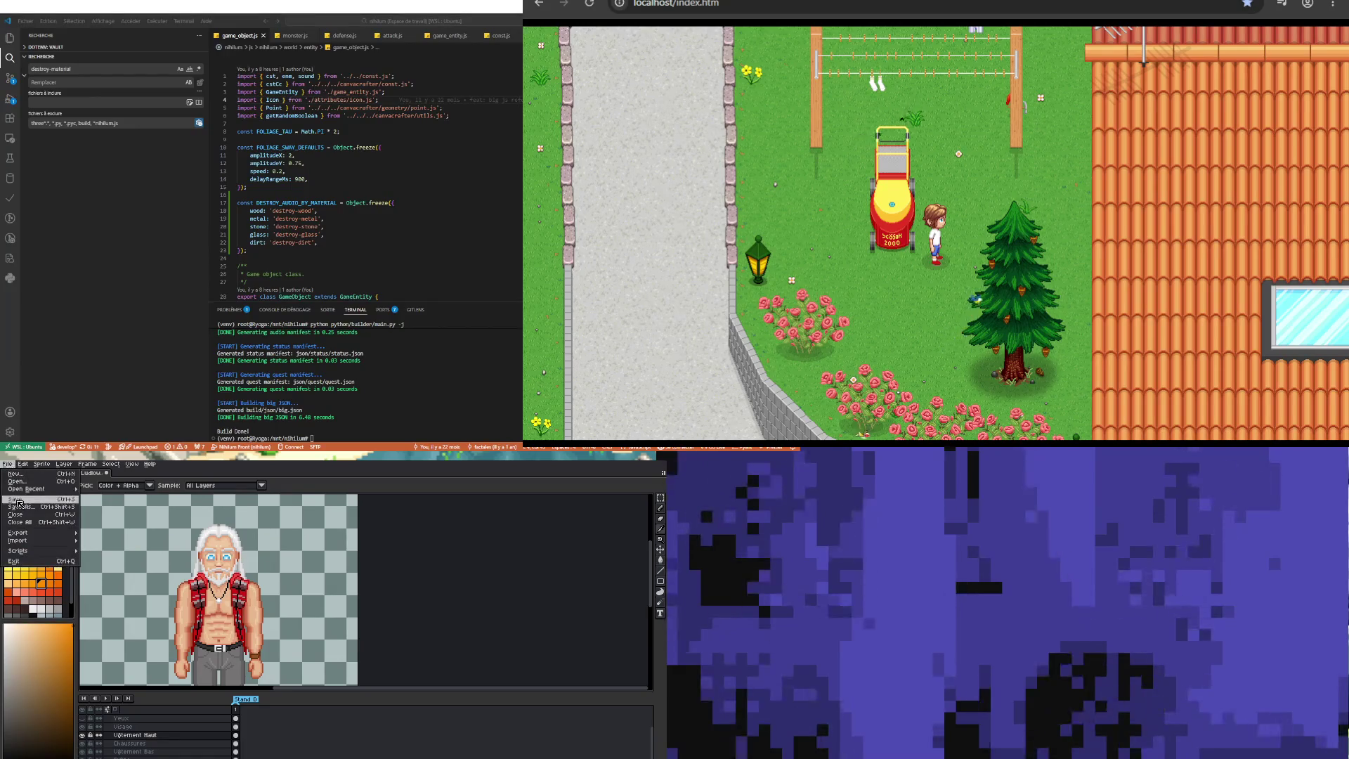
{"action": "left_click", "coordinate": [17, 500]}
{"action": "scroll", "coordinate": [248, 570], "scroll_direction": "down", "scroll_amount": 1}
{"action": "scroll", "coordinate": [249, 570], "scroll_direction": "up", "scroll_amount": 2}
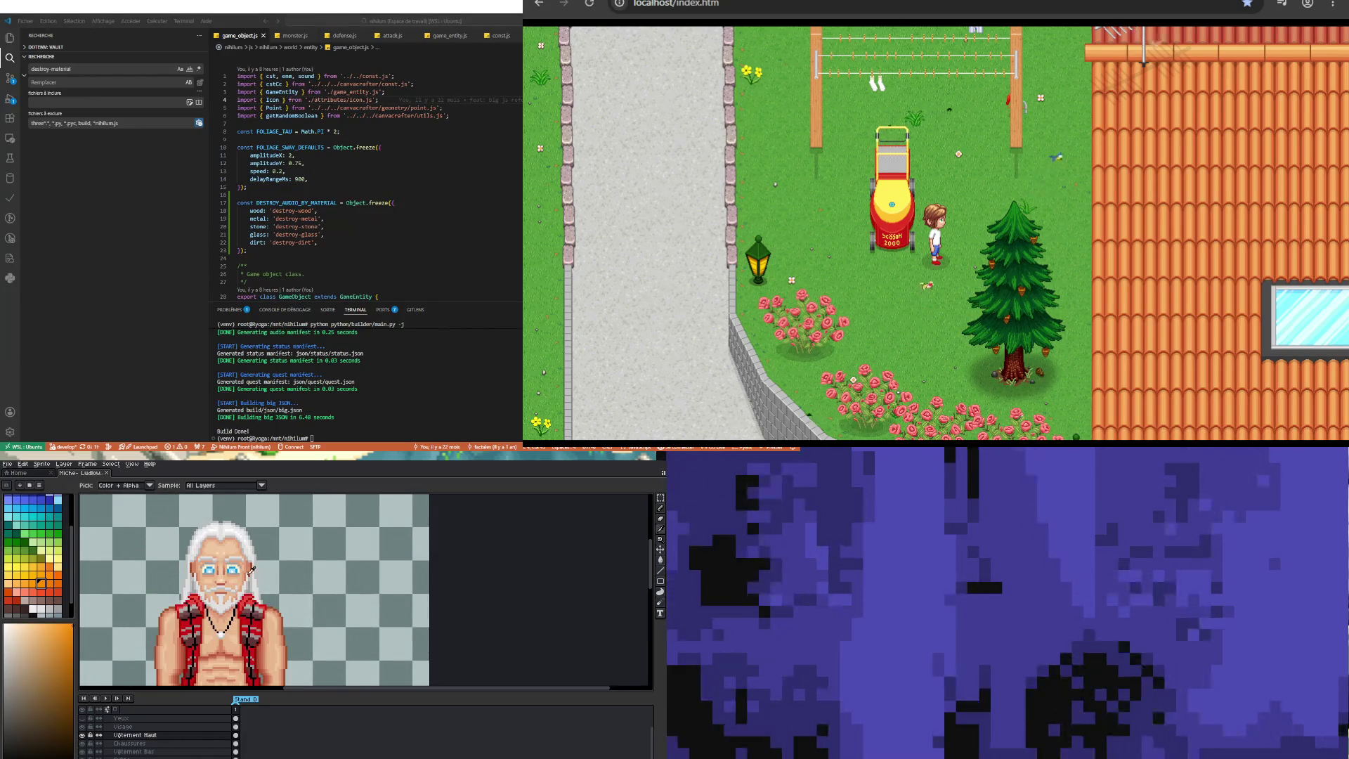
{"action": "scroll", "coordinate": [249, 570], "scroll_direction": "up", "scroll_amount": 2}
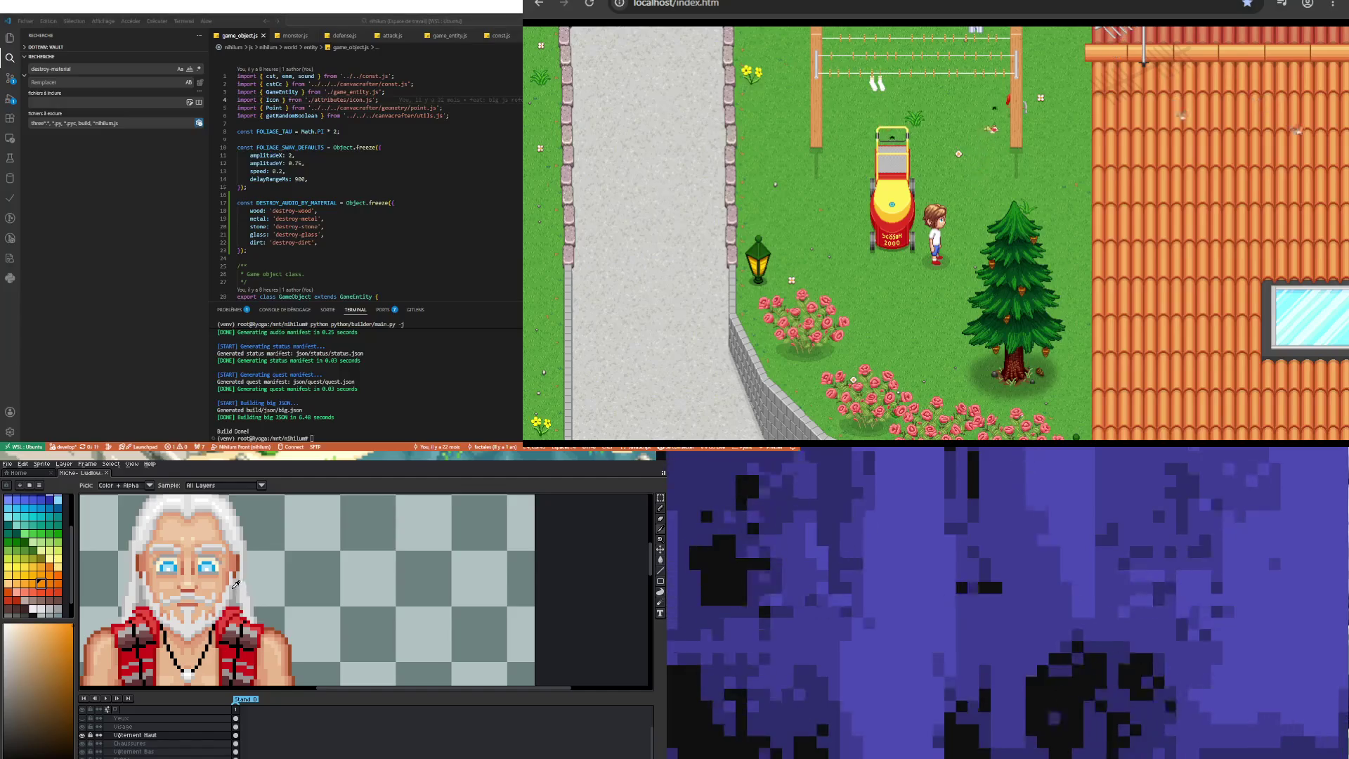
Step: Toggle the face features' visibility to check them, then make the Visage layer active
{"action": "left_click", "coordinate": [123, 718]}
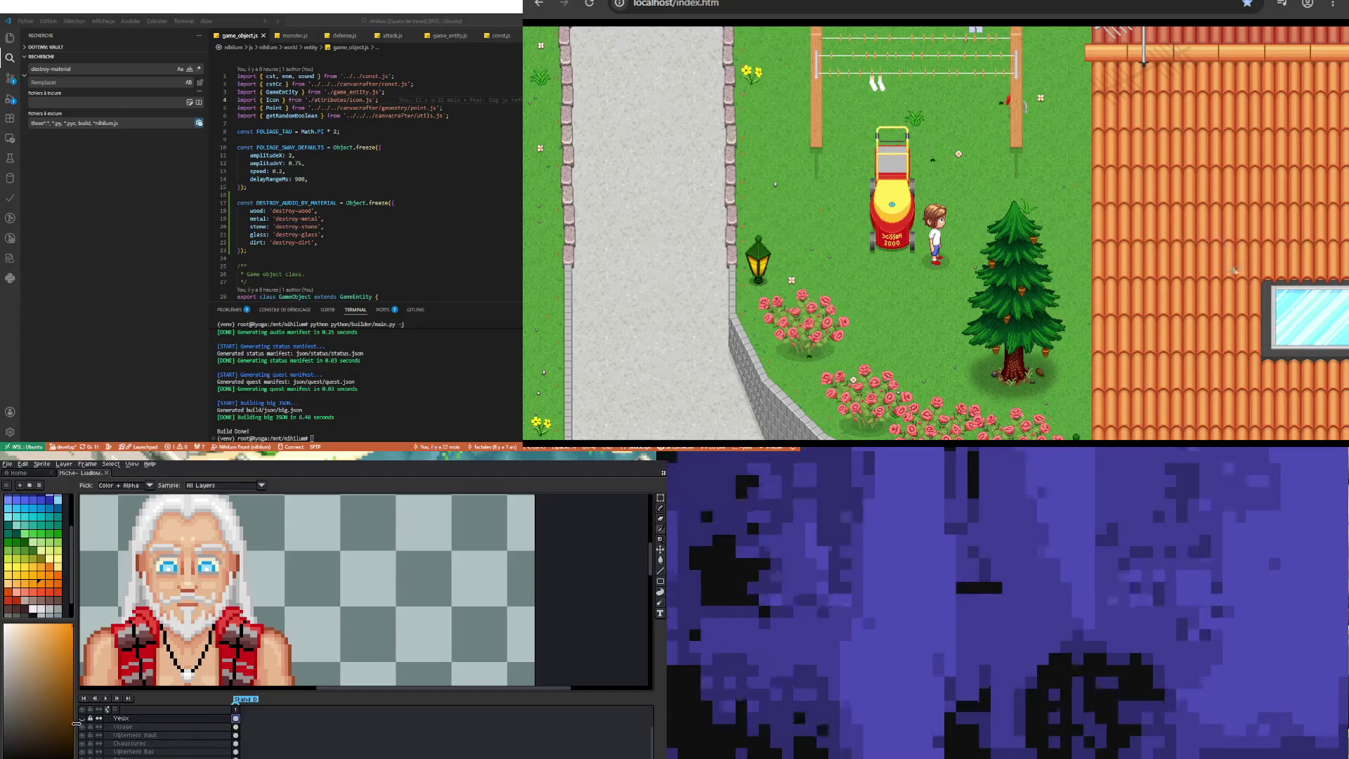
{"action": "left_click", "coordinate": [82, 726]}
{"action": "left_click", "coordinate": [82, 727]}
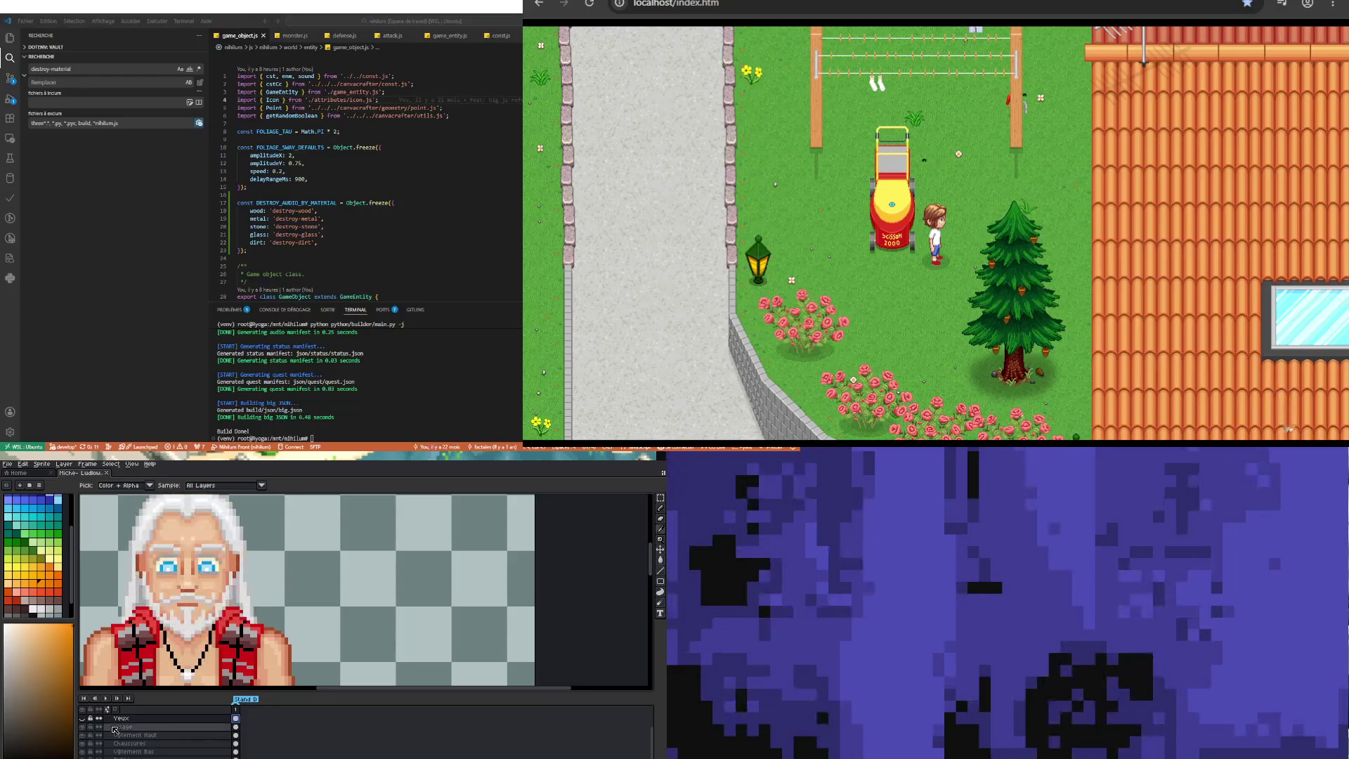
{"action": "left_click", "coordinate": [115, 728]}
{"action": "scroll", "coordinate": [189, 542], "scroll_direction": "up", "scroll_amount": 1}
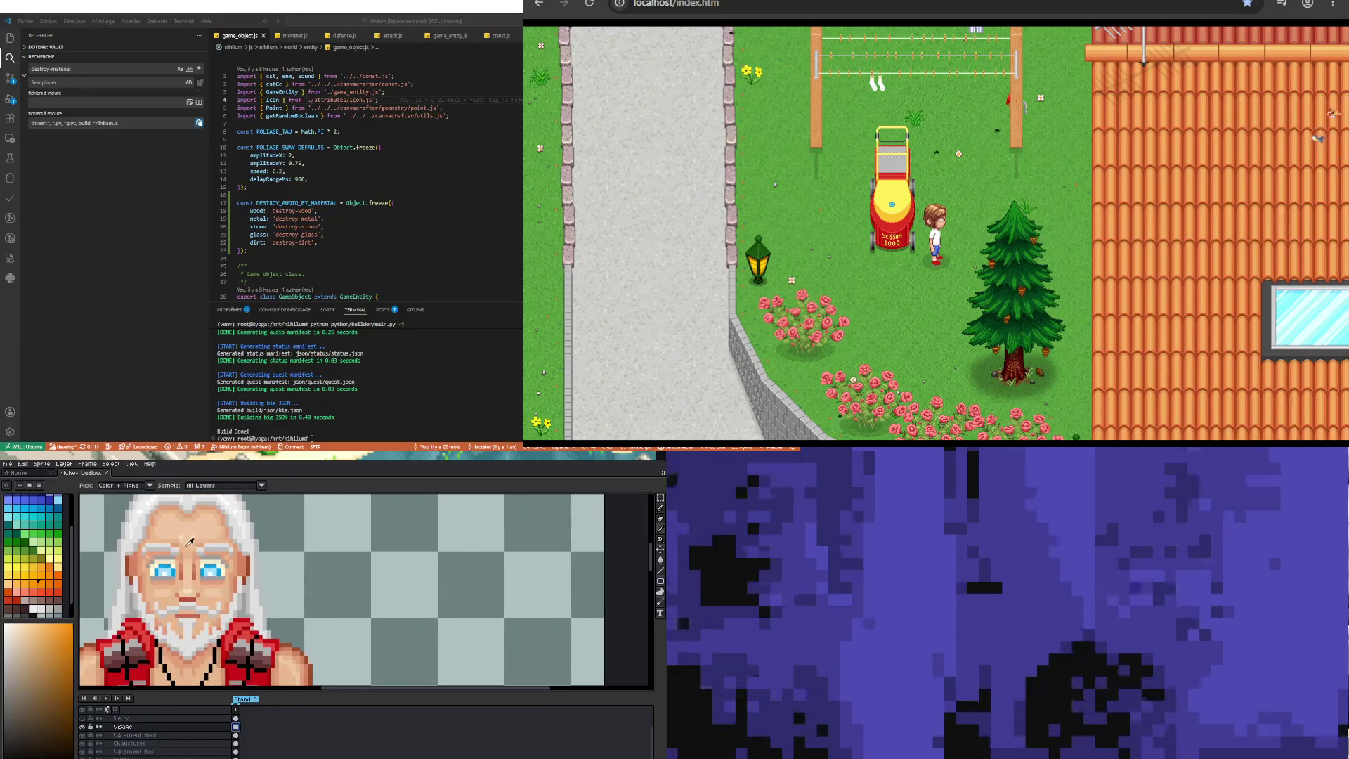
{"action": "scroll", "coordinate": [190, 542], "scroll_direction": "up", "scroll_amount": 1}
{"action": "scroll", "coordinate": [190, 541], "scroll_direction": "down", "scroll_amount": 1}
{"action": "scroll", "coordinate": [33, 529], "scroll_direction": "up", "scroll_amount": 3}
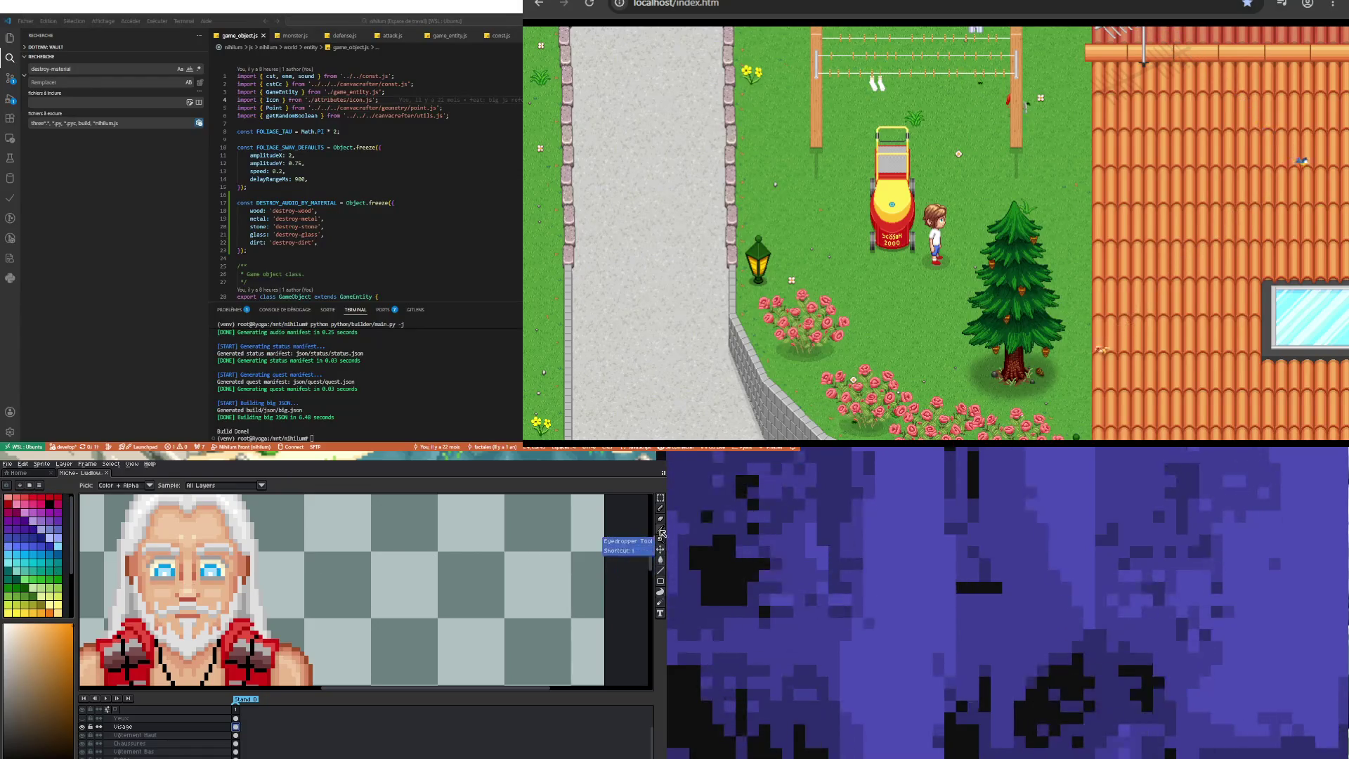
Step: Fill the inside of the left eye with cyan using the Paint Bucket
{"action": "left_click", "coordinate": [45, 554]}
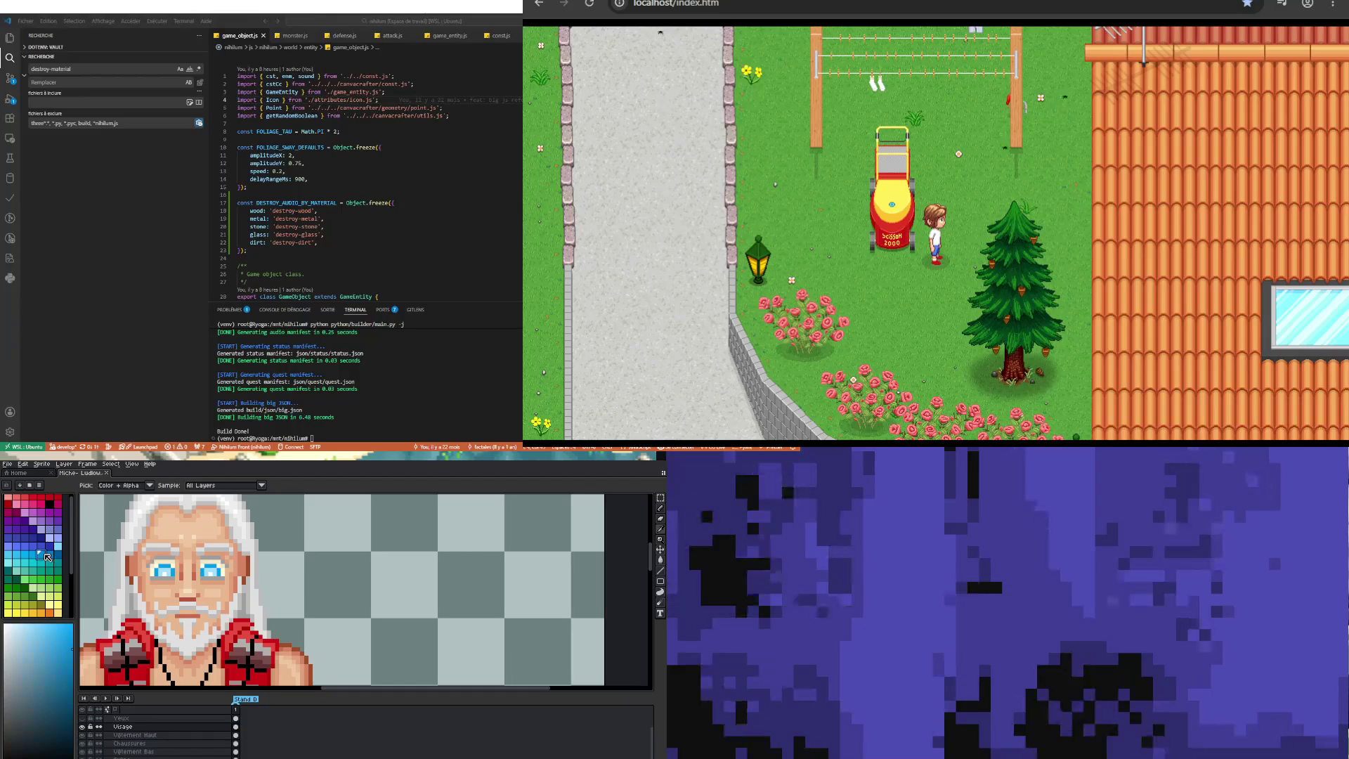
{"action": "scroll", "coordinate": [197, 559], "scroll_direction": "up", "scroll_amount": 1}
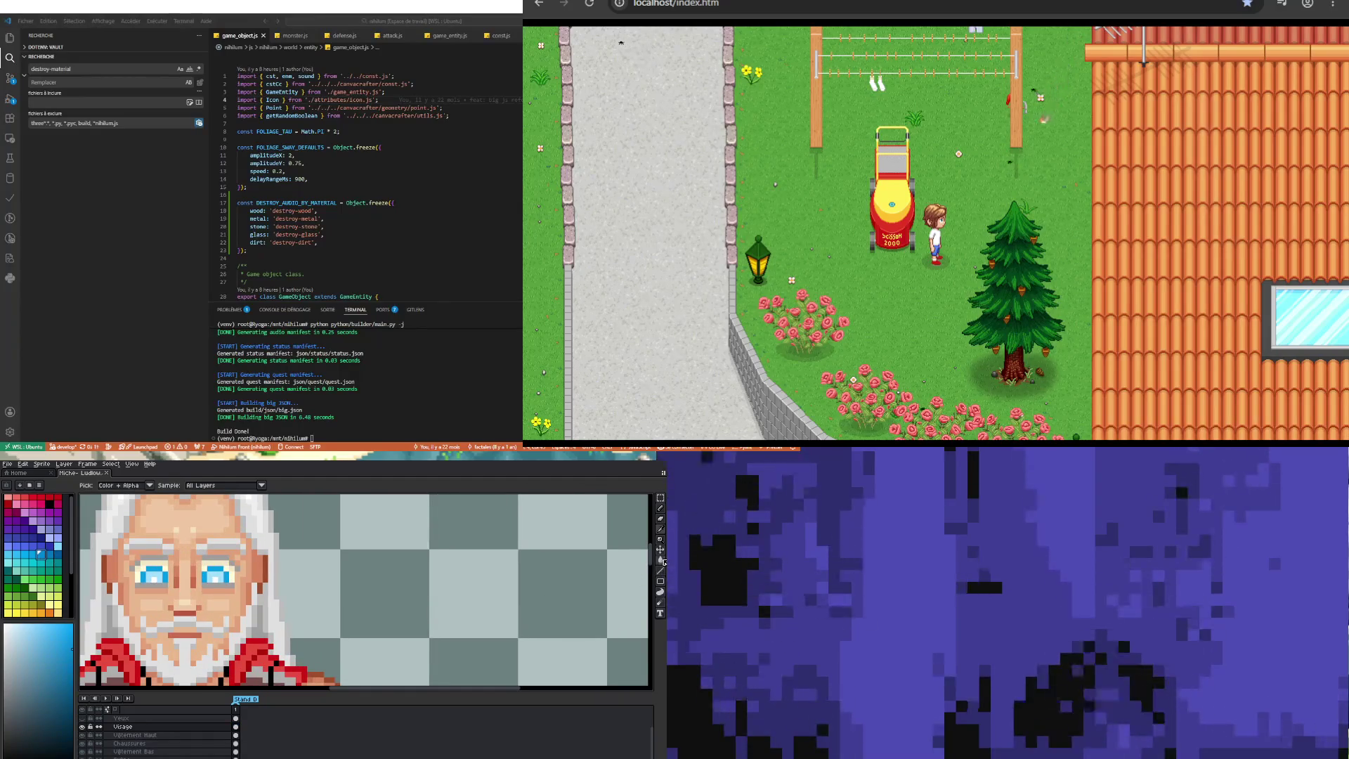
{"action": "left_click", "coordinate": [661, 560]}
{"action": "scroll", "coordinate": [161, 574], "scroll_direction": "up", "scroll_amount": 2}
{"action": "left_click", "coordinate": [162, 574]}
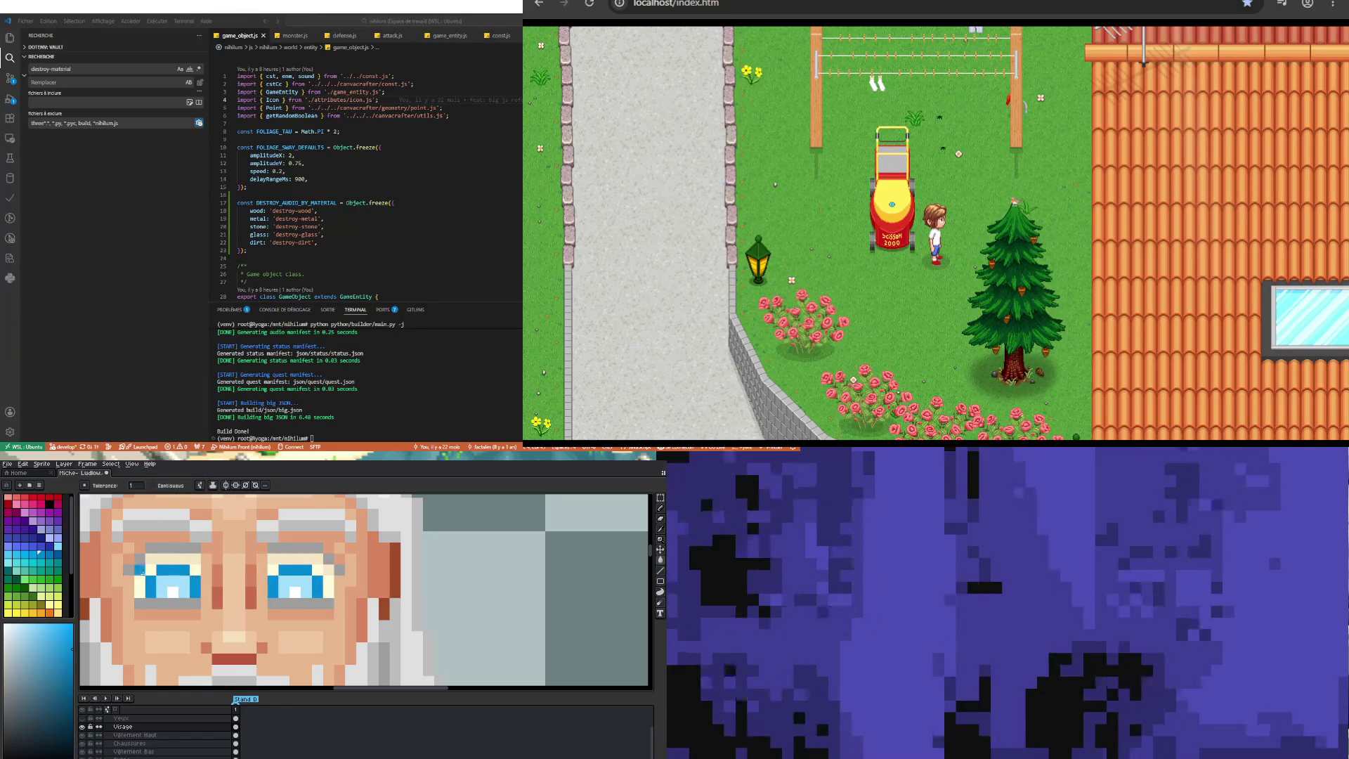
Step: Refill the left eye with a darker cyan-blue
{"action": "left_click", "coordinate": [161, 576], "text": "alt"}
{"action": "left_click", "coordinate": [170, 580]}
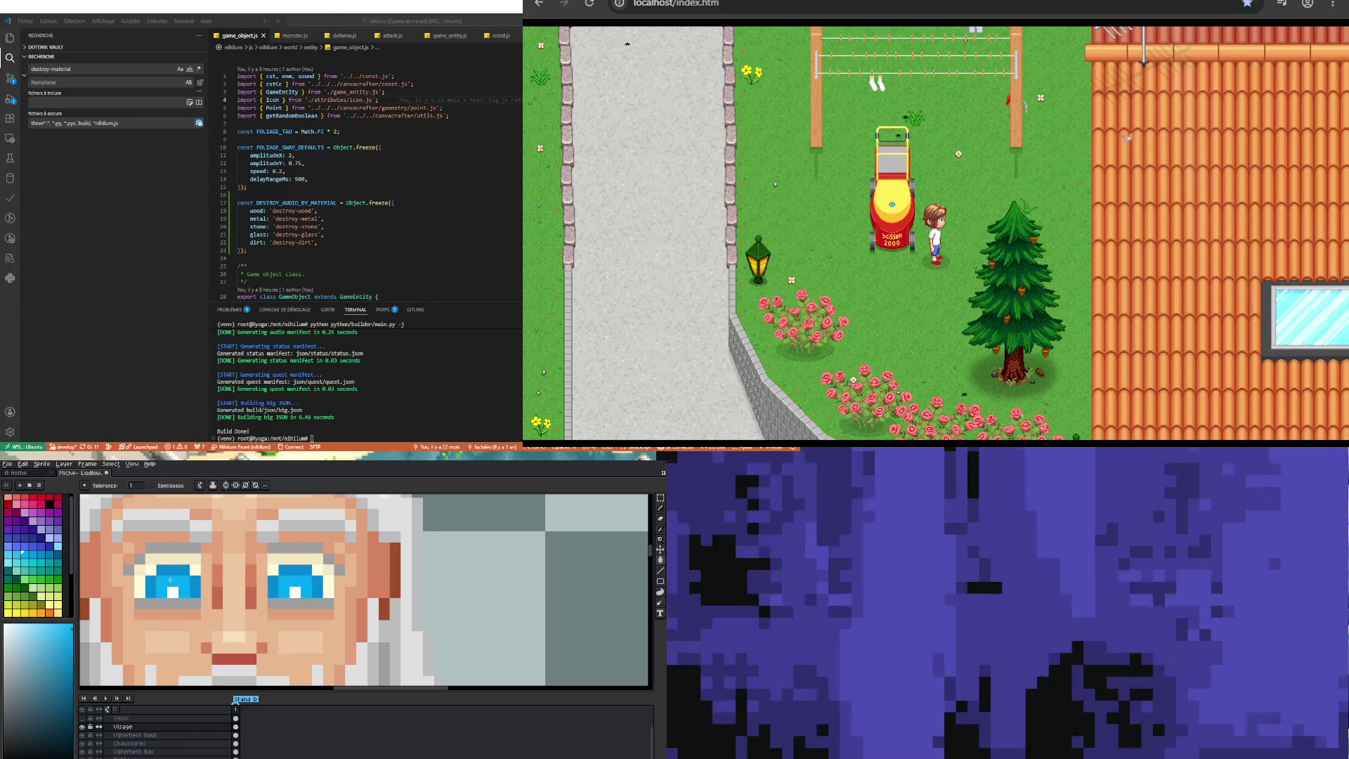
{"action": "scroll", "coordinate": [170, 580], "scroll_direction": "down", "scroll_amount": 5}
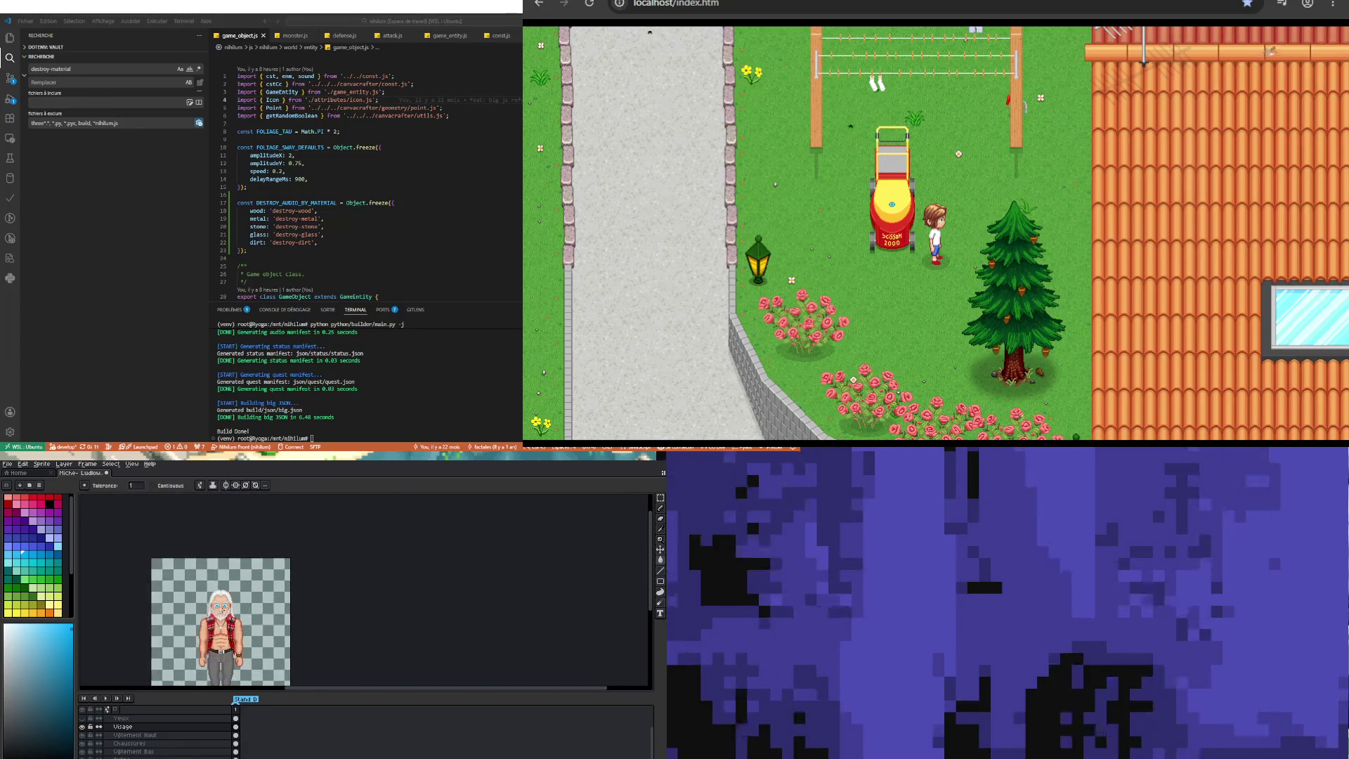
{"action": "scroll", "coordinate": [220, 609], "scroll_direction": "up", "scroll_amount": 5}
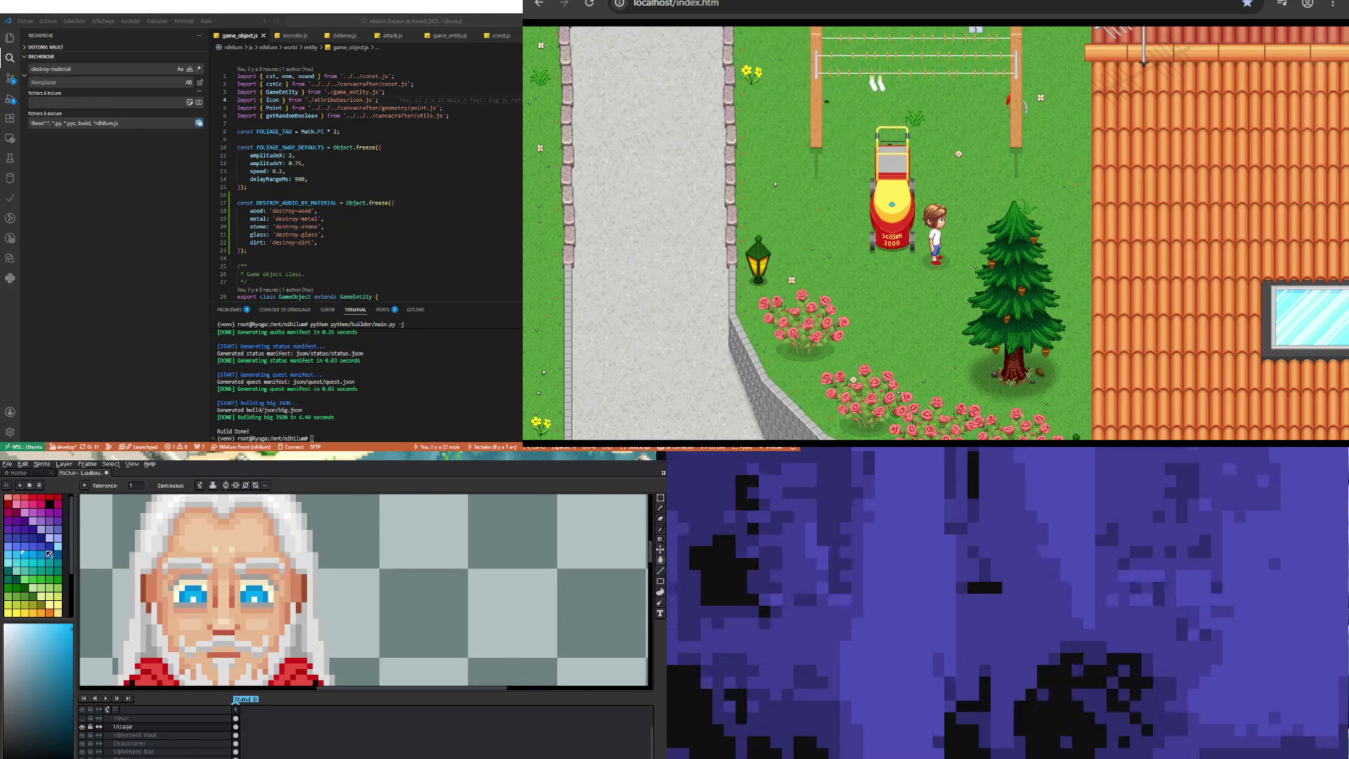
Step: Add light cyan highlight pixels to the eye
{"action": "left_click", "coordinate": [57, 546]}
{"action": "left_click", "coordinate": [193, 599]}
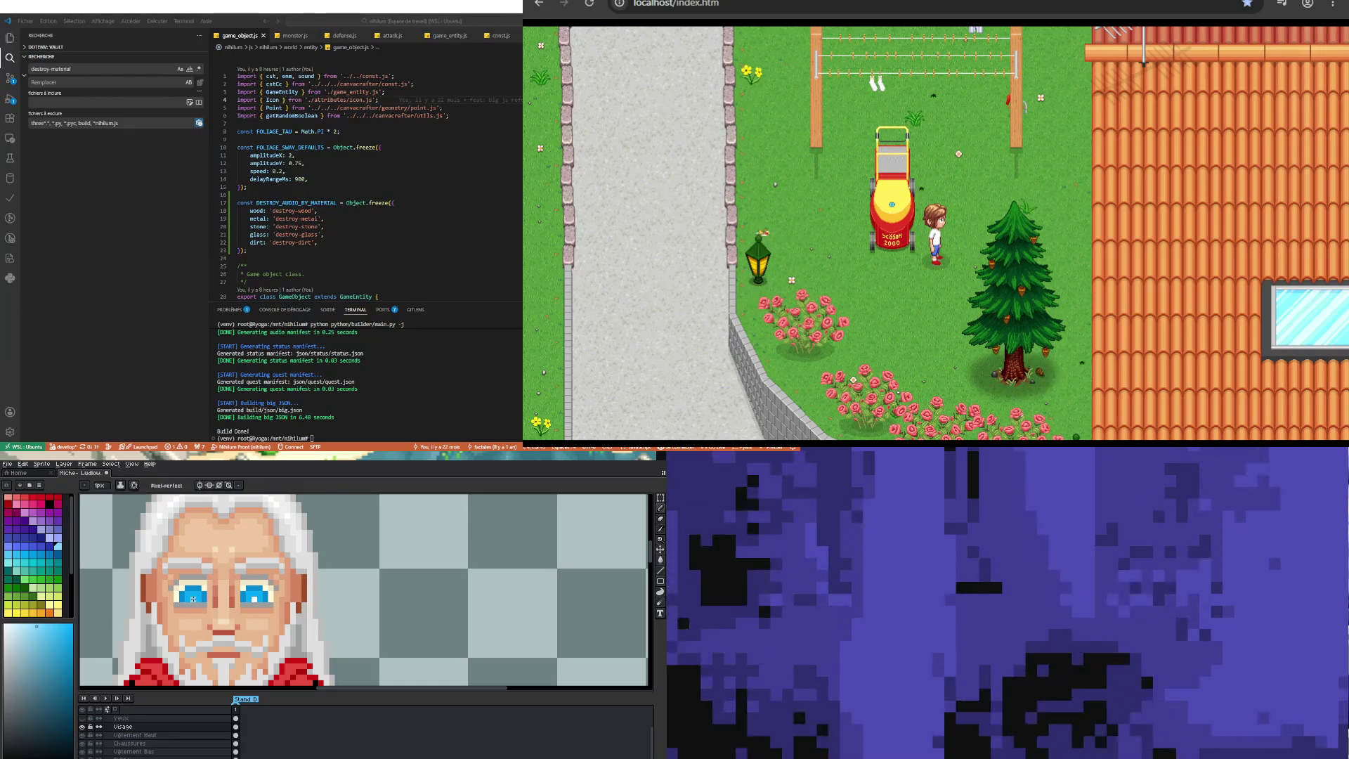
{"action": "scroll", "coordinate": [225, 580], "scroll_direction": "down", "scroll_amount": 4}
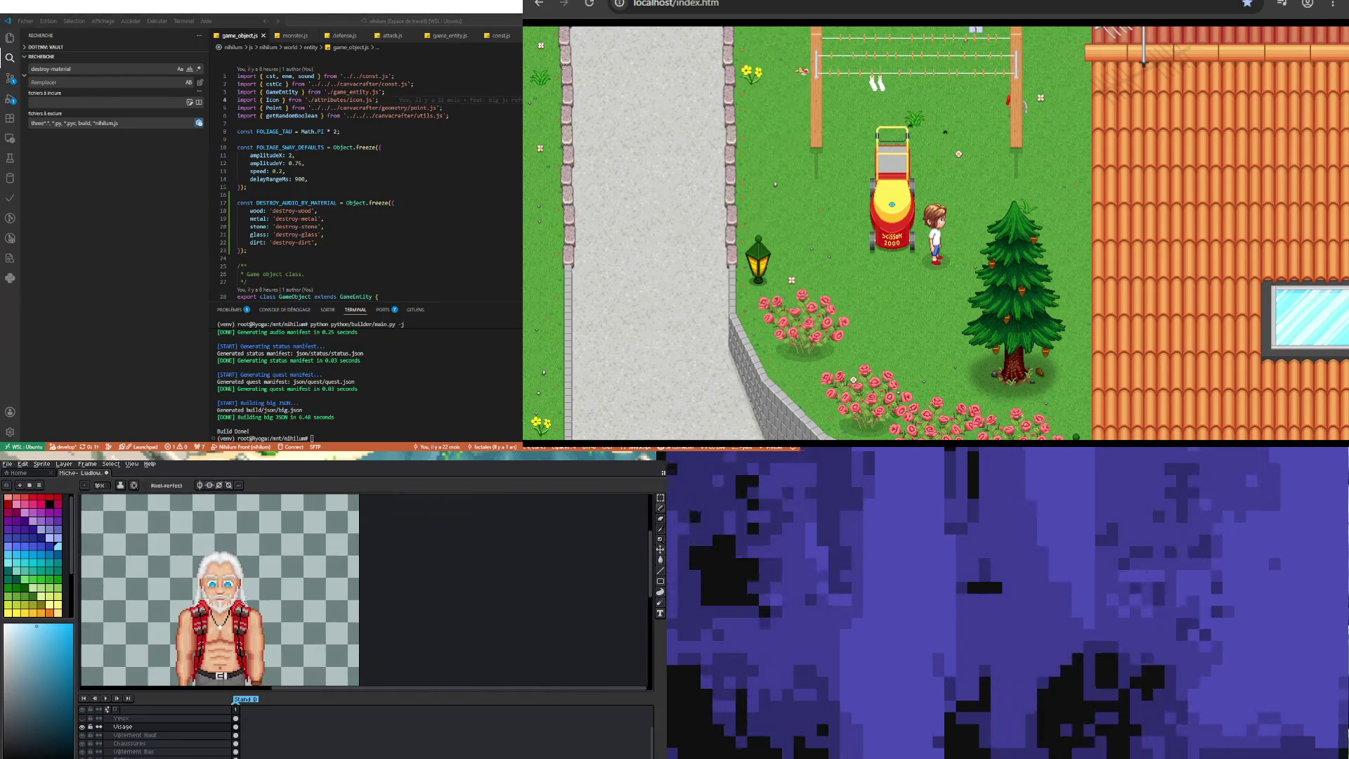
{"action": "scroll", "coordinate": [204, 585], "scroll_direction": "up", "scroll_amount": 3}
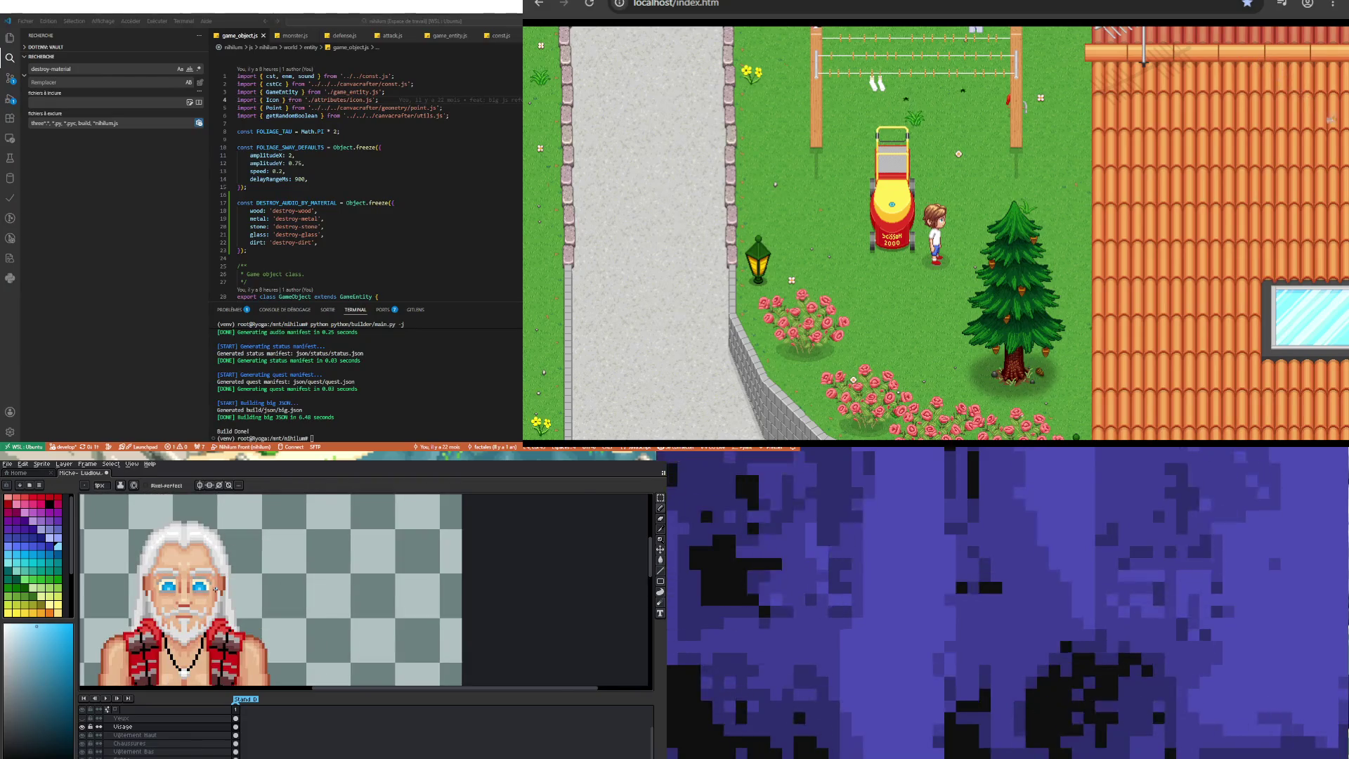
{"action": "scroll", "coordinate": [216, 589], "scroll_direction": "up", "scroll_amount": 2}
{"action": "scroll", "coordinate": [216, 594], "scroll_direction": "down", "scroll_amount": 5}
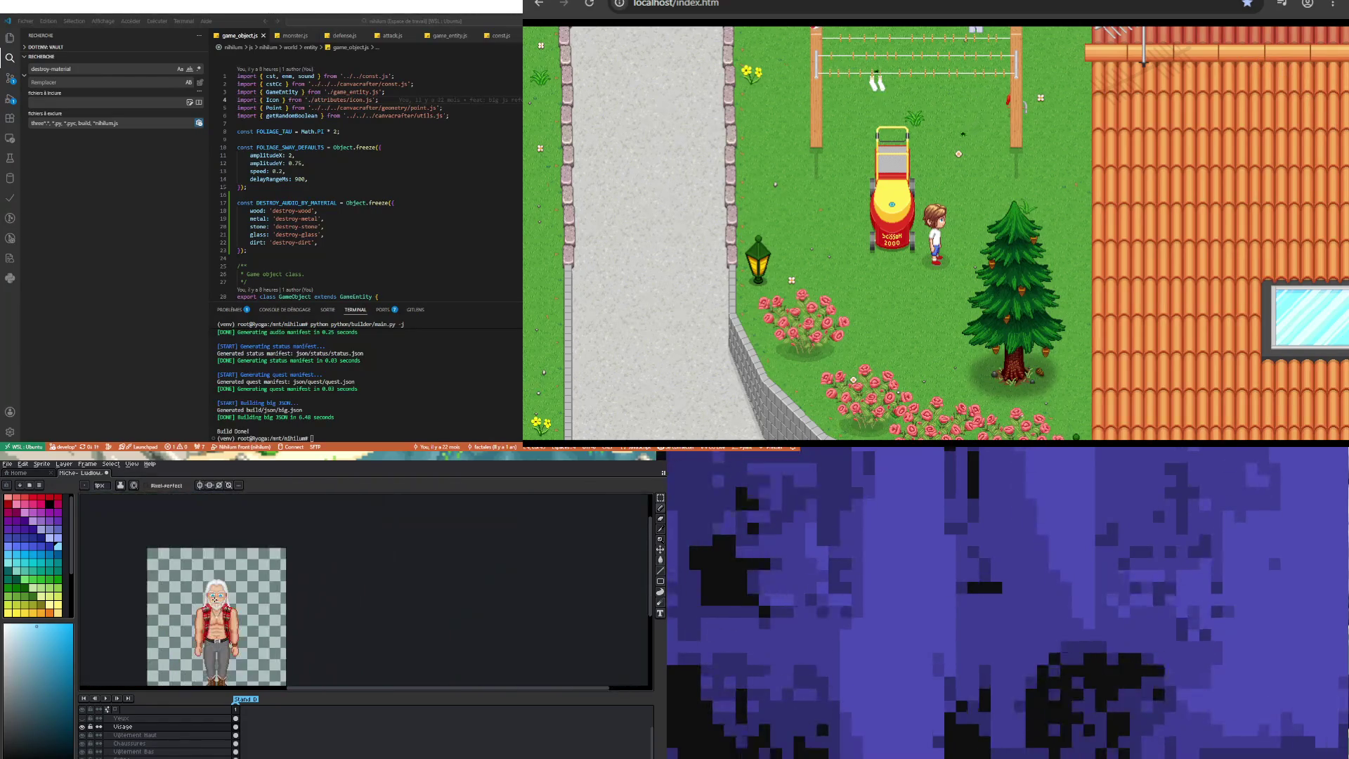
{"action": "scroll", "coordinate": [199, 633], "scroll_direction": "up", "scroll_amount": 5}
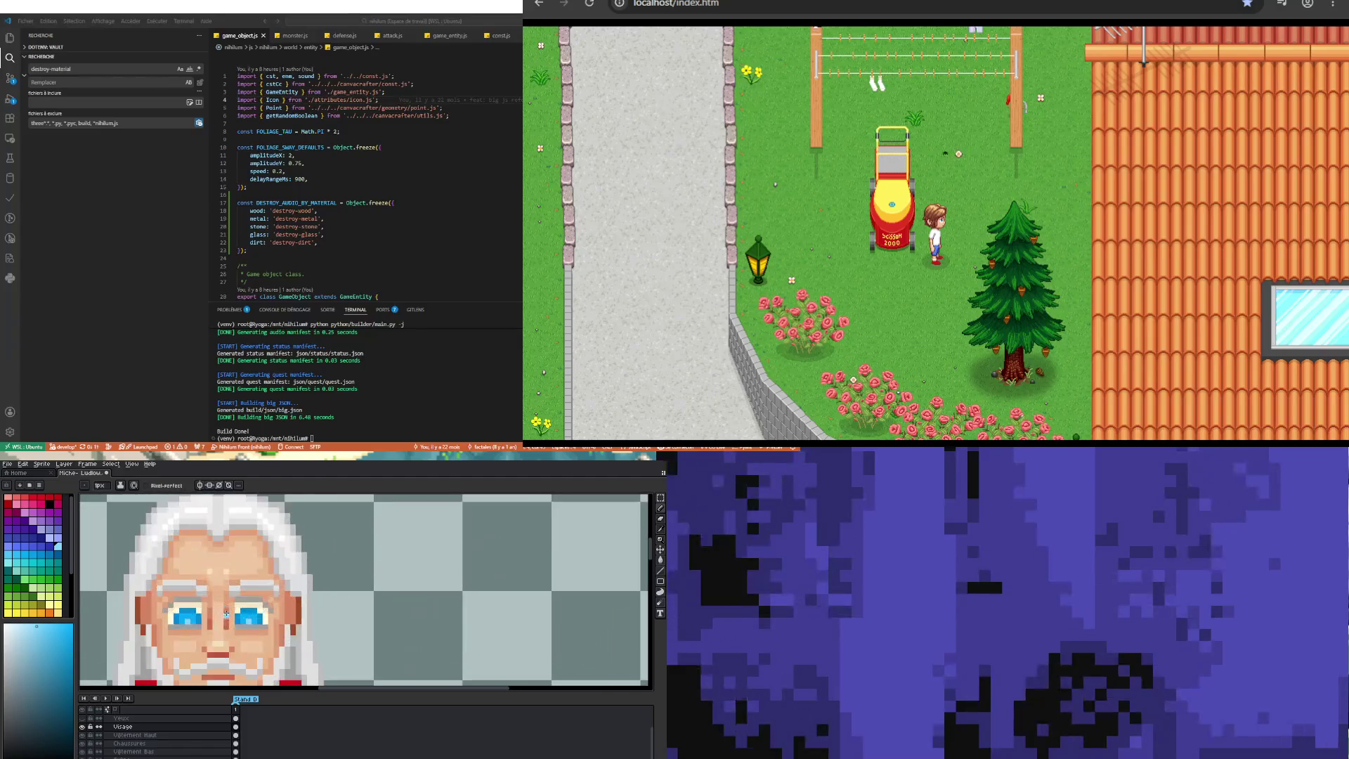
Step: Sample the right eye's cyan and blue and the face skin tone for retouching
{"action": "left_click", "coordinate": [191, 627]}
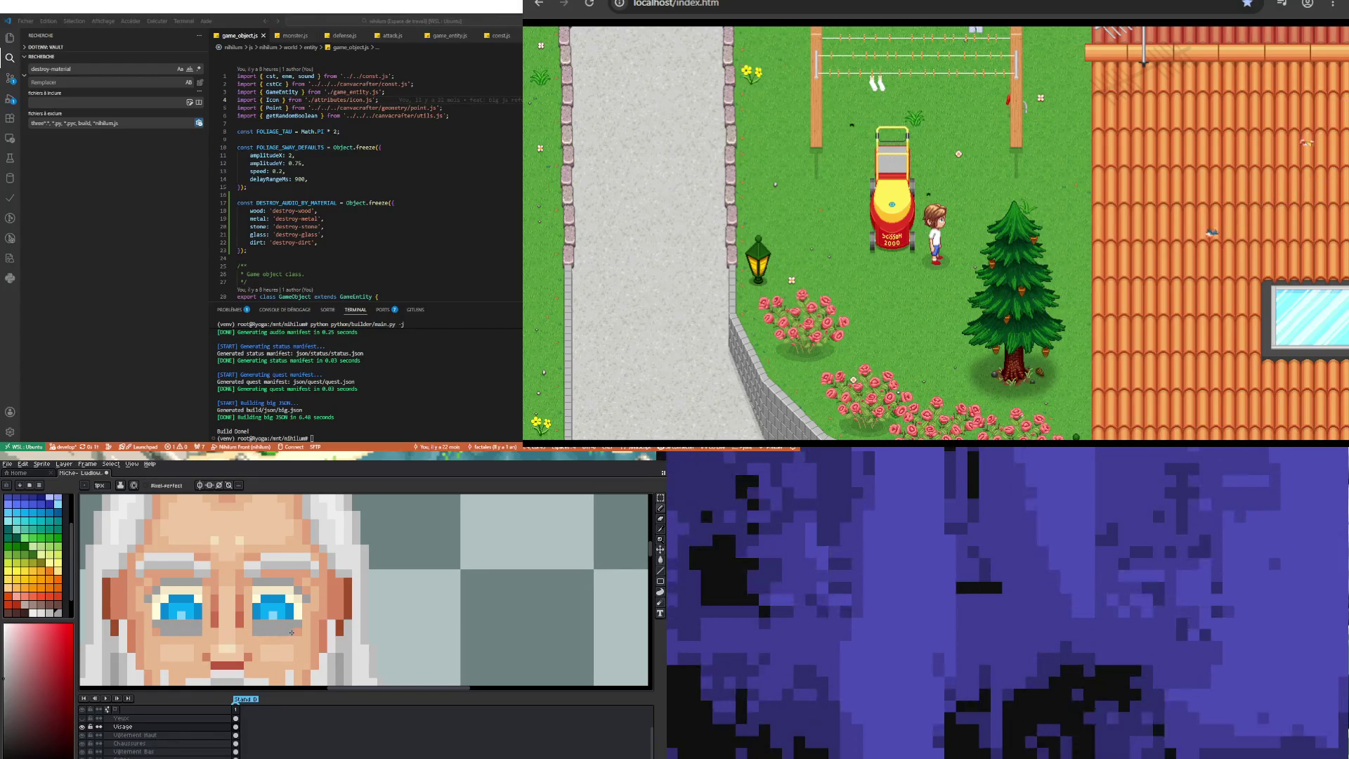
{"action": "left_click", "coordinate": [290, 607], "text": "alt"}
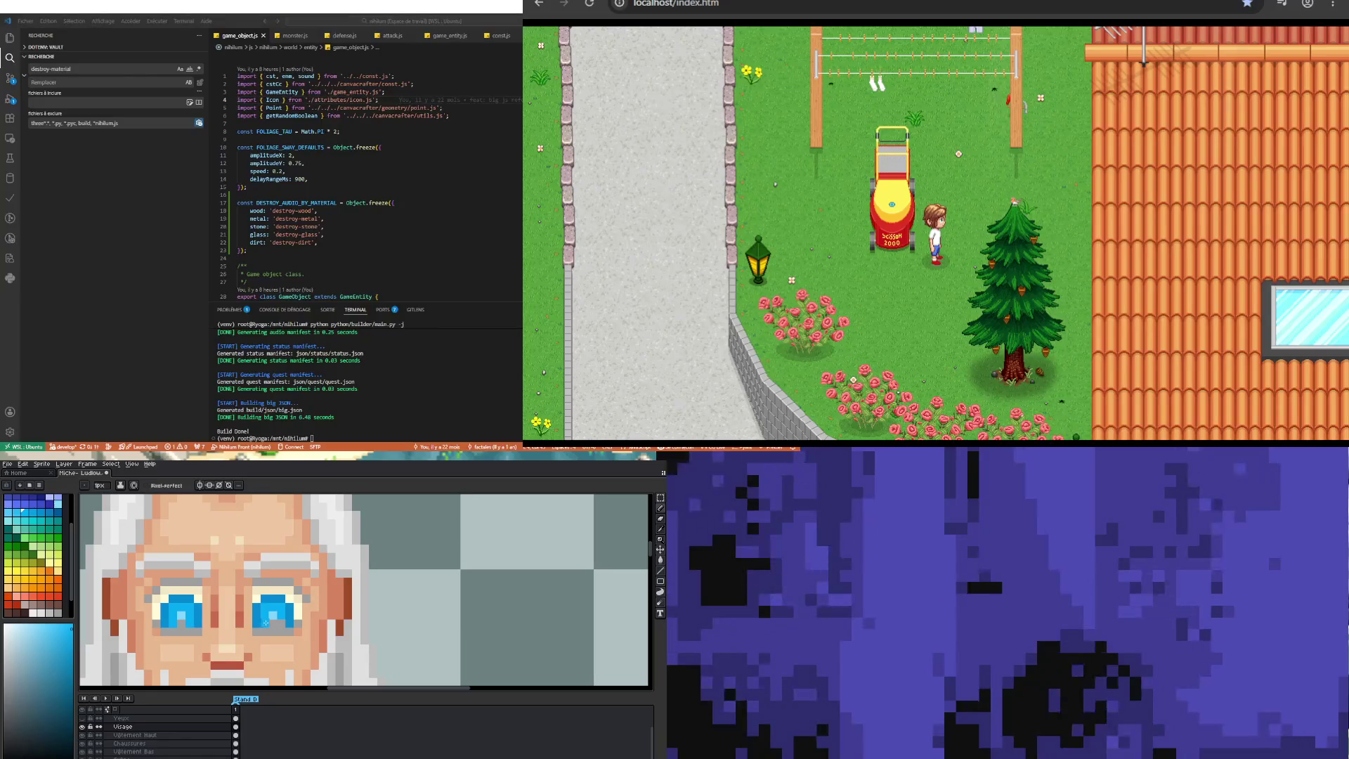
{"action": "left_click", "coordinate": [275, 610], "text": "alt"}
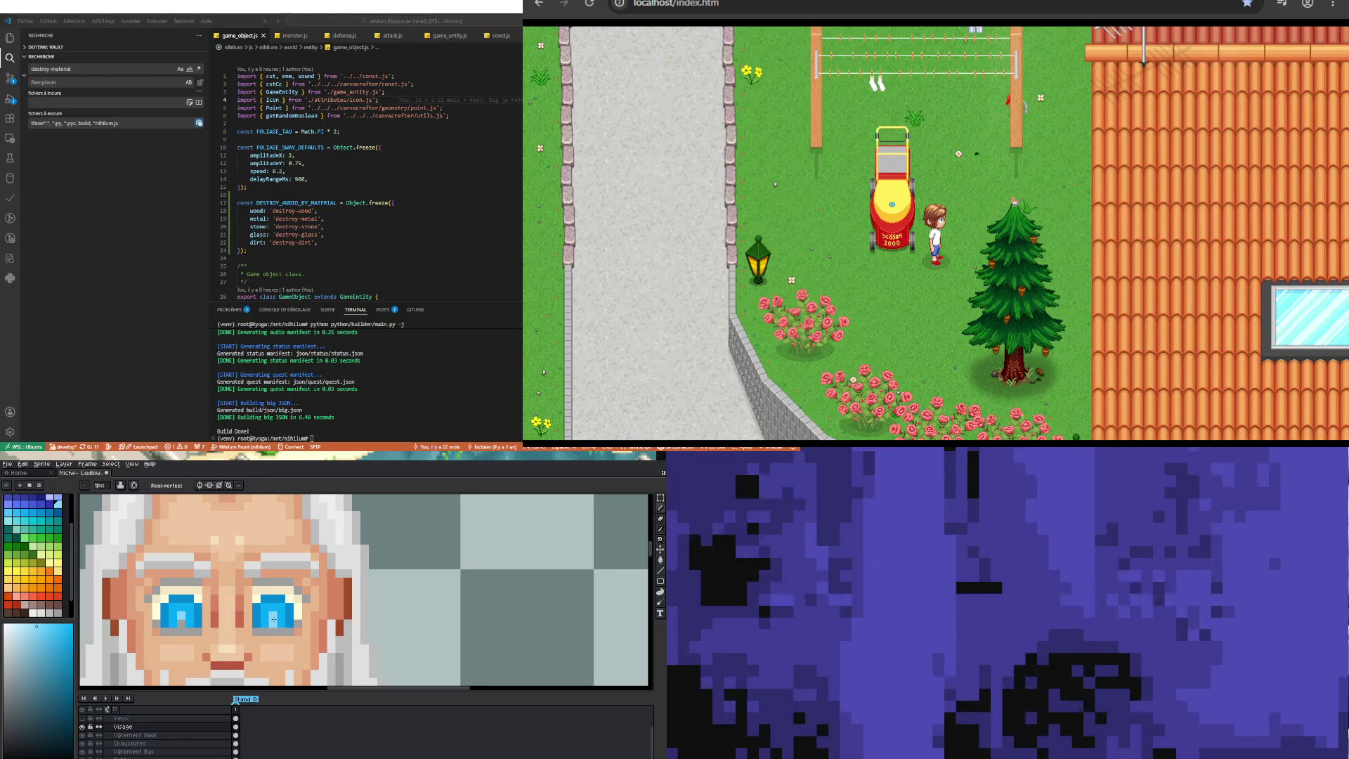
{"action": "scroll", "coordinate": [212, 582], "scroll_direction": "down", "scroll_amount": 4}
{"action": "scroll", "coordinate": [211, 583], "scroll_direction": "down", "scroll_amount": 2}
{"action": "scroll", "coordinate": [211, 583], "scroll_direction": "up", "scroll_amount": 2}
{"action": "scroll", "coordinate": [212, 583], "scroll_direction": "down", "scroll_amount": 1}
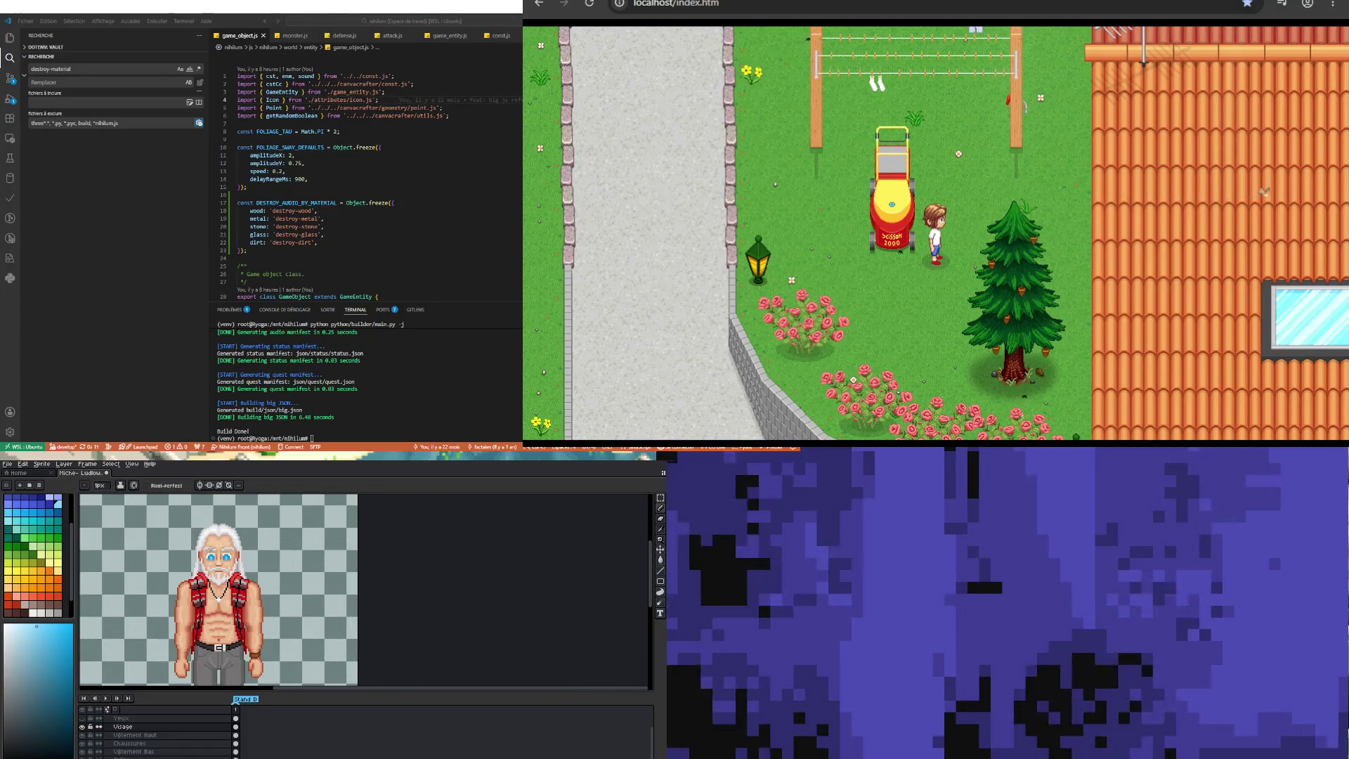
{"action": "scroll", "coordinate": [216, 518], "scroll_direction": "up", "scroll_amount": 3}
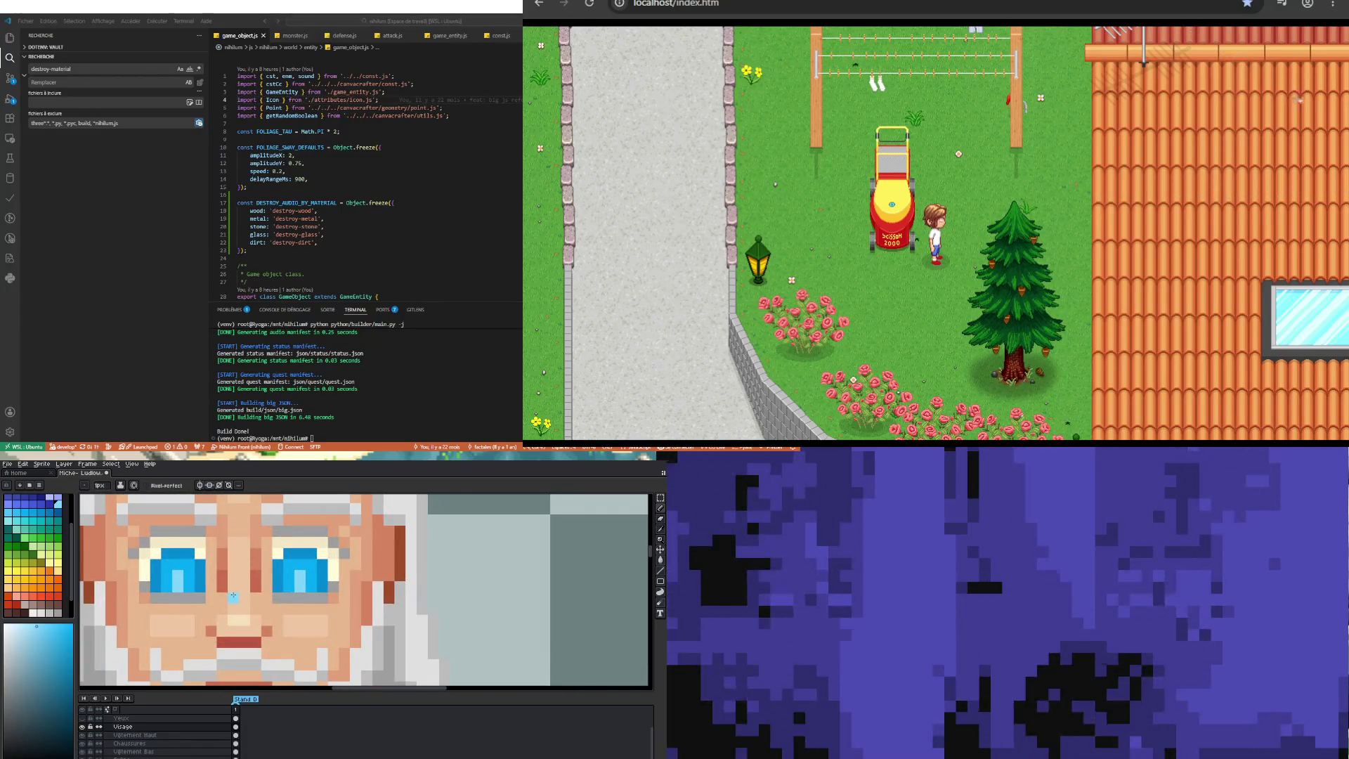
{"action": "left_click", "coordinate": [150, 593], "text": "alt"}
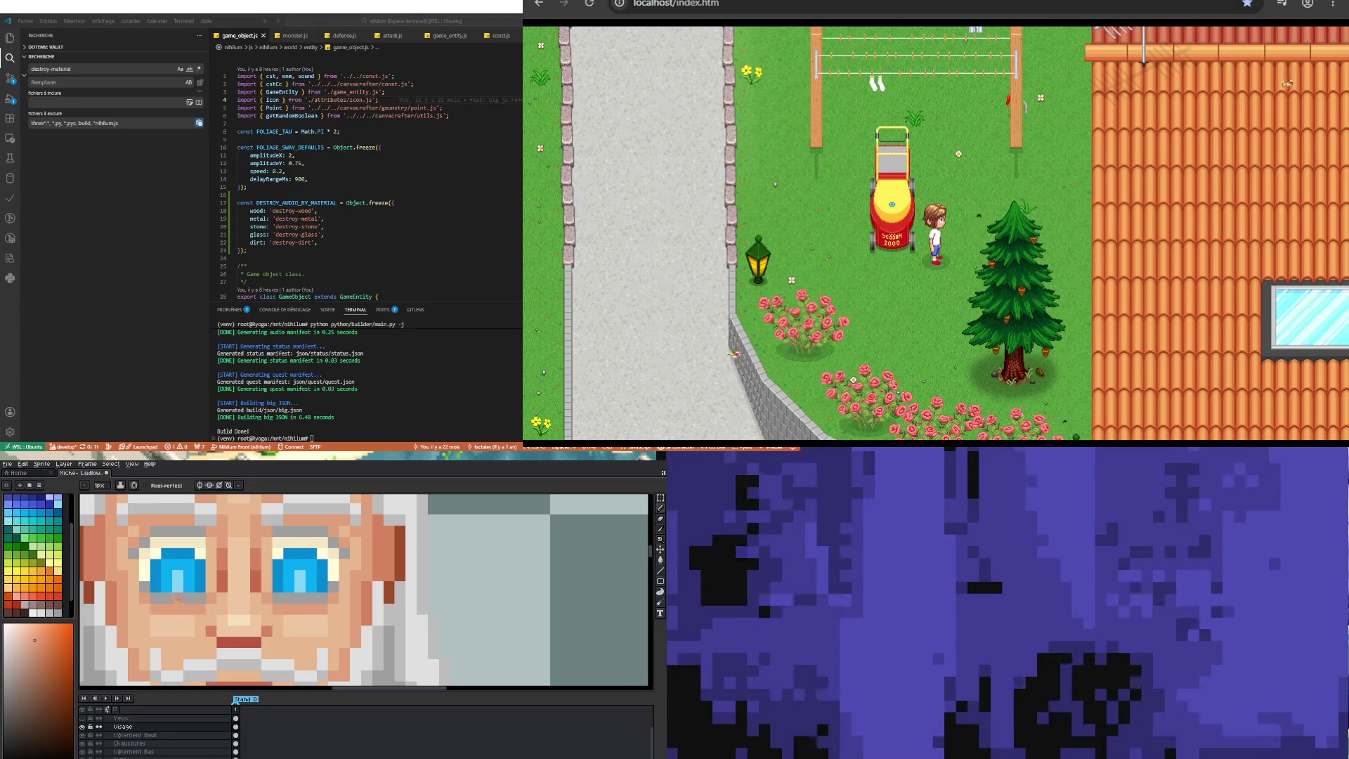
{"action": "scroll", "coordinate": [166, 608], "scroll_direction": "down", "scroll_amount": 3}
{"action": "scroll", "coordinate": [224, 600], "scroll_direction": "down", "scroll_amount": 3}
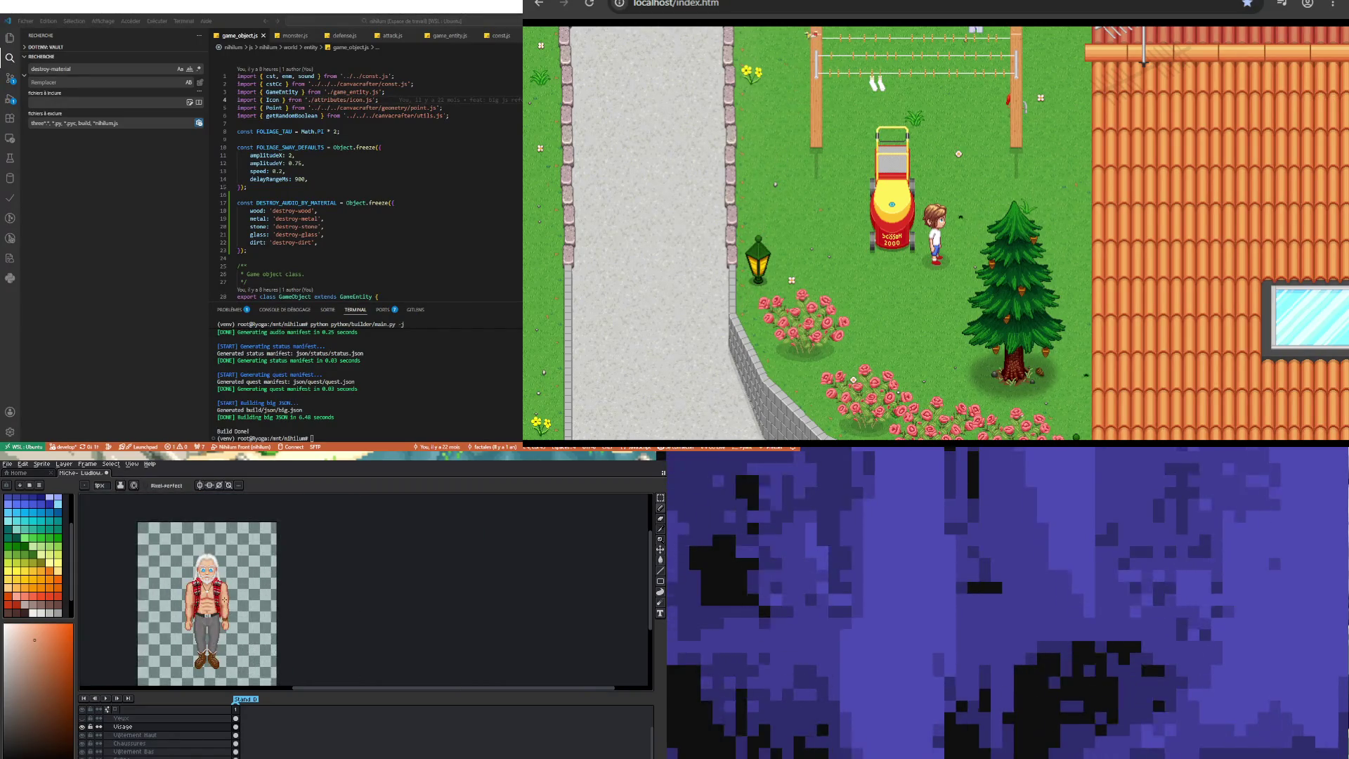
Step: Sample a darker chest skin tone, then make Vêtement Haut active and sample the vest red
{"action": "scroll", "coordinate": [224, 600], "scroll_direction": "up", "scroll_amount": 1}
{"action": "scroll", "coordinate": [225, 599], "scroll_direction": "down", "scroll_amount": 1}
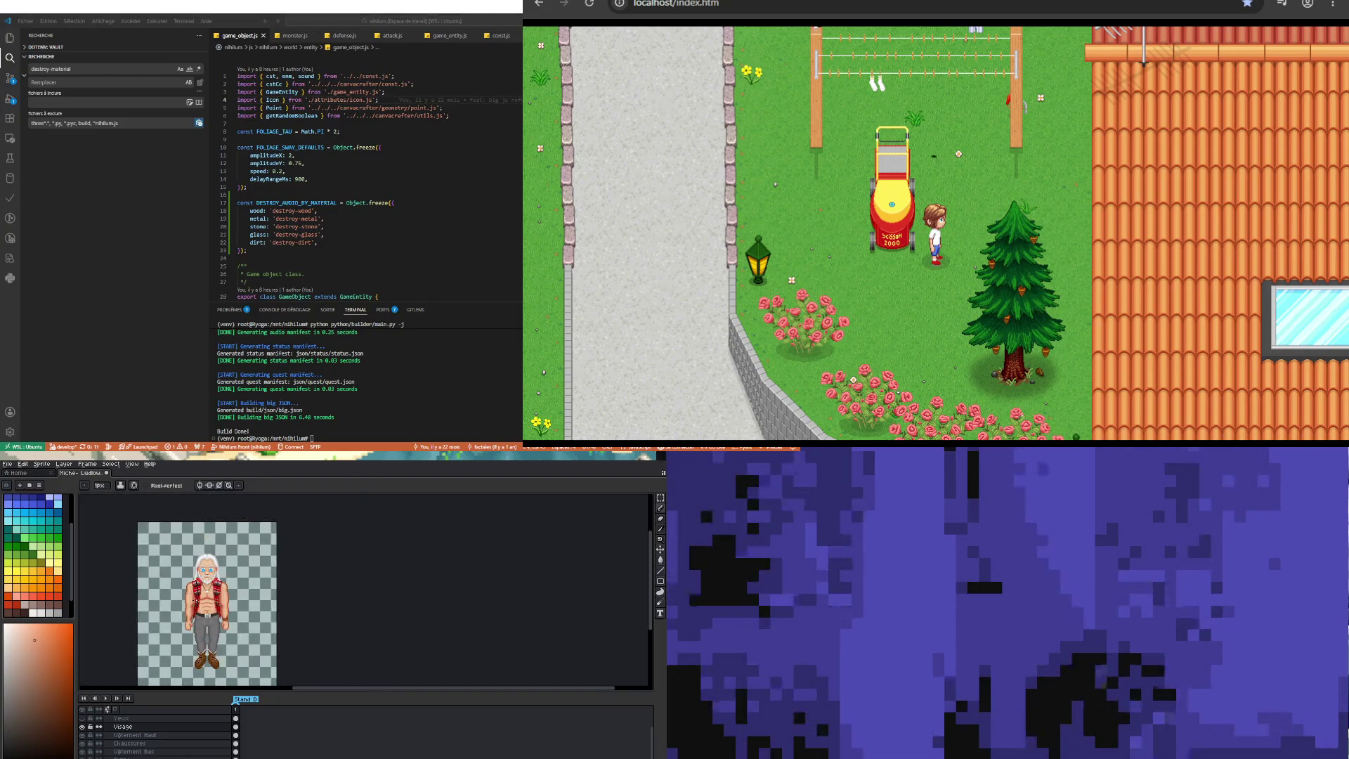
{"action": "scroll", "coordinate": [187, 577], "scroll_direction": "up", "scroll_amount": 2}
{"action": "scroll", "coordinate": [187, 576], "scroll_direction": "up", "scroll_amount": 2}
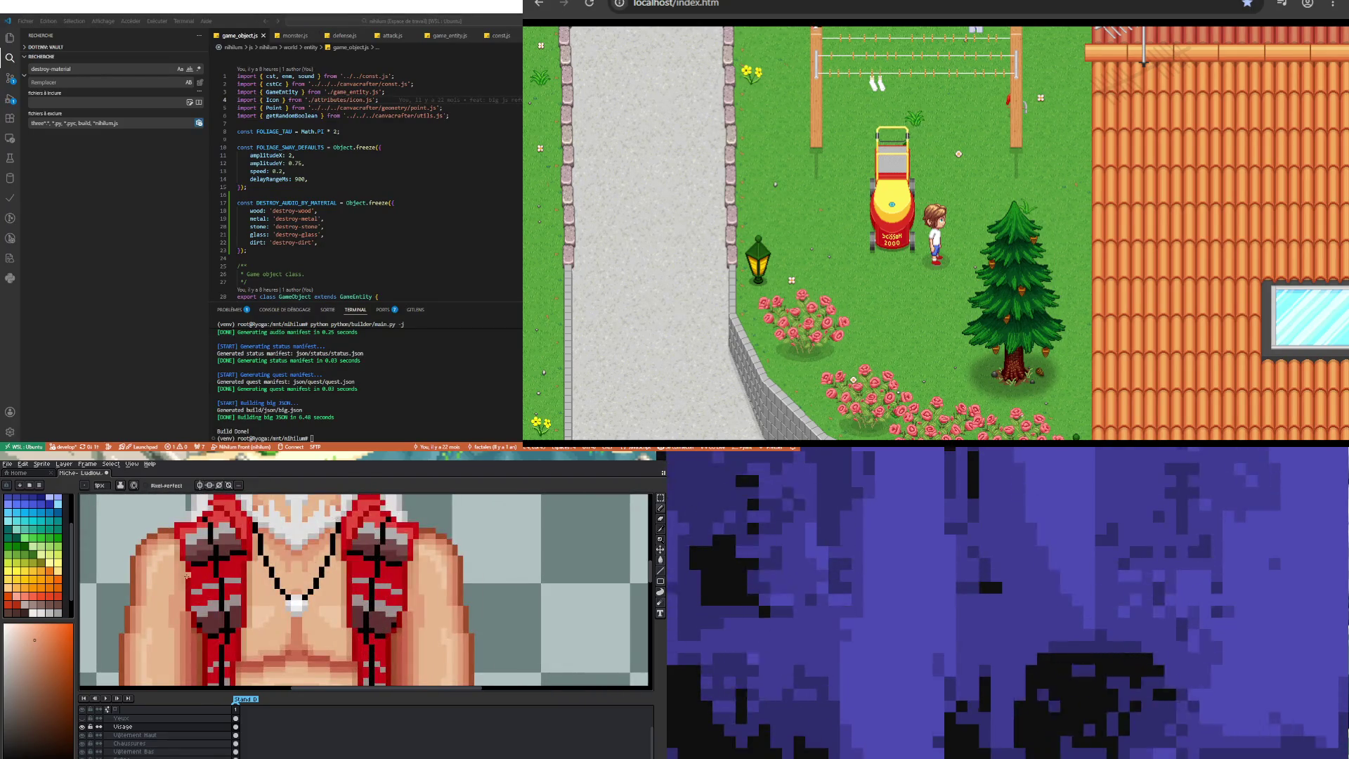
{"action": "key", "text": "i"}
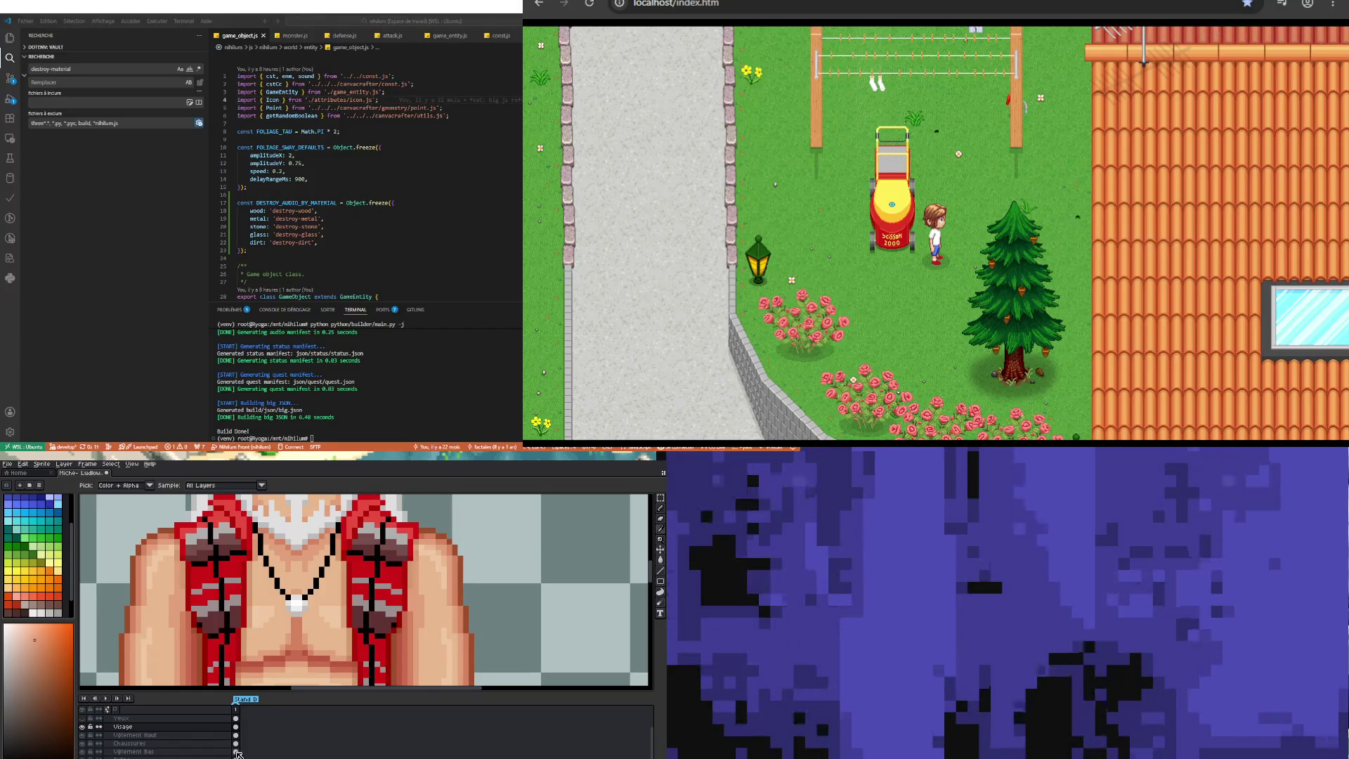
{"action": "scroll", "coordinate": [237, 753], "scroll_direction": "up", "scroll_amount": 1}
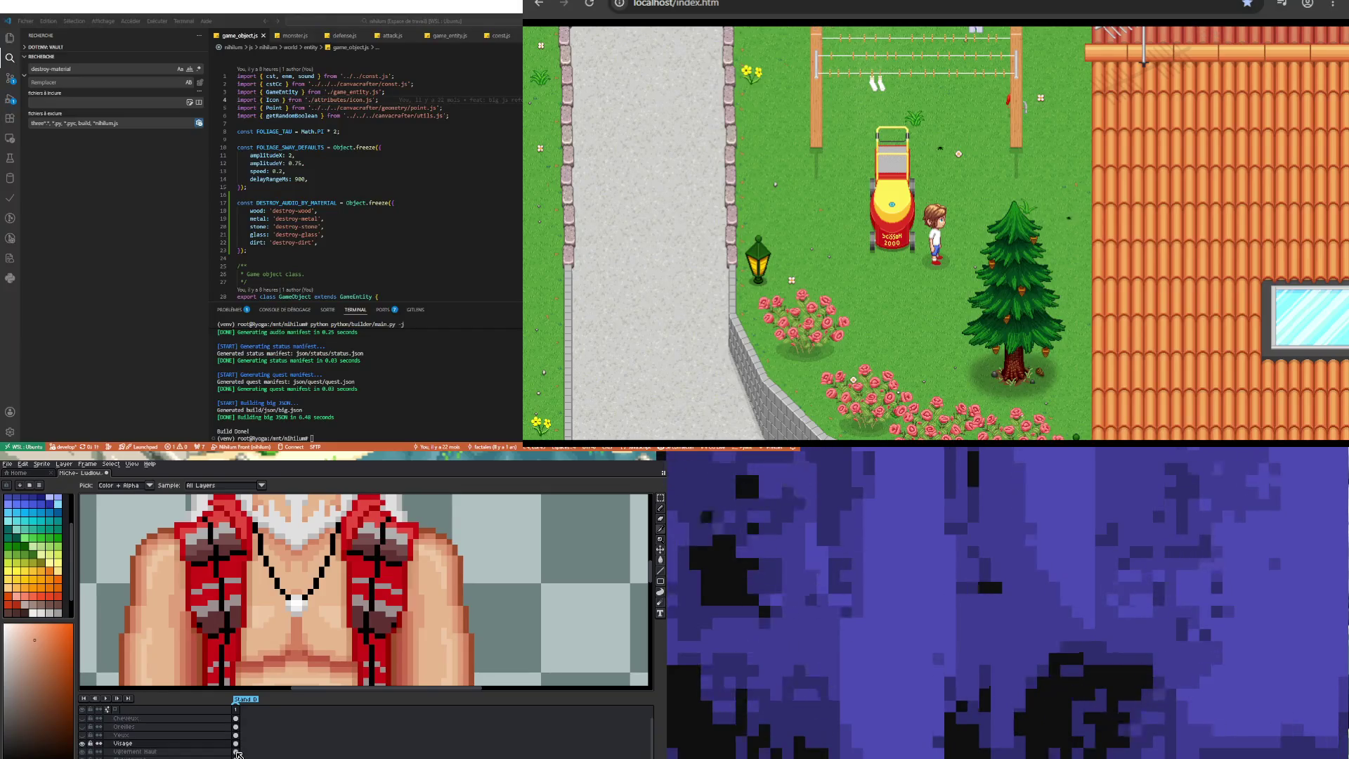
{"action": "left_click", "coordinate": [191, 615]}
{"action": "key", "text": "b"}
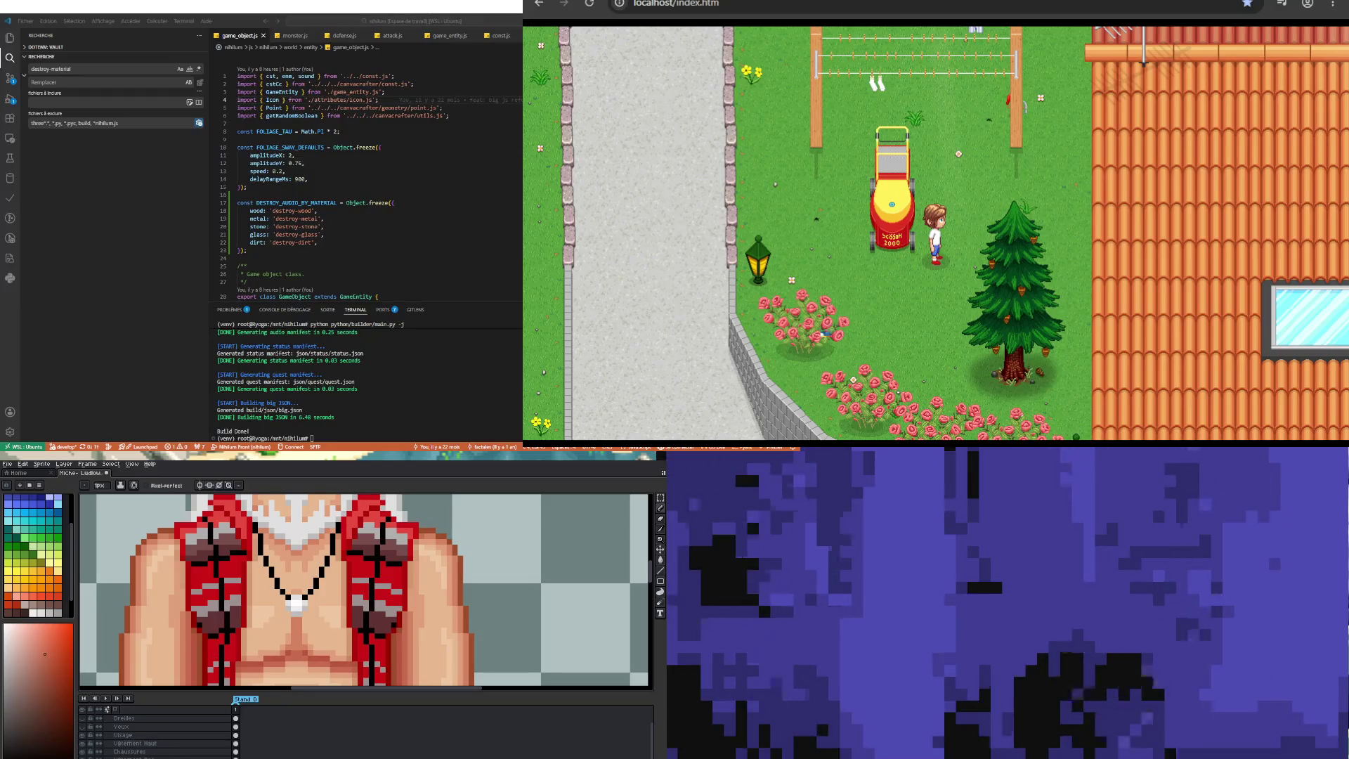
{"action": "left_click", "coordinate": [182, 607], "text": "ctrl"}
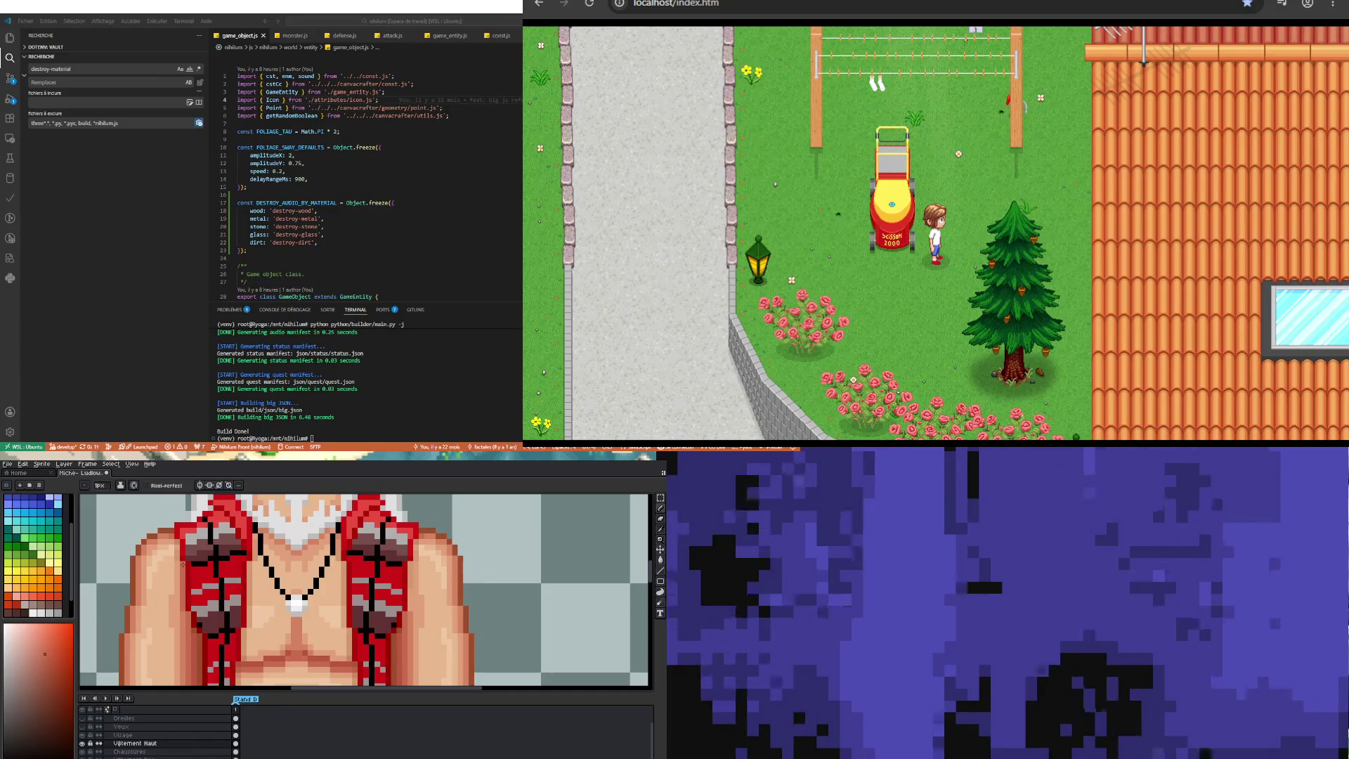
{"action": "left_click", "coordinate": [188, 618], "text": "alt"}
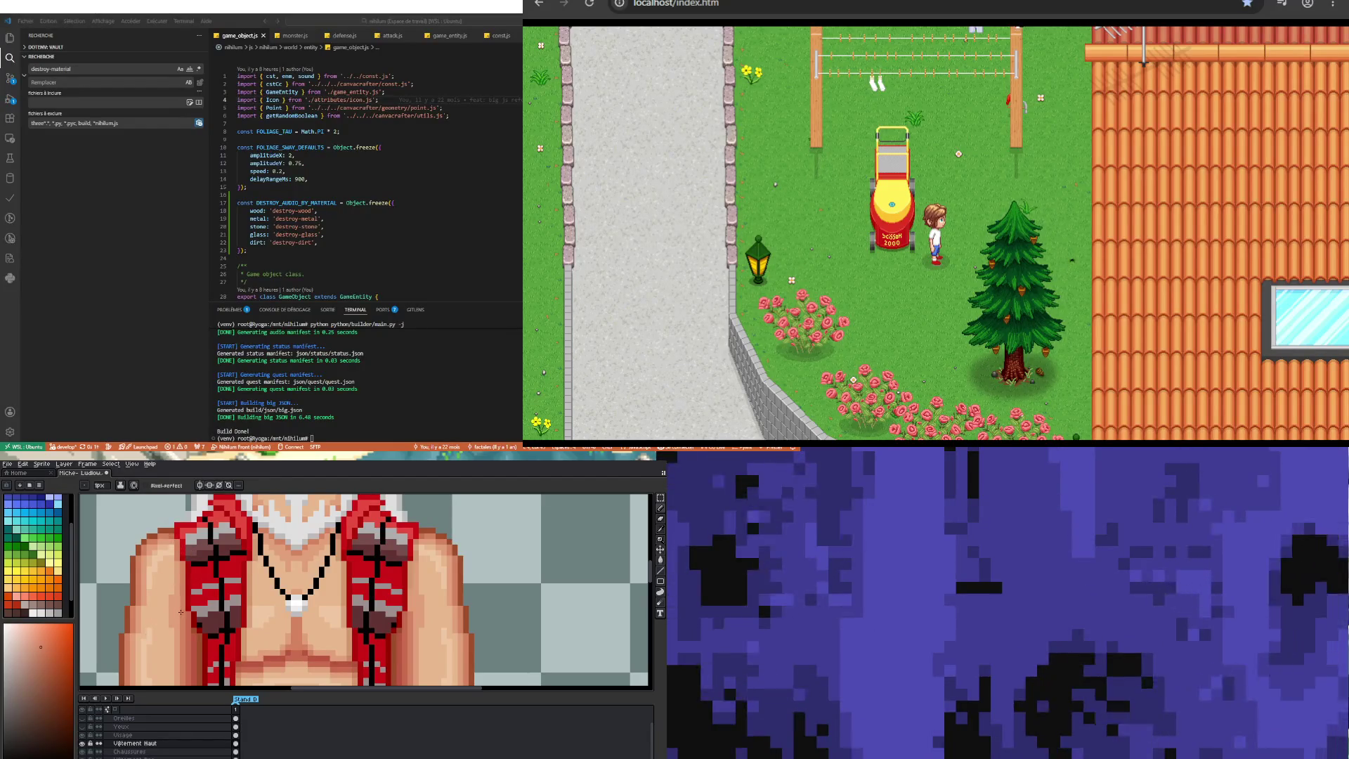
Step: Sample the vest colour, then pick the chest skin tone and return to the Pencil
{"action": "scroll", "coordinate": [172, 614], "scroll_direction": "down", "scroll_amount": 2}
{"action": "scroll", "coordinate": [183, 609], "scroll_direction": "up", "scroll_amount": 3}
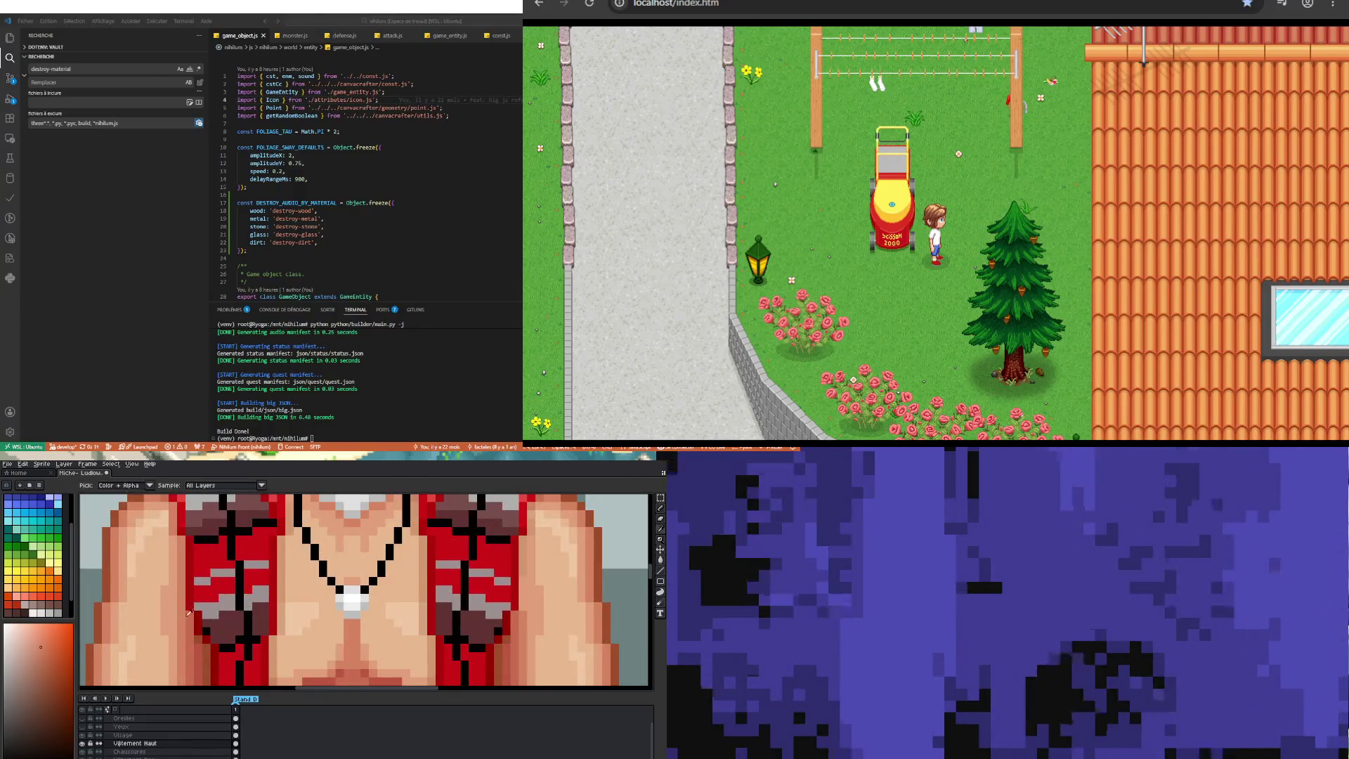
{"action": "key", "text": "b"}
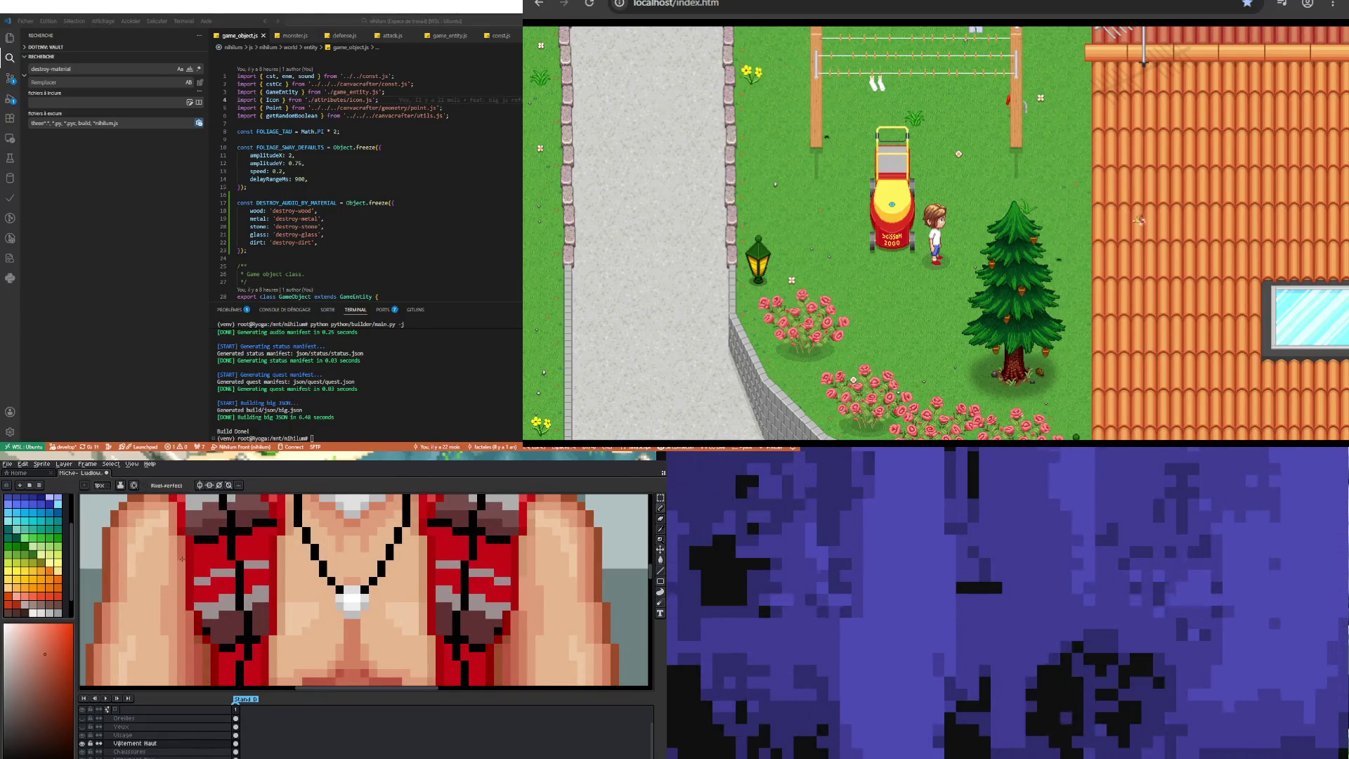
{"action": "scroll", "coordinate": [175, 599], "scroll_direction": "down", "scroll_amount": 3}
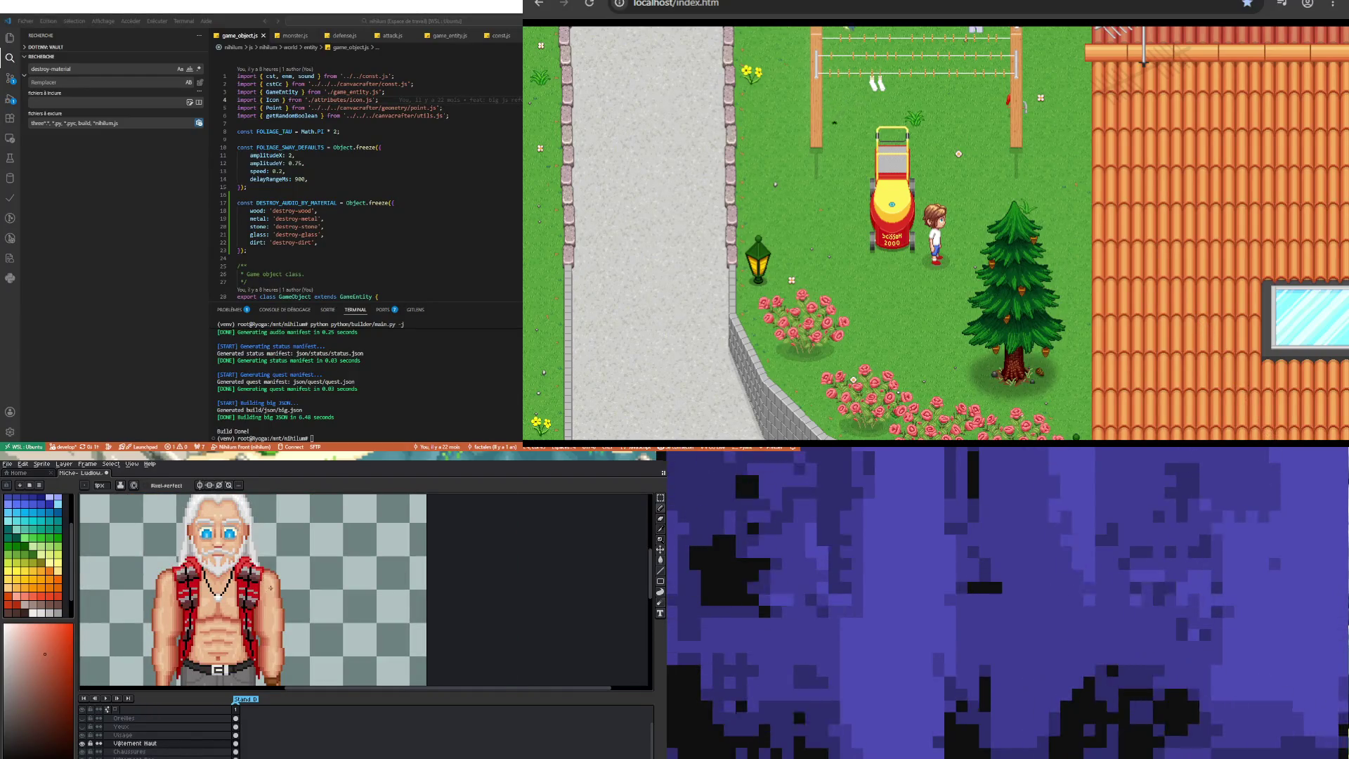
{"action": "scroll", "coordinate": [270, 587], "scroll_direction": "up", "scroll_amount": 3}
{"action": "scroll", "coordinate": [210, 534], "scroll_direction": "down", "scroll_amount": 2}
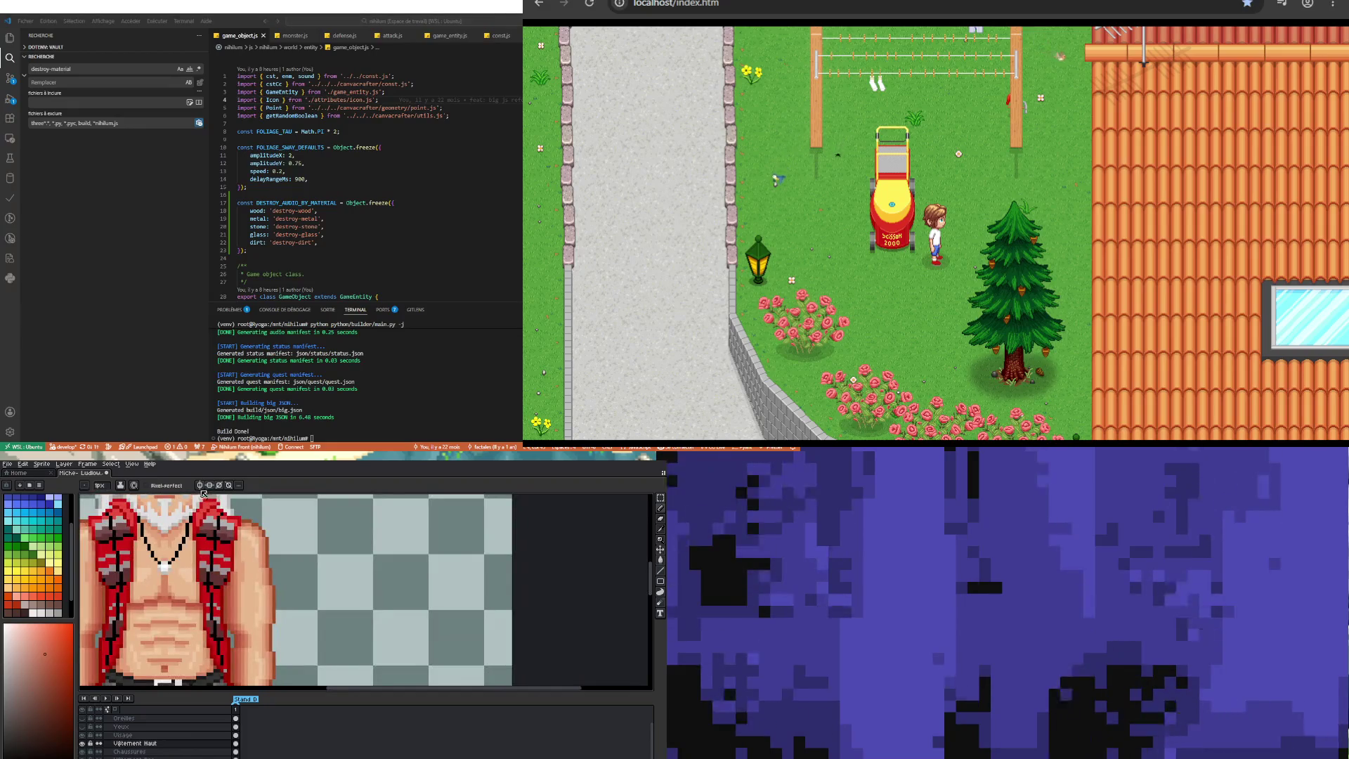
{"action": "scroll", "coordinate": [132, 550], "scroll_direction": "down", "scroll_amount": 2}
{"action": "scroll", "coordinate": [132, 551], "scroll_direction": "up", "scroll_amount": 3}
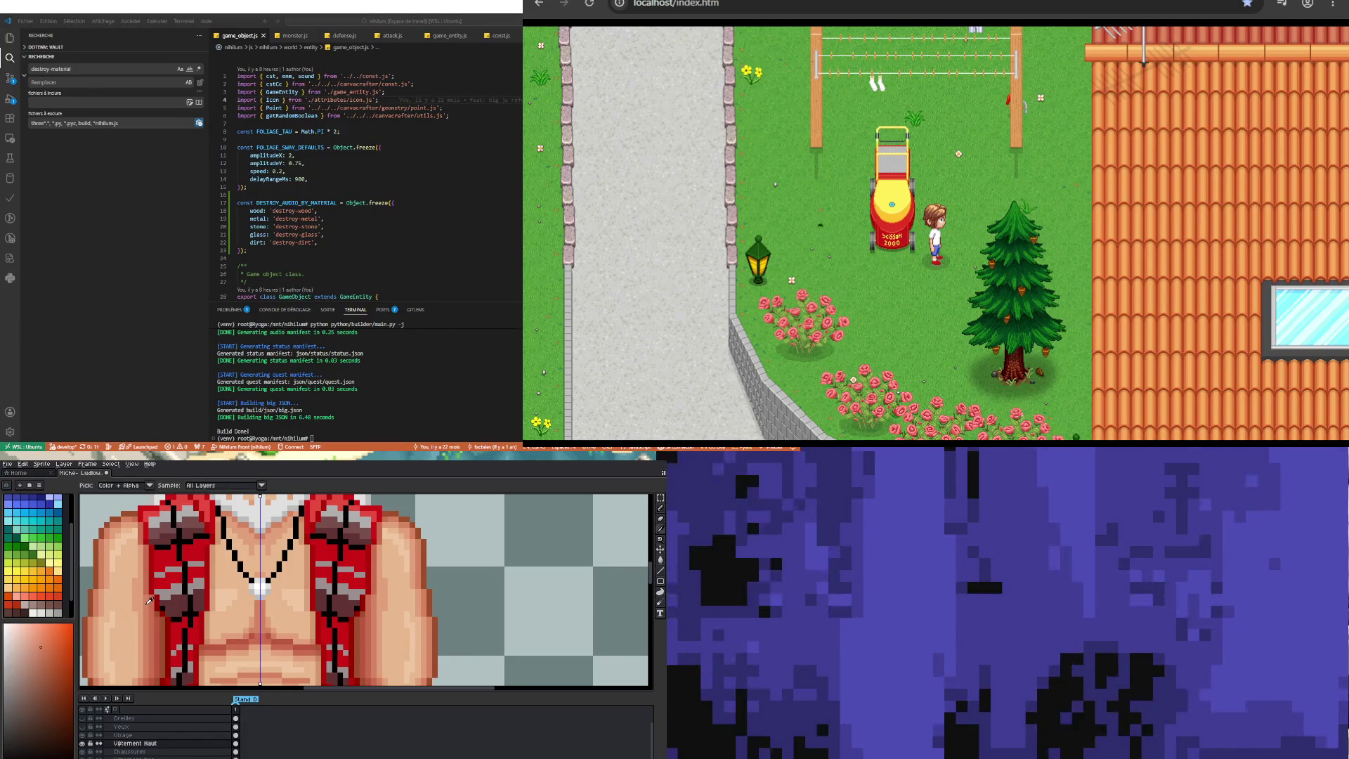
{"action": "left_click", "coordinate": [145, 555], "text": "alt"}
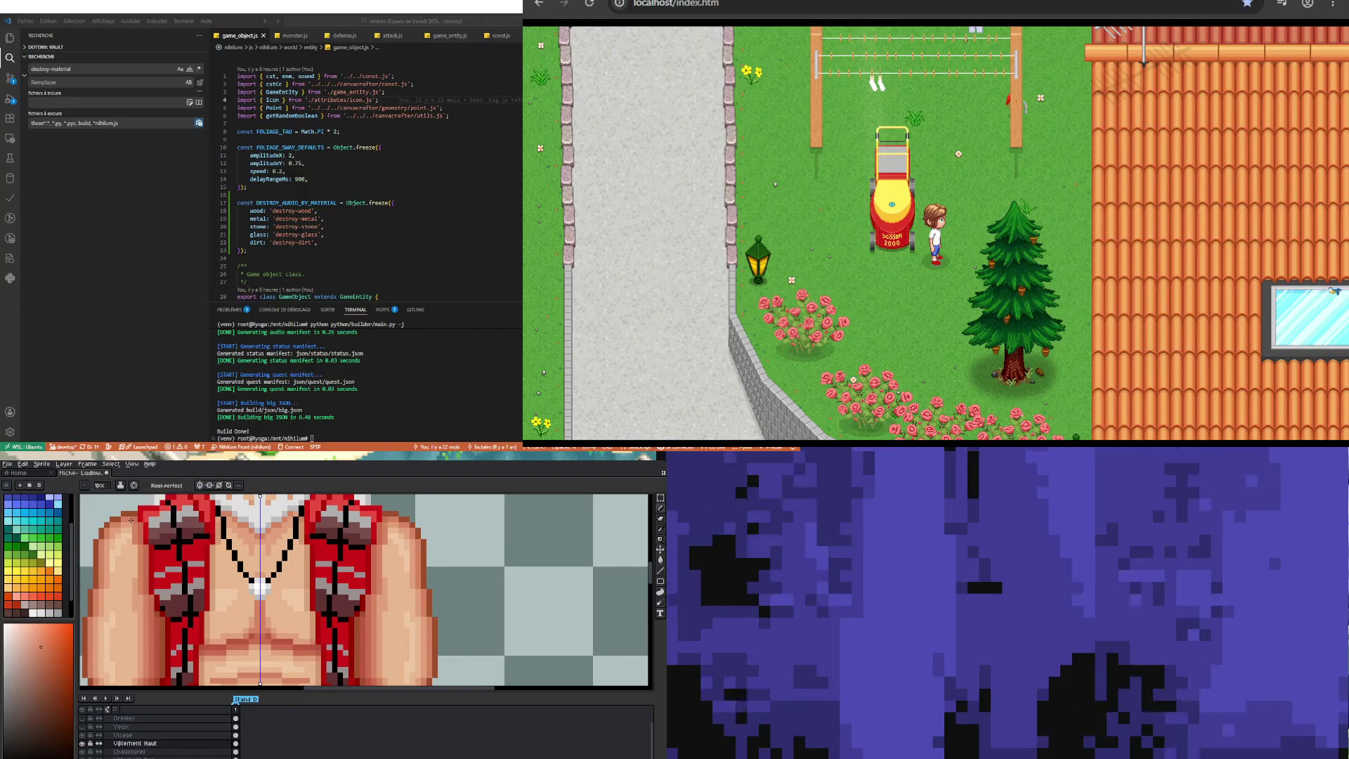
{"action": "scroll", "coordinate": [131, 520], "scroll_direction": "down", "scroll_amount": 3}
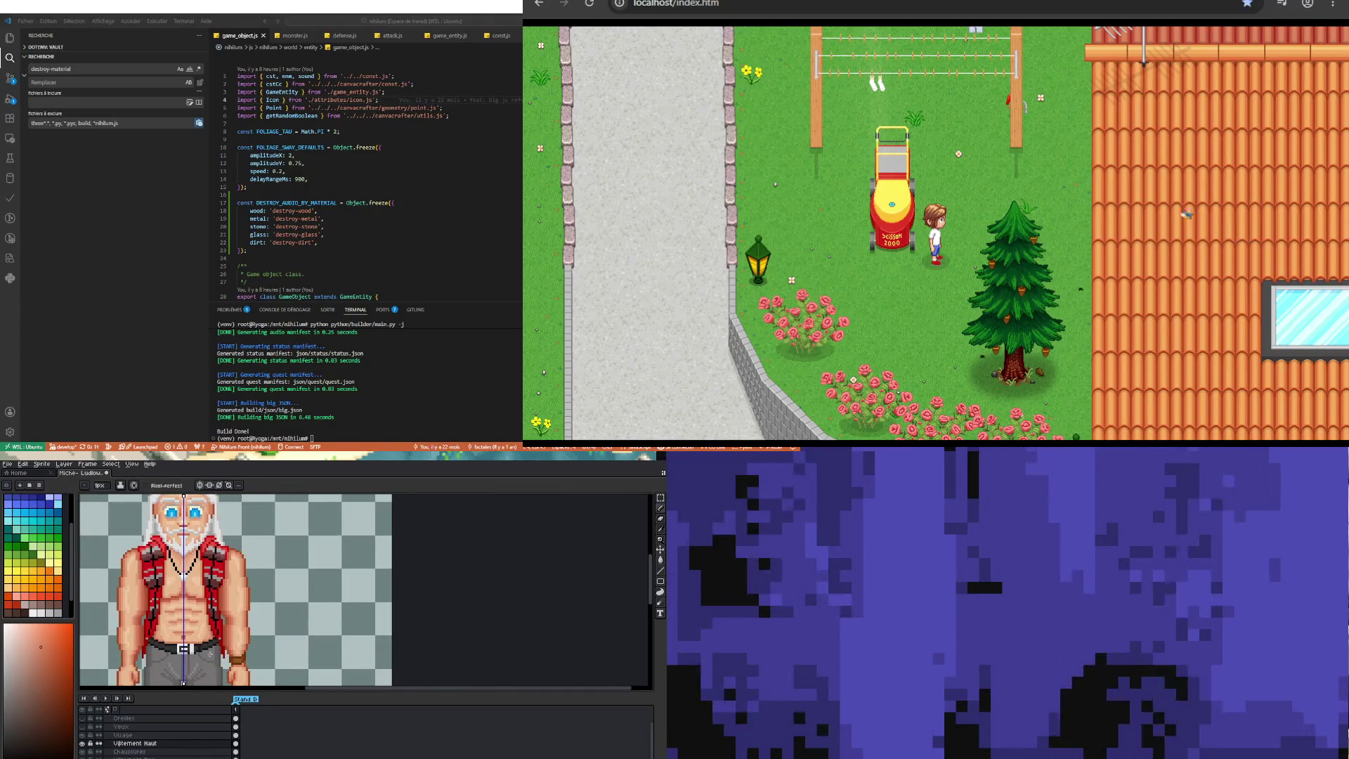
{"action": "scroll", "coordinate": [233, 589], "scroll_direction": "up", "scroll_amount": 3}
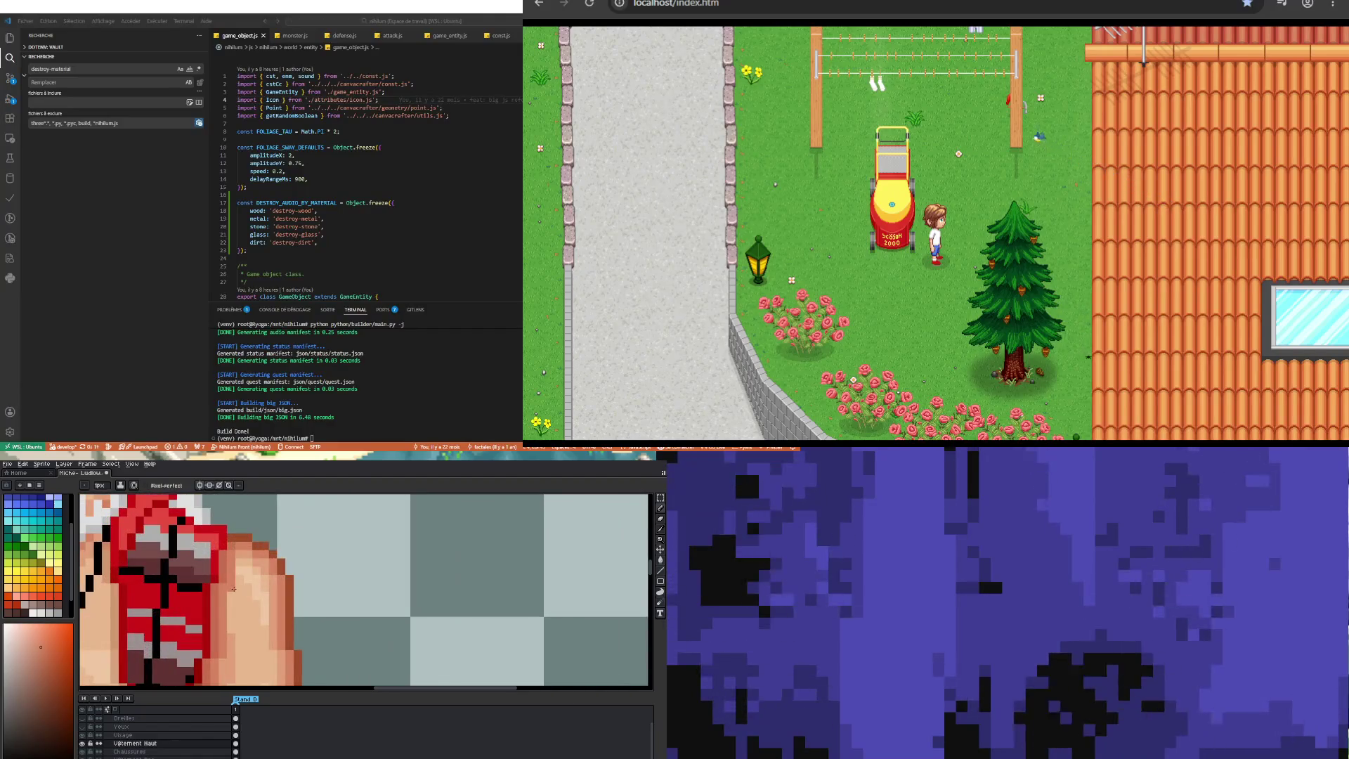
{"action": "key", "text": "i"}
{"action": "left_click", "coordinate": [234, 636]}
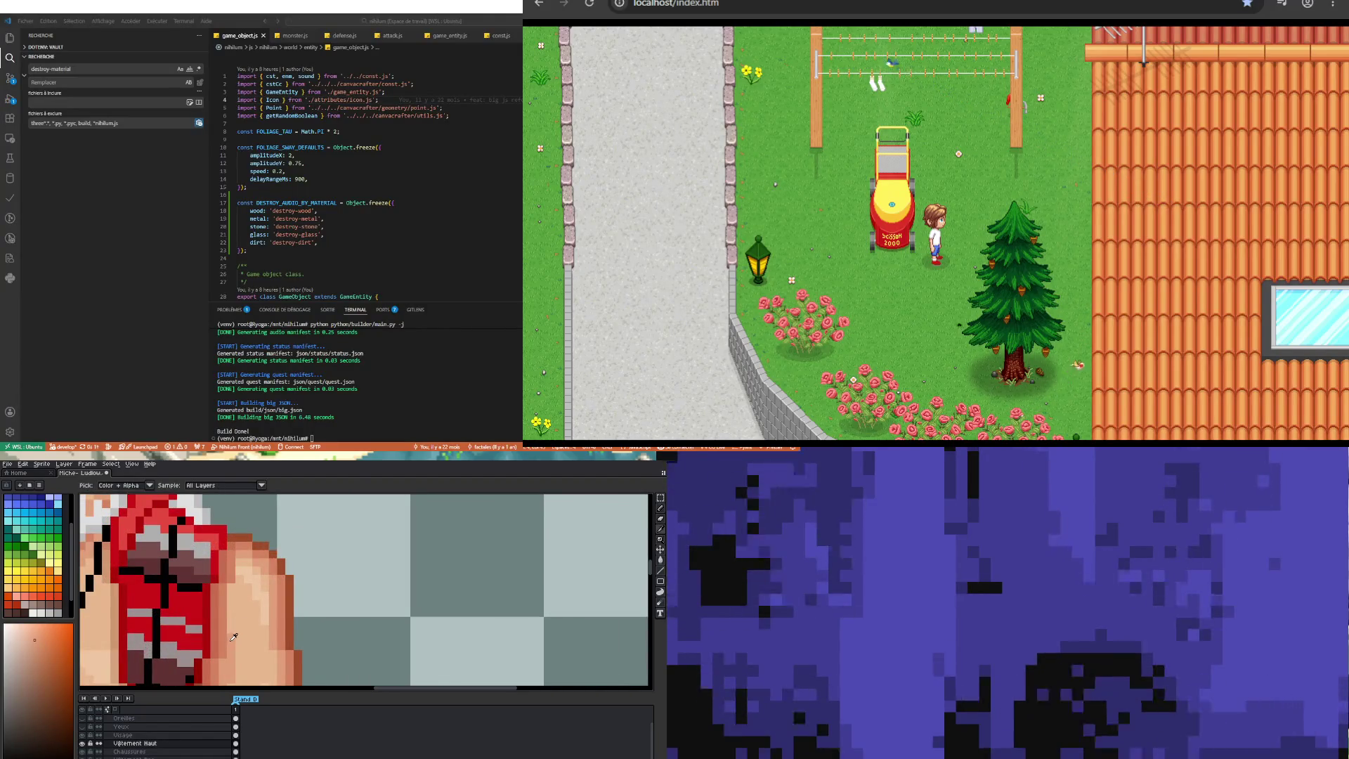
{"action": "key", "text": "b"}
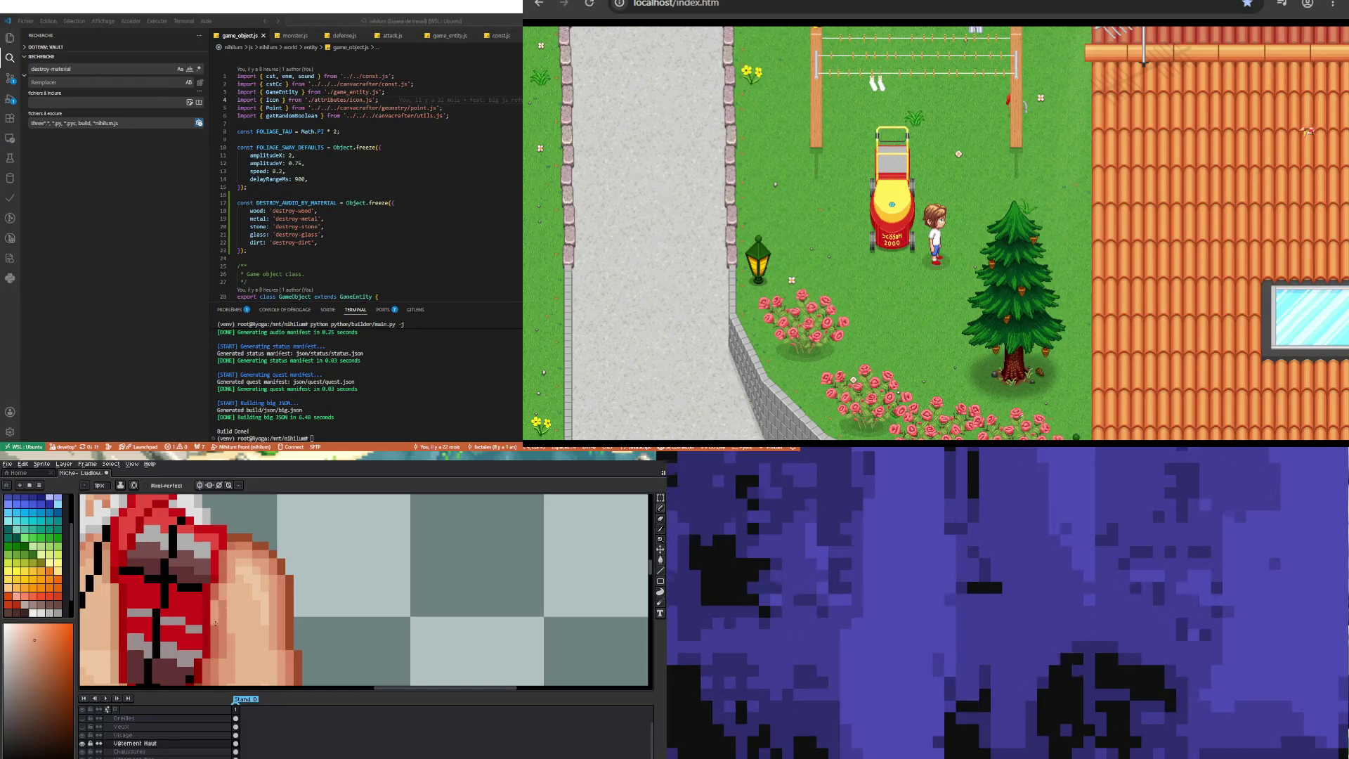
Step: Re-pick the skin tone from another spot on the chest for touch-ups
{"action": "scroll", "coordinate": [224, 653], "scroll_direction": "down", "scroll_amount": 3}
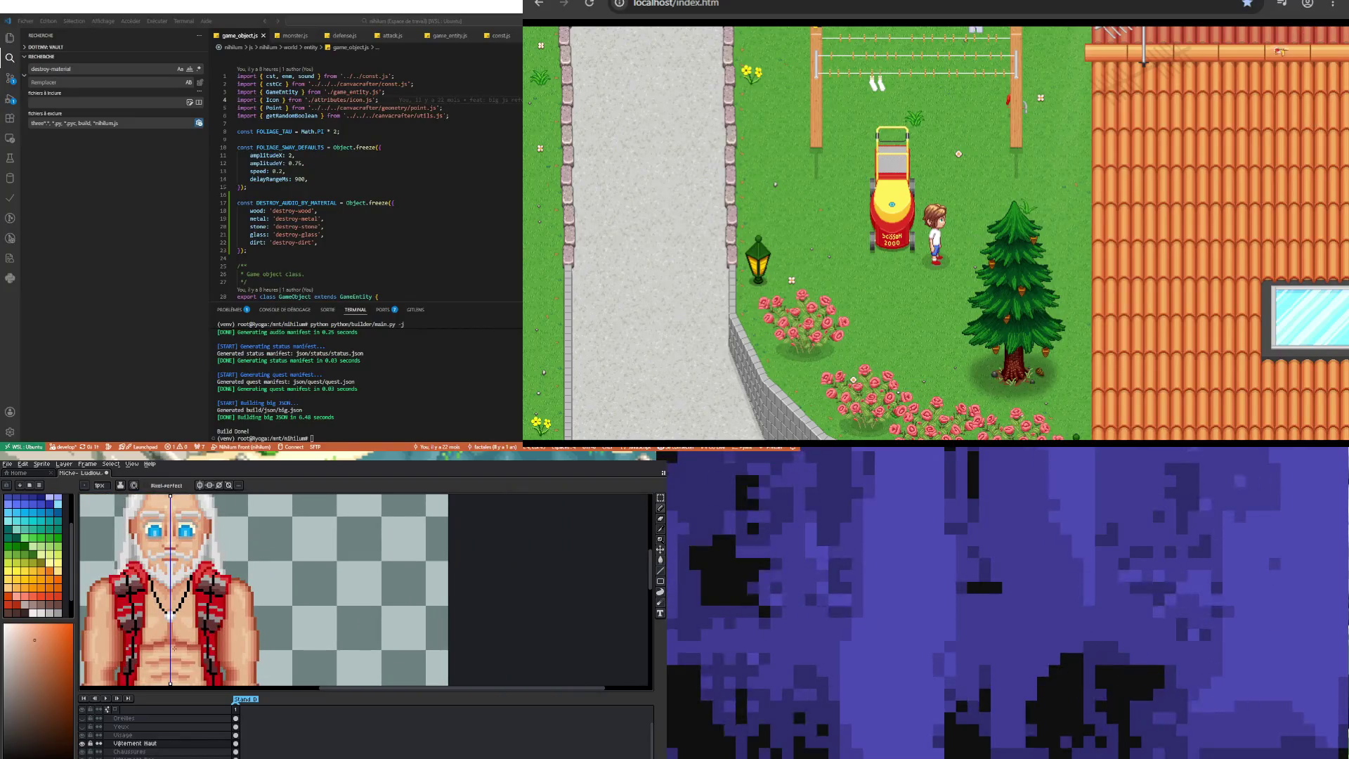
{"action": "scroll", "coordinate": [111, 611], "scroll_direction": "up", "scroll_amount": 2}
{"action": "scroll", "coordinate": [100, 631], "scroll_direction": "up", "scroll_amount": 1}
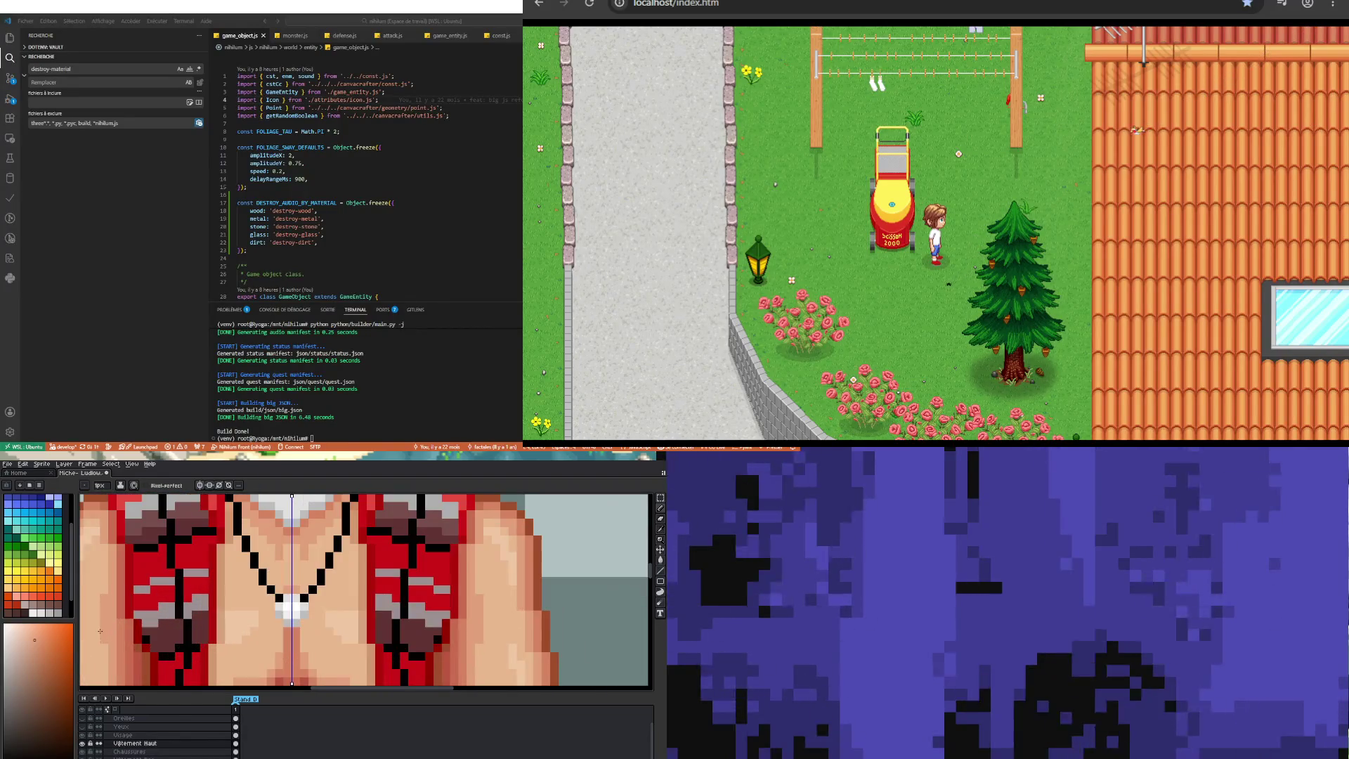
{"action": "key", "text": "i"}
{"action": "left_click", "coordinate": [122, 629]}
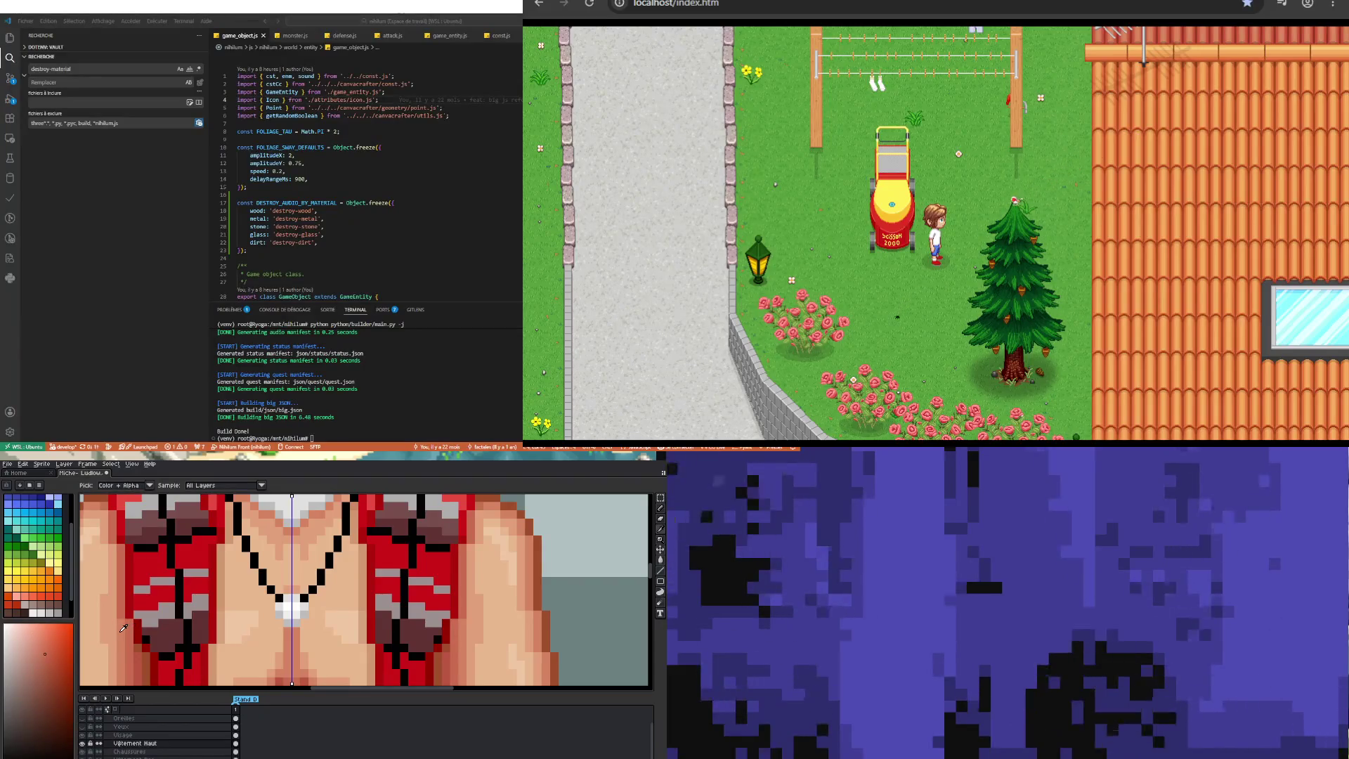
{"action": "key", "text": "b"}
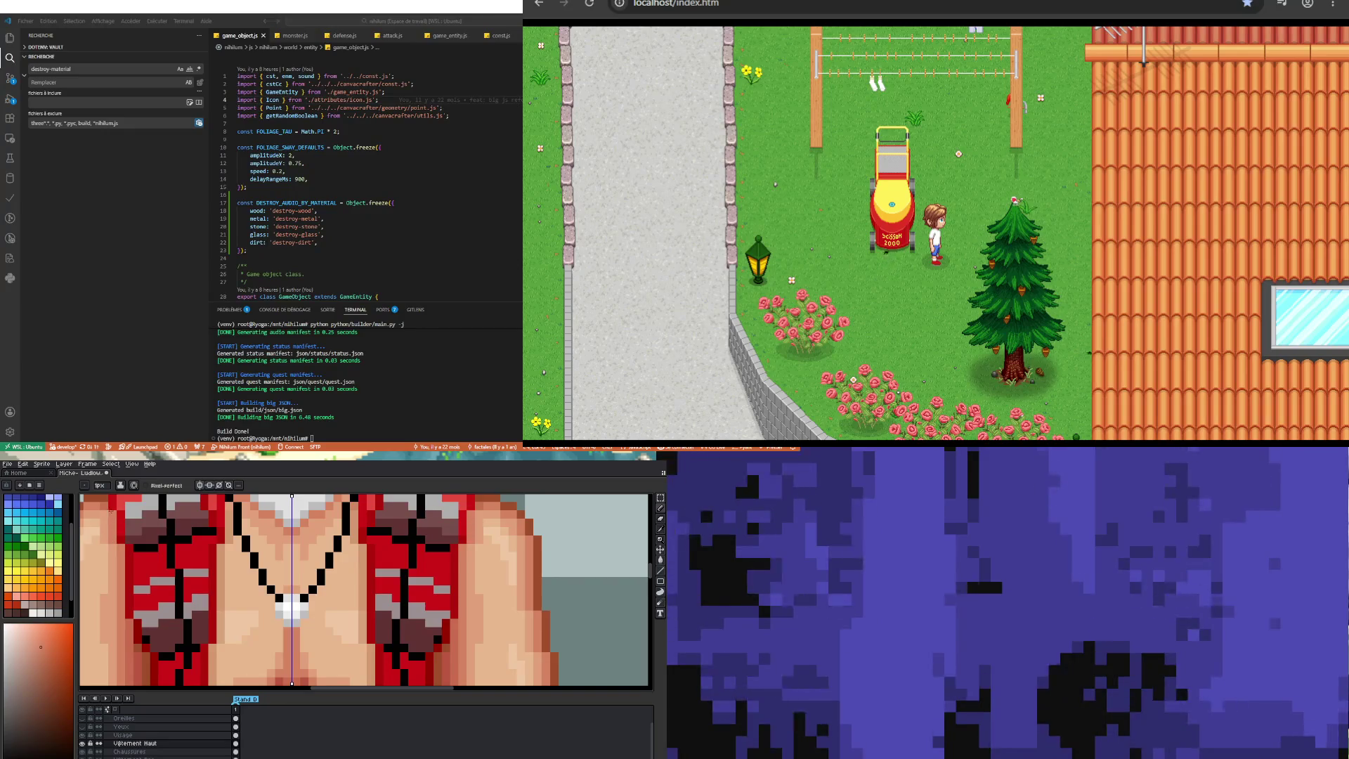
Step: Review the old man sprite and save it with File > Save
{"action": "scroll", "coordinate": [146, 555], "scroll_direction": "down", "scroll_amount": 2}
{"action": "scroll", "coordinate": [146, 555], "scroll_direction": "down", "scroll_amount": 1}
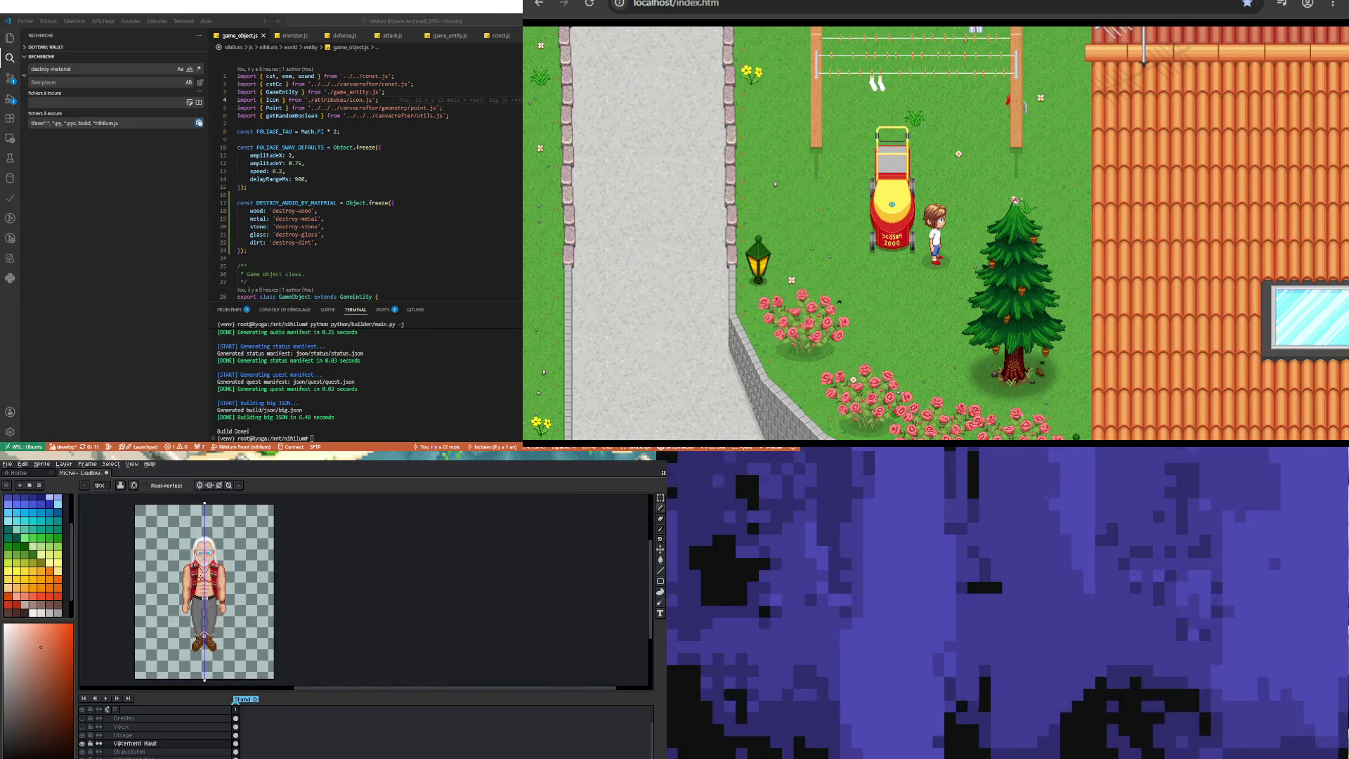
{"action": "scroll", "coordinate": [204, 557], "scroll_direction": "up", "scroll_amount": 2}
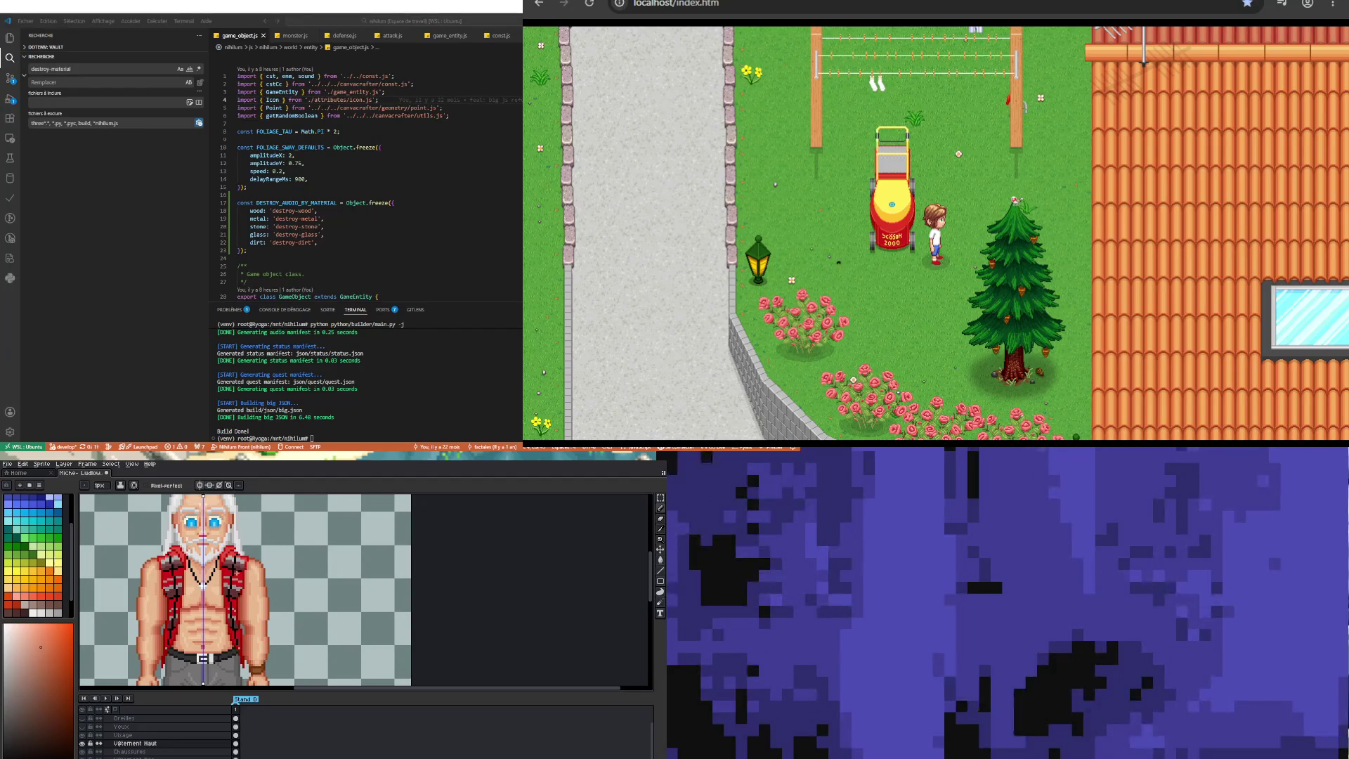
{"action": "scroll", "coordinate": [237, 572], "scroll_direction": "down", "scroll_amount": 3}
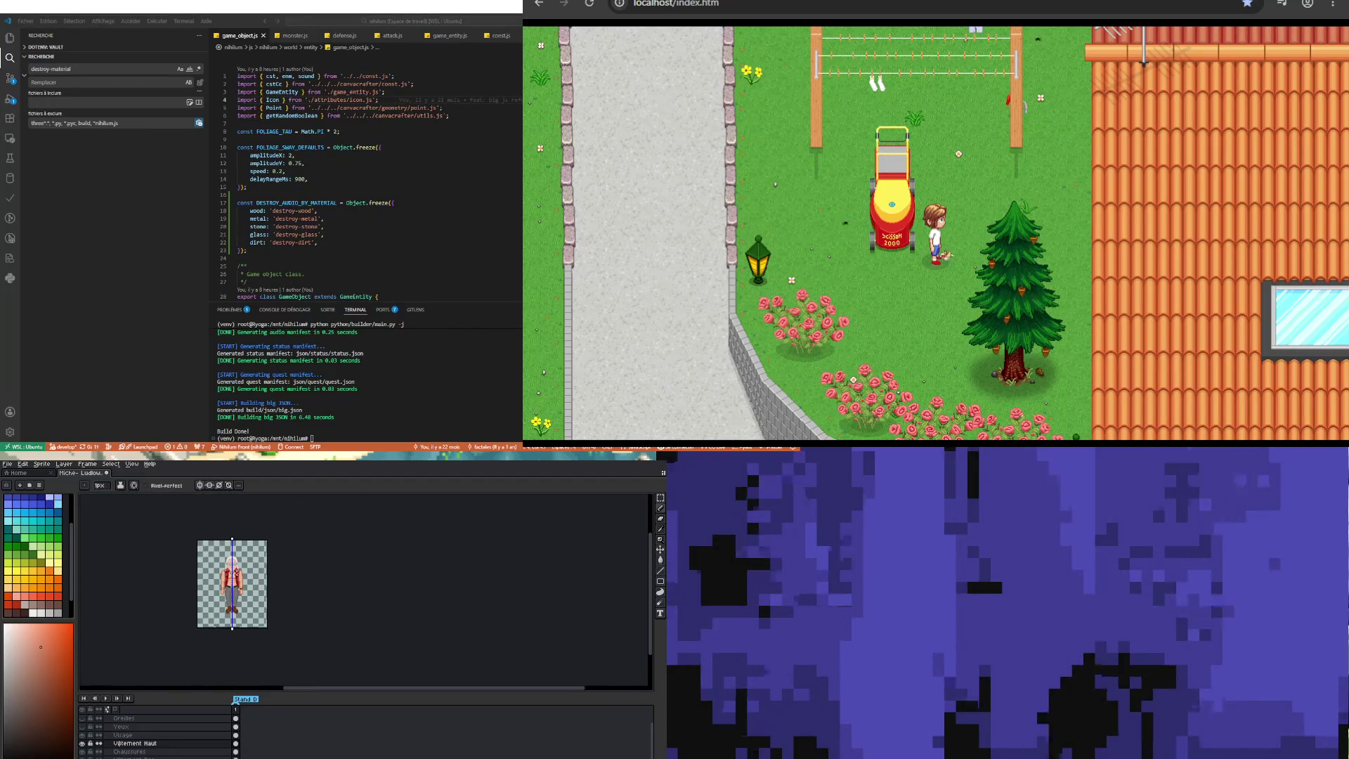
{"action": "scroll", "coordinate": [249, 602], "scroll_direction": "up", "scroll_amount": 3}
{"action": "scroll", "coordinate": [249, 602], "scroll_direction": "down", "scroll_amount": 3}
{"action": "scroll", "coordinate": [220, 609], "scroll_direction": "up", "scroll_amount": 3}
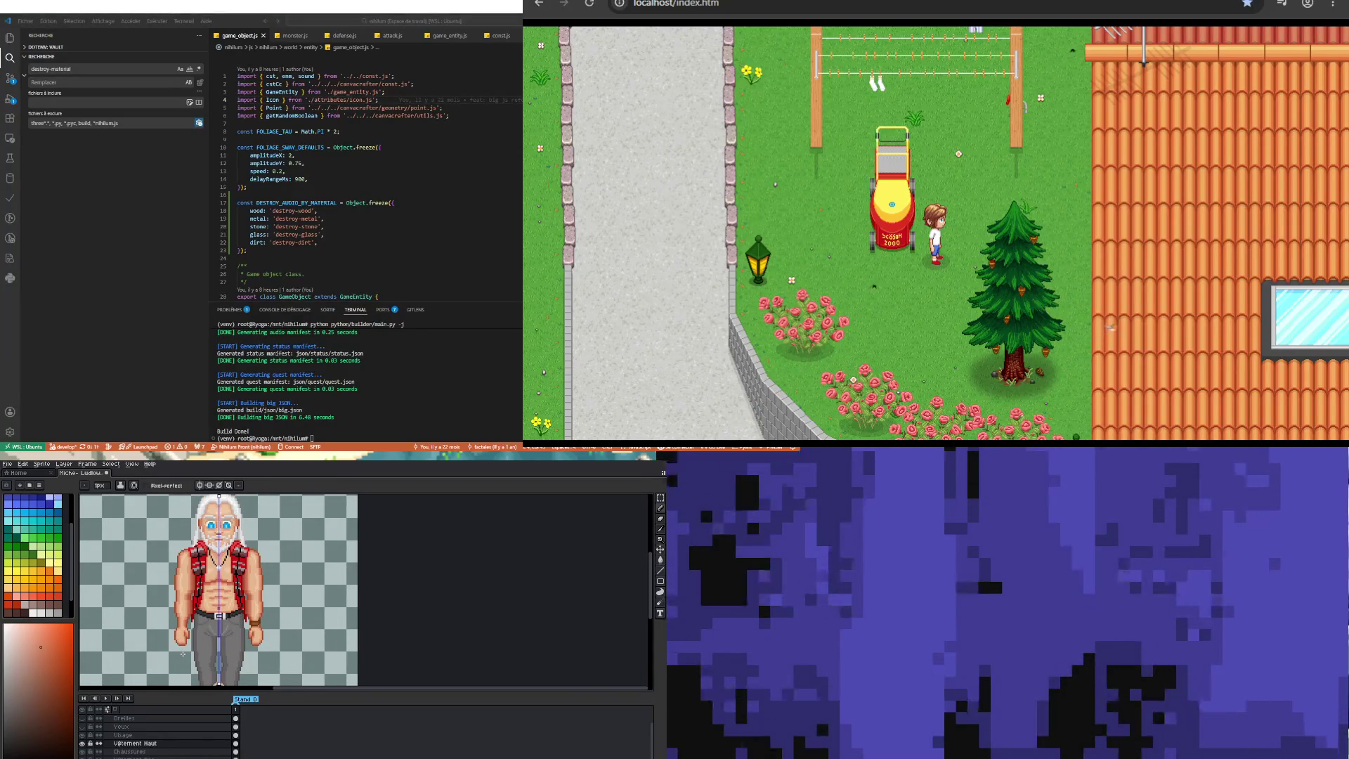
{"action": "scroll", "coordinate": [218, 590], "scroll_direction": "down", "scroll_amount": 3}
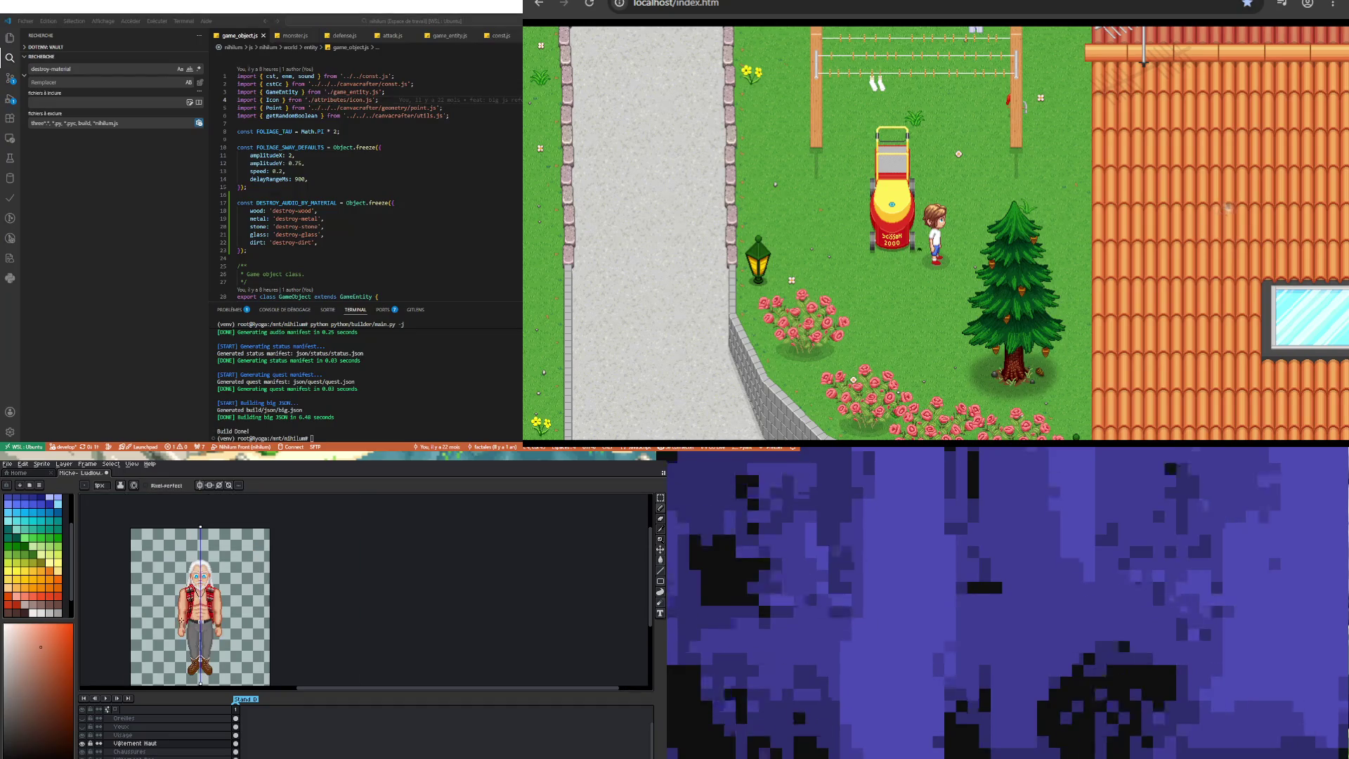
{"action": "scroll", "coordinate": [218, 591], "scroll_direction": "up", "scroll_amount": 3}
{"action": "scroll", "coordinate": [218, 590], "scroll_direction": "down", "scroll_amount": 3}
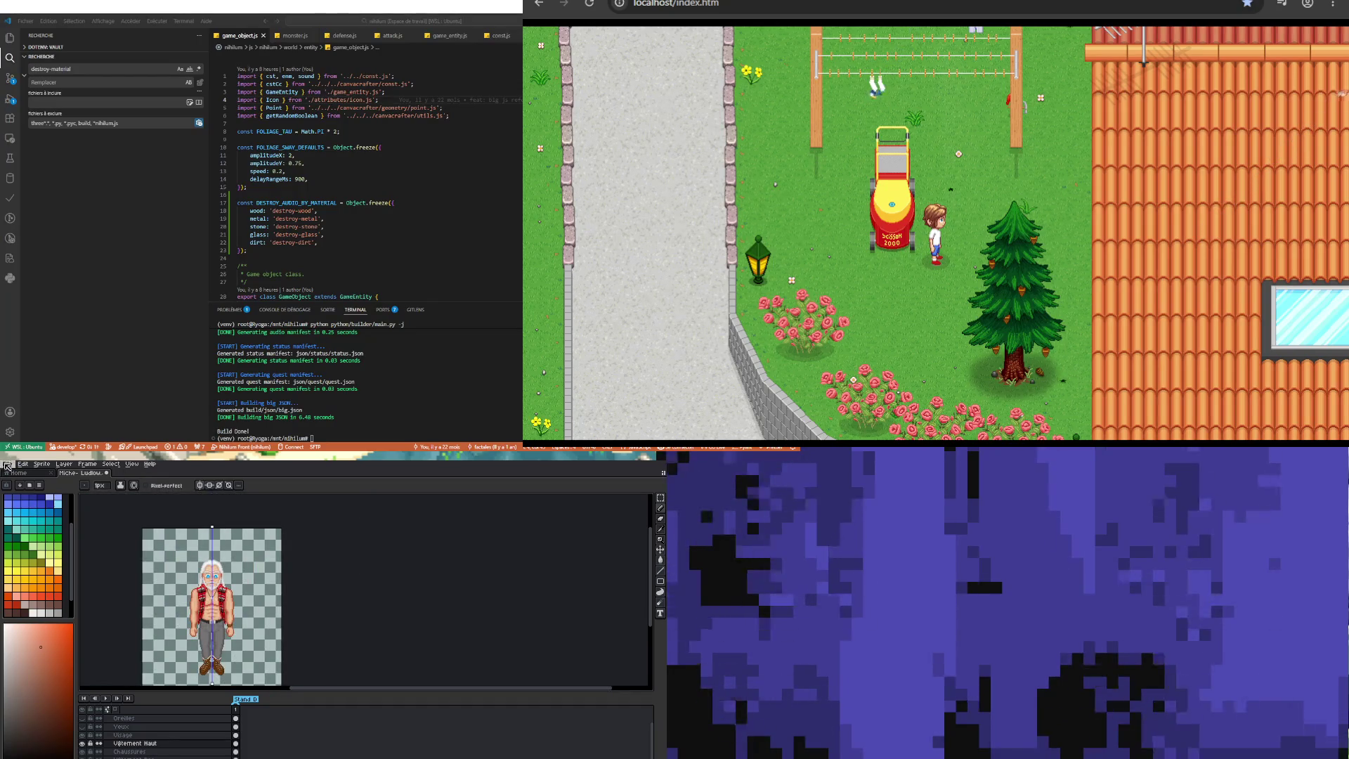
{"action": "left_click", "coordinate": [7, 463]}
{"action": "left_click", "coordinate": [30, 500]}
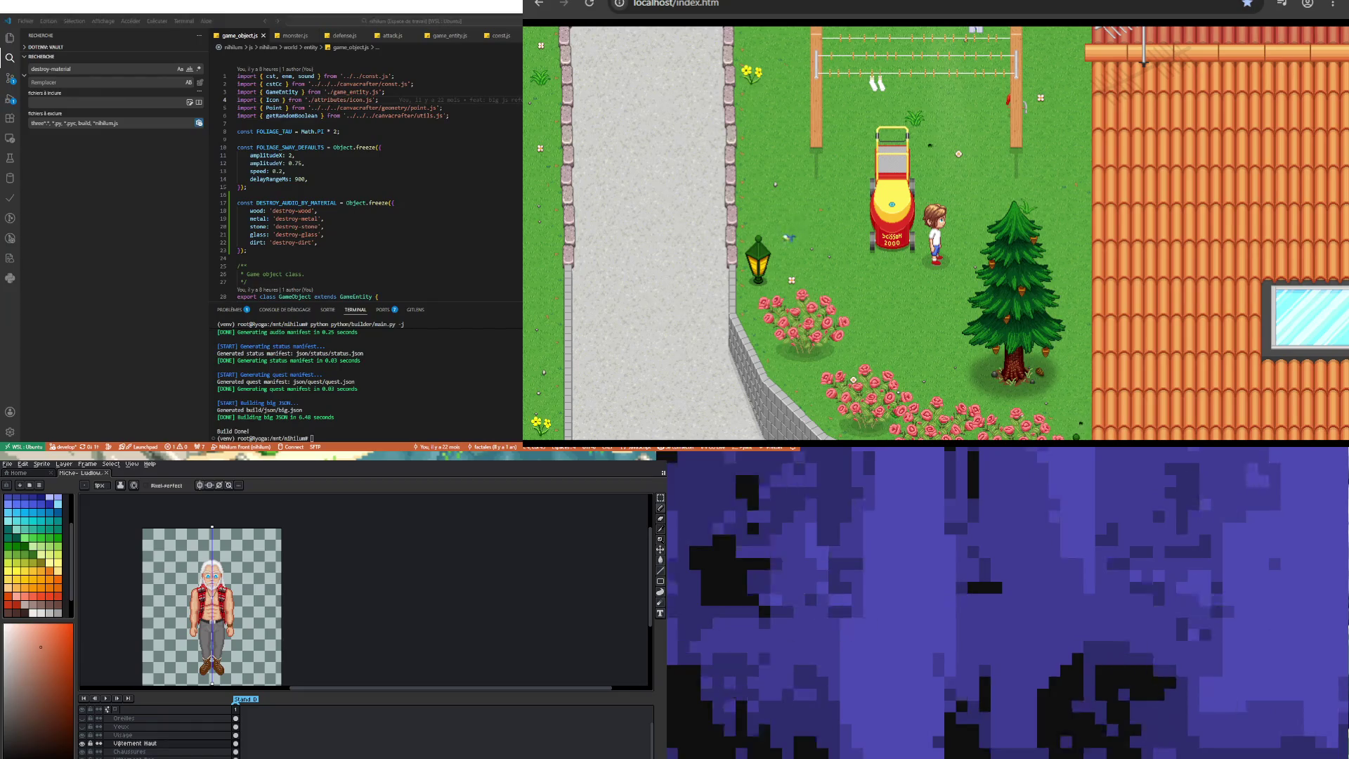
{"action": "scroll", "coordinate": [167, 755], "scroll_direction": "down", "scroll_amount": 5}
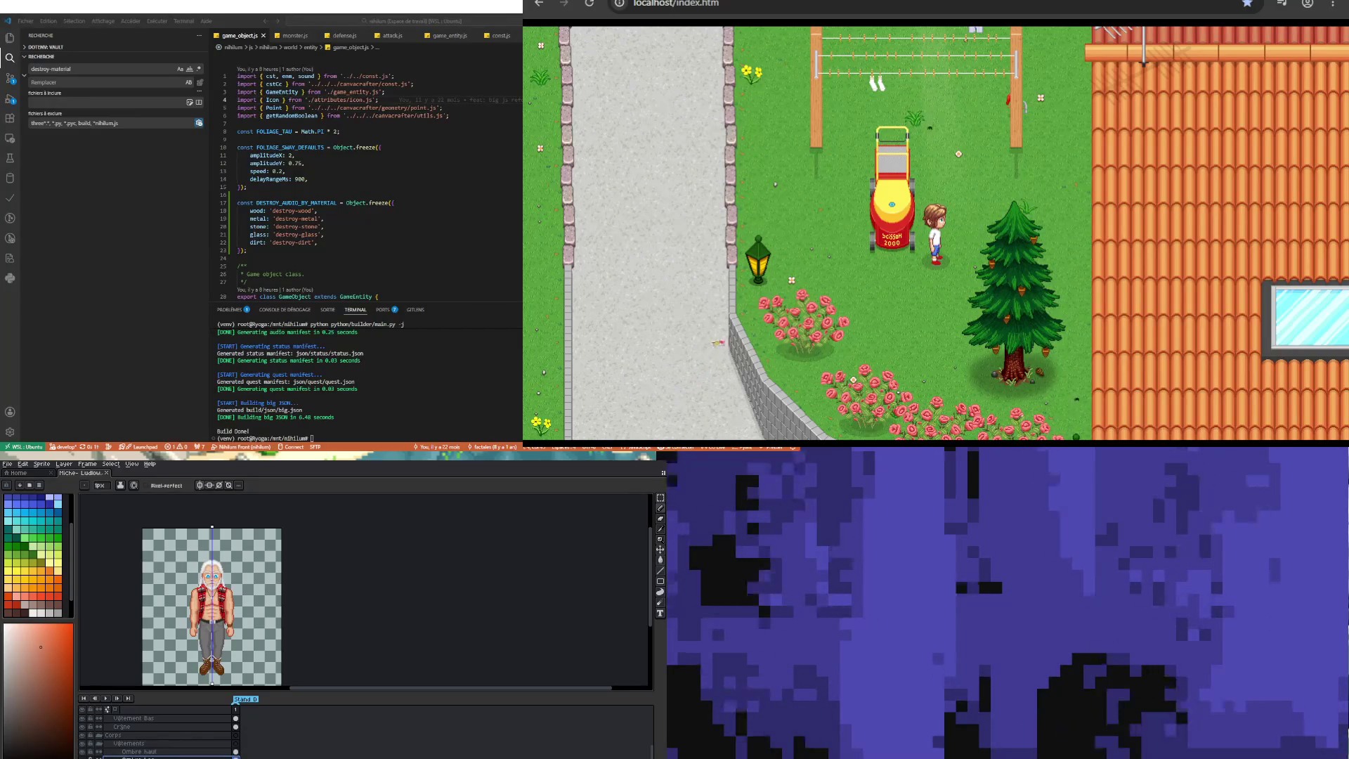
{"action": "scroll", "coordinate": [181, 646], "scroll_direction": "up", "scroll_amount": 3}
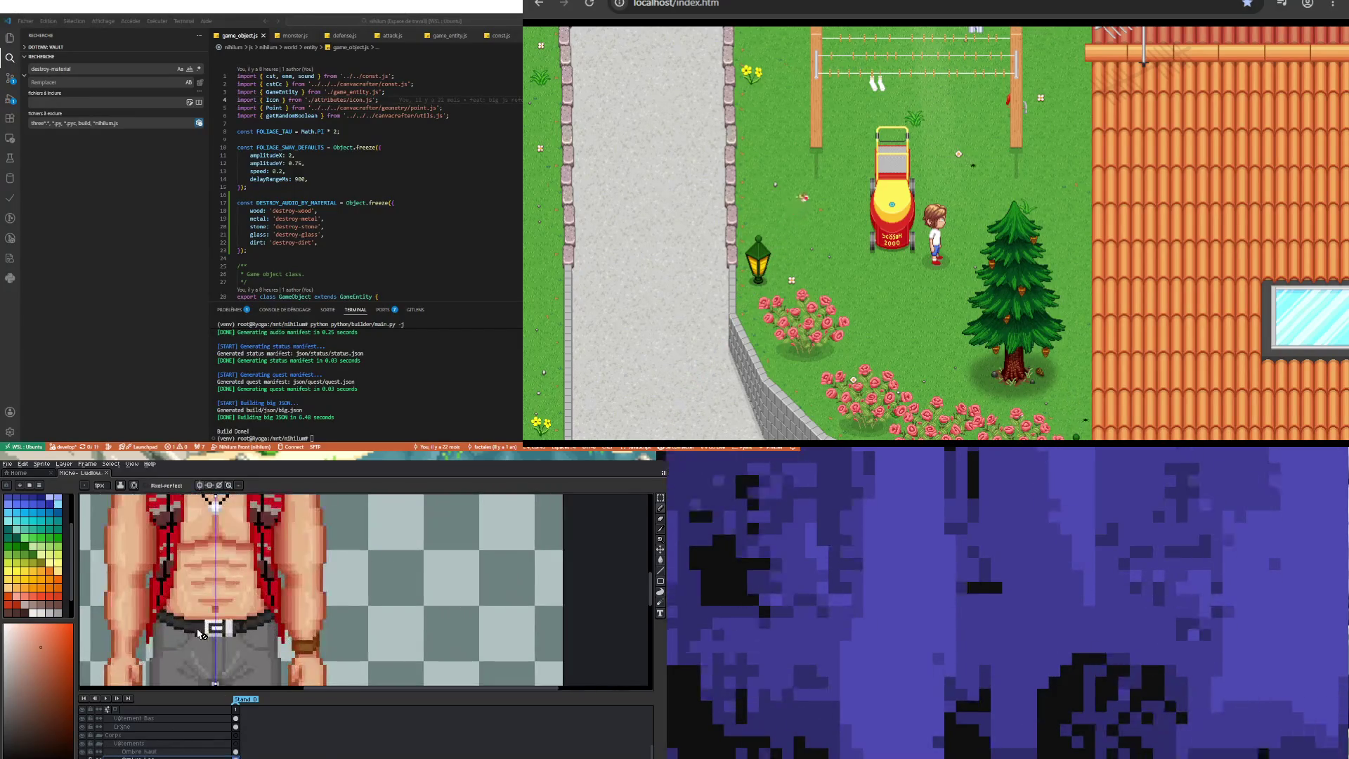
{"action": "key", "text": "i"}
{"action": "left_click", "coordinate": [152, 617]}
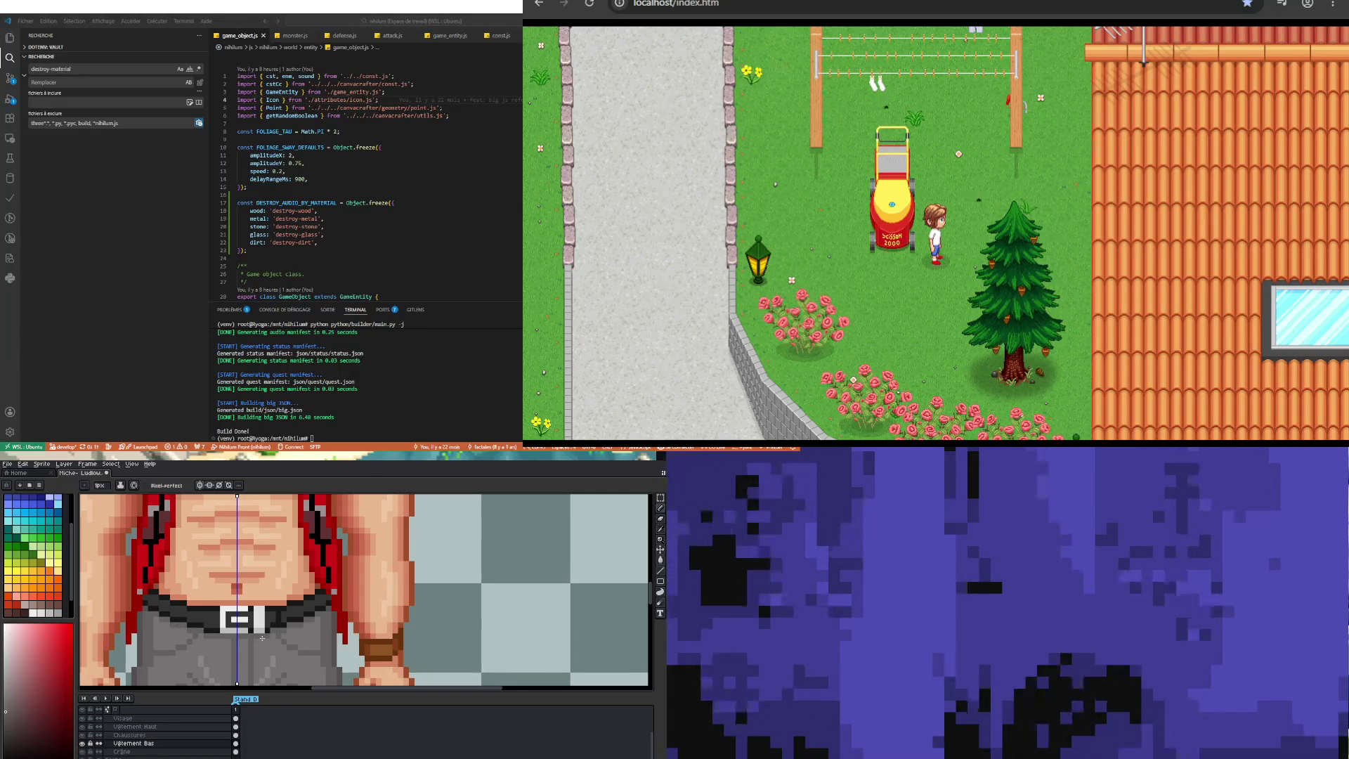
{"action": "scroll", "coordinate": [185, 657], "scroll_direction": "up", "scroll_amount": 1}
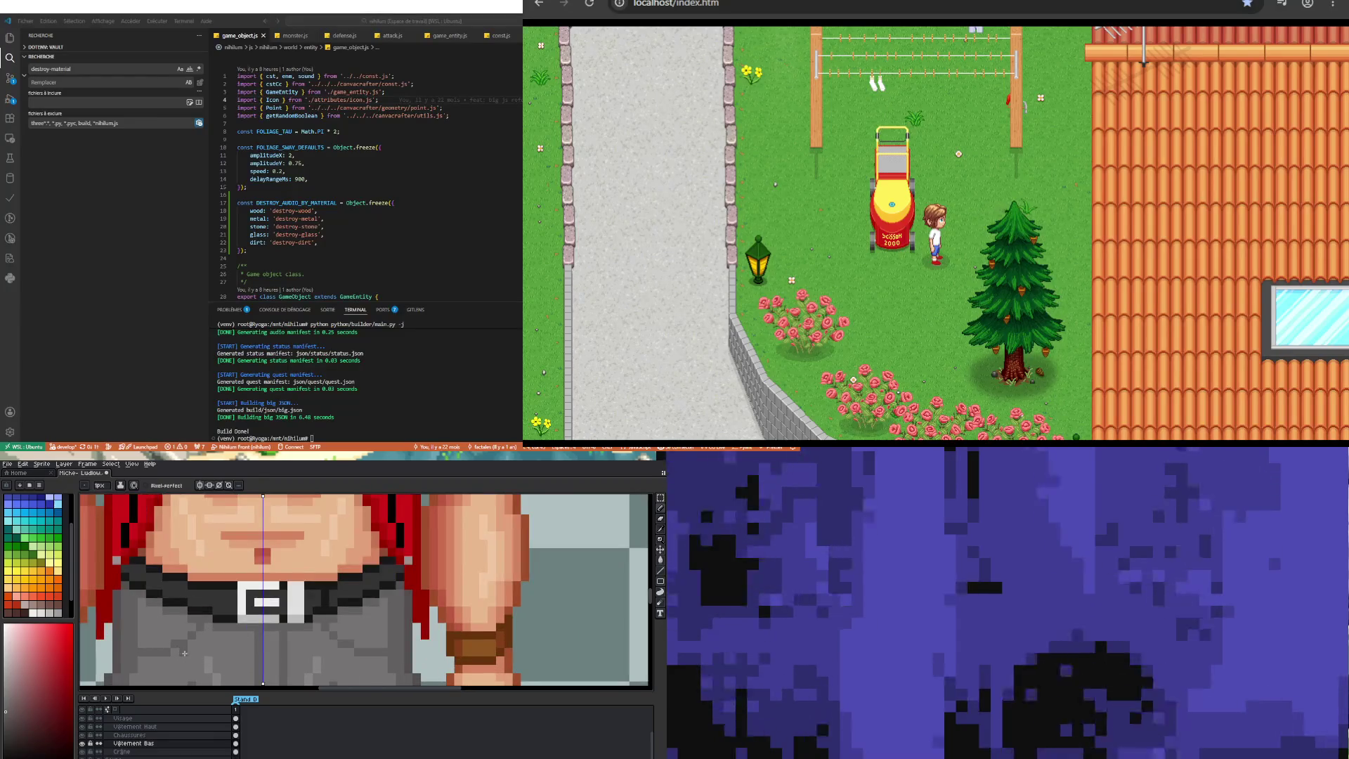
{"action": "key", "text": "i"}
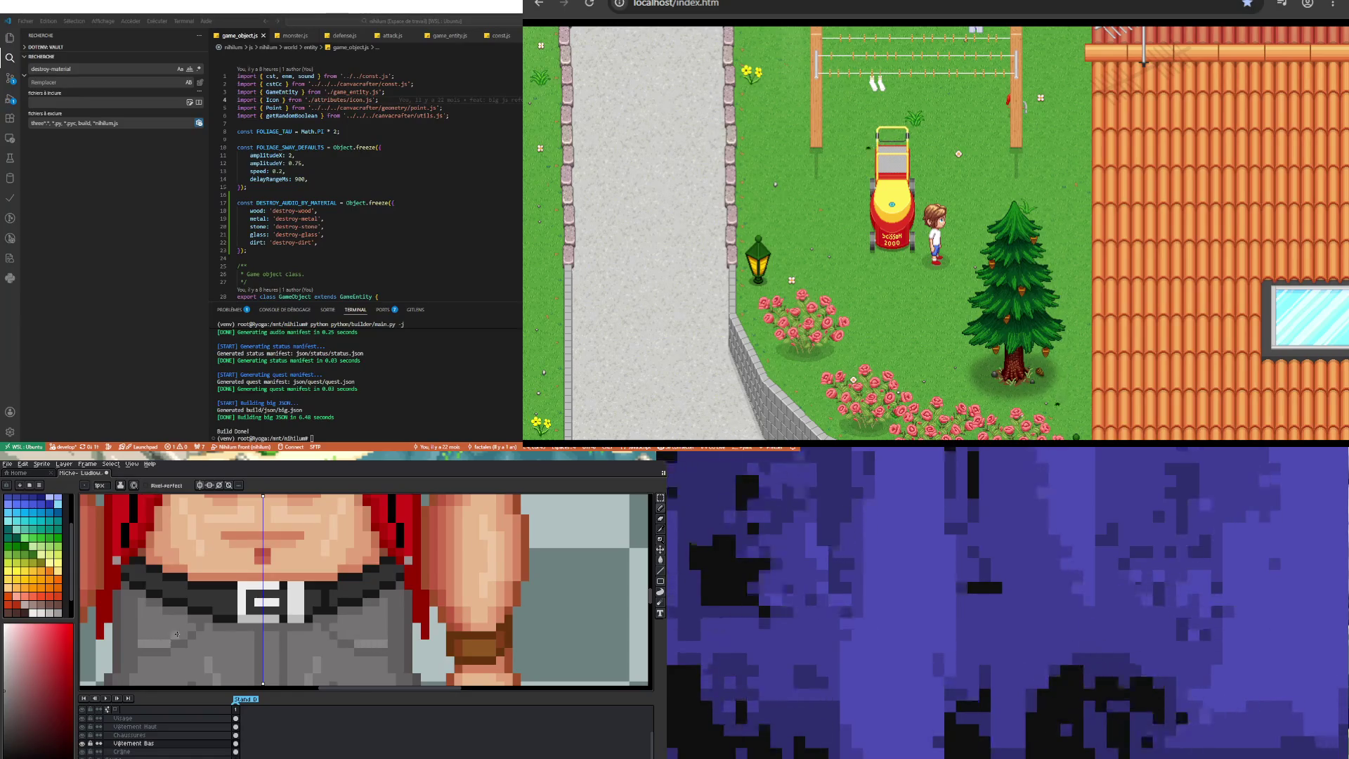
{"action": "scroll", "coordinate": [191, 628], "scroll_direction": "down", "scroll_amount": 3}
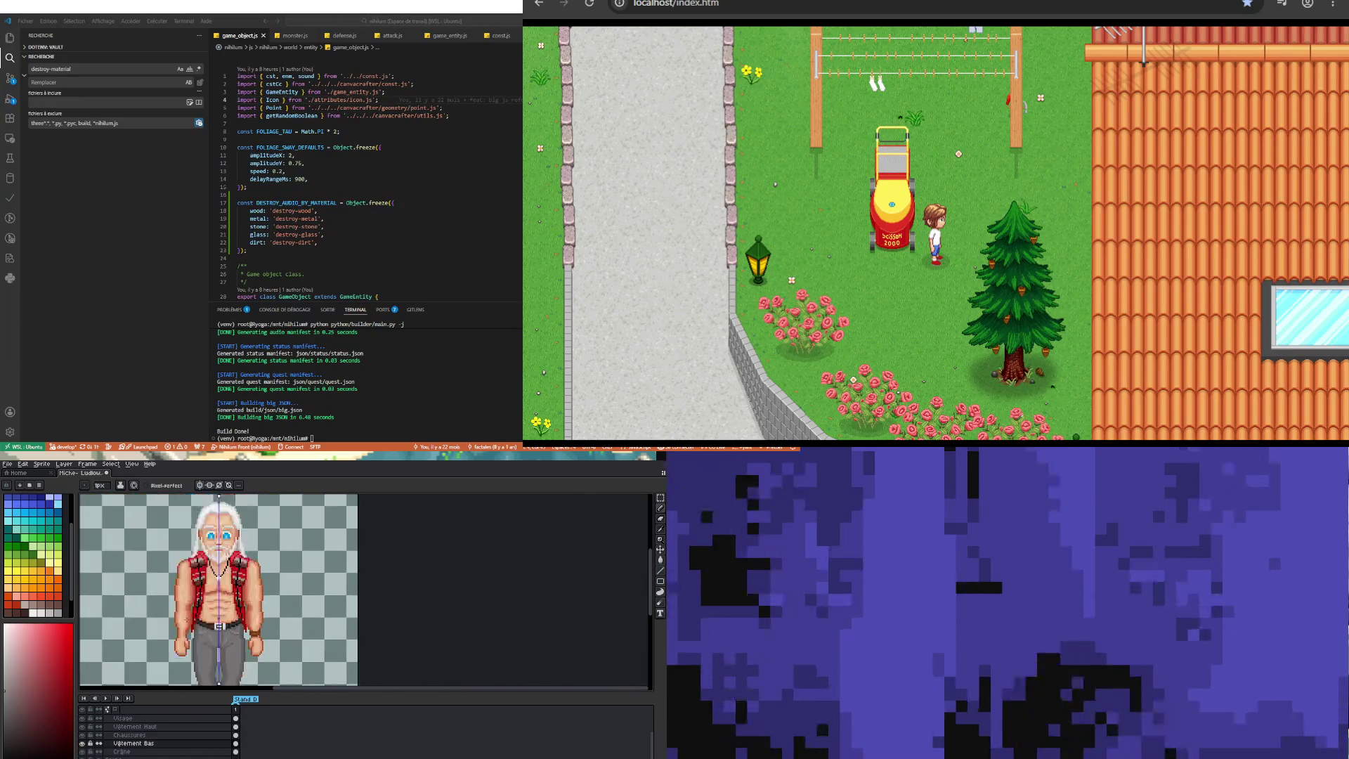
{"action": "scroll", "coordinate": [201, 634], "scroll_direction": "up", "scroll_amount": 1}
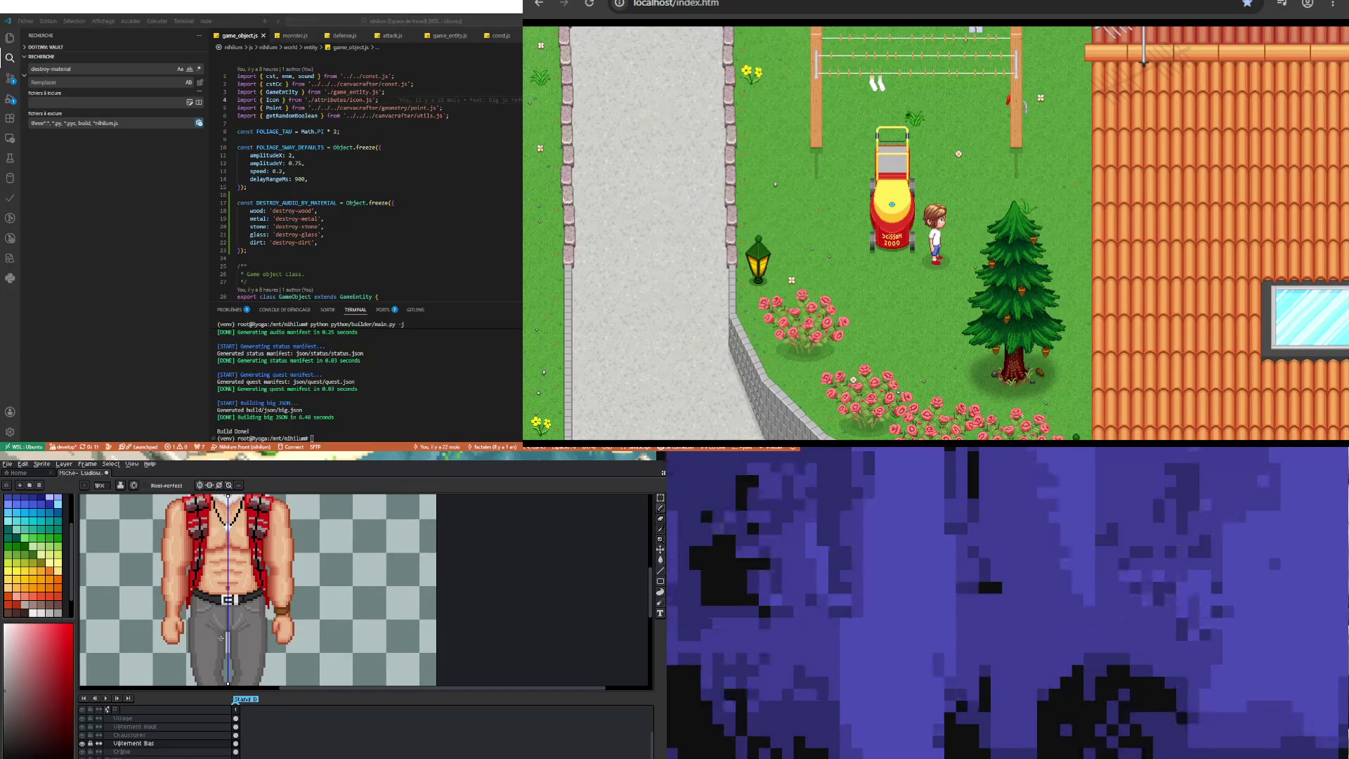
Step: Draw a dark crease row mirrored across both grey trouser legs
{"action": "scroll", "coordinate": [224, 652], "scroll_direction": "down", "scroll_amount": 1}
{"action": "scroll", "coordinate": [226, 658], "scroll_direction": "down", "scroll_amount": 1}
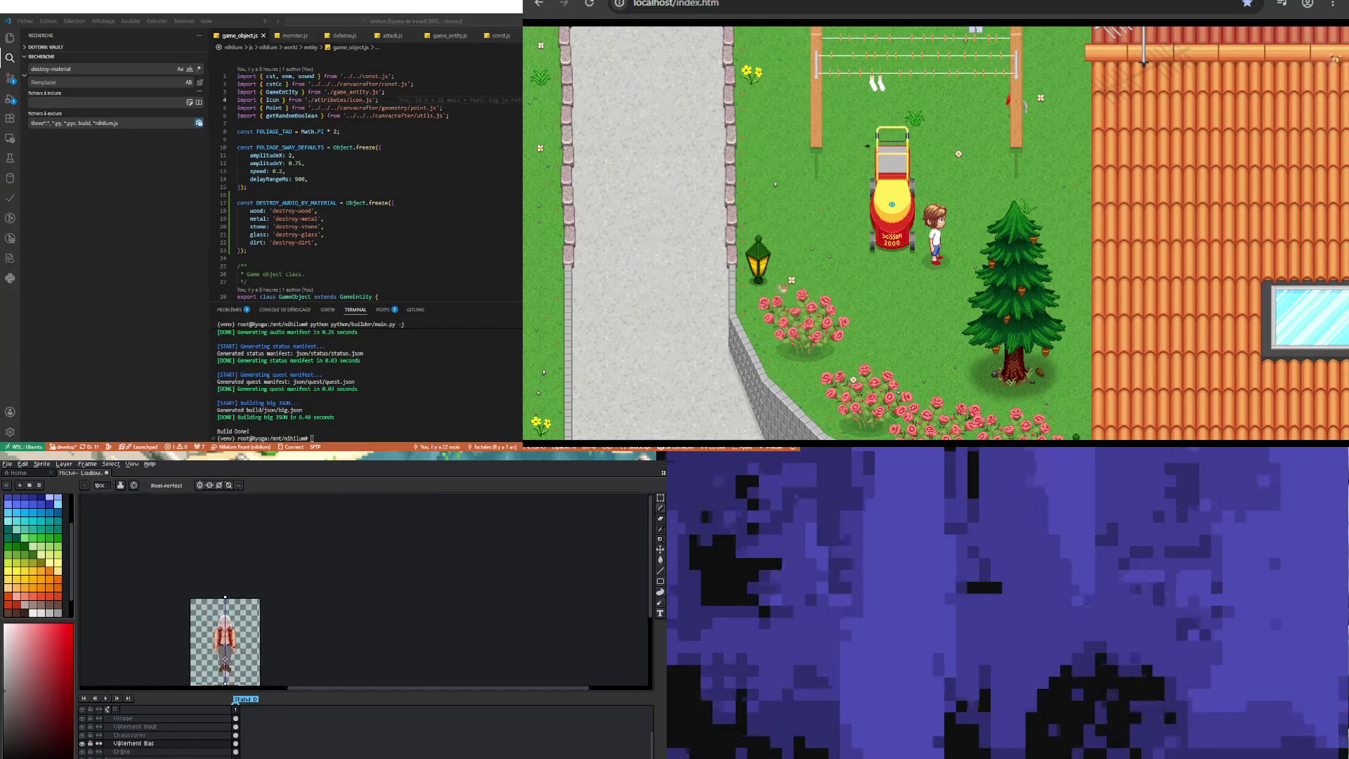
{"action": "scroll", "coordinate": [204, 656], "scroll_direction": "up", "scroll_amount": 4}
{"action": "key", "text": "i"}
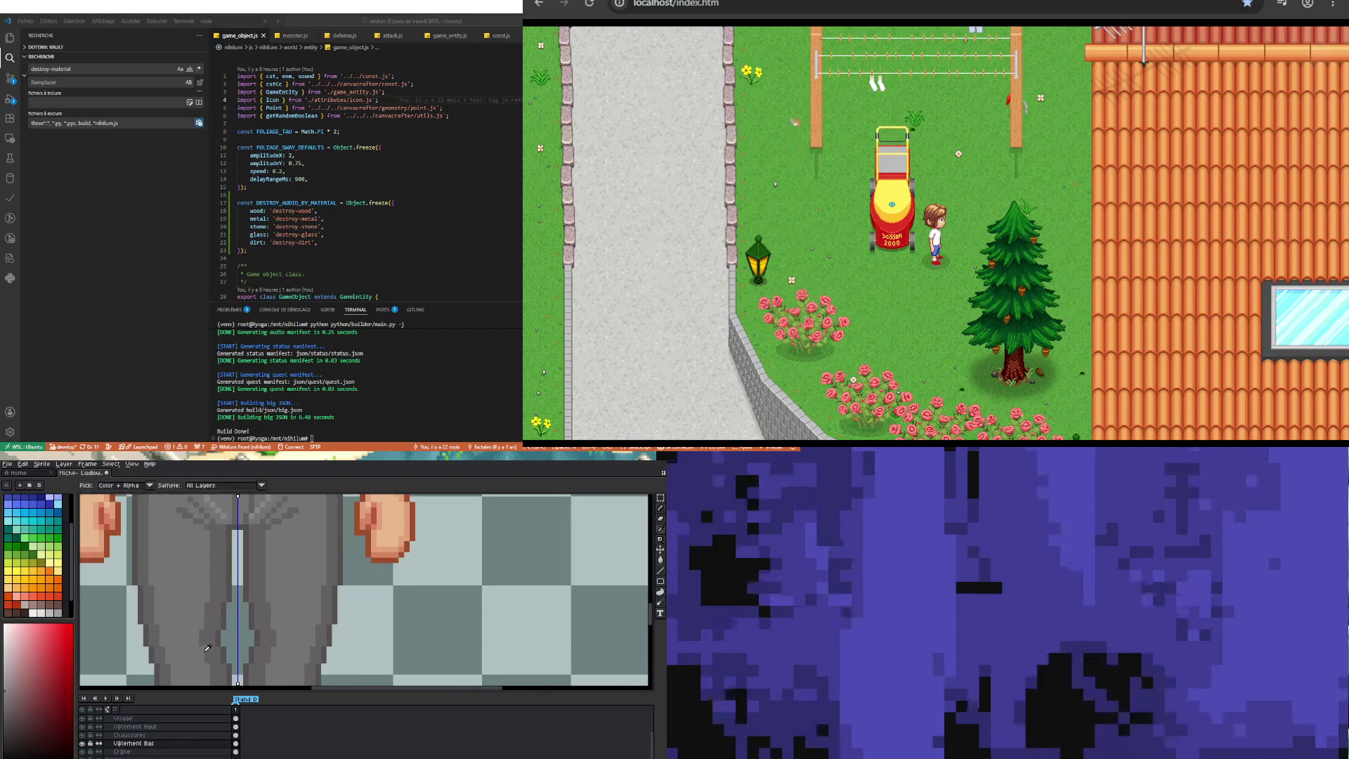
{"action": "key", "text": "b"}
{"action": "scroll", "coordinate": [212, 637], "scroll_direction": "down", "scroll_amount": 1}
{"action": "scroll", "coordinate": [192, 621], "scroll_direction": "up", "scroll_amount": 3}
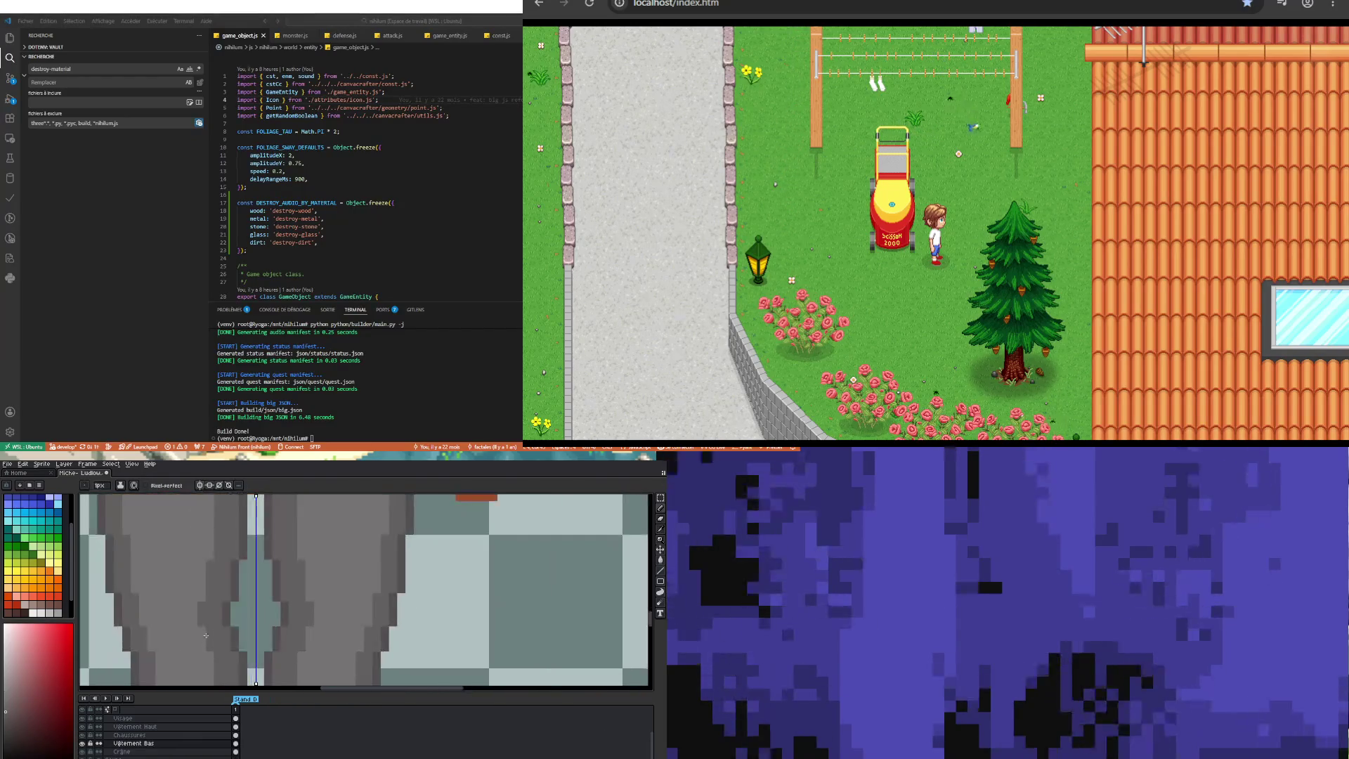
{"action": "left_click_drag", "start_coordinate": [192, 621], "coordinate": [184, 622]}
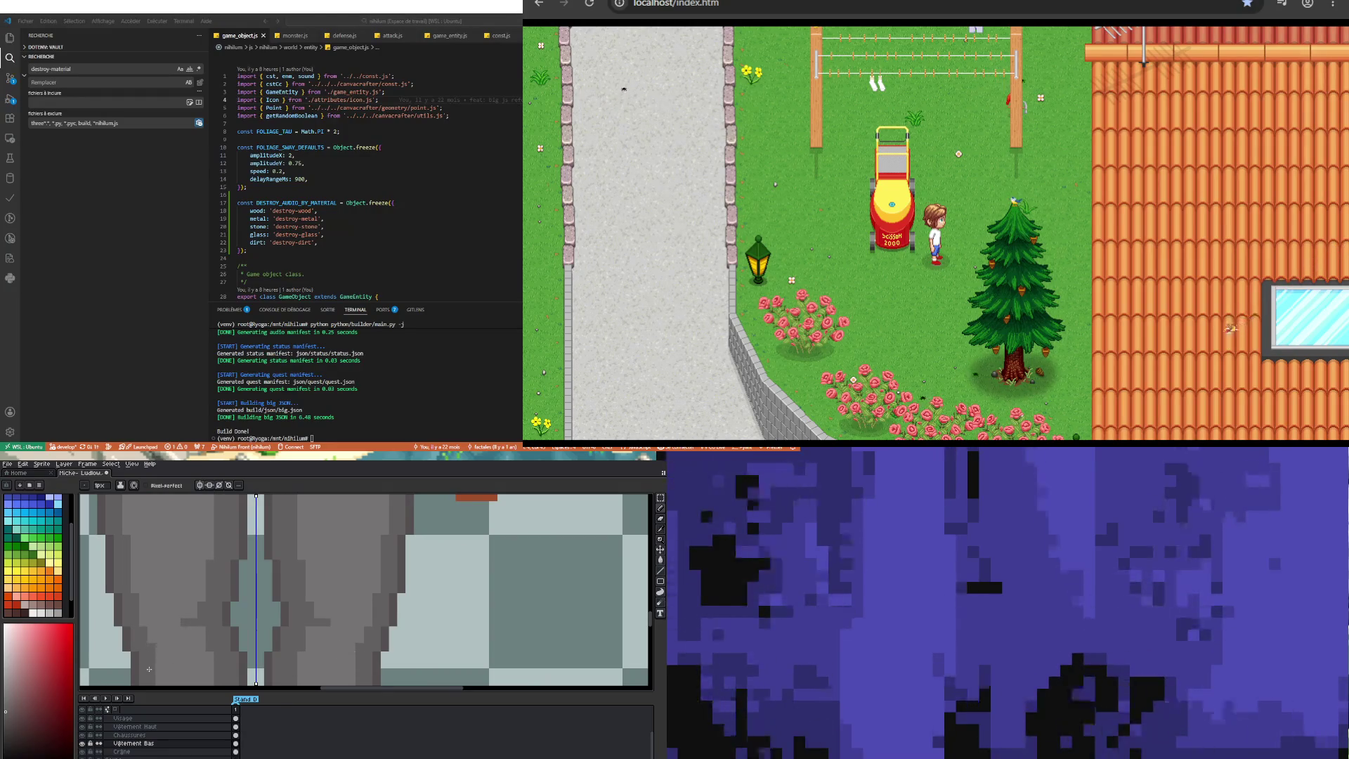
Step: Zoom around the trousers to check the crease, then eyedrop a trouser grey
{"action": "scroll", "coordinate": [175, 656], "scroll_direction": "down", "scroll_amount": 3}
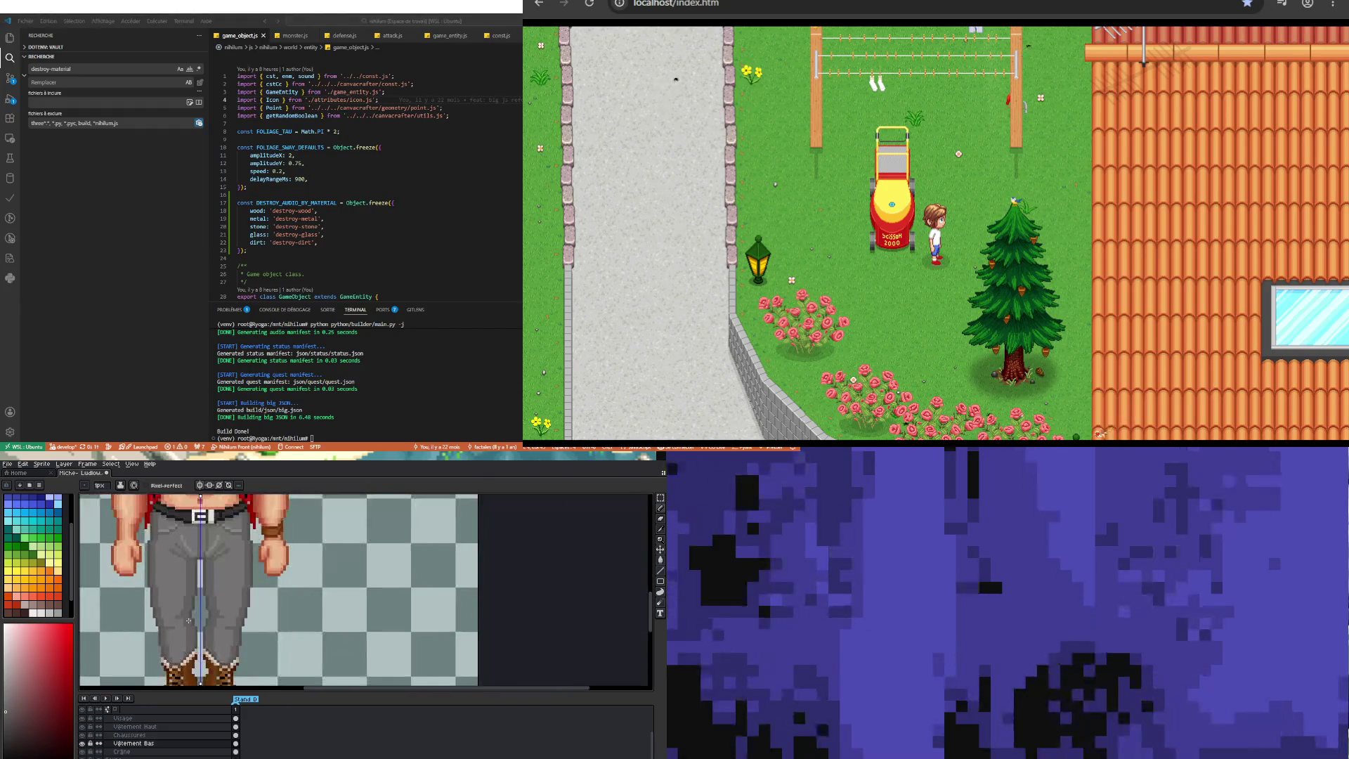
{"action": "scroll", "coordinate": [202, 641], "scroll_direction": "up", "scroll_amount": 3}
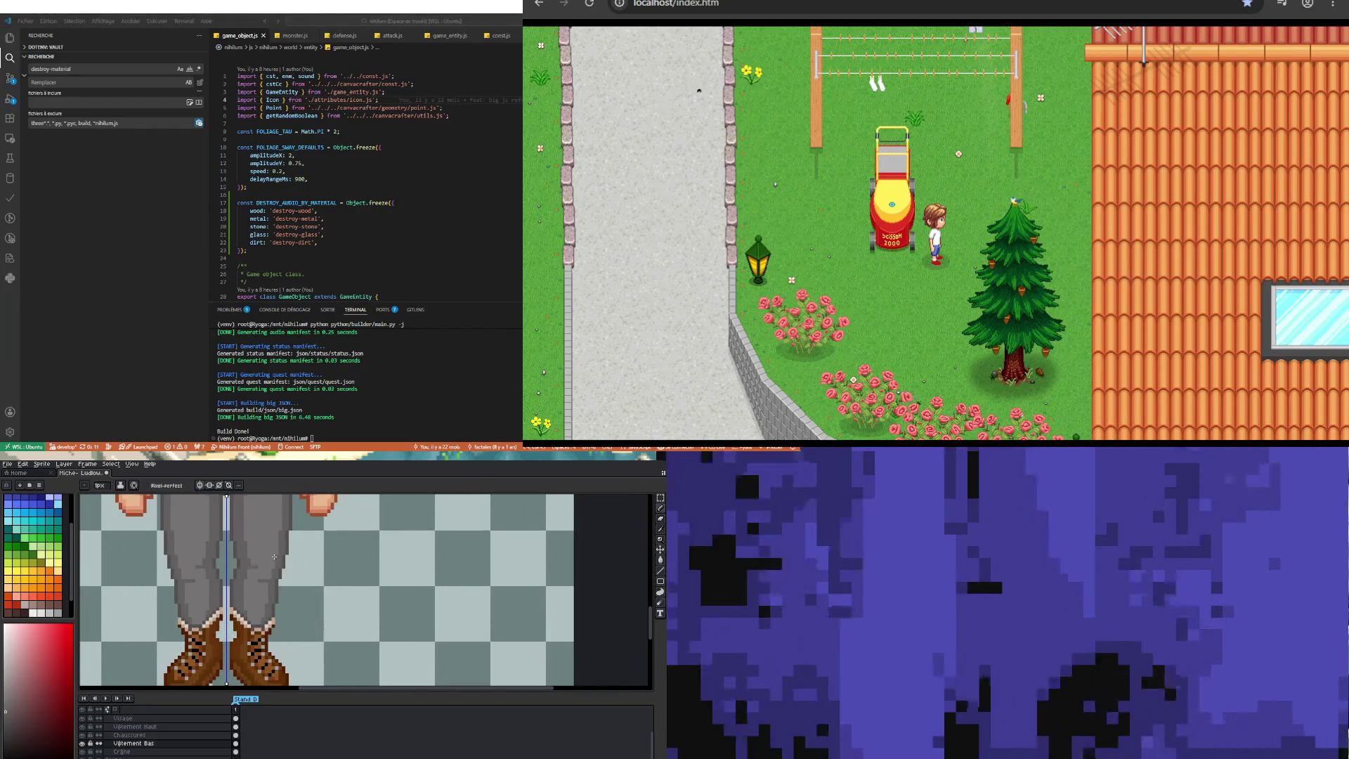
{"action": "scroll", "coordinate": [274, 556], "scroll_direction": "up", "scroll_amount": 1}
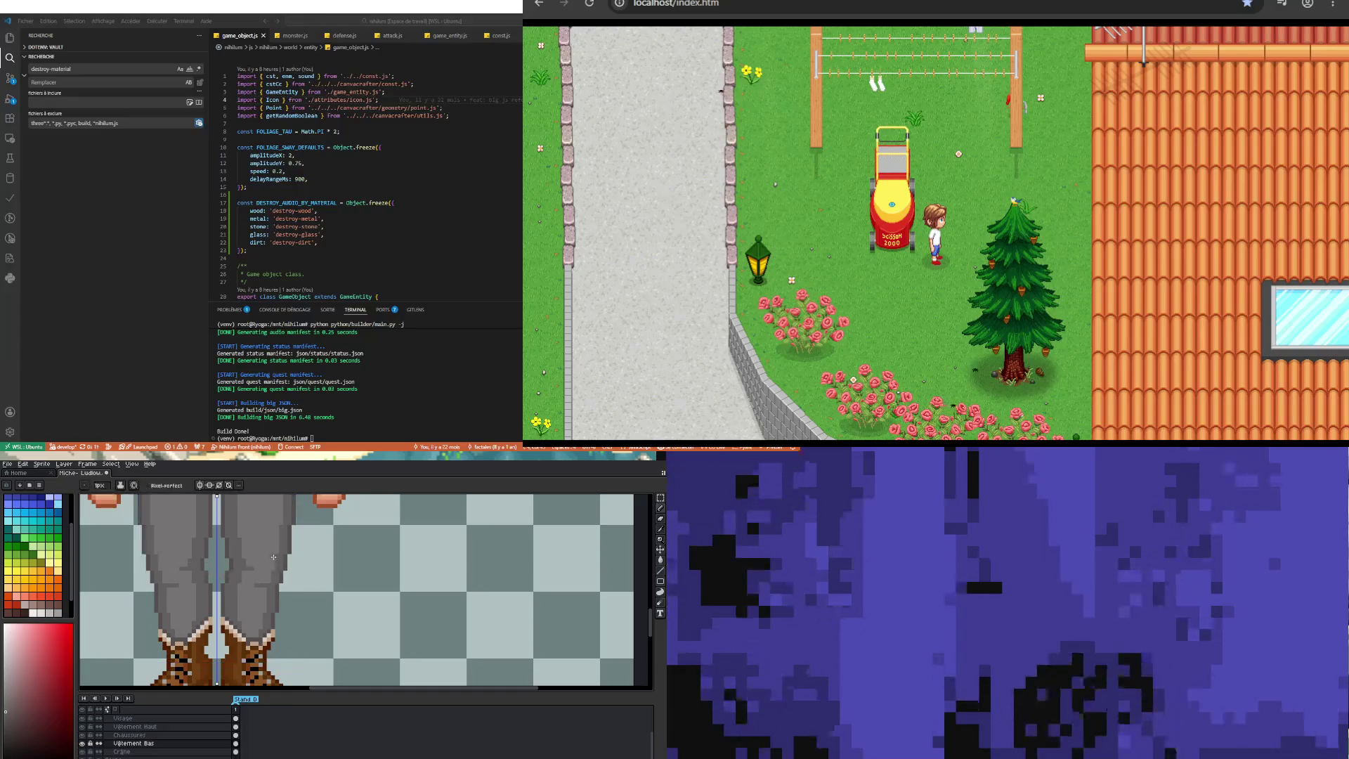
{"action": "scroll", "coordinate": [267, 556], "scroll_direction": "down", "scroll_amount": 4}
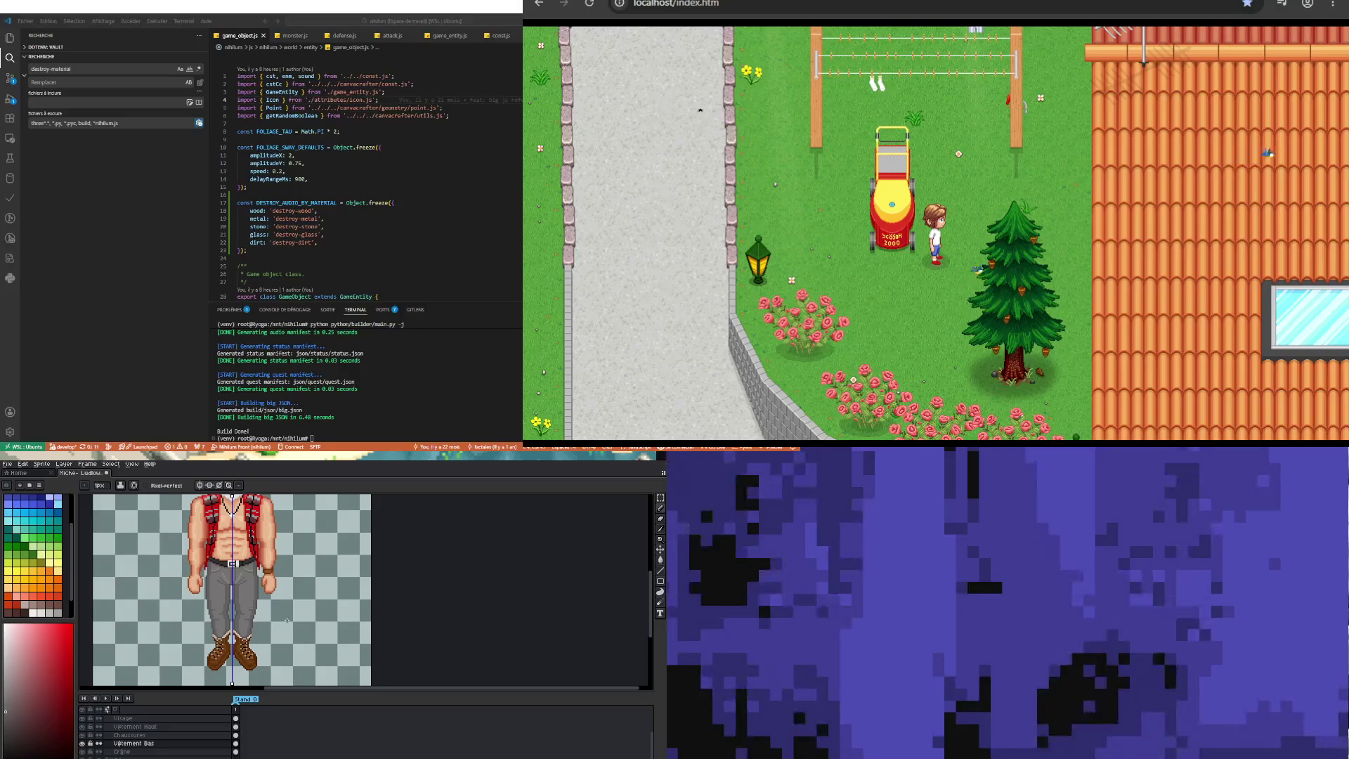
{"action": "scroll", "coordinate": [261, 626], "scroll_direction": "up", "scroll_amount": 2}
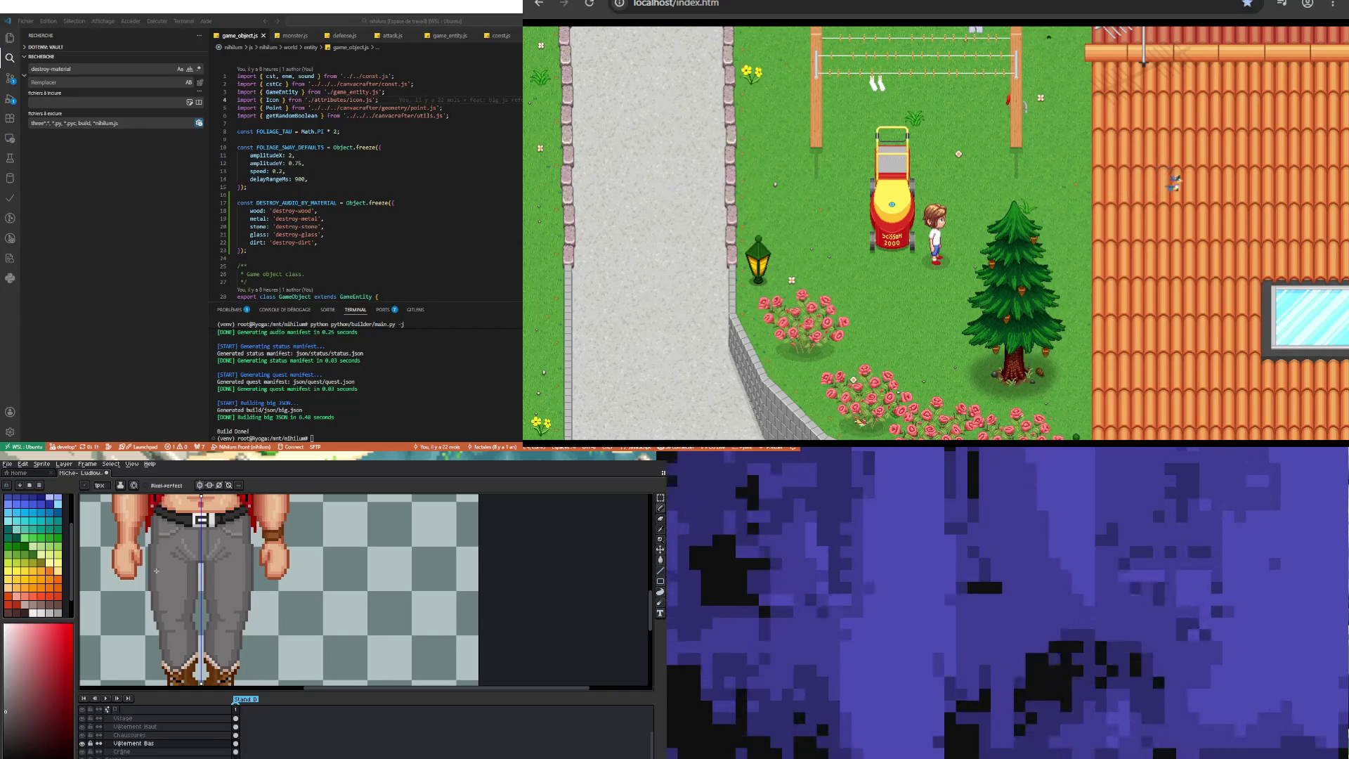
{"action": "scroll", "coordinate": [232, 626], "scroll_direction": "up", "scroll_amount": 1}
{"action": "key", "text": "alt"}
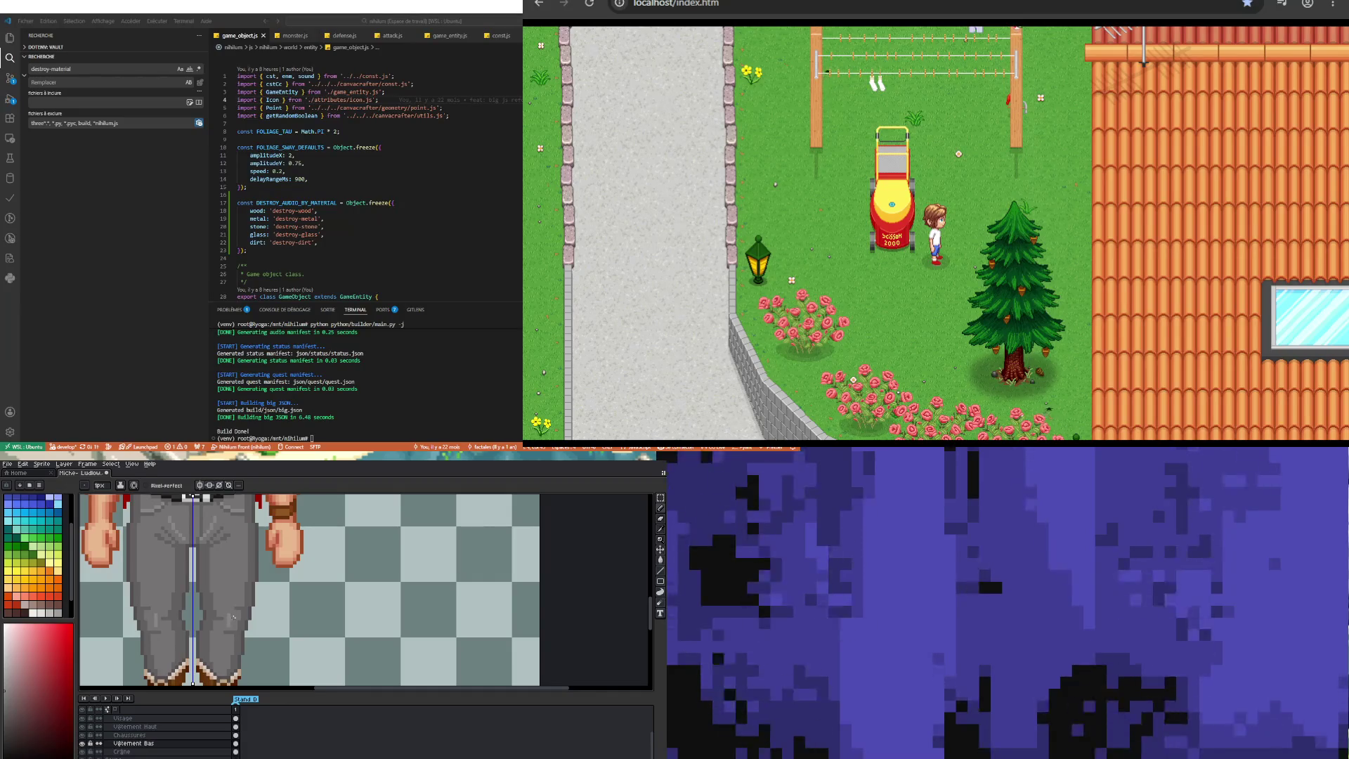
{"action": "scroll", "coordinate": [230, 640], "scroll_direction": "down", "scroll_amount": 4}
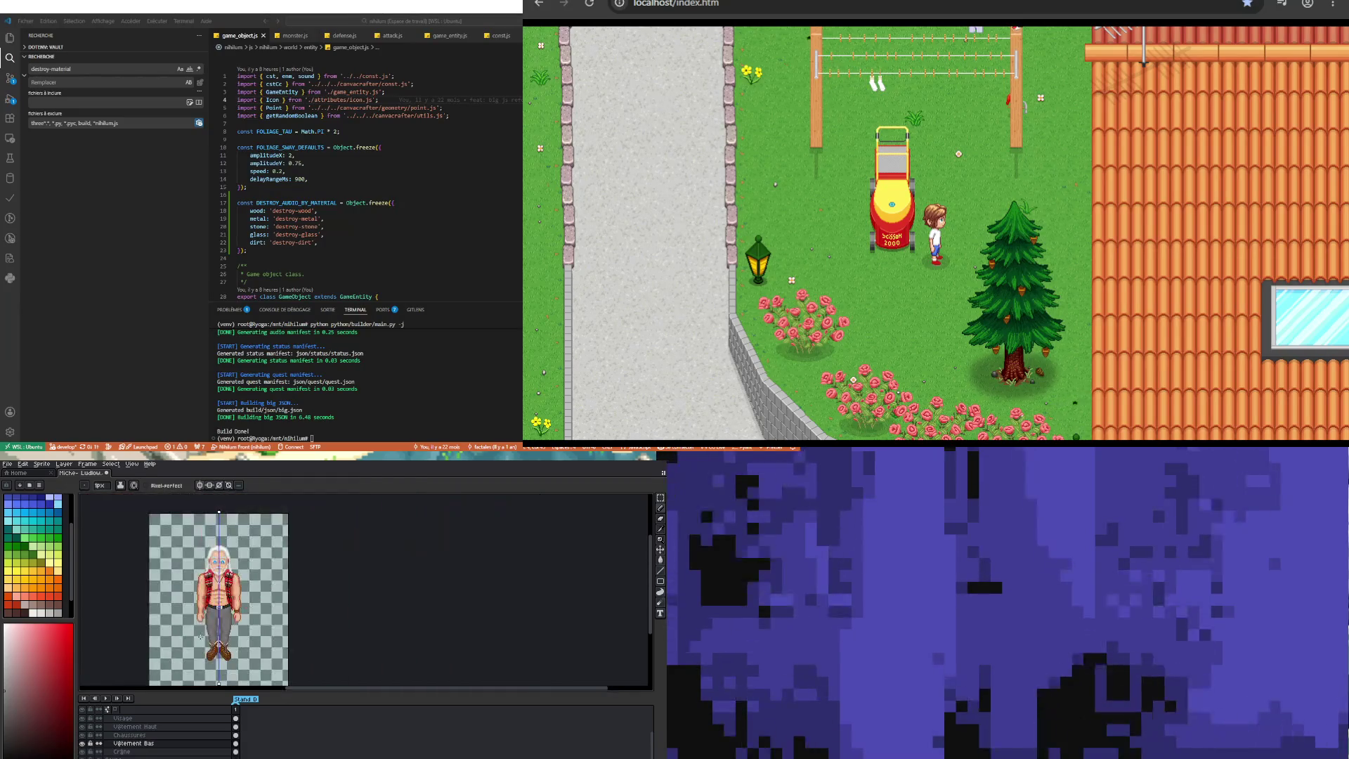
Step: Check the trousers layer bounds, then paint a mirrored light grey highlight row across both legs
{"action": "scroll", "coordinate": [211, 621], "scroll_direction": "up", "scroll_amount": 4}
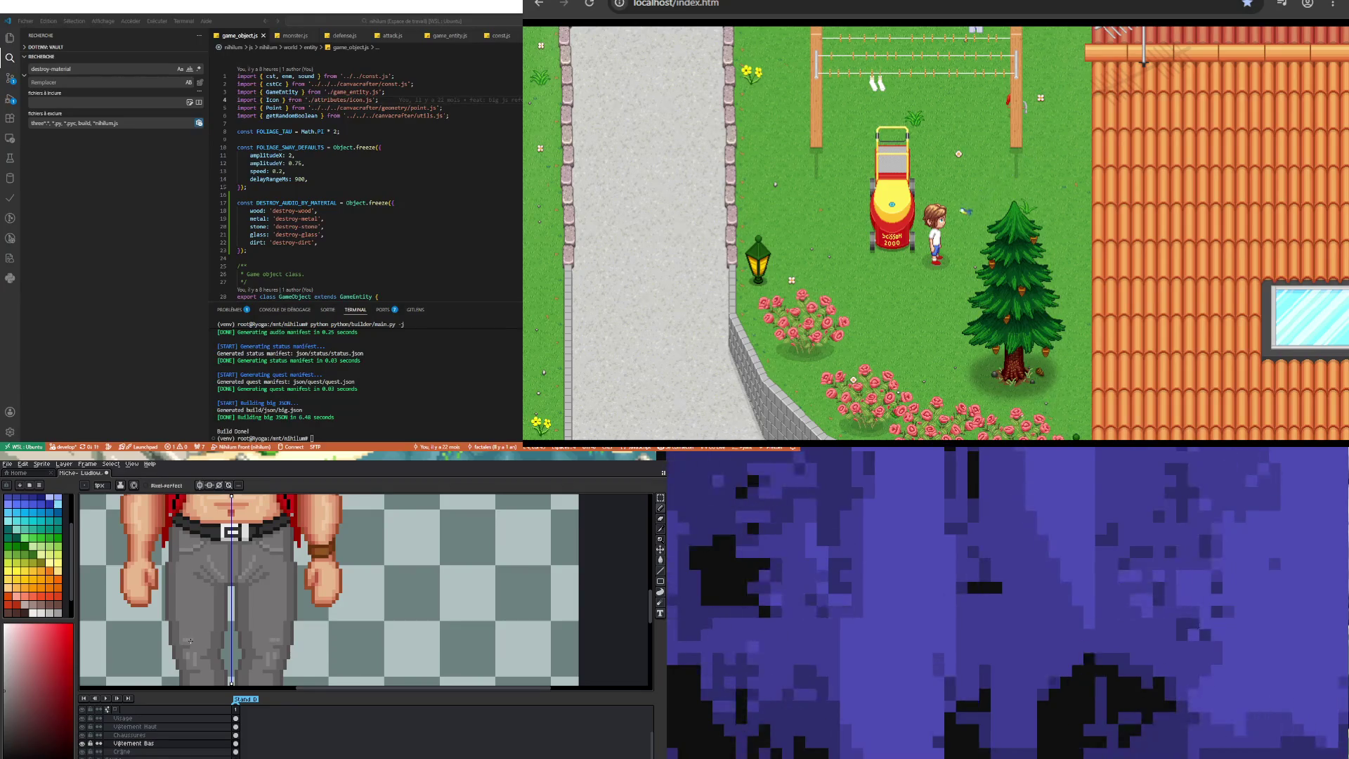
{"action": "key", "text": "v"}
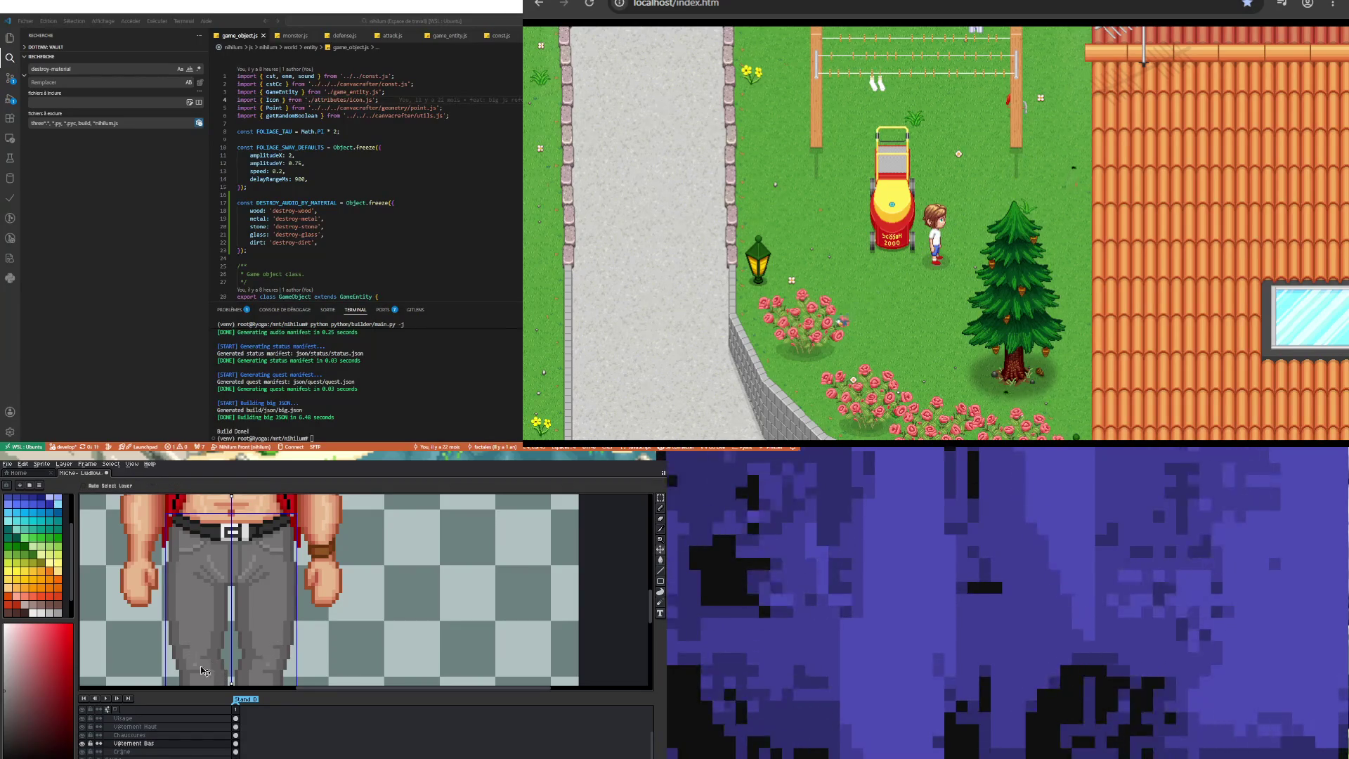
{"action": "key", "text": "b"}
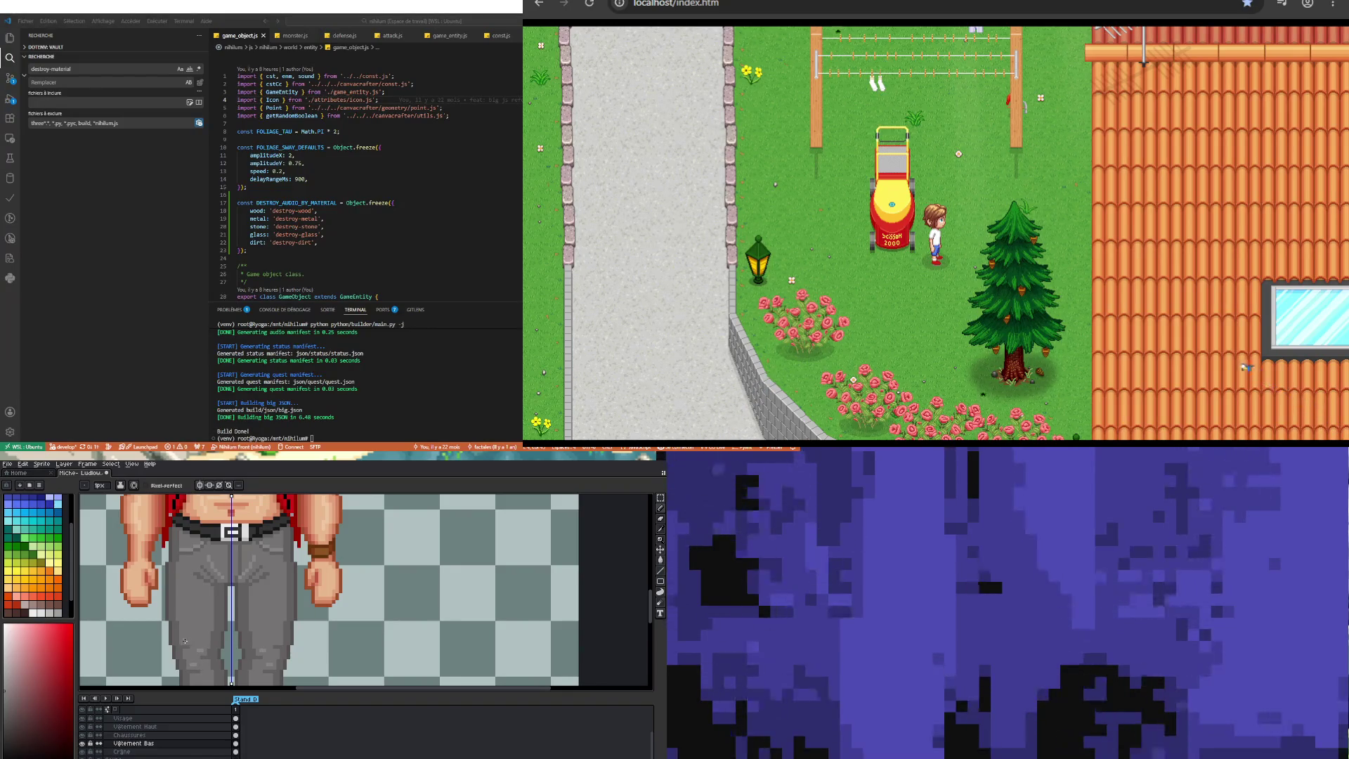
{"action": "scroll", "coordinate": [185, 641], "scroll_direction": "down", "scroll_amount": 4}
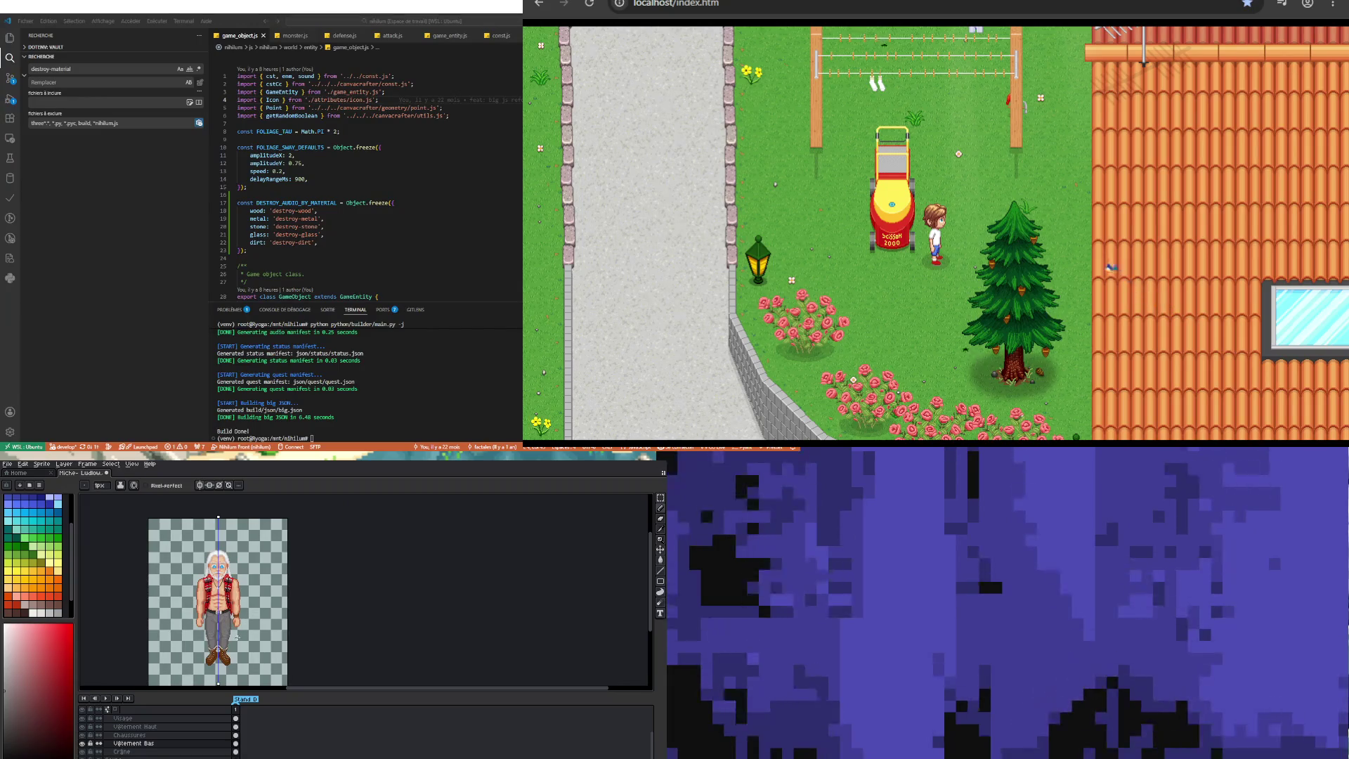
{"action": "scroll", "coordinate": [237, 638], "scroll_direction": "up", "scroll_amount": 2}
{"action": "scroll", "coordinate": [186, 664], "scroll_direction": "up", "scroll_amount": 2}
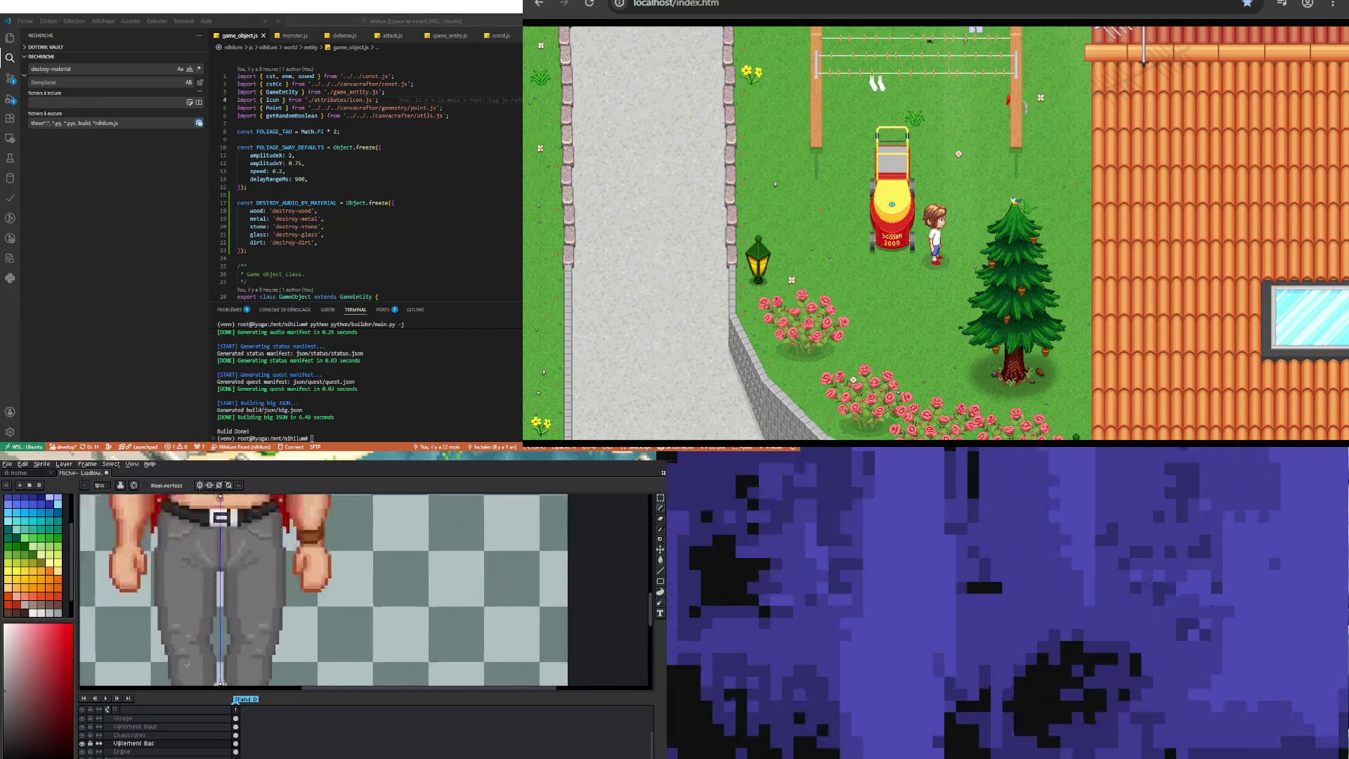
{"action": "scroll", "coordinate": [189, 659], "scroll_direction": "up", "scroll_amount": 1}
{"action": "key", "text": "b"}
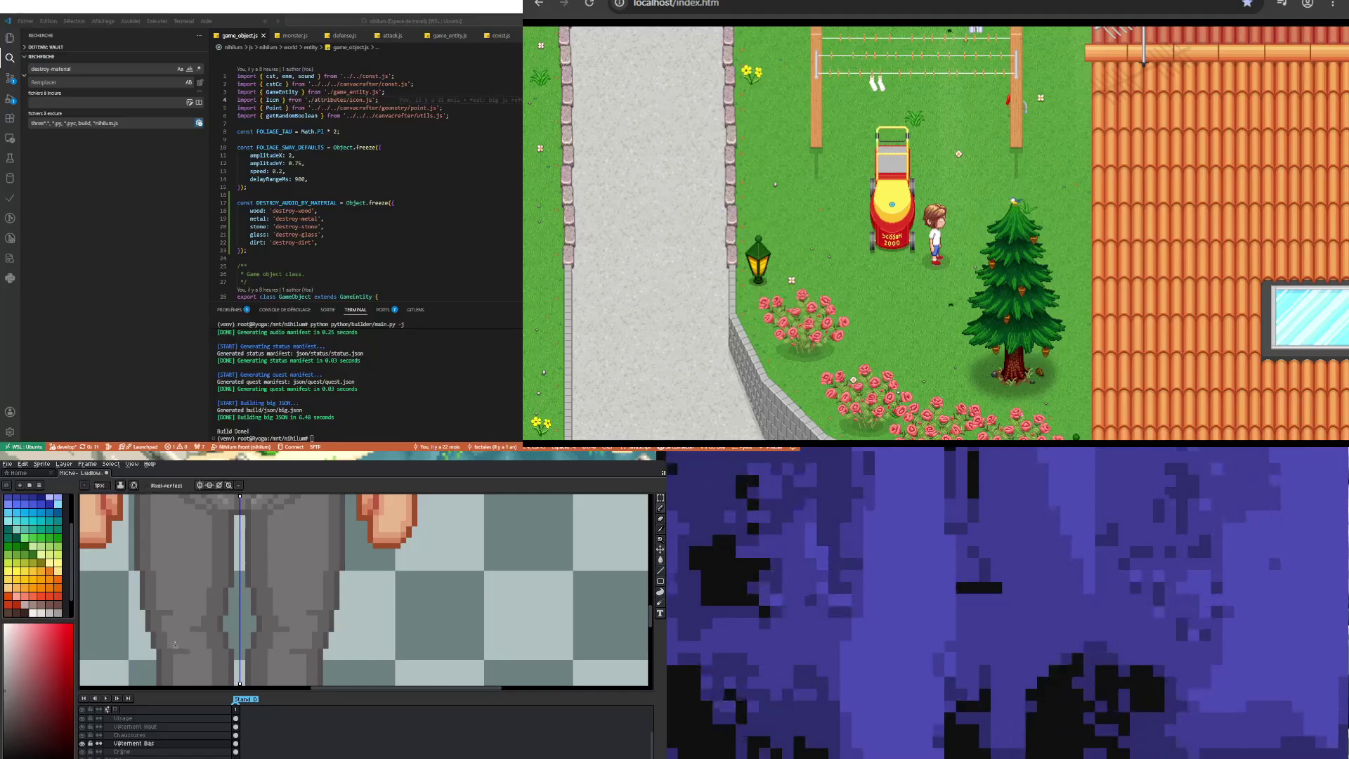
{"action": "left_click_drag", "start_coordinate": [174, 645], "coordinate": [190, 645]}
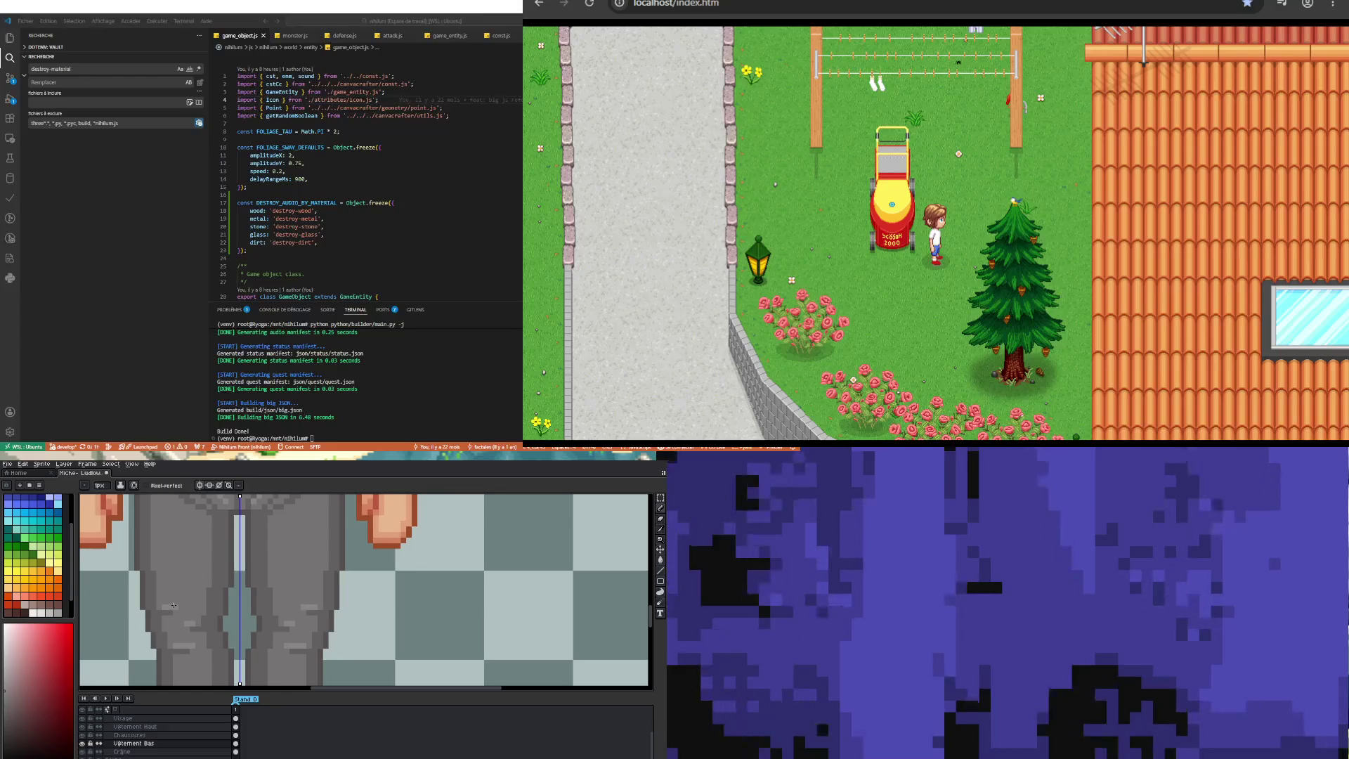
Step: Zoom over the legs to review the highlights and recheck the layer bounds
{"action": "scroll", "coordinate": [173, 606], "scroll_direction": "down", "scroll_amount": 3}
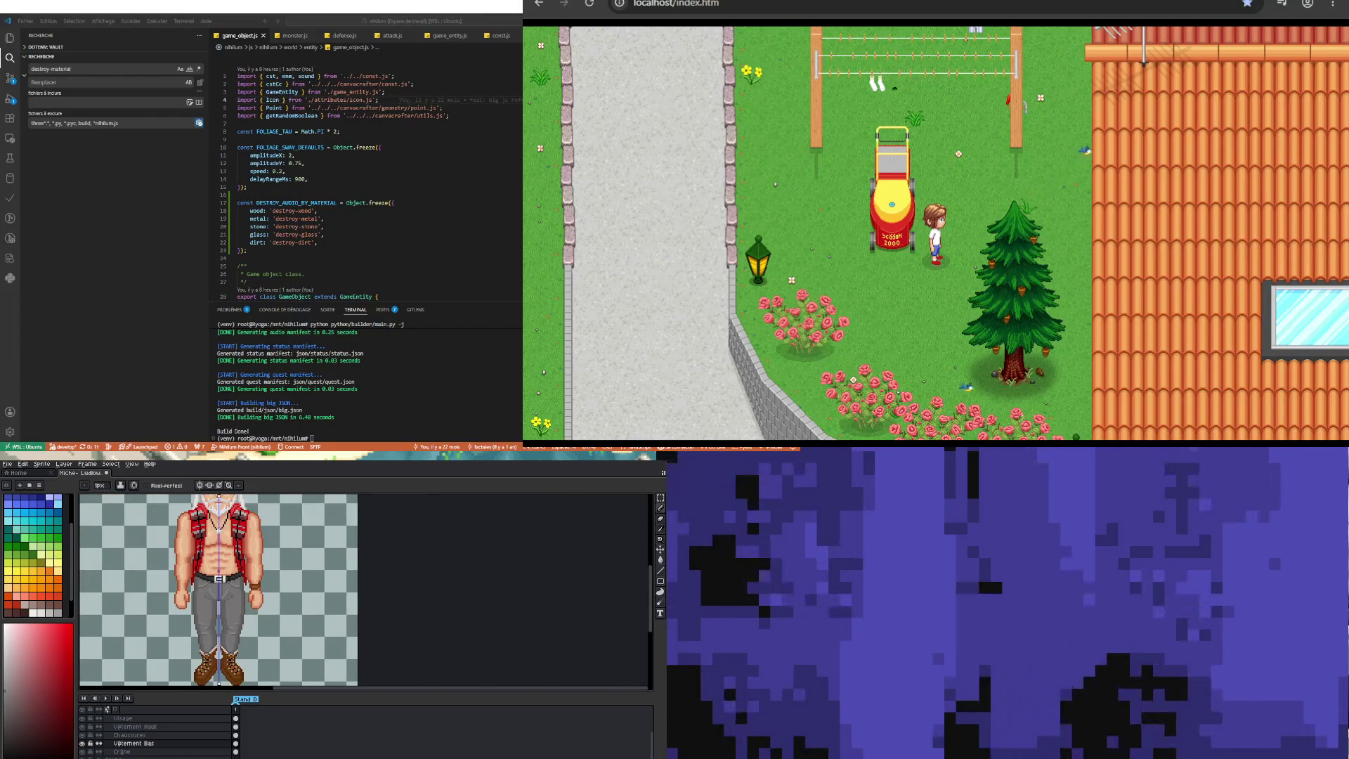
{"action": "scroll", "coordinate": [196, 626], "scroll_direction": "up", "scroll_amount": 2}
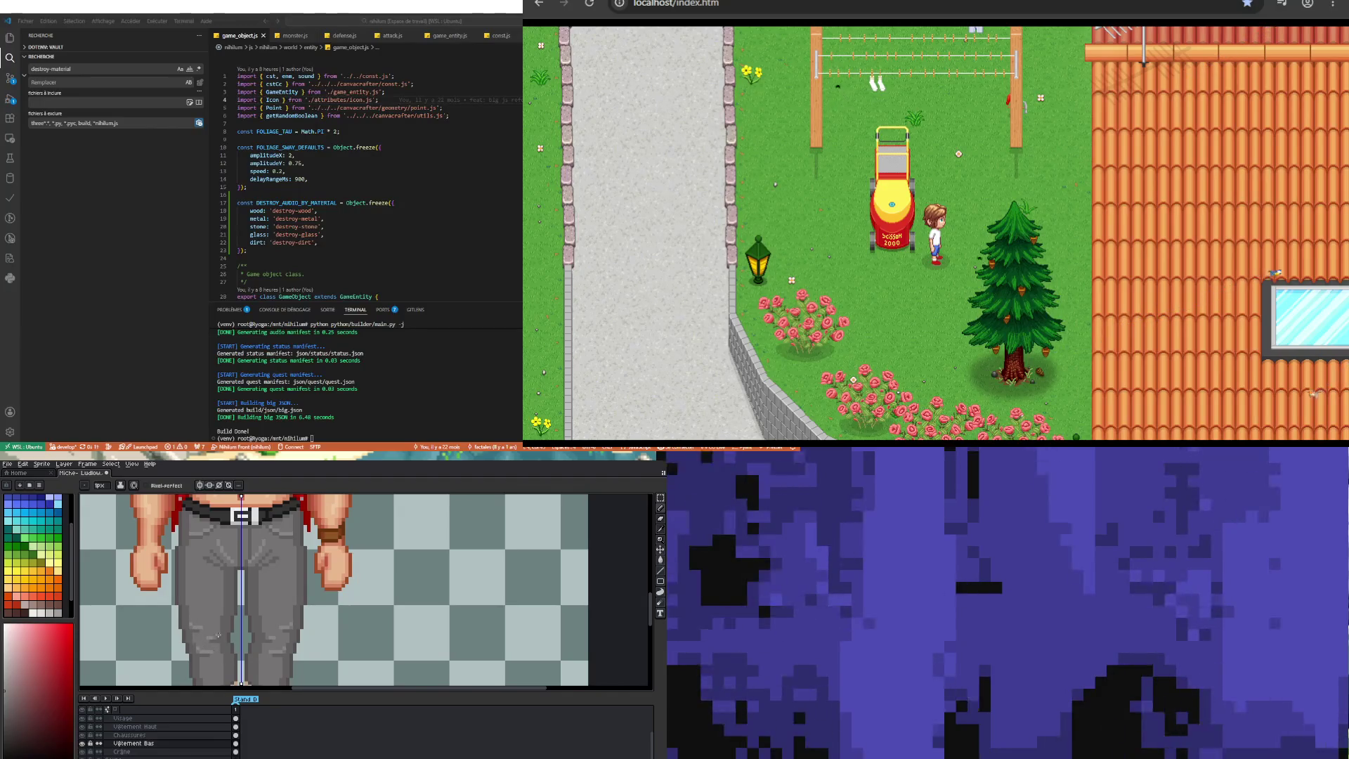
{"action": "scroll", "coordinate": [207, 638], "scroll_direction": "down", "scroll_amount": 3}
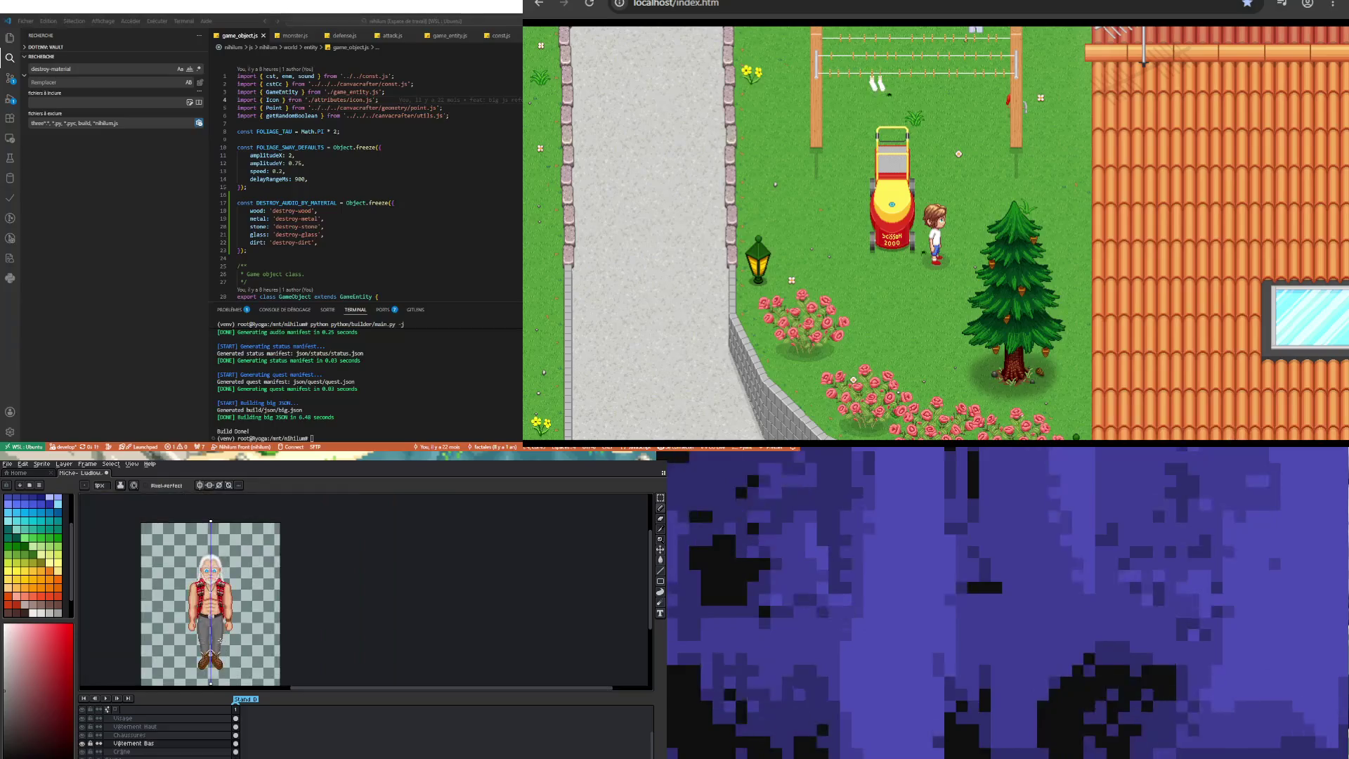
{"action": "scroll", "coordinate": [220, 640], "scroll_direction": "up", "scroll_amount": 2}
{"action": "scroll", "coordinate": [198, 611], "scroll_direction": "down", "scroll_amount": 1}
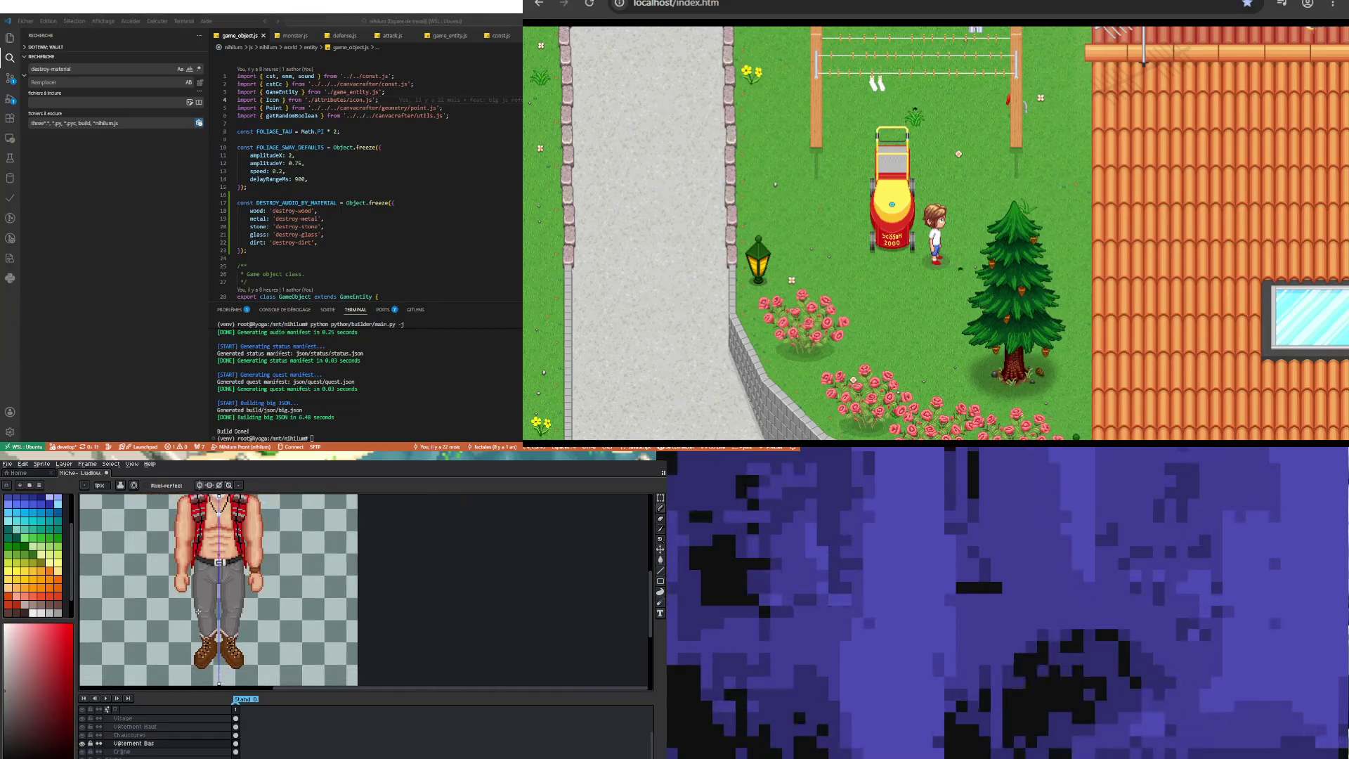
{"action": "scroll", "coordinate": [204, 610], "scroll_direction": "down", "scroll_amount": 1}
{"action": "scroll", "coordinate": [215, 609], "scroll_direction": "up", "scroll_amount": 1}
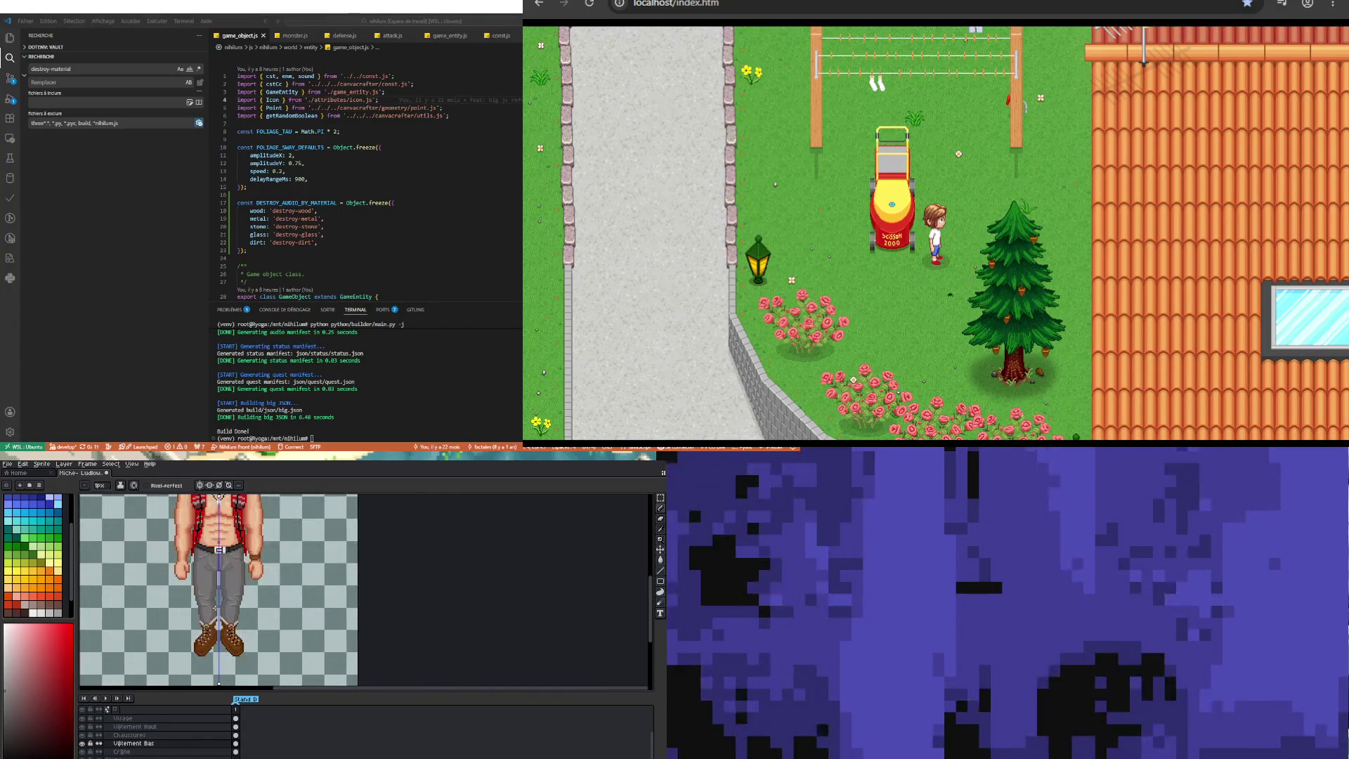
{"action": "scroll", "coordinate": [215, 608], "scroll_direction": "up", "scroll_amount": 1}
{"action": "scroll", "coordinate": [216, 607], "scroll_direction": "down", "scroll_amount": 3}
{"action": "scroll", "coordinate": [217, 606], "scroll_direction": "up", "scroll_amount": 3}
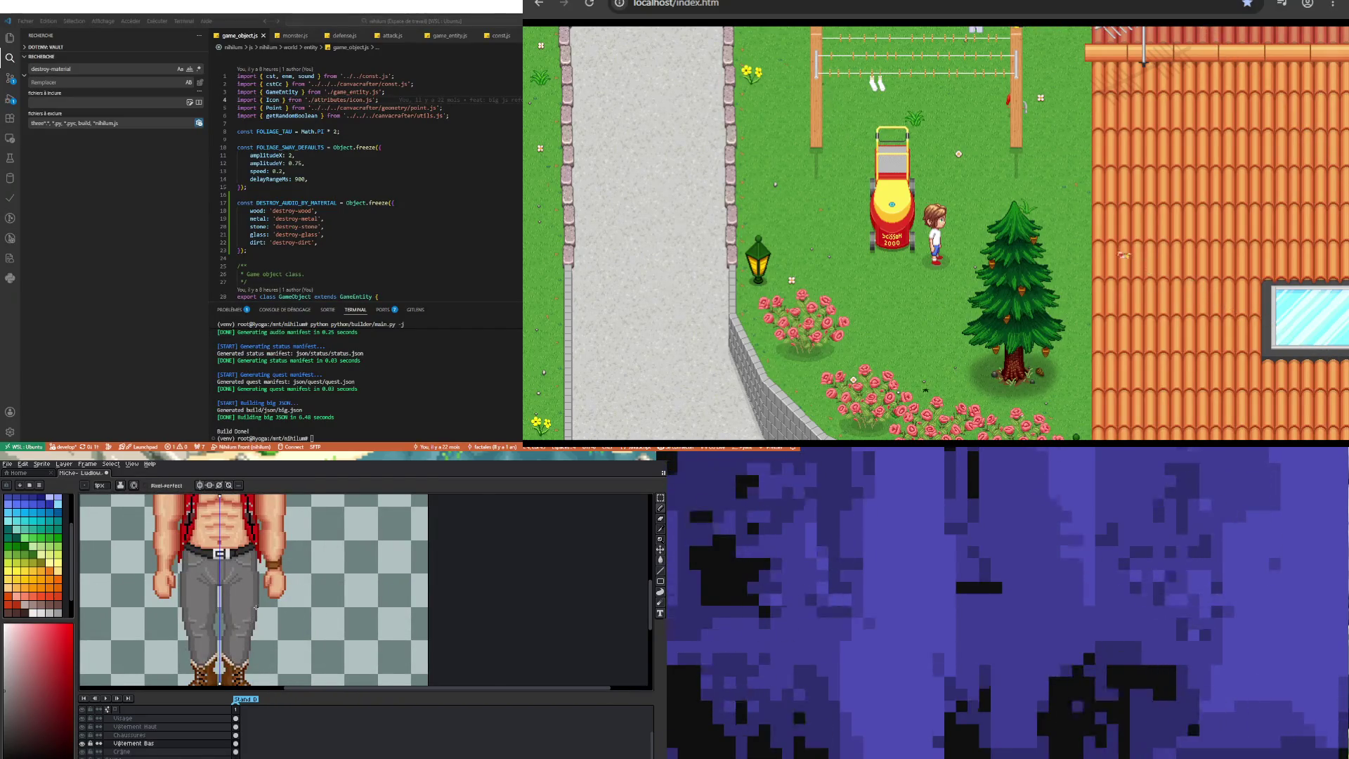
{"action": "scroll", "coordinate": [256, 609], "scroll_direction": "up", "scroll_amount": 1}
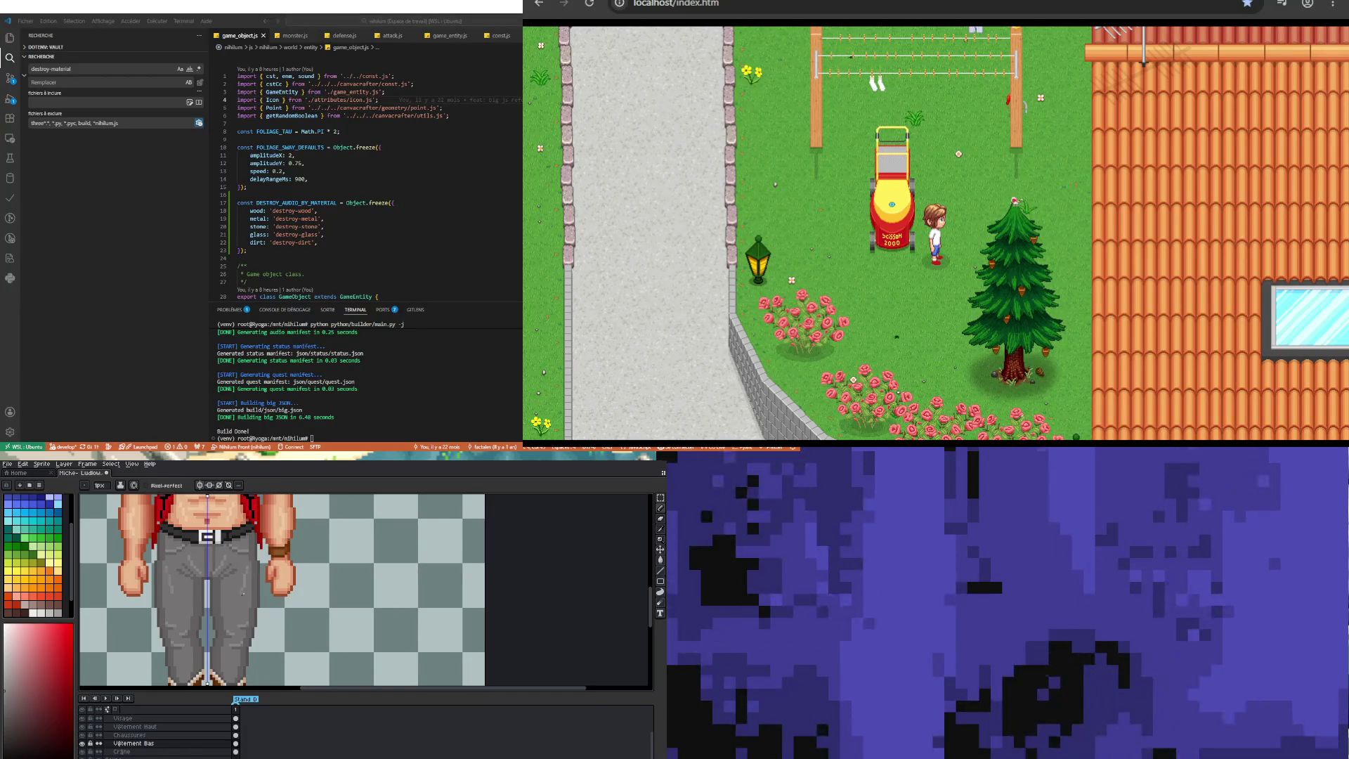
{"action": "key", "text": "v"}
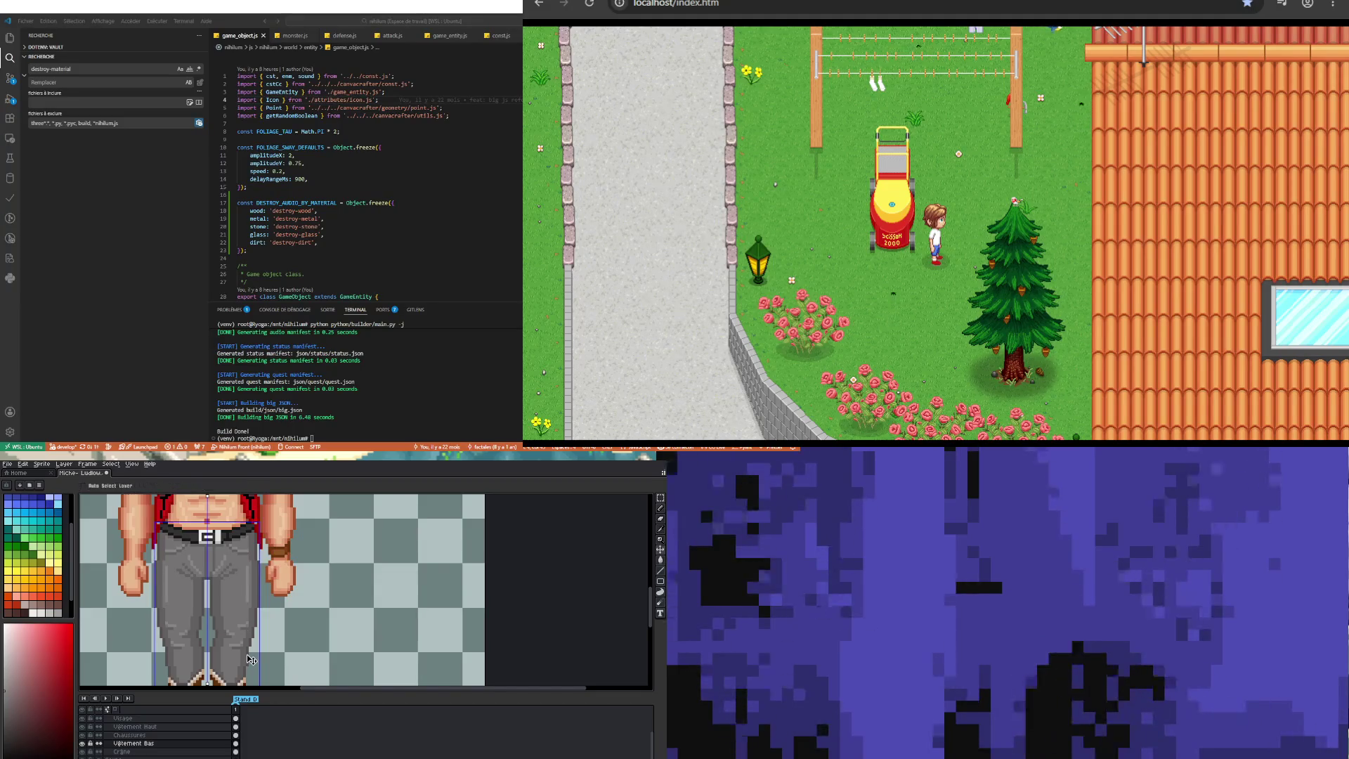
{"action": "key", "text": "b"}
{"action": "scroll", "coordinate": [234, 616], "scroll_direction": "down", "scroll_amount": 1}
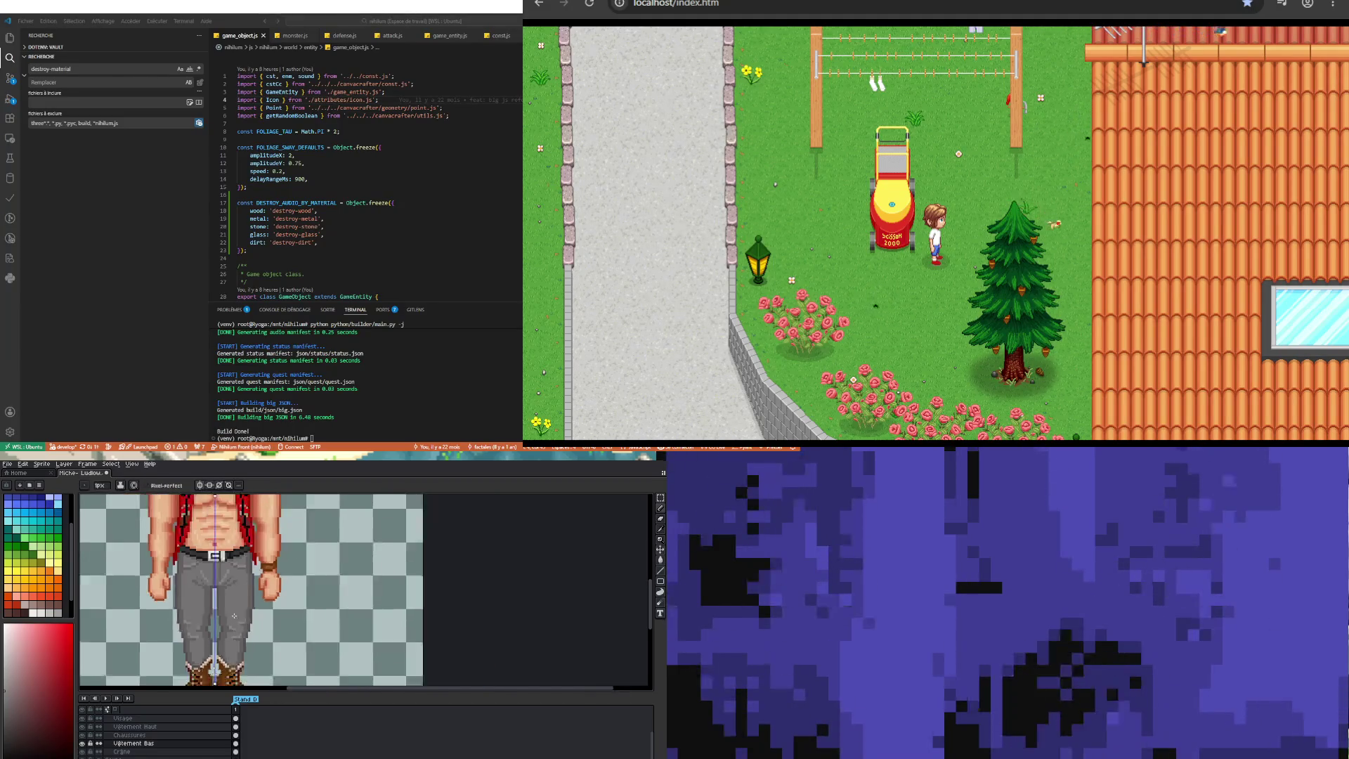
{"action": "scroll", "coordinate": [234, 615], "scroll_direction": "down", "scroll_amount": 3}
{"action": "scroll", "coordinate": [214, 562], "scroll_direction": "up", "scroll_amount": 3}
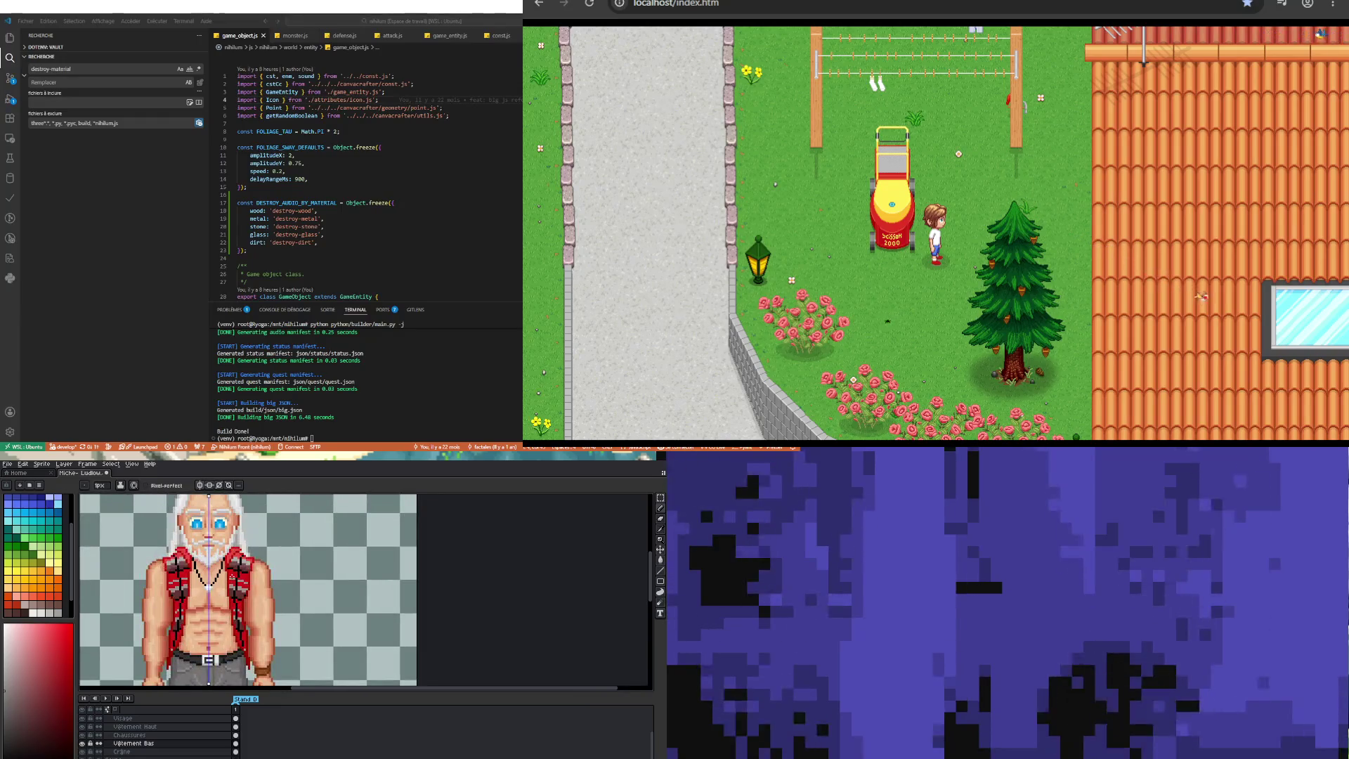
{"action": "scroll", "coordinate": [242, 584], "scroll_direction": "down", "scroll_amount": 1}
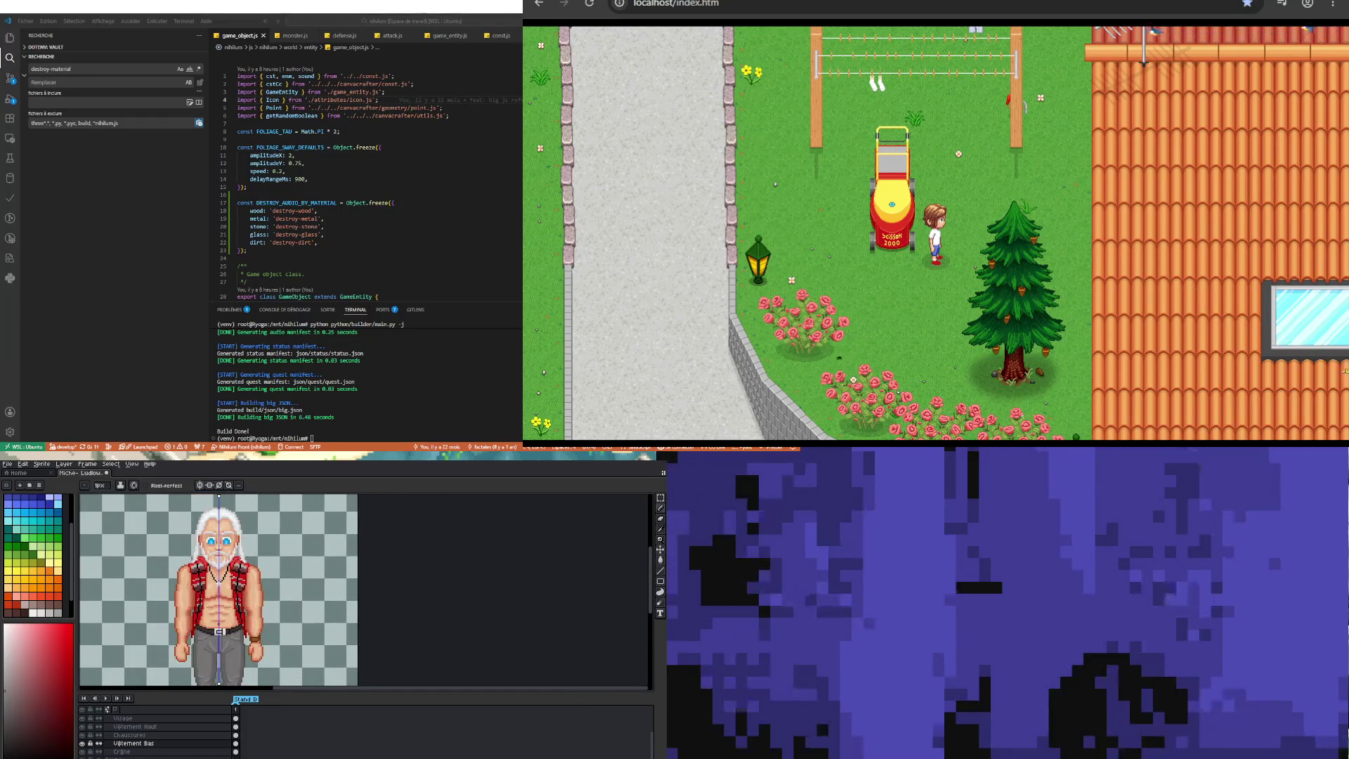
{"action": "scroll", "coordinate": [221, 514], "scroll_direction": "up", "scroll_amount": 3}
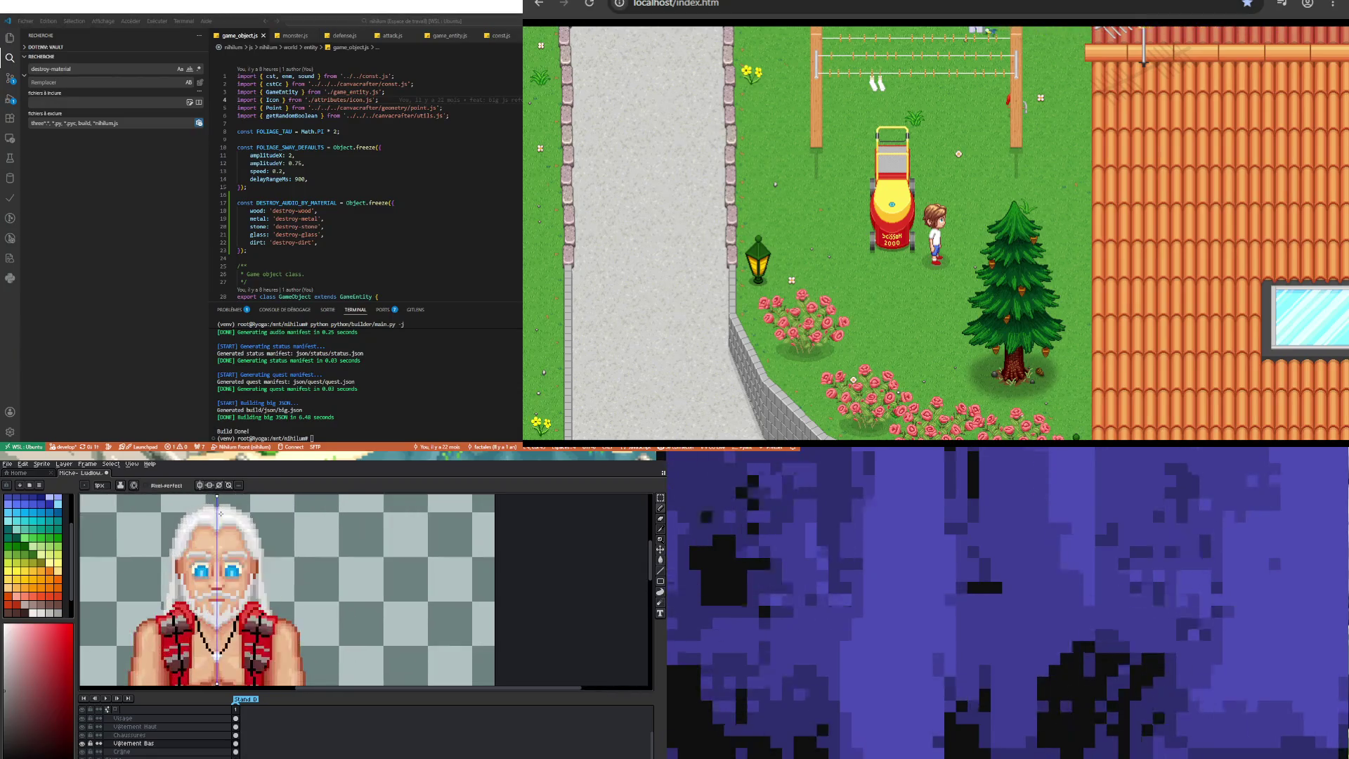
{"action": "scroll", "coordinate": [221, 514], "scroll_direction": "up", "scroll_amount": 1}
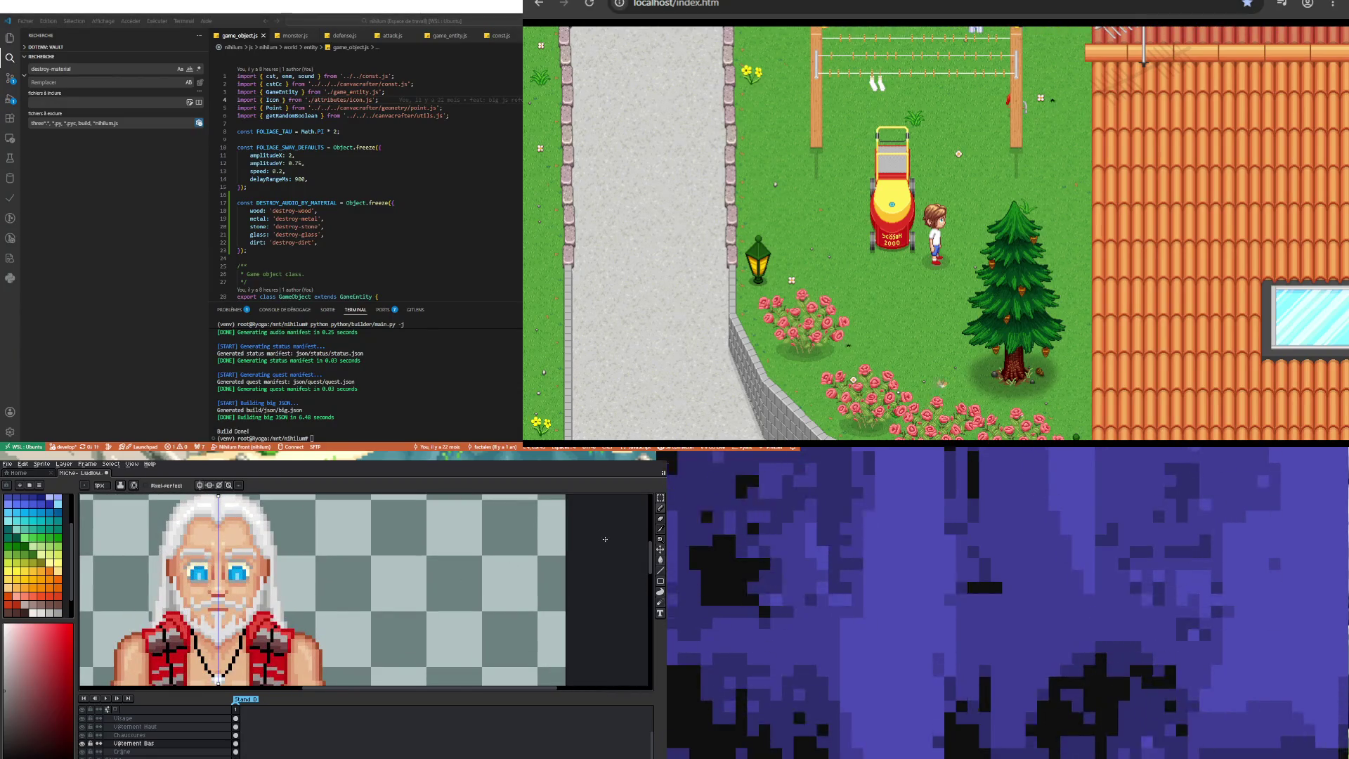
{"action": "scroll", "coordinate": [239, 746], "scroll_direction": "up", "scroll_amount": 1}
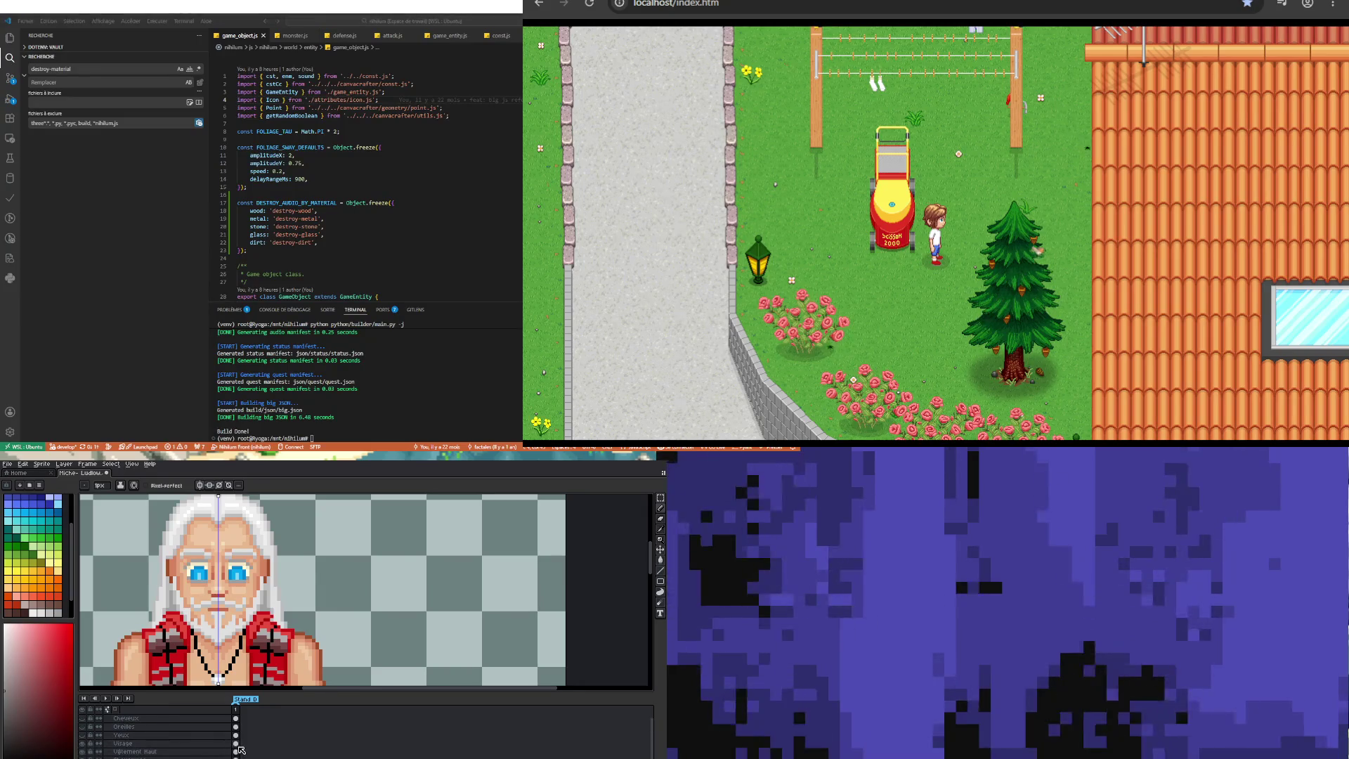
Step: Try the Visage and Yeux layers, making then clearing a rectangular selection across the vest
{"action": "left_click", "coordinate": [162, 743]}
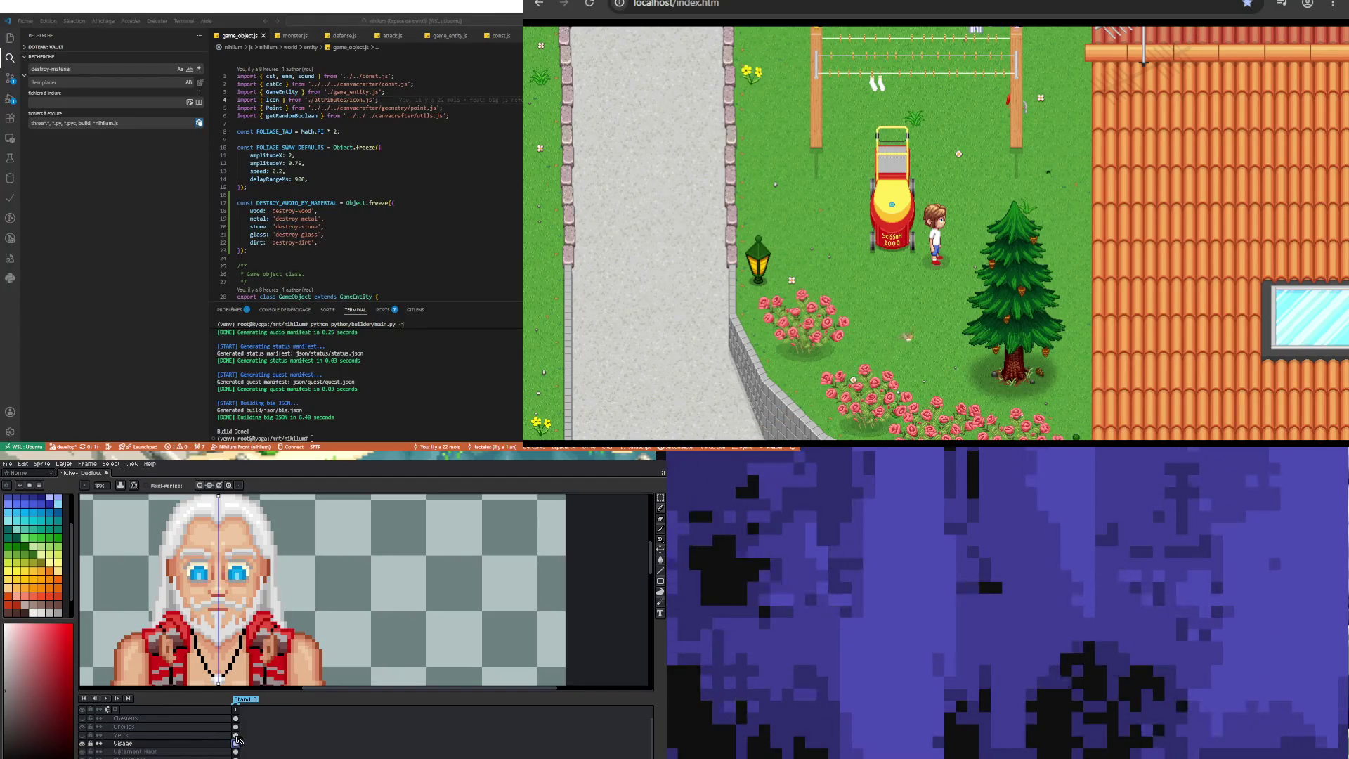
{"action": "left_click", "coordinate": [237, 735]}
{"action": "left_click", "coordinate": [661, 498]}
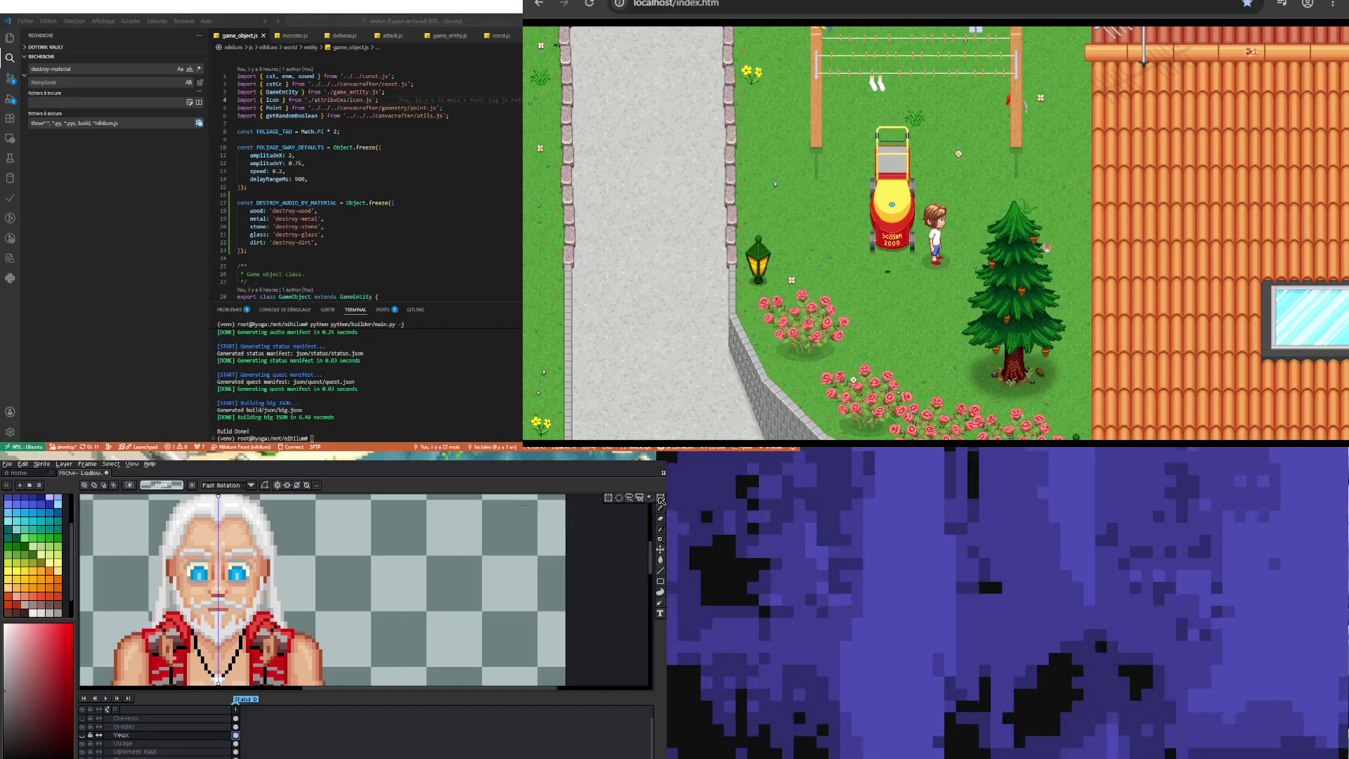
{"action": "left_click_drag", "start_coordinate": [130, 627], "coordinate": [307, 676]}
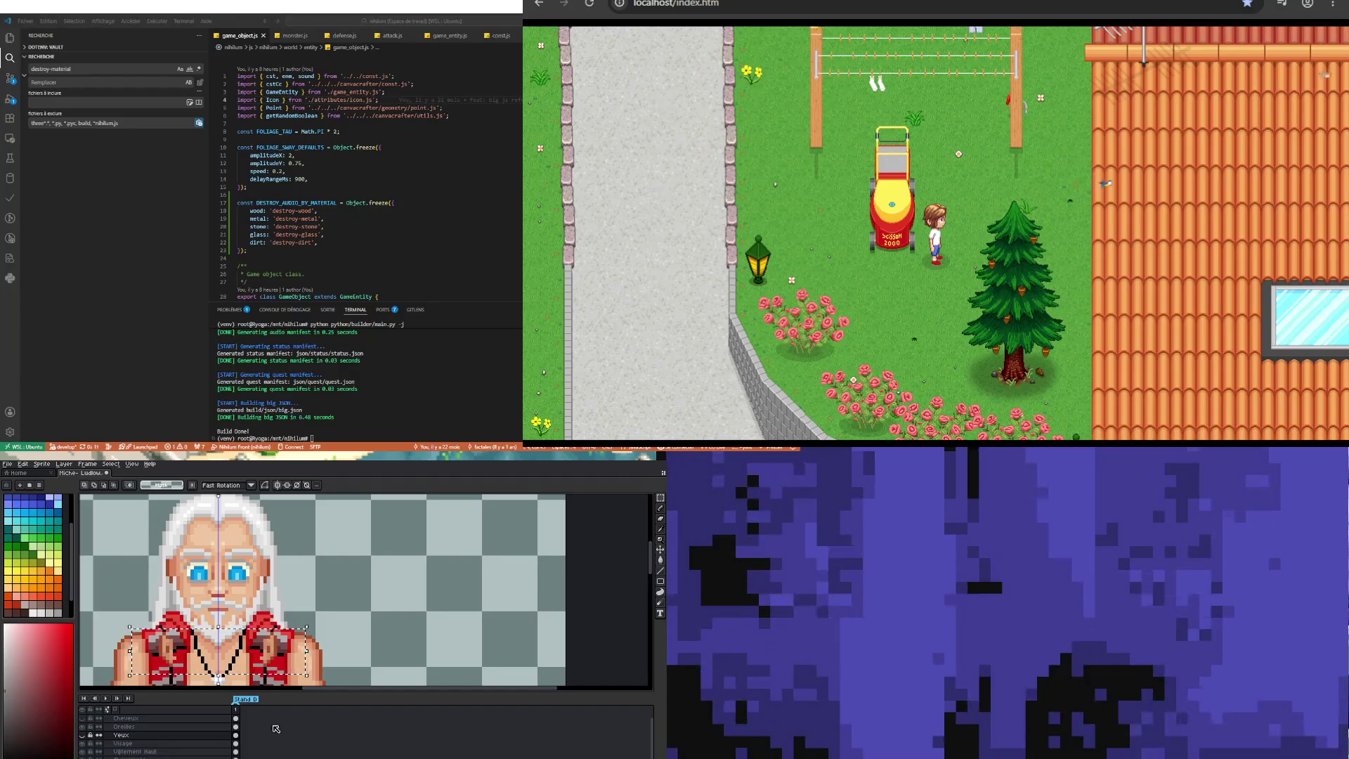
{"action": "key", "text": "ctrl+d"}
Step: Settle on the Oreilles layer after glancing at the Yeux layer options, and zoom in on the face
{"action": "left_click", "coordinate": [236, 726]}
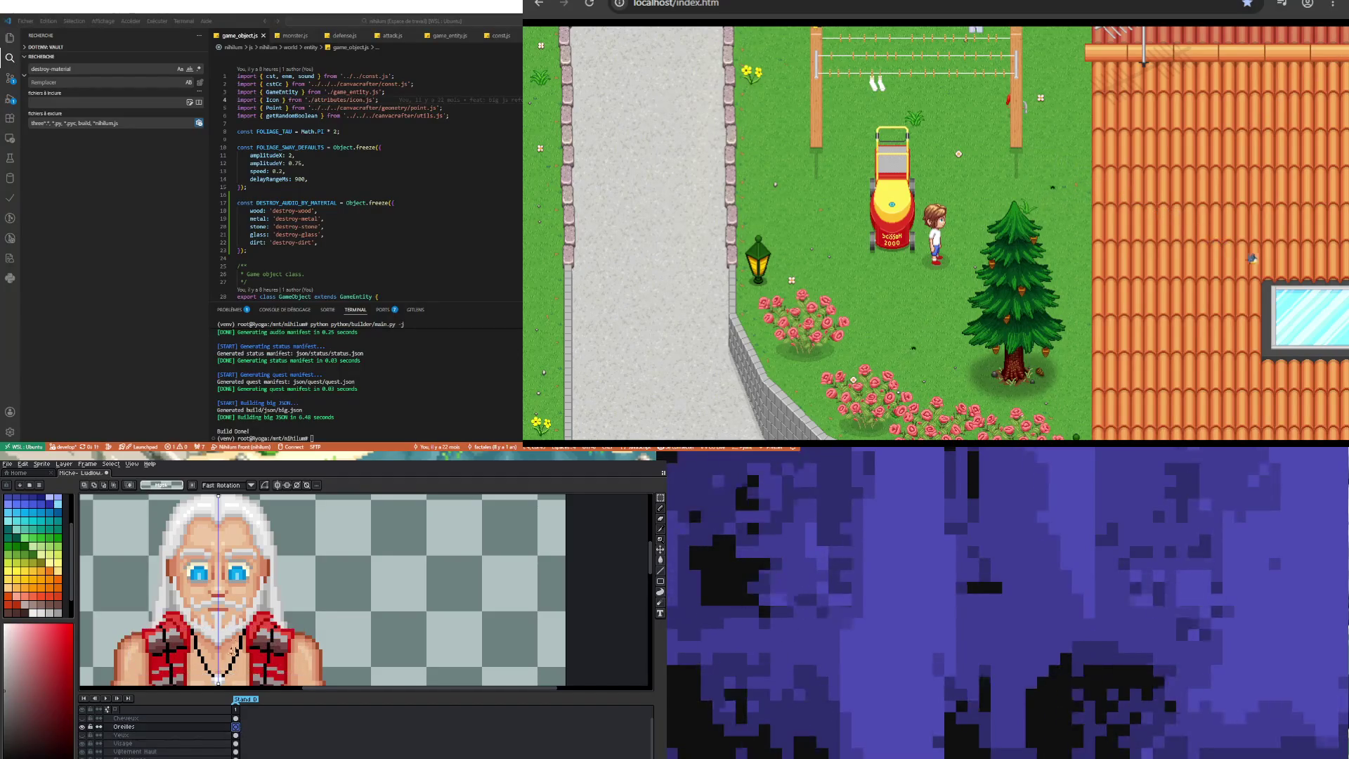
{"action": "left_click", "coordinate": [124, 735]}
{"action": "right_click", "coordinate": [129, 740]}
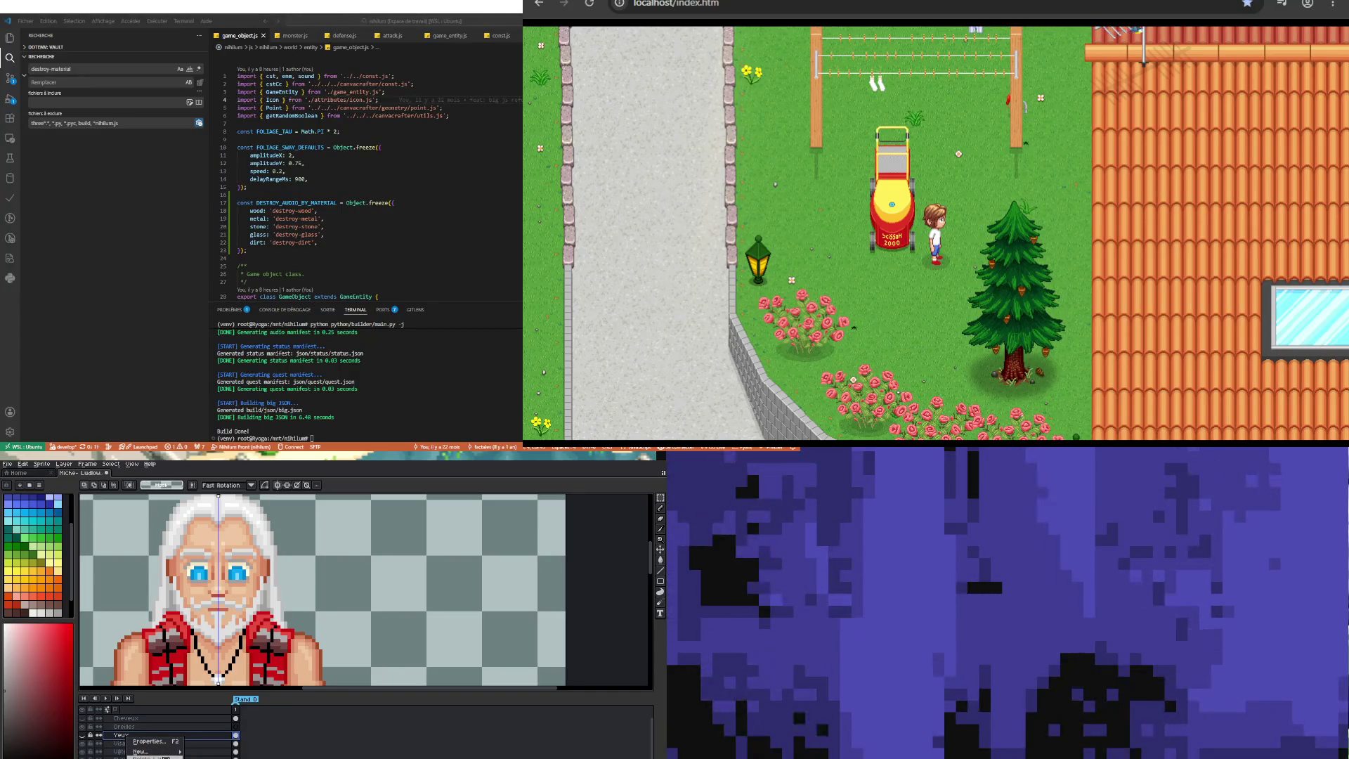
{"action": "left_click", "coordinate": [114, 736]}
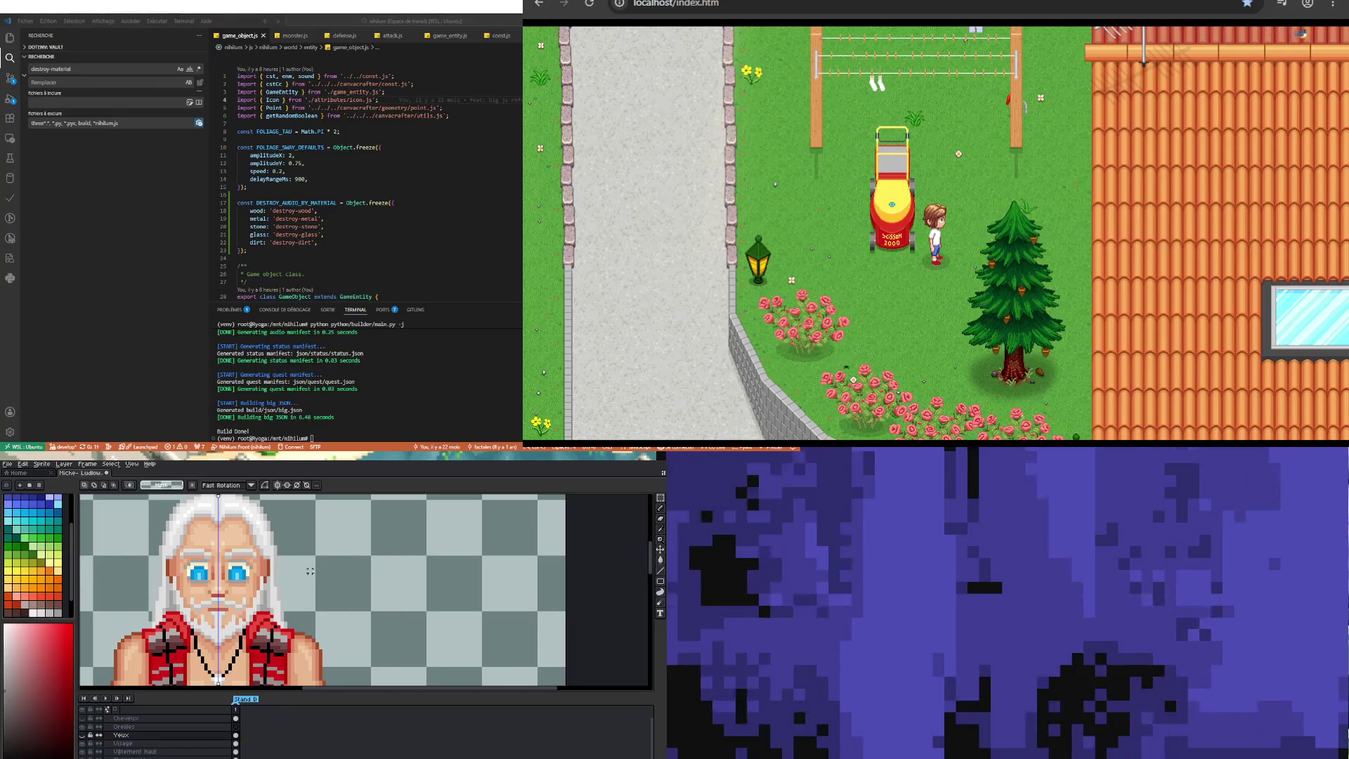
{"action": "left_click", "coordinate": [168, 727]}
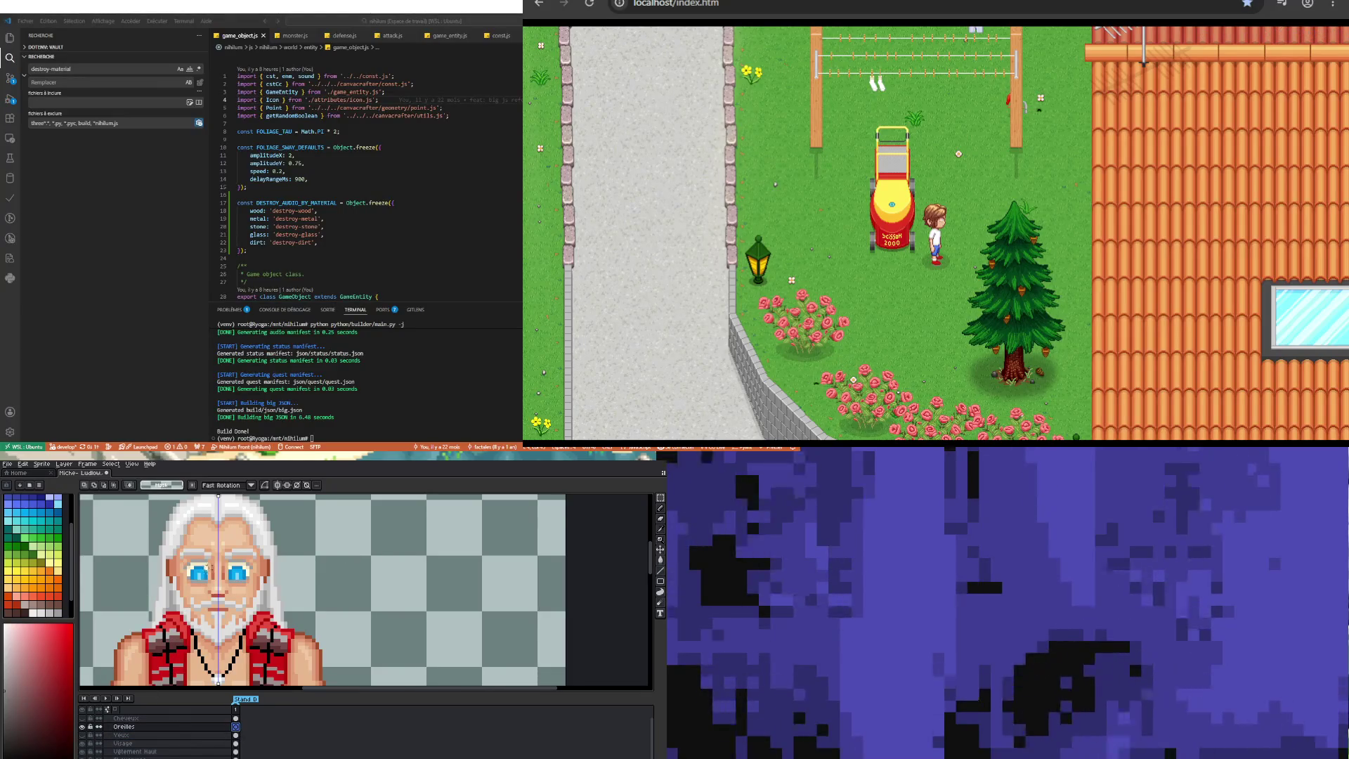
{"action": "scroll", "coordinate": [208, 566], "scroll_direction": "up", "scroll_amount": 1}
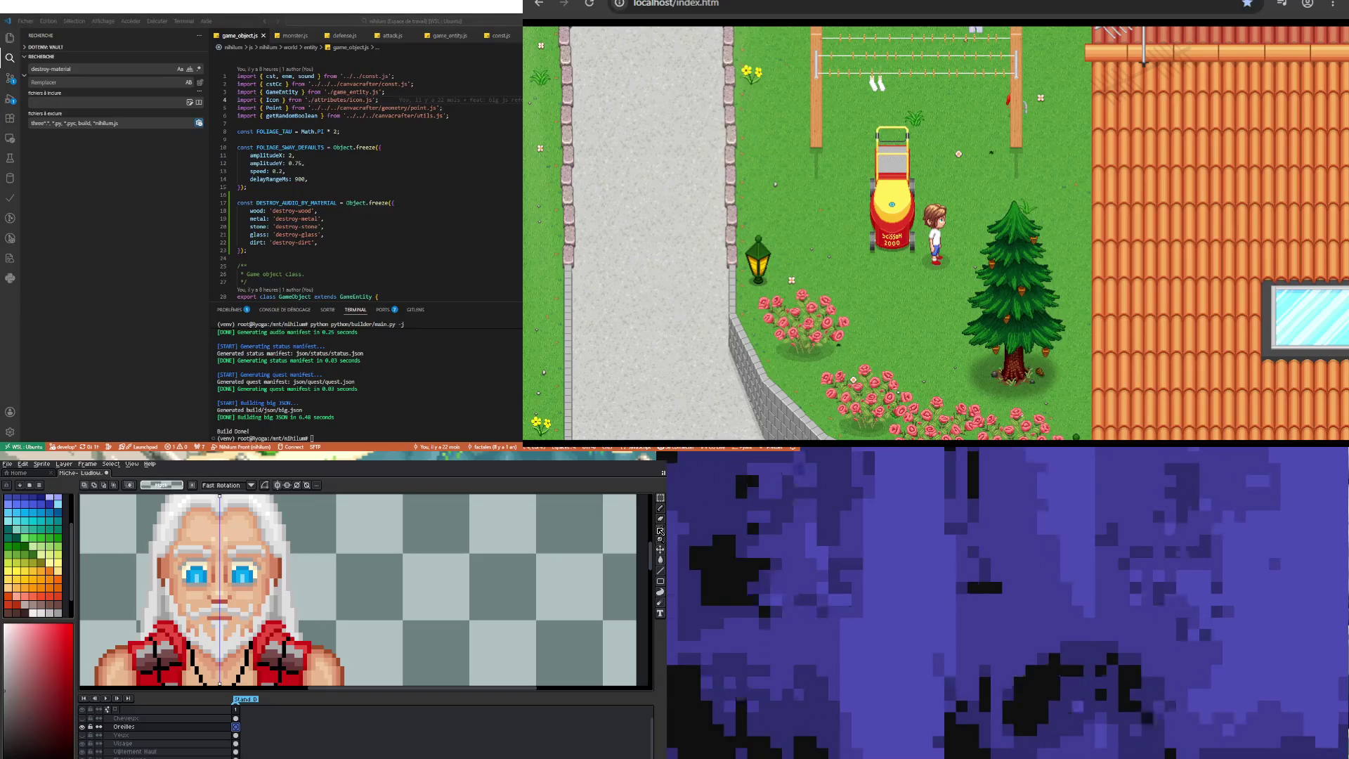
Step: Pick the face's skin colour and draw the ears longer down beside the face
{"action": "left_click", "coordinate": [648, 509]}
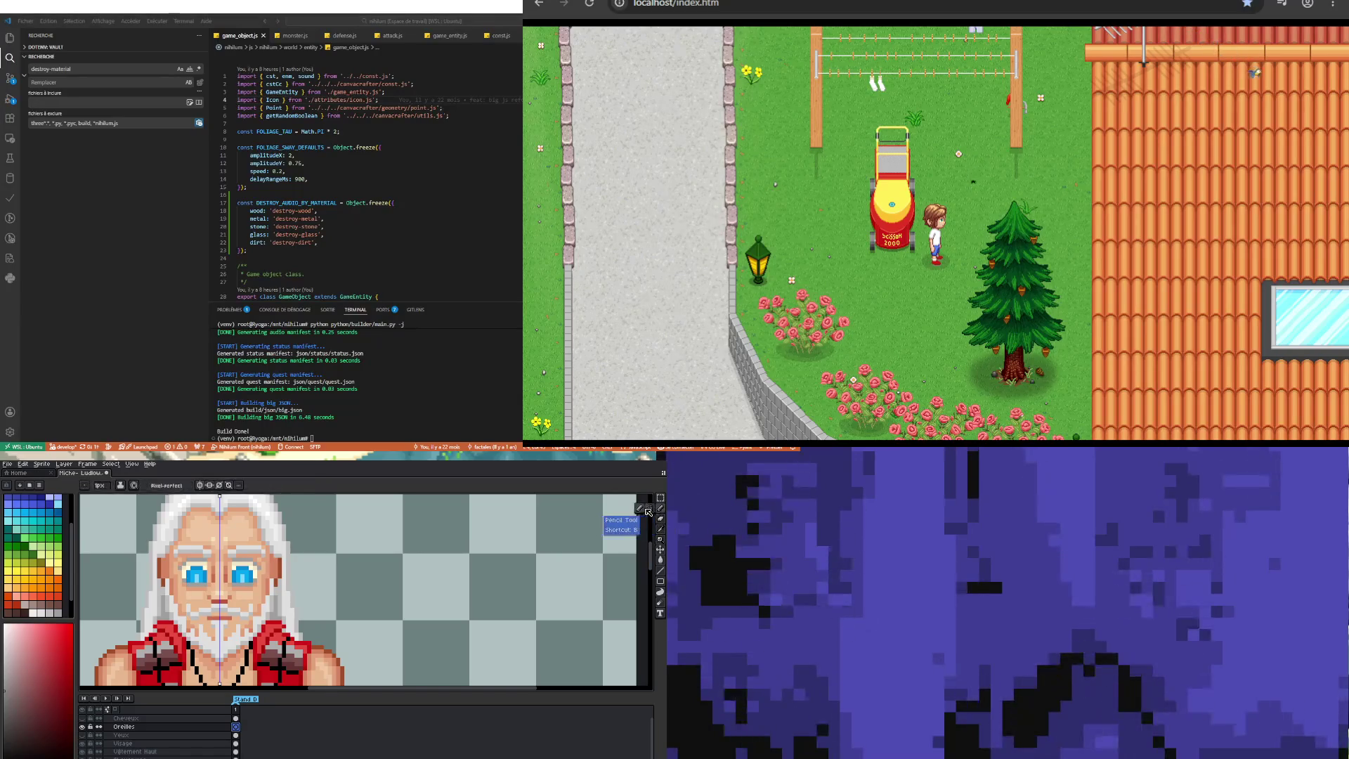
{"action": "left_click", "coordinate": [660, 560]}
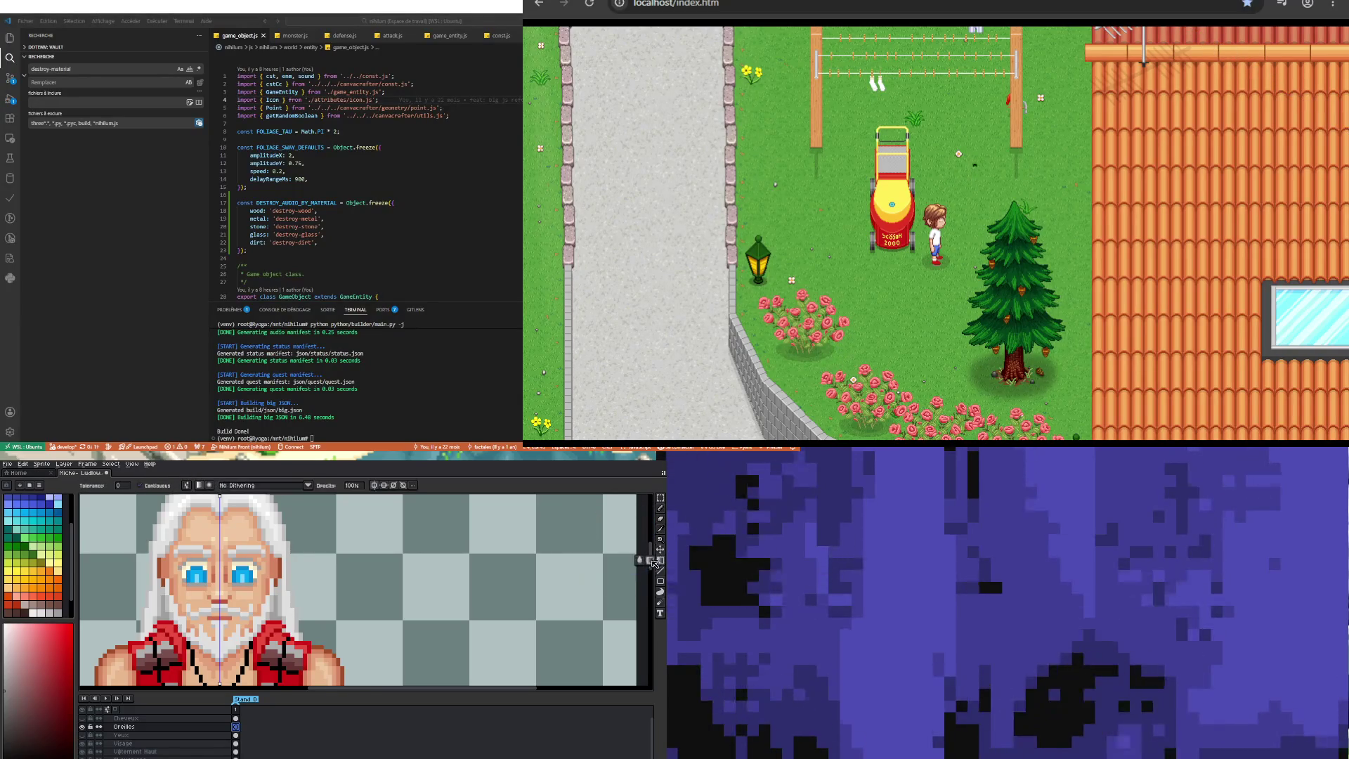
{"action": "left_click", "coordinate": [661, 540]}
{"action": "left_click", "coordinate": [661, 529]}
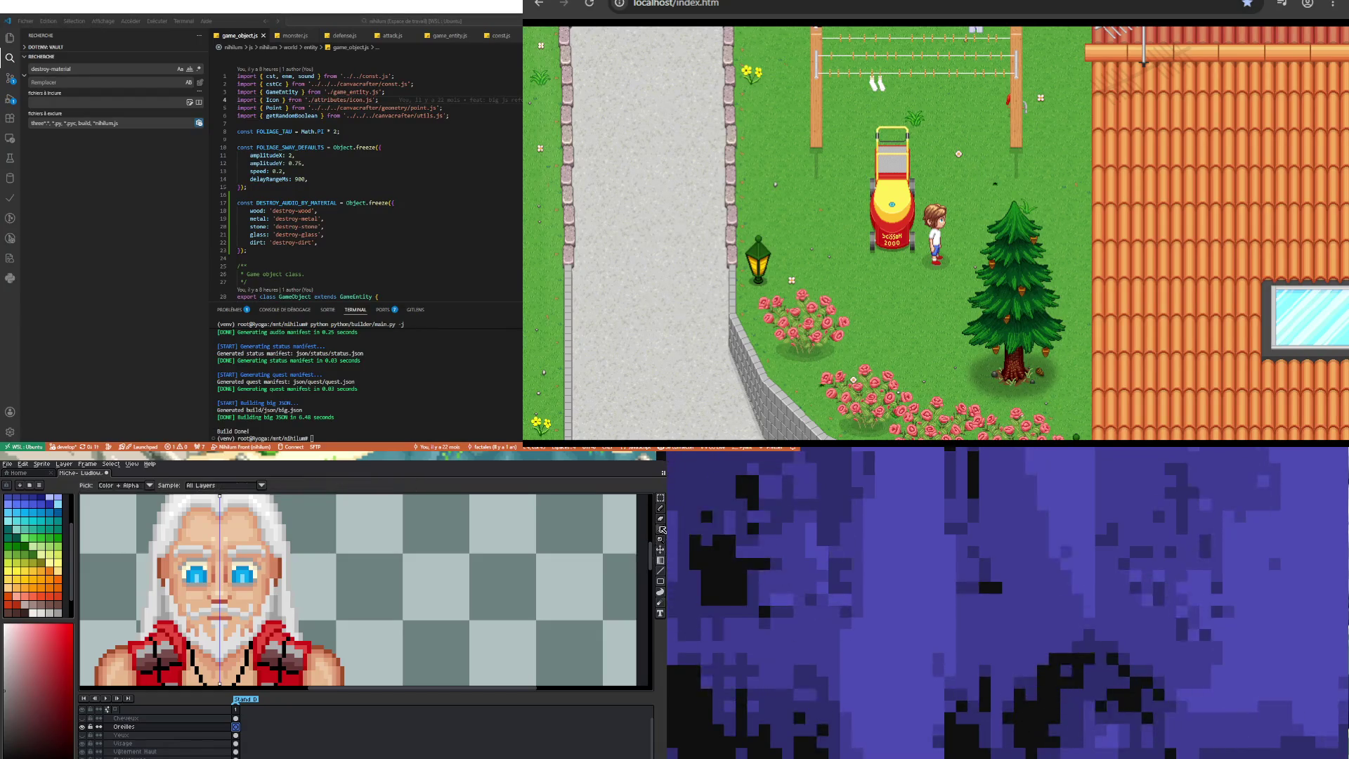
{"action": "left_click", "coordinate": [249, 562]}
{"action": "key", "text": "b"}
{"action": "scroll", "coordinate": [192, 592], "scroll_direction": "down", "scroll_amount": 1}
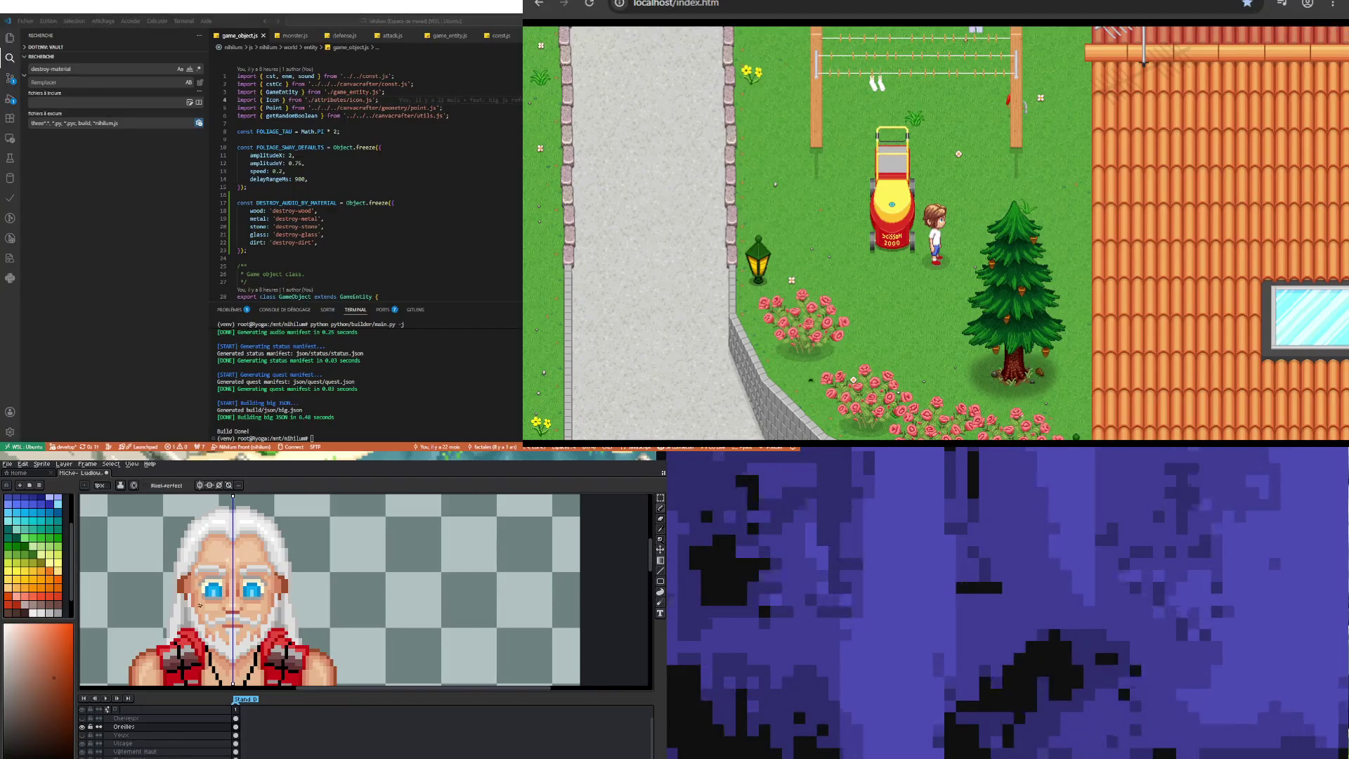
{"action": "scroll", "coordinate": [185, 577], "scroll_direction": "up", "scroll_amount": 1}
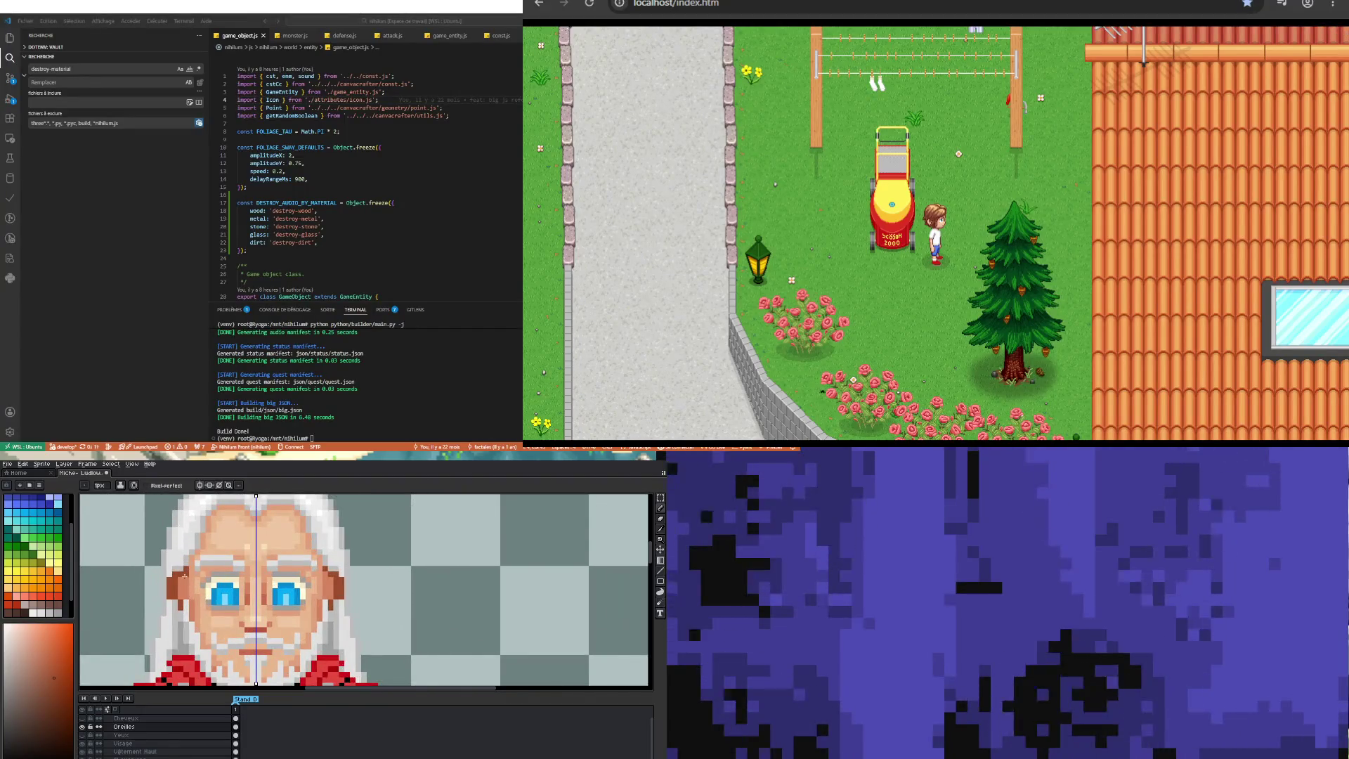
{"action": "left_click_drag", "start_coordinate": [185, 576], "coordinate": [186, 619]}
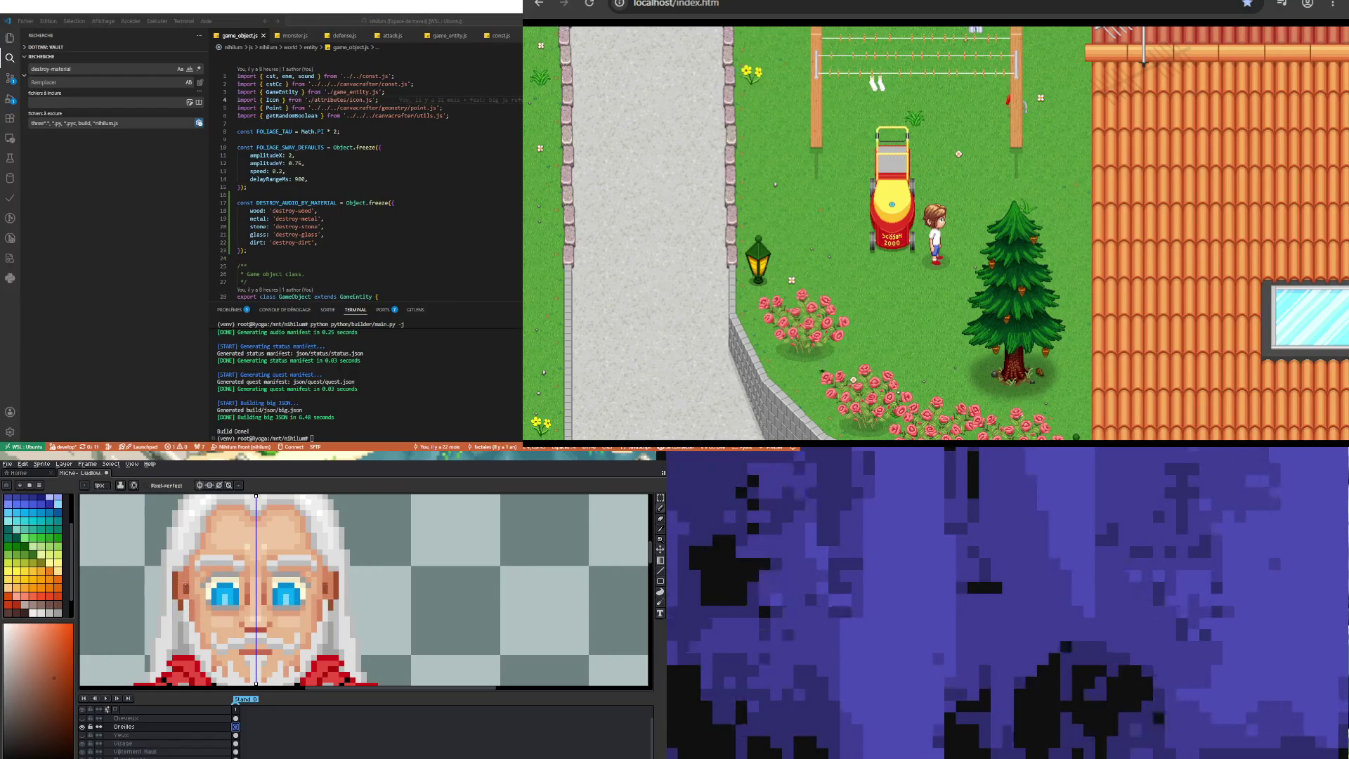
Step: Zoom around the head to inspect the ears, resampling the skin tone with the Pencil ready
{"action": "scroll", "coordinate": [185, 575], "scroll_direction": "down", "scroll_amount": 1}
{"action": "scroll", "coordinate": [185, 605], "scroll_direction": "down", "scroll_amount": 1}
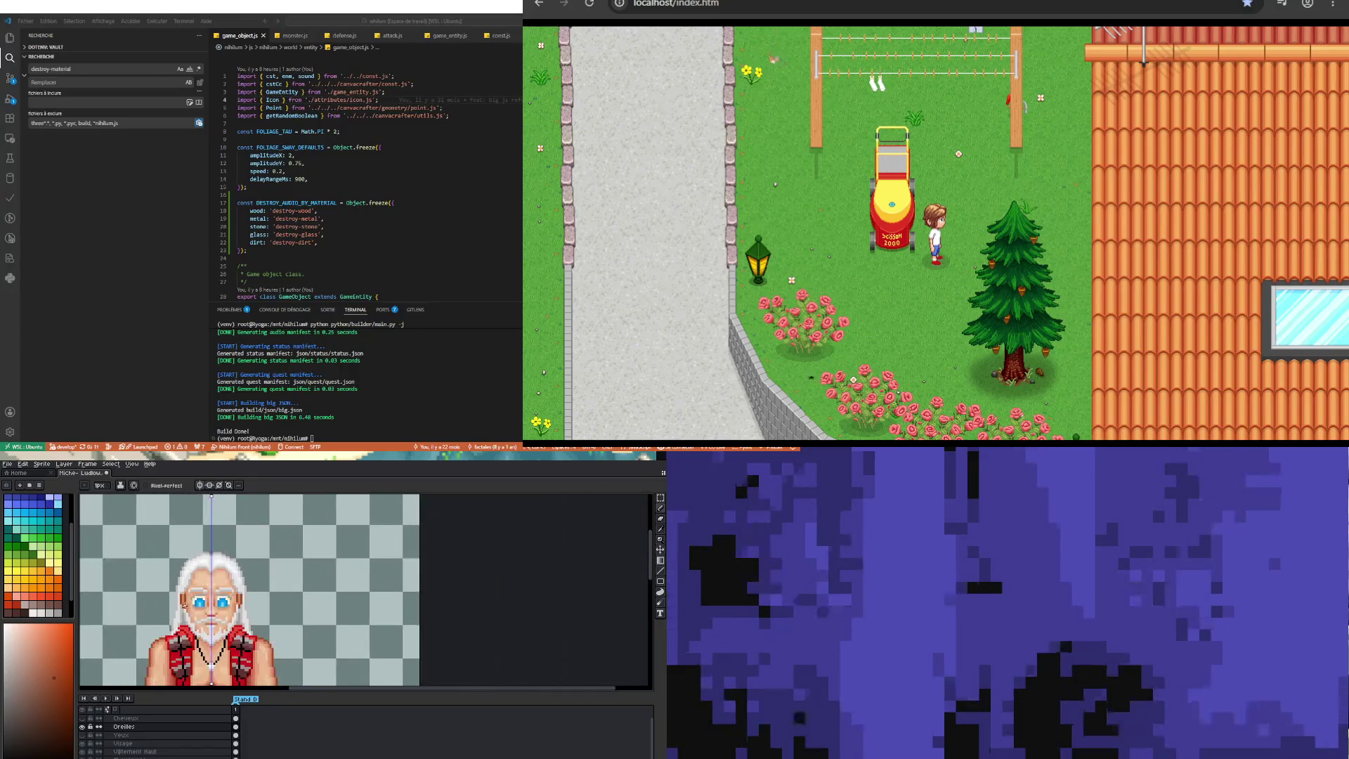
{"action": "scroll", "coordinate": [186, 606], "scroll_direction": "up", "scroll_amount": 1}
{"action": "scroll", "coordinate": [296, 571], "scroll_direction": "up", "scroll_amount": 1}
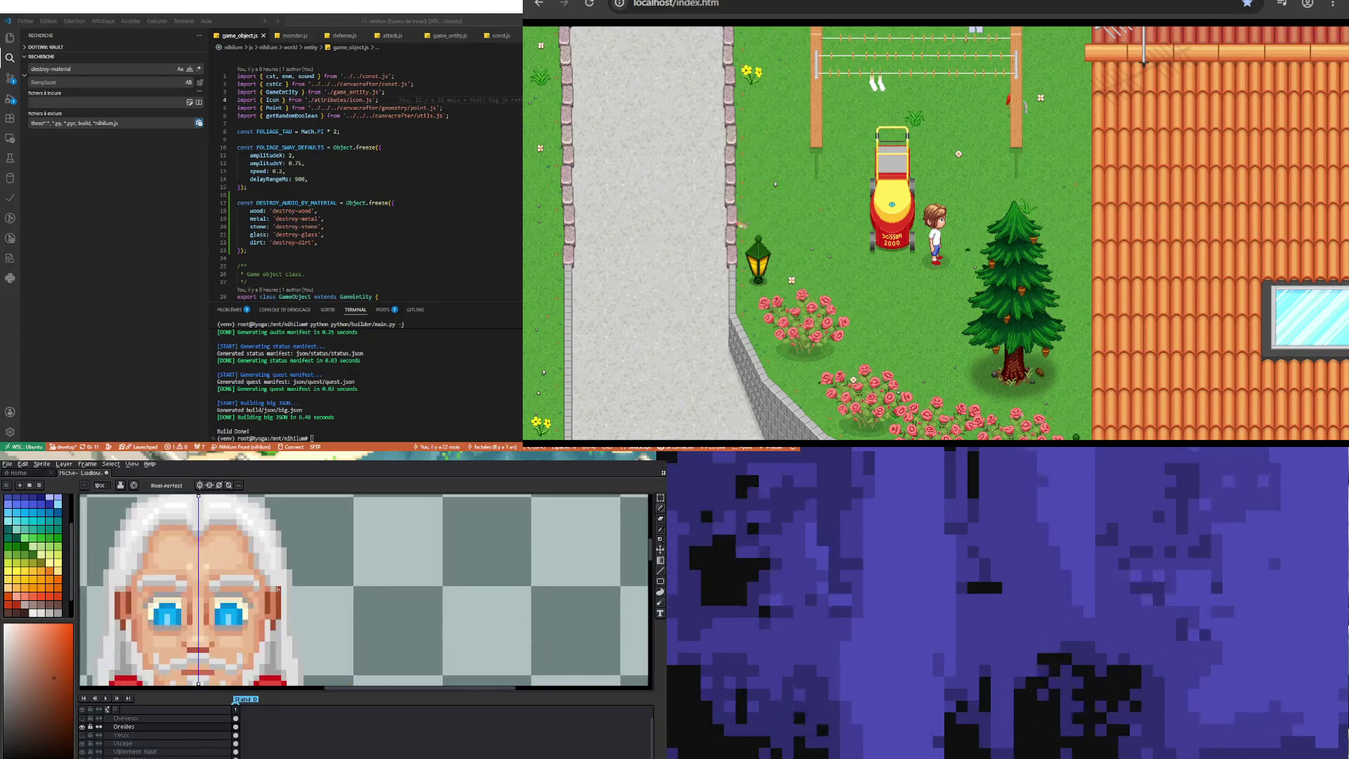
{"action": "scroll", "coordinate": [266, 594], "scroll_direction": "up", "scroll_amount": 1}
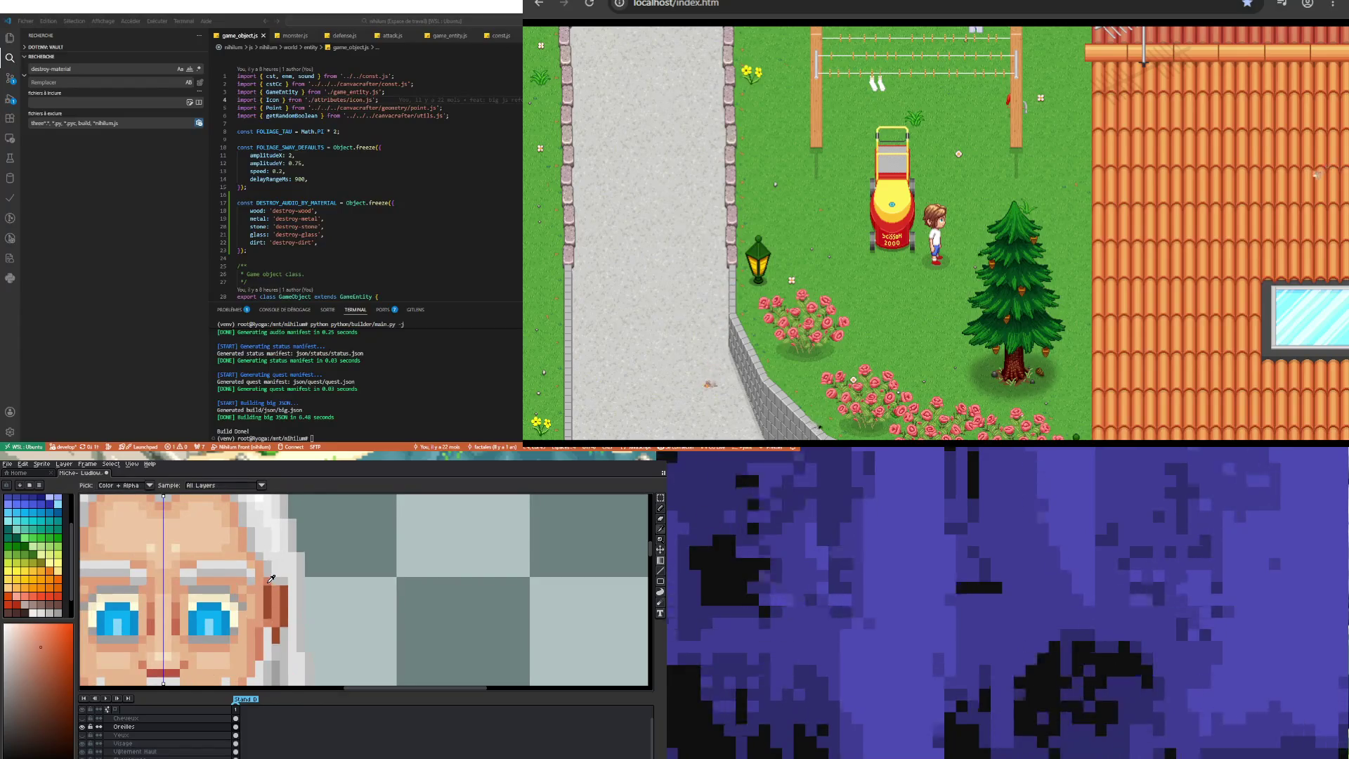
{"action": "scroll", "coordinate": [267, 589], "scroll_direction": "down", "scroll_amount": 3}
{"action": "scroll", "coordinate": [266, 638], "scroll_direction": "up", "scroll_amount": 2}
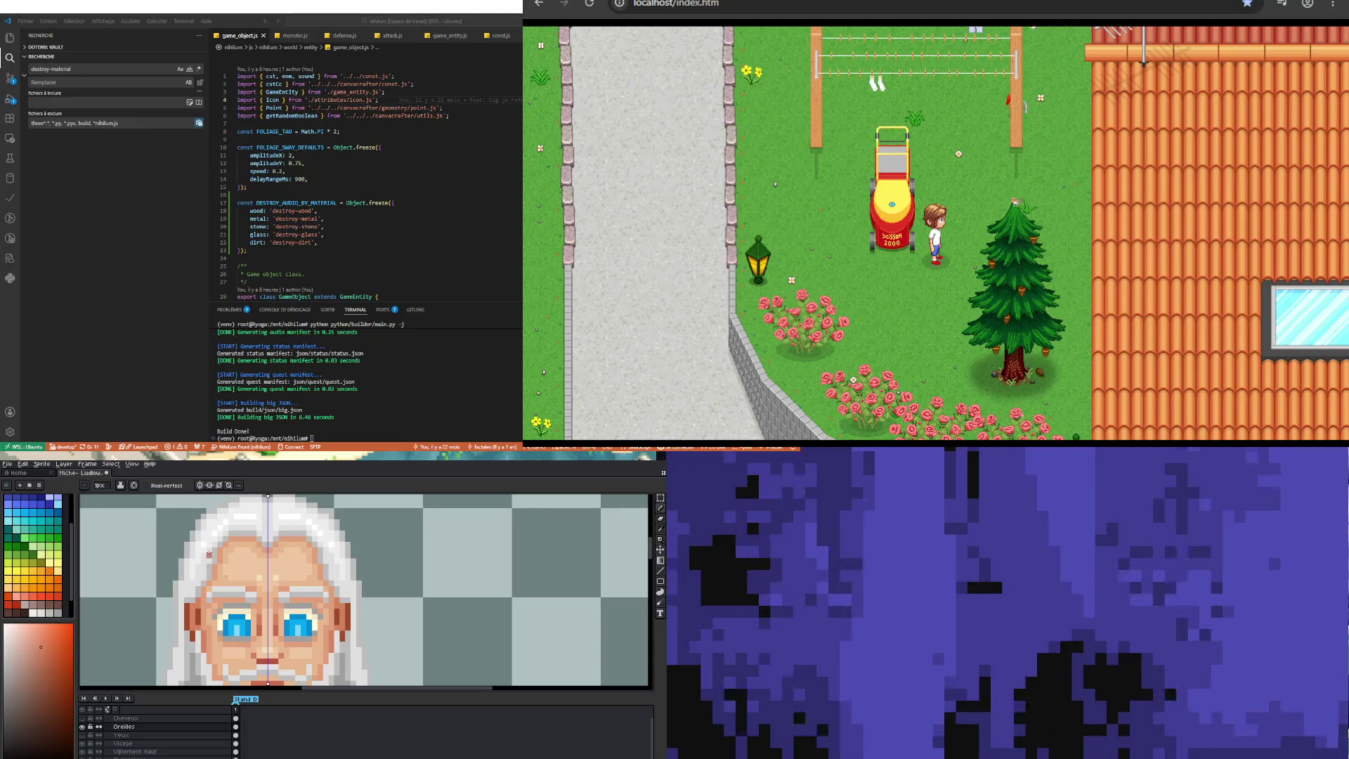
{"action": "scroll", "coordinate": [209, 596], "scroll_direction": "up", "scroll_amount": 1}
{"action": "scroll", "coordinate": [209, 596], "scroll_direction": "down", "scroll_amount": 3}
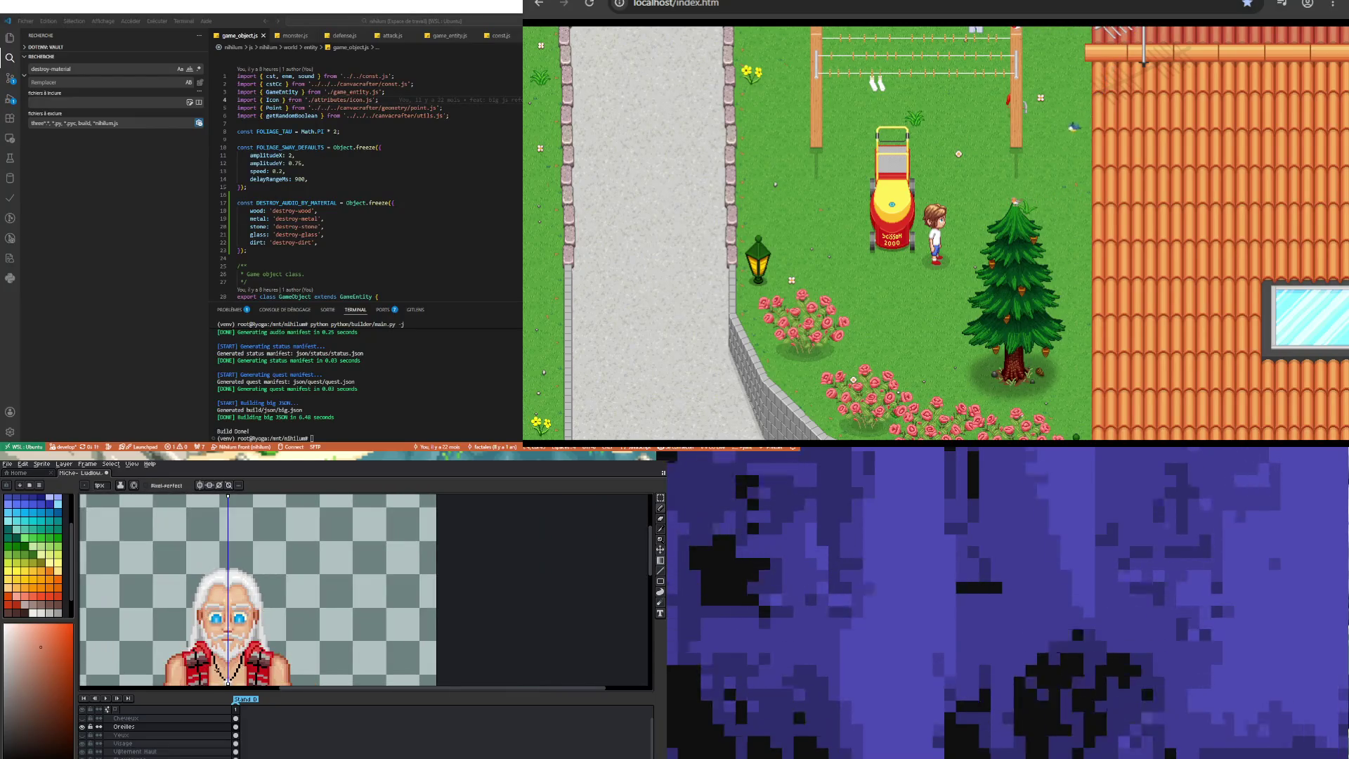
{"action": "scroll", "coordinate": [281, 591], "scroll_direction": "down", "scroll_amount": 2}
{"action": "scroll", "coordinate": [301, 522], "scroll_direction": "up", "scroll_amount": 5}
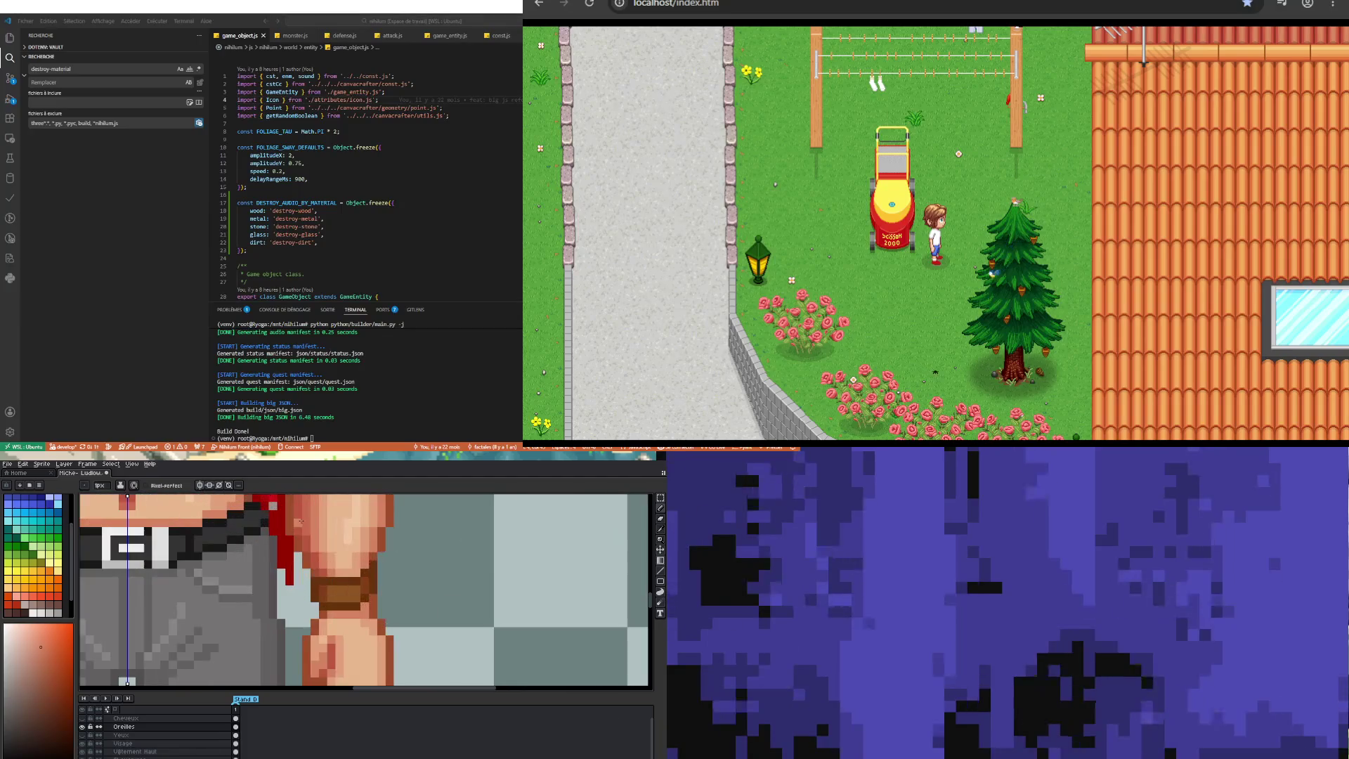
{"action": "scroll", "coordinate": [260, 602], "scroll_direction": "down", "scroll_amount": 3}
{"action": "key", "text": "i"}
{"action": "scroll", "coordinate": [260, 602], "scroll_direction": "down", "scroll_amount": 2}
{"action": "key", "text": "b"}
{"action": "scroll", "coordinate": [242, 594], "scroll_direction": "up", "scroll_amount": 5}
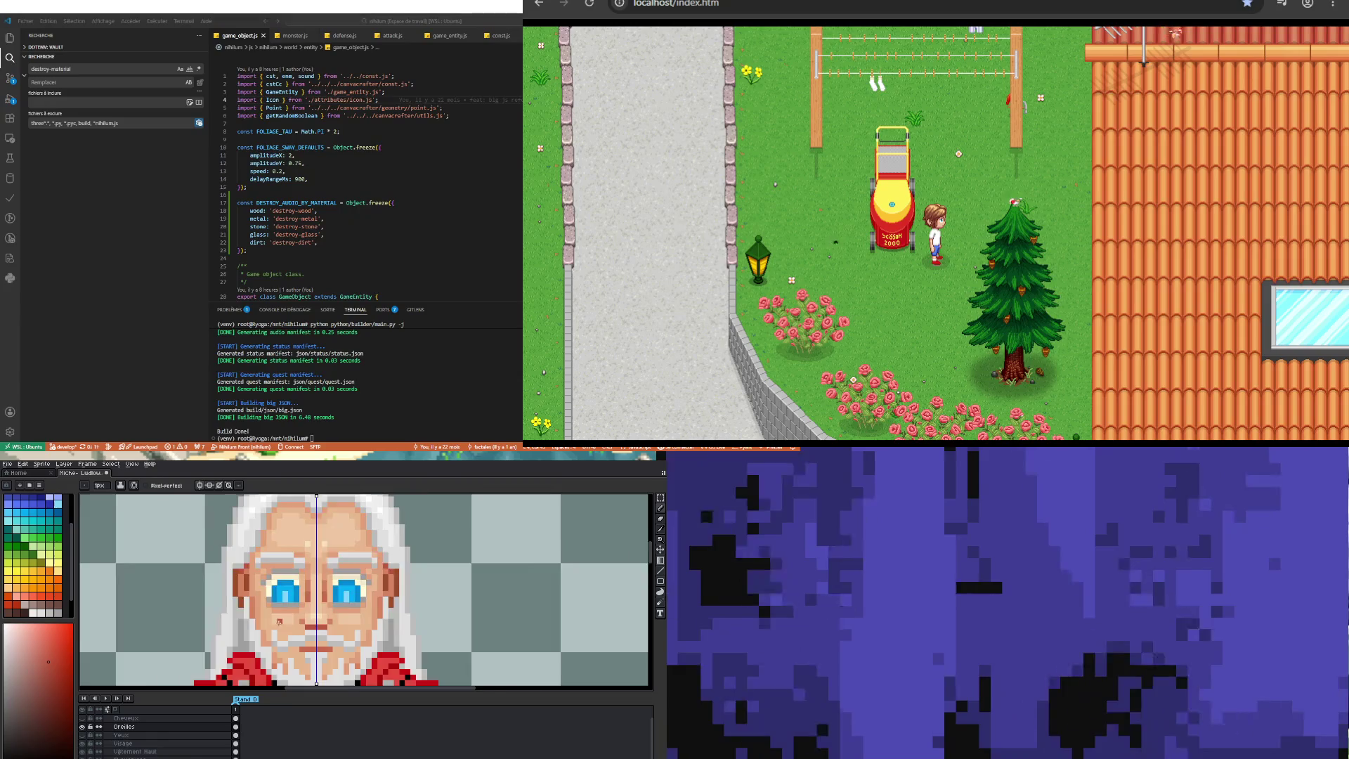
{"action": "scroll", "coordinate": [279, 622], "scroll_direction": "down", "scroll_amount": 1}
{"action": "scroll", "coordinate": [298, 634], "scroll_direction": "down", "scroll_amount": 1}
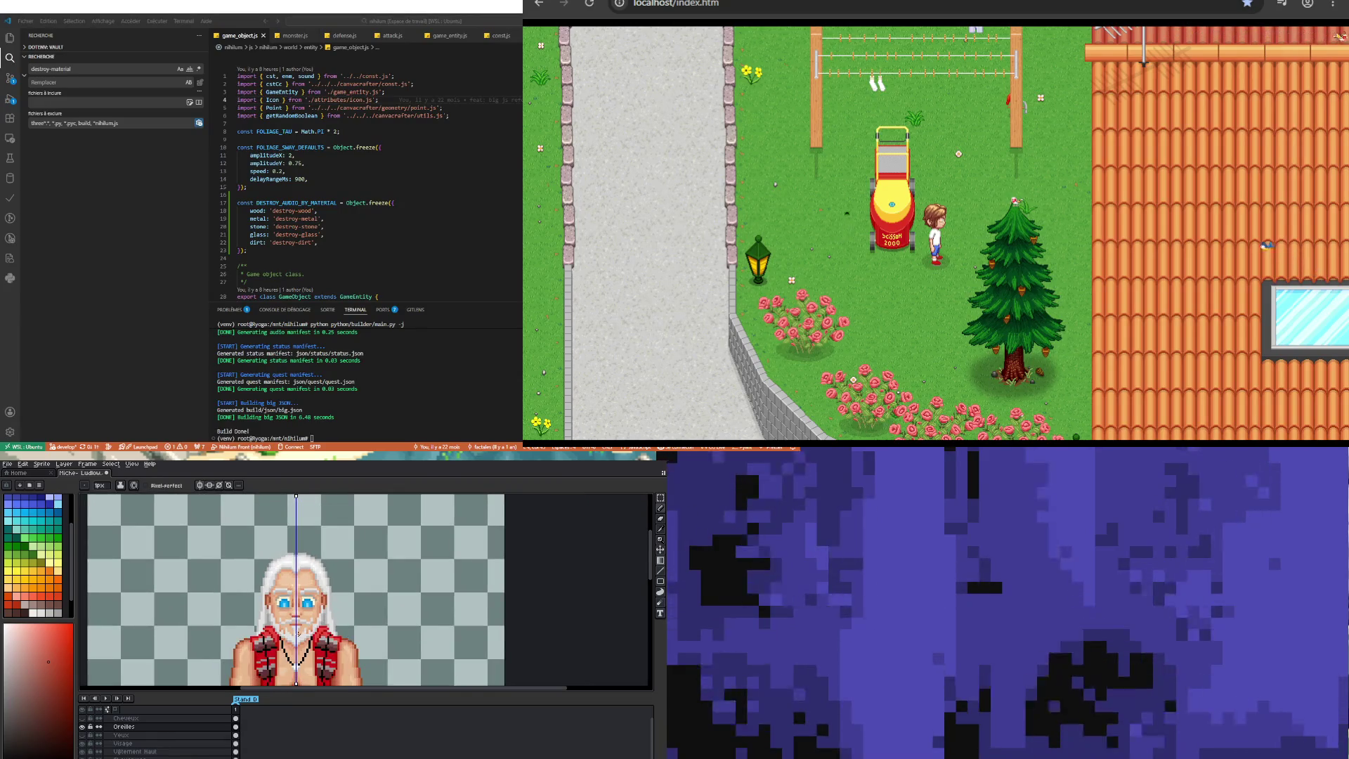
{"action": "scroll", "coordinate": [298, 633], "scroll_direction": "up", "scroll_amount": 2}
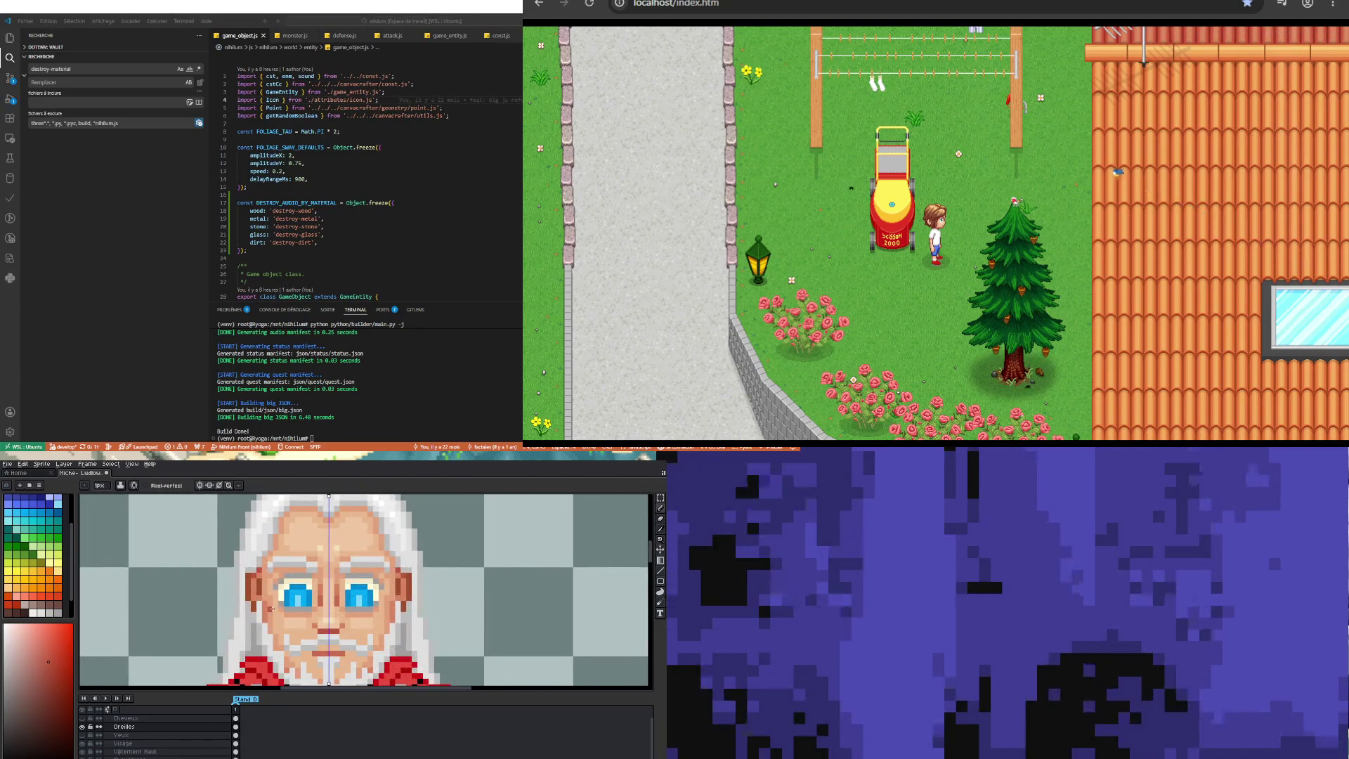
{"action": "scroll", "coordinate": [270, 608], "scroll_direction": "down", "scroll_amount": 1}
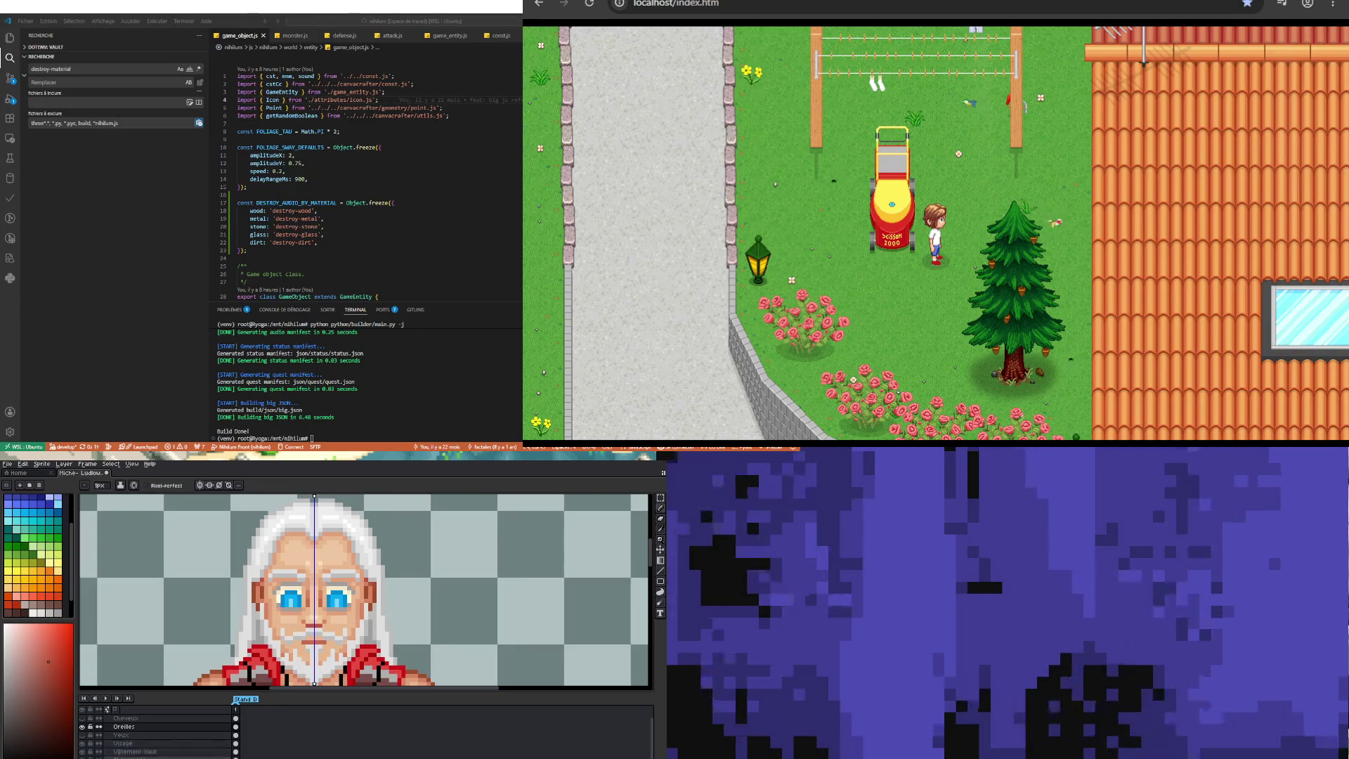
Step: Undo stray black eye pixels, then stretch the marquee-selected eyes wider on the Yeux layer
{"action": "left_click", "coordinate": [236, 744]}
{"action": "scroll", "coordinate": [362, 592], "scroll_direction": "up", "scroll_amount": 1}
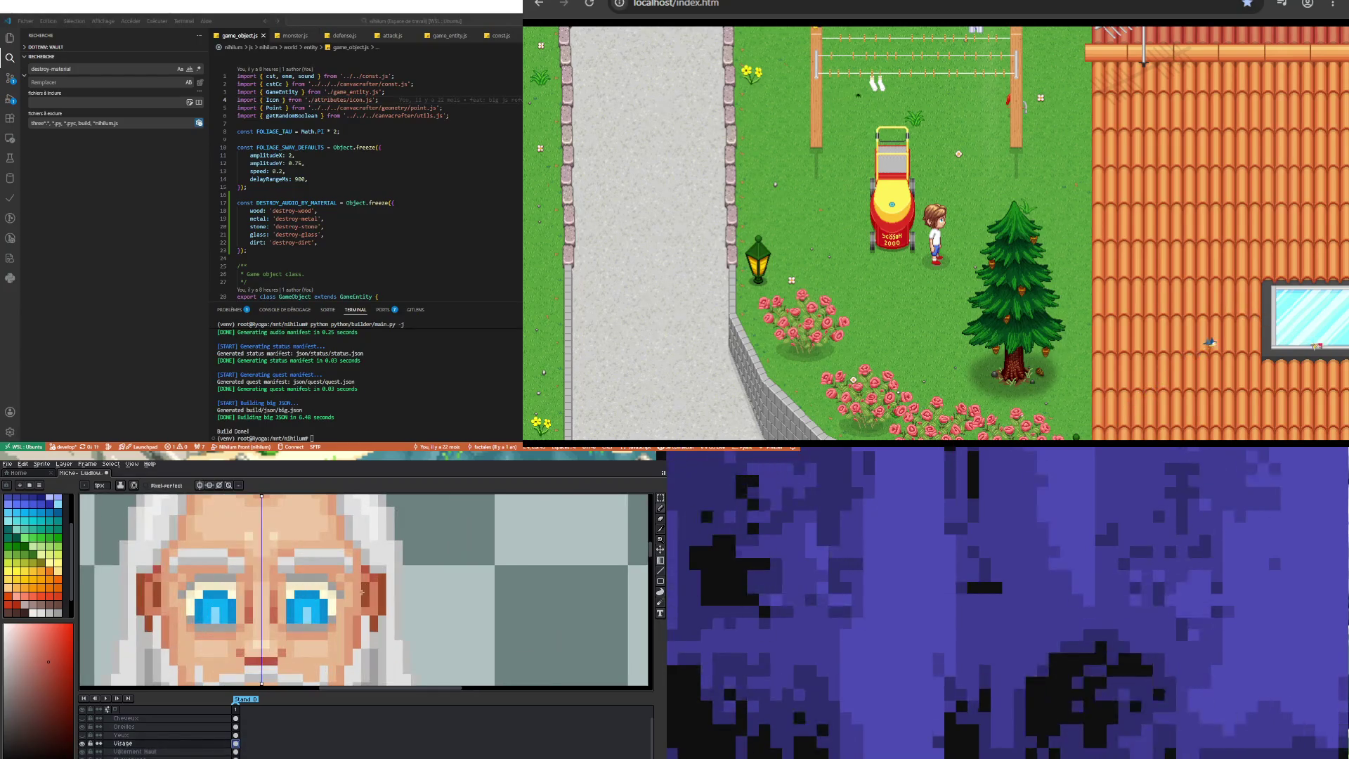
{"action": "left_click", "coordinate": [660, 497]}
{"action": "left_click", "coordinate": [229, 601]}
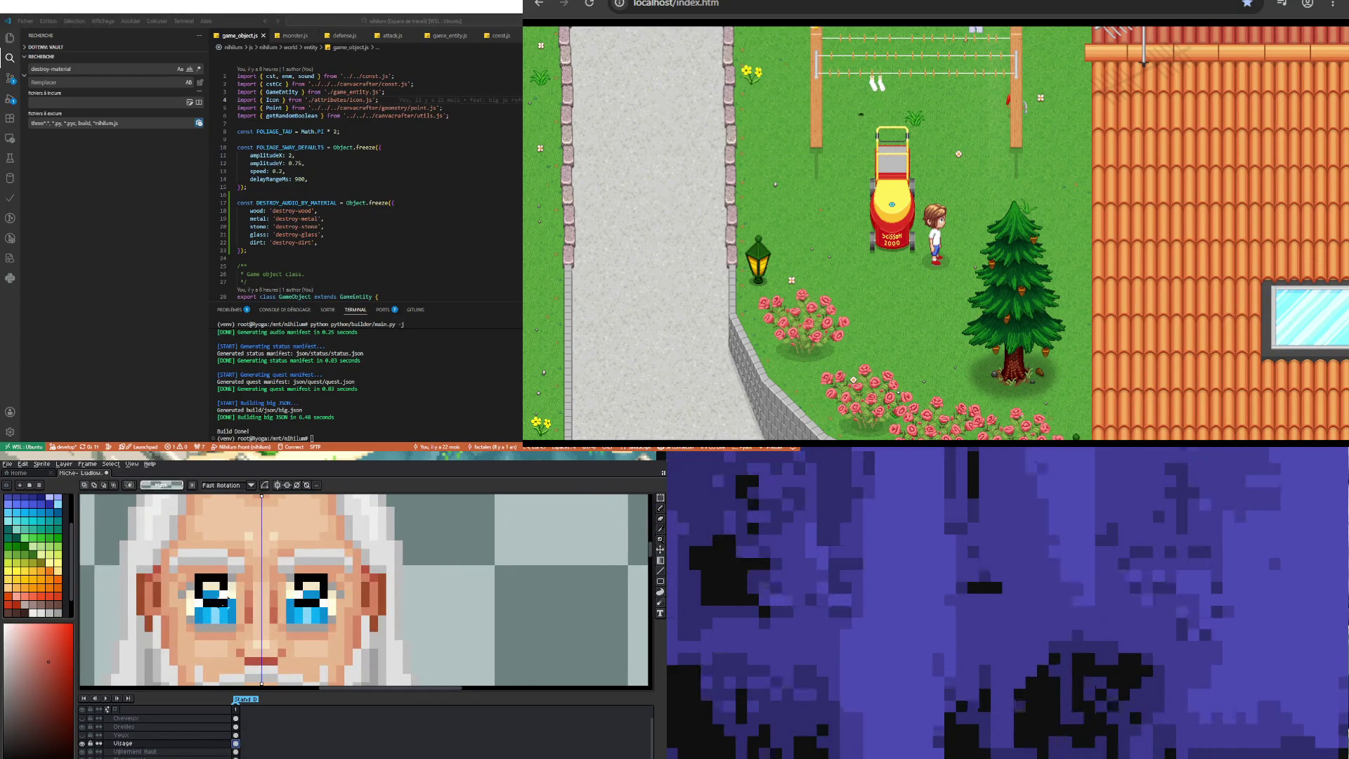
{"action": "key", "text": "ctrl+z"}
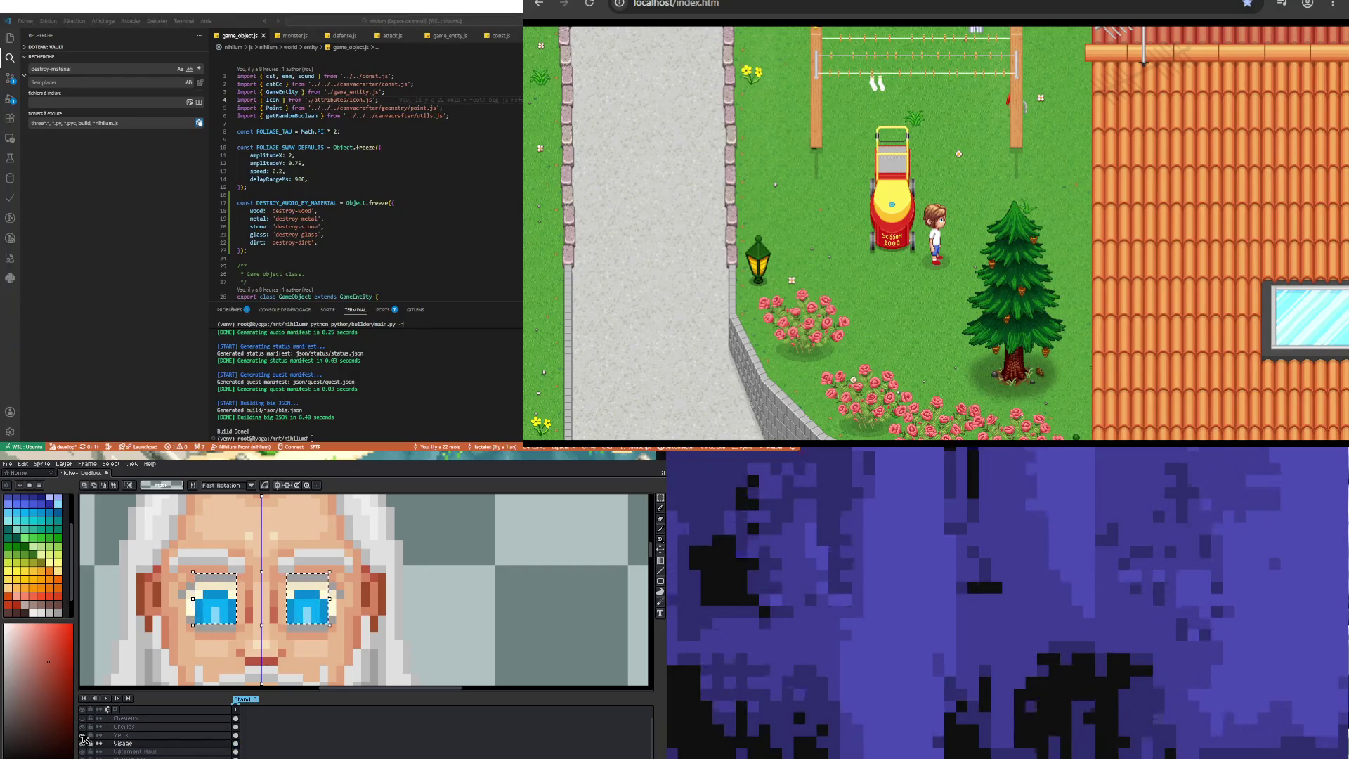
{"action": "left_click", "coordinate": [236, 735]}
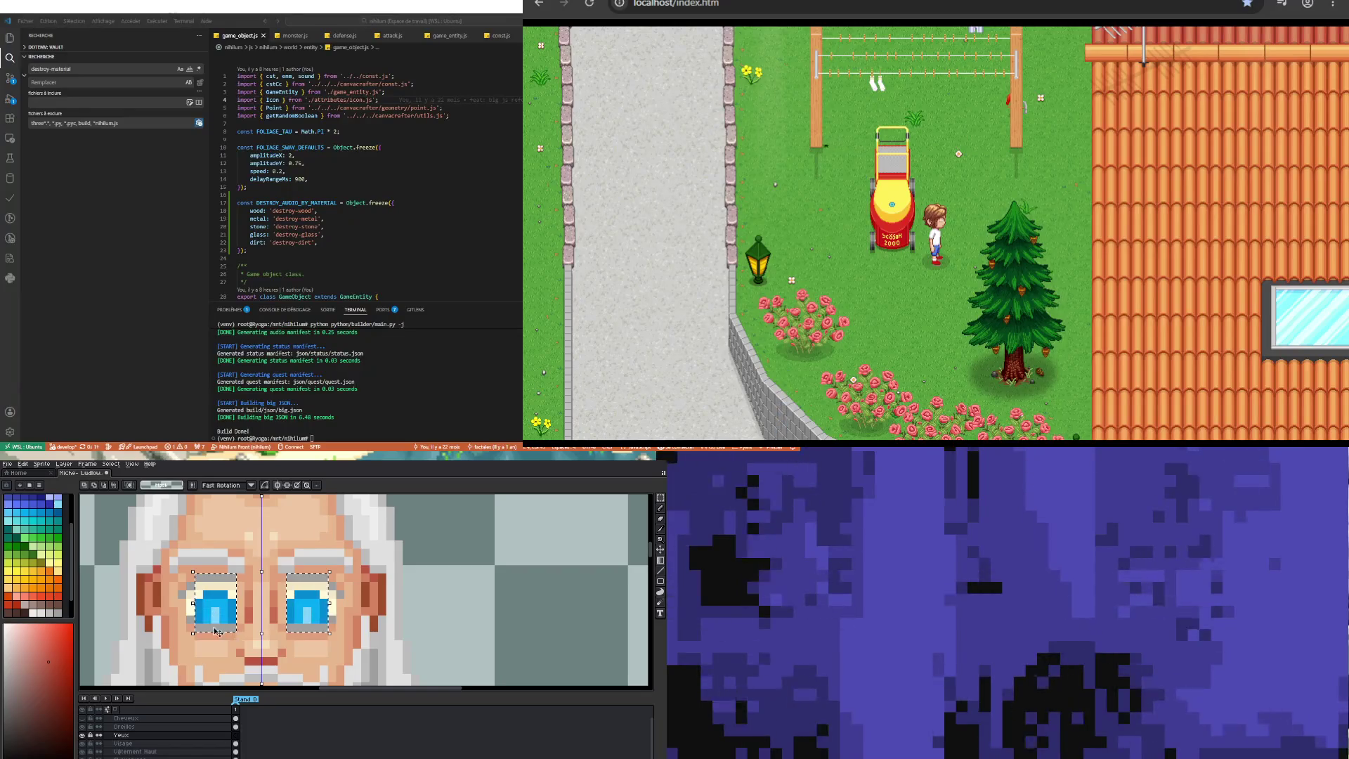
{"action": "mouse_move", "coordinate": [198, 606]}
{"action": "left_mouse_down"}
{"action": "mouse_move", "coordinate": [218, 595]}
{"action": "mouse_move", "coordinate": [229, 623]}
{"action": "left_mouse_up"}
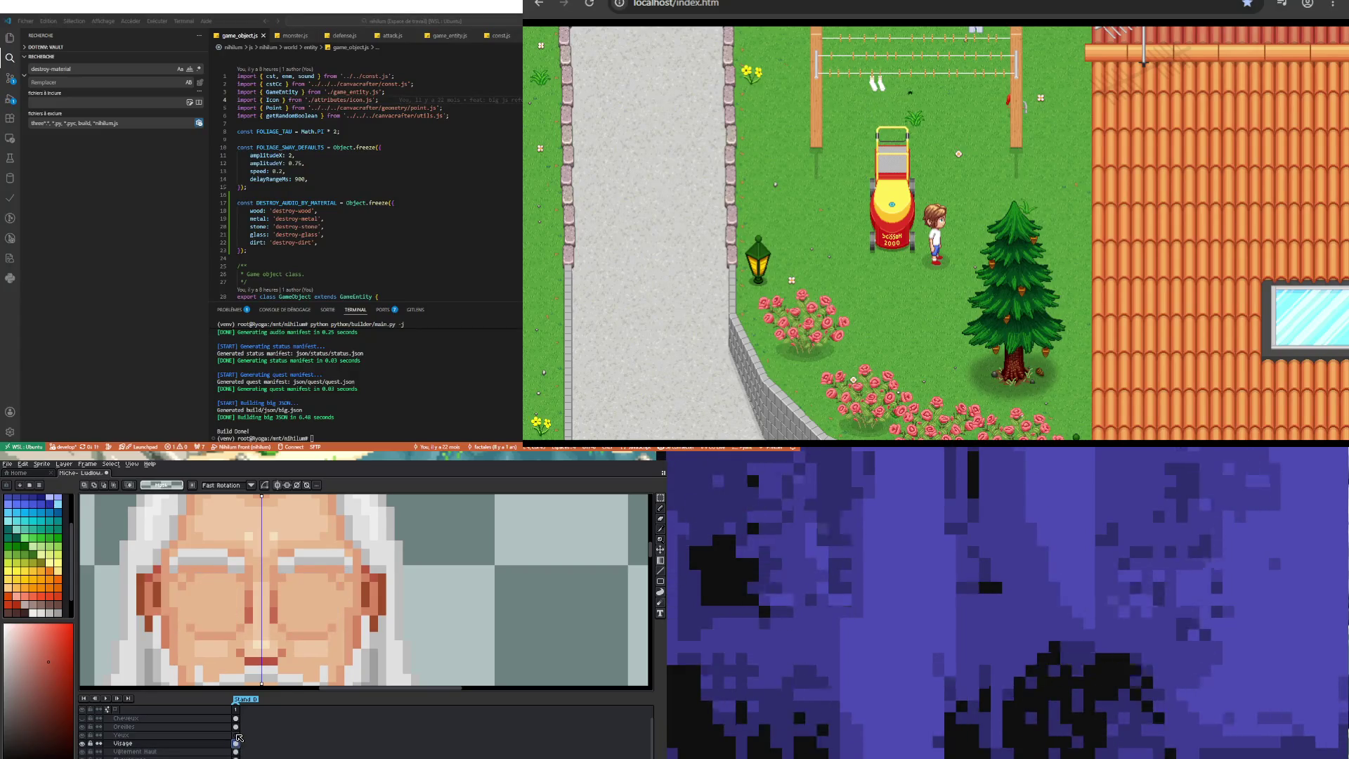
{"action": "key", "text": "Return"}
{"action": "scroll", "coordinate": [229, 636], "scroll_direction": "down", "scroll_amount": 2}
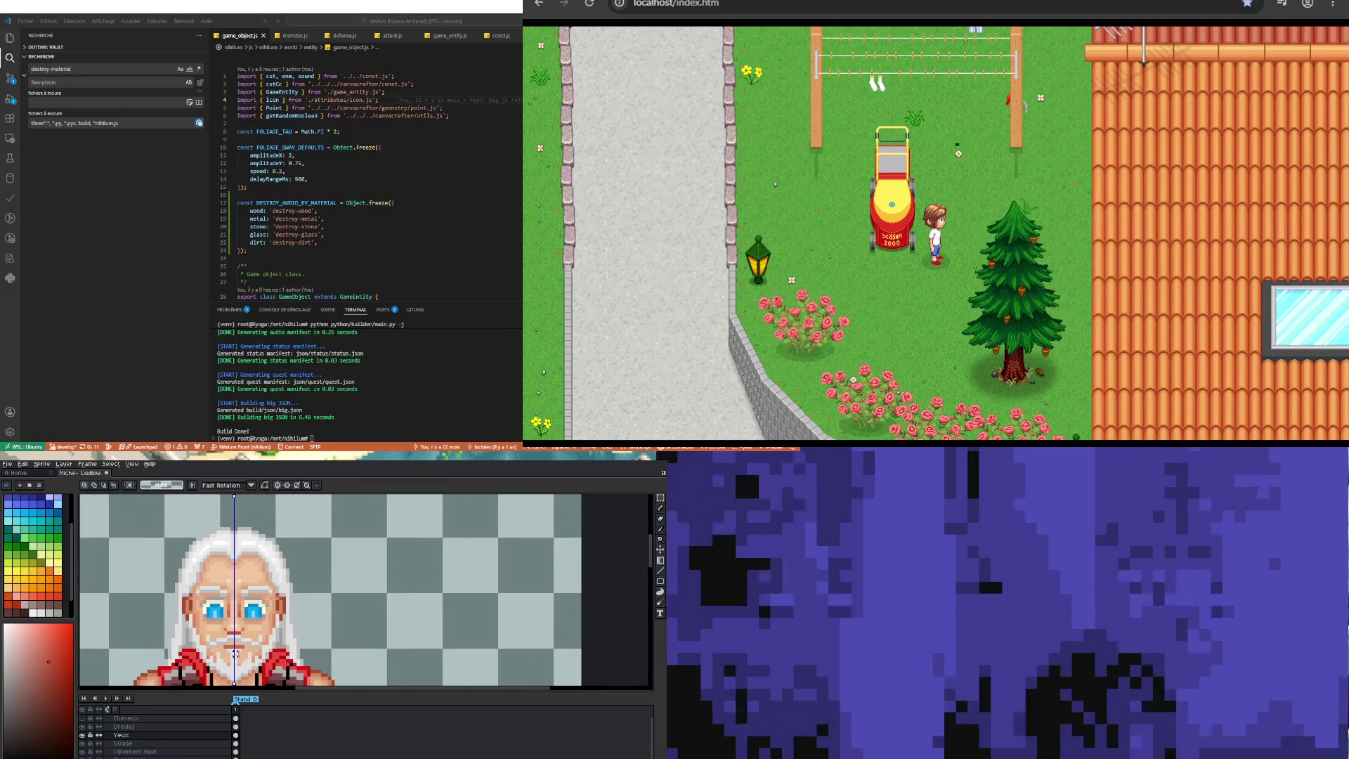
{"action": "scroll", "coordinate": [235, 652], "scroll_direction": "down", "scroll_amount": 3}
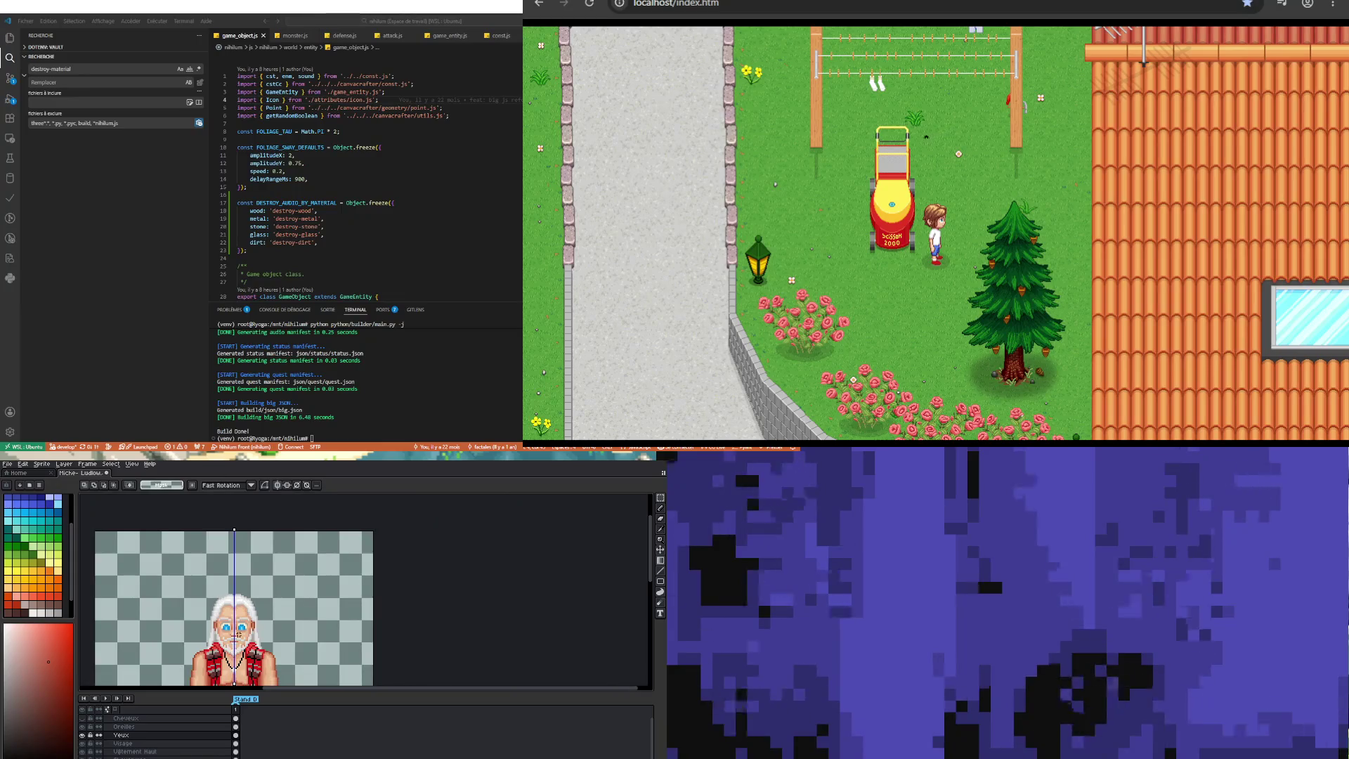
{"action": "scroll", "coordinate": [239, 634], "scroll_direction": "up", "scroll_amount": 2}
{"action": "scroll", "coordinate": [228, 619], "scroll_direction": "down", "scroll_amount": 2}
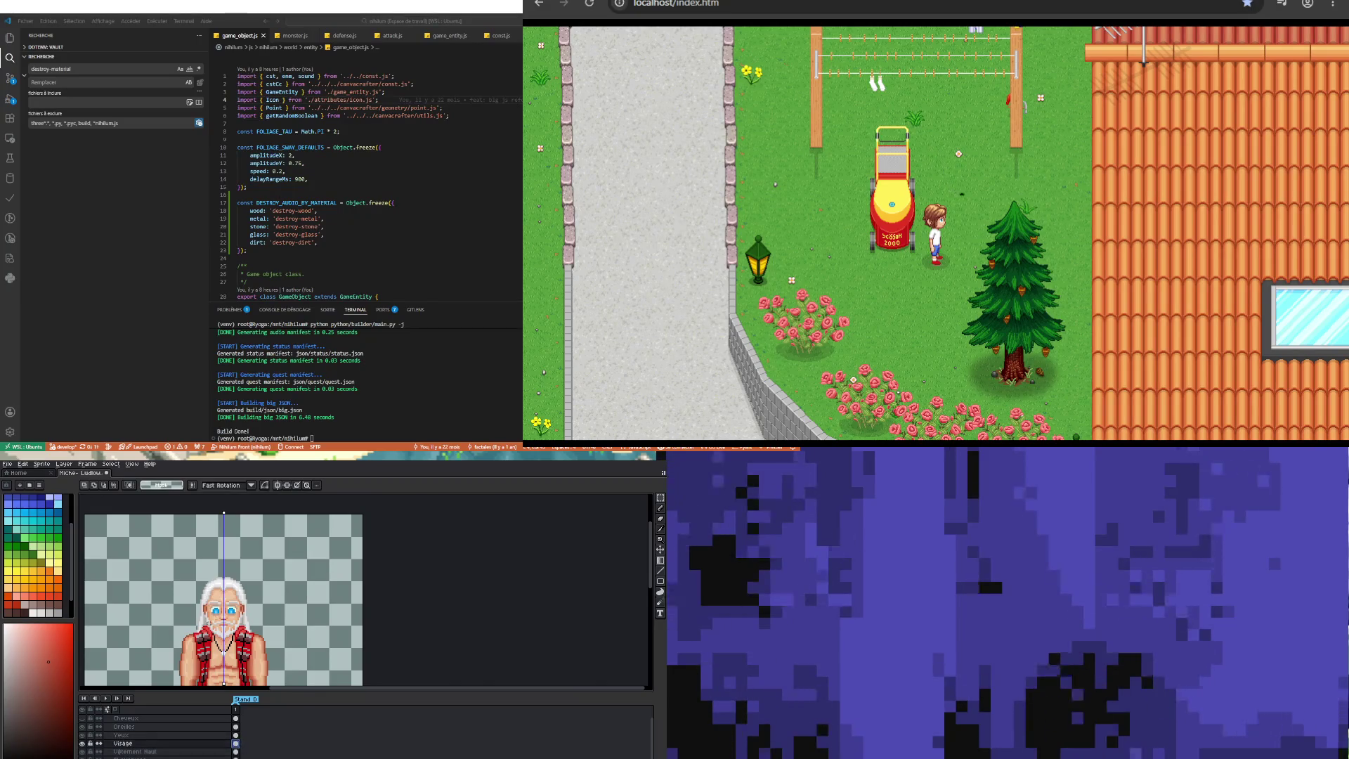
{"action": "scroll", "coordinate": [251, 653], "scroll_direction": "up", "scroll_amount": 3}
{"action": "key", "text": "i"}
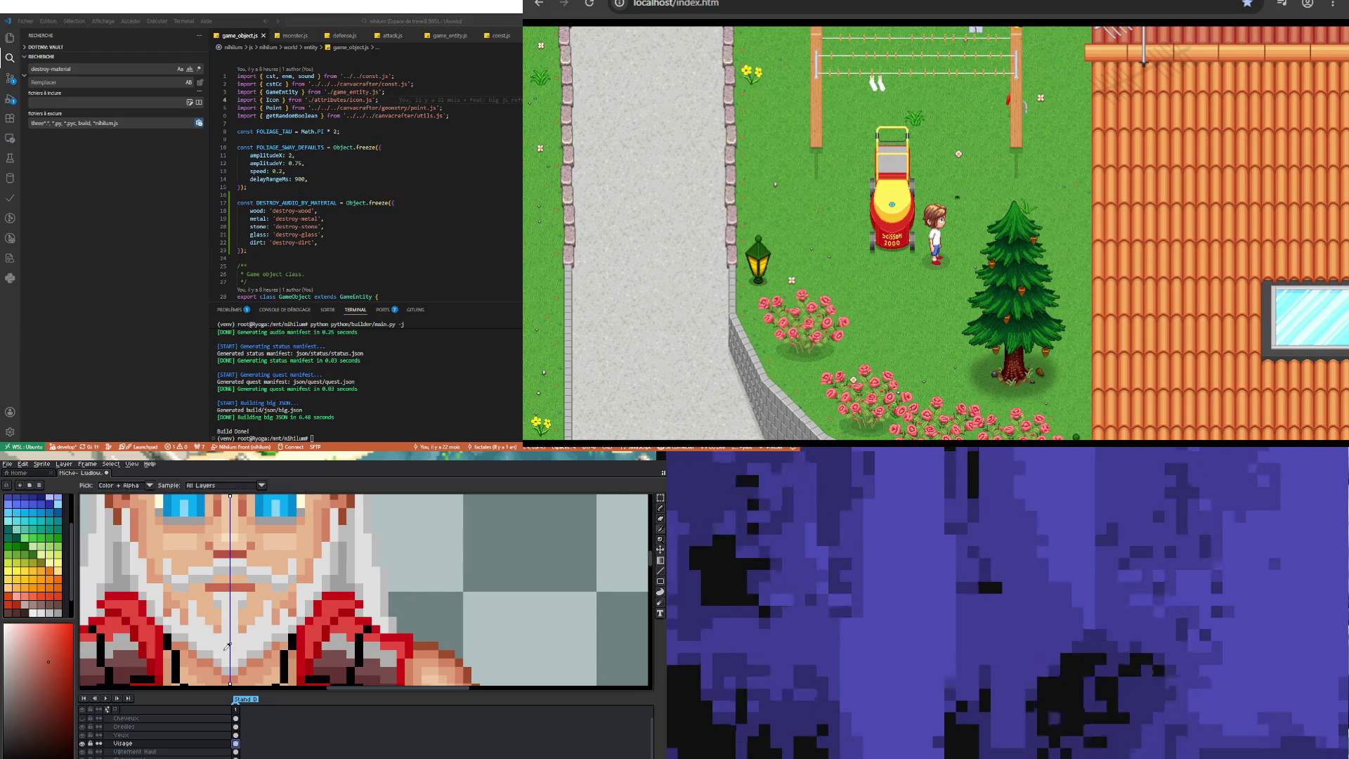
{"action": "scroll", "coordinate": [231, 636], "scroll_direction": "down", "scroll_amount": 2}
{"action": "scroll", "coordinate": [239, 512], "scroll_direction": "up", "scroll_amount": 2}
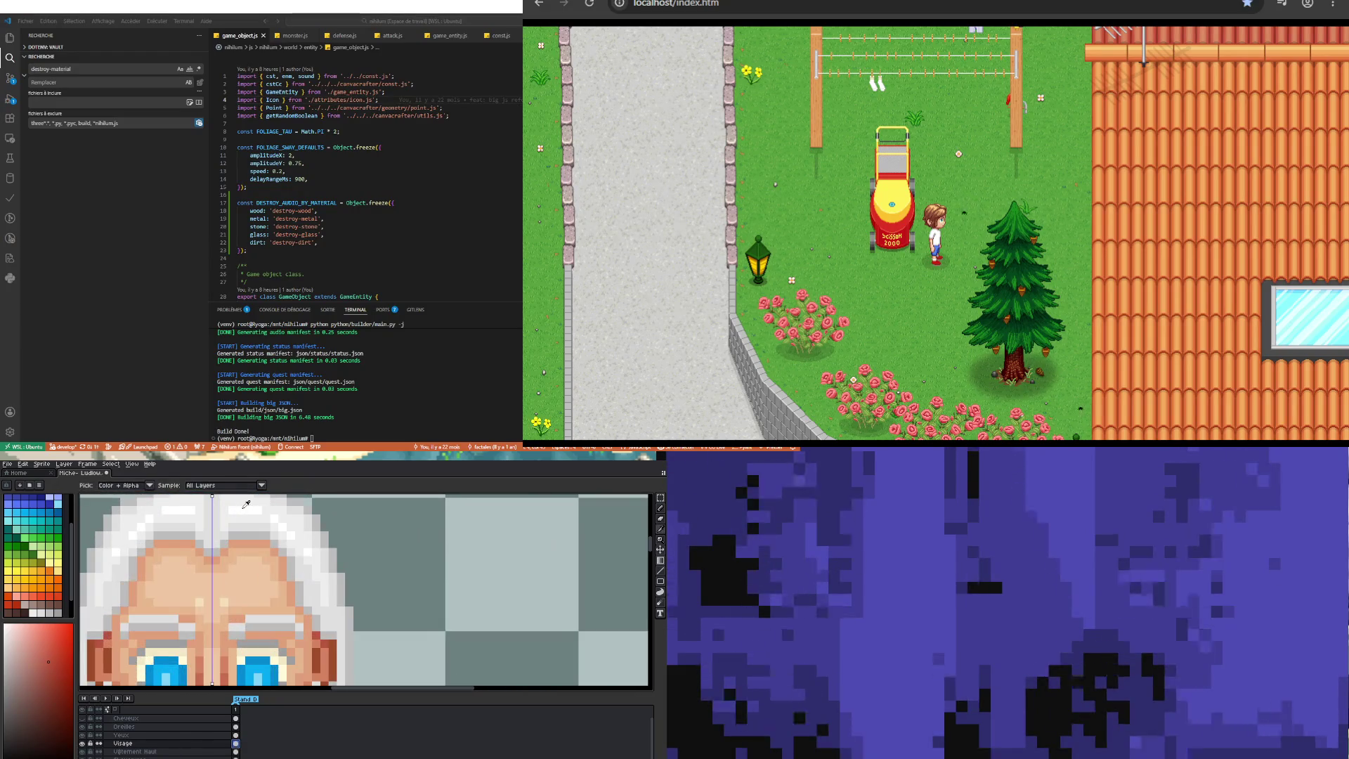
{"action": "scroll", "coordinate": [226, 541], "scroll_direction": "down", "scroll_amount": 2}
{"action": "scroll", "coordinate": [218, 657], "scroll_direction": "up", "scroll_amount": 1}
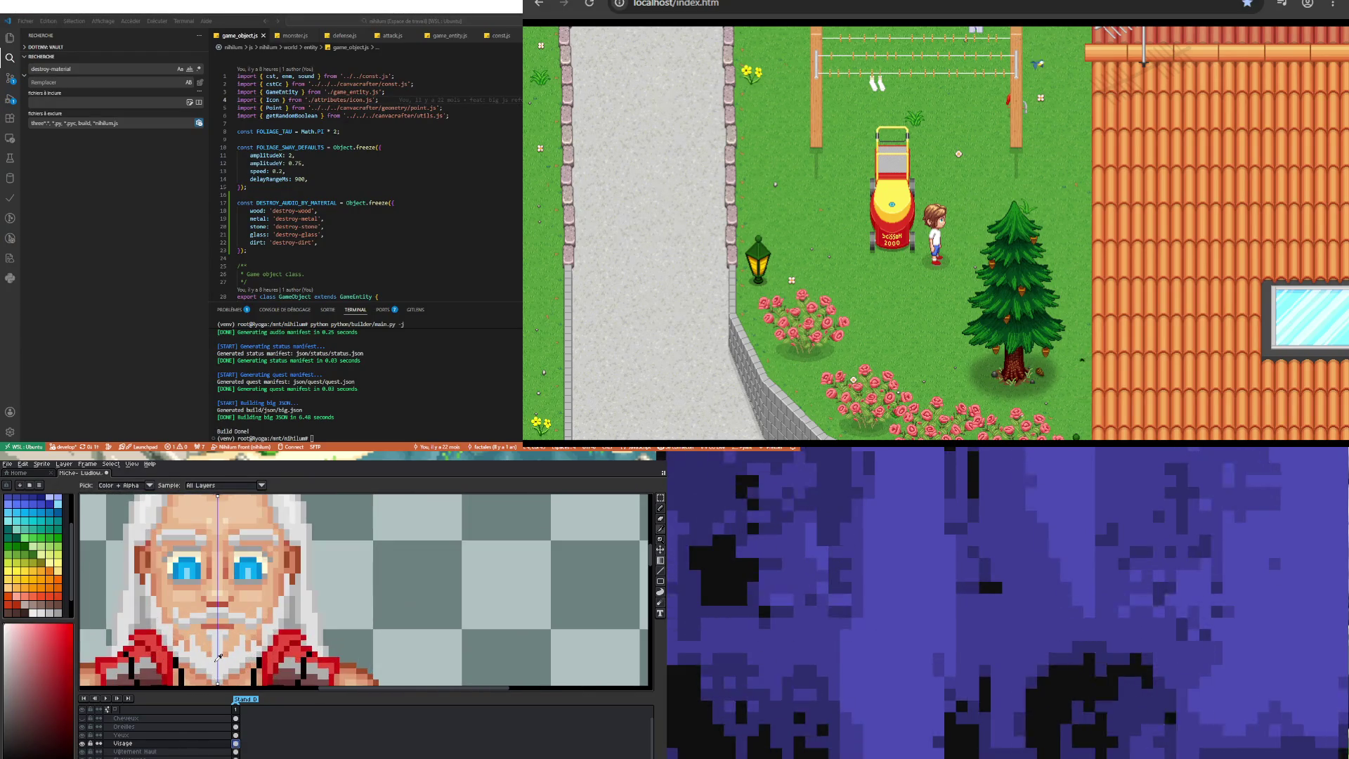
{"action": "scroll", "coordinate": [227, 671], "scroll_direction": "up", "scroll_amount": 2}
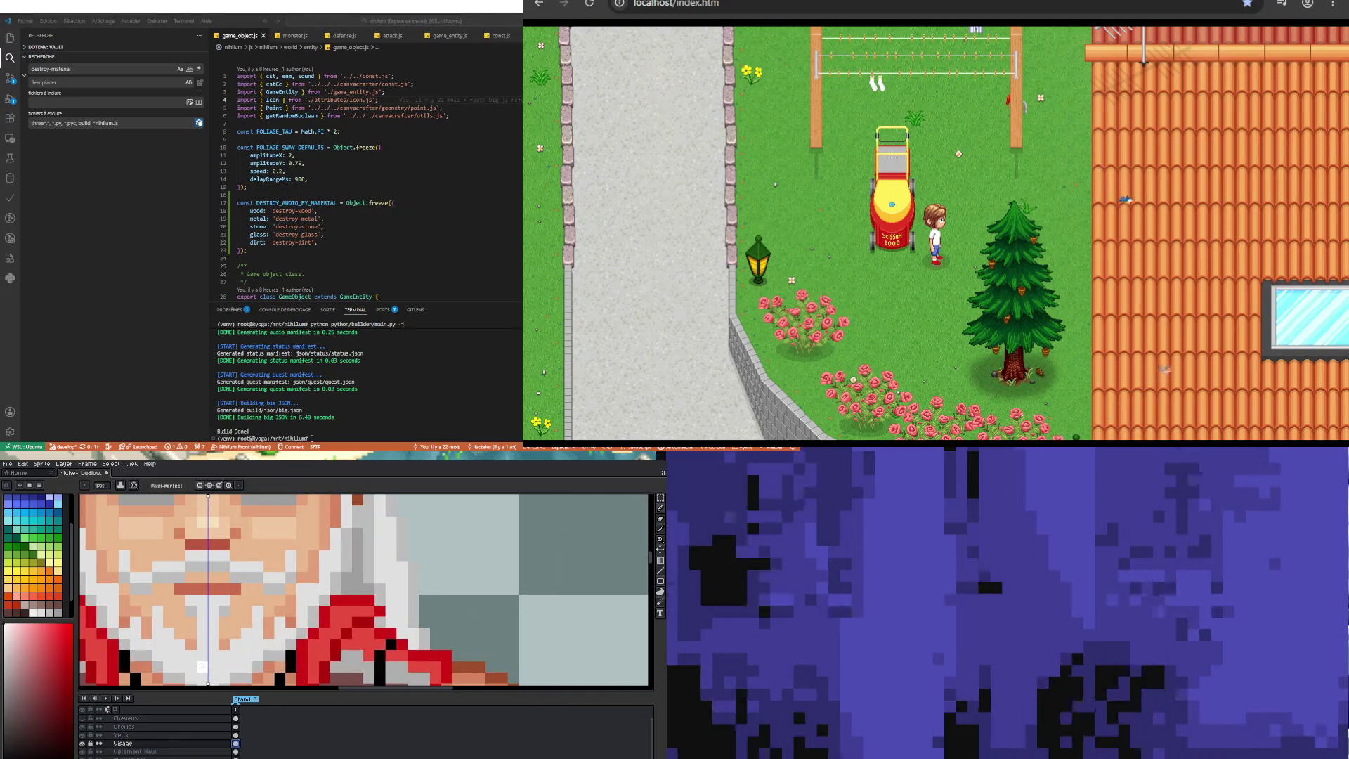
{"action": "scroll", "coordinate": [211, 657], "scroll_direction": "down", "scroll_amount": 3}
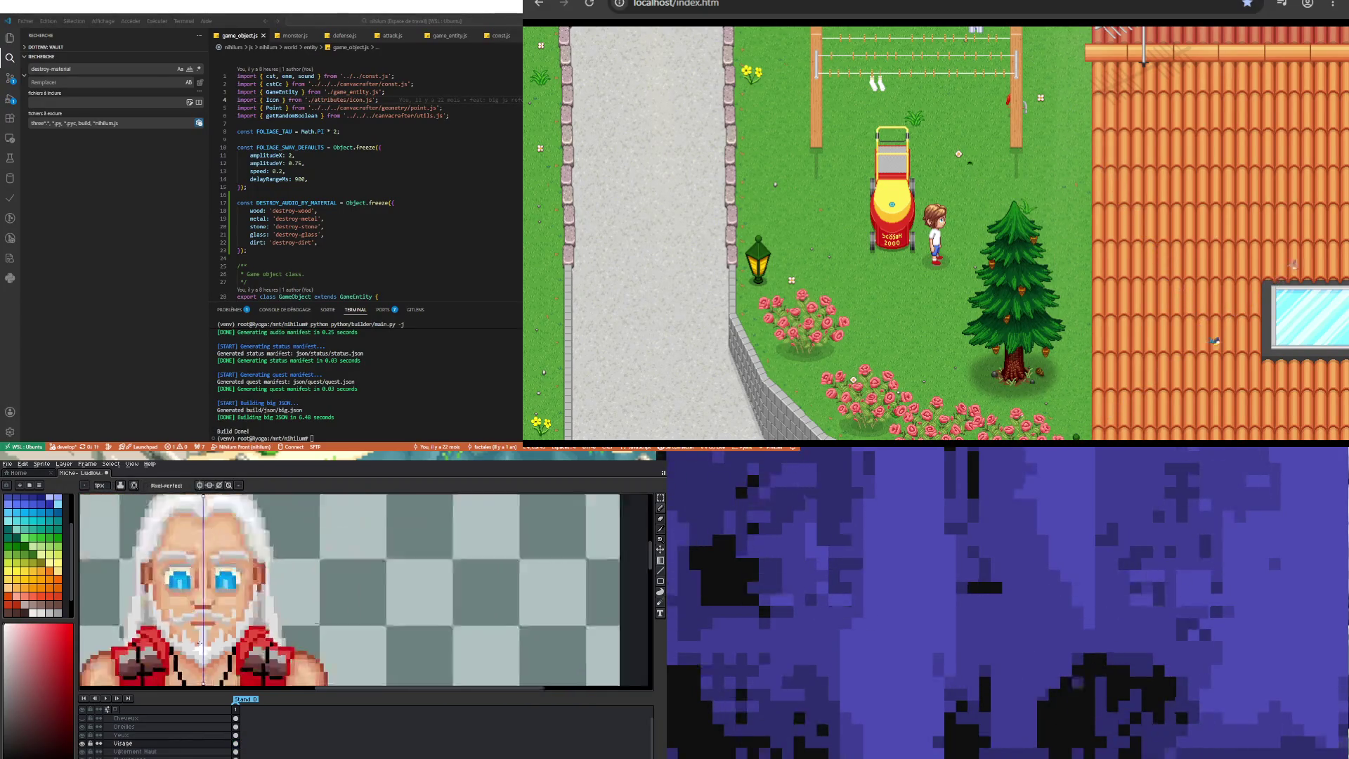
{"action": "scroll", "coordinate": [203, 647], "scroll_direction": "up", "scroll_amount": 2}
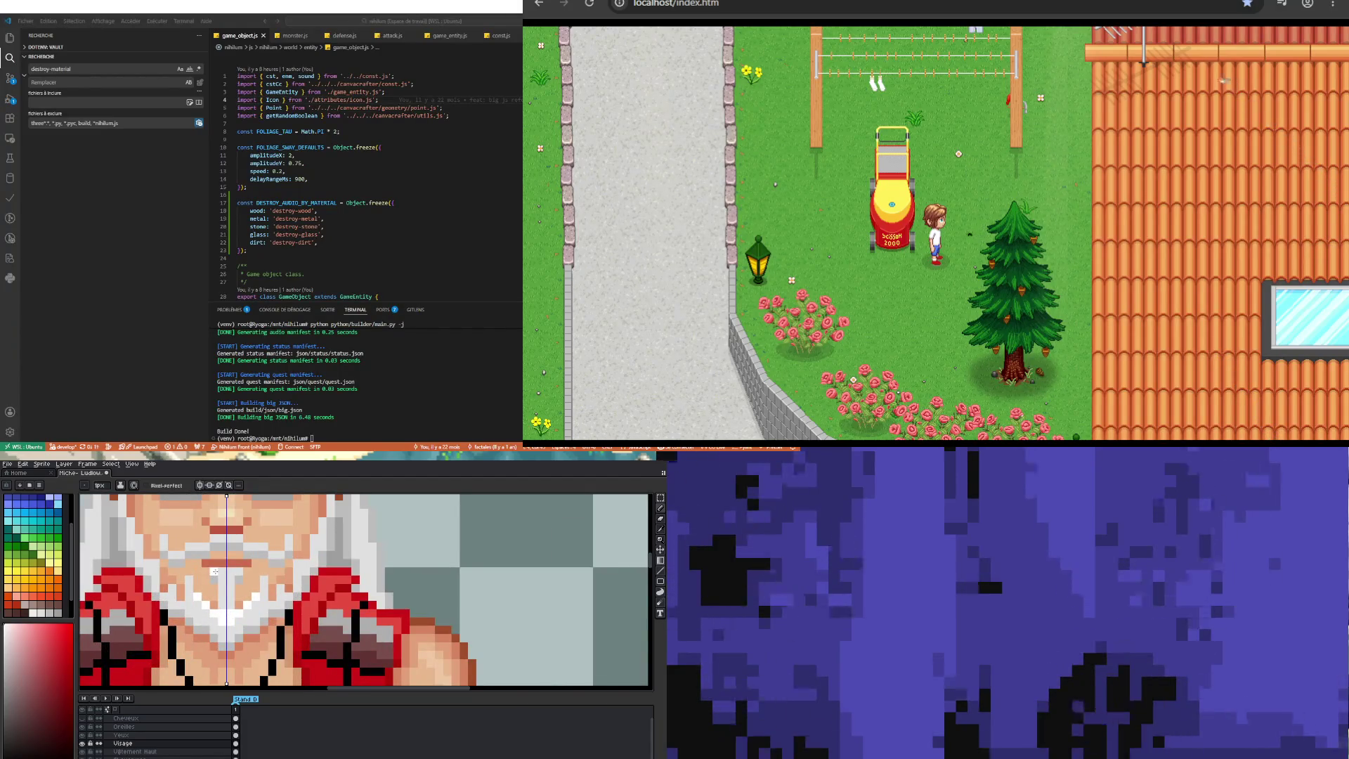
{"action": "scroll", "coordinate": [235, 572], "scroll_direction": "down", "scroll_amount": 3}
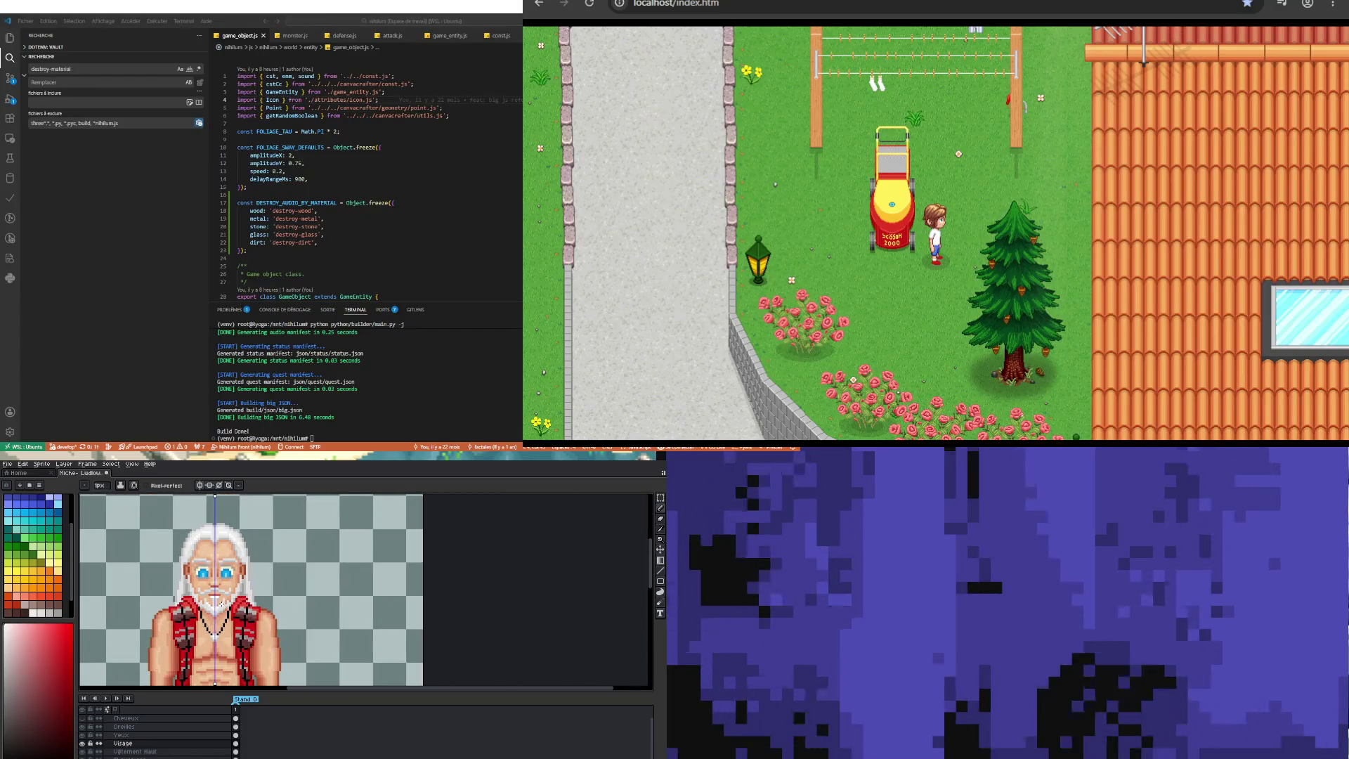
{"action": "scroll", "coordinate": [208, 581], "scroll_direction": "up", "scroll_amount": 4}
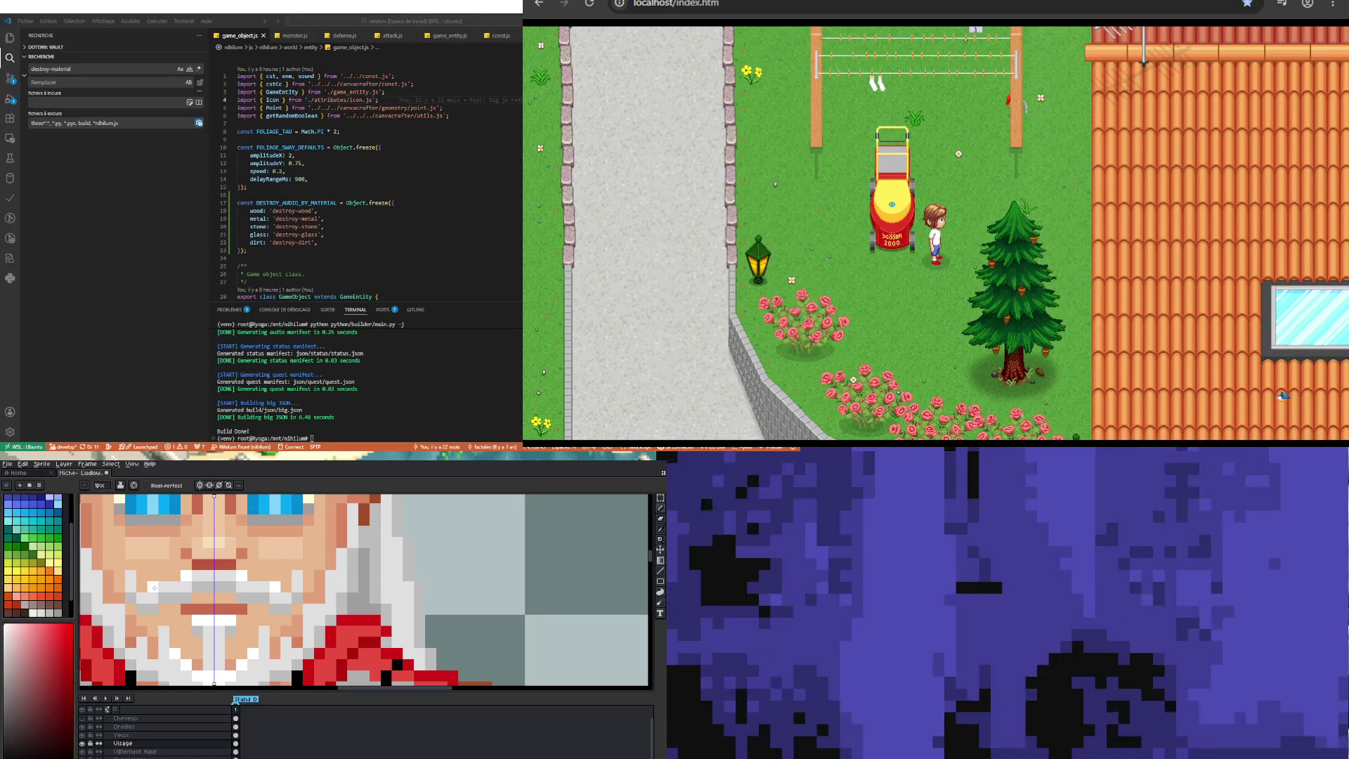
{"action": "scroll", "coordinate": [144, 588], "scroll_direction": "down", "scroll_amount": 3}
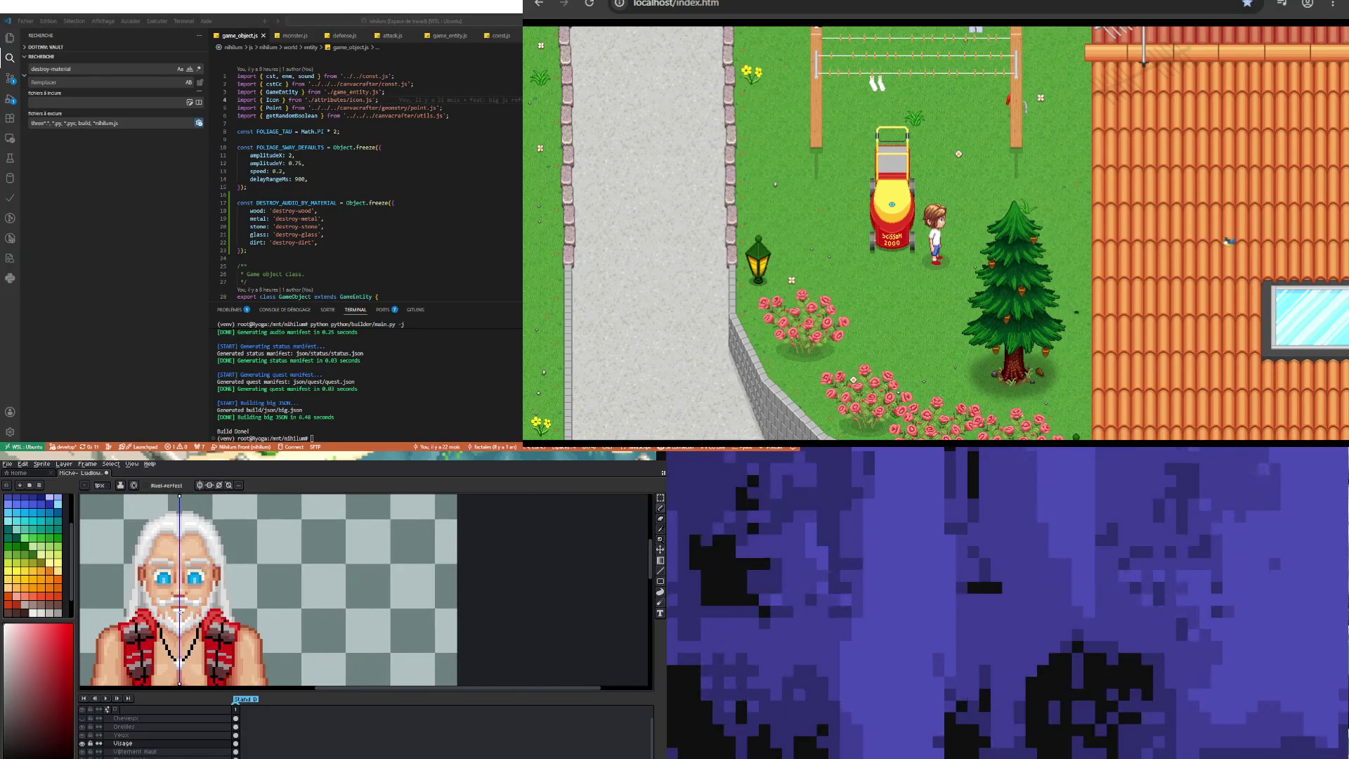
{"action": "scroll", "coordinate": [179, 617], "scroll_direction": "up", "scroll_amount": 2}
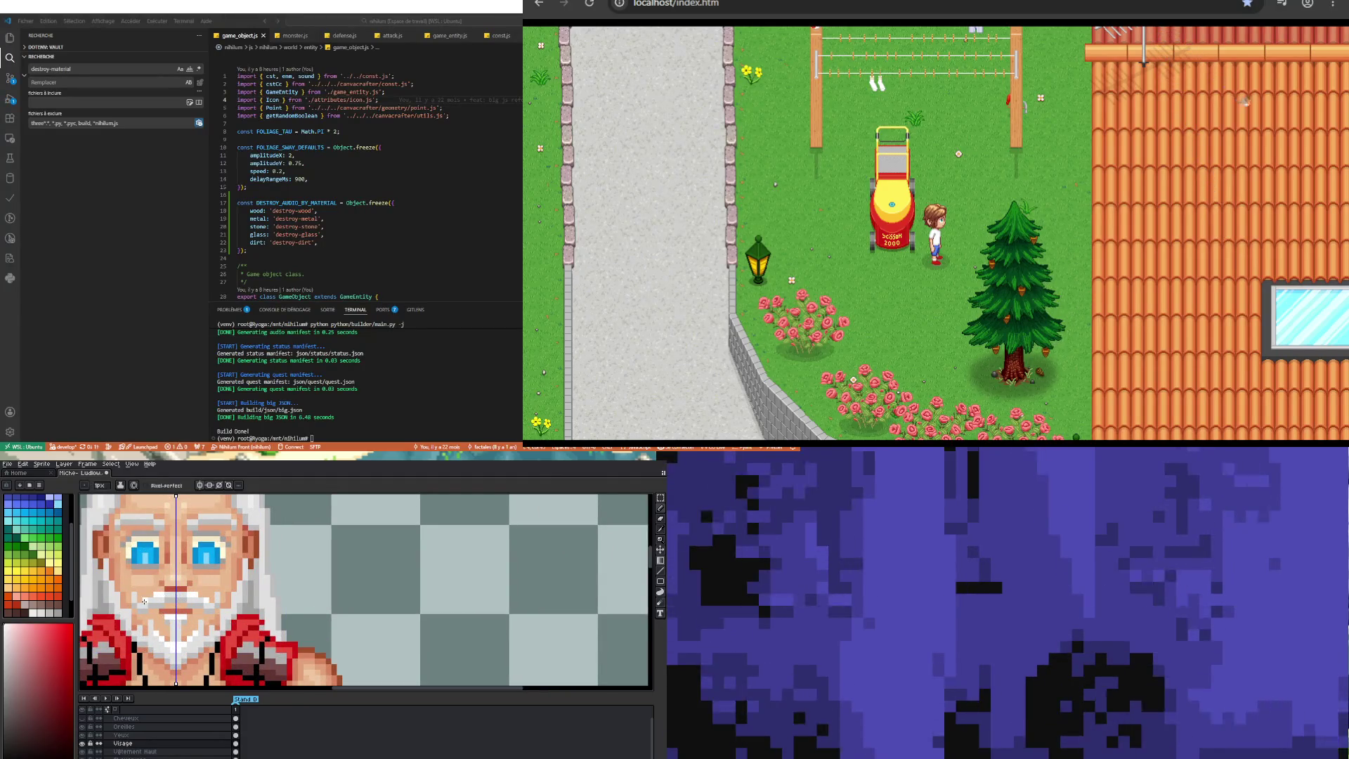
{"action": "scroll", "coordinate": [215, 589], "scroll_direction": "up", "scroll_amount": 1}
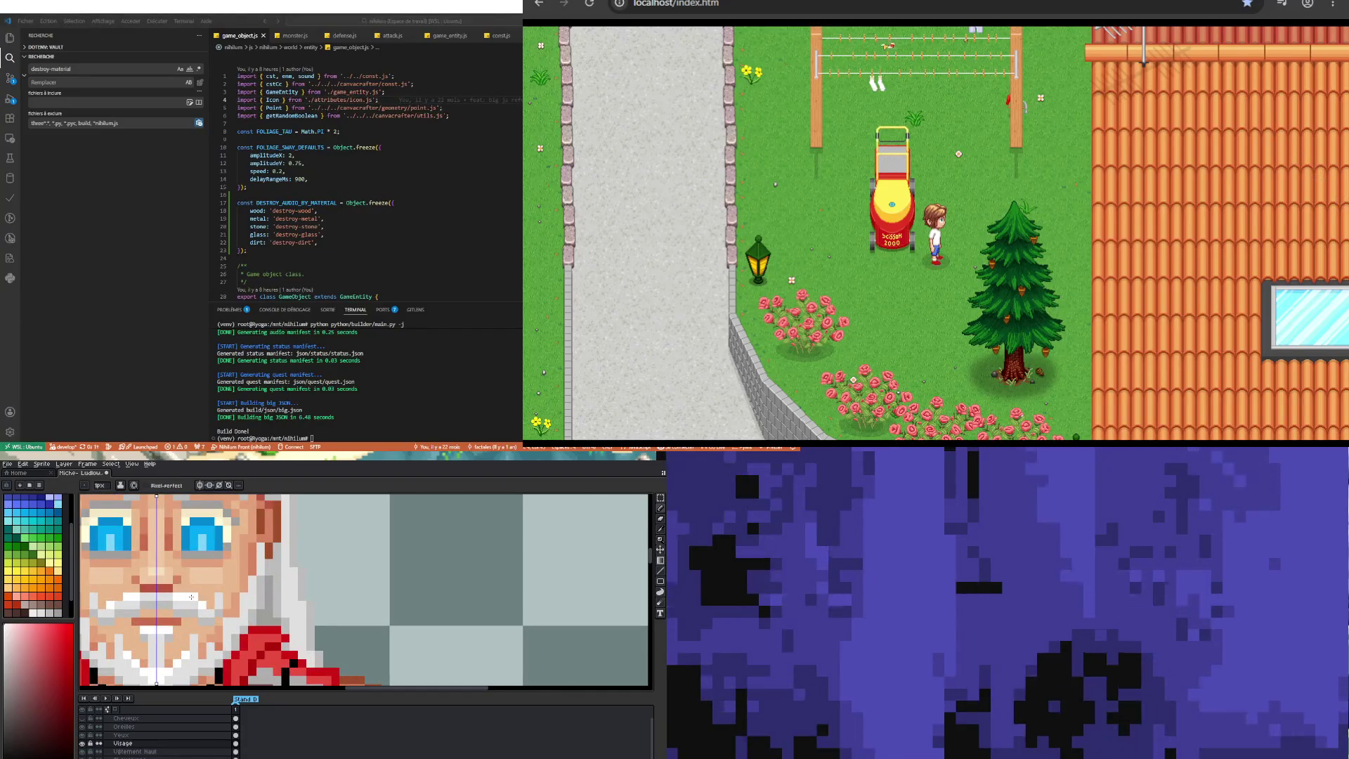
{"action": "left_click", "coordinate": [102, 592]}
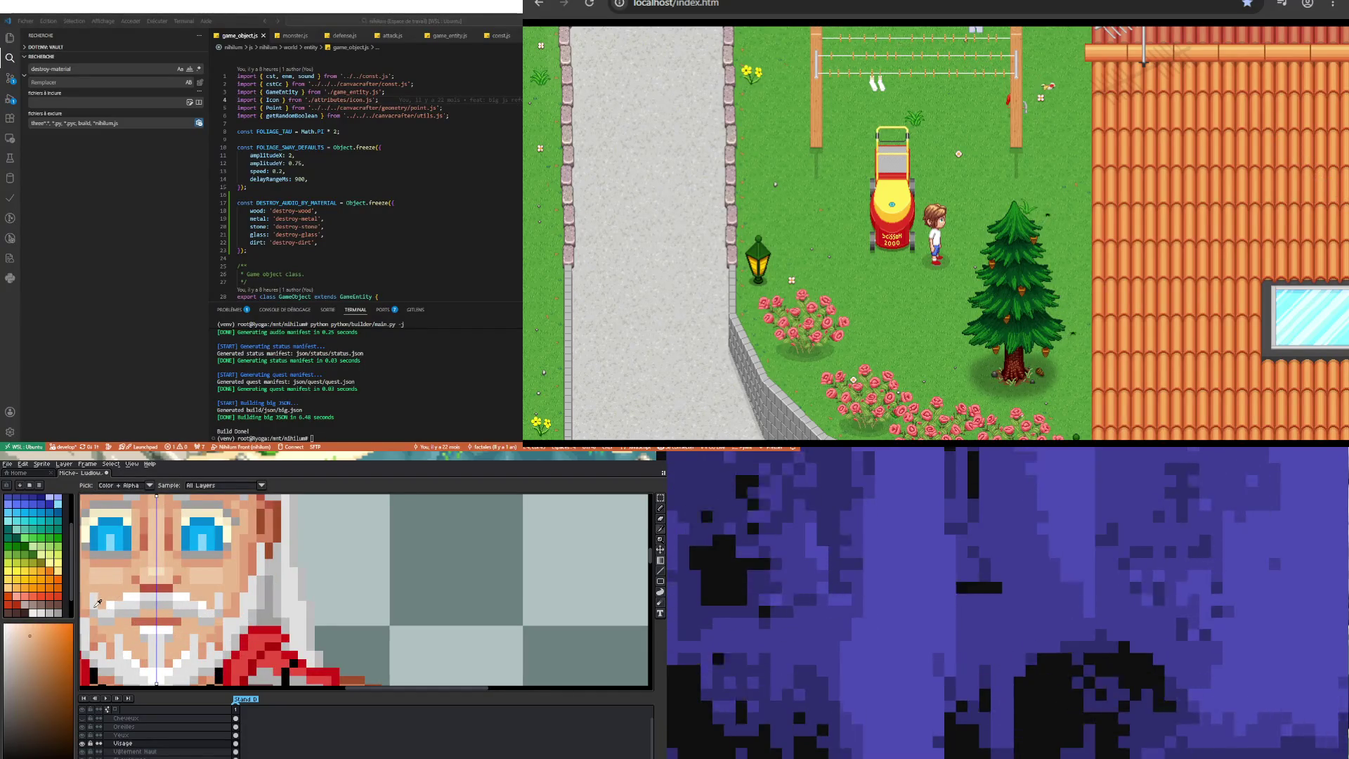
{"action": "scroll", "coordinate": [93, 604], "scroll_direction": "down", "scroll_amount": 2}
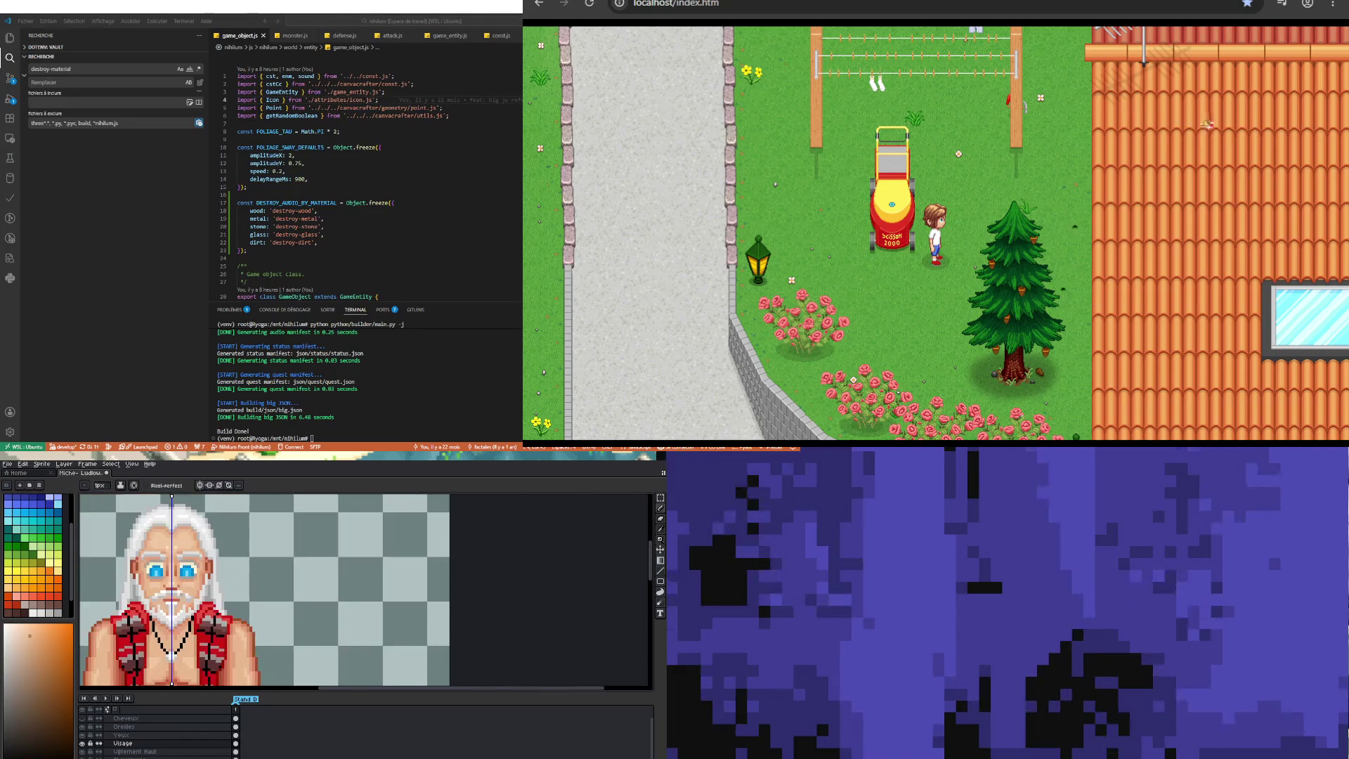
{"action": "scroll", "coordinate": [156, 593], "scroll_direction": "up", "scroll_amount": 2}
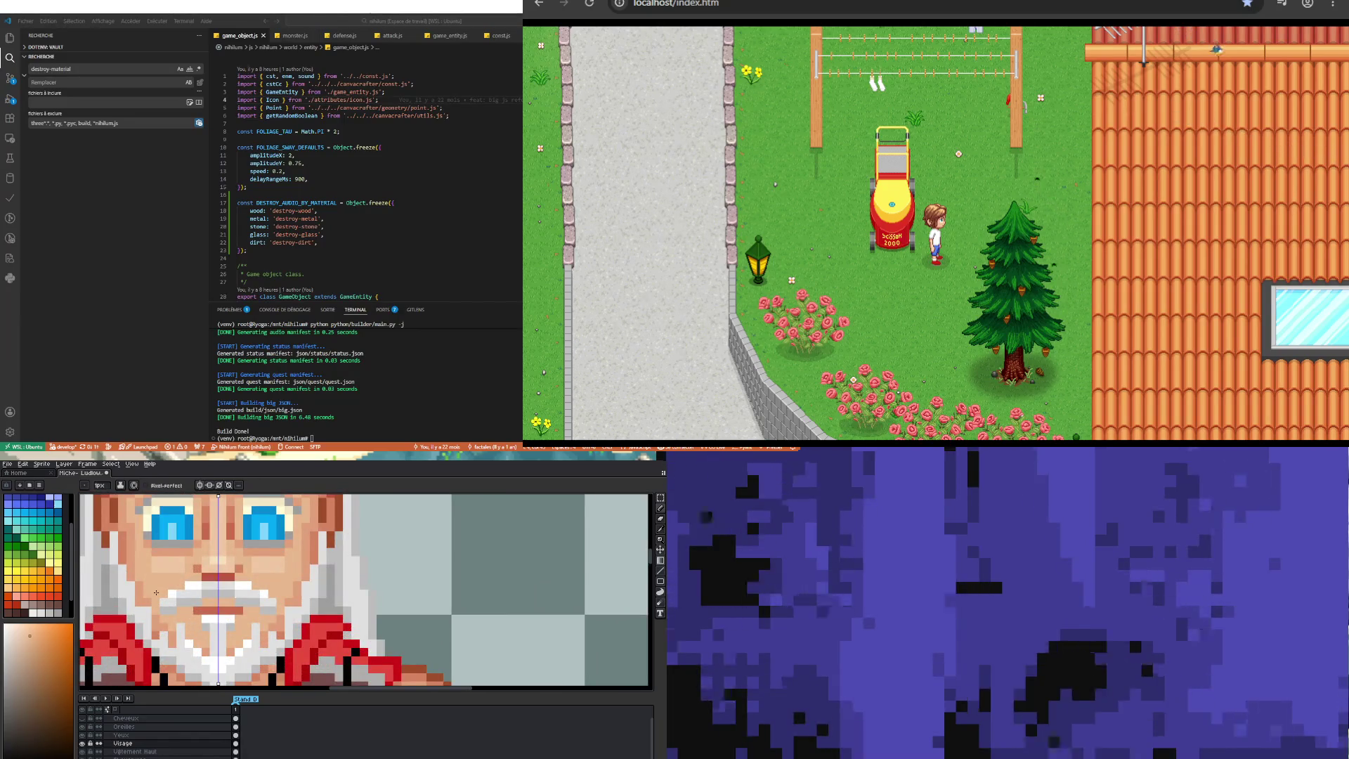
{"action": "scroll", "coordinate": [260, 600], "scroll_direction": "down", "scroll_amount": 2}
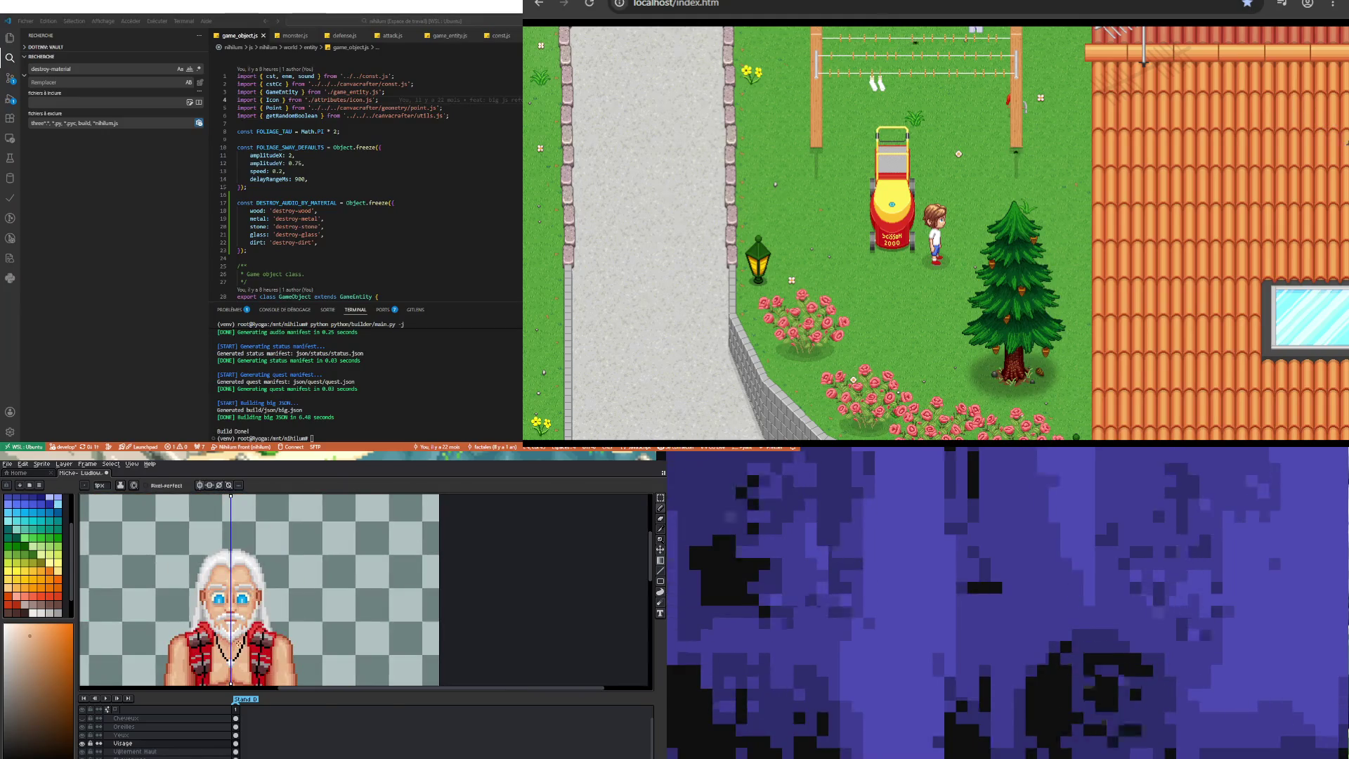
{"action": "scroll", "coordinate": [229, 617], "scroll_direction": "up", "scroll_amount": 3}
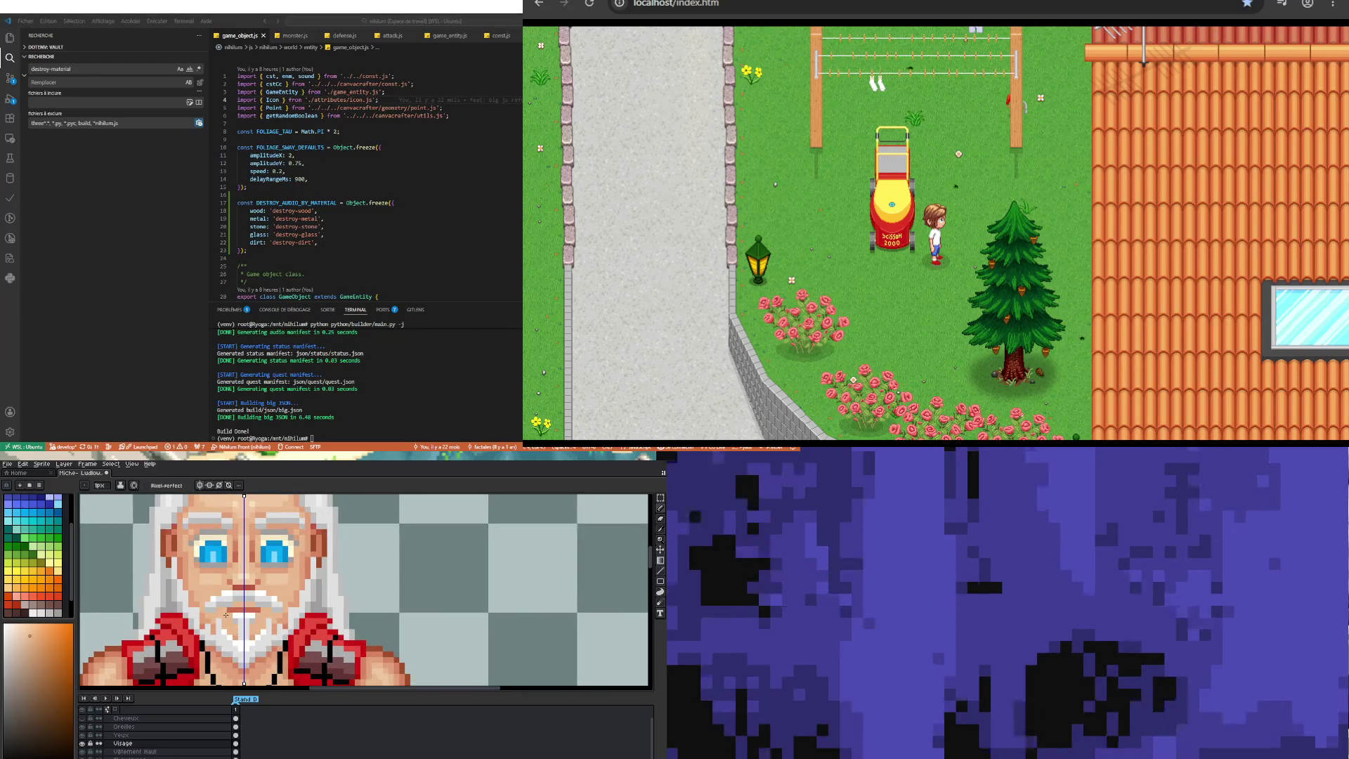
{"action": "scroll", "coordinate": [226, 615], "scroll_direction": "up", "scroll_amount": 2}
{"action": "left_click", "coordinate": [236, 580], "text": "alt"}
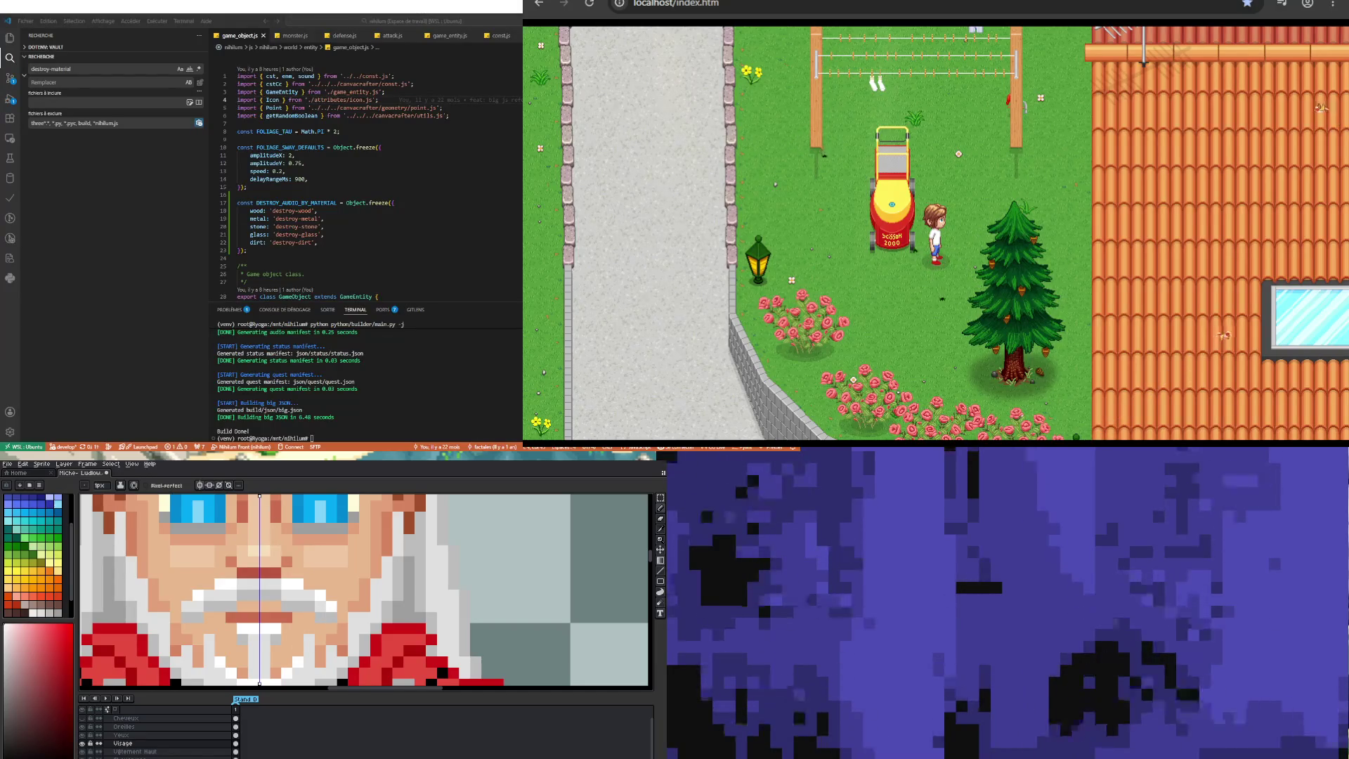
{"action": "scroll", "coordinate": [286, 623], "scroll_direction": "down", "scroll_amount": 4}
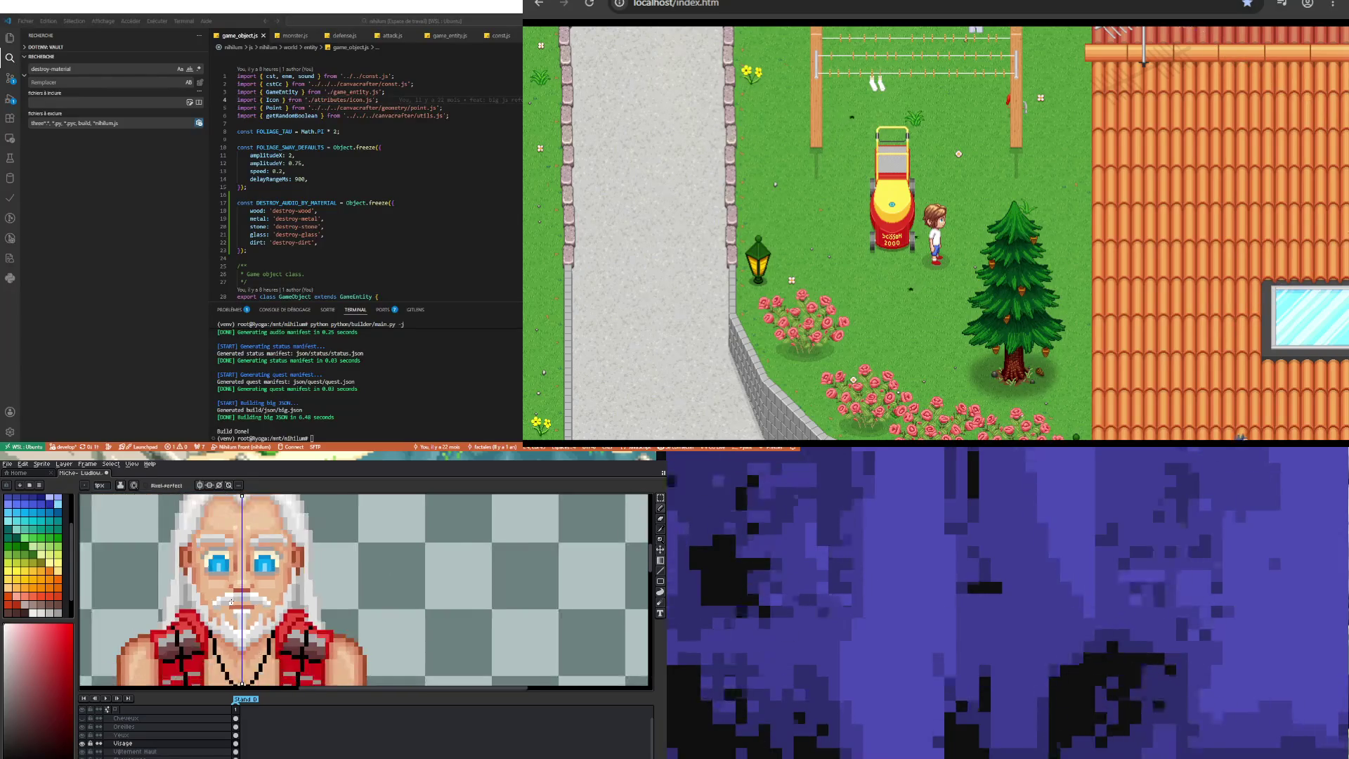
{"action": "scroll", "coordinate": [244, 621], "scroll_direction": "down", "scroll_amount": 5}
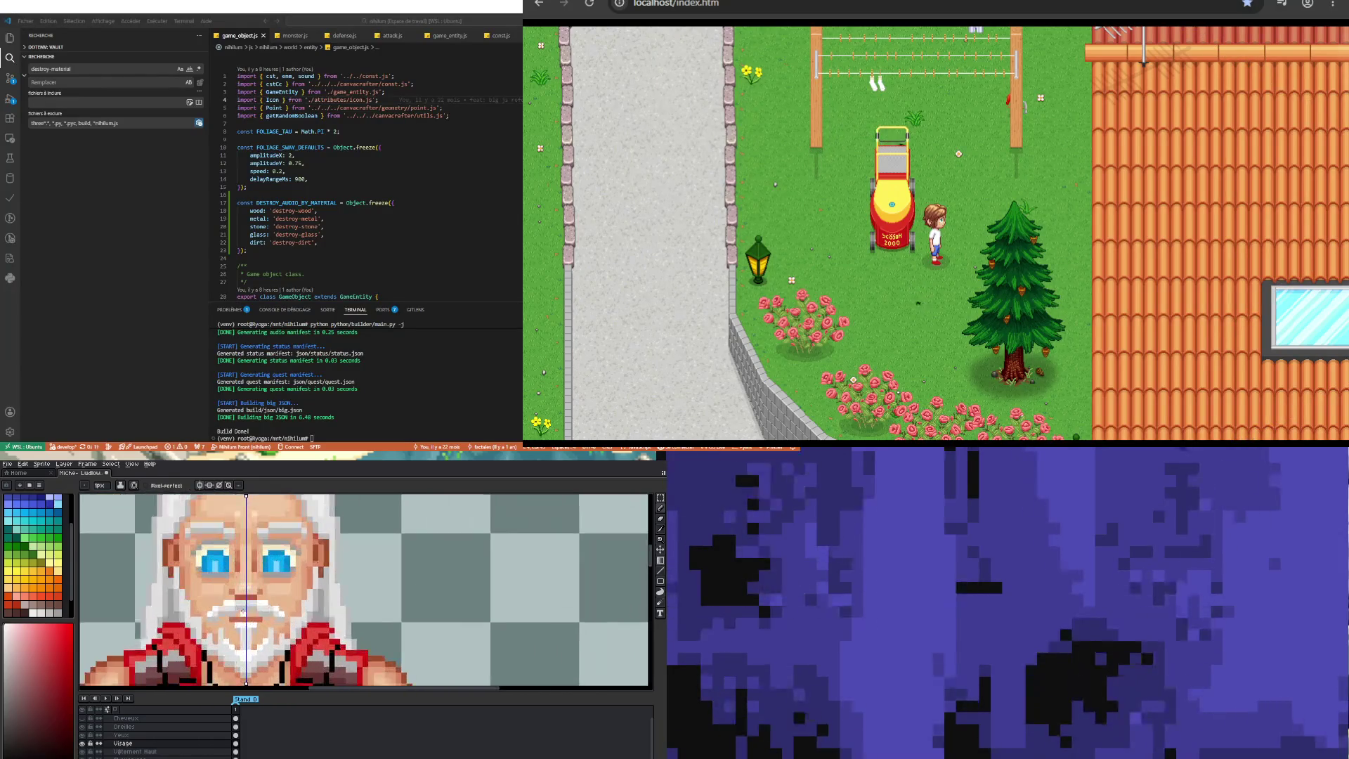
{"action": "scroll", "coordinate": [225, 648], "scroll_direction": "up", "scroll_amount": 6}
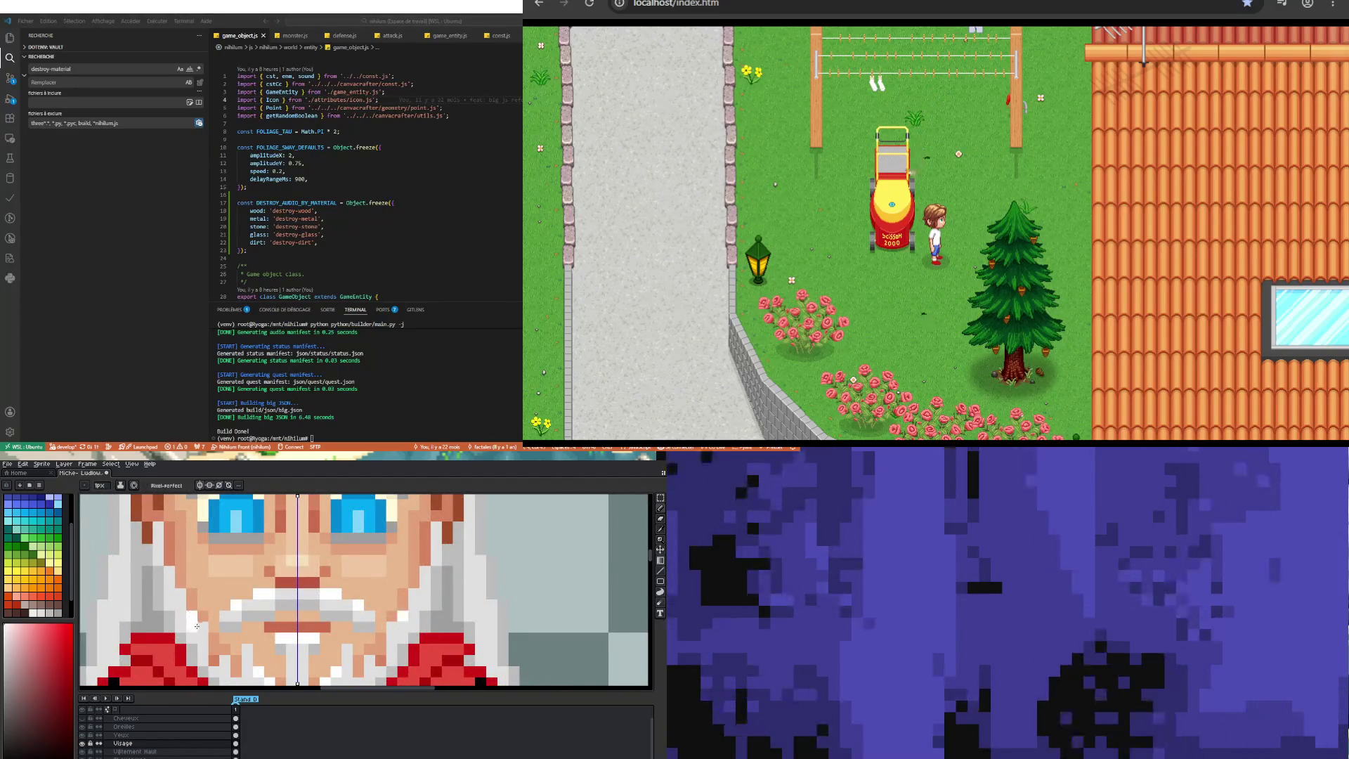
{"action": "scroll", "coordinate": [183, 542], "scroll_direction": "down", "scroll_amount": 5}
{"action": "scroll", "coordinate": [205, 608], "scroll_direction": "up", "scroll_amount": 5}
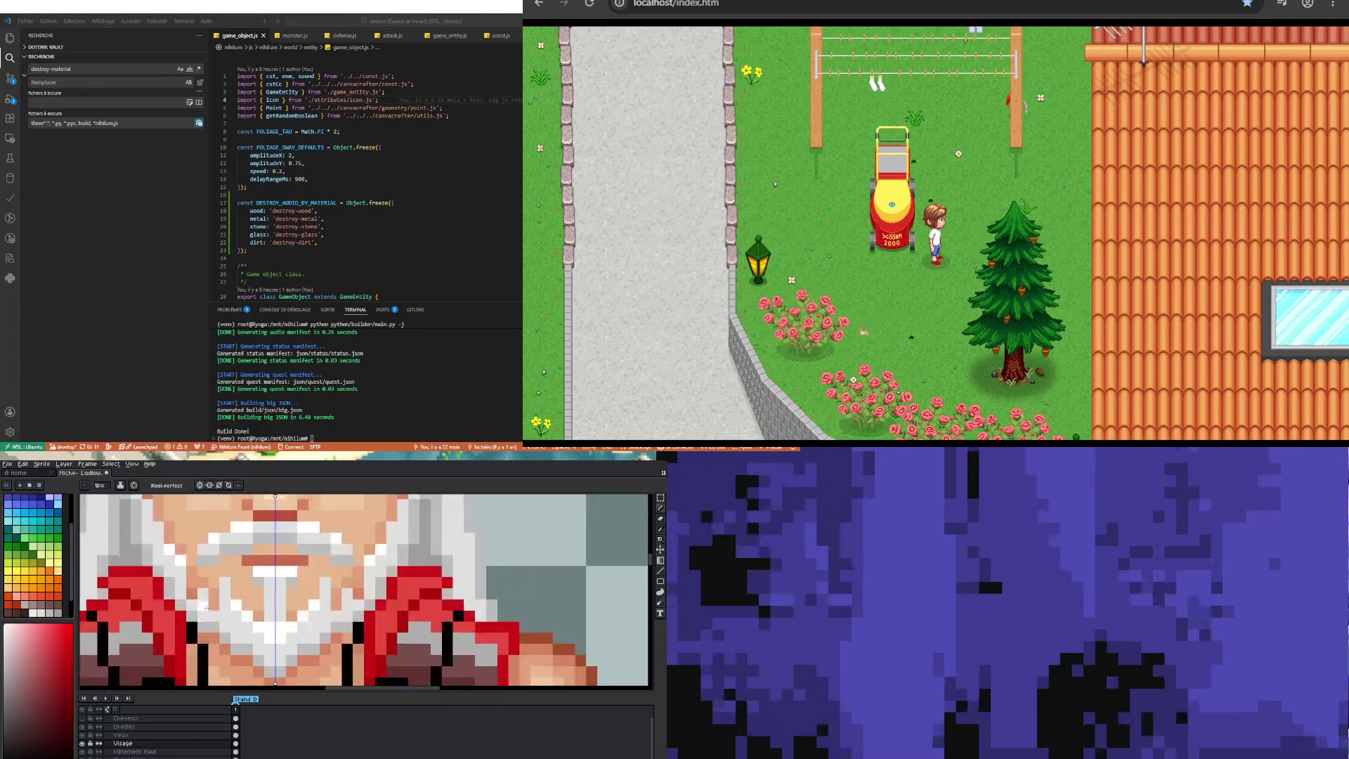
{"action": "scroll", "coordinate": [217, 589], "scroll_direction": "down", "scroll_amount": 3}
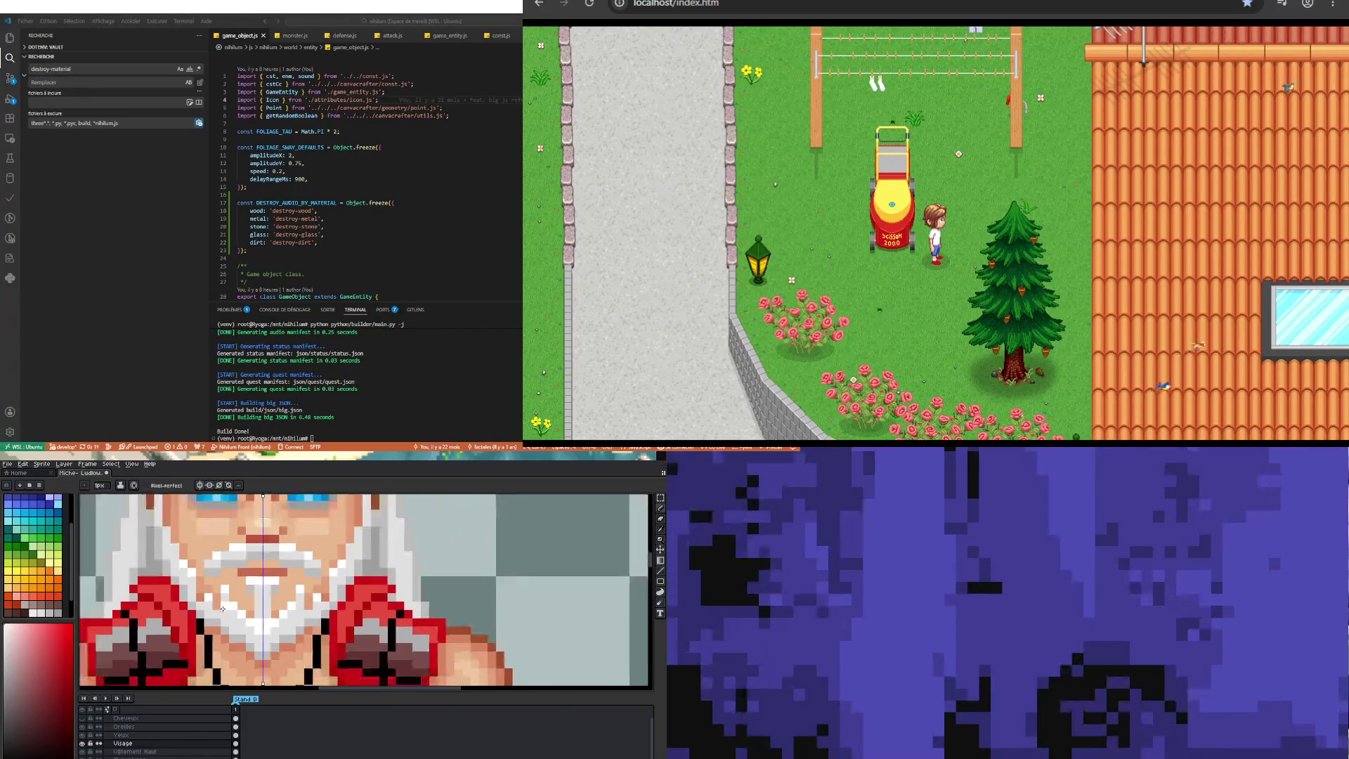
{"action": "scroll", "coordinate": [208, 571], "scroll_direction": "up", "scroll_amount": 3}
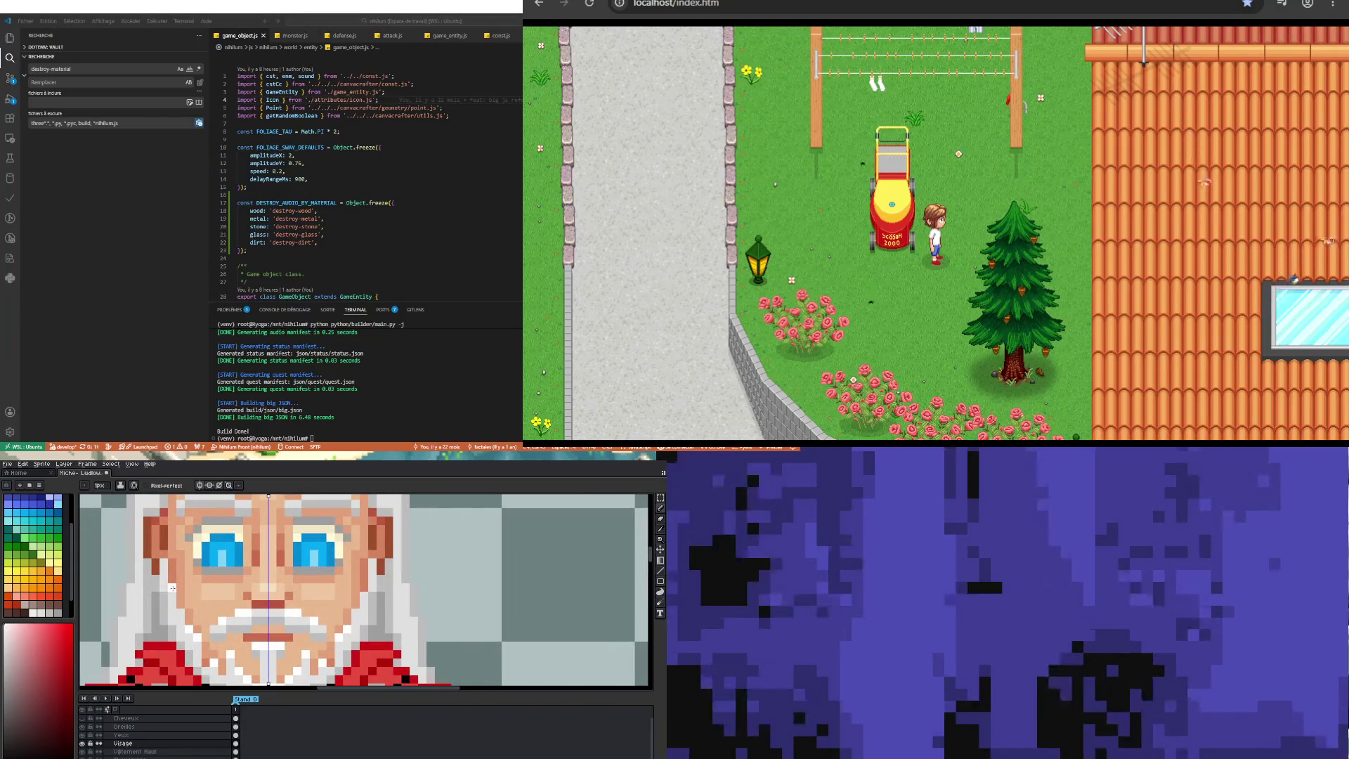
{"action": "scroll", "coordinate": [181, 606], "scroll_direction": "down", "scroll_amount": 3}
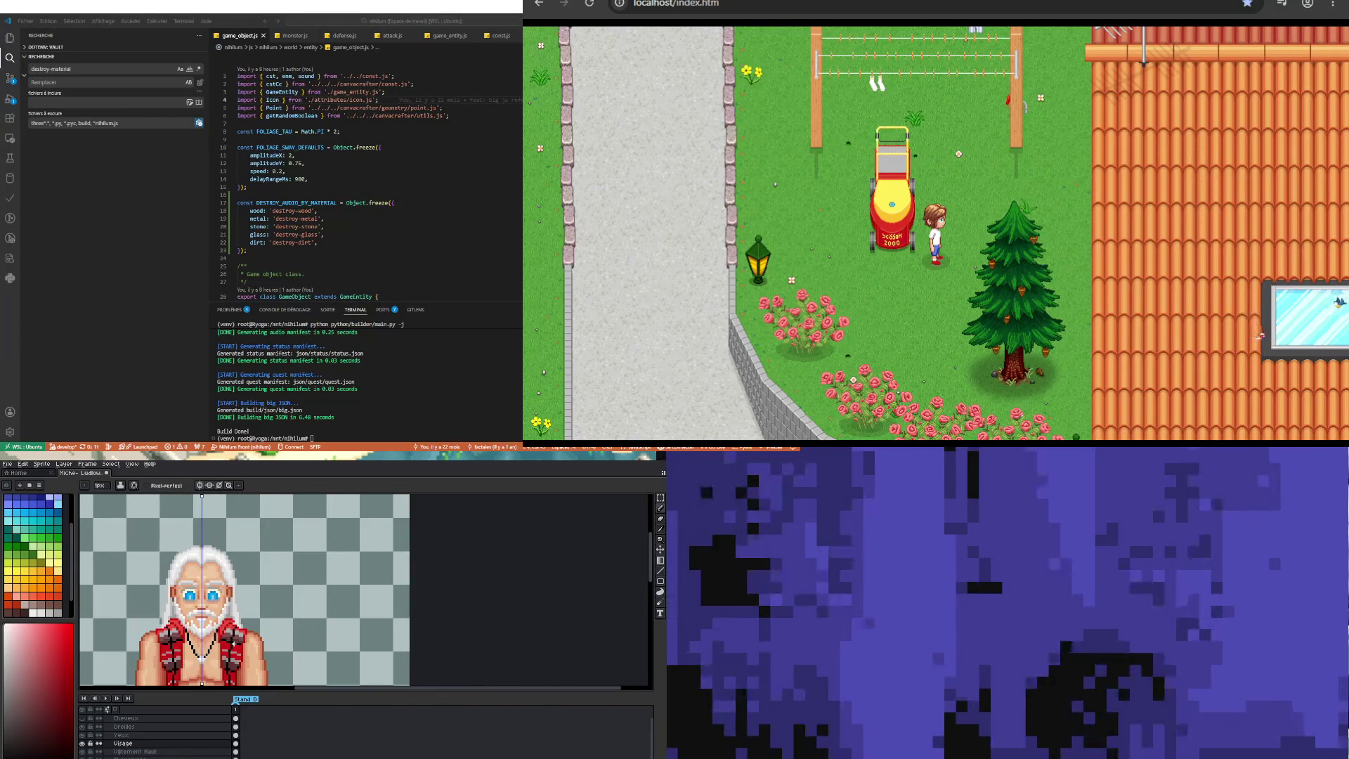
{"action": "scroll", "coordinate": [189, 604], "scroll_direction": "up", "scroll_amount": 3}
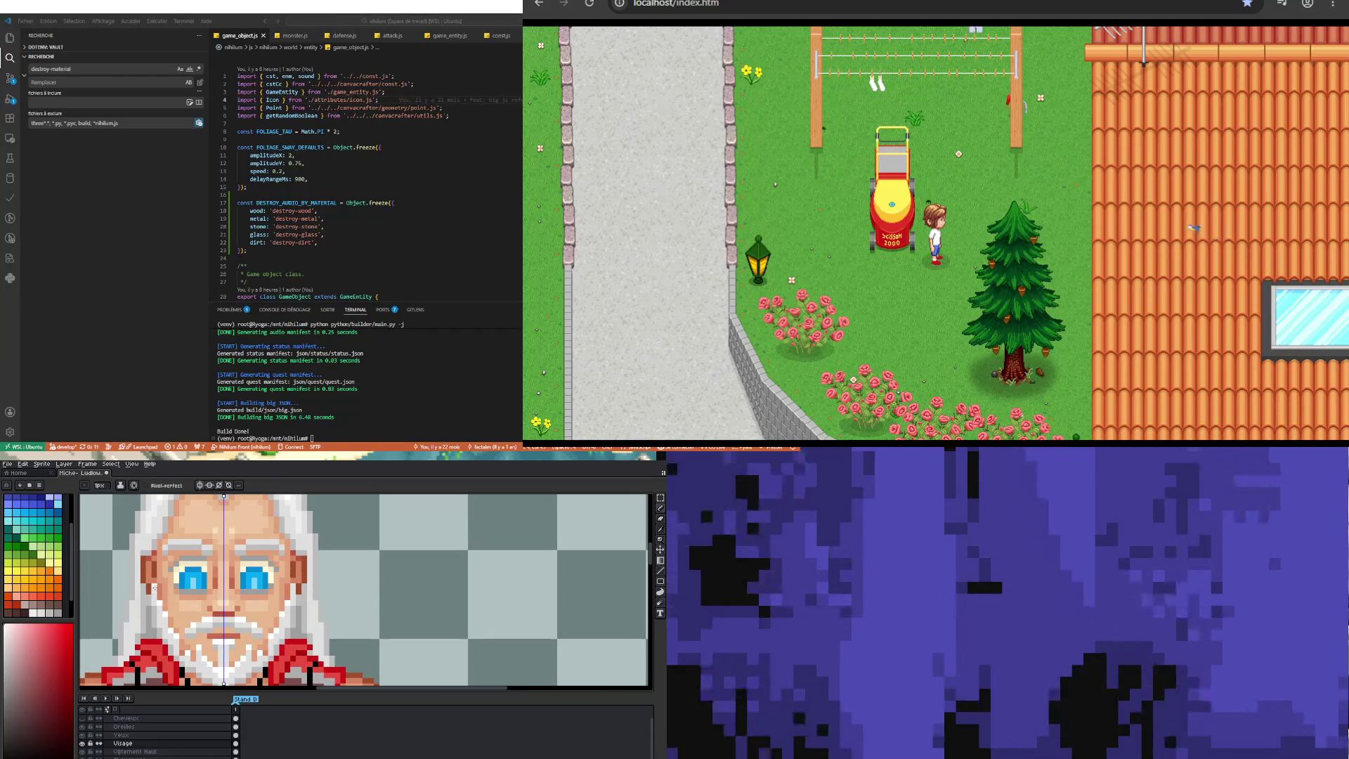
{"action": "scroll", "coordinate": [215, 592], "scroll_direction": "down", "scroll_amount": 3}
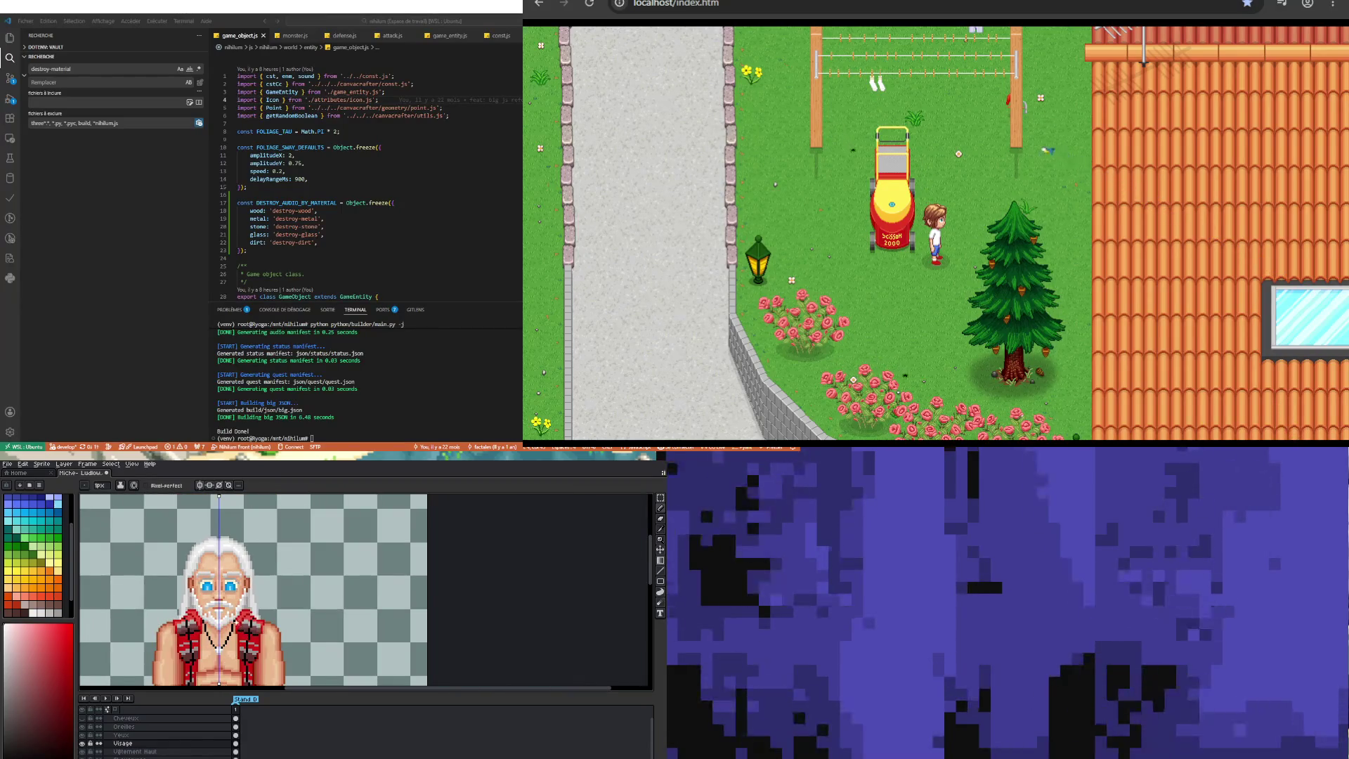
{"action": "scroll", "coordinate": [219, 642], "scroll_direction": "down", "scroll_amount": 2}
{"action": "scroll", "coordinate": [227, 583], "scroll_direction": "up", "scroll_amount": 3}
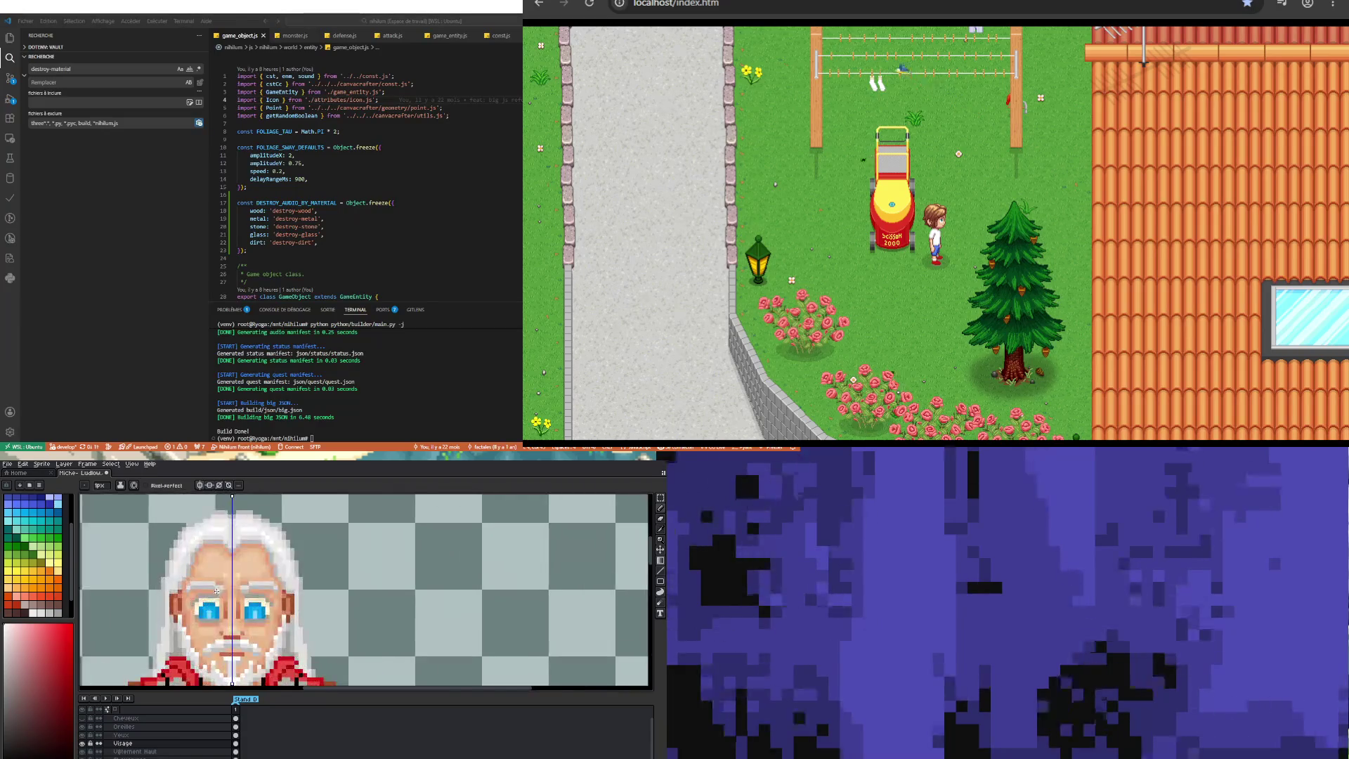
{"action": "scroll", "coordinate": [217, 583], "scroll_direction": "up", "scroll_amount": 1}
{"action": "scroll", "coordinate": [215, 587], "scroll_direction": "down", "scroll_amount": 1}
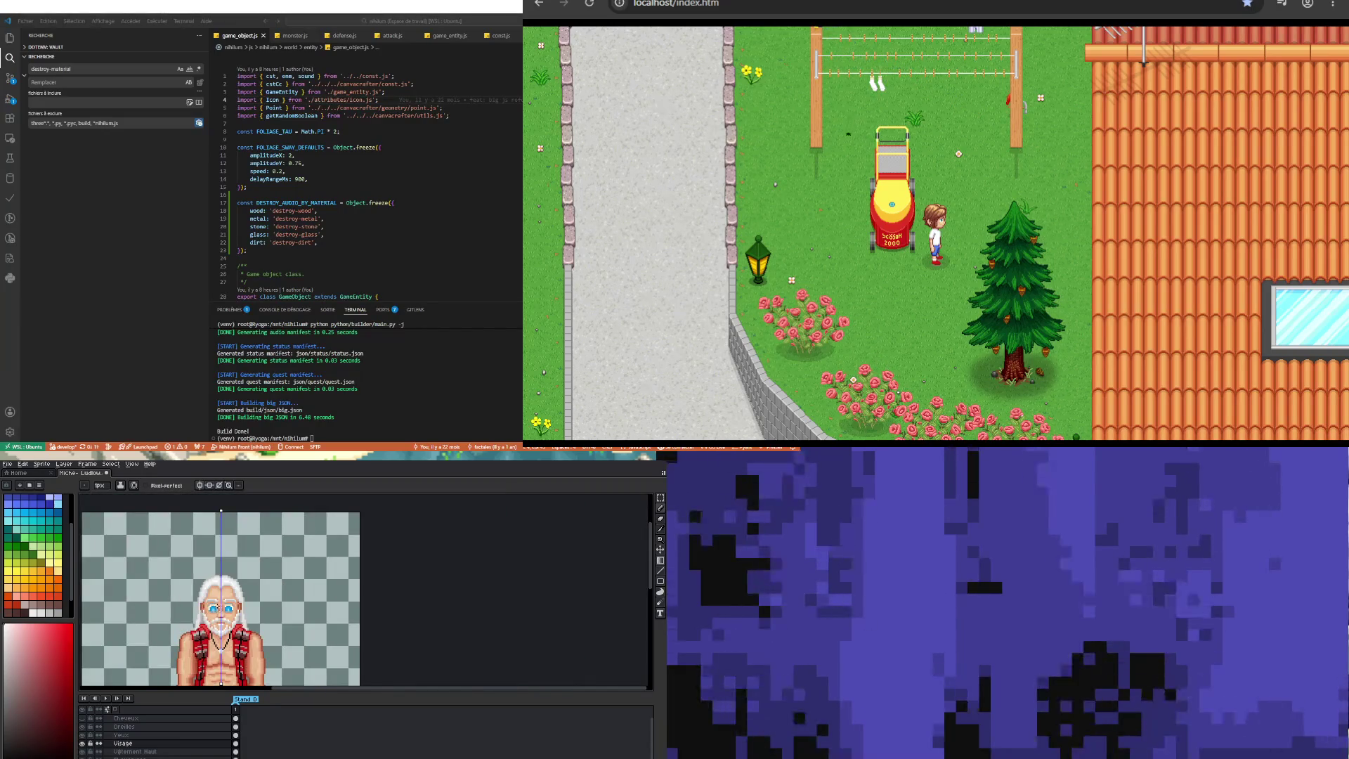
{"action": "scroll", "coordinate": [211, 590], "scroll_direction": "up", "scroll_amount": 1}
{"action": "scroll", "coordinate": [195, 604], "scroll_direction": "up", "scroll_amount": 1}
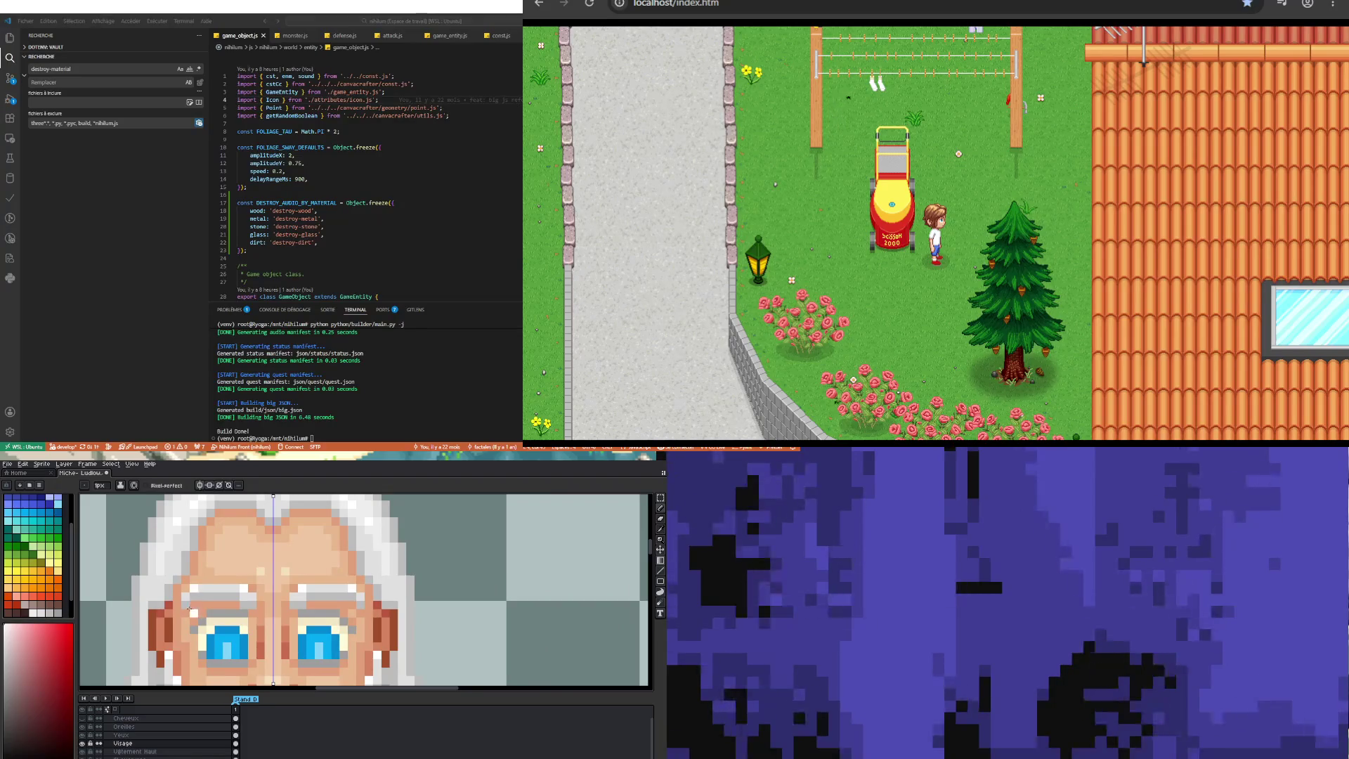
{"action": "scroll", "coordinate": [190, 608], "scroll_direction": "down", "scroll_amount": 3}
{"action": "scroll", "coordinate": [250, 620], "scroll_direction": "down", "scroll_amount": 1}
{"action": "scroll", "coordinate": [229, 594], "scroll_direction": "up", "scroll_amount": 4}
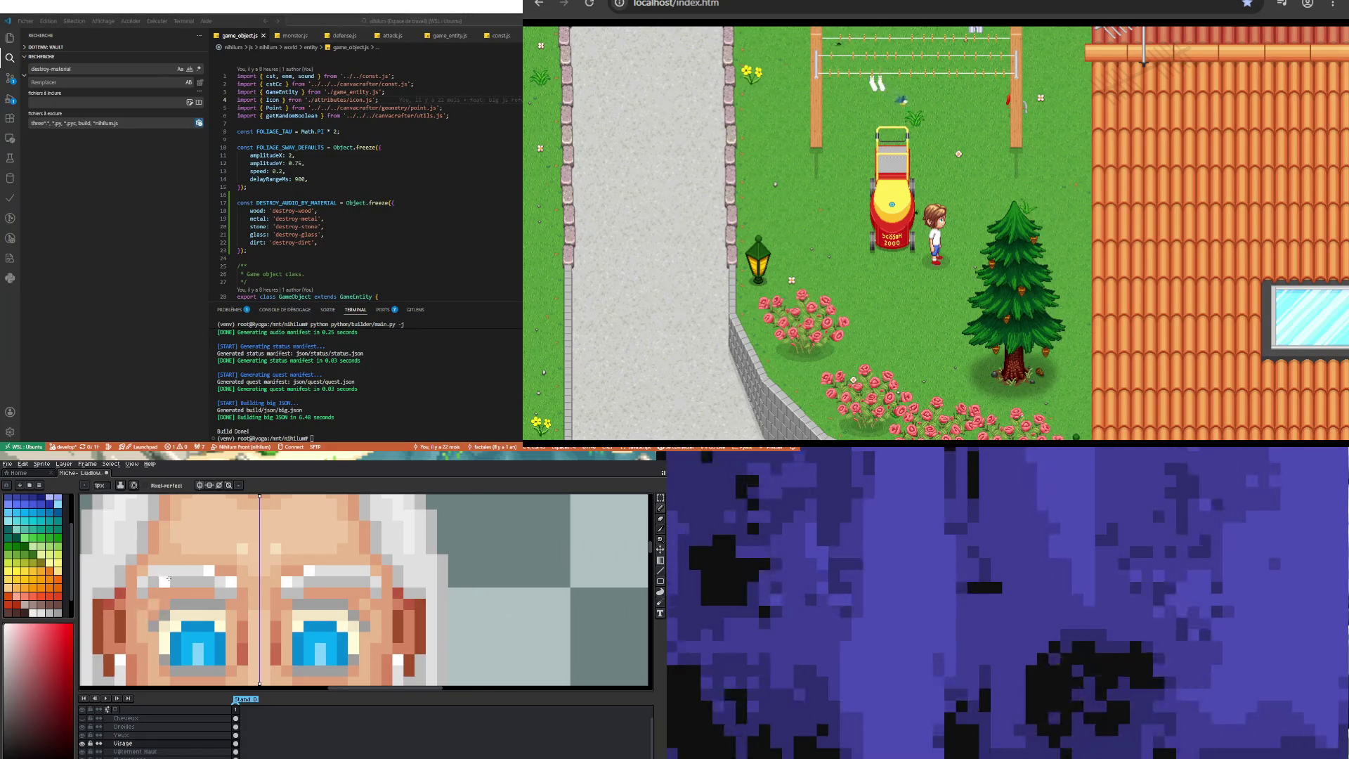
{"action": "scroll", "coordinate": [155, 571], "scroll_direction": "down", "scroll_amount": 2}
{"action": "scroll", "coordinate": [156, 571], "scroll_direction": "down", "scroll_amount": 3}
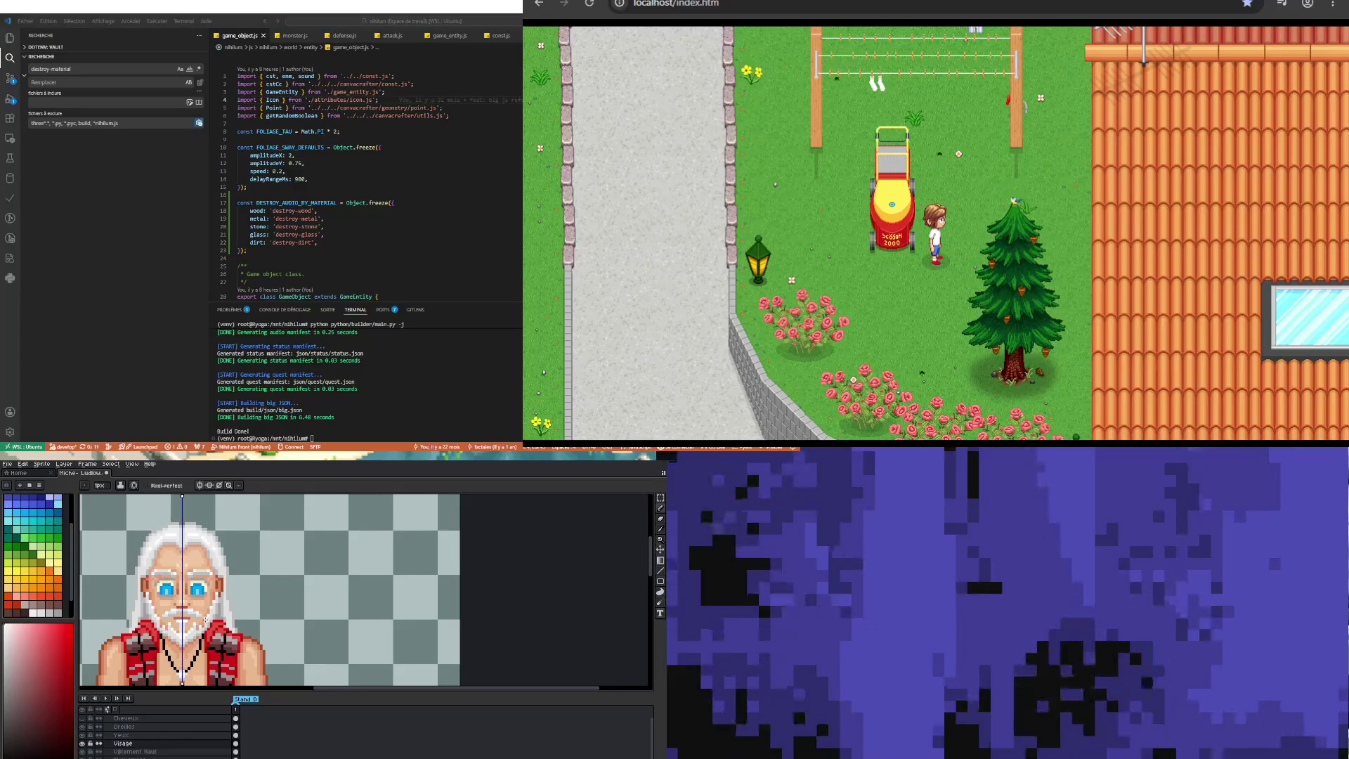
{"action": "scroll", "coordinate": [212, 598], "scroll_direction": "up", "scroll_amount": 2}
{"action": "scroll", "coordinate": [211, 598], "scroll_direction": "up", "scroll_amount": 1}
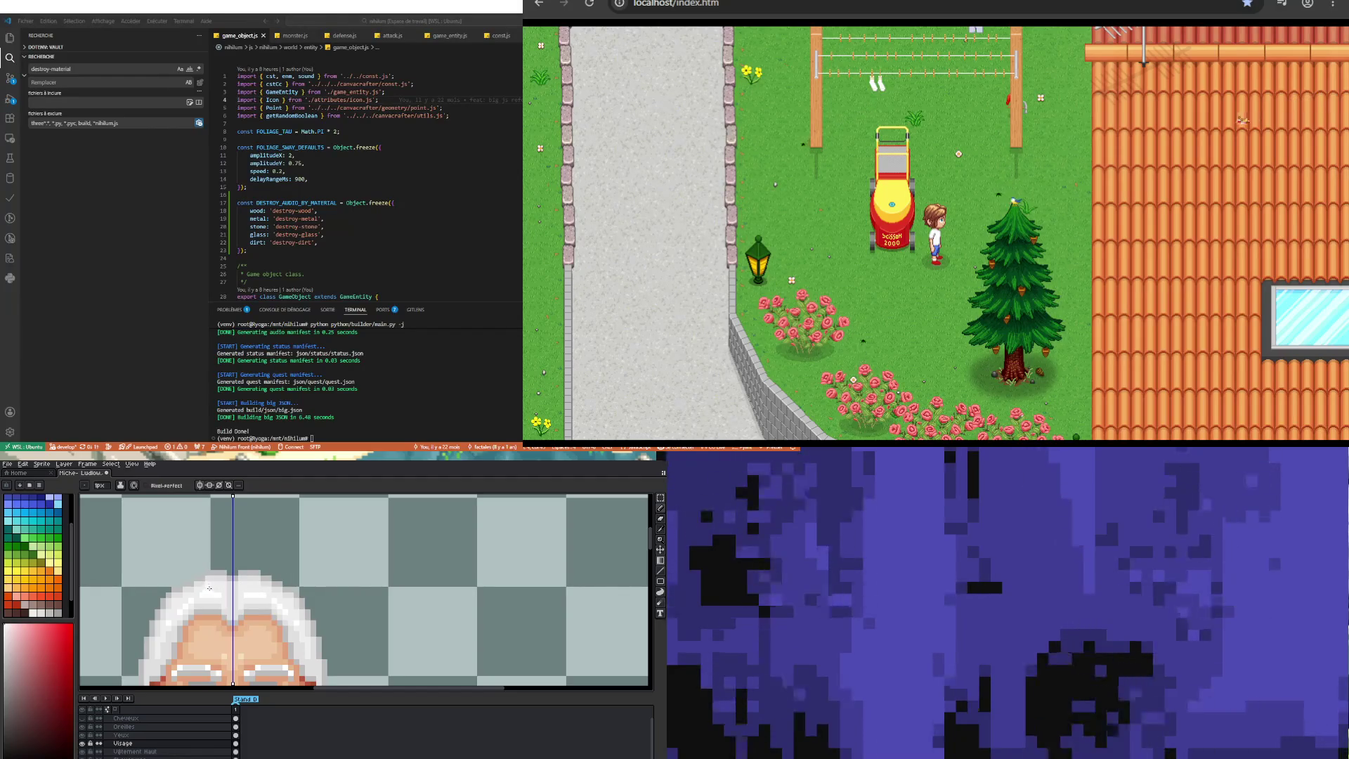
{"action": "scroll", "coordinate": [212, 569], "scroll_direction": "down", "scroll_amount": 2}
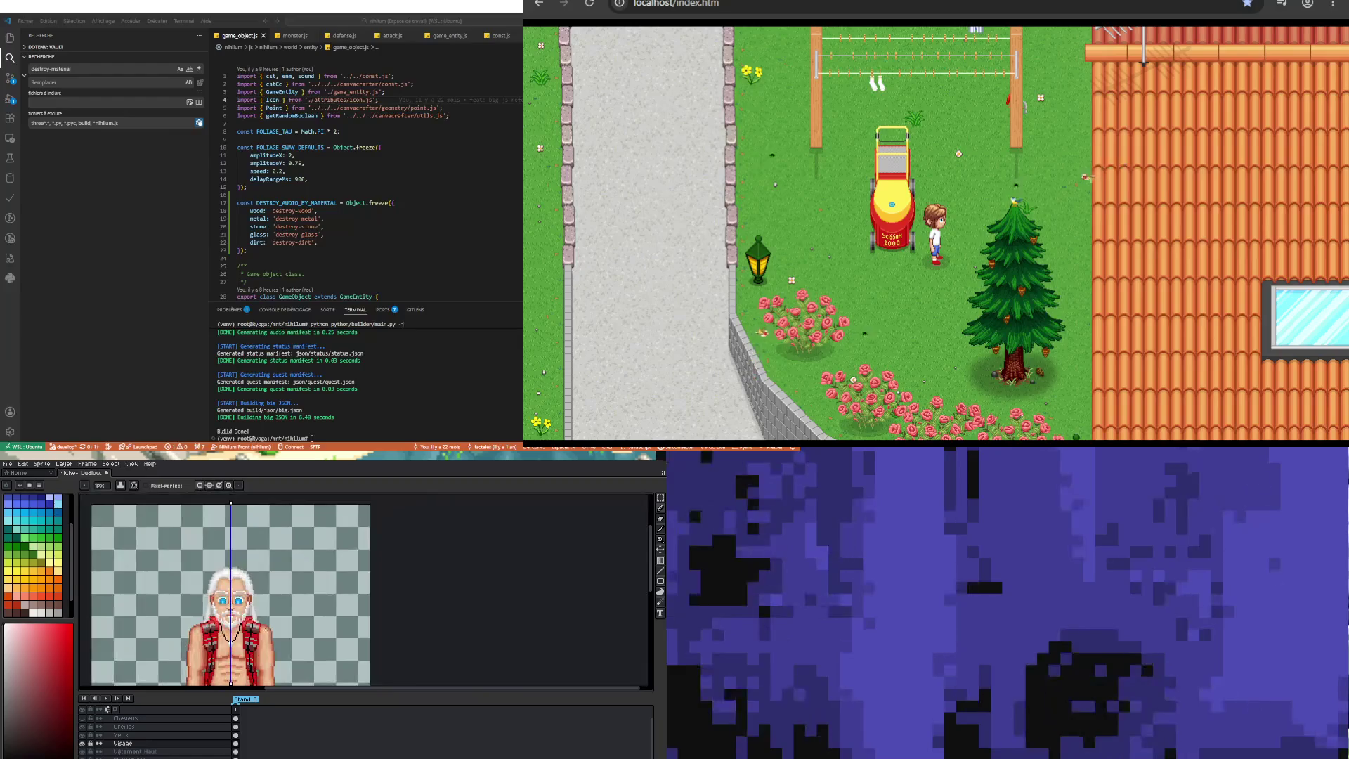
{"action": "scroll", "coordinate": [213, 570], "scroll_direction": "up", "scroll_amount": 2}
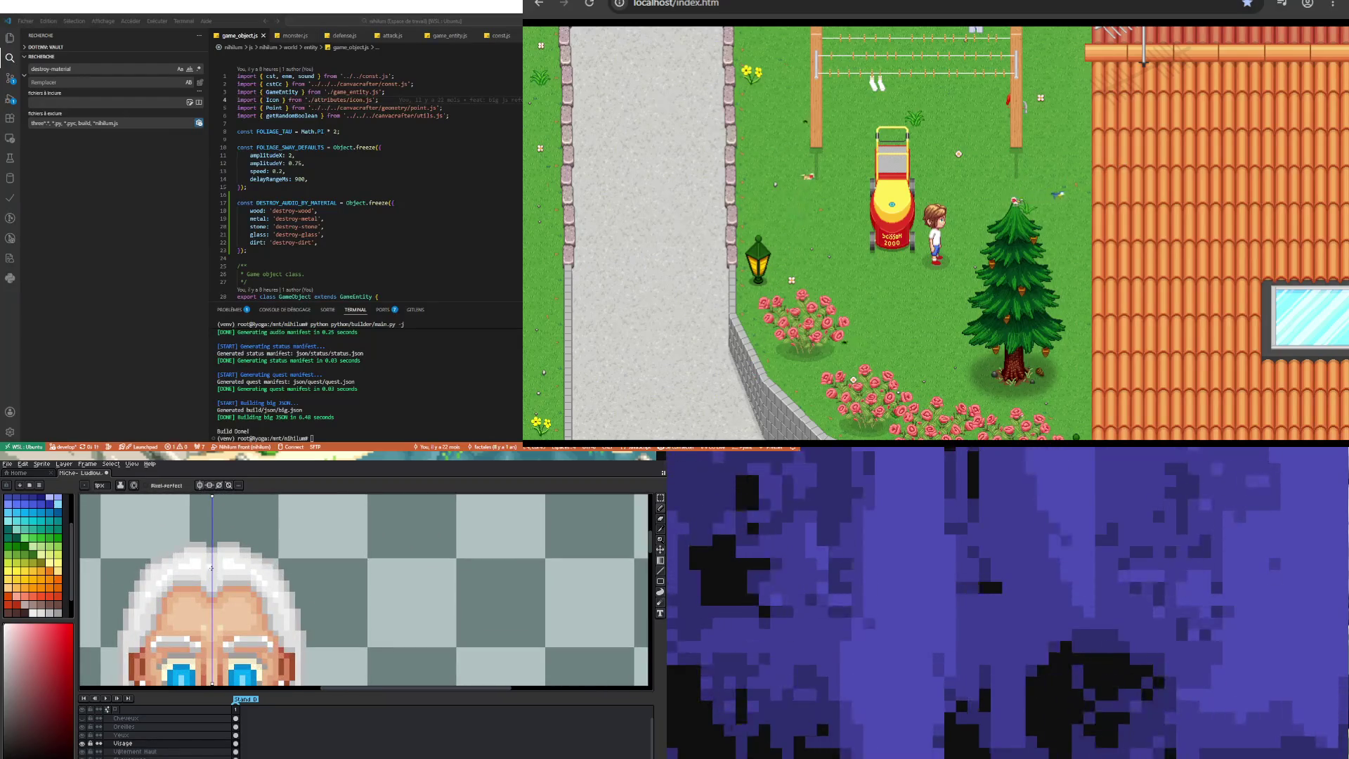
{"action": "scroll", "coordinate": [211, 568], "scroll_direction": "down", "scroll_amount": 2}
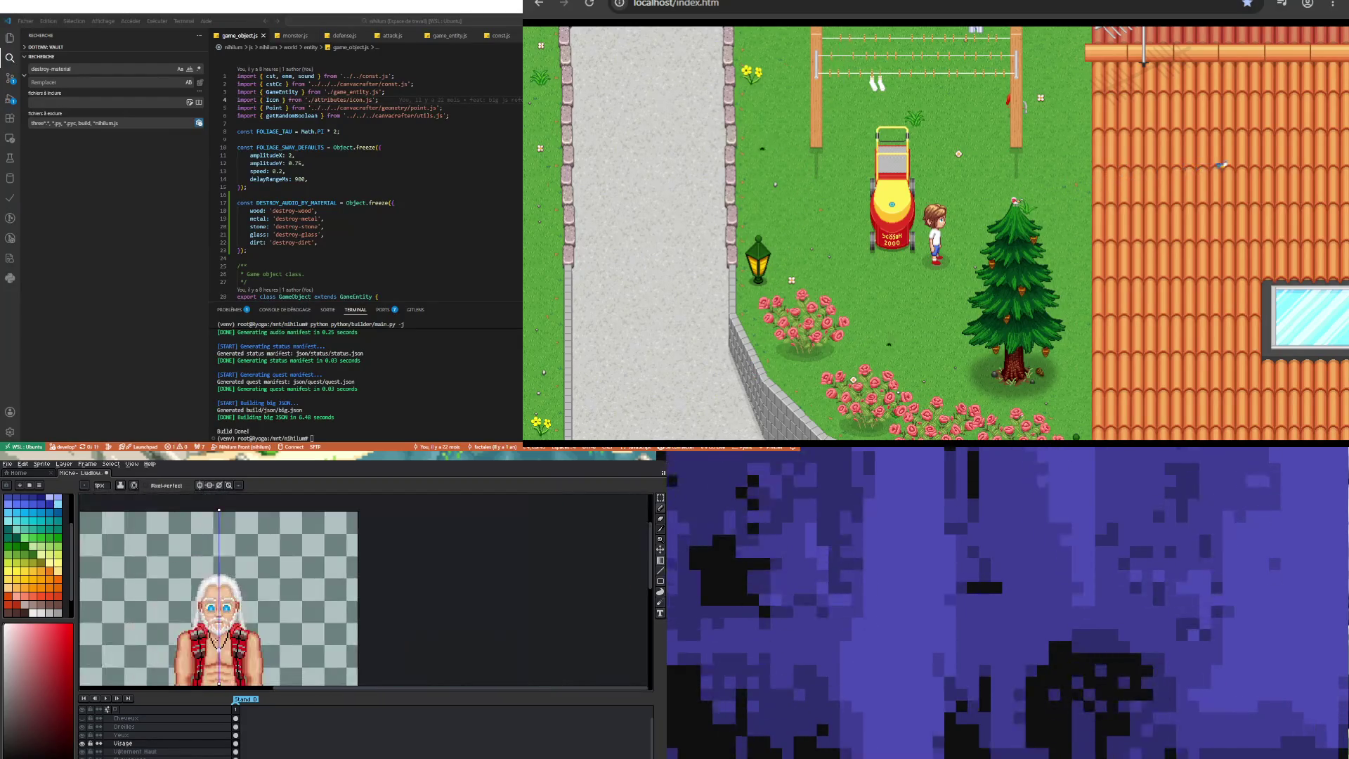
{"action": "scroll", "coordinate": [196, 563], "scroll_direction": "up", "scroll_amount": 3}
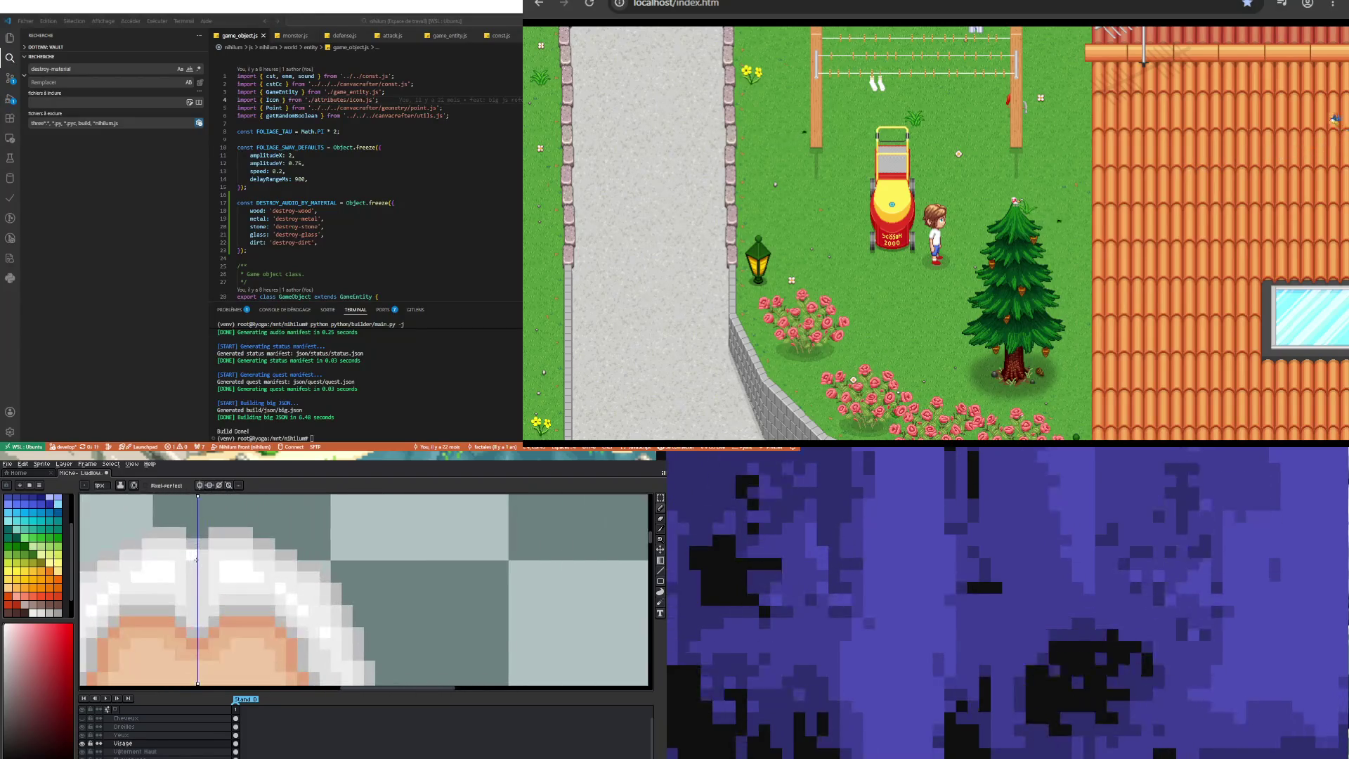
{"action": "key", "text": "i"}
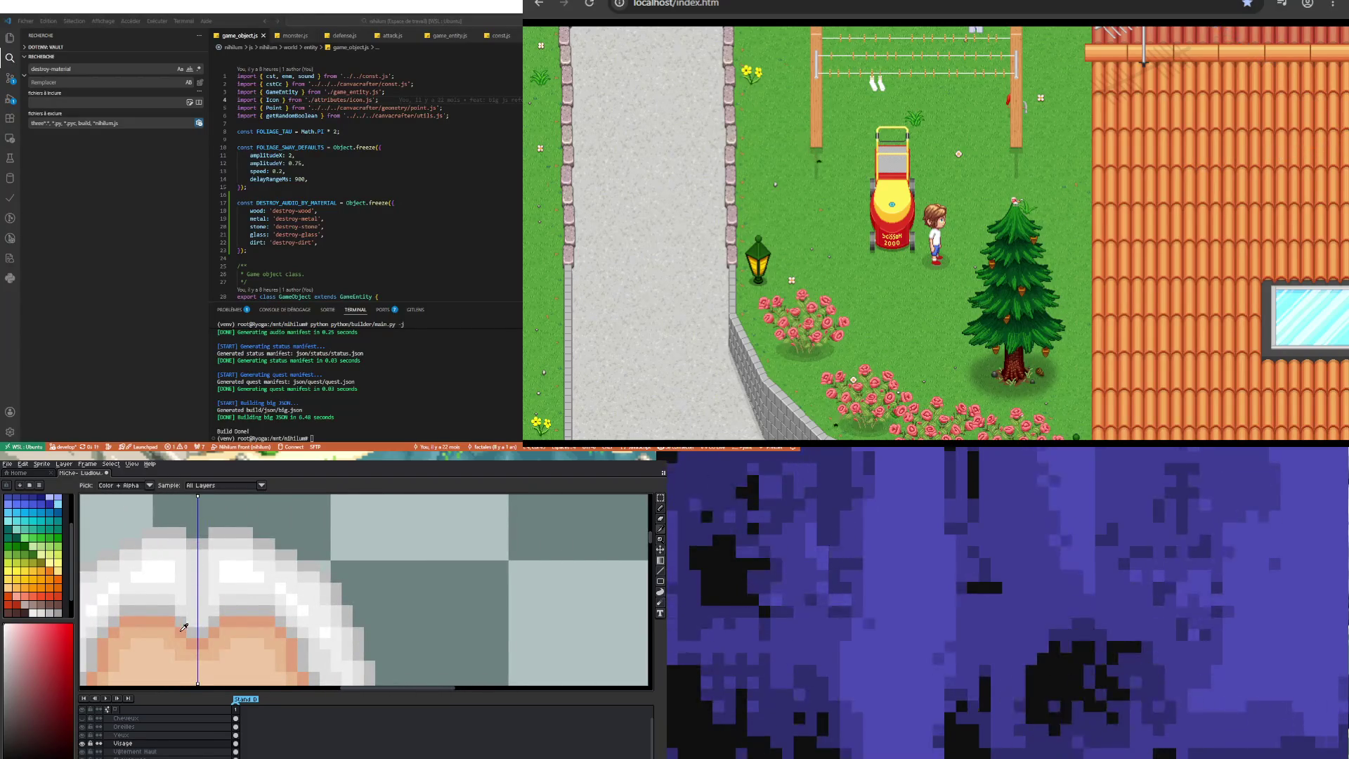
{"action": "scroll", "coordinate": [184, 627], "scroll_direction": "down", "scroll_amount": 3}
{"action": "scroll", "coordinate": [149, 659], "scroll_direction": "up", "scroll_amount": 3}
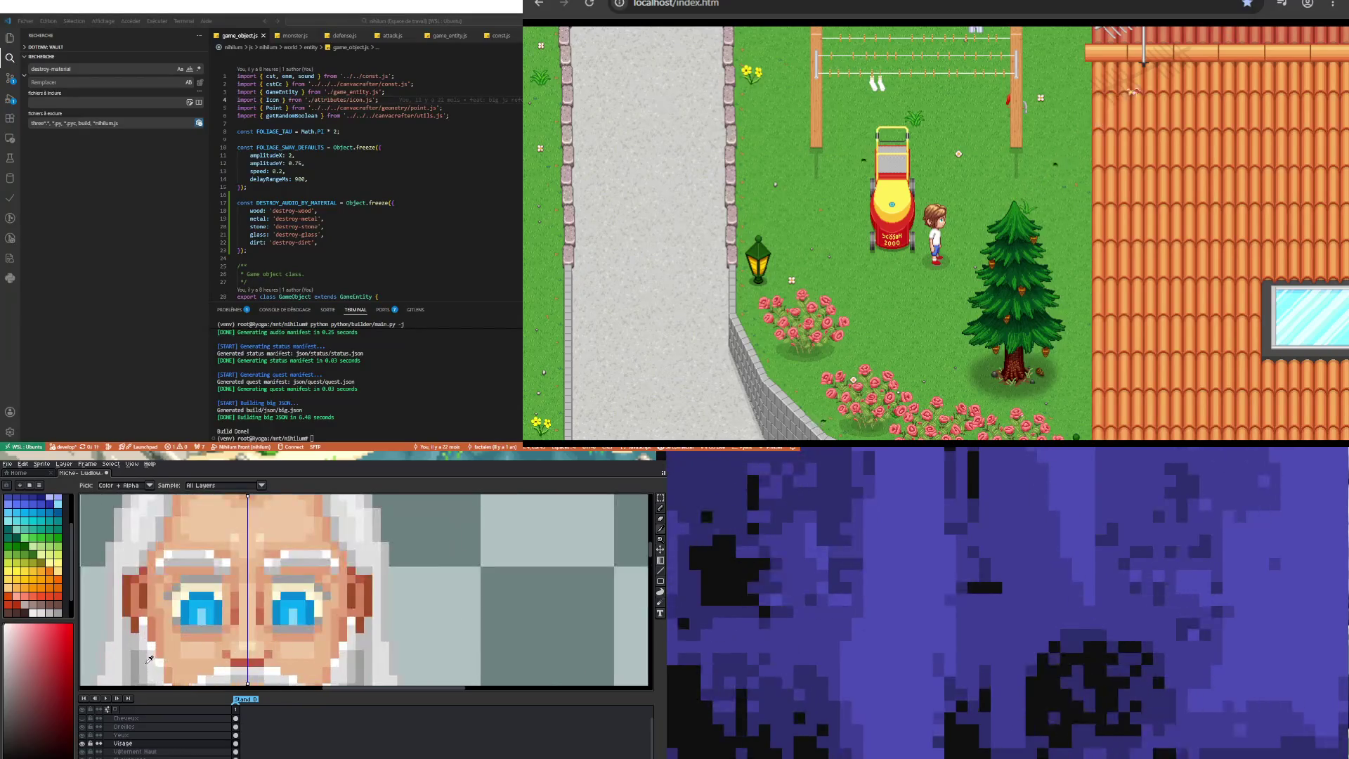
{"action": "scroll", "coordinate": [211, 618], "scroll_direction": "down", "scroll_amount": 3}
{"action": "scroll", "coordinate": [232, 569], "scroll_direction": "up", "scroll_amount": 3}
{"action": "key", "text": "b"}
{"action": "scroll", "coordinate": [217, 568], "scroll_direction": "down", "scroll_amount": 1}
{"action": "scroll", "coordinate": [217, 568], "scroll_direction": "down", "scroll_amount": 1}
{"action": "scroll", "coordinate": [211, 583], "scroll_direction": "up", "scroll_amount": 1}
{"action": "scroll", "coordinate": [203, 599], "scroll_direction": "down", "scroll_amount": 2}
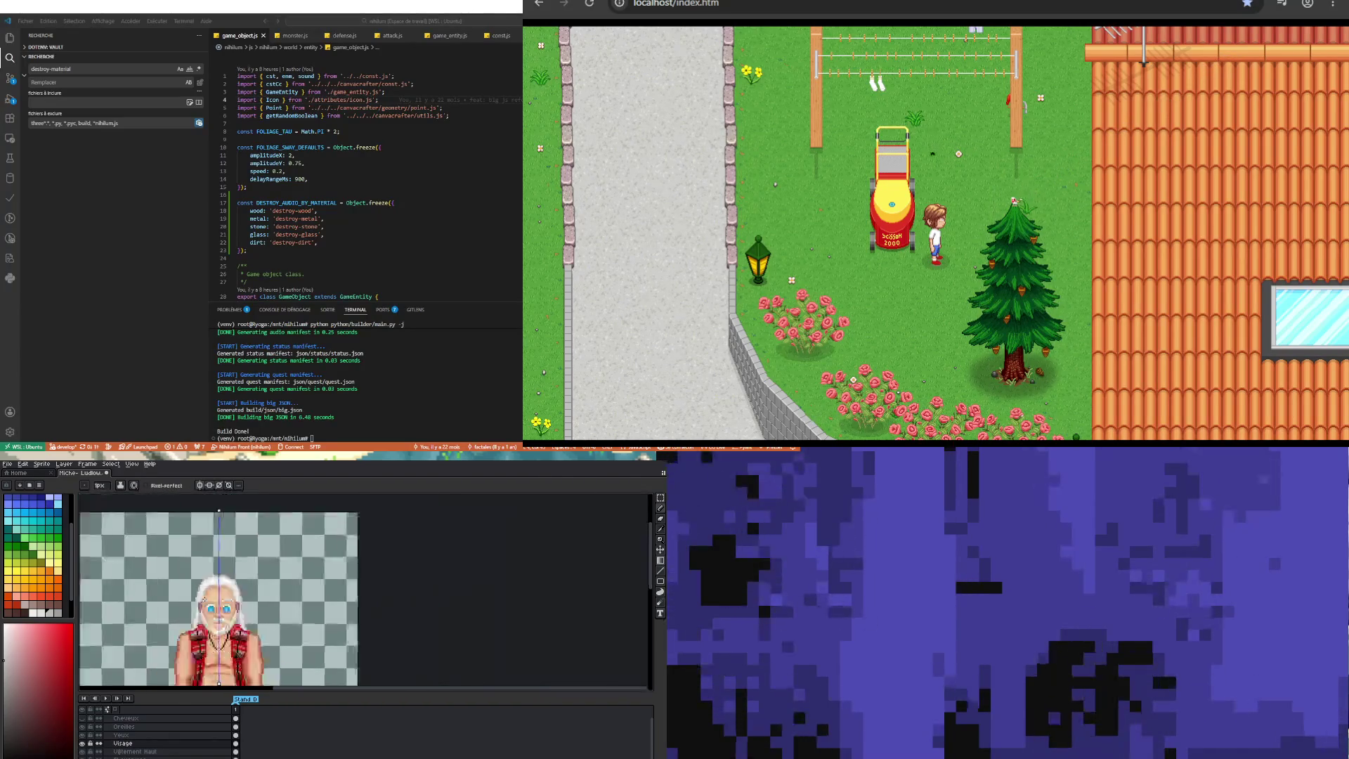
{"action": "scroll", "coordinate": [206, 600], "scroll_direction": "down", "scroll_amount": 1}
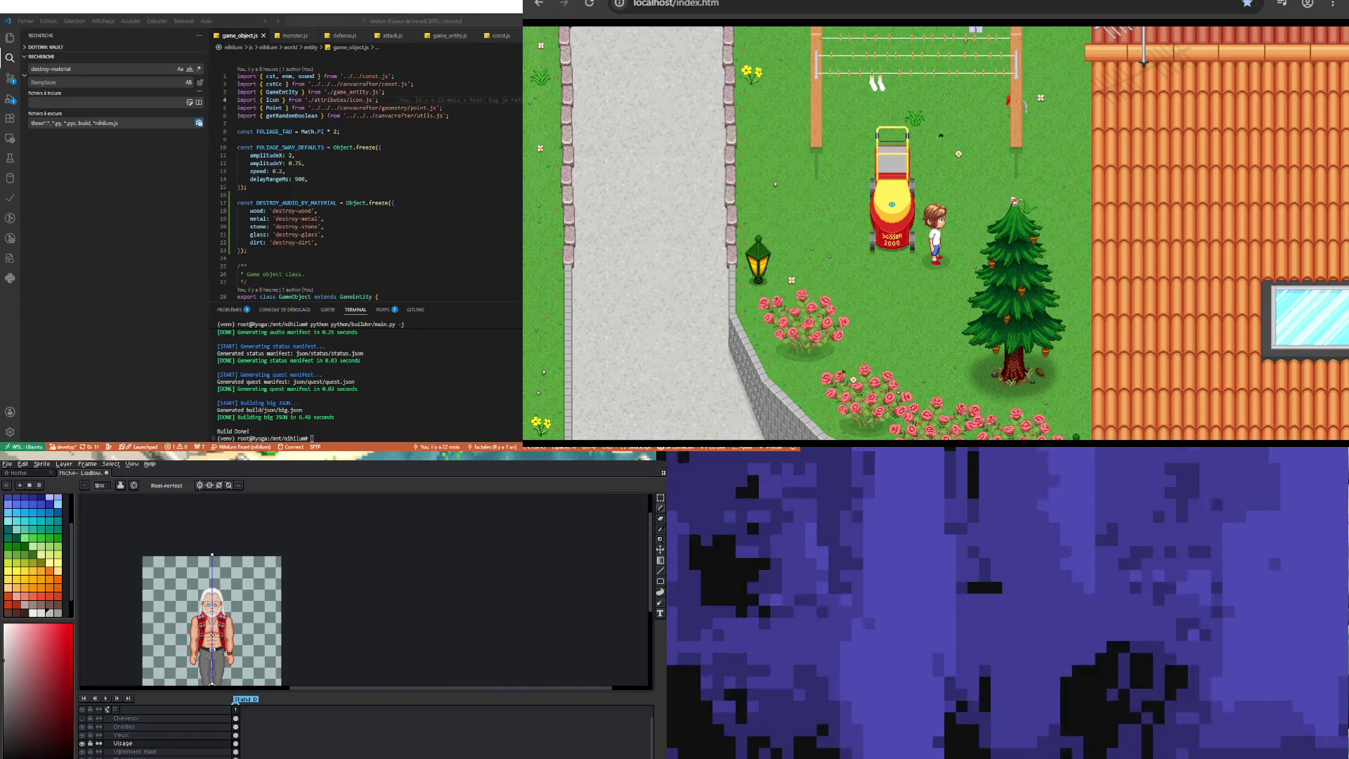
{"action": "scroll", "coordinate": [203, 604], "scroll_direction": "up", "scroll_amount": 2}
{"action": "scroll", "coordinate": [210, 598], "scroll_direction": "up", "scroll_amount": 2}
{"action": "scroll", "coordinate": [211, 597], "scroll_direction": "down", "scroll_amount": 2}
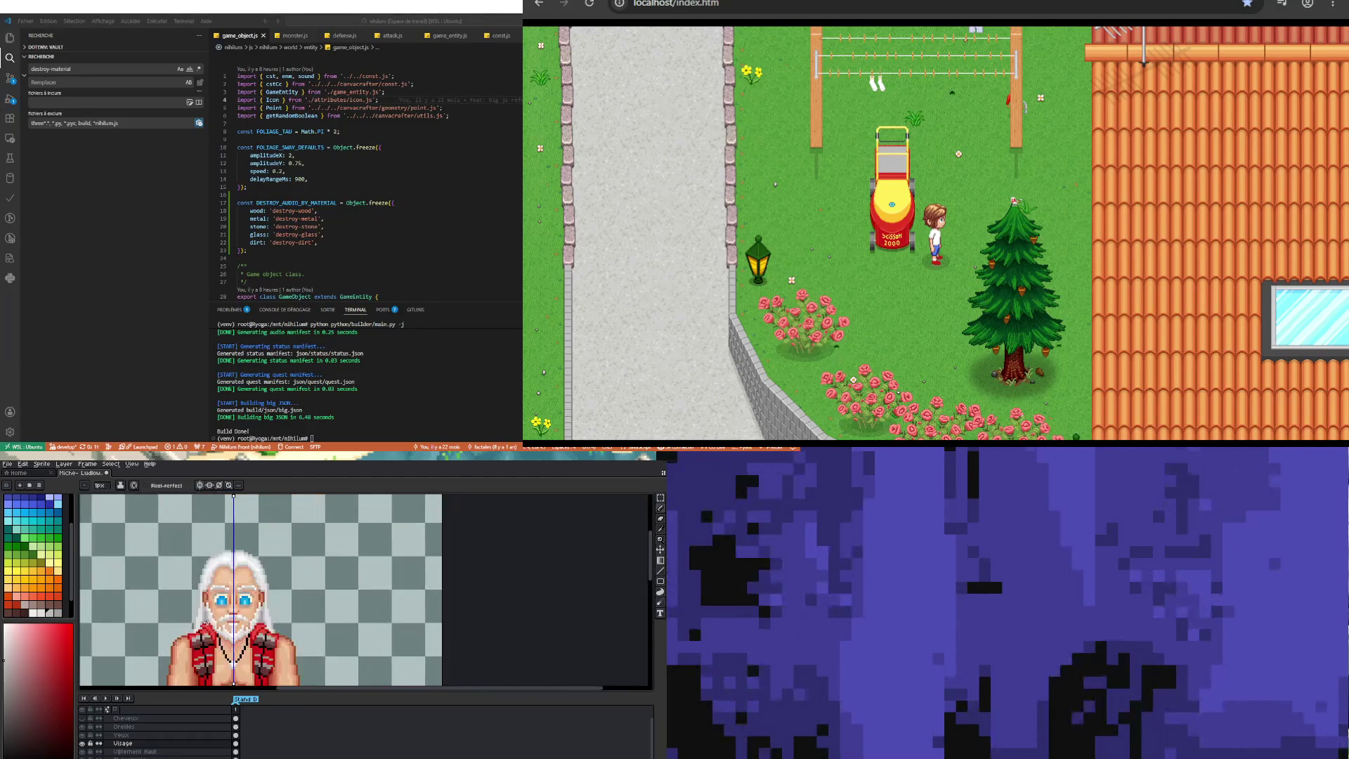
{"action": "scroll", "coordinate": [210, 597], "scroll_direction": "down", "scroll_amount": 1}
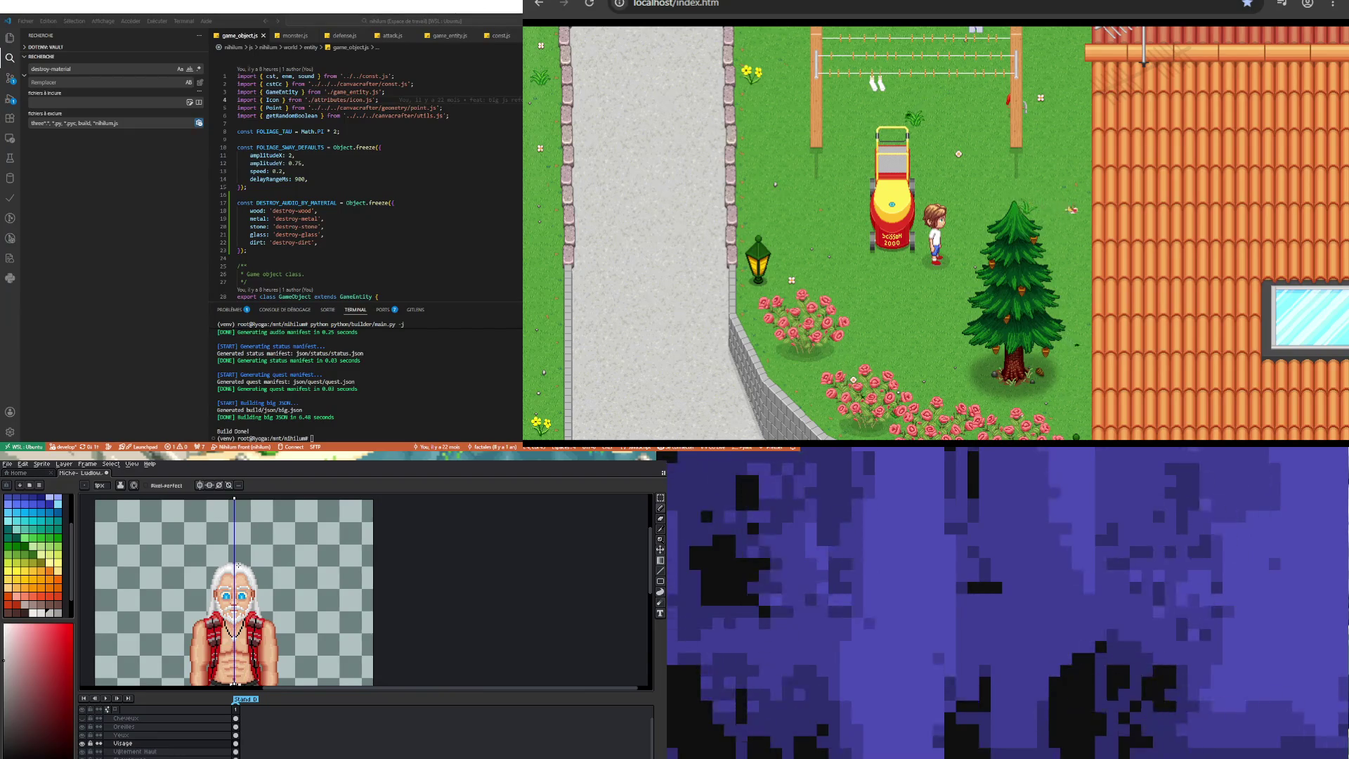
{"action": "scroll", "coordinate": [238, 566], "scroll_direction": "down", "scroll_amount": 1}
{"action": "scroll", "coordinate": [244, 596], "scroll_direction": "up", "scroll_amount": 1}
{"action": "scroll", "coordinate": [244, 596], "scroll_direction": "down", "scroll_amount": 1}
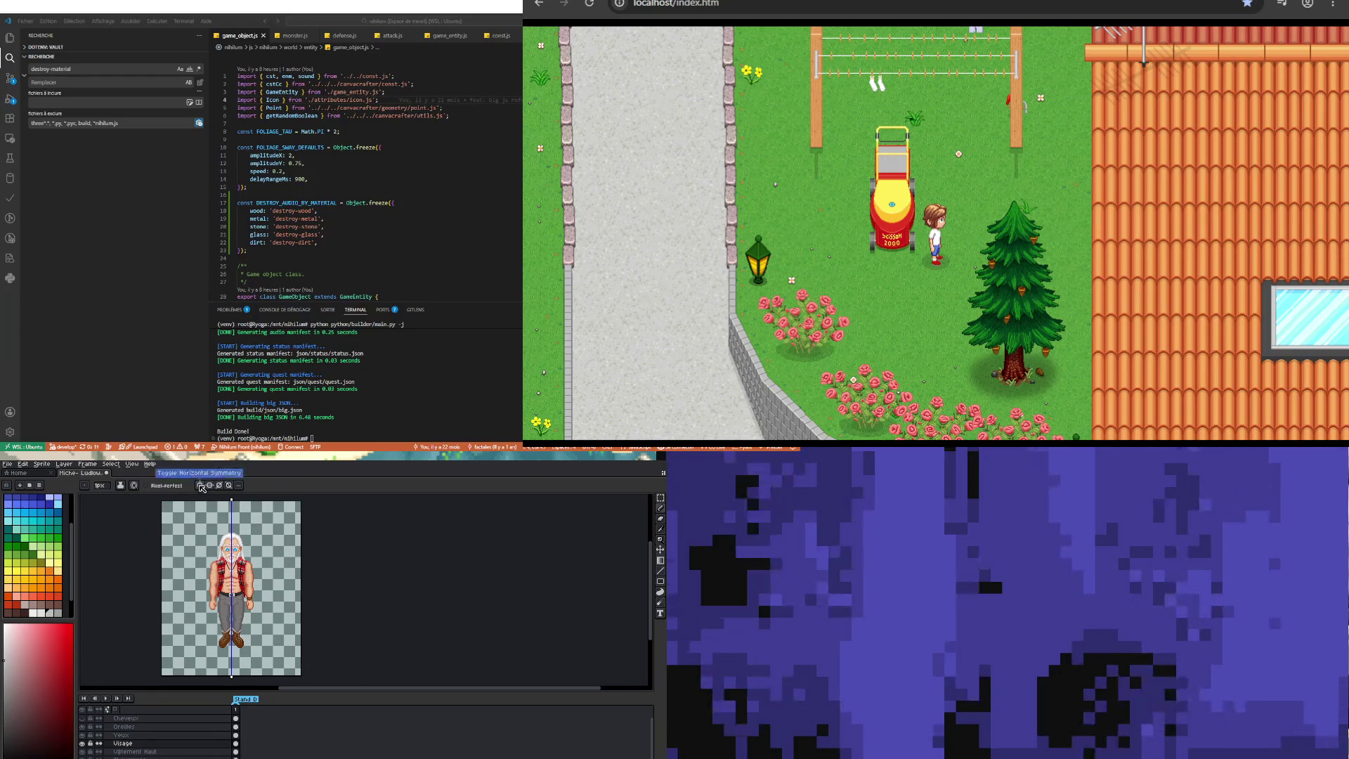
Step: Zoom over the finished old man sprite and save it with File > Save
{"action": "scroll", "coordinate": [236, 619], "scroll_direction": "up", "scroll_amount": 1}
{"action": "scroll", "coordinate": [236, 619], "scroll_direction": "down", "scroll_amount": 1}
{"action": "scroll", "coordinate": [236, 618], "scroll_direction": "up", "scroll_amount": 1}
{"action": "scroll", "coordinate": [236, 619], "scroll_direction": "down", "scroll_amount": 1}
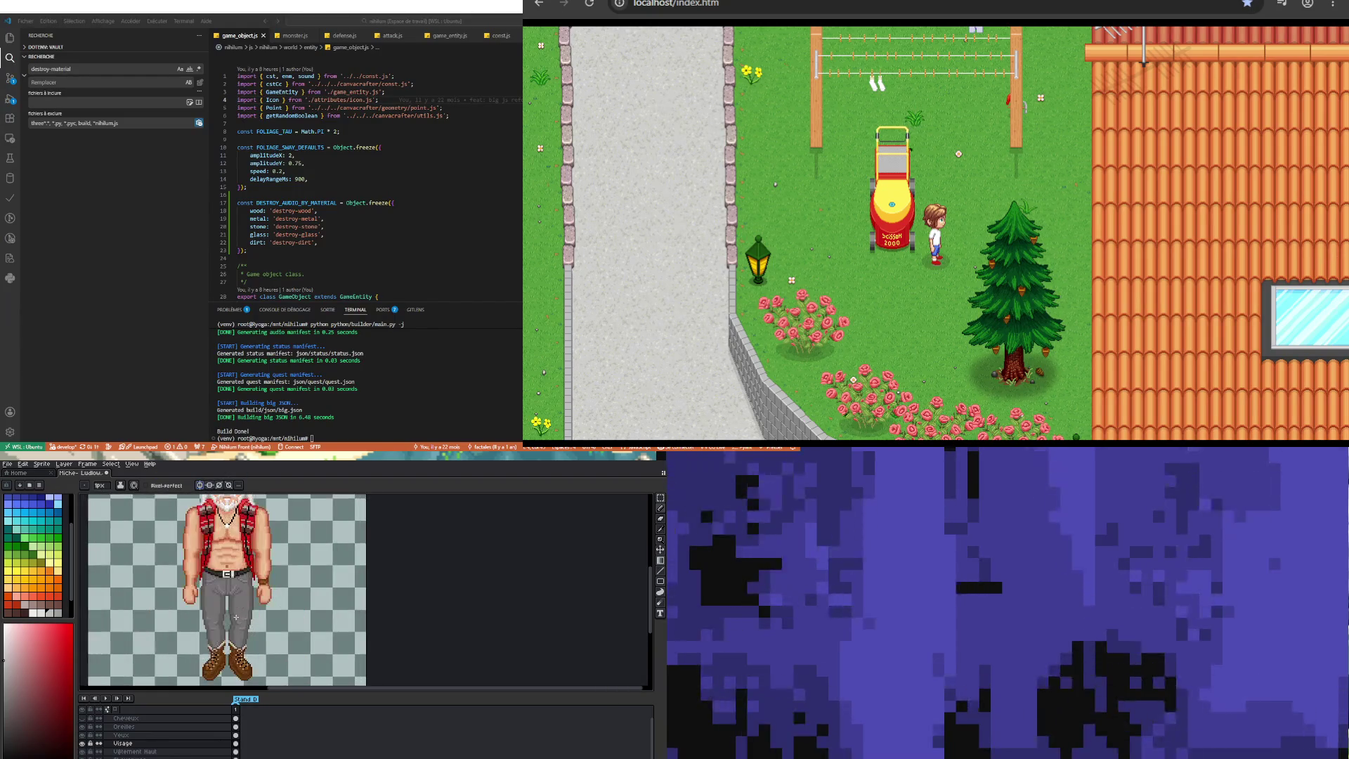
{"action": "scroll", "coordinate": [235, 617], "scroll_direction": "up", "scroll_amount": 1}
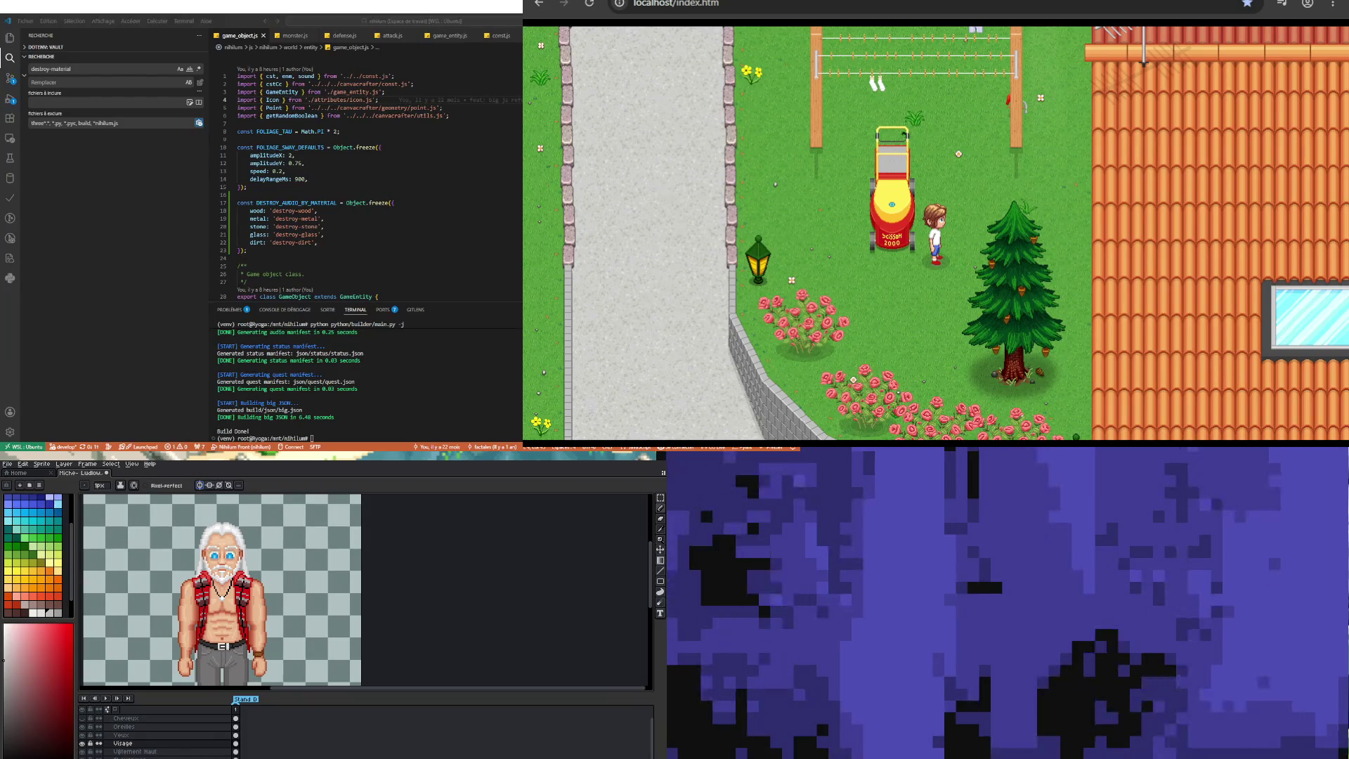
{"action": "scroll", "coordinate": [235, 617], "scroll_direction": "down", "scroll_amount": 1}
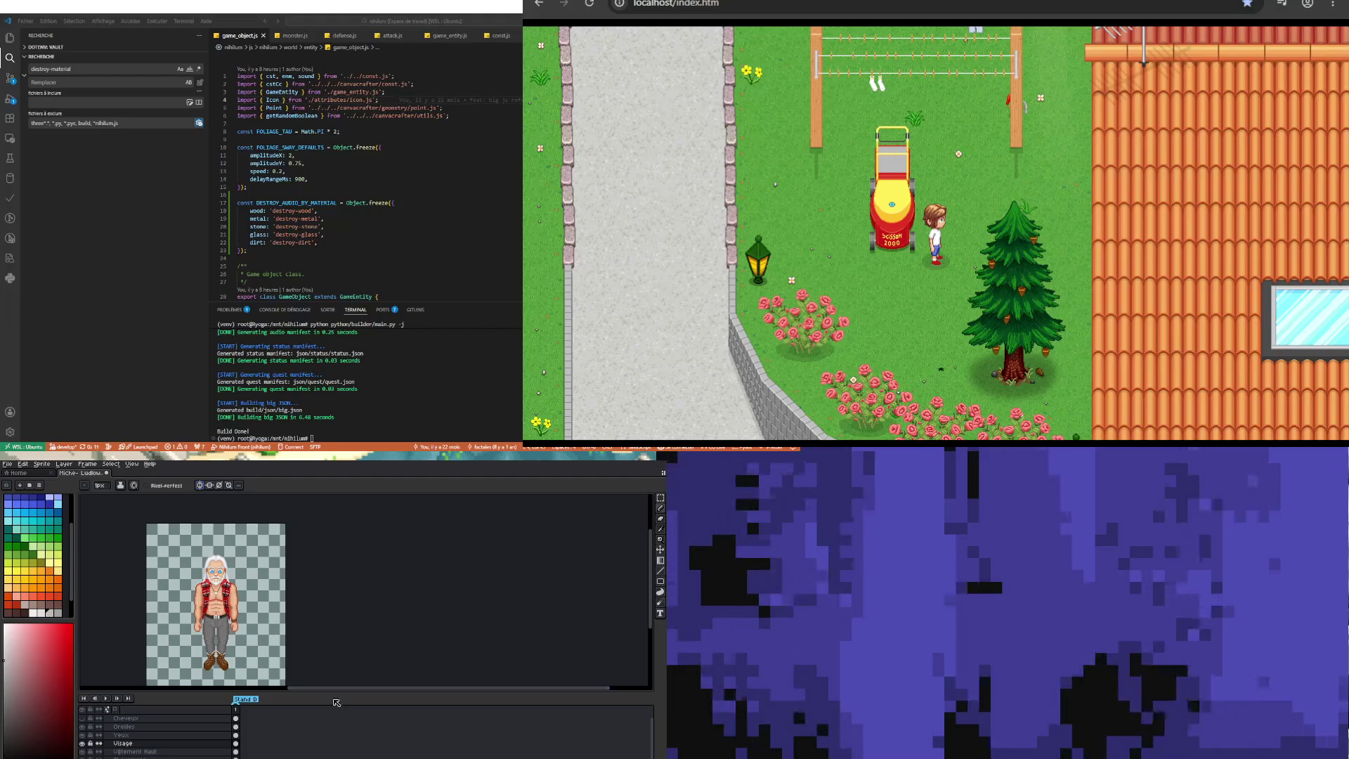
{"action": "scroll", "coordinate": [249, 624], "scroll_direction": "up", "scroll_amount": 1}
{"action": "scroll", "coordinate": [248, 624], "scroll_direction": "down", "scroll_amount": 1}
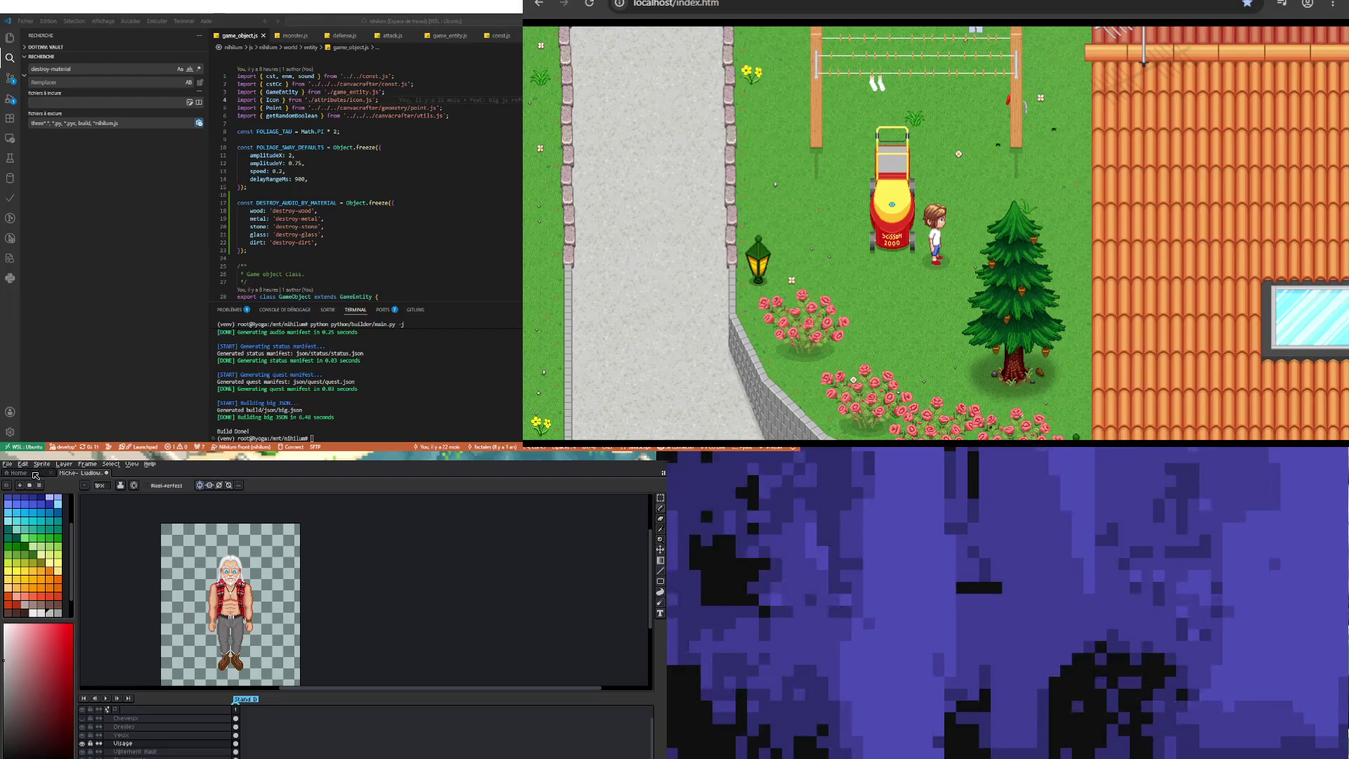
{"action": "left_click", "coordinate": [7, 464]}
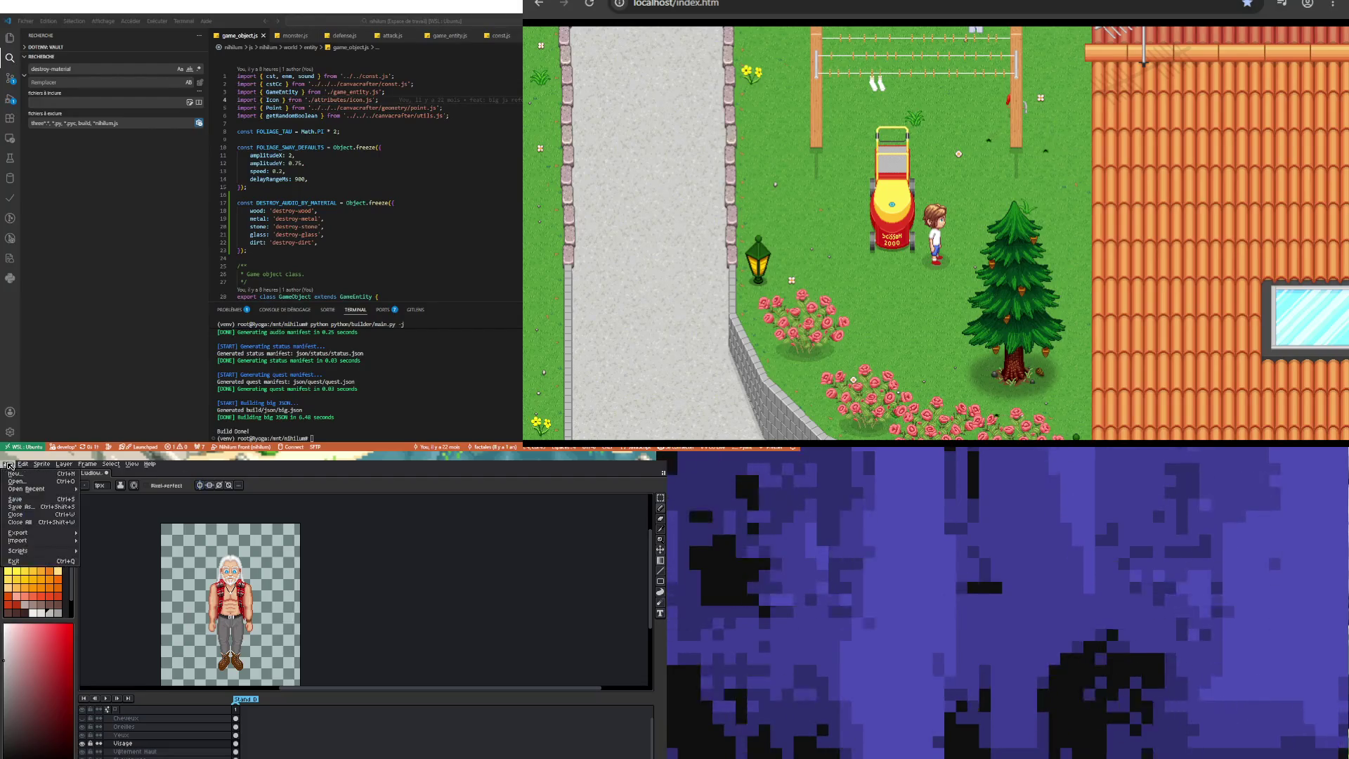
{"action": "left_click", "coordinate": [30, 500]}
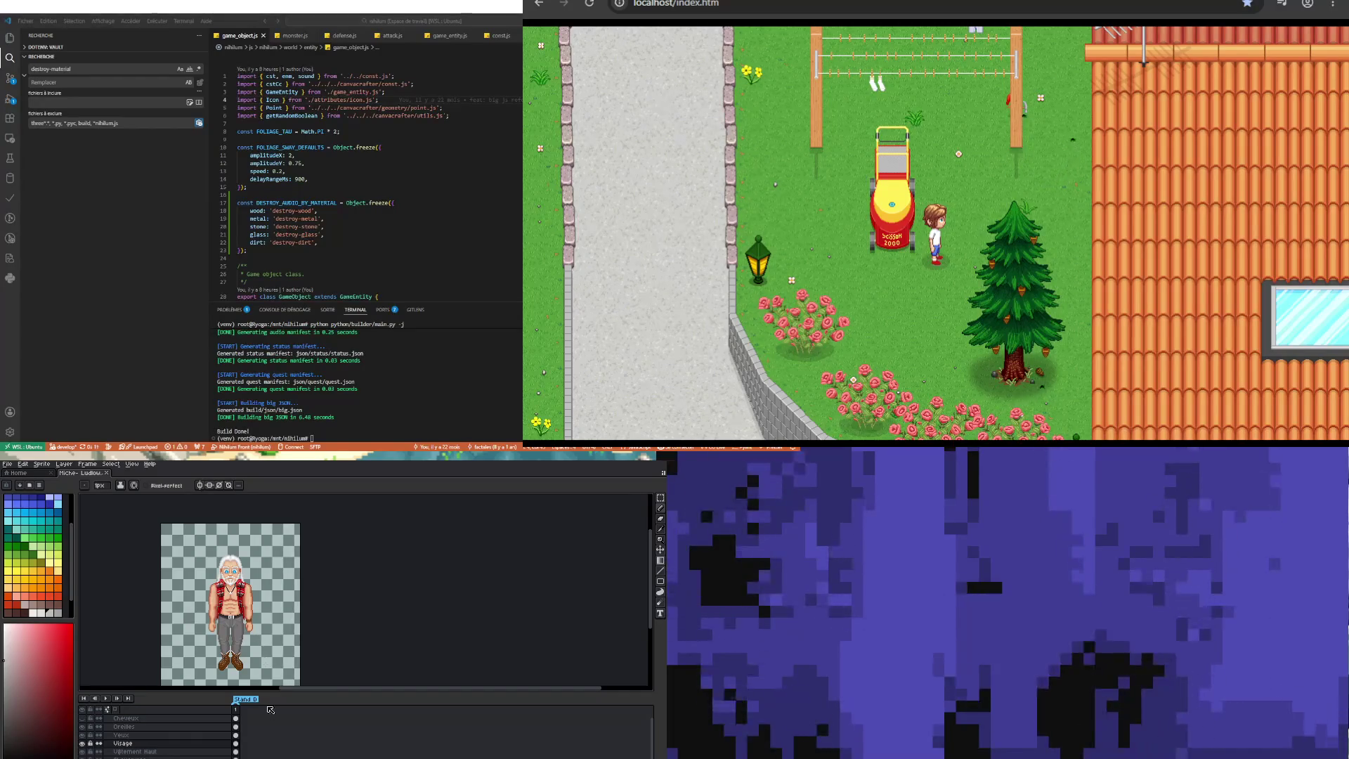
{"action": "scroll", "coordinate": [231, 608], "scroll_direction": "down", "scroll_amount": 1}
{"action": "scroll", "coordinate": [255, 628], "scroll_direction": "up", "scroll_amount": 1}
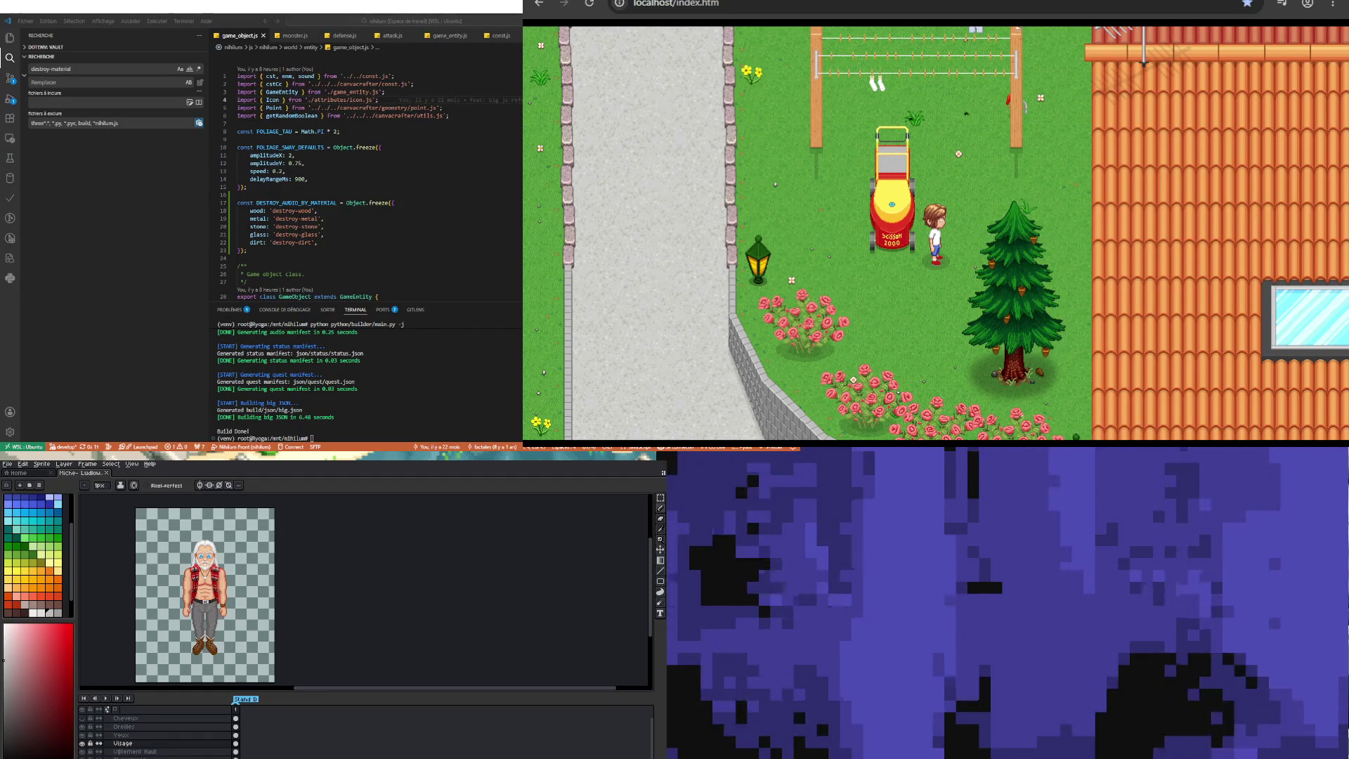
{"action": "key", "text": "Up"}
{"action": "key", "text": "Left"}
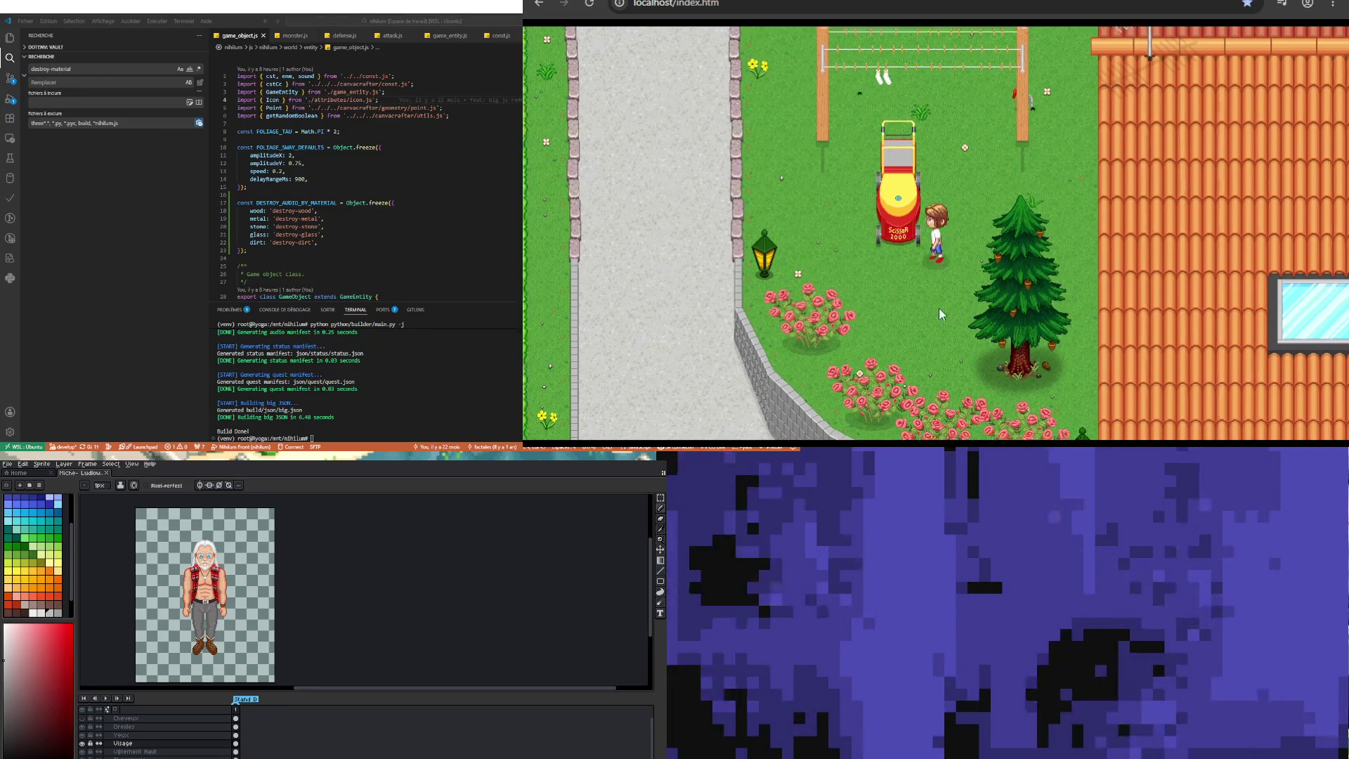
Step: Walk the player north past the clothesline, then run right and up the road beside the wooded park
{"action": "key", "text": "Up"}
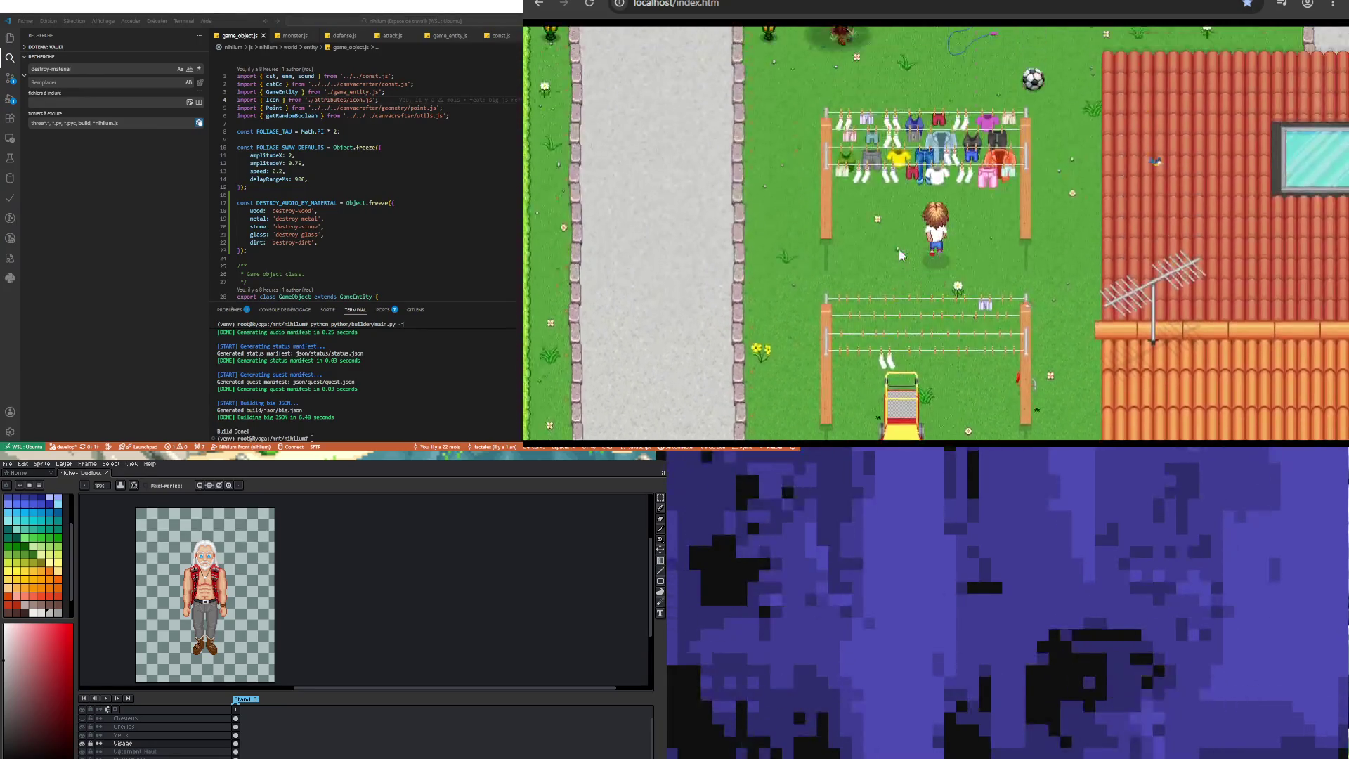
{"action": "key", "text": "Up"}
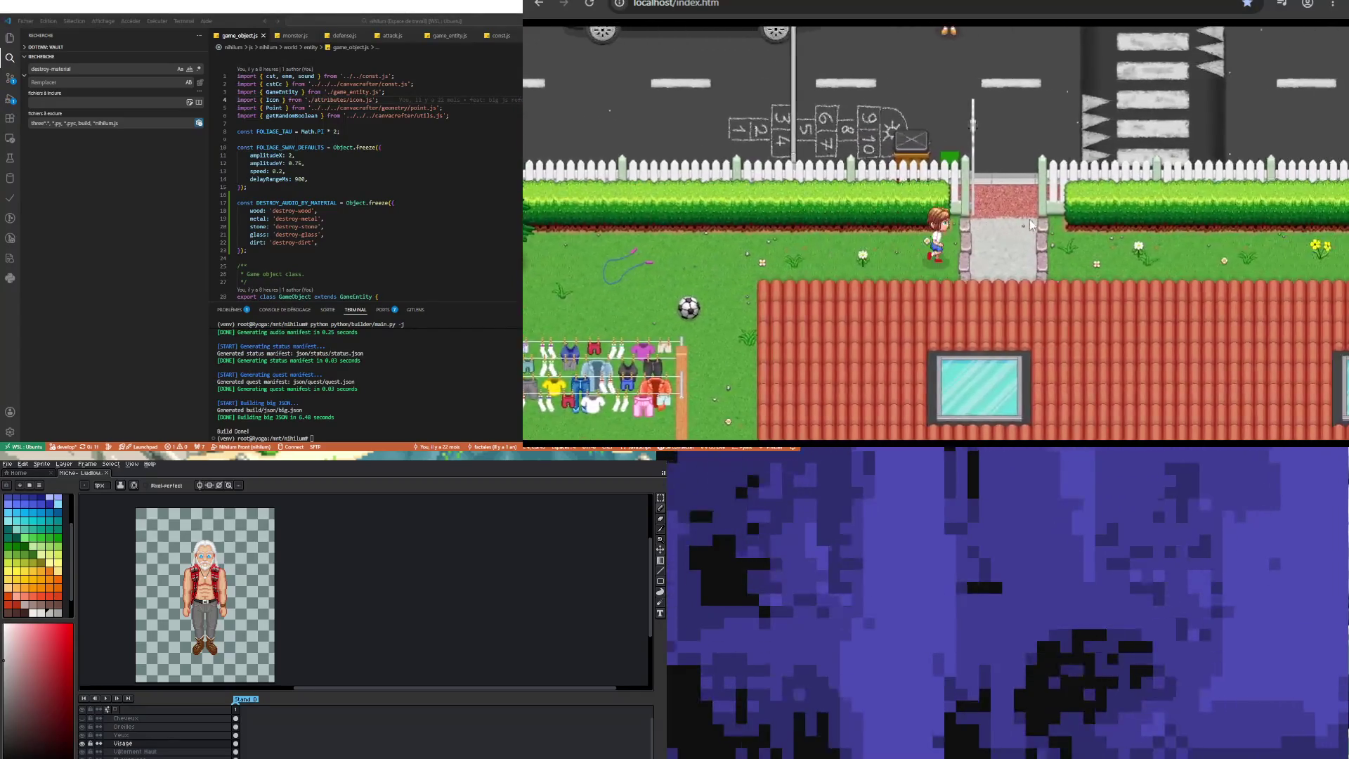
{"action": "key", "text": "Right"}
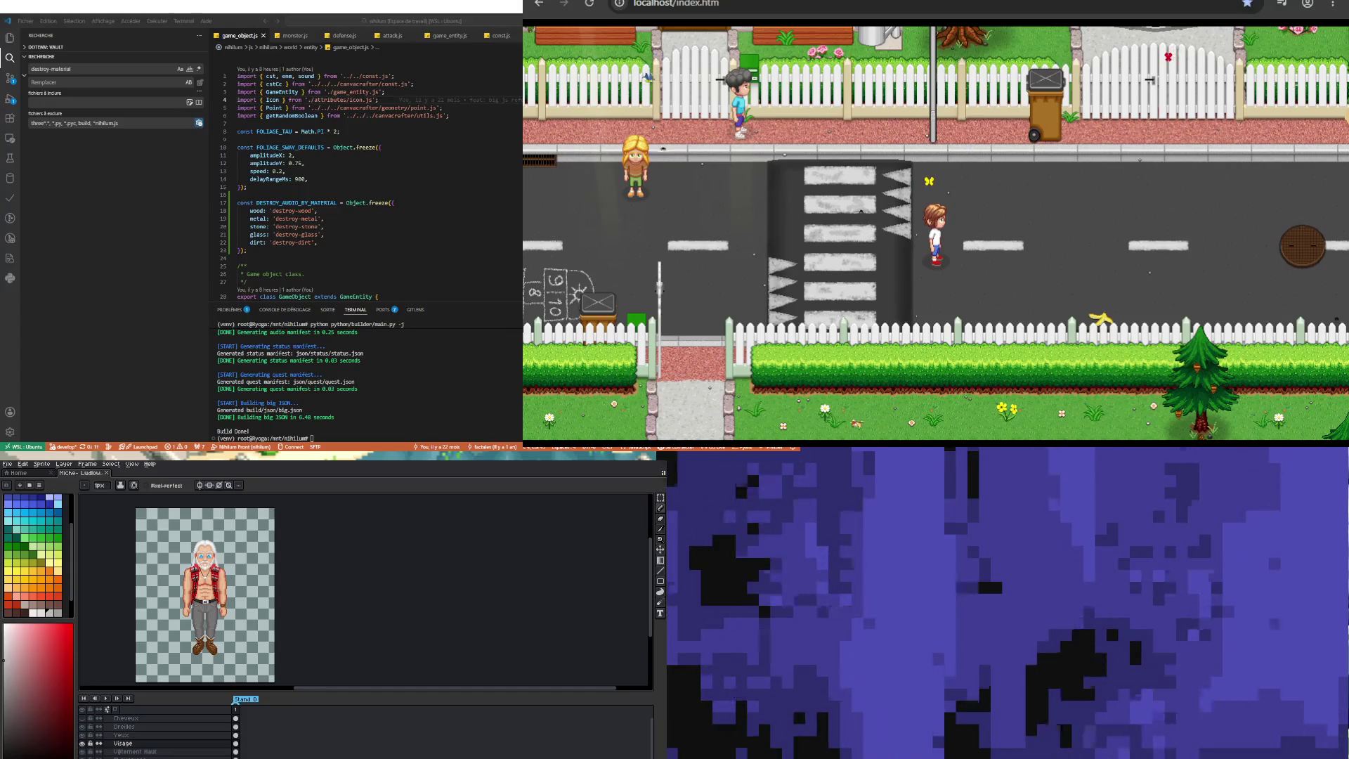
{"action": "key", "text": "Right"}
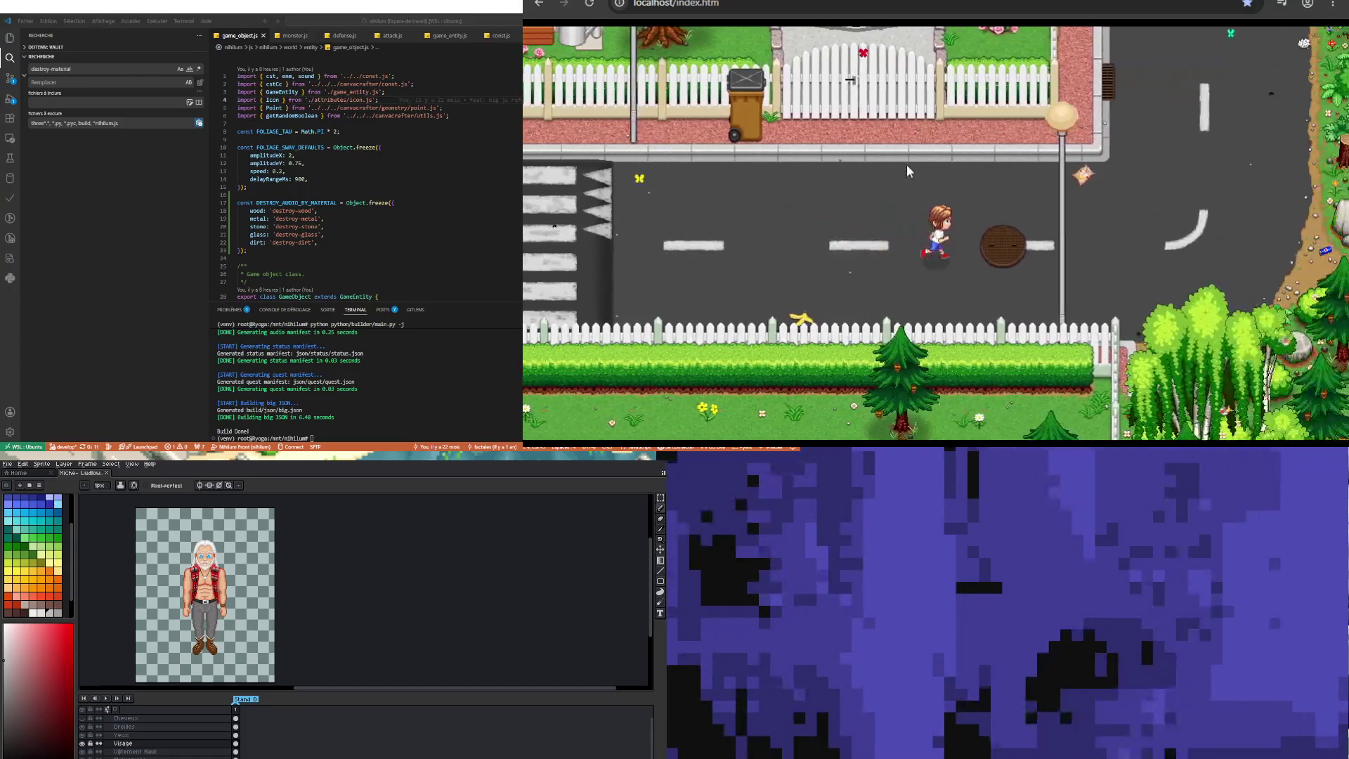
{"action": "key", "text": "Up"}
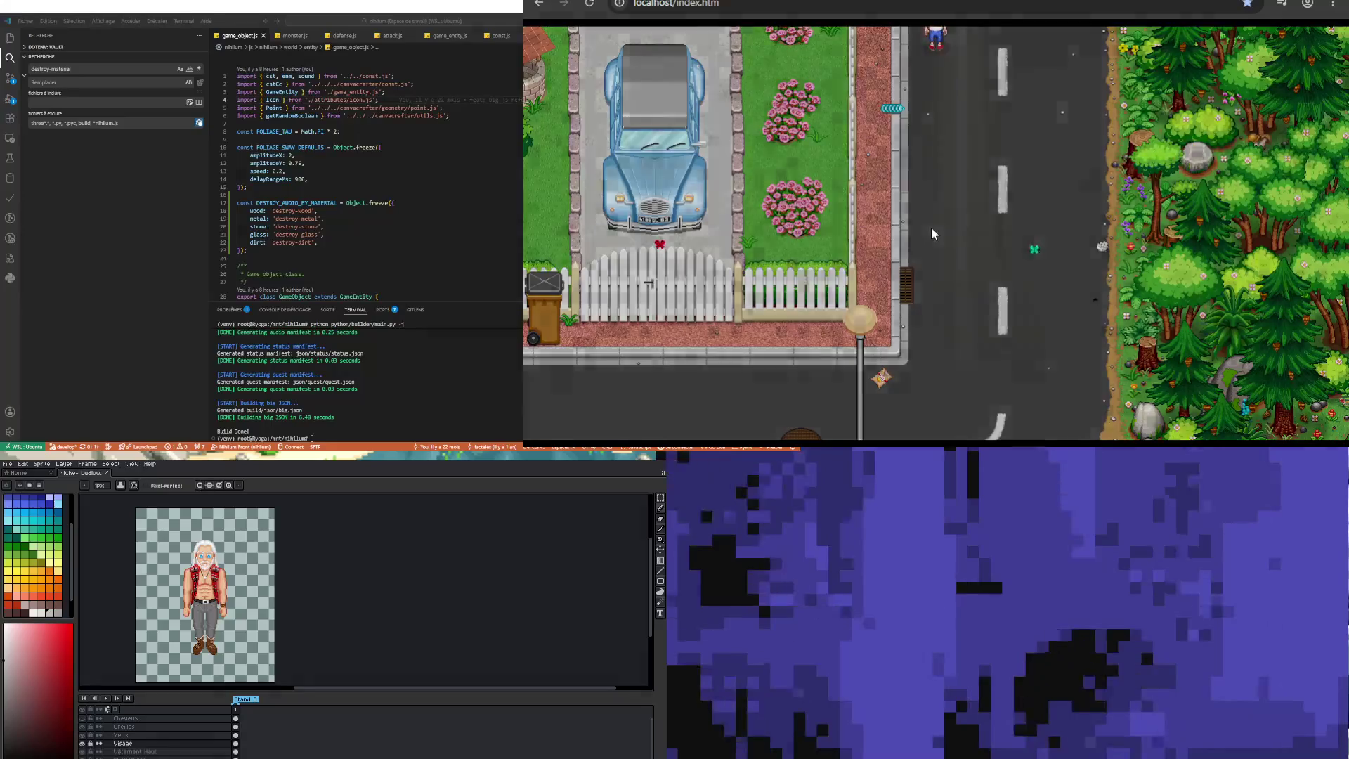
{"action": "key", "text": "Right"}
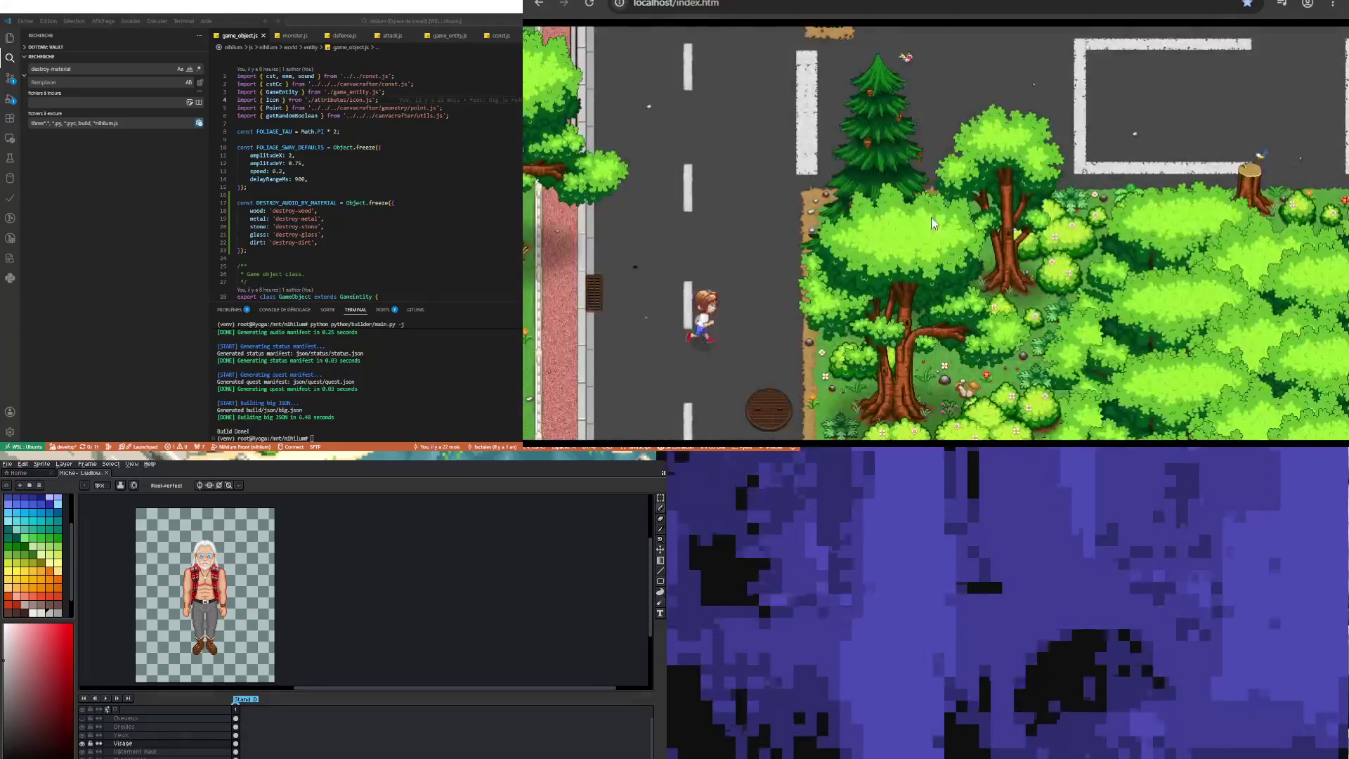
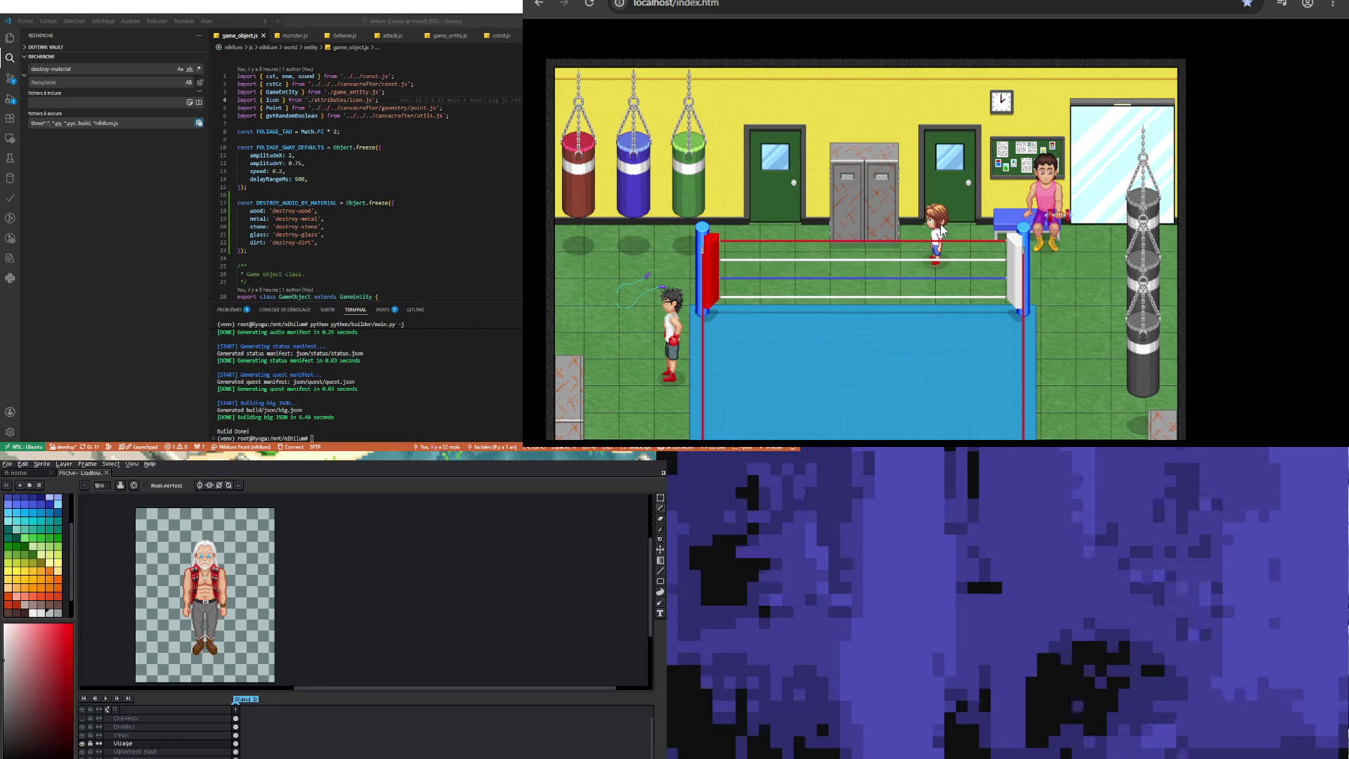
Step: Walk the player down and up beside the boxing ring, stopping just above the green-doored building
{"action": "key", "text": "Down"}
{"action": "key", "text": "Right"}
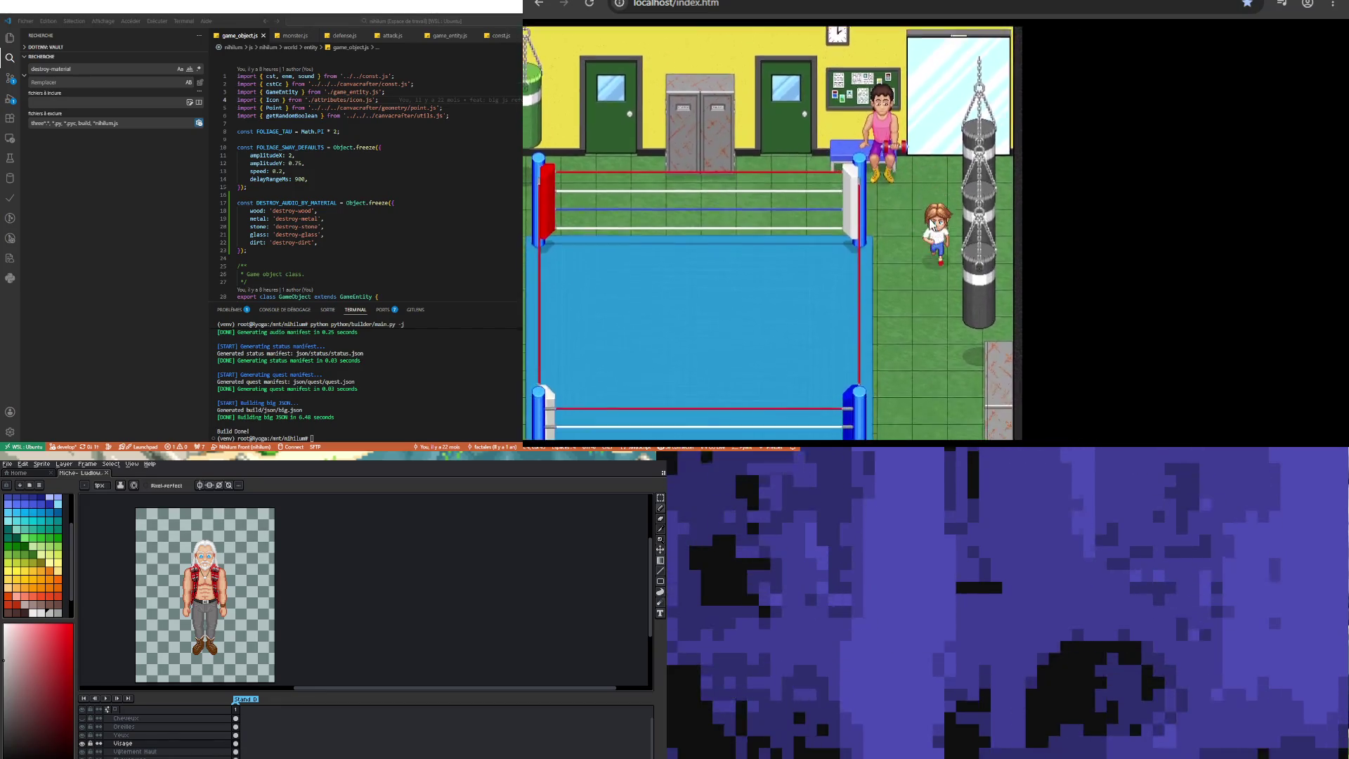
{"action": "key", "text": "Up"}
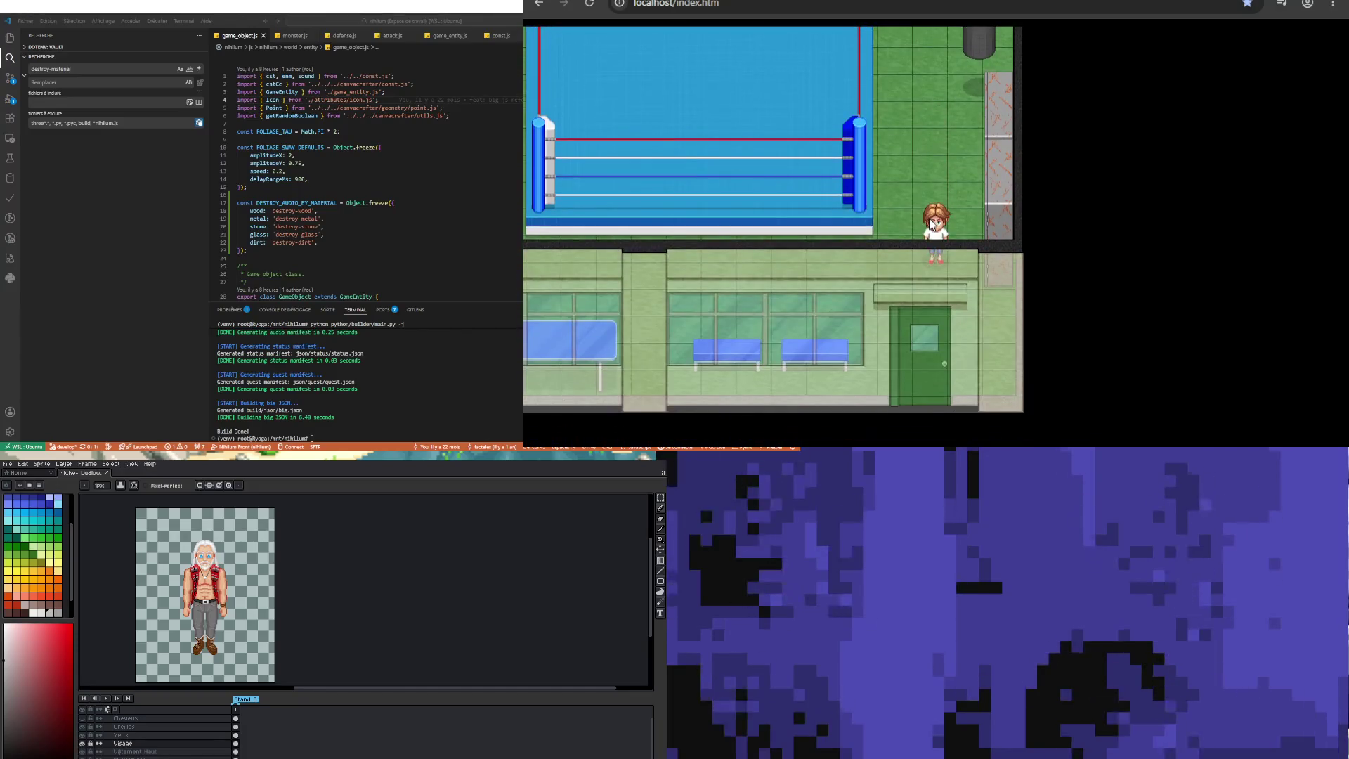
{"action": "key", "text": "Down"}
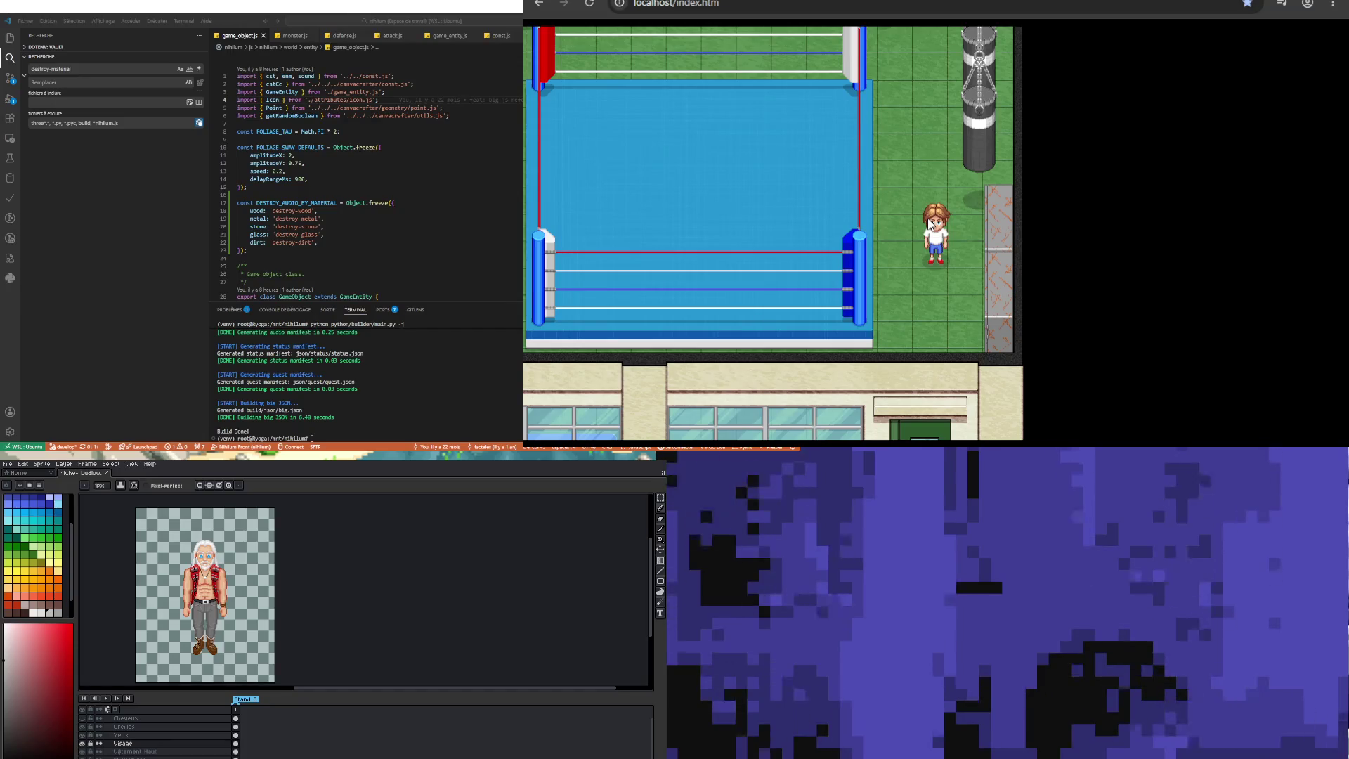
{"action": "key", "text": "Up"}
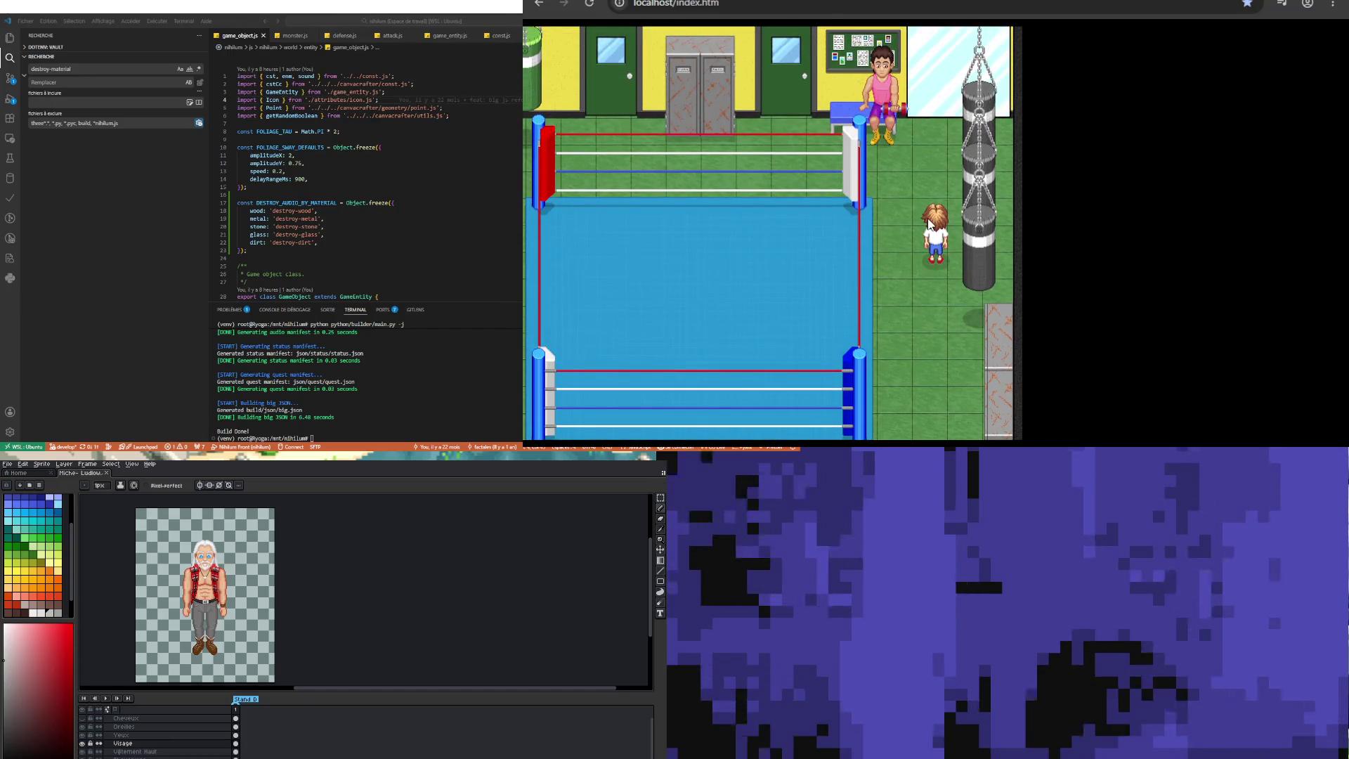
{"action": "key", "text": "Down"}
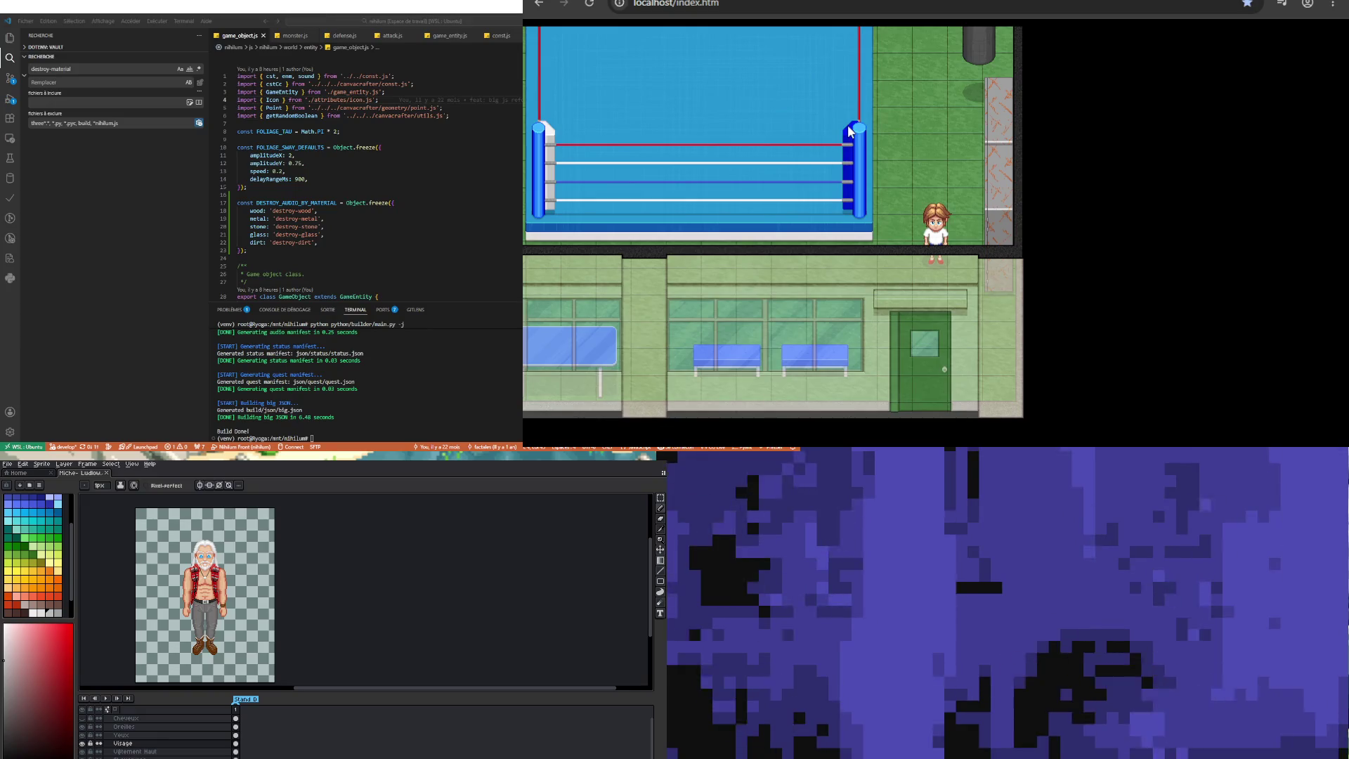
{"action": "key", "text": "Up"}
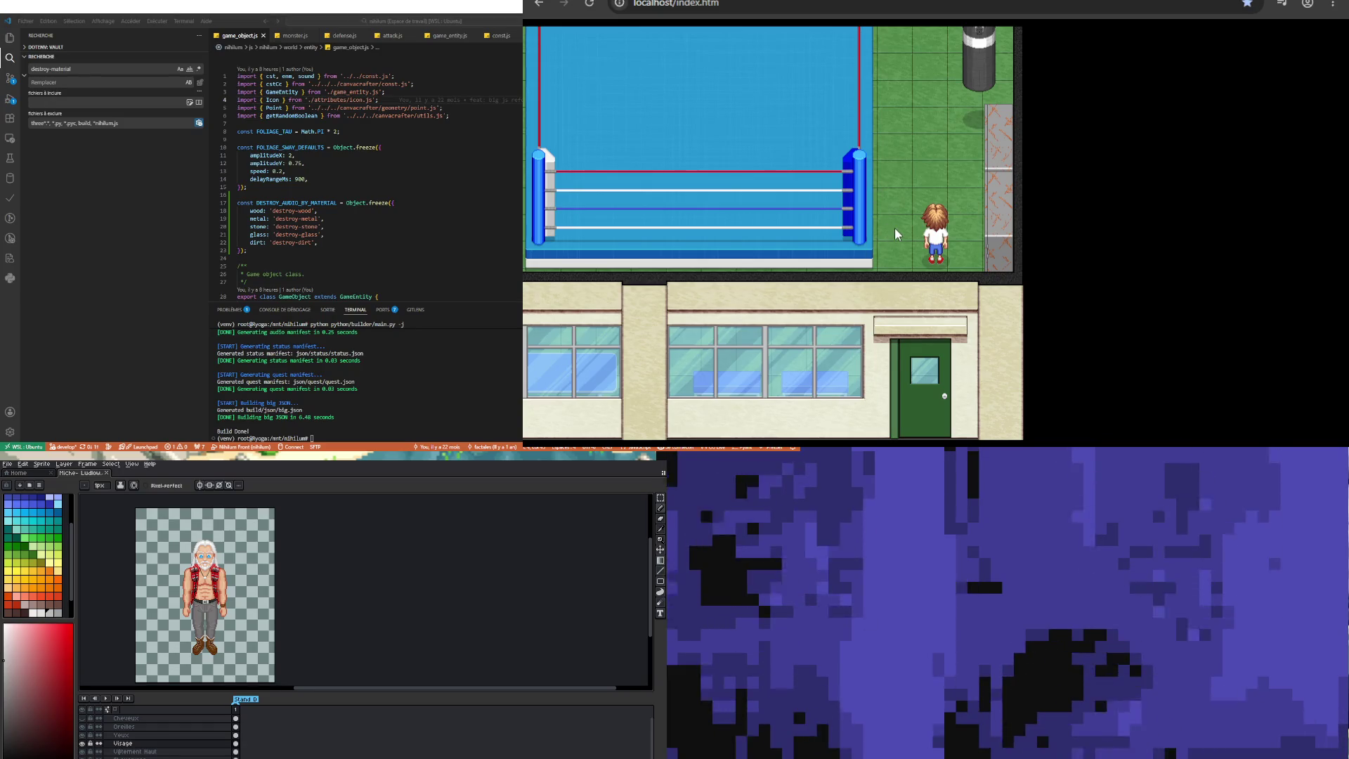
{"action": "key", "text": "Down"}
{"action": "key", "text": "Down"}
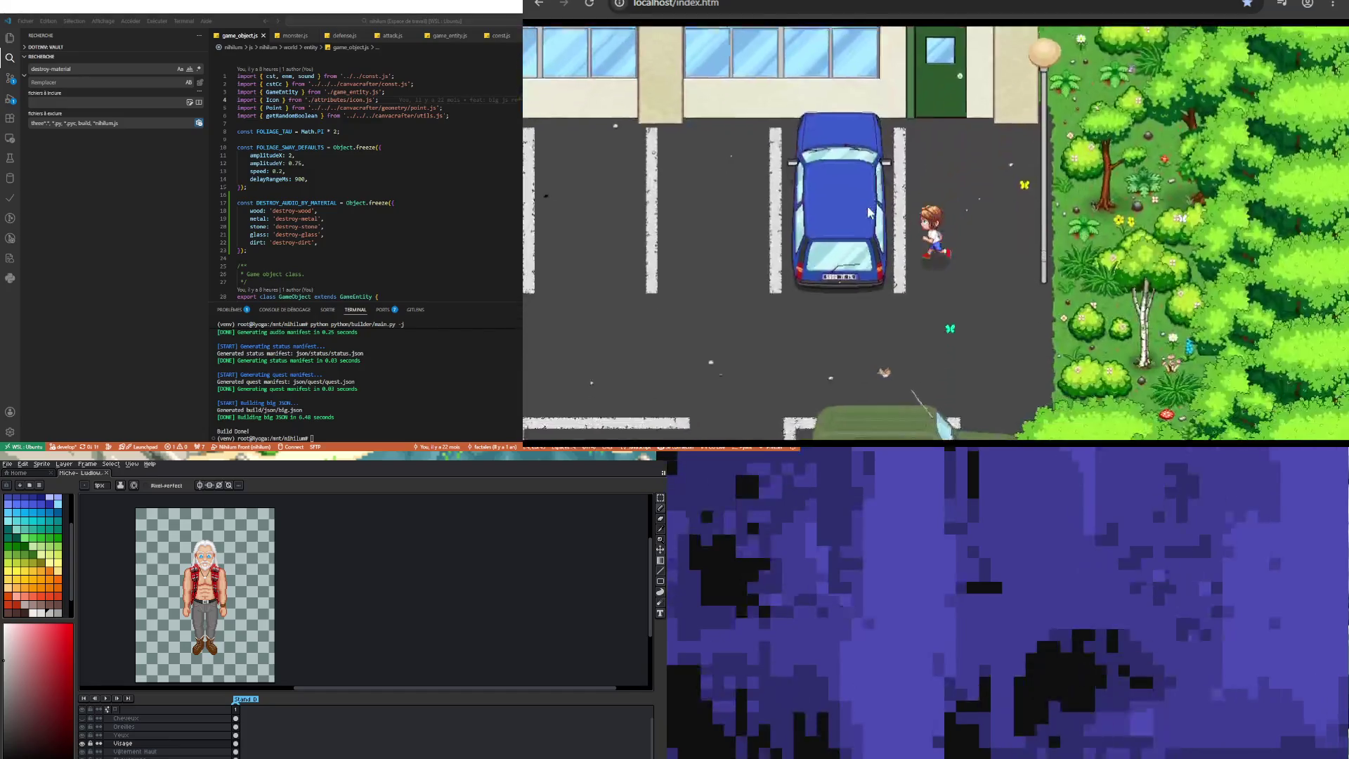
Step: Run across the parking lot and along the street, through the gate into the yard
{"action": "key", "text": "Left"}
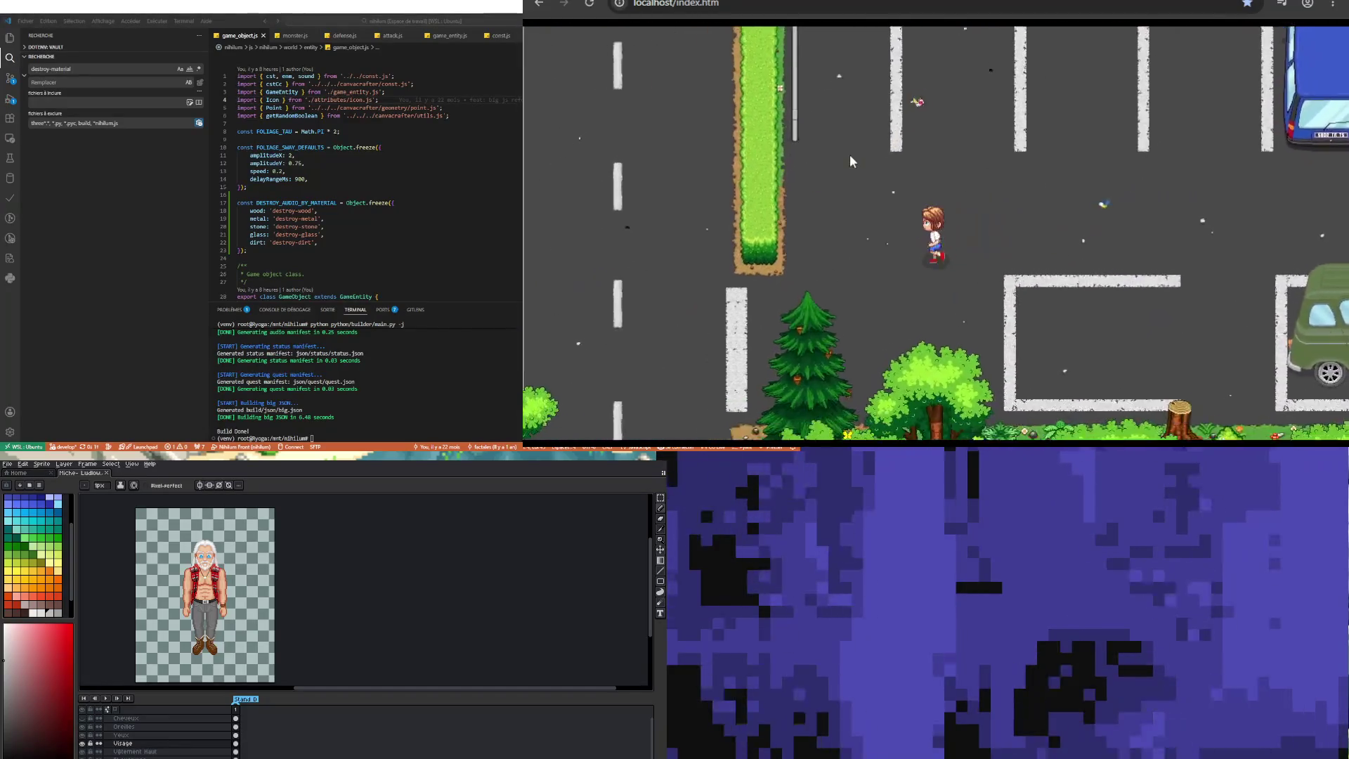
{"action": "key", "text": "Down"}
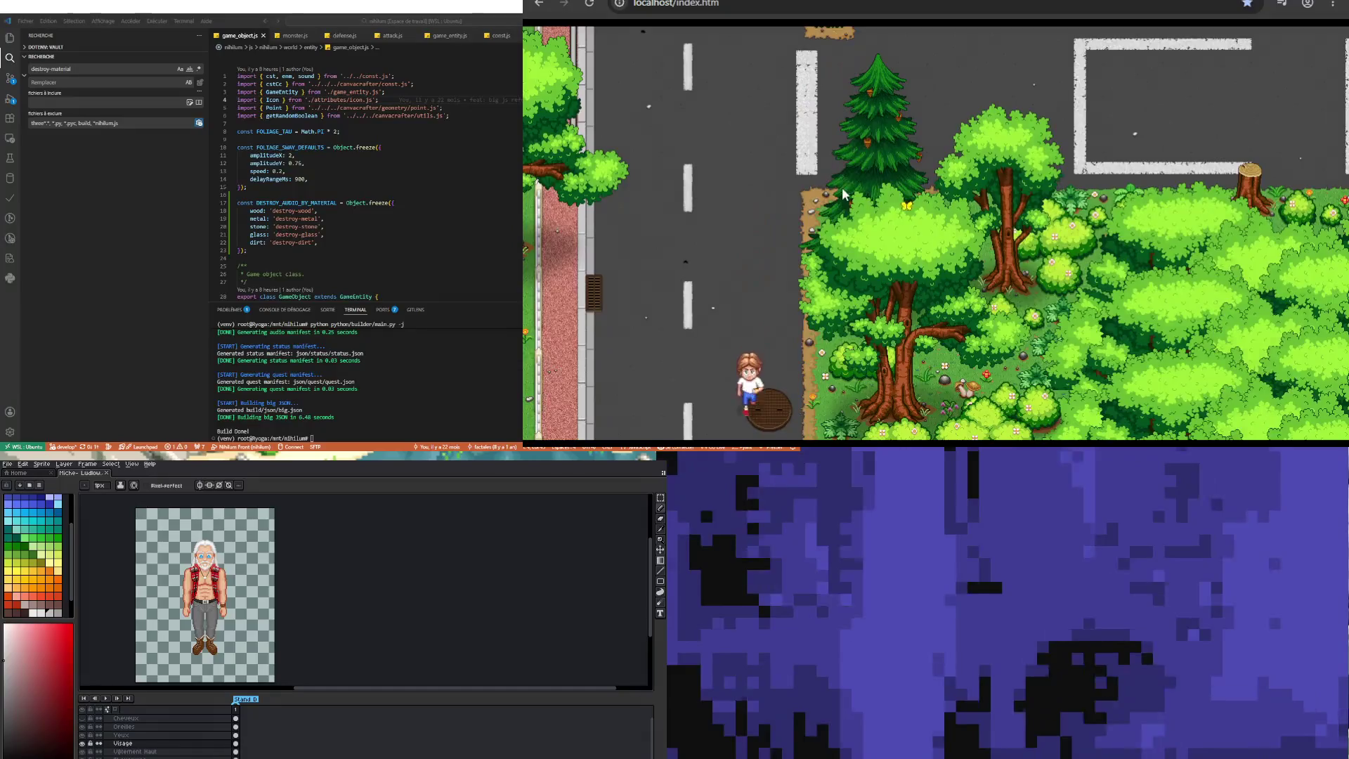
{"action": "key", "text": "Left"}
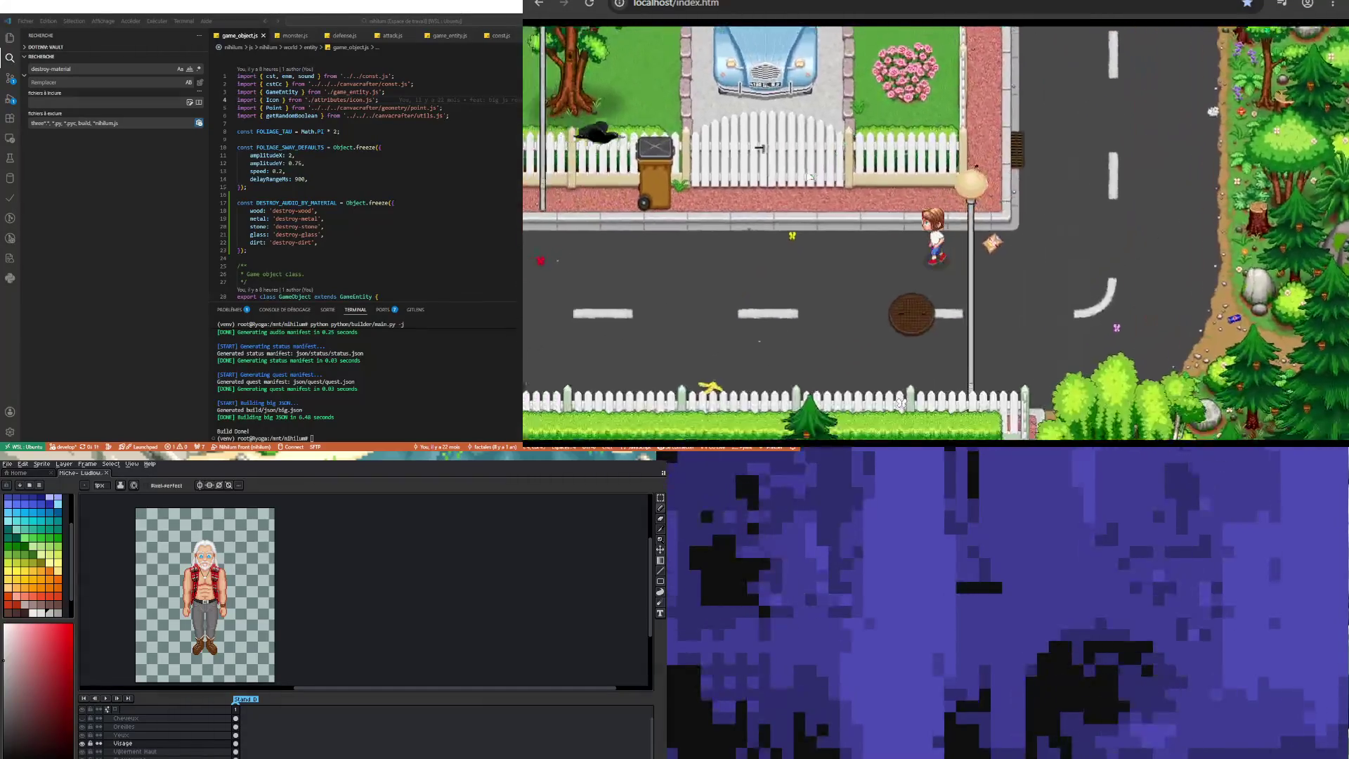
{"action": "key", "text": "Down"}
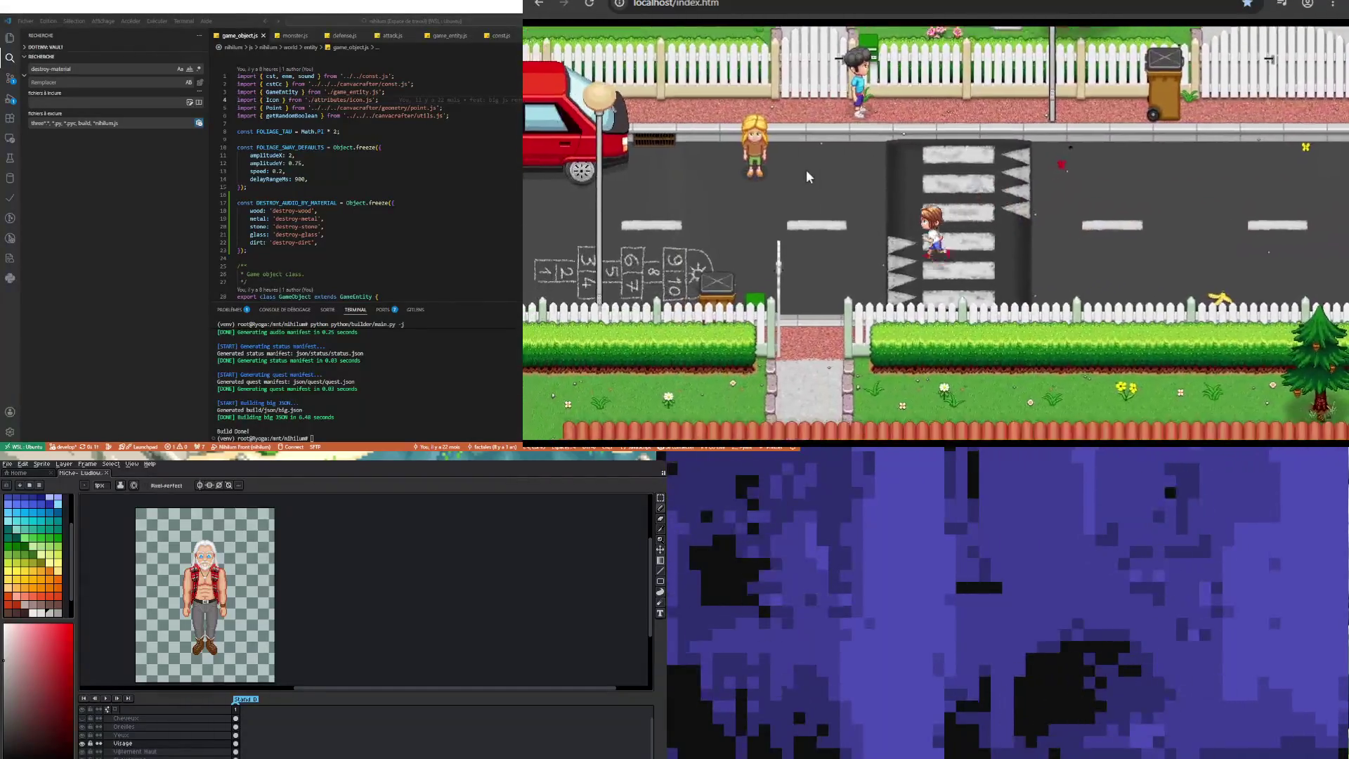
{"action": "key", "text": "Left"}
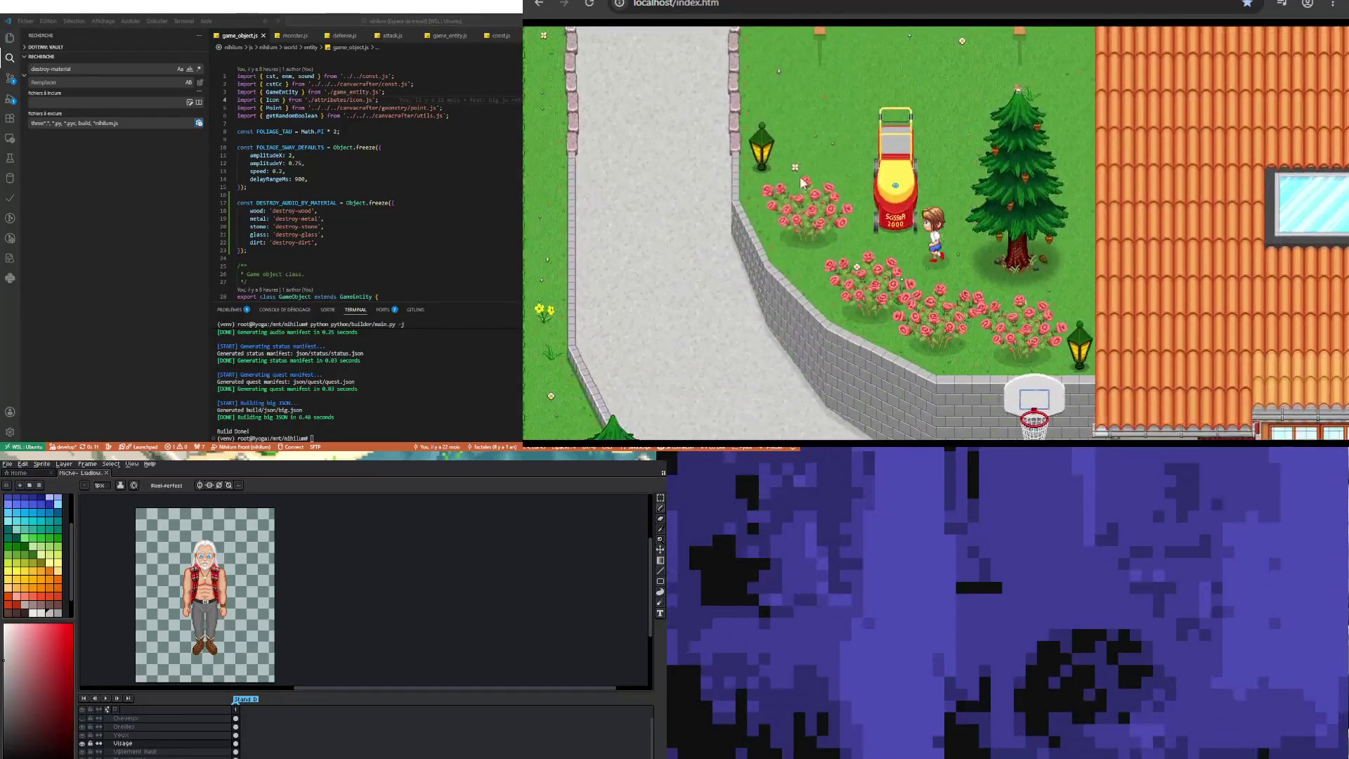
{"action": "key", "text": "Up"}
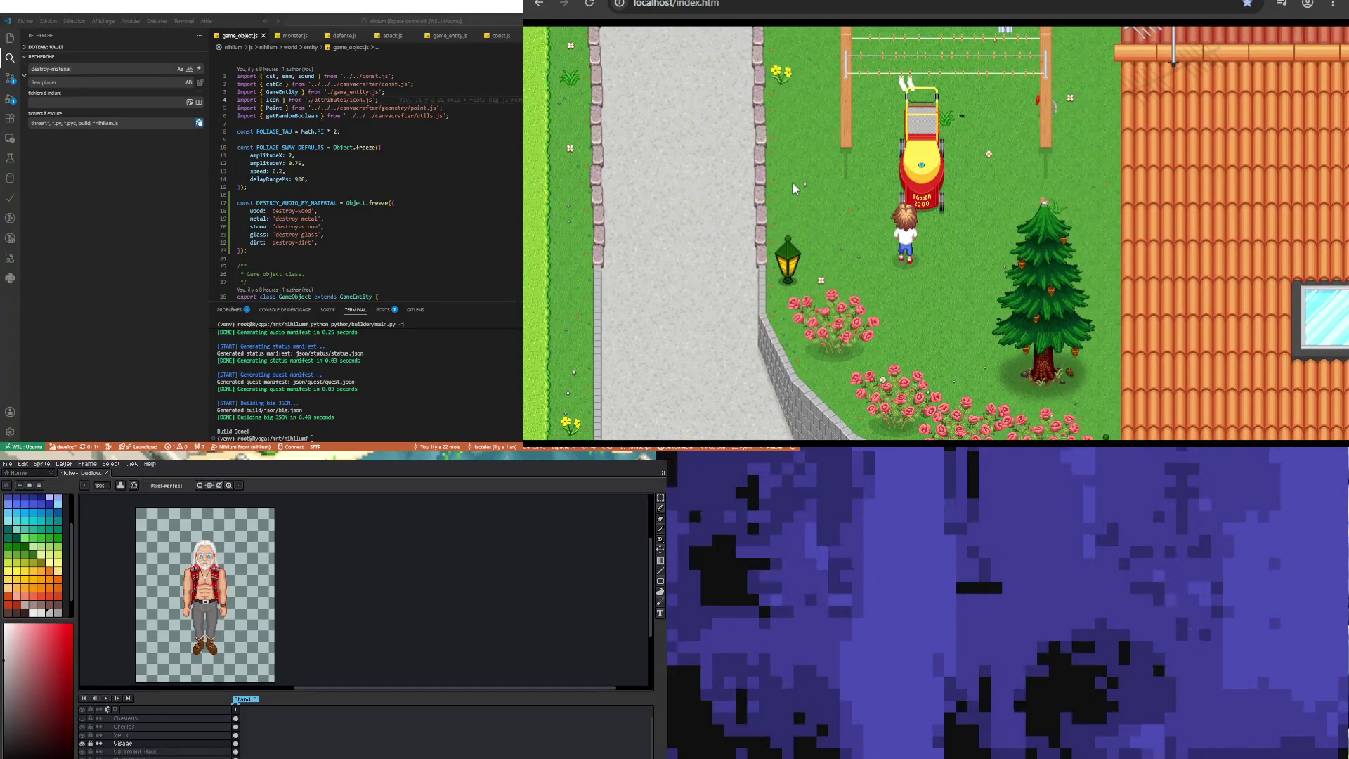
{"action": "key", "text": "Left"}
Step: Push the lawnmower around the yard and hit it until it breaks apart
{"action": "key", "text": "Right"}
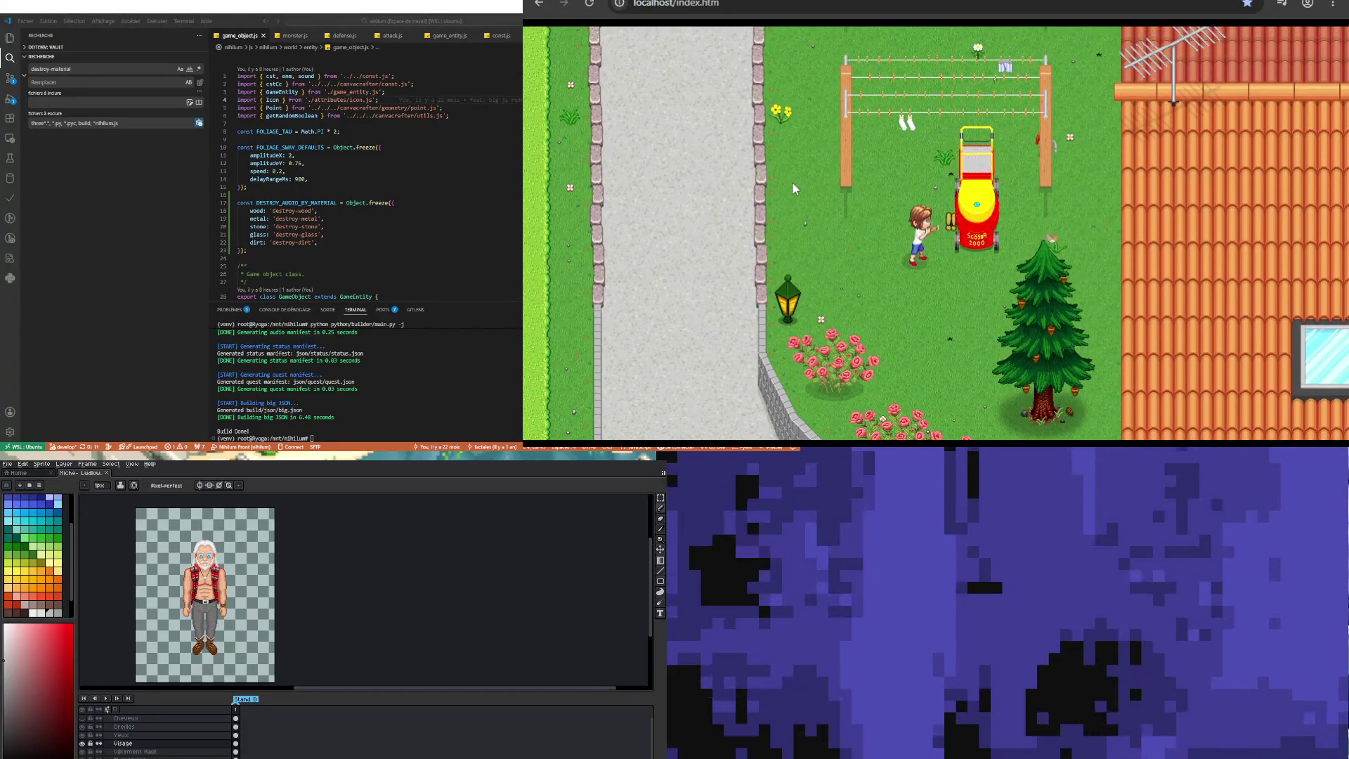
{"action": "key", "text": "Right"}
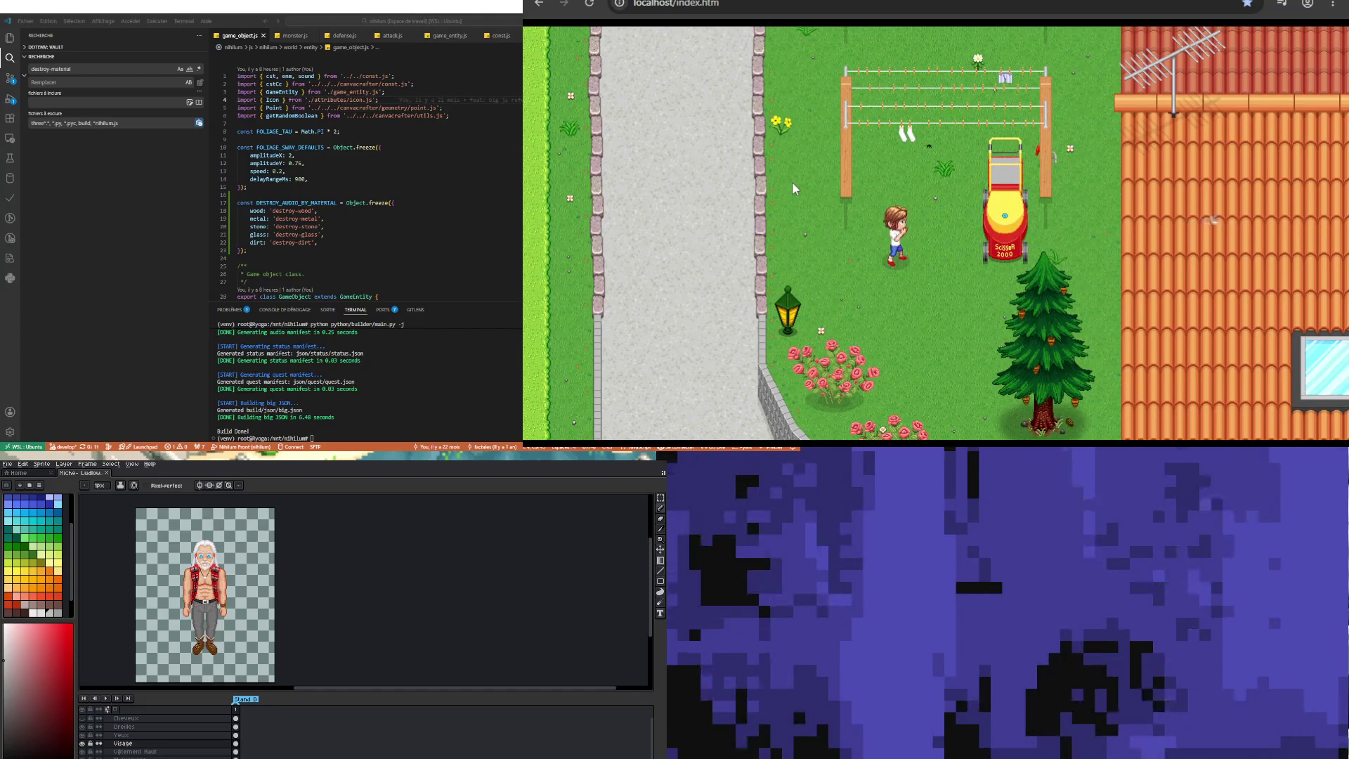
{"action": "key", "text": "Left"}
{"action": "key", "text": "Right"}
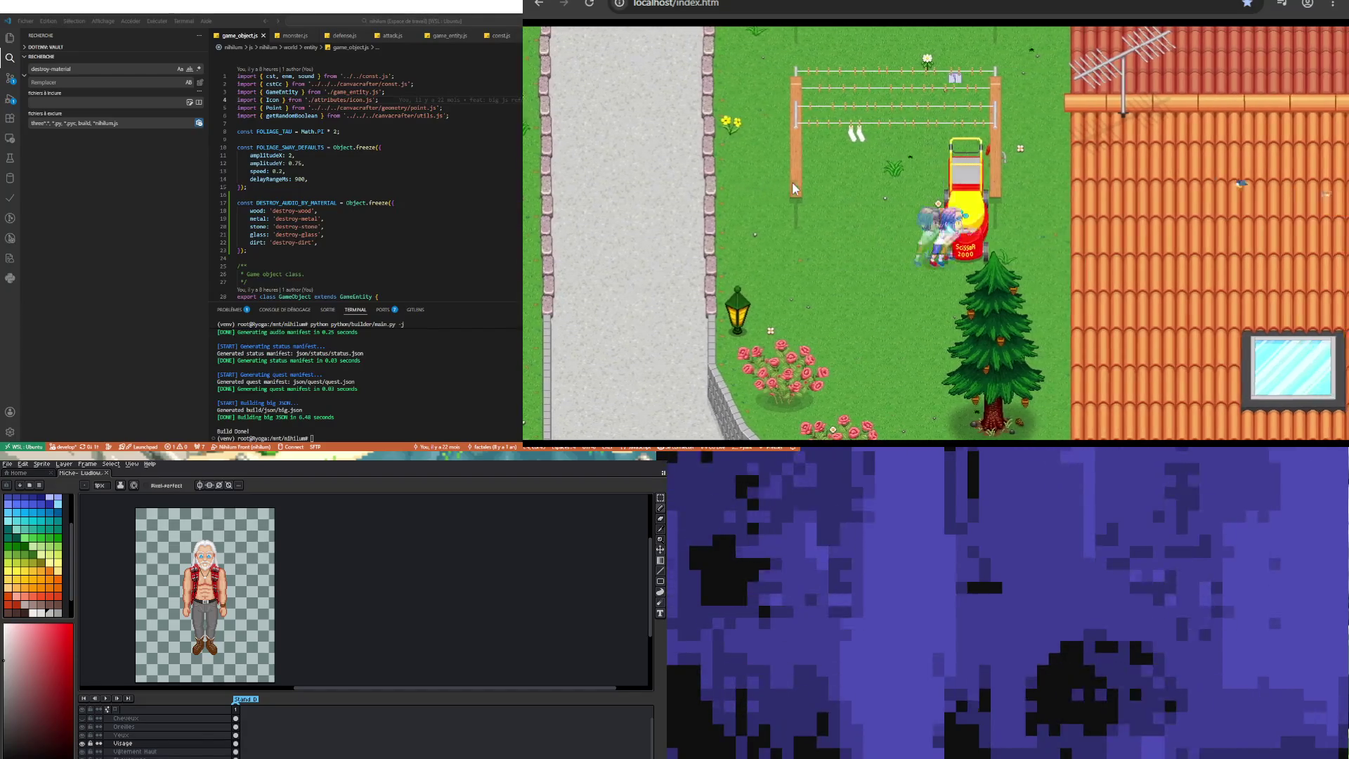
{"action": "key", "text": "Up"}
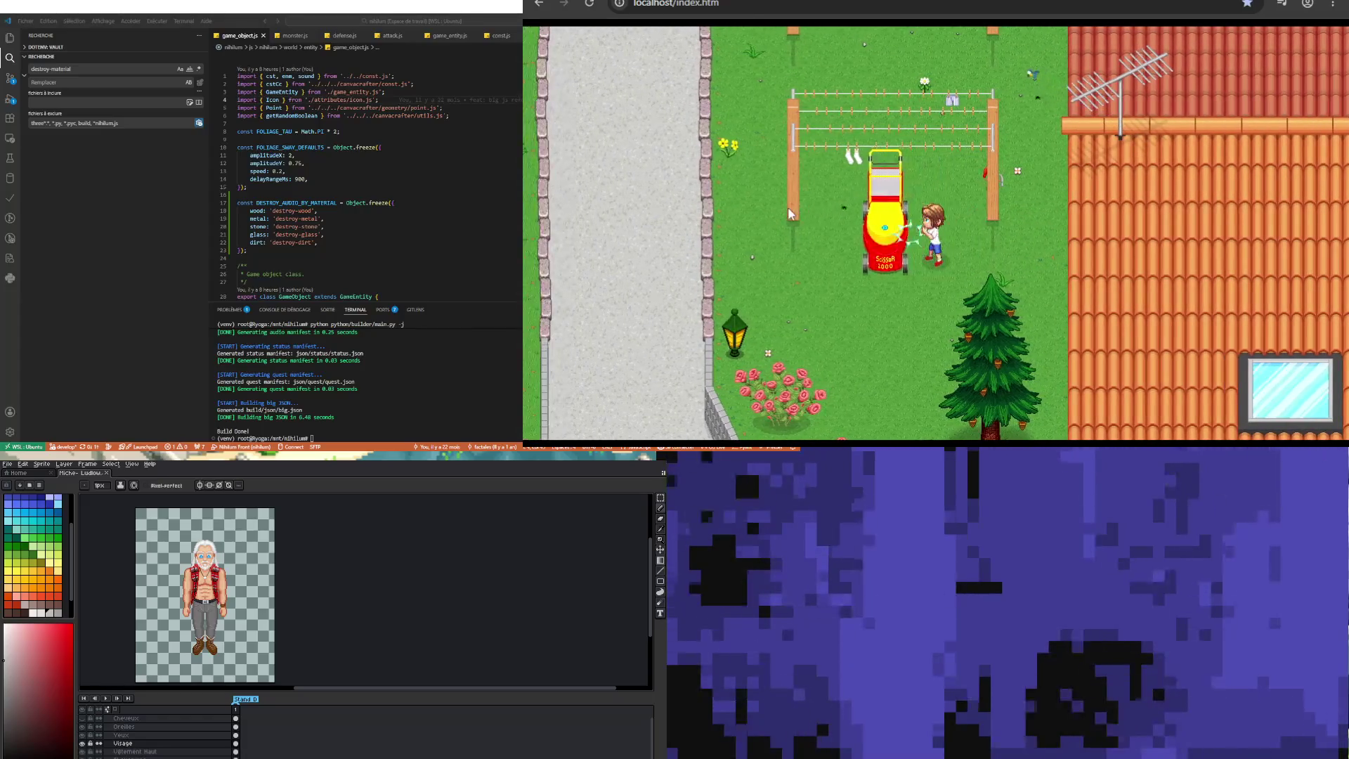
{"action": "key", "text": "Right"}
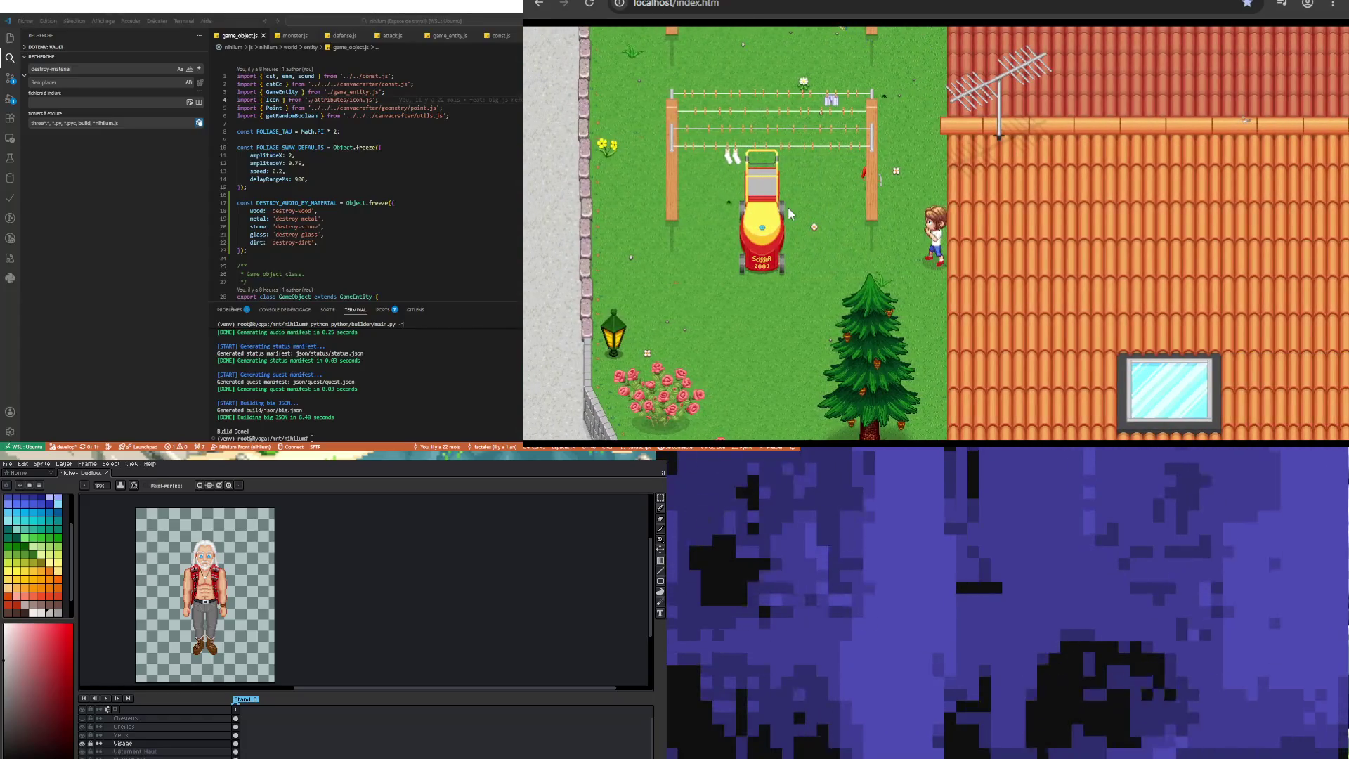
{"action": "key", "text": "Left"}
{"action": "key", "text": "Right"}
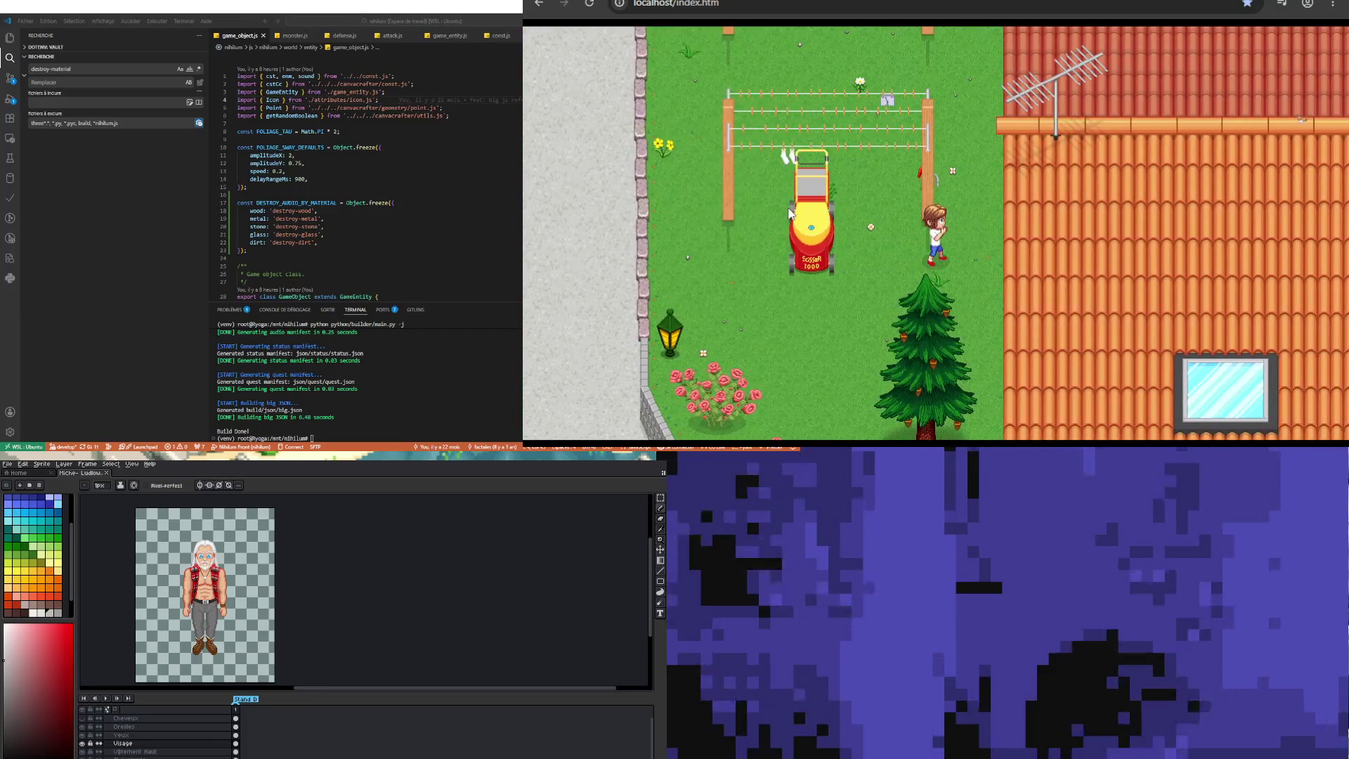
{"action": "key", "text": "Left"}
{"action": "key", "text": "space"}
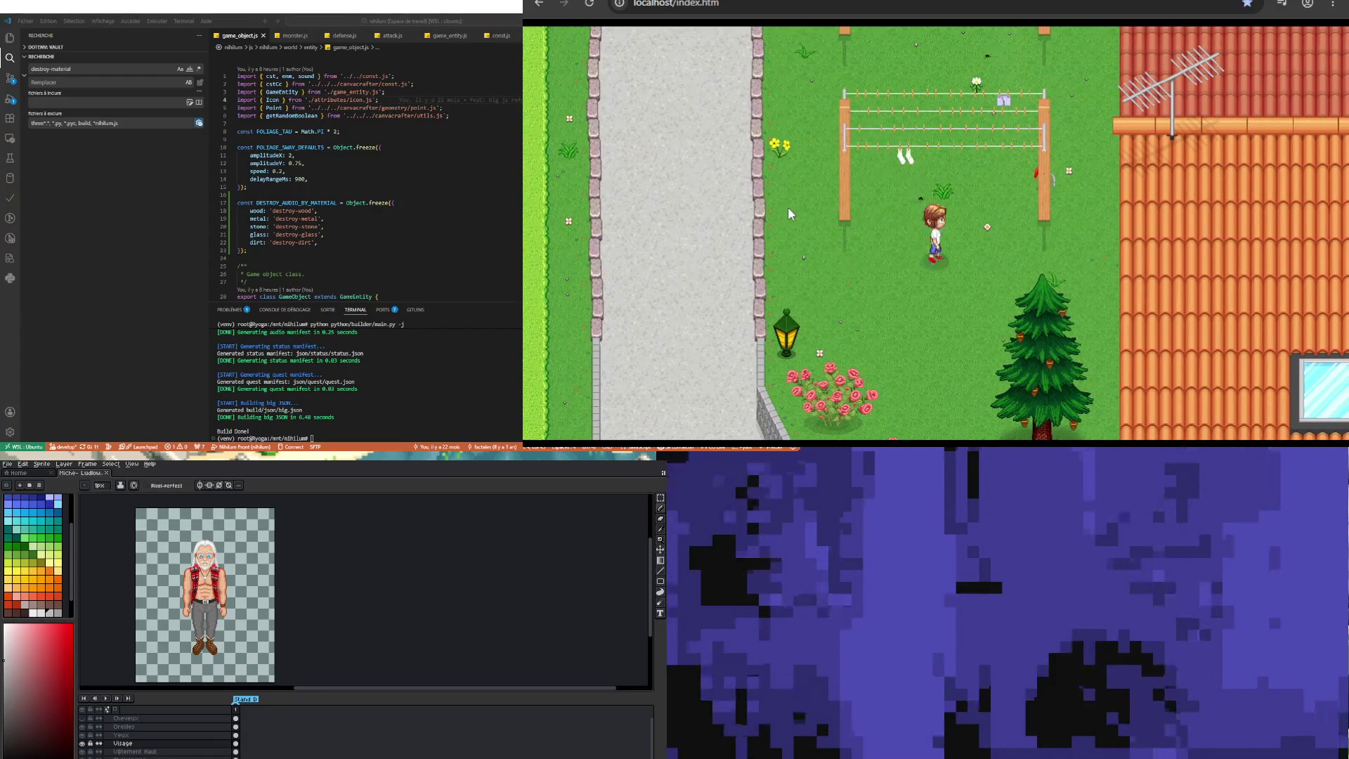
Step: Walk up through the yard to the picket-fence gate path
{"action": "key", "text": "Up"}
{"action": "key", "text": "Right"}
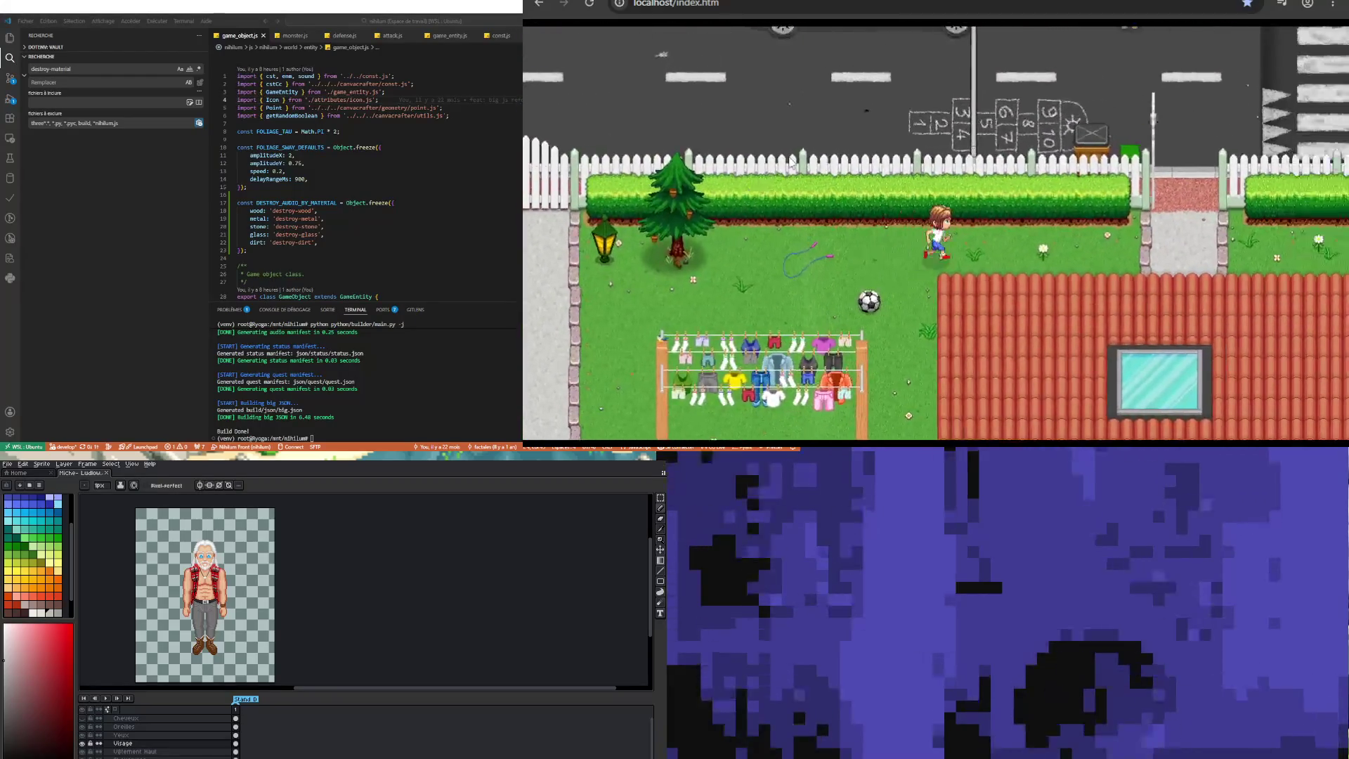
{"action": "key", "text": "Right"}
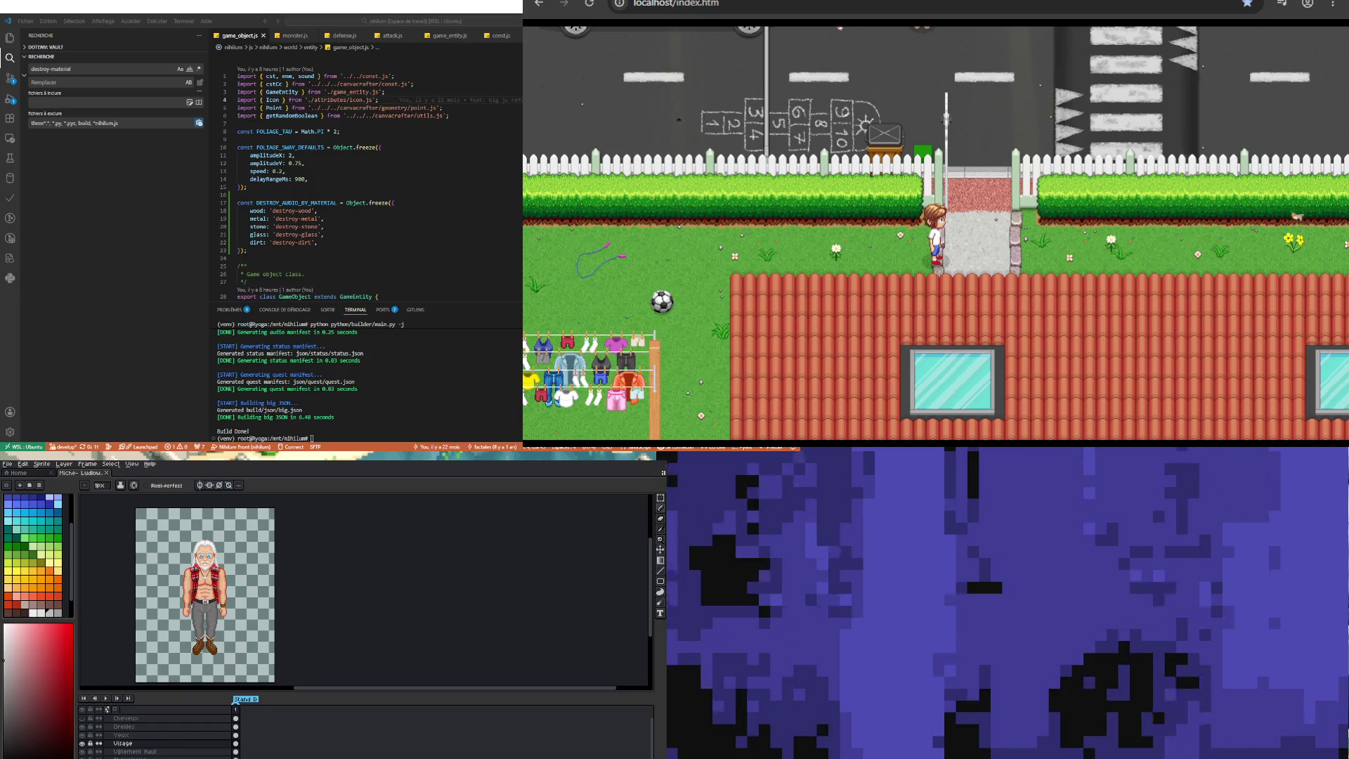
{"action": "scroll", "coordinate": [198, 562], "scroll_direction": "up", "scroll_amount": 4}
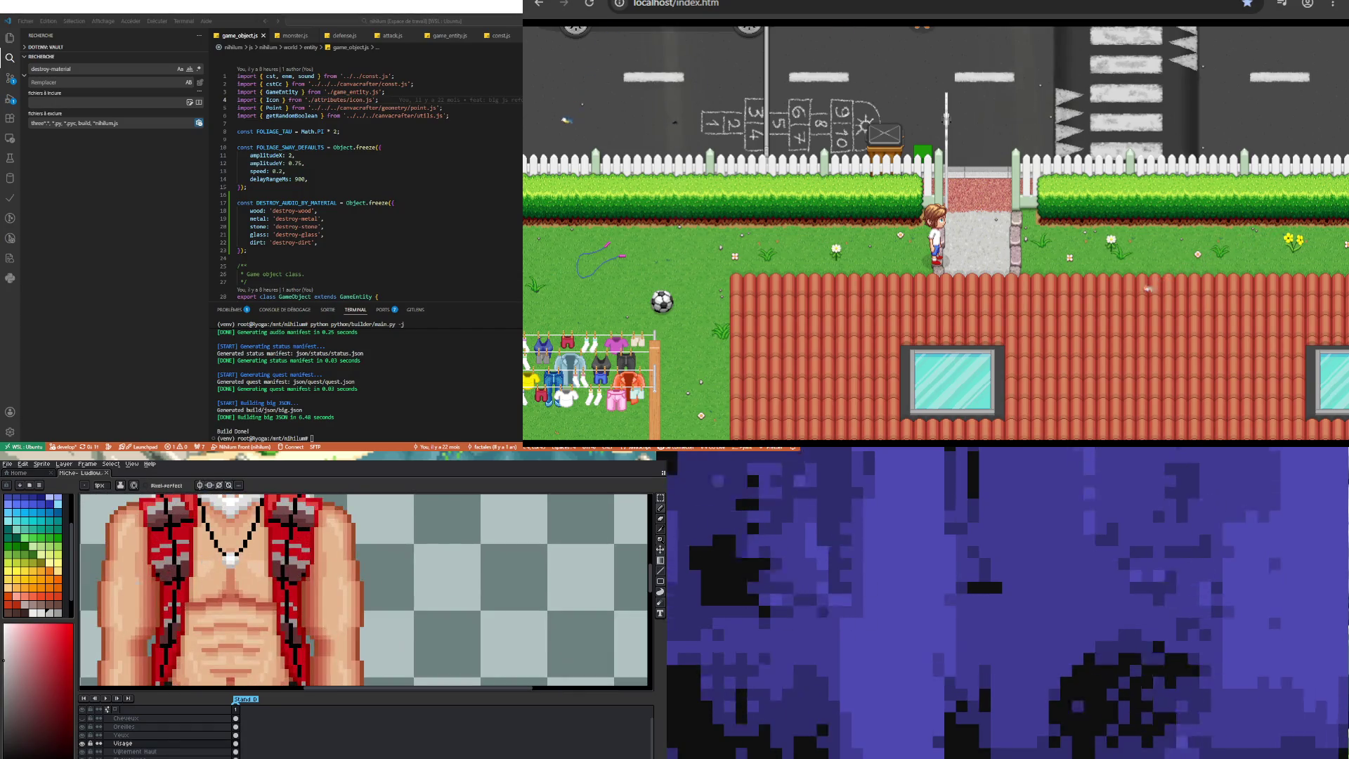
Step: Eyedrop a dark colour from the old man sprite
{"action": "scroll", "coordinate": [198, 563], "scroll_direction": "down", "scroll_amount": 1}
{"action": "scroll", "coordinate": [198, 562], "scroll_direction": "down", "scroll_amount": 2}
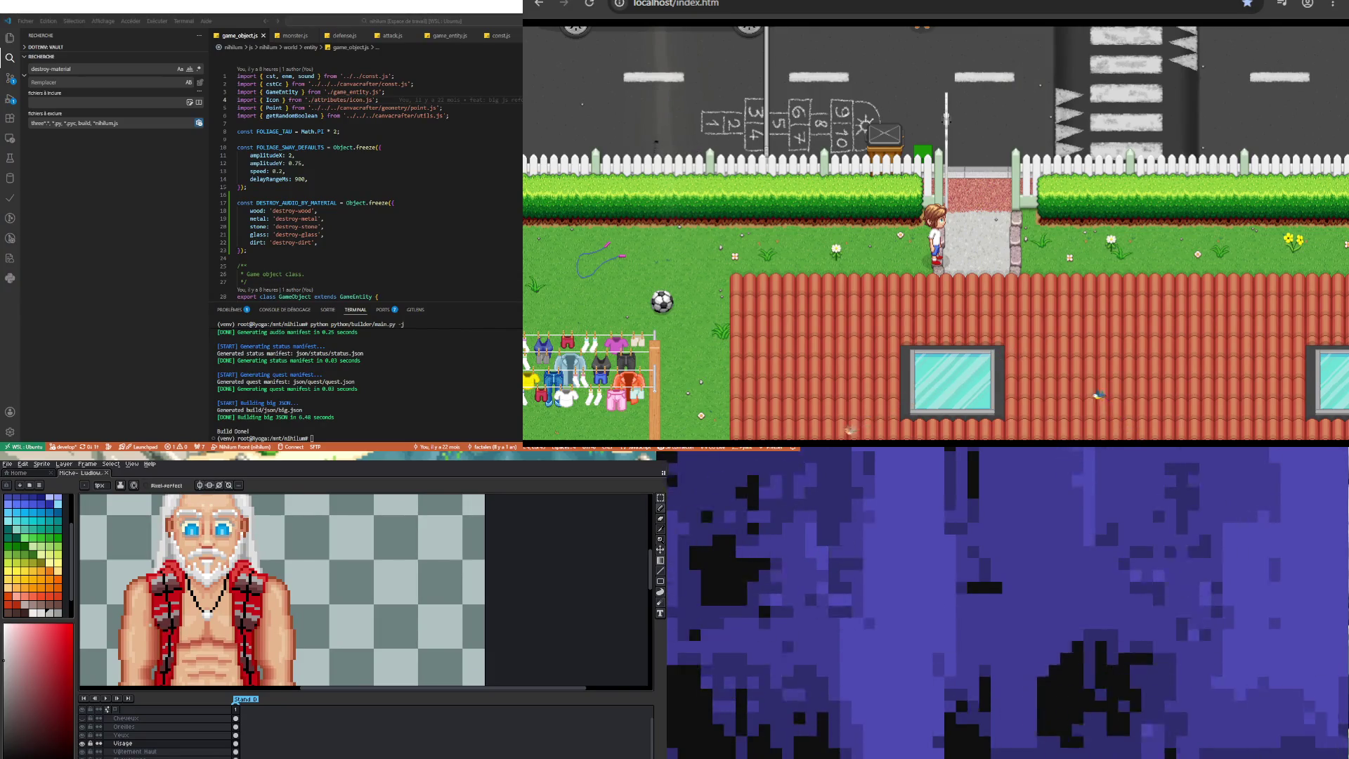
{"action": "scroll", "coordinate": [175, 591], "scroll_direction": "up", "scroll_amount": 1}
{"action": "scroll", "coordinate": [175, 590], "scroll_direction": "down", "scroll_amount": 3}
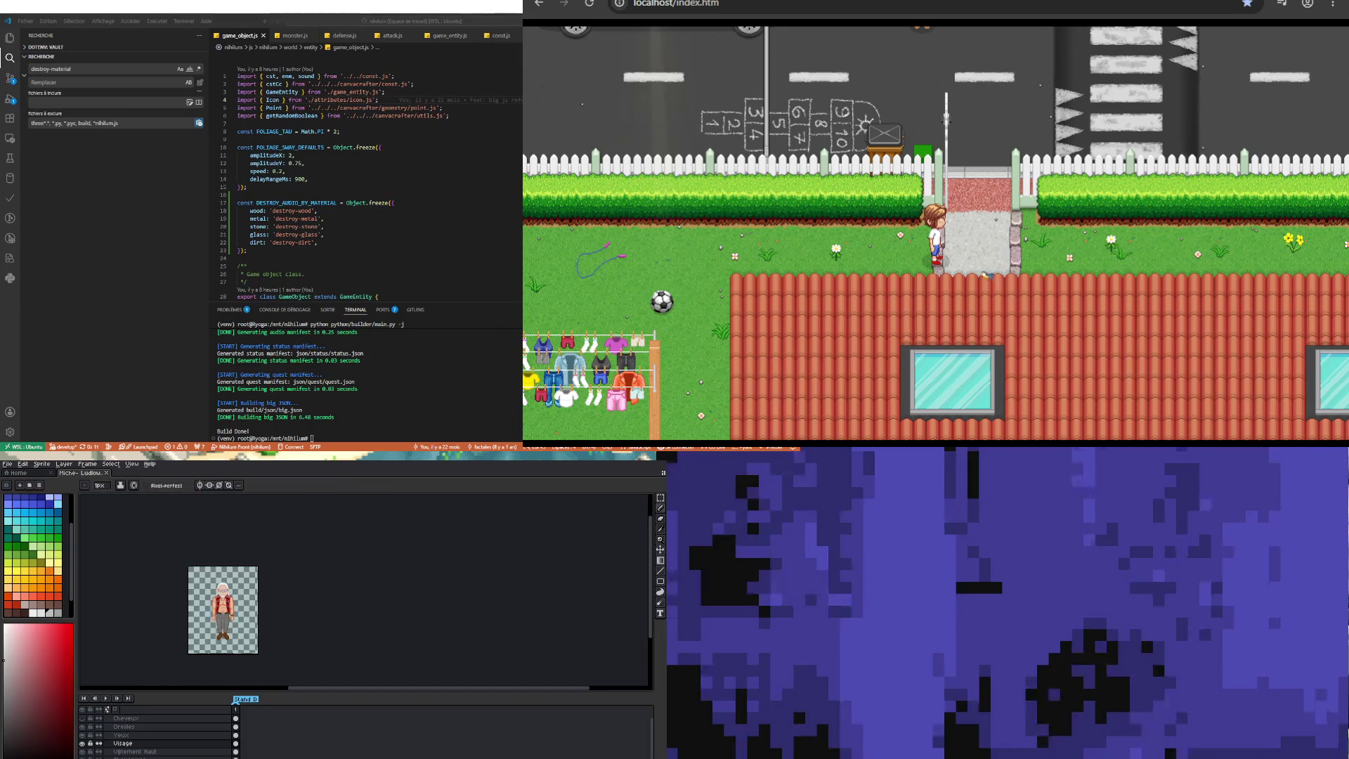
{"action": "scroll", "coordinate": [176, 590], "scroll_direction": "up", "scroll_amount": 1}
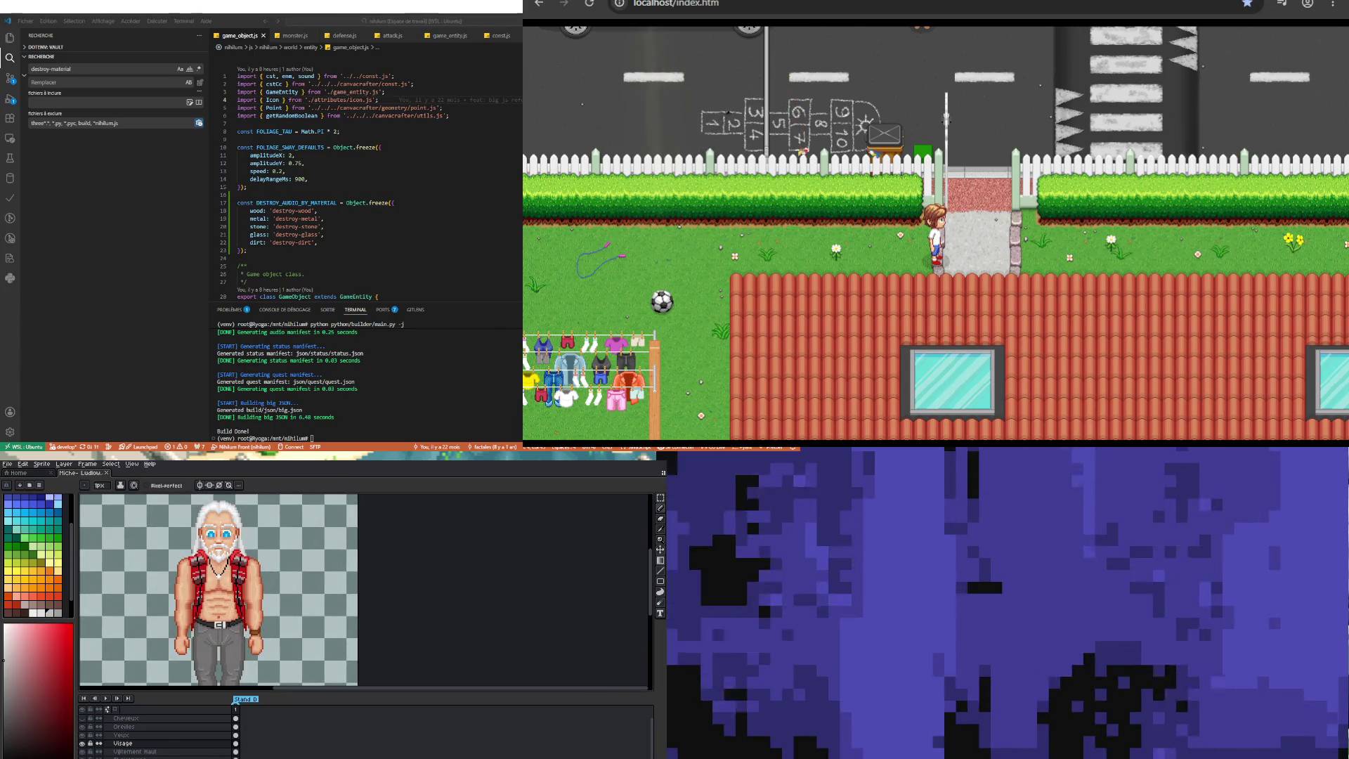
{"action": "scroll", "coordinate": [225, 594], "scroll_direction": "up", "scroll_amount": 1}
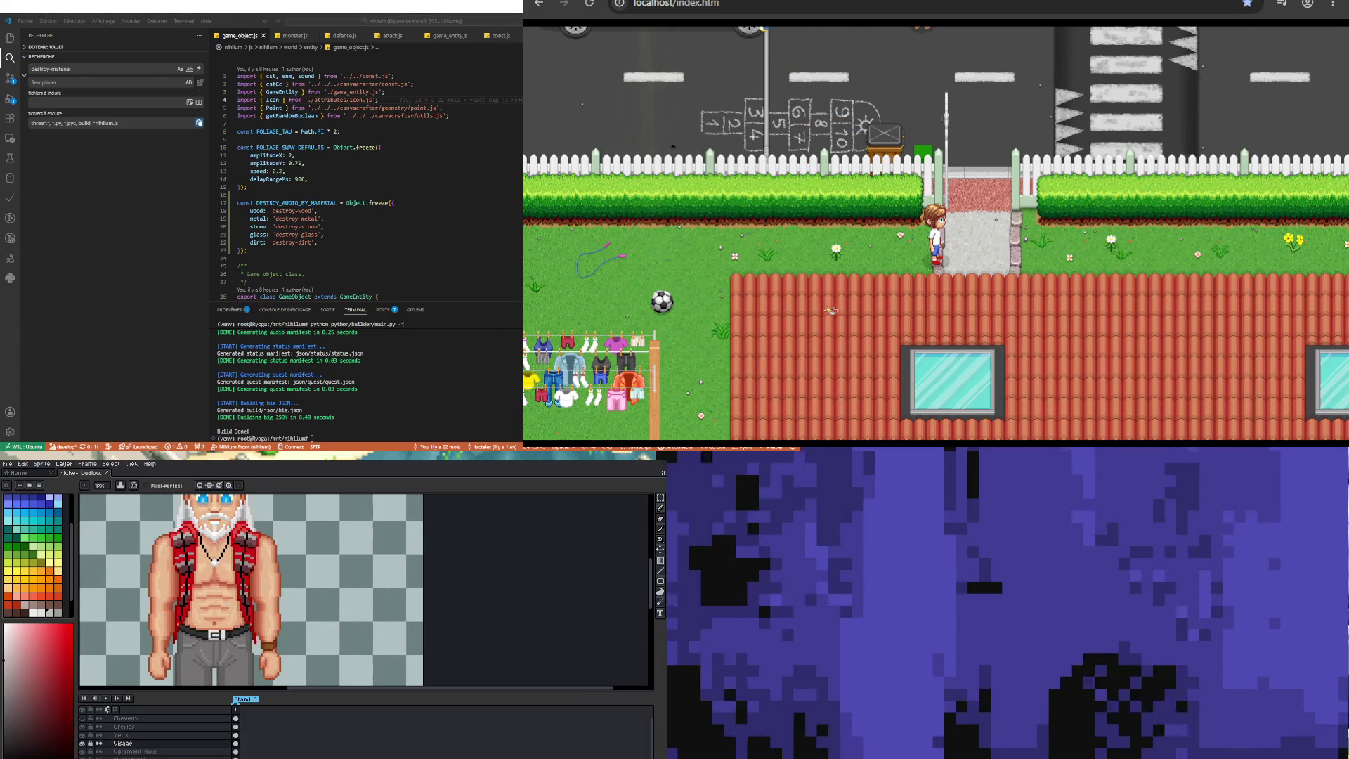
{"action": "scroll", "coordinate": [232, 604], "scroll_direction": "up", "scroll_amount": 1}
{"action": "scroll", "coordinate": [232, 604], "scroll_direction": "up", "scroll_amount": 1}
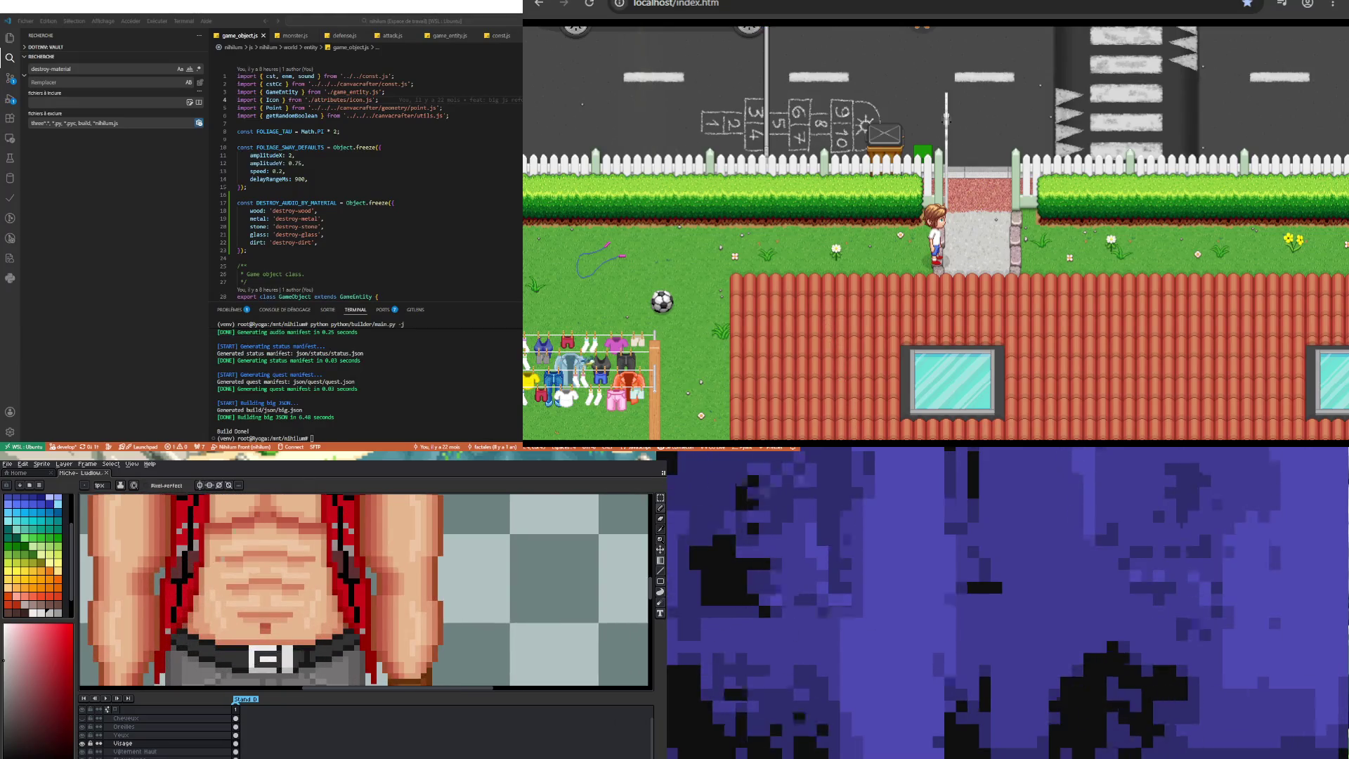
{"action": "key", "text": "i"}
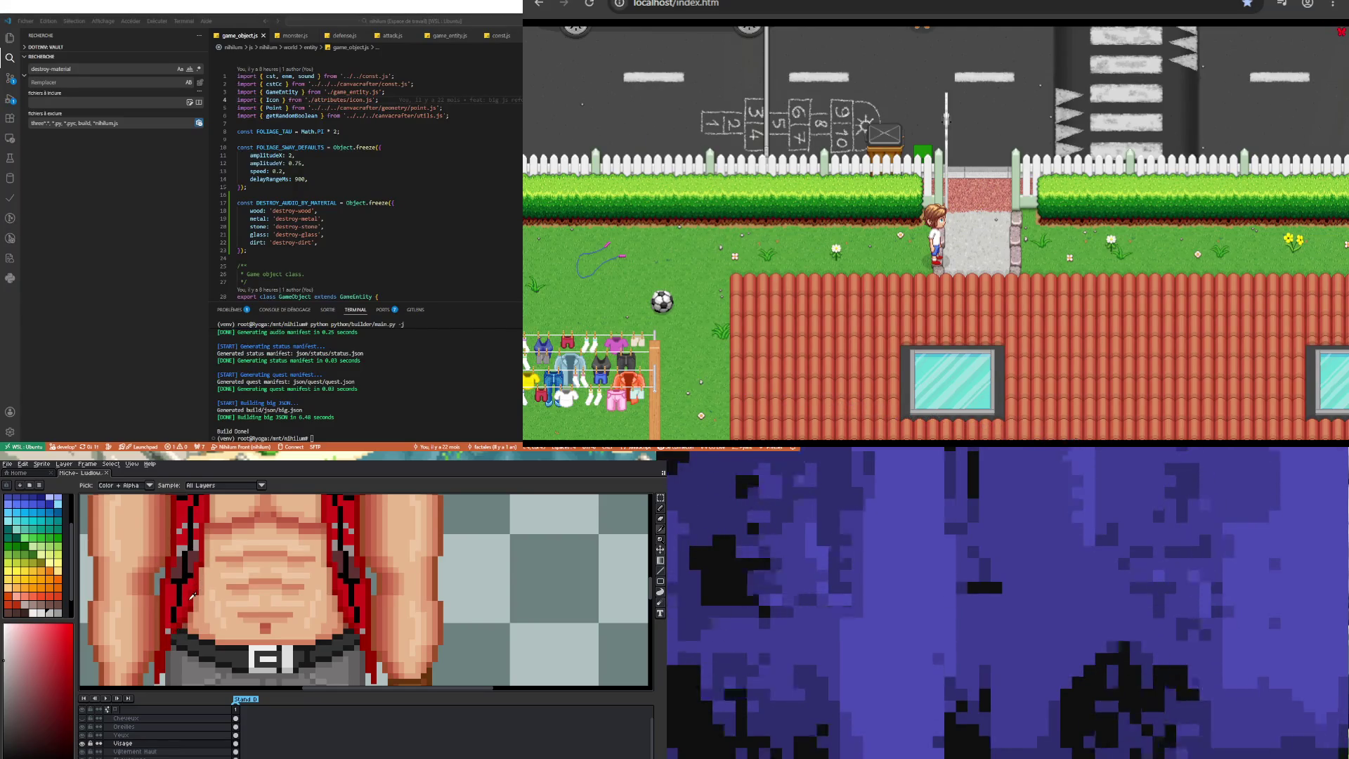
{"action": "left_click", "coordinate": [193, 596]}
Step: With the Pencil on the Vêtement Haut layer, draw a dark line down the red vest strap
{"action": "key", "text": "b"}
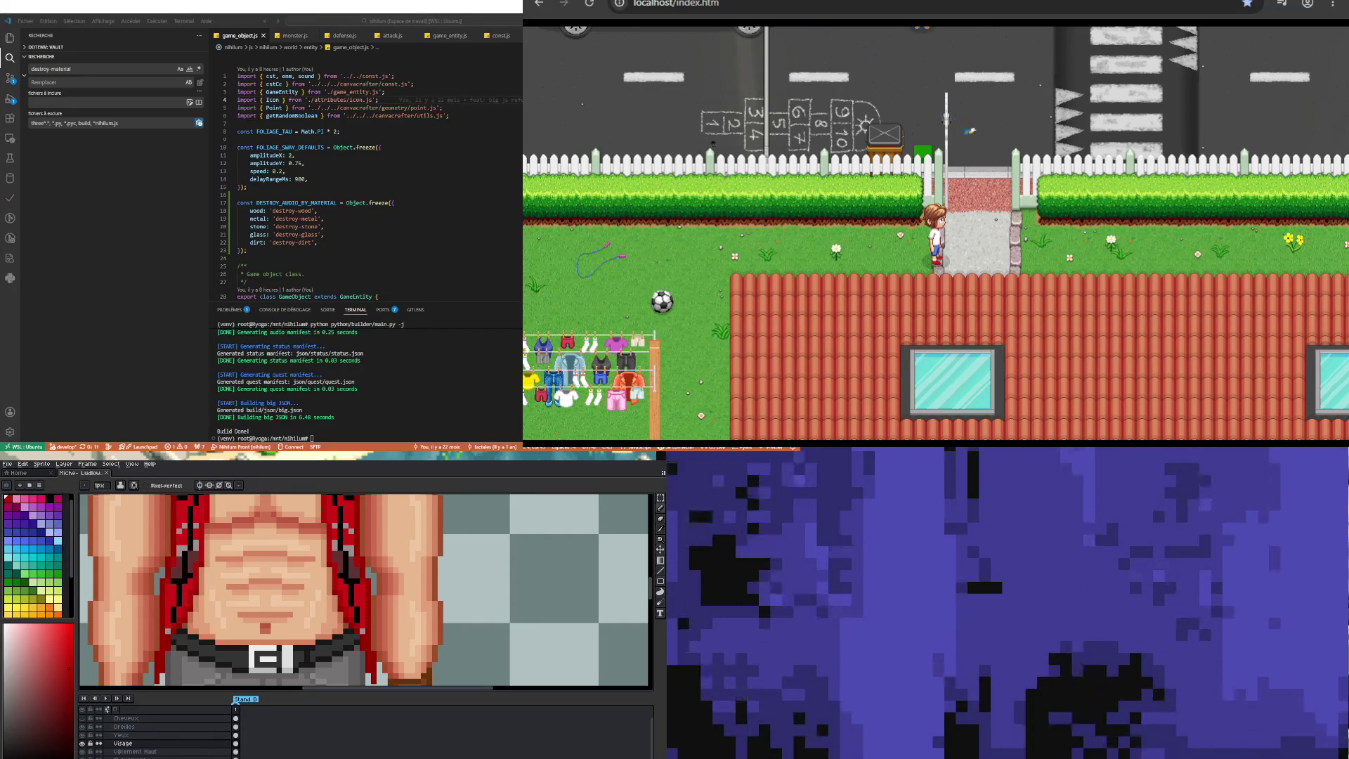
{"action": "left_click", "coordinate": [134, 751]}
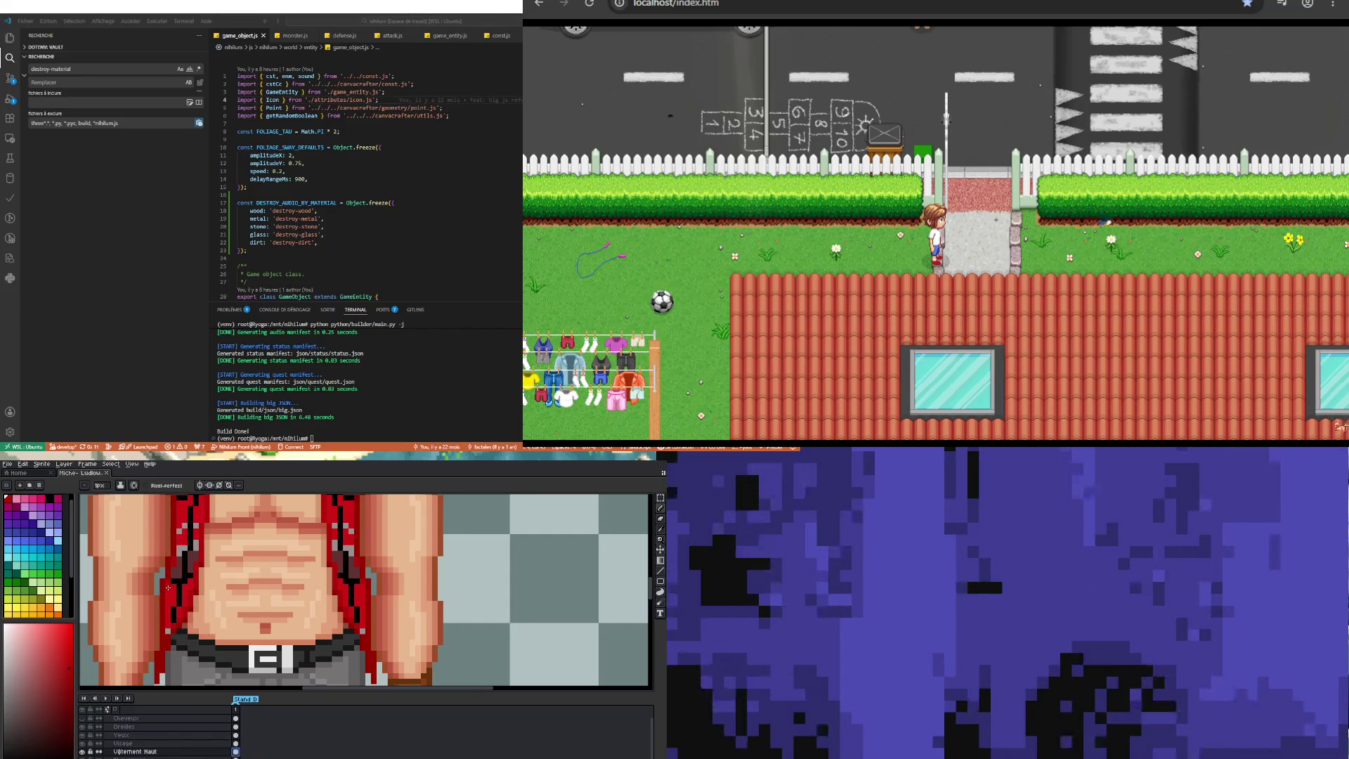
{"action": "left_click_drag", "start_coordinate": [168, 587], "coordinate": [171, 627]}
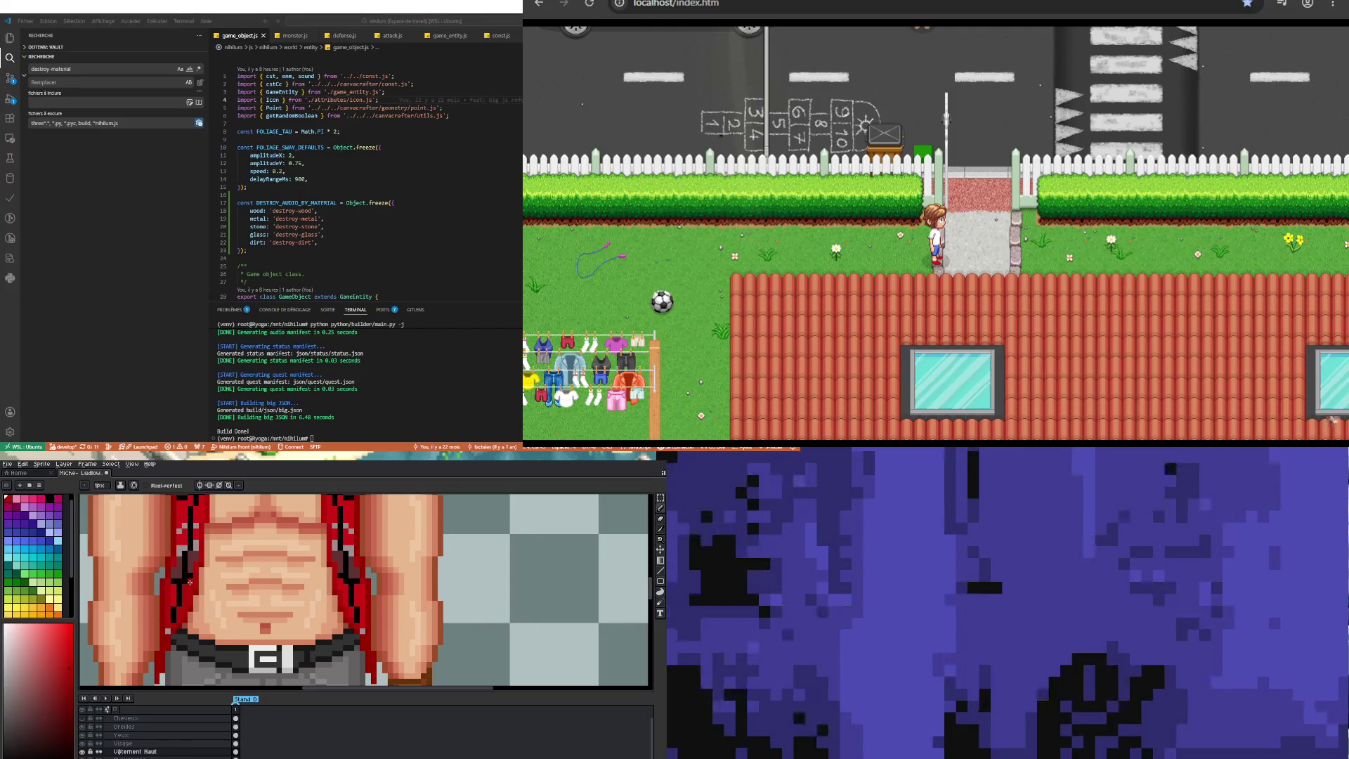
{"action": "scroll", "coordinate": [173, 587], "scroll_direction": "down", "scroll_amount": 3}
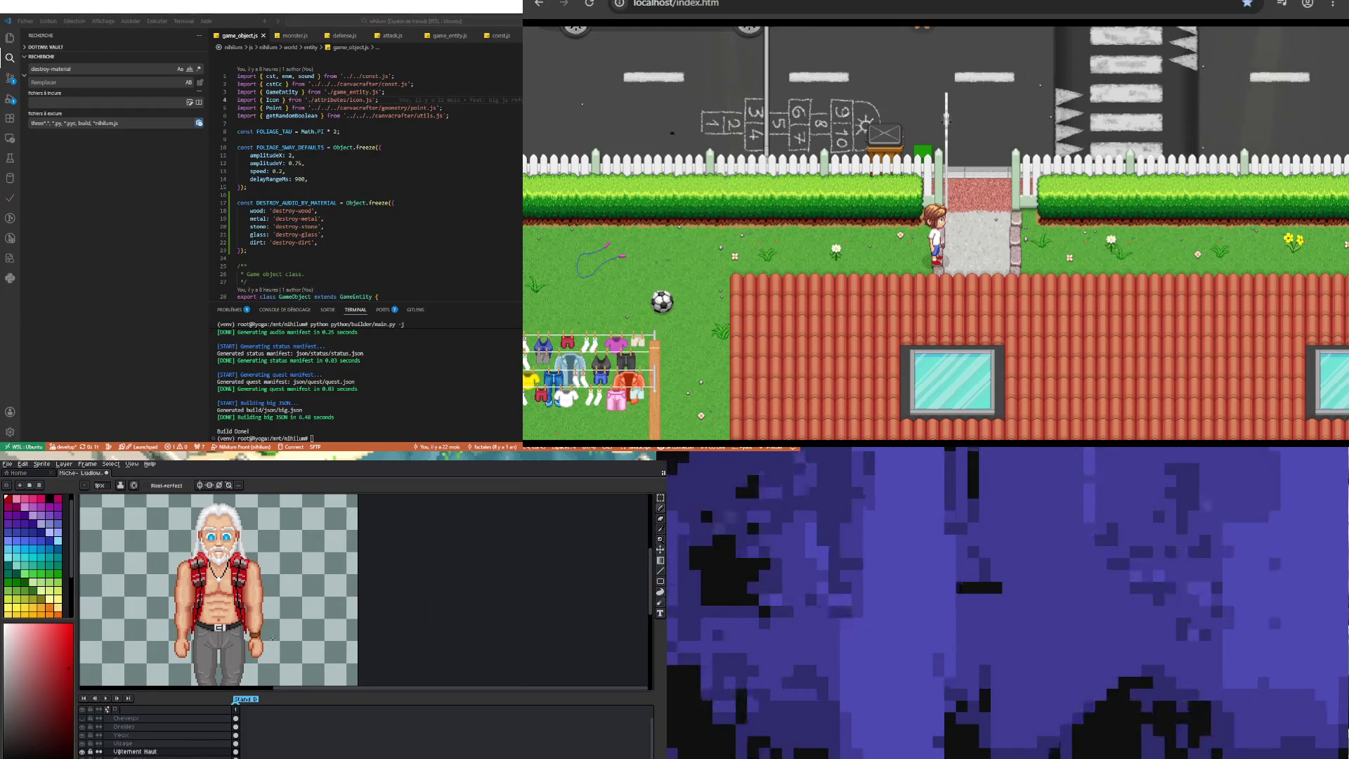
{"action": "scroll", "coordinate": [226, 639], "scroll_direction": "down", "scroll_amount": 1}
{"action": "scroll", "coordinate": [225, 639], "scroll_direction": "up", "scroll_amount": 1}
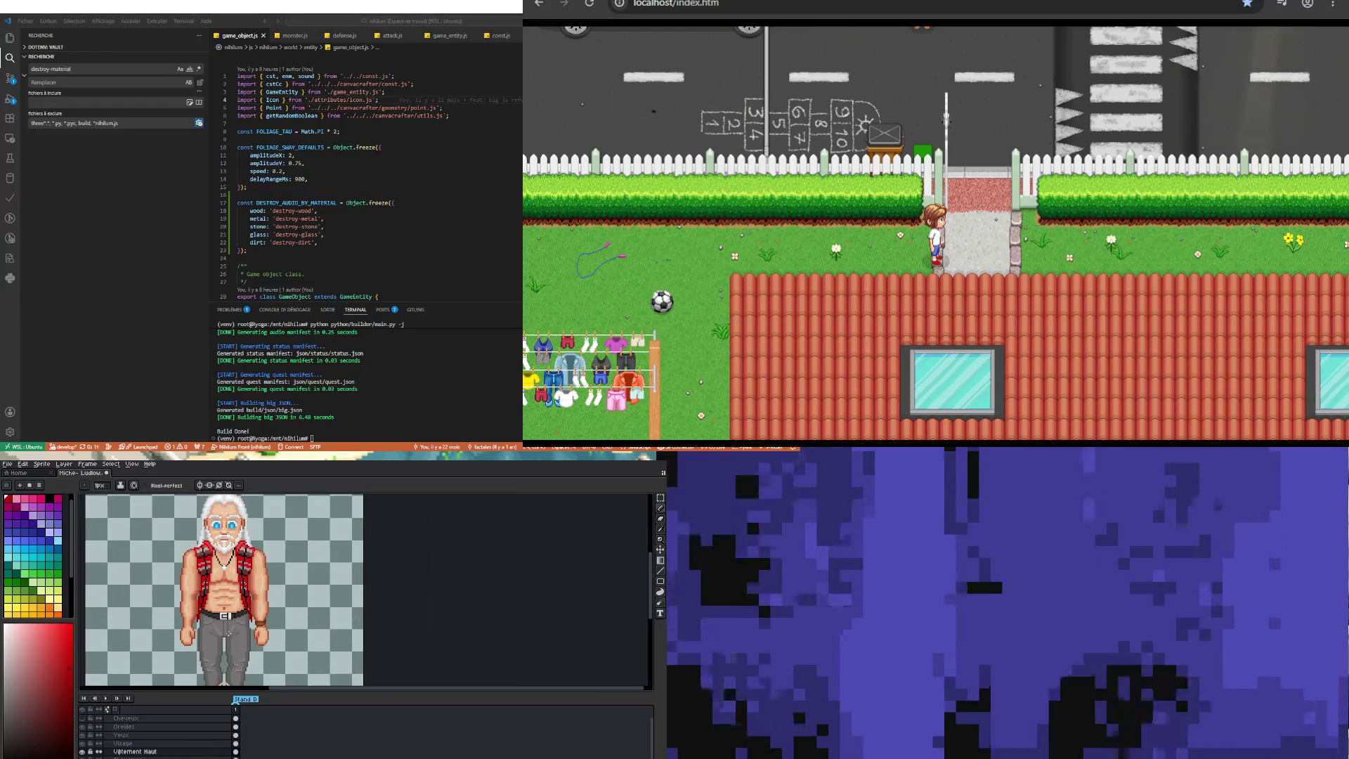
{"action": "scroll", "coordinate": [228, 633], "scroll_direction": "down", "scroll_amount": 2}
{"action": "scroll", "coordinate": [211, 604], "scroll_direction": "up", "scroll_amount": 1}
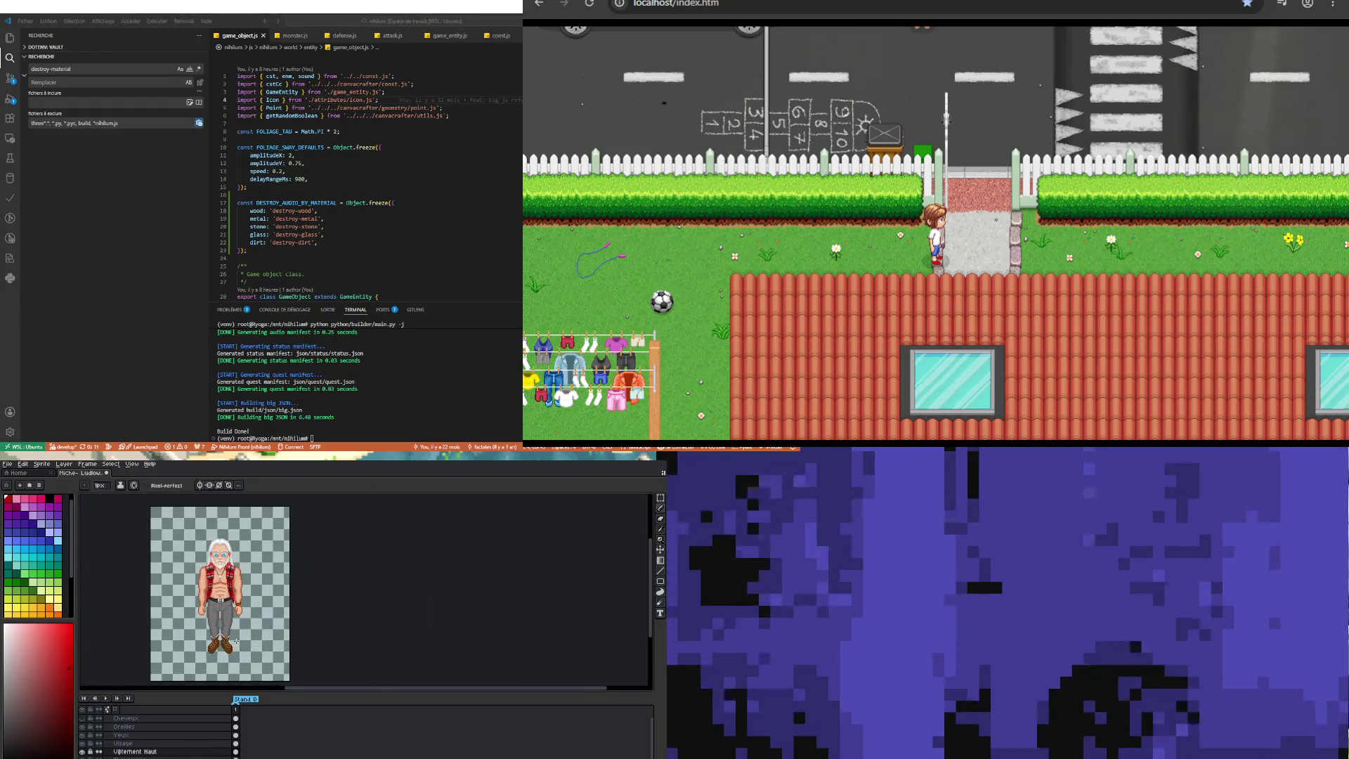
Step: Save the sprite through File > Save
{"action": "left_click", "coordinate": [10, 465]}
{"action": "left_click", "coordinate": [28, 509]}
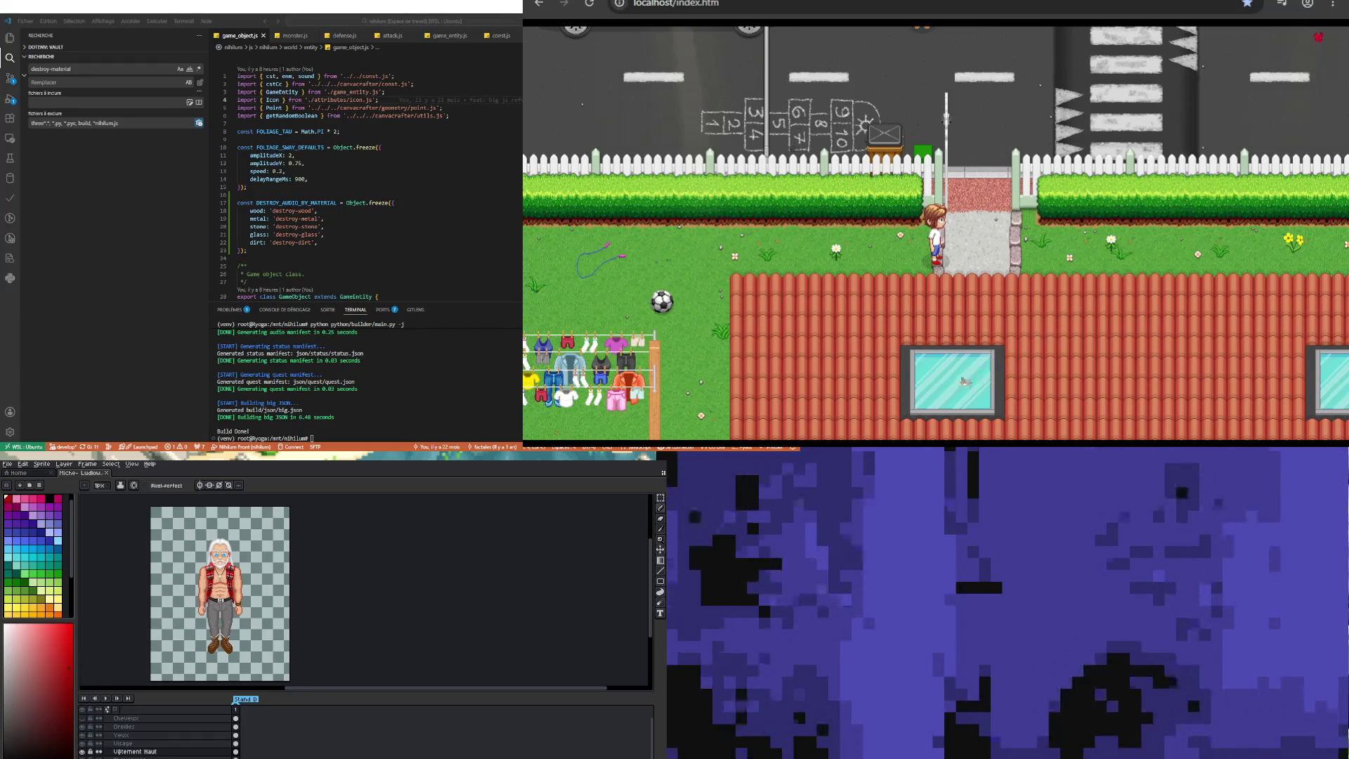
{"action": "scroll", "coordinate": [229, 575], "scroll_direction": "up", "scroll_amount": 5}
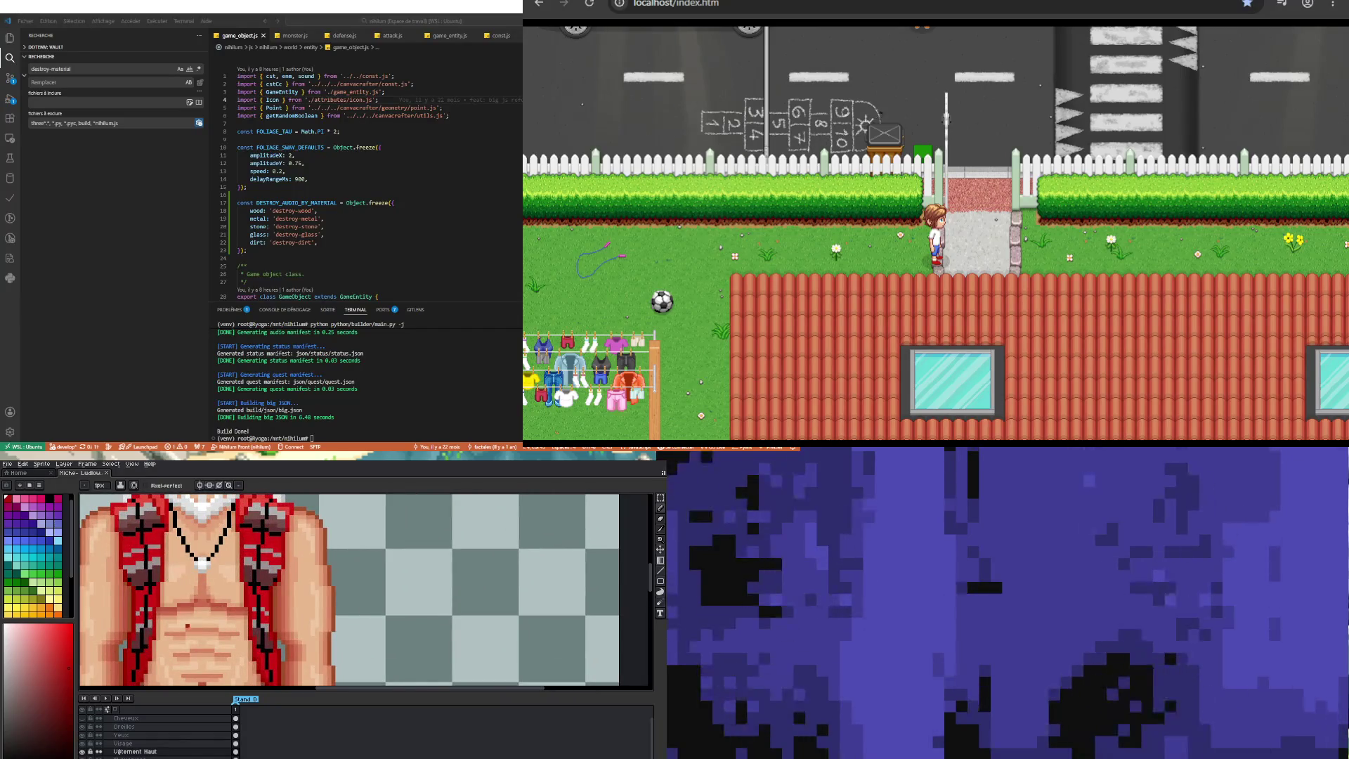
Step: Add a new layer above Visage and rename it 'Poiles'
{"action": "left_click", "coordinate": [123, 735]}
{"action": "left_click", "coordinate": [144, 744]}
{"action": "right_click", "coordinate": [144, 745]}
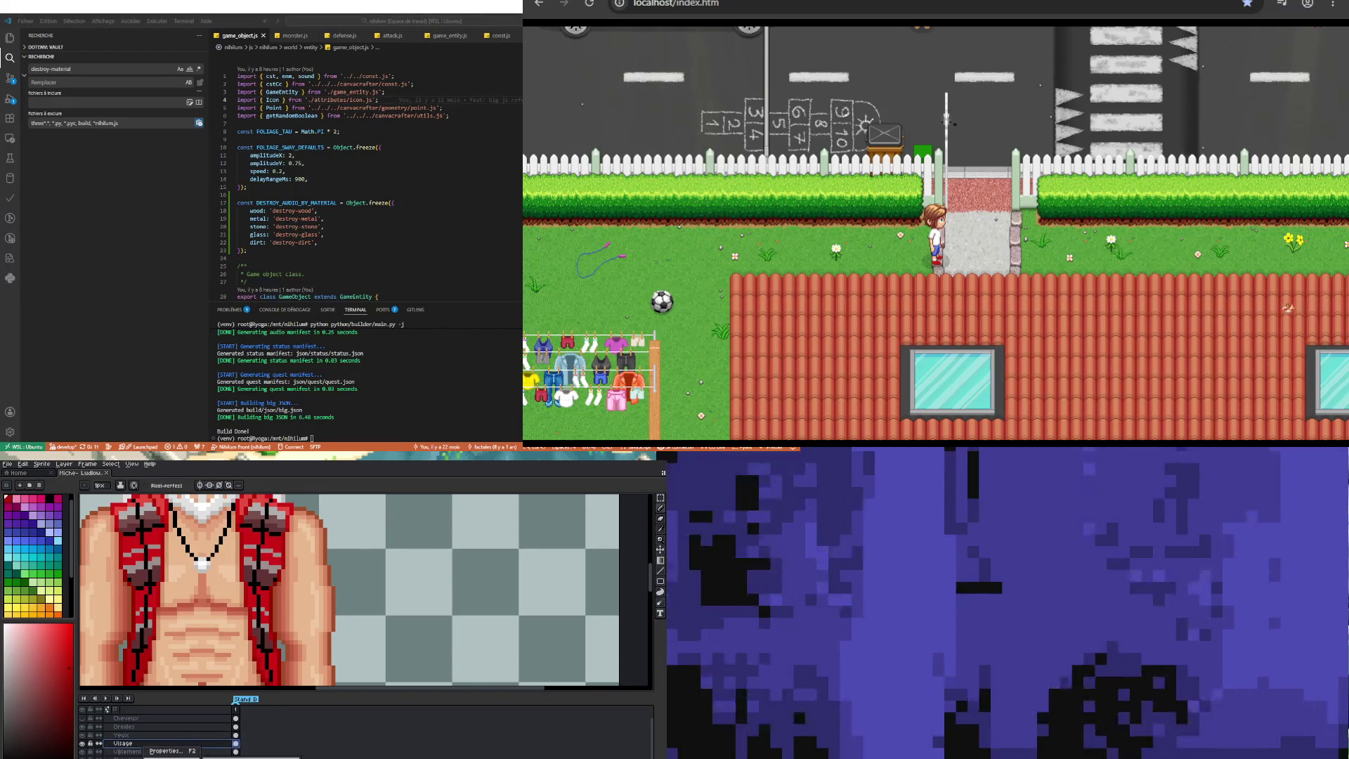
{"action": "key", "text": "shift+n"}
{"action": "key", "text": "F2"}
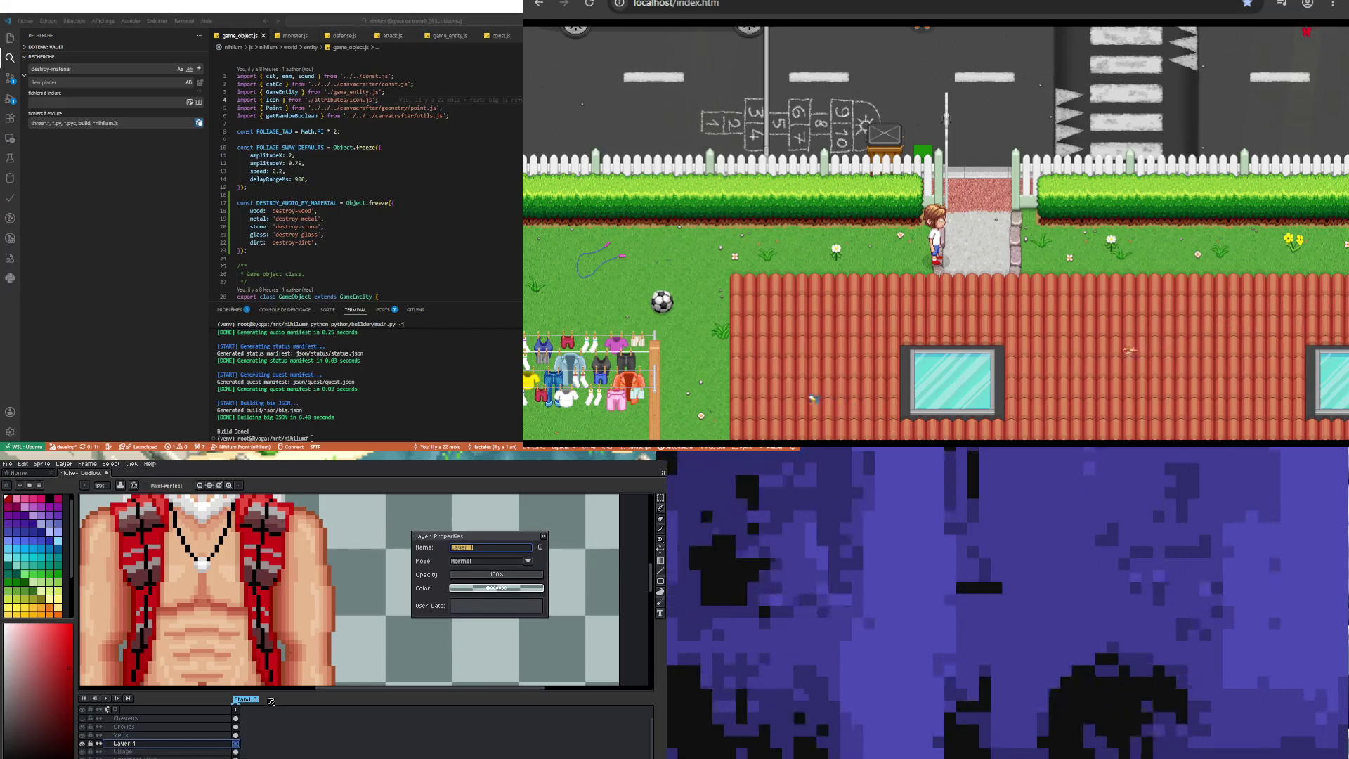
{"action": "type", "text": "Poiles"}
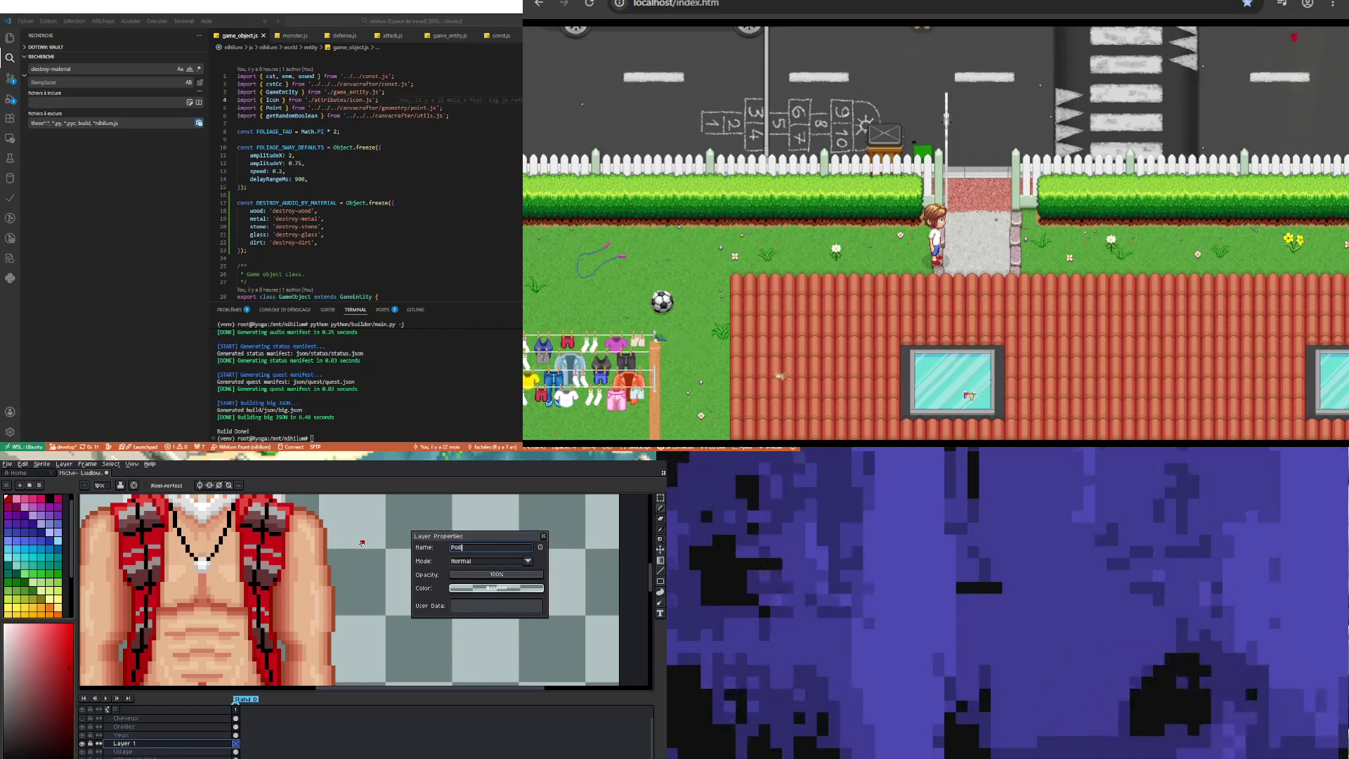
{"action": "key", "text": "Return"}
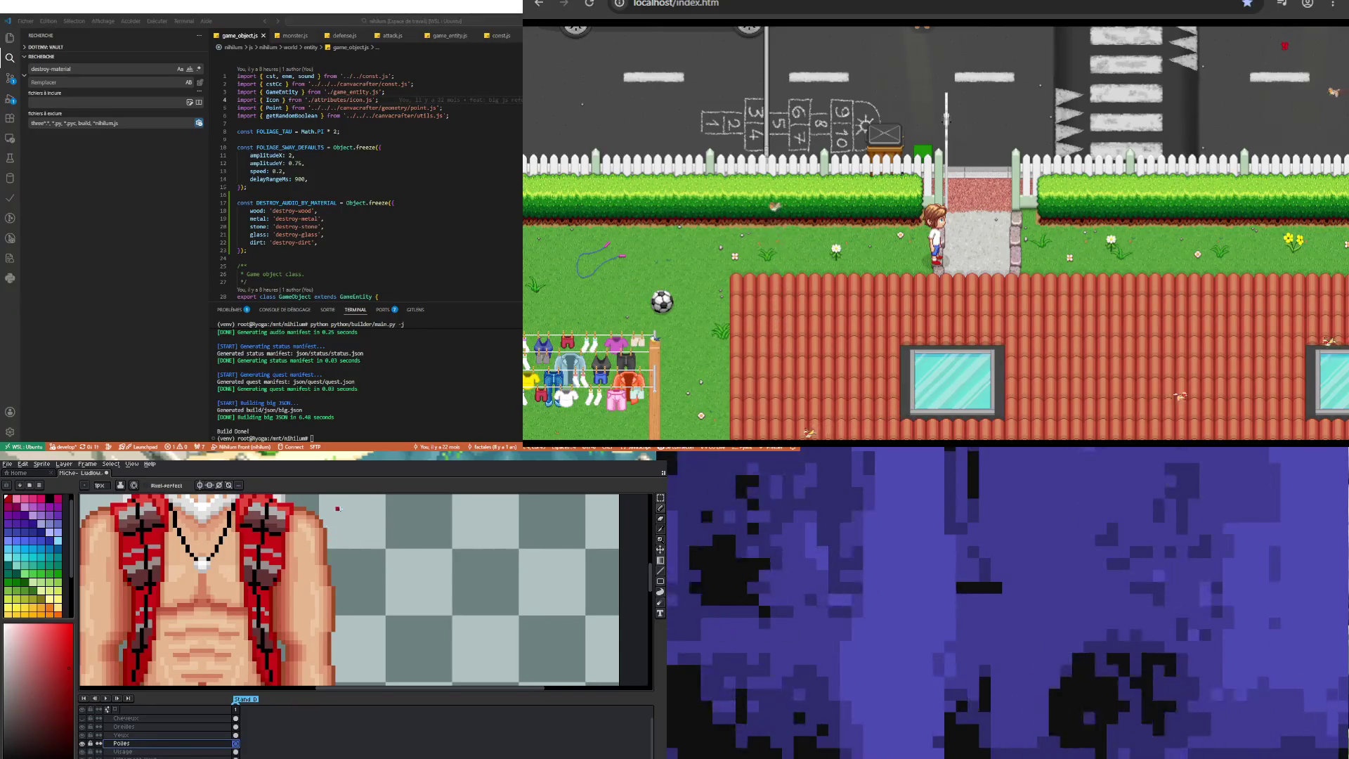
Step: Sample a light colour and dot a hair pixel on the chest
{"action": "scroll", "coordinate": [328, 537], "scroll_direction": "down", "scroll_amount": 1}
{"action": "scroll", "coordinate": [233, 530], "scroll_direction": "up", "scroll_amount": 2}
{"action": "left_click", "coordinate": [233, 530], "text": "alt"}
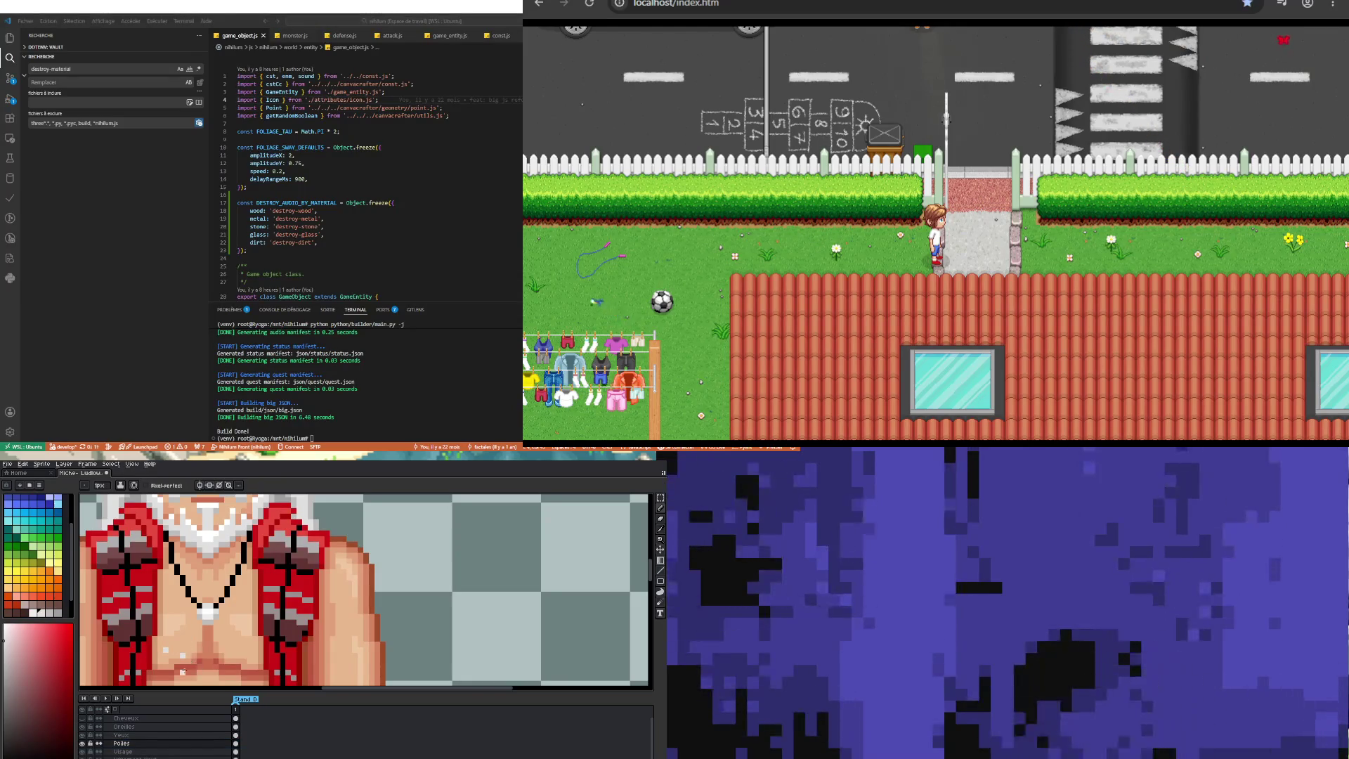
{"action": "left_click", "coordinate": [154, 665]}
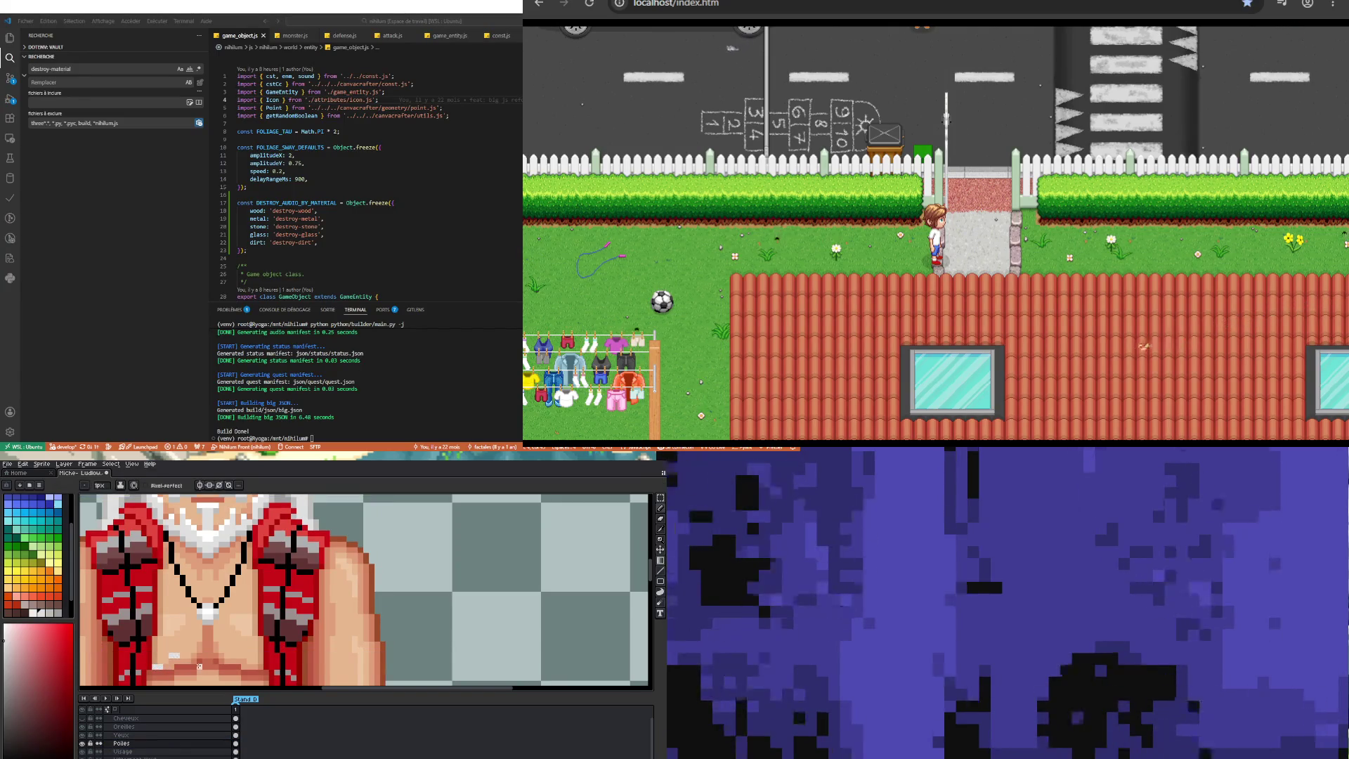
Step: Turn on vertical symmetry so the chest-hair pixels mirror across the centre axis
{"action": "left_click", "coordinate": [201, 486]}
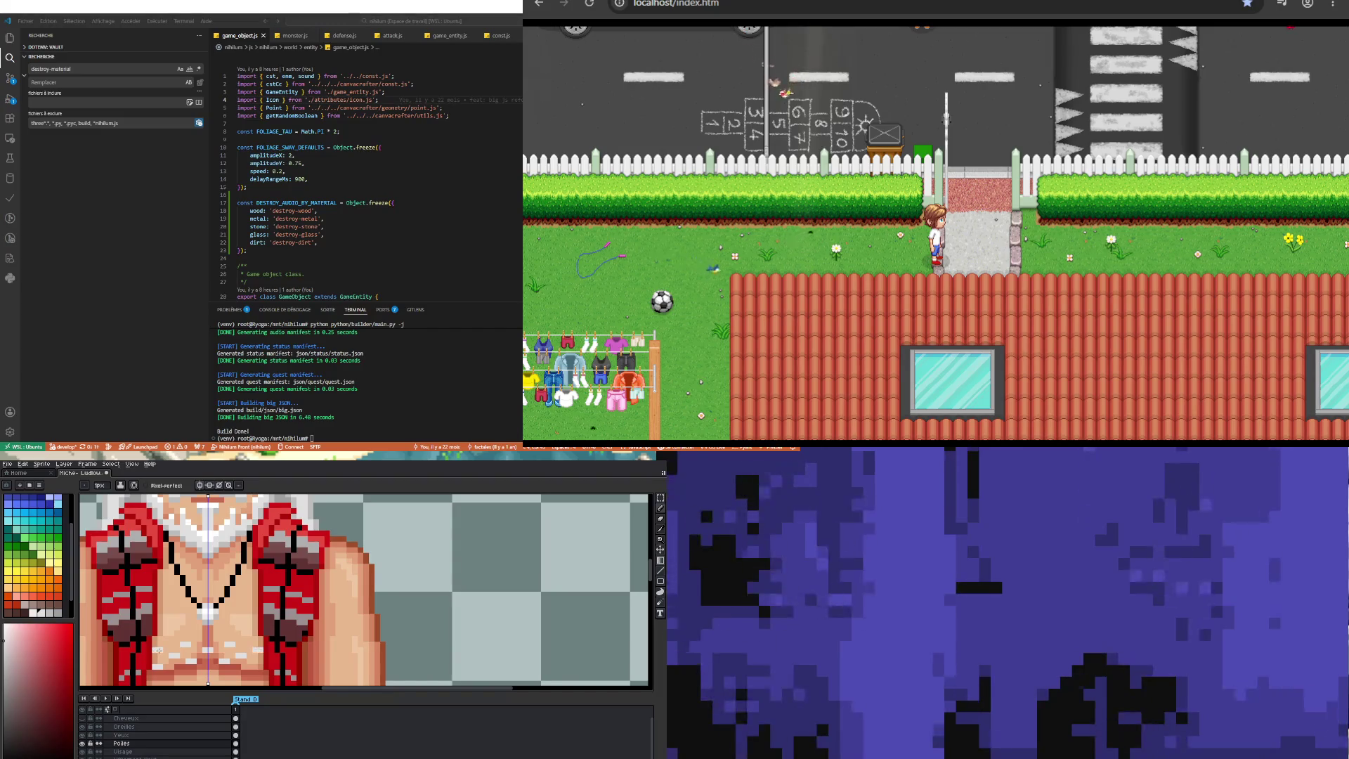
{"action": "scroll", "coordinate": [160, 650], "scroll_direction": "down", "scroll_amount": 2}
{"action": "scroll", "coordinate": [219, 663], "scroll_direction": "up", "scroll_amount": 2}
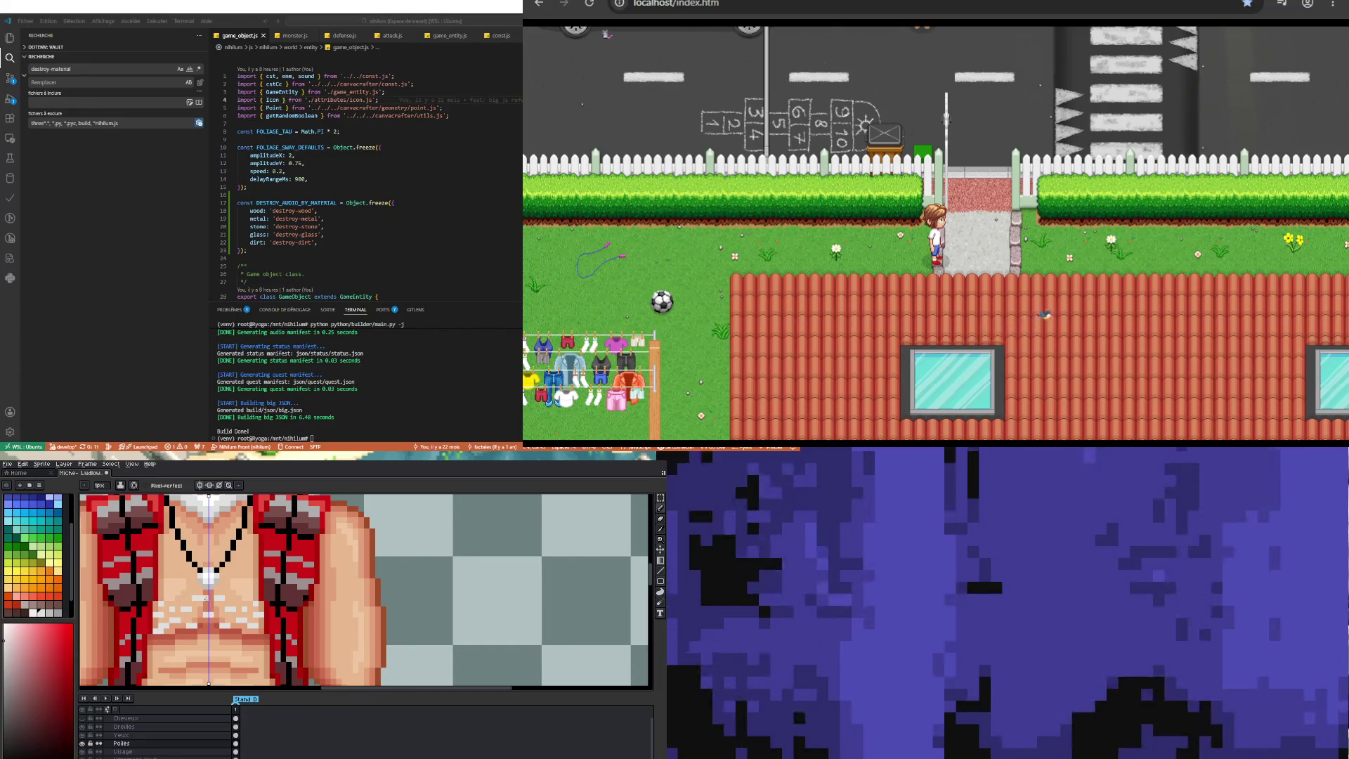
{"action": "scroll", "coordinate": [176, 598], "scroll_direction": "down", "scroll_amount": 3}
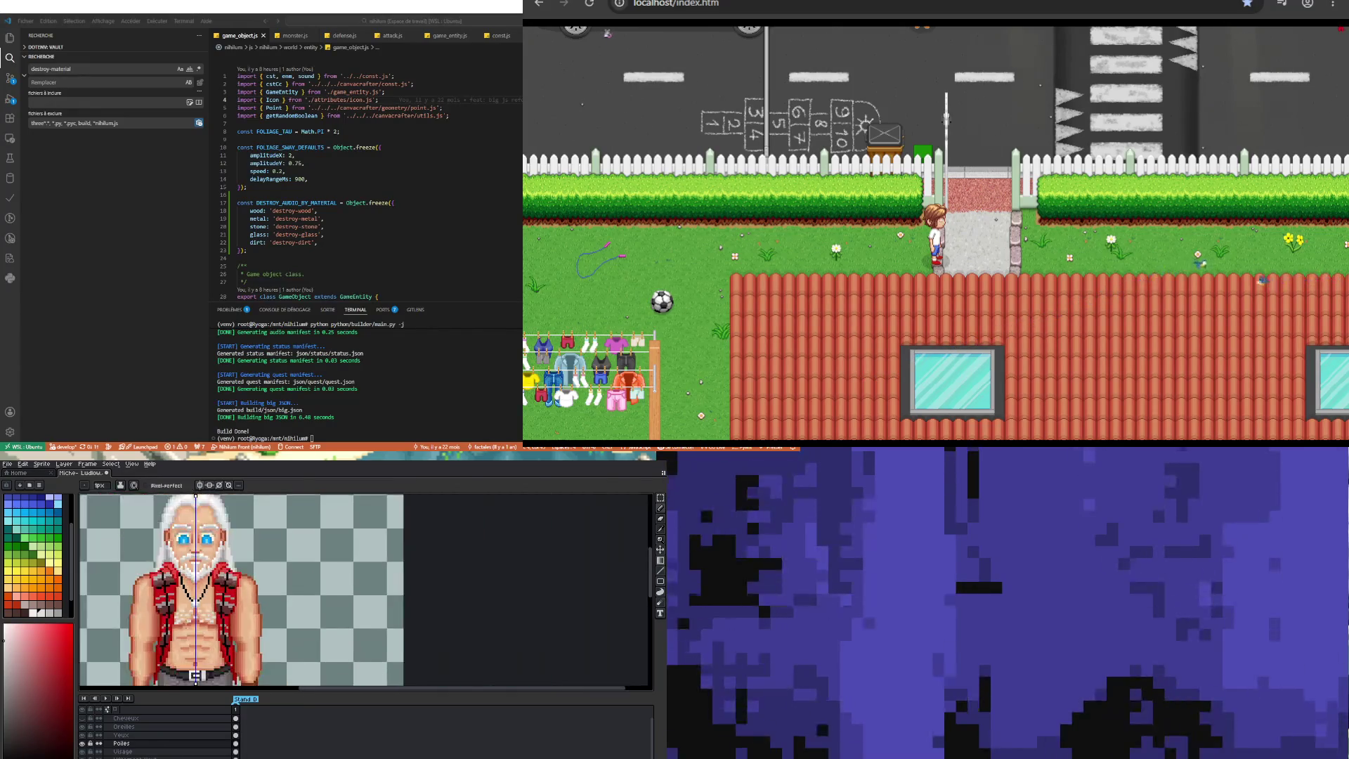
{"action": "scroll", "coordinate": [176, 605], "scroll_direction": "up", "scroll_amount": 1}
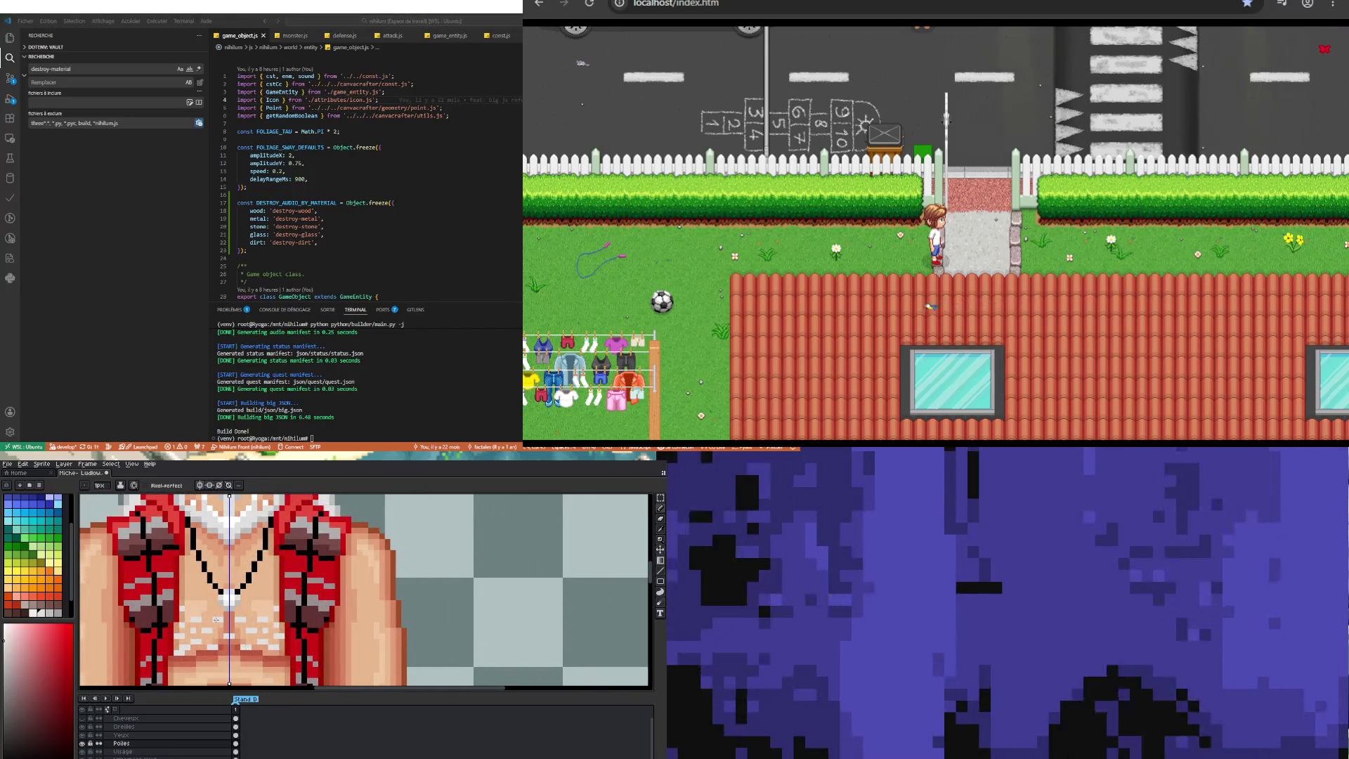
{"action": "scroll", "coordinate": [217, 620], "scroll_direction": "down", "scroll_amount": 3}
{"action": "scroll", "coordinate": [222, 615], "scroll_direction": "up", "scroll_amount": 1}
{"action": "scroll", "coordinate": [265, 649], "scroll_direction": "down", "scroll_amount": 3}
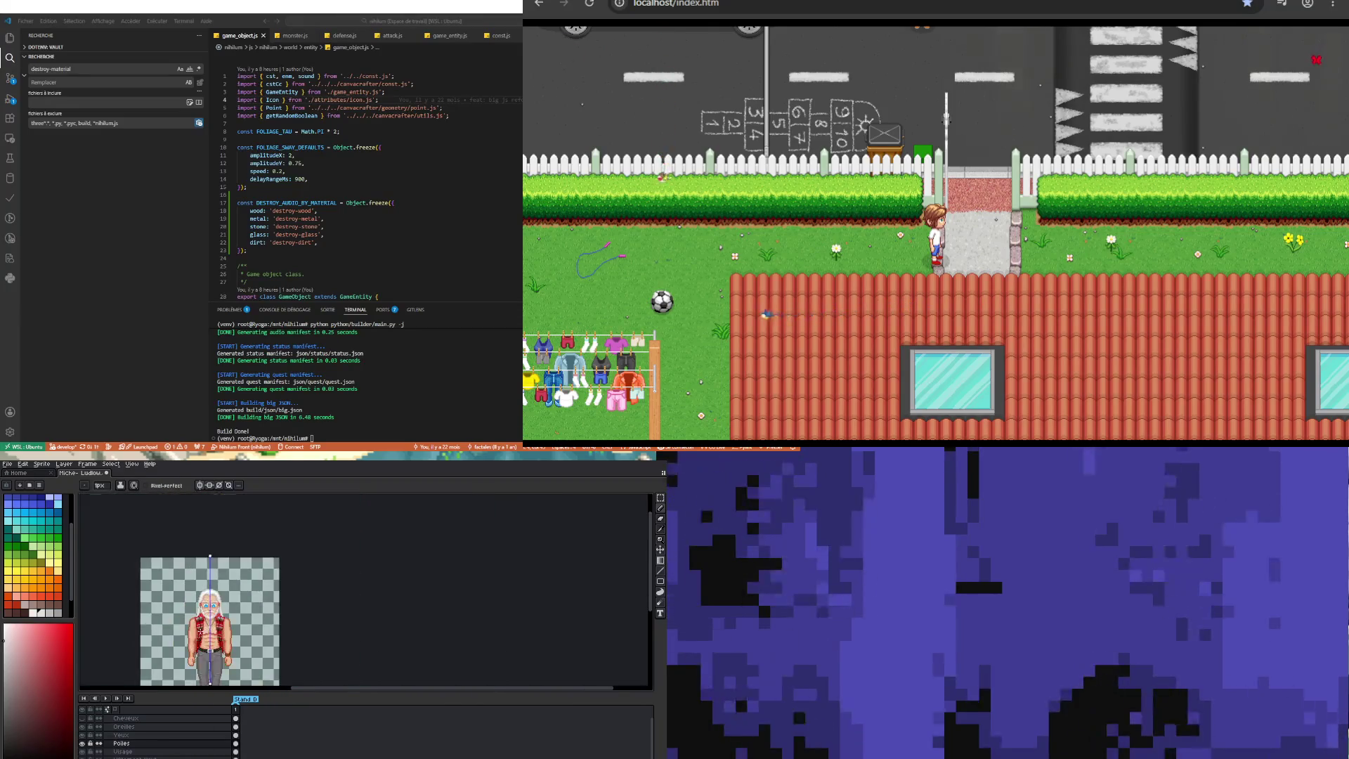
{"action": "scroll", "coordinate": [217, 653], "scroll_direction": "up", "scroll_amount": 4}
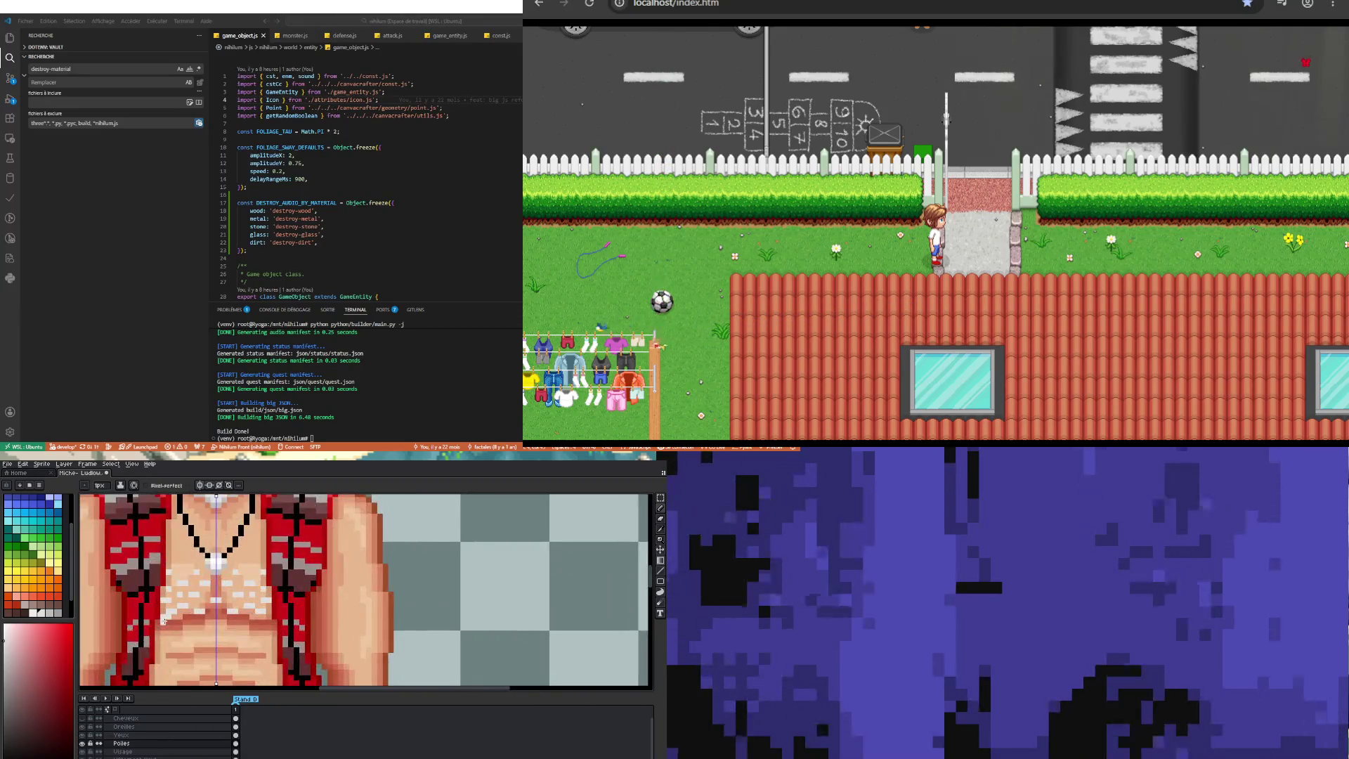
Step: Give the Poiles layer Normal blending and 50% opacity, after briefly trying Darken
{"action": "double_click", "coordinate": [187, 746]}
{"action": "left_click", "coordinate": [476, 561]}
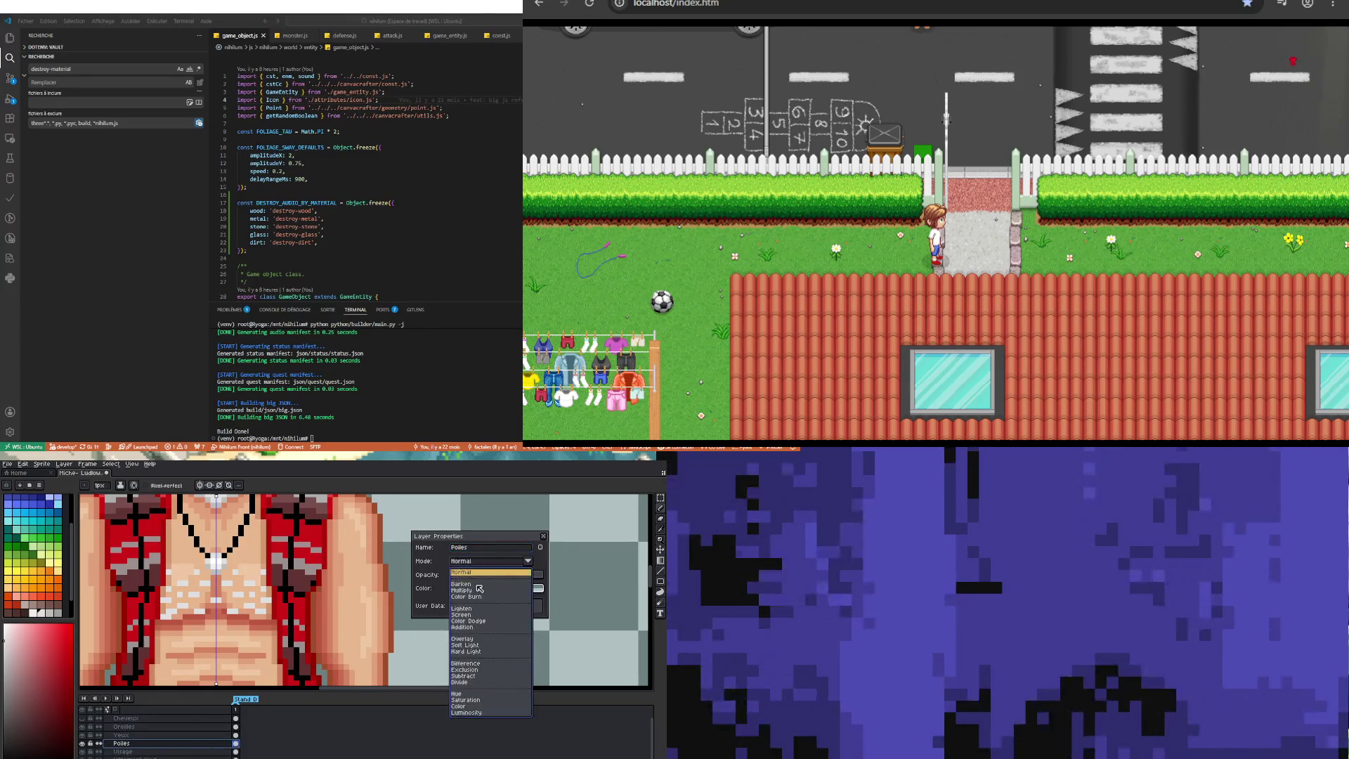
{"action": "left_click", "coordinate": [475, 585]}
{"action": "left_click", "coordinate": [467, 562]}
{"action": "left_click", "coordinate": [472, 584]}
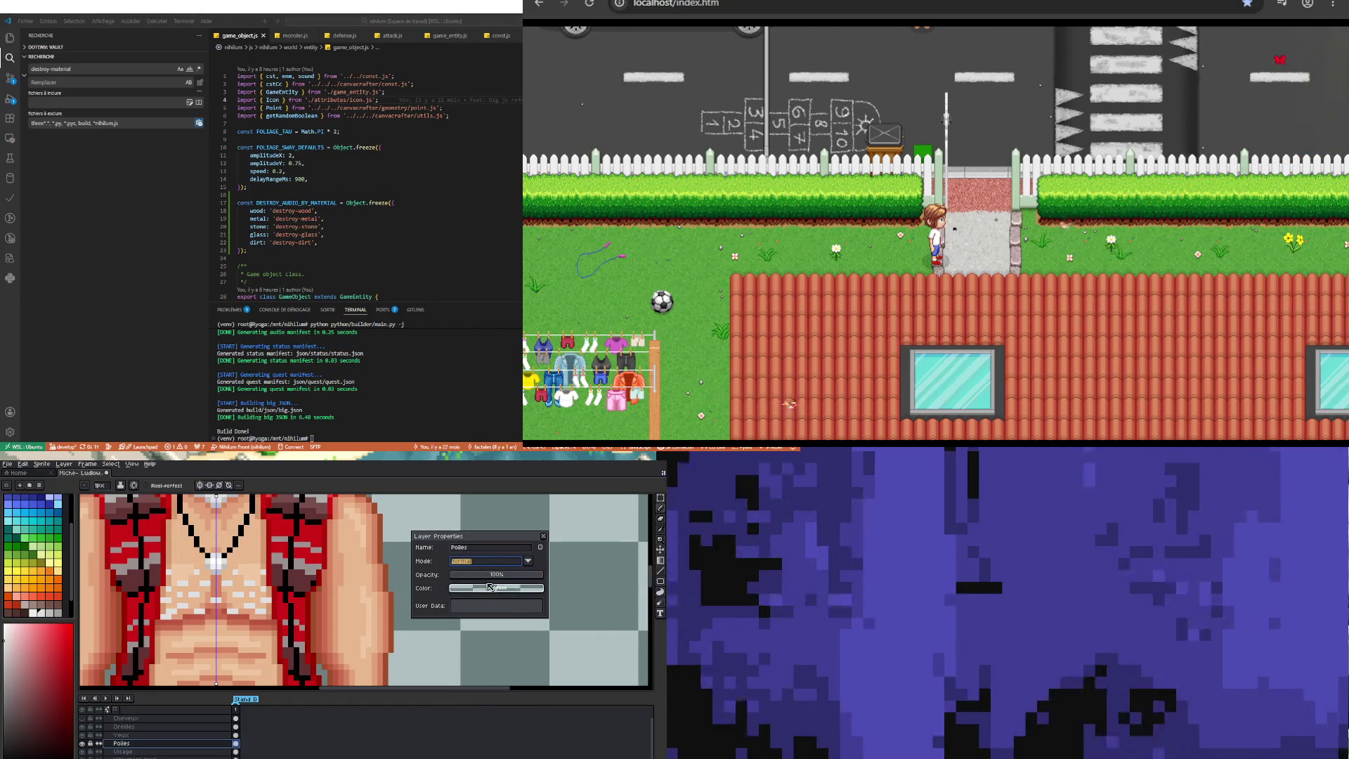
{"action": "left_click_drag", "start_coordinate": [502, 576], "coordinate": [494, 576]}
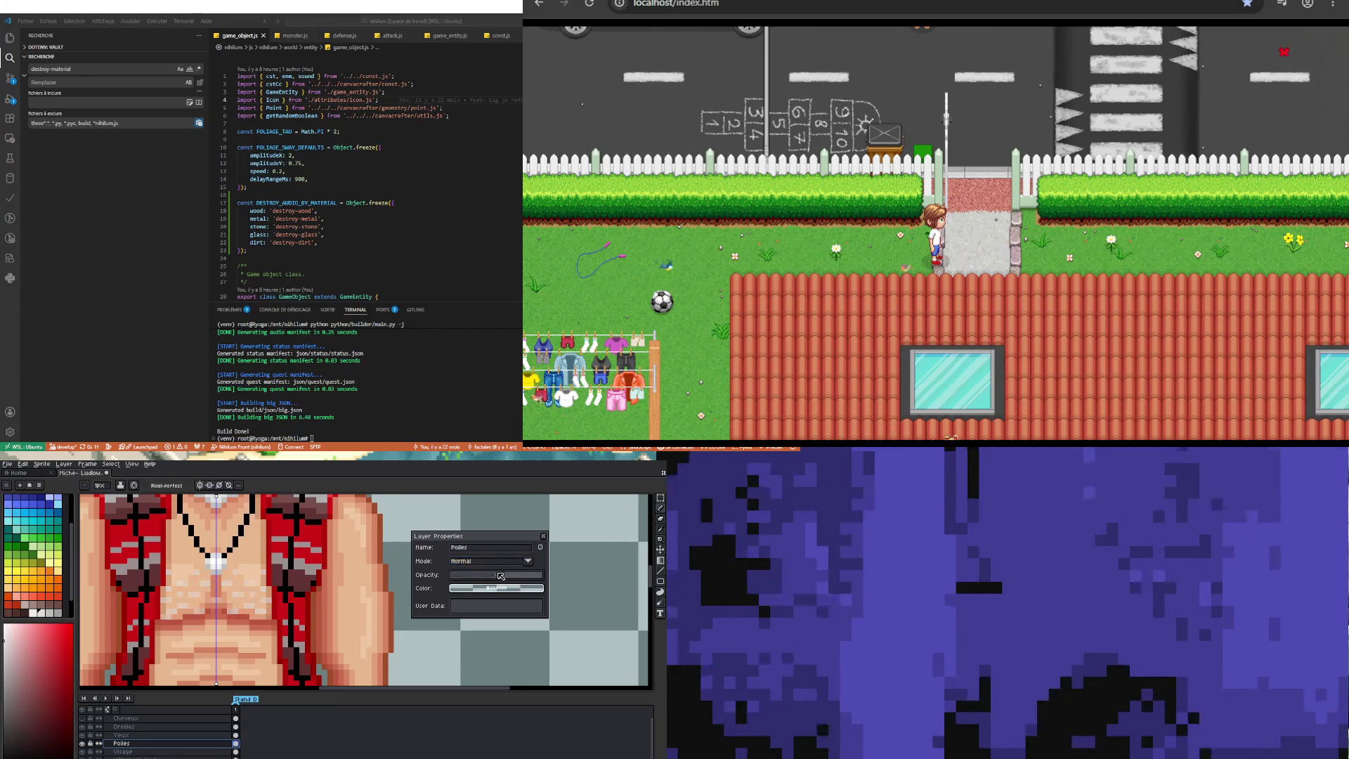
{"action": "scroll", "coordinate": [218, 602], "scroll_direction": "down", "scroll_amount": 3}
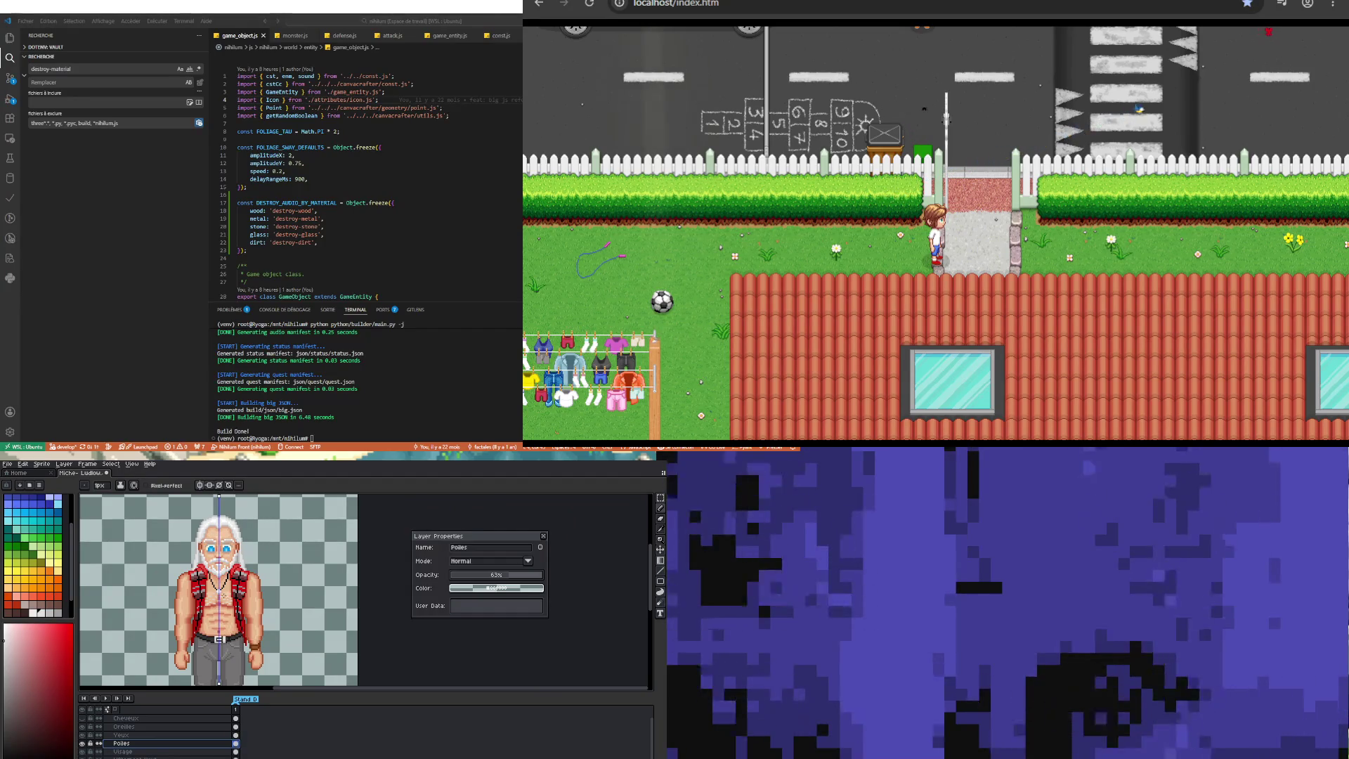
{"action": "scroll", "coordinate": [234, 588], "scroll_direction": "up", "scroll_amount": 2}
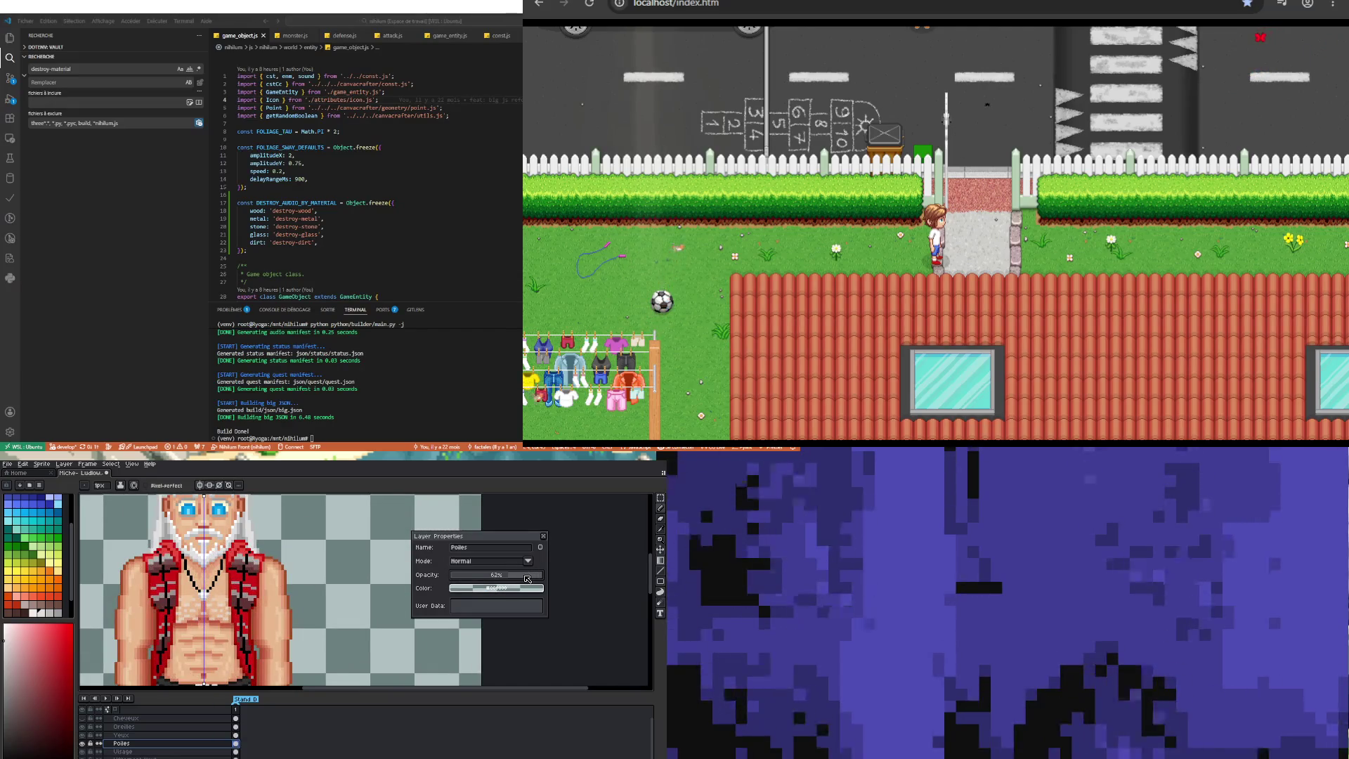
{"action": "scroll", "coordinate": [219, 602], "scroll_direction": "down", "scroll_amount": 2}
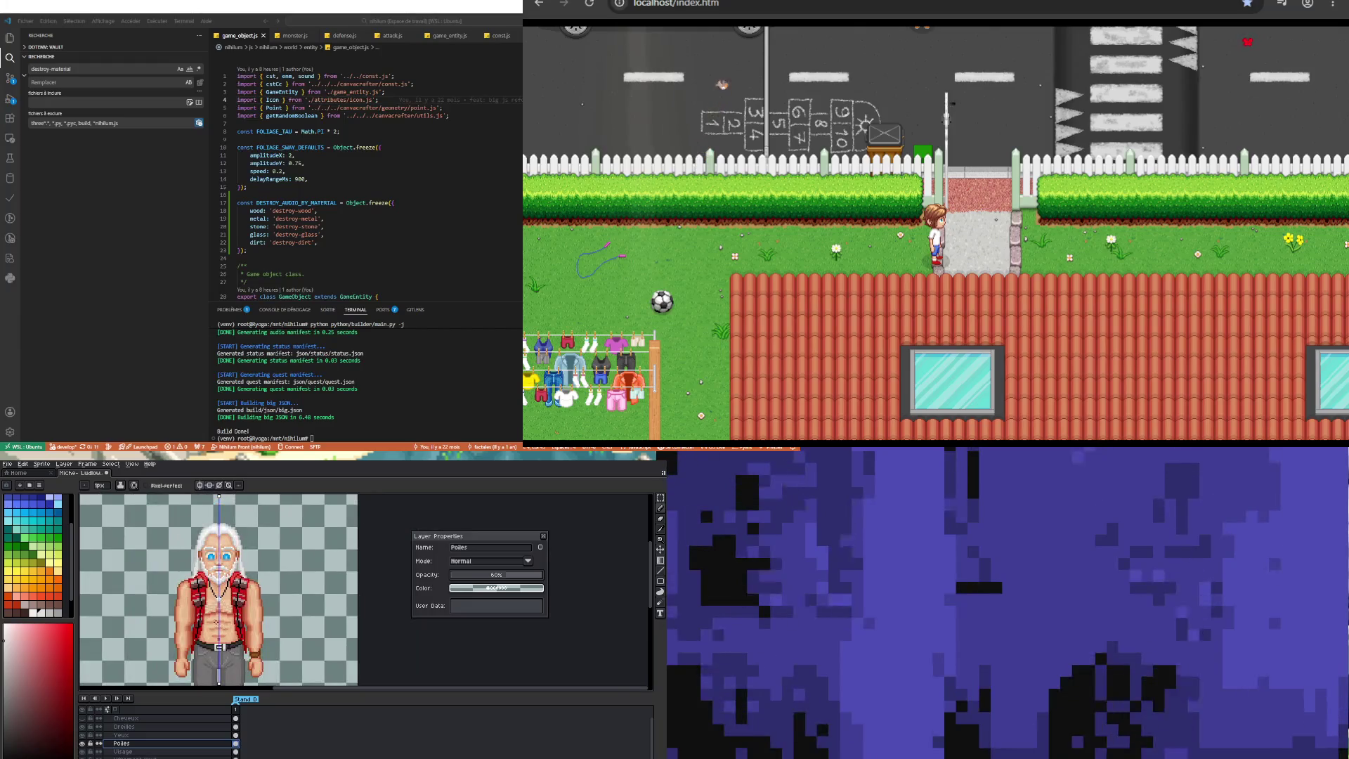
{"action": "scroll", "coordinate": [219, 602], "scroll_direction": "down", "scroll_amount": 1}
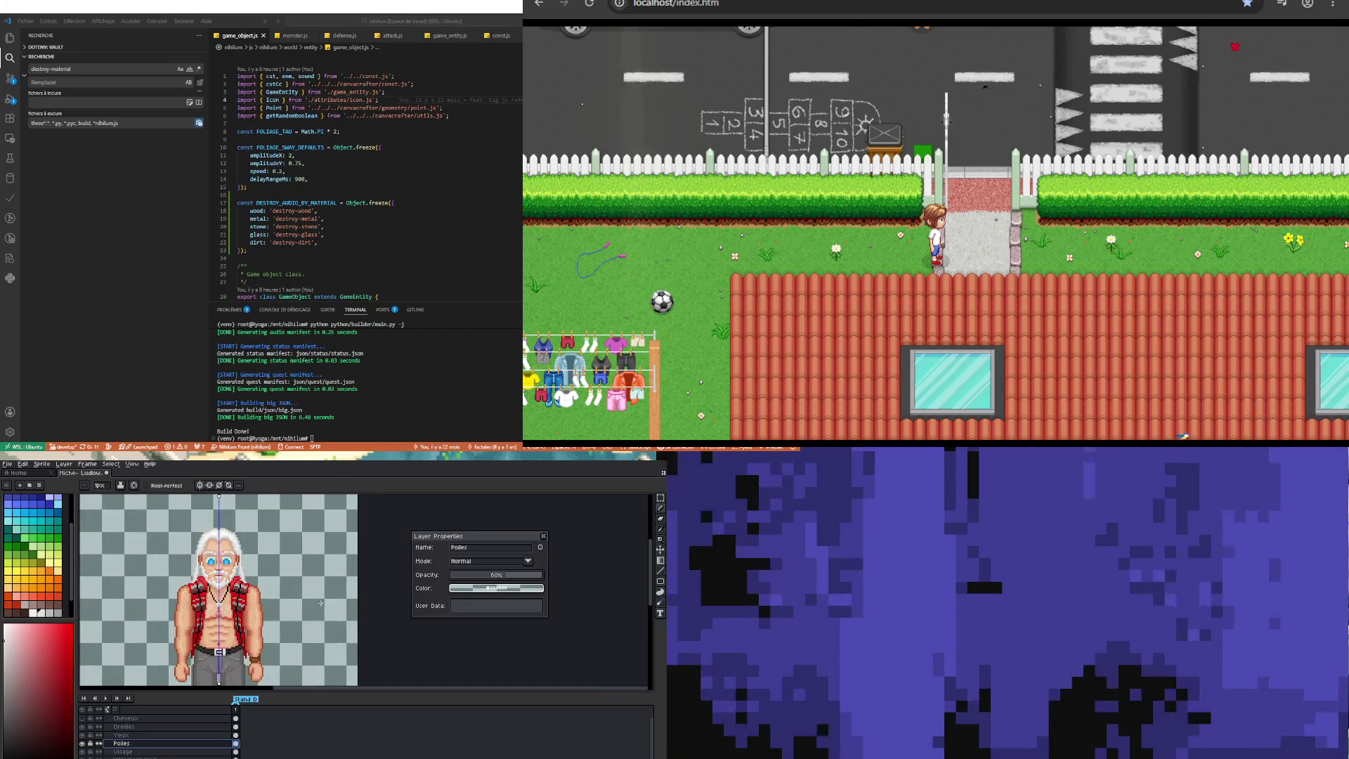
{"action": "left_click", "coordinate": [548, 540]}
{"action": "scroll", "coordinate": [219, 615], "scroll_direction": "down", "scroll_amount": 2}
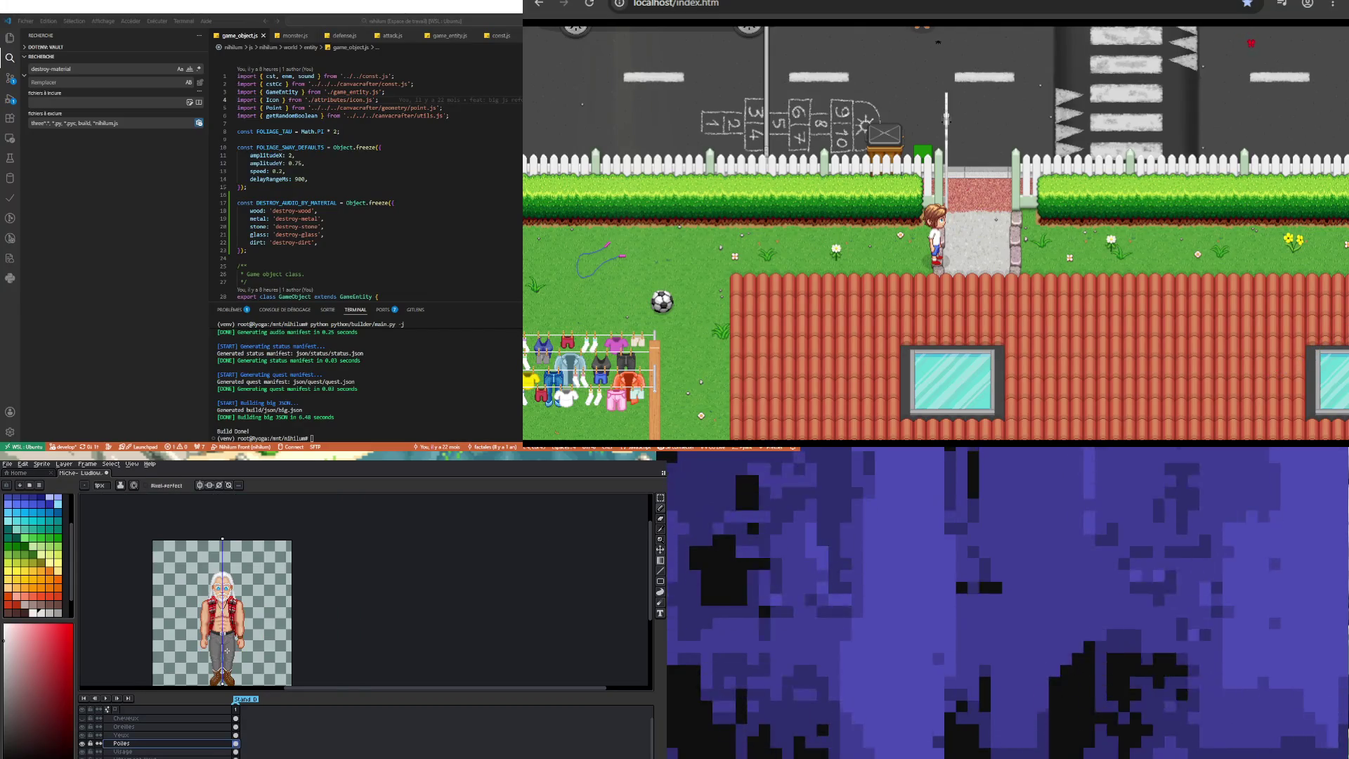
Step: Select the Vizage layer, sample a chest colour, and return to the Pencil
{"action": "scroll", "coordinate": [231, 613], "scroll_direction": "up", "scroll_amount": 3}
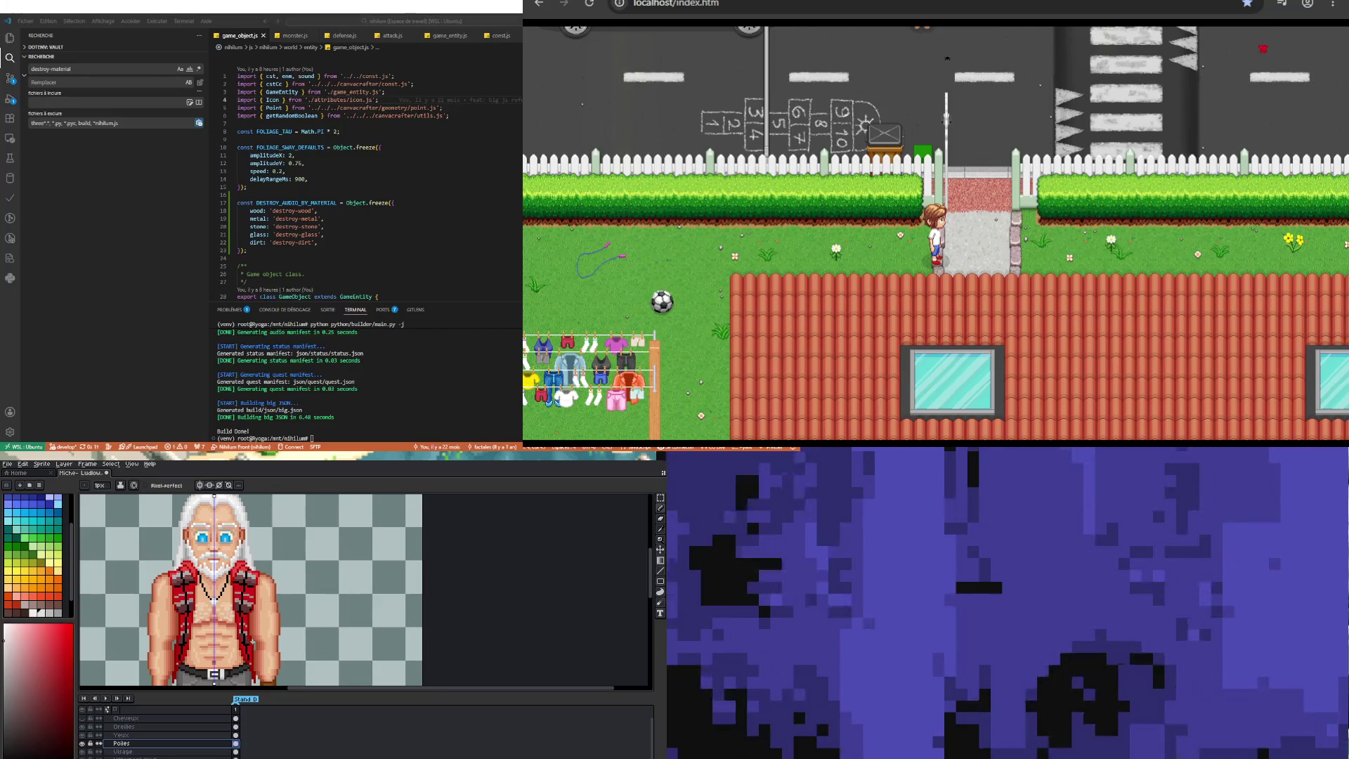
{"action": "scroll", "coordinate": [242, 641], "scroll_direction": "up", "scroll_amount": 2}
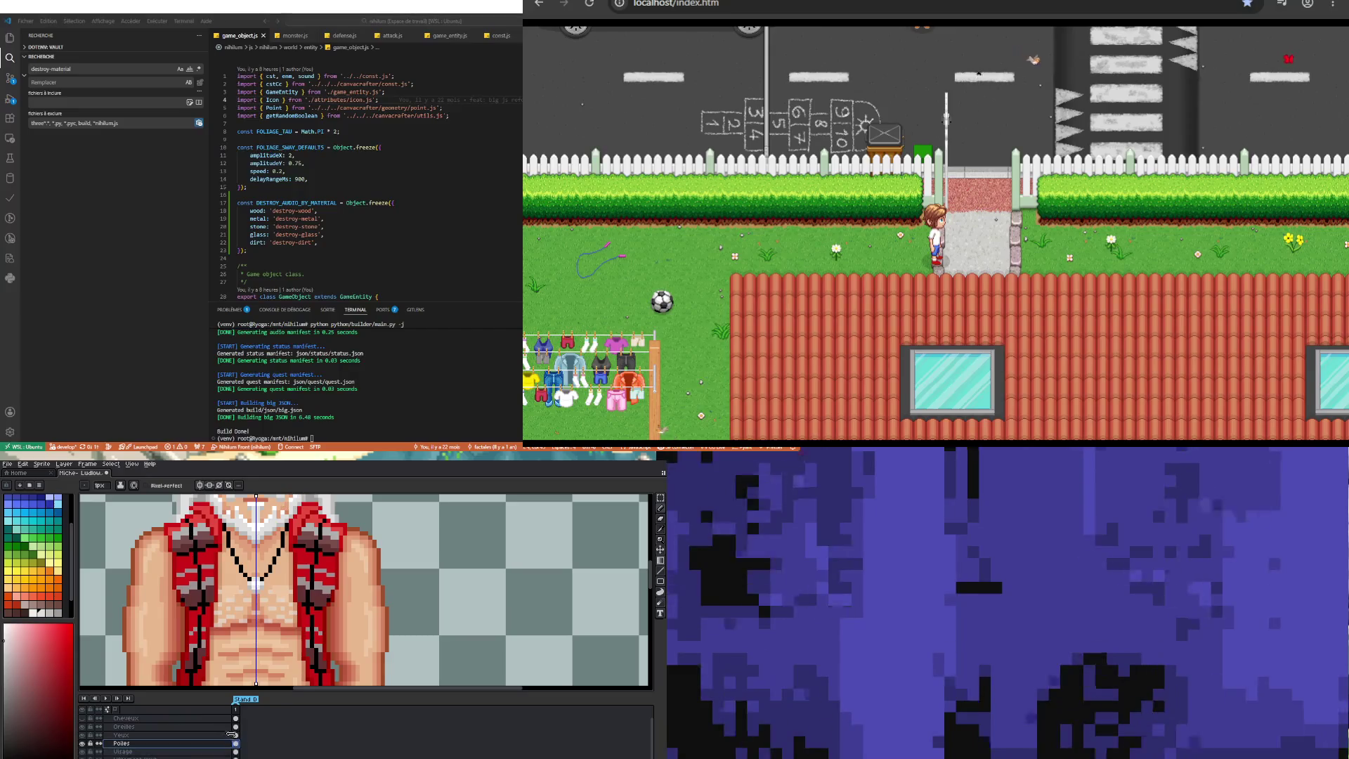
{"action": "left_click", "coordinate": [224, 752]}
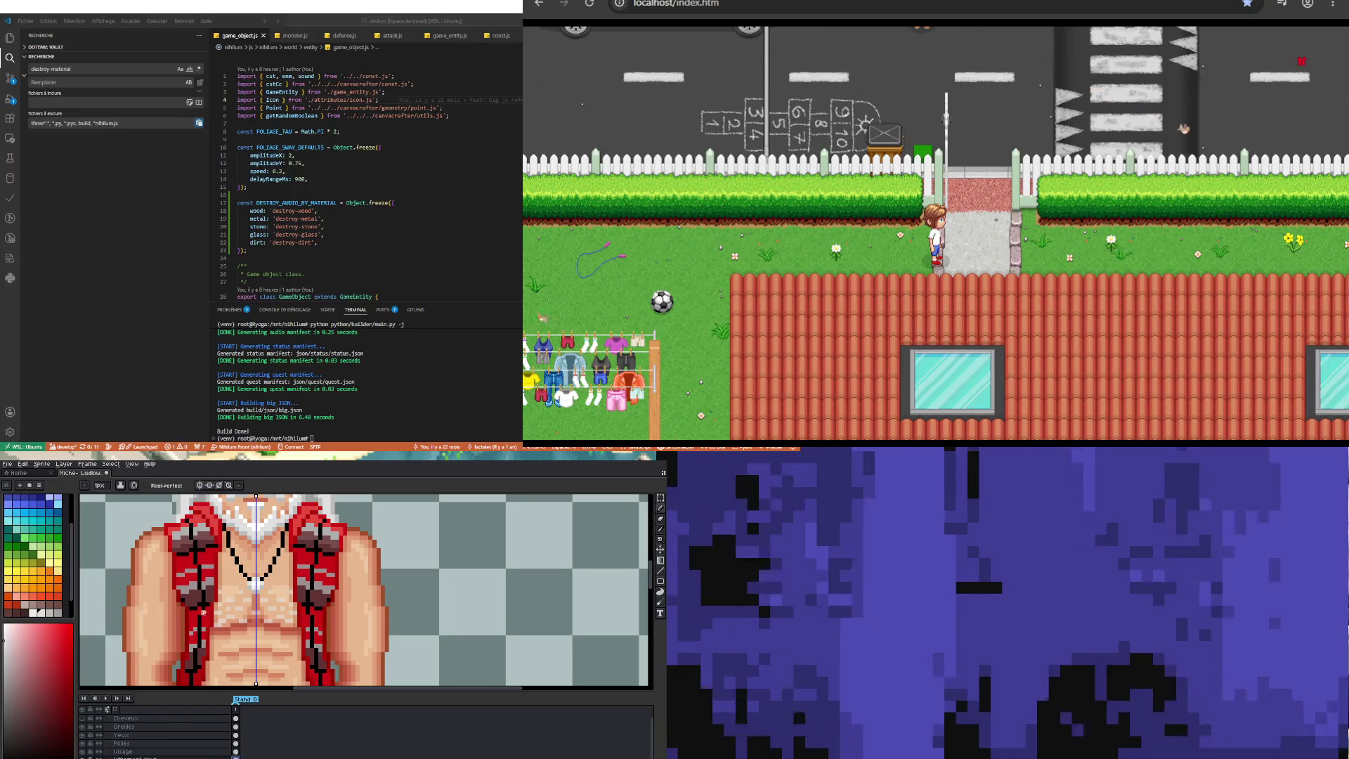
{"action": "scroll", "coordinate": [203, 613], "scroll_direction": "up", "scroll_amount": 1}
{"action": "key", "text": "i"}
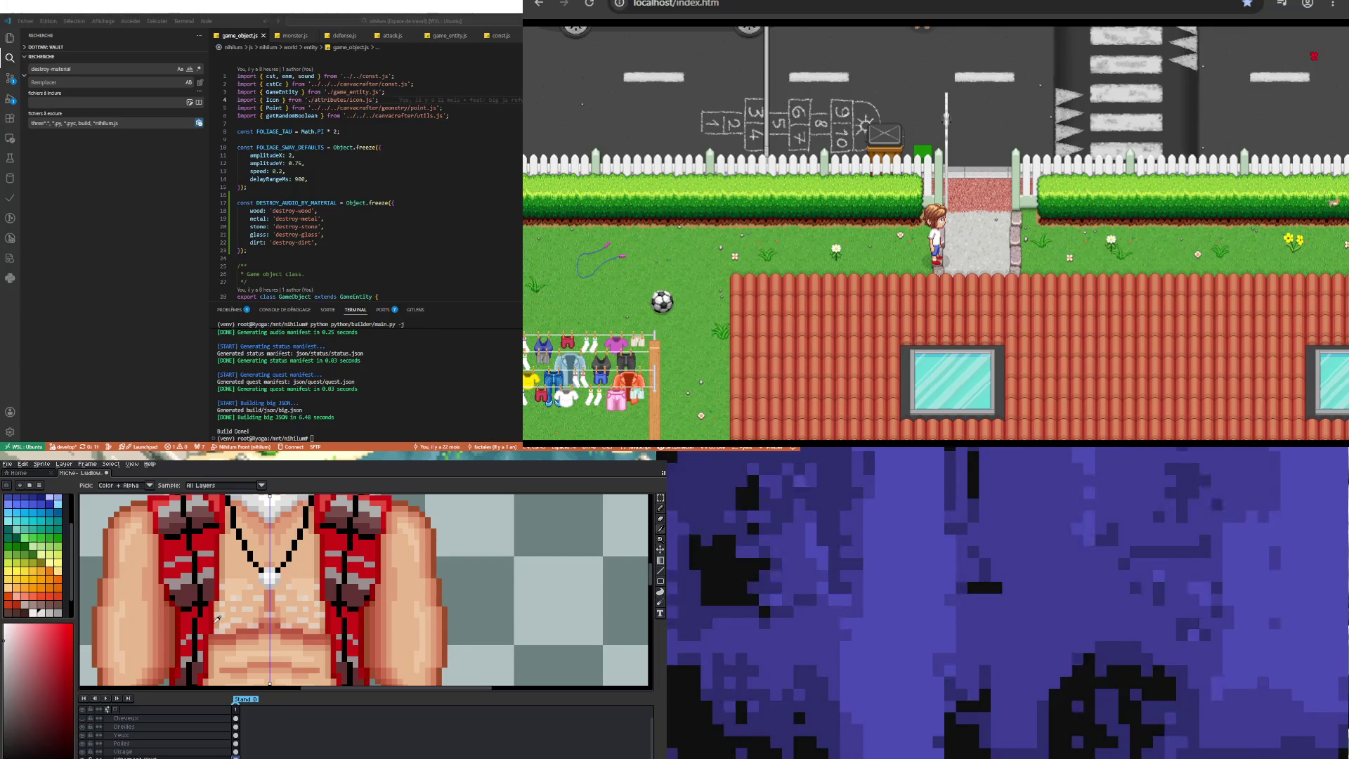
{"action": "left_click", "coordinate": [217, 619]}
{"action": "key", "text": "b"}
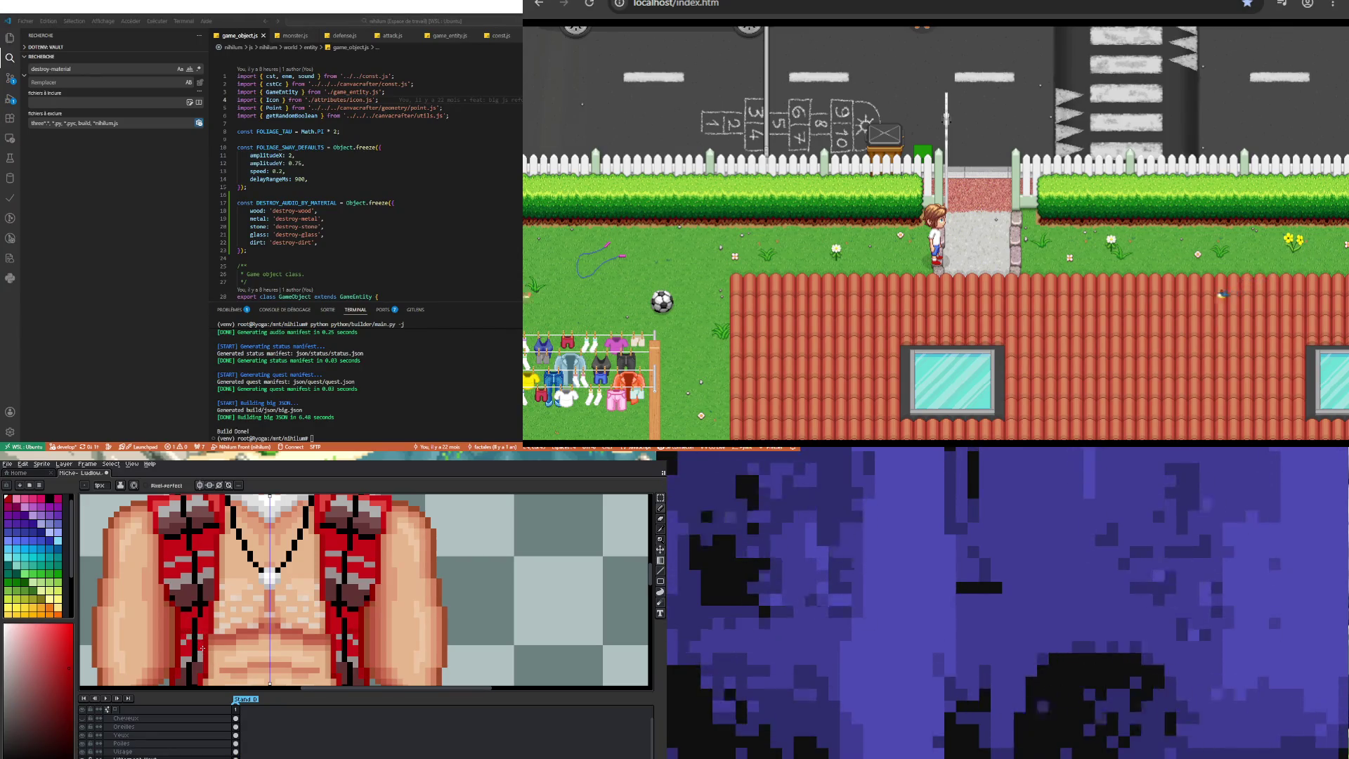
Step: Toggle between the eyedropper and Pencil without sampling a new colour
{"action": "scroll", "coordinate": [198, 636], "scroll_direction": "down", "scroll_amount": 2}
{"action": "scroll", "coordinate": [199, 658], "scroll_direction": "up", "scroll_amount": 2}
{"action": "key", "text": "i"}
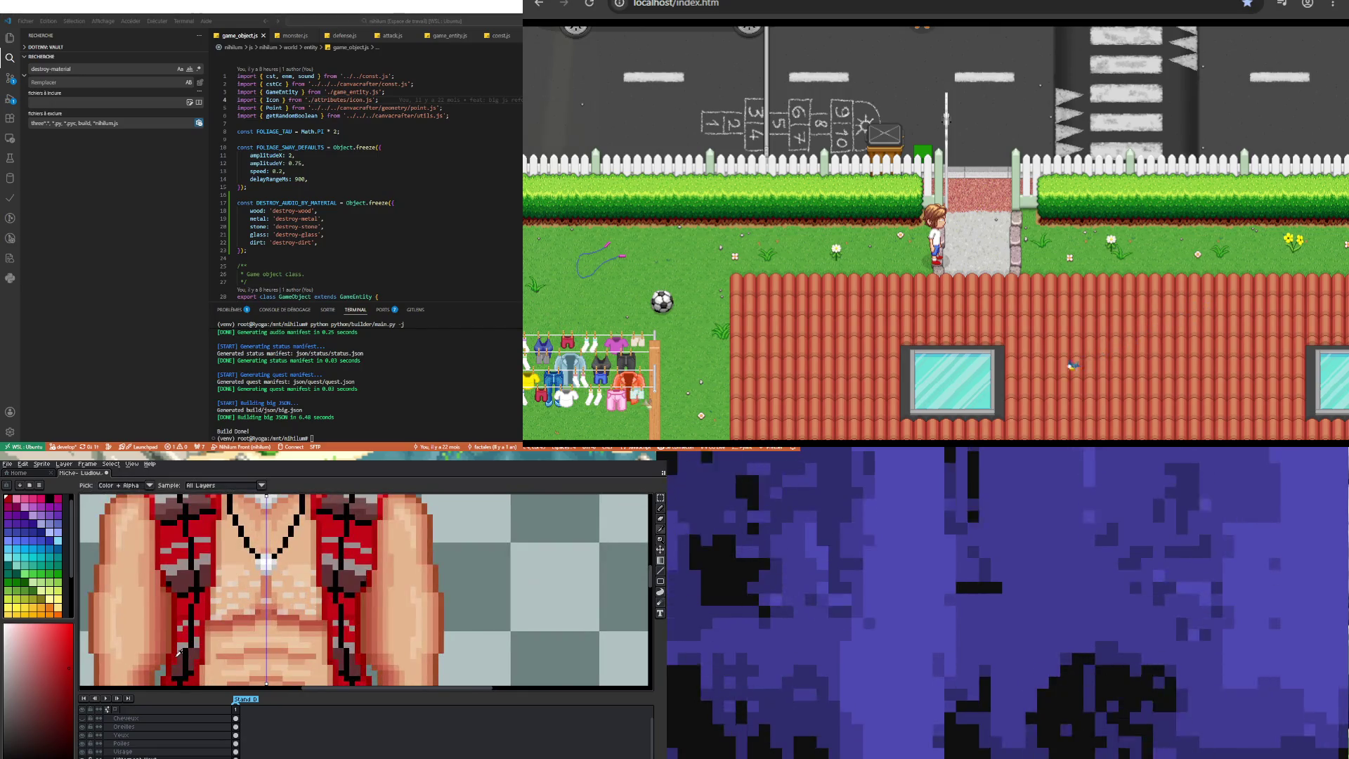
{"action": "key", "text": "b"}
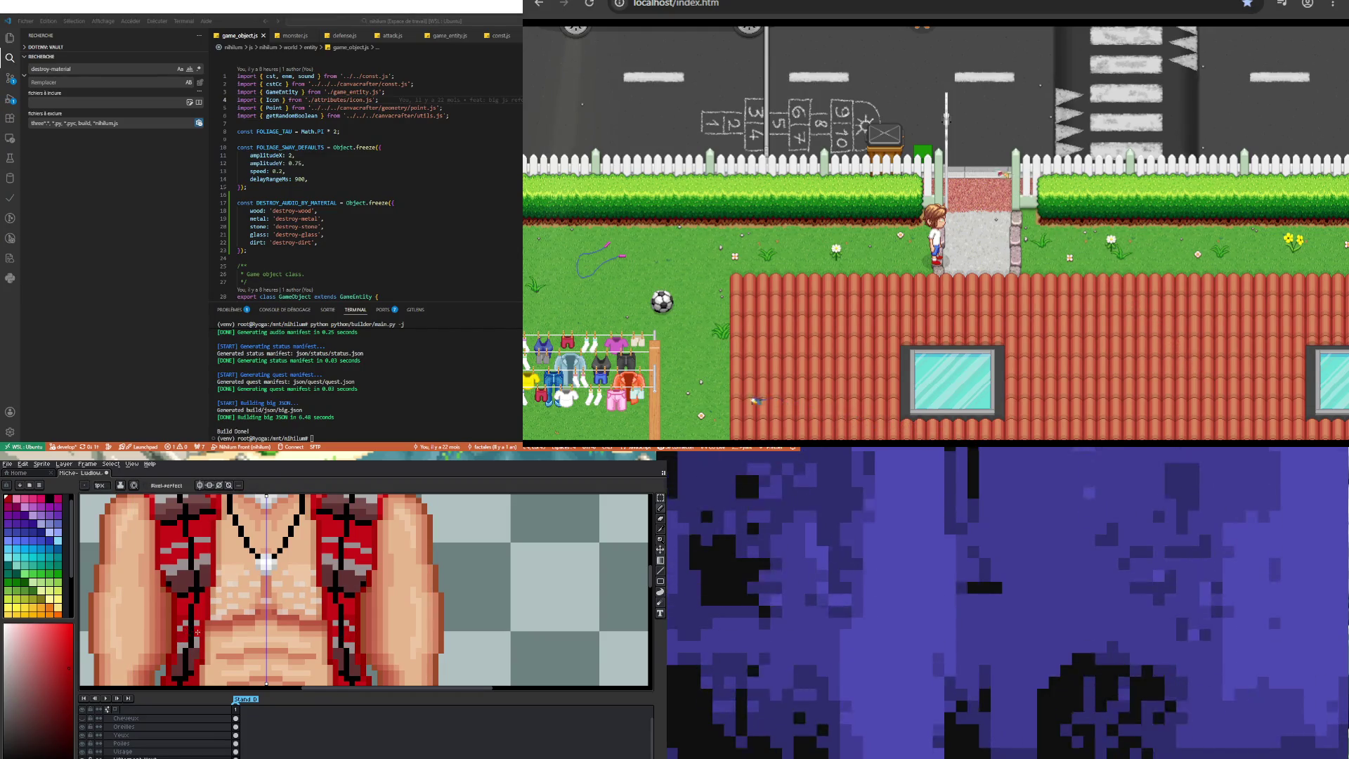
{"action": "key", "text": "i"}
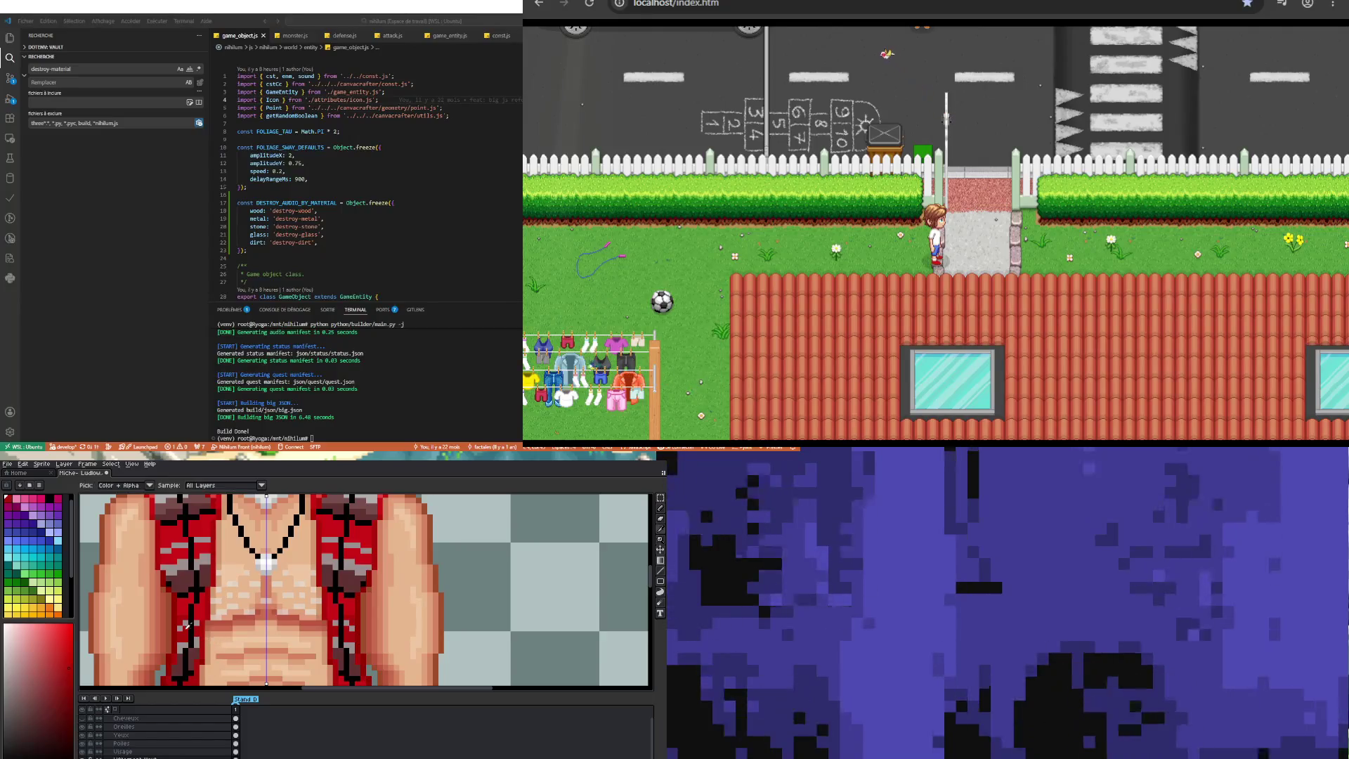
{"action": "key", "text": "b"}
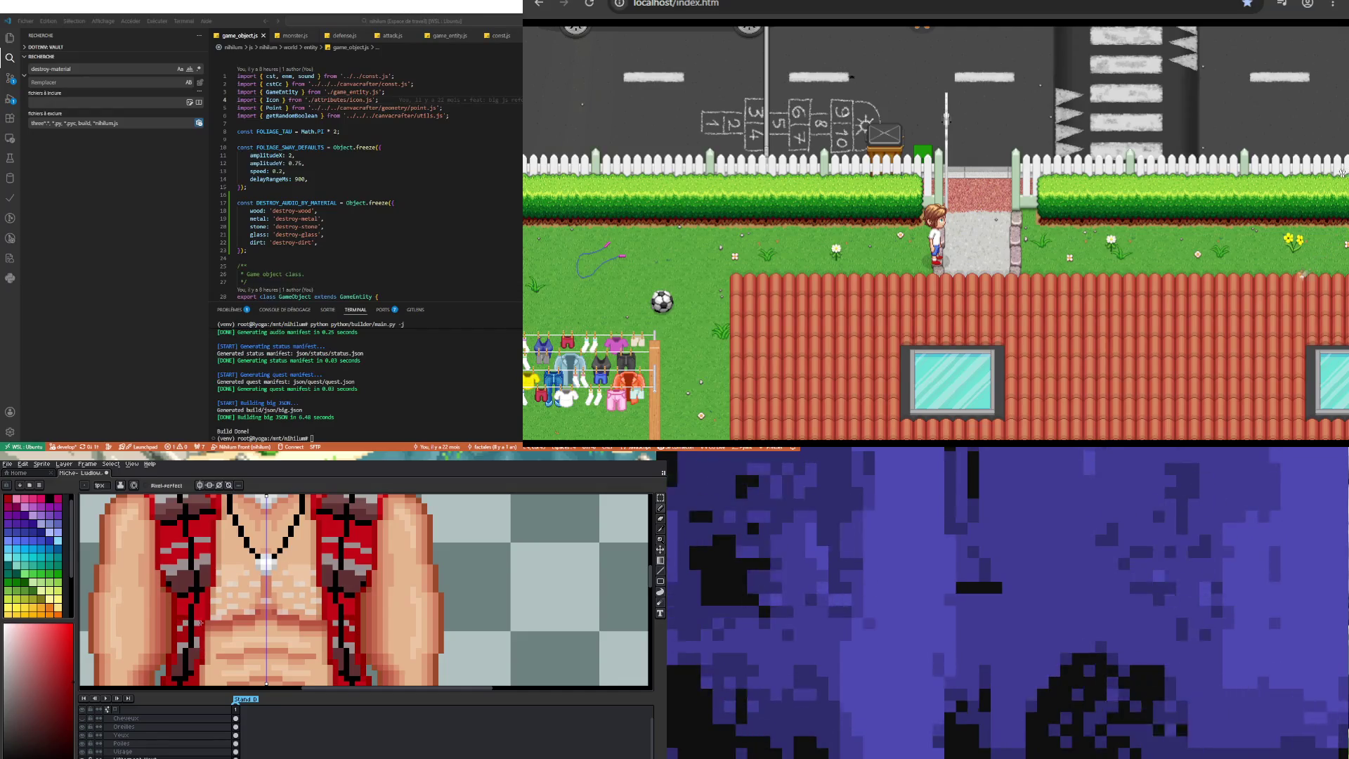
{"action": "scroll", "coordinate": [186, 620], "scroll_direction": "down", "scroll_amount": 2}
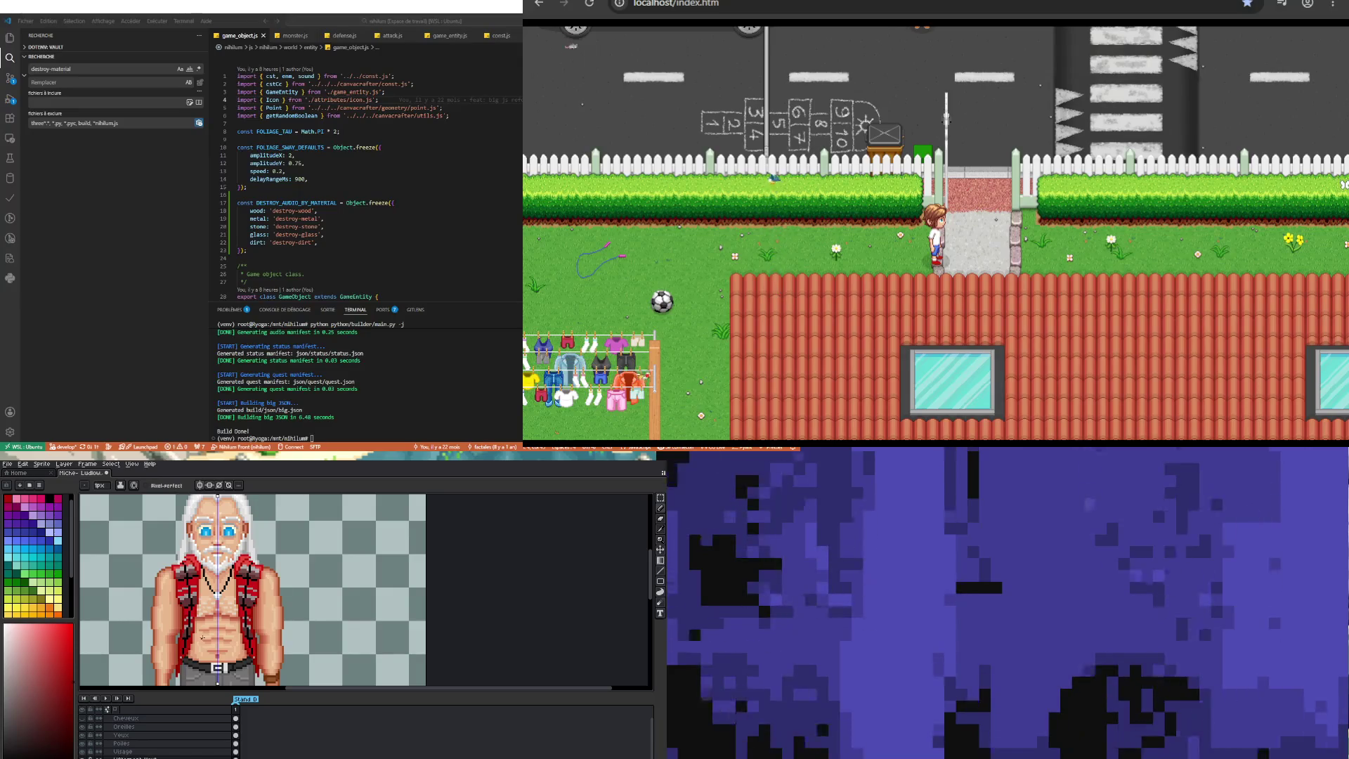
{"action": "scroll", "coordinate": [201, 633], "scroll_direction": "up", "scroll_amount": 2}
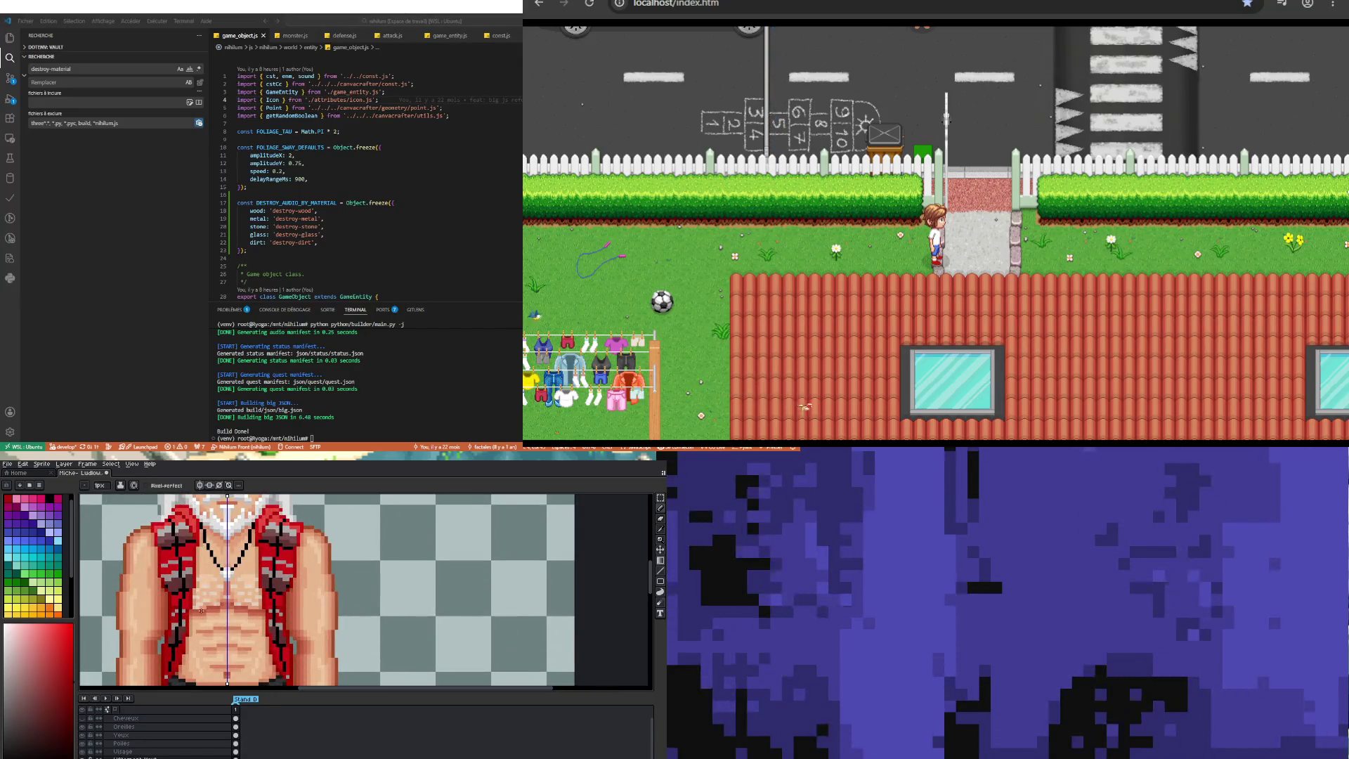
Step: Zoom in around the old man's torso and switch to the eyedropper
{"action": "scroll", "coordinate": [205, 603], "scroll_direction": "down", "scroll_amount": 2}
{"action": "scroll", "coordinate": [224, 583], "scroll_direction": "up", "scroll_amount": 1}
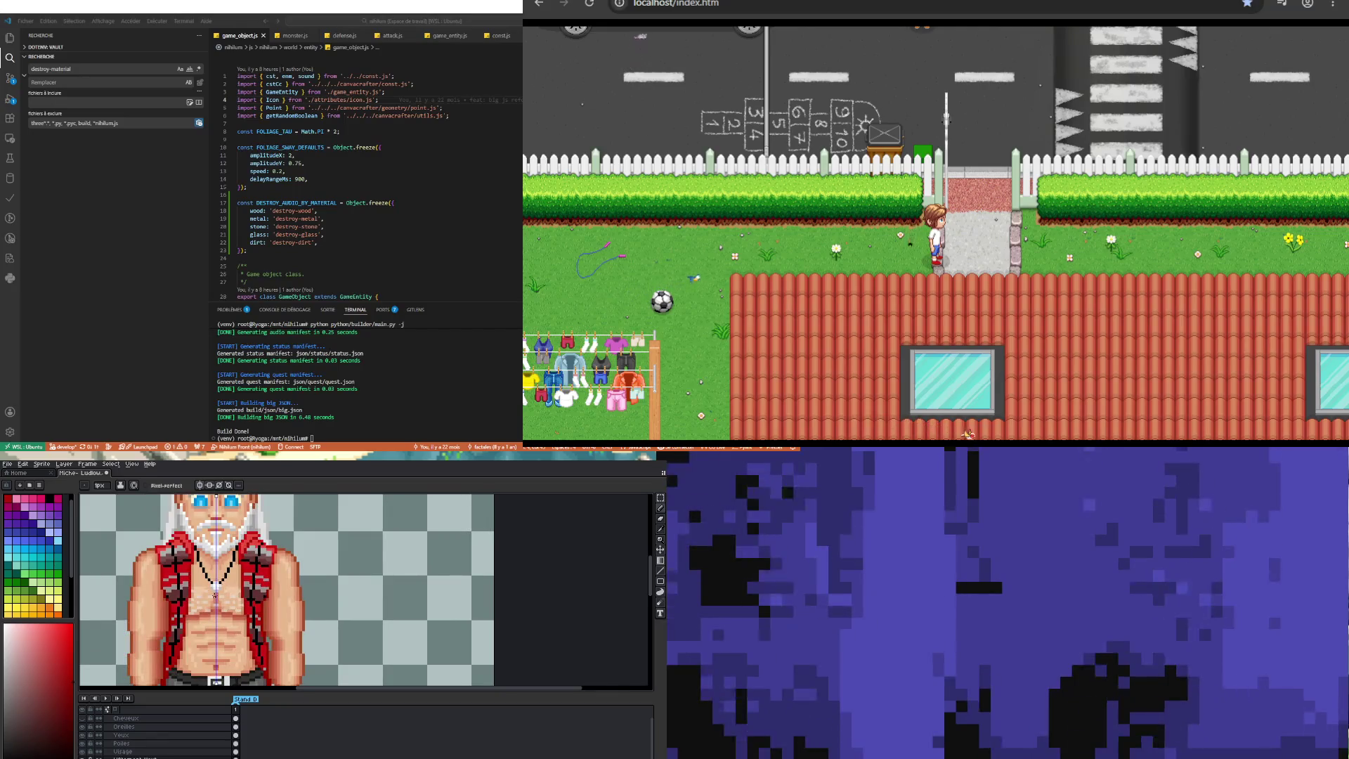
{"action": "scroll", "coordinate": [217, 592], "scroll_direction": "down", "scroll_amount": 3}
{"action": "scroll", "coordinate": [214, 604], "scroll_direction": "up", "scroll_amount": 3}
{"action": "scroll", "coordinate": [211, 619], "scroll_direction": "up", "scroll_amount": 1}
{"action": "scroll", "coordinate": [206, 657], "scroll_direction": "down", "scroll_amount": 2}
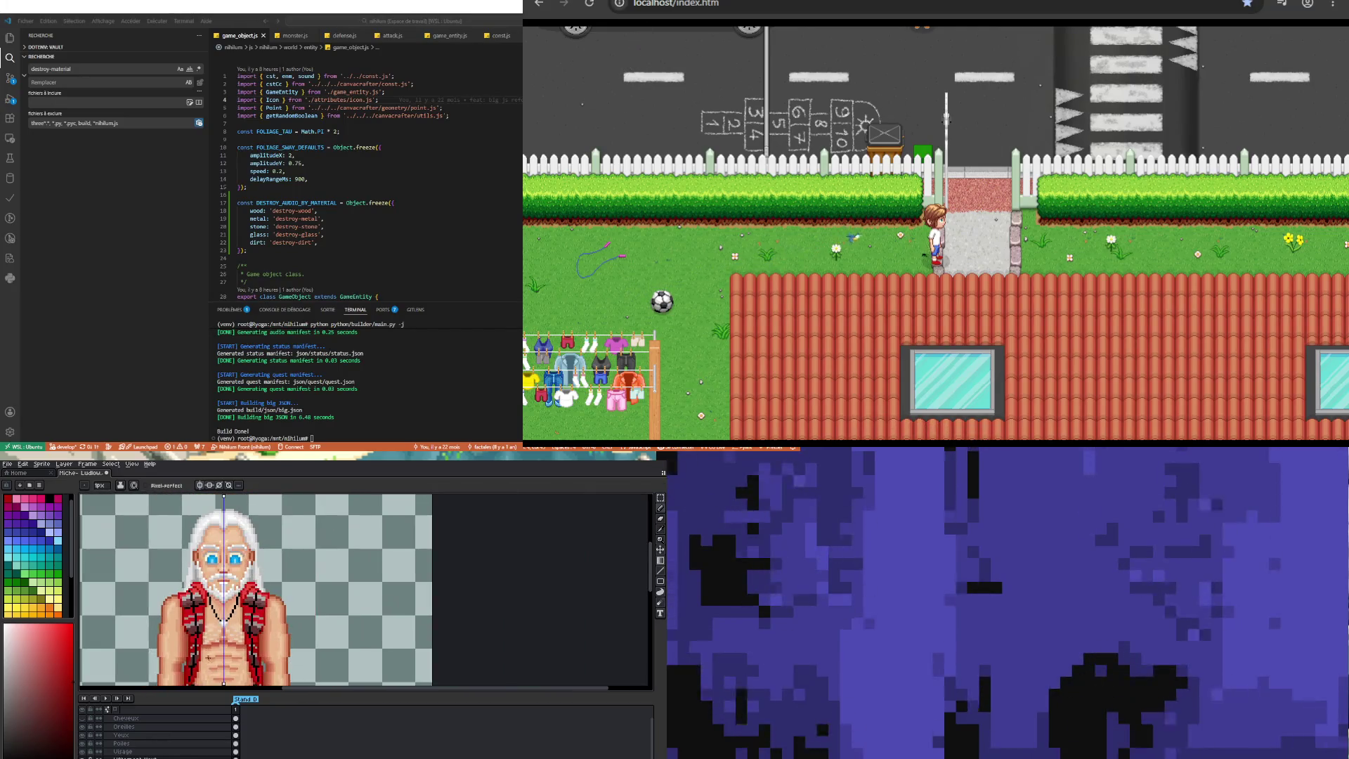
{"action": "scroll", "coordinate": [204, 657], "scroll_direction": "up", "scroll_amount": 3}
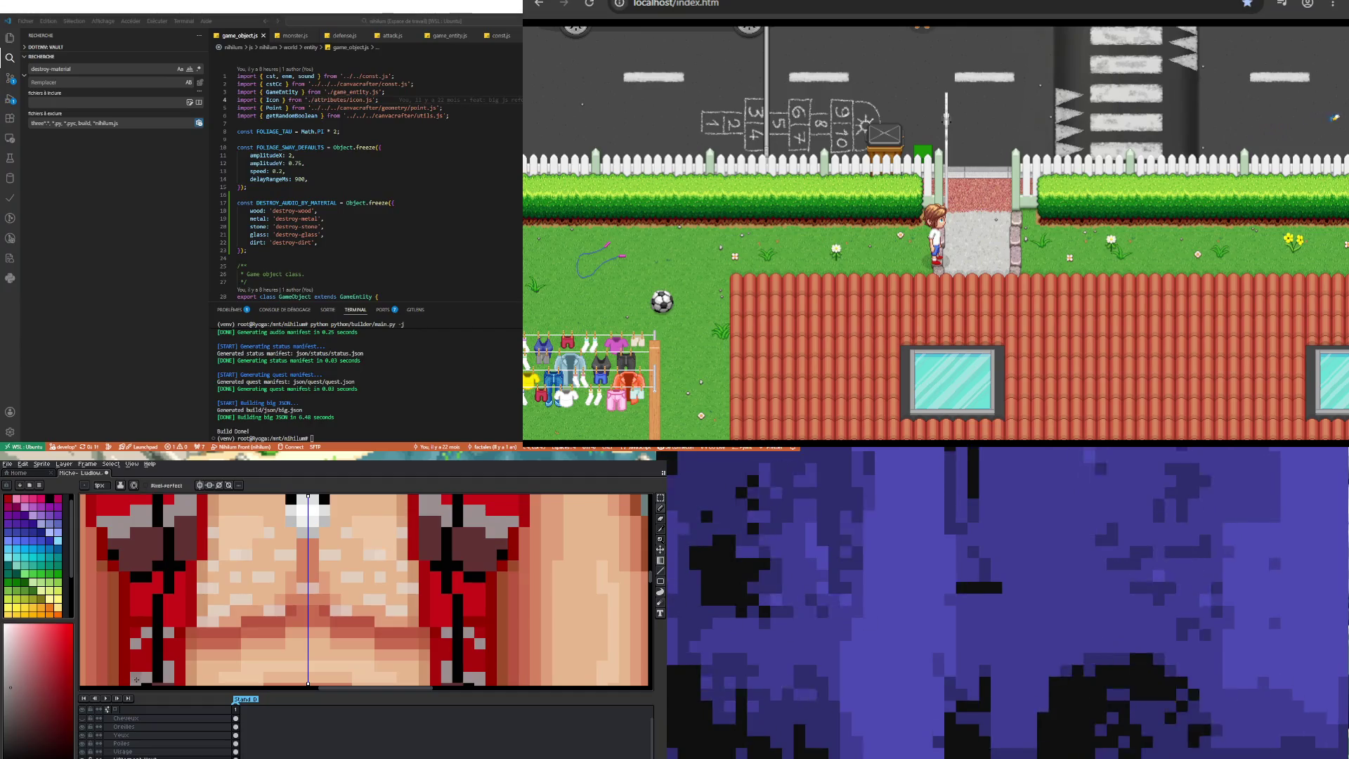
{"action": "scroll", "coordinate": [169, 631], "scroll_direction": "down", "scroll_amount": 3}
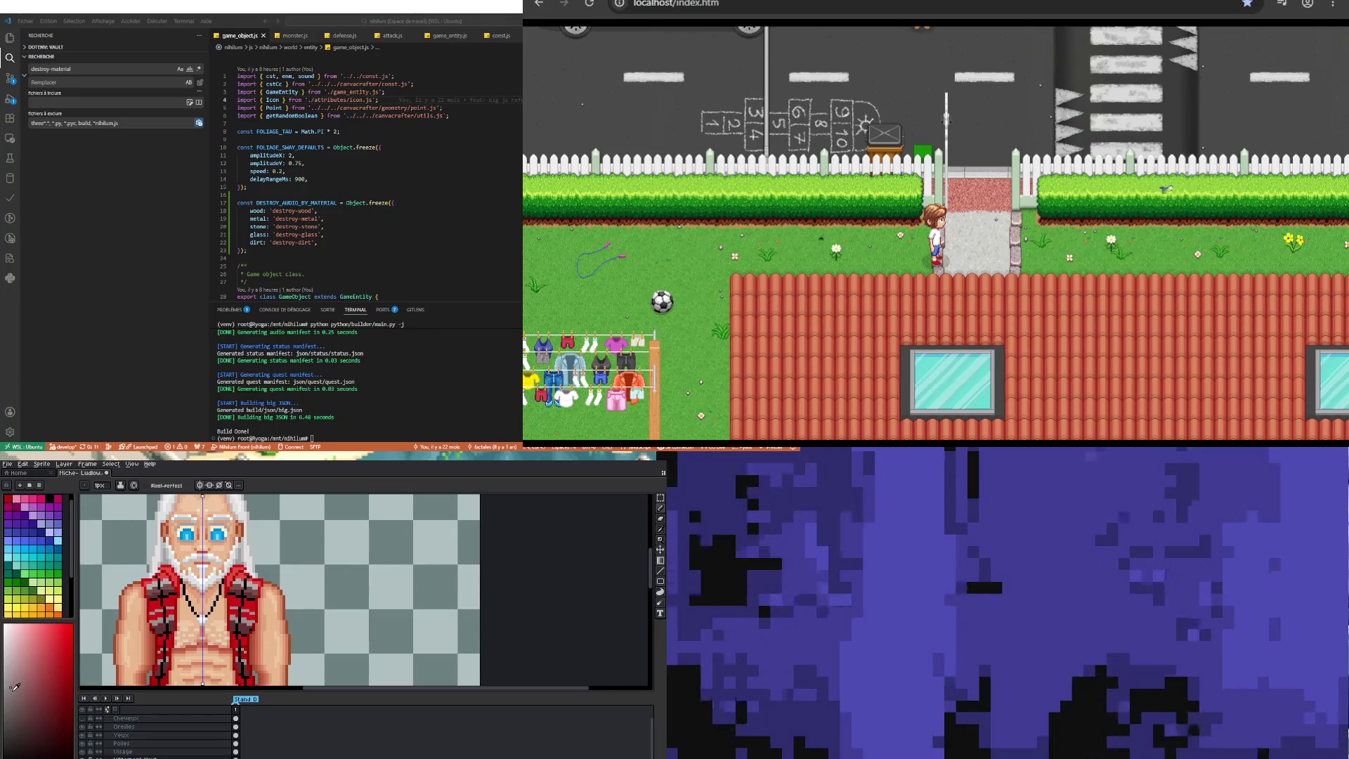
{"action": "scroll", "coordinate": [166, 644], "scroll_direction": "up", "scroll_amount": 2}
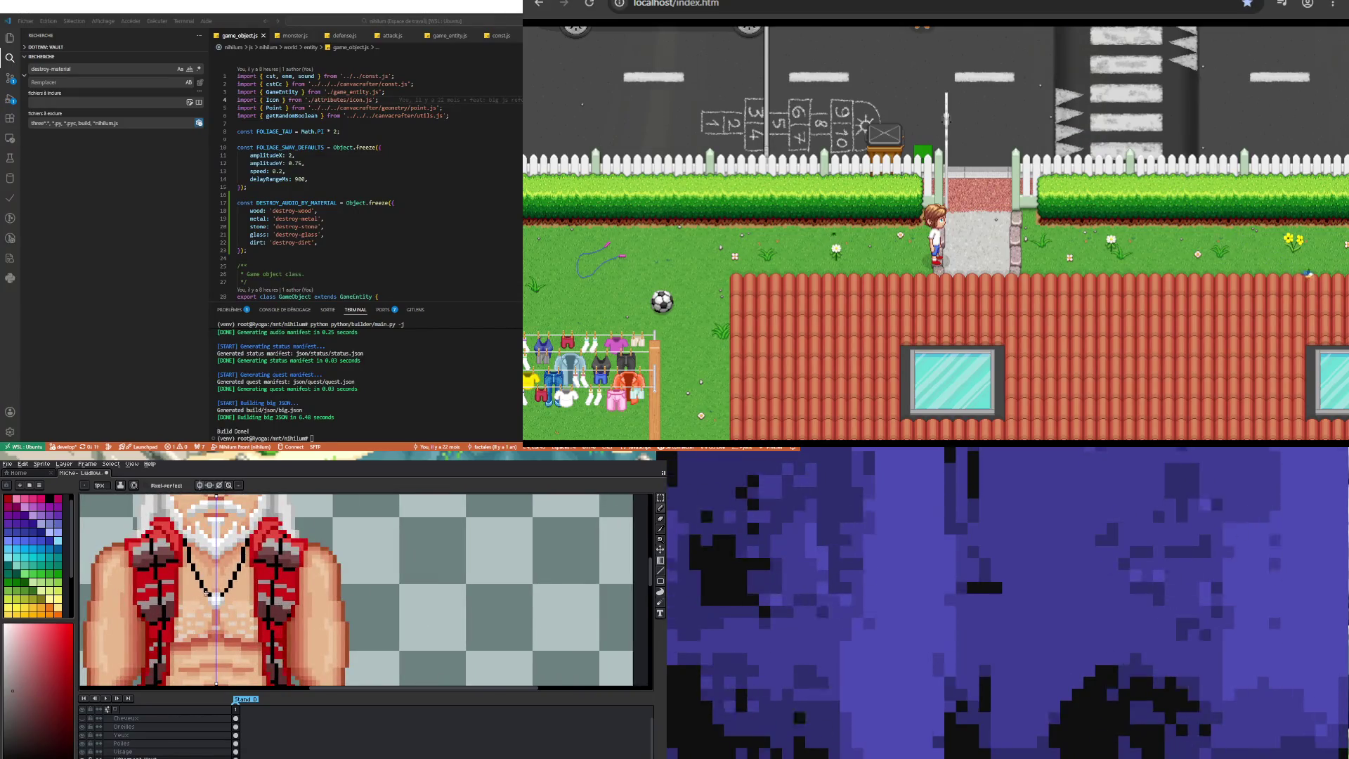
{"action": "scroll", "coordinate": [164, 643], "scroll_direction": "down", "scroll_amount": 3}
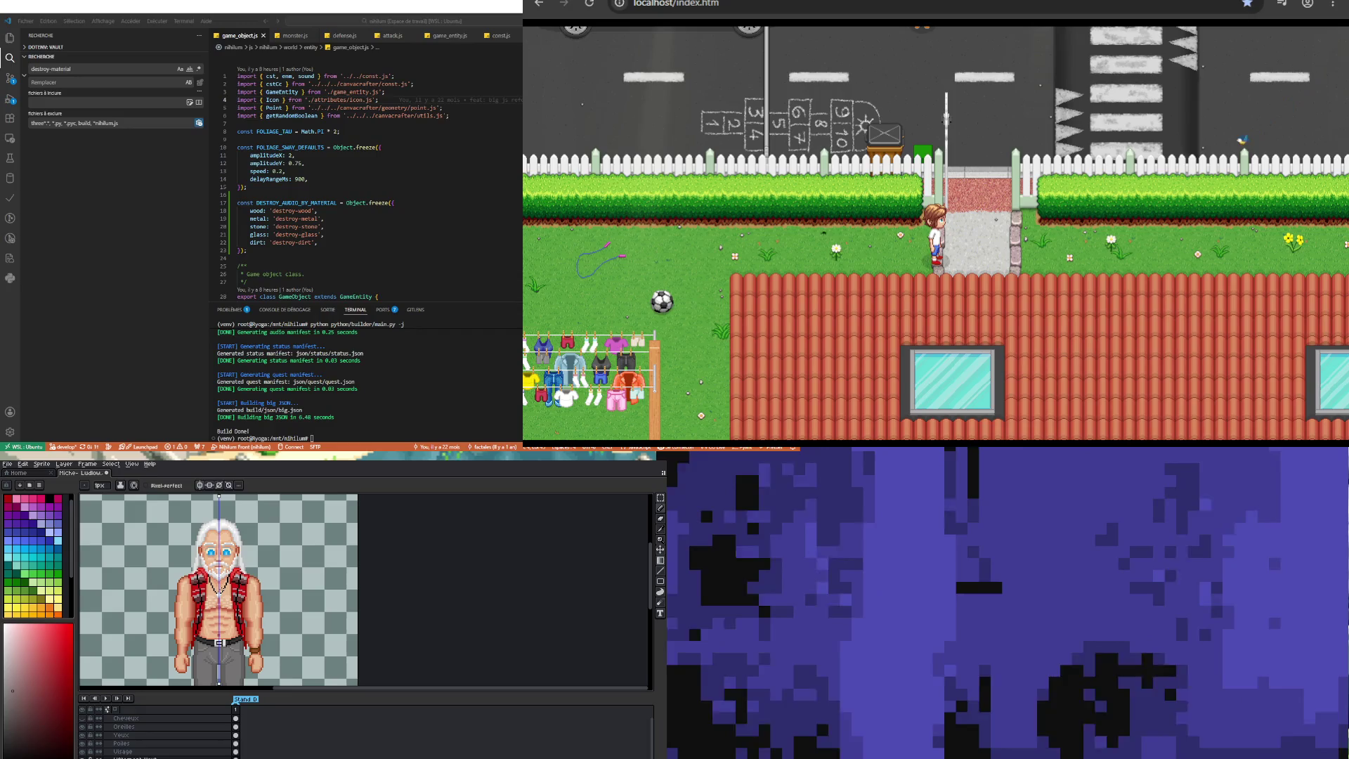
{"action": "scroll", "coordinate": [219, 618], "scroll_direction": "up", "scroll_amount": 2}
{"action": "scroll", "coordinate": [219, 618], "scroll_direction": "down", "scroll_amount": 3}
{"action": "scroll", "coordinate": [371, 629], "scroll_direction": "up", "scroll_amount": 1}
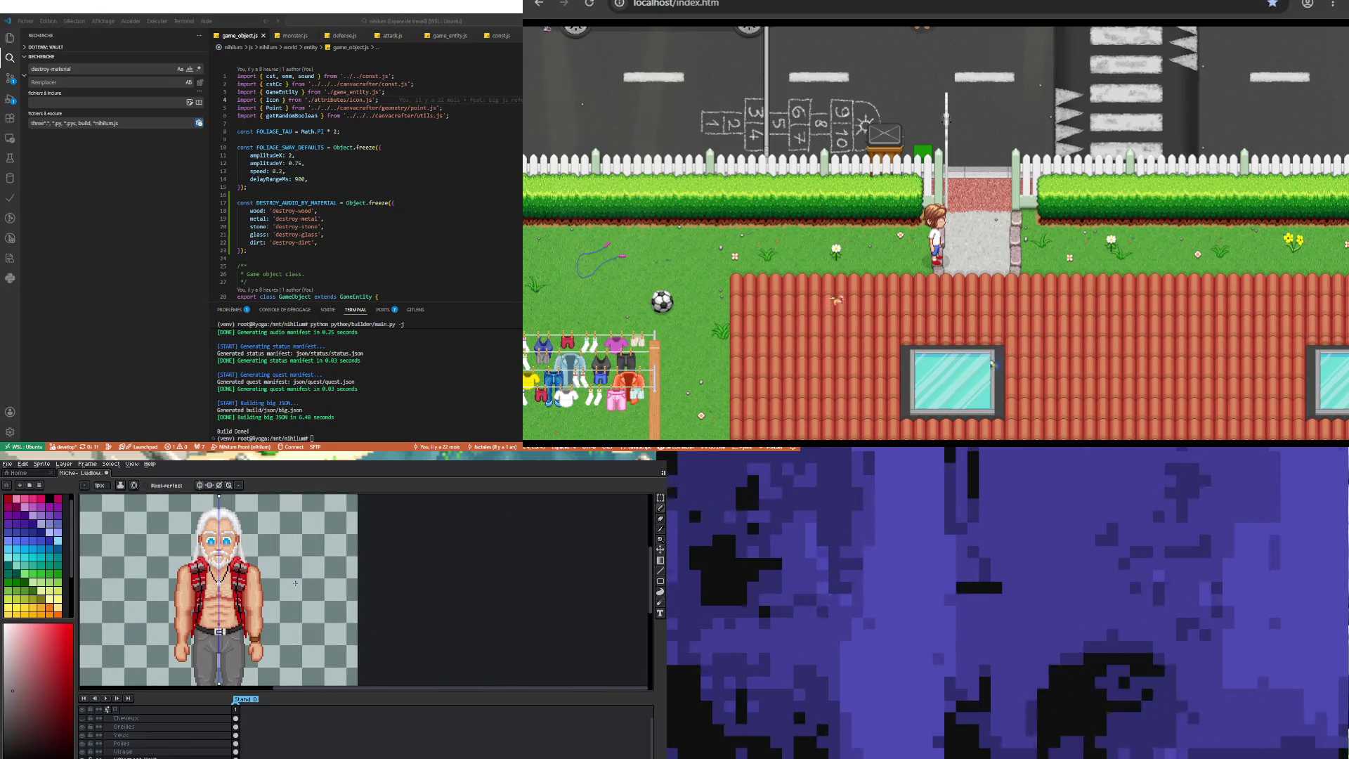
{"action": "scroll", "coordinate": [371, 628], "scroll_direction": "up", "scroll_amount": 1}
{"action": "scroll", "coordinate": [167, 576], "scroll_direction": "up", "scroll_amount": 1}
{"action": "scroll", "coordinate": [167, 577], "scroll_direction": "up", "scroll_amount": 1}
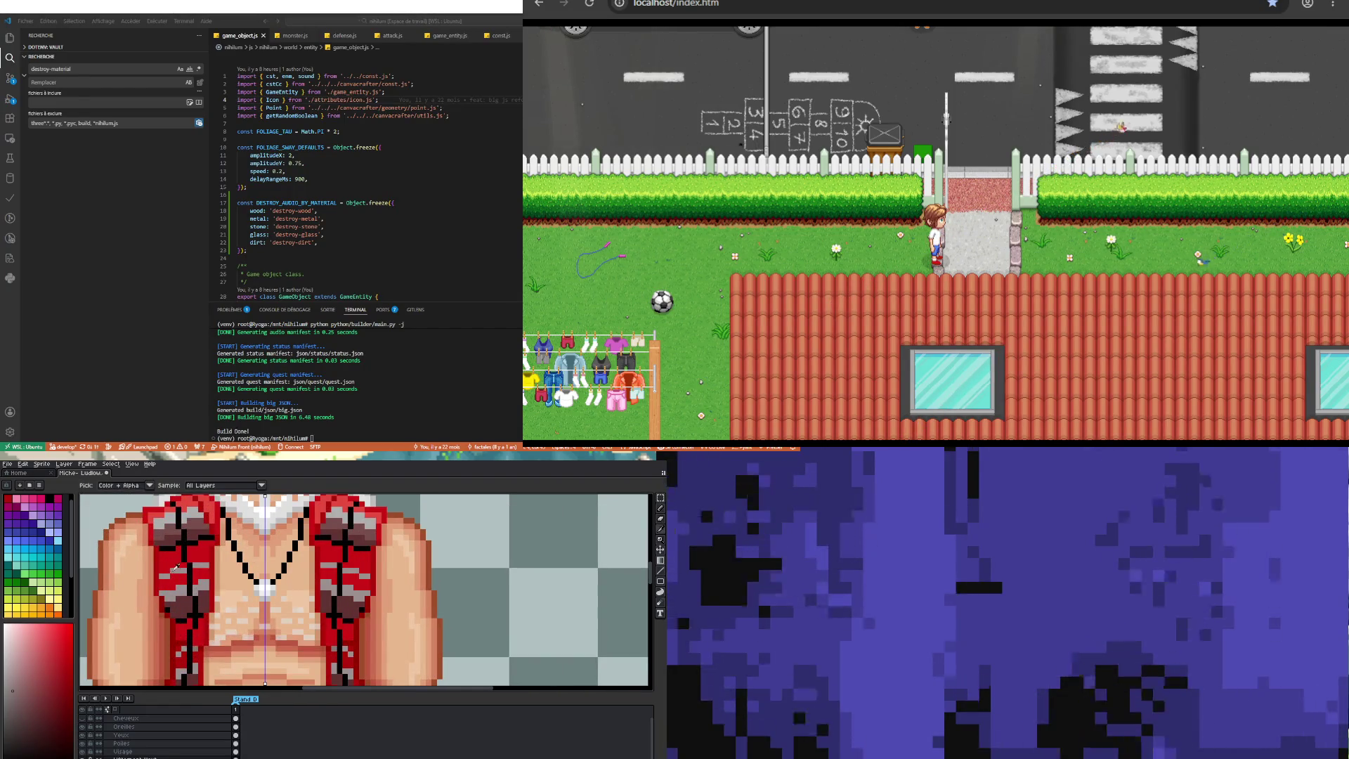
{"action": "key", "text": "i"}
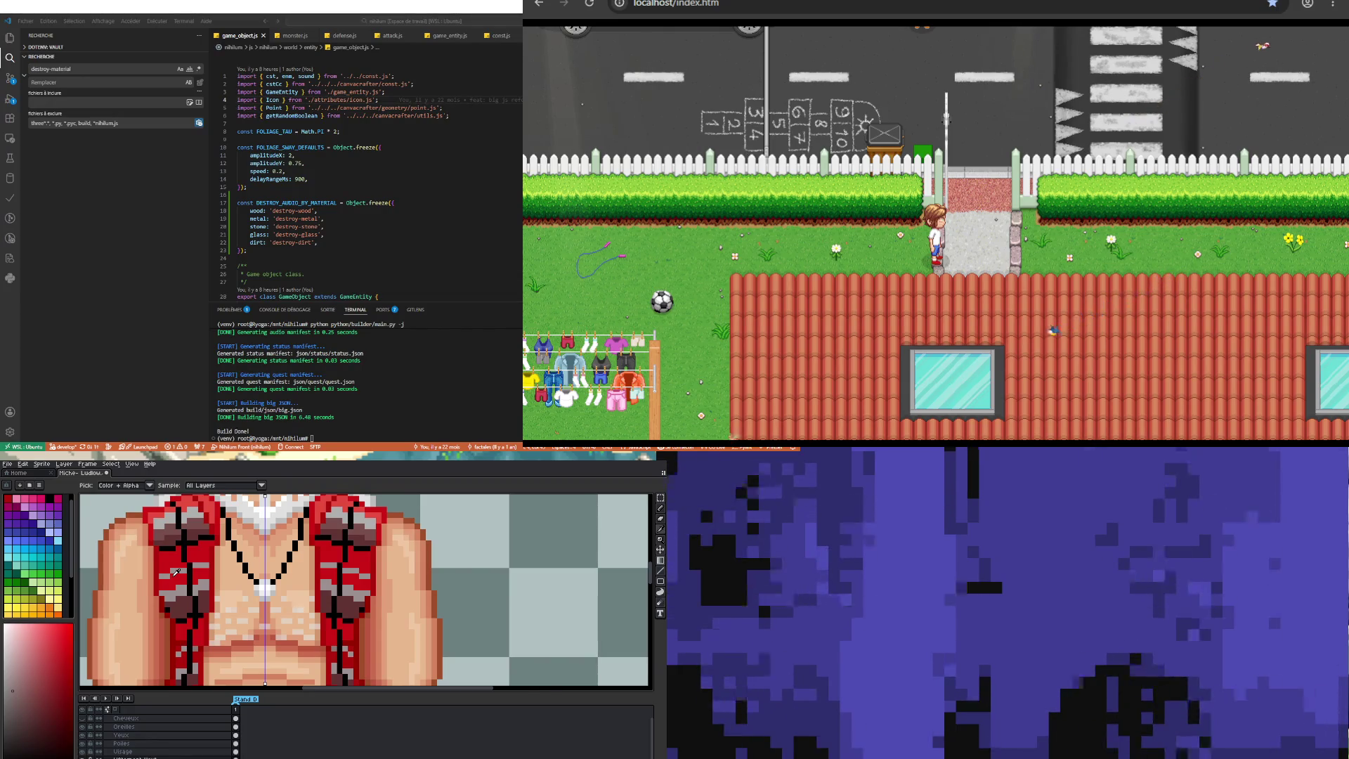
Step: Save the sprite
{"action": "scroll", "coordinate": [176, 573], "scroll_direction": "down", "scroll_amount": 3}
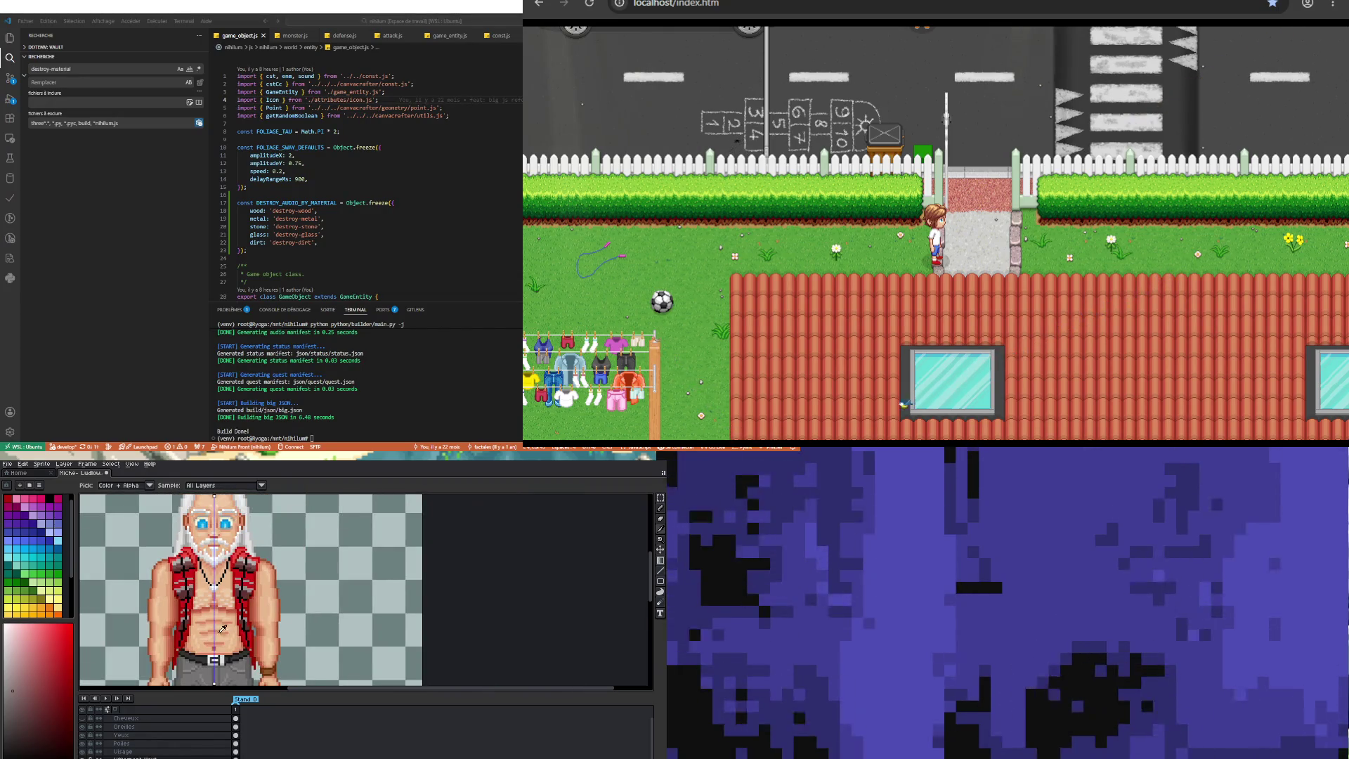
{"action": "scroll", "coordinate": [223, 627], "scroll_direction": "up", "scroll_amount": 2}
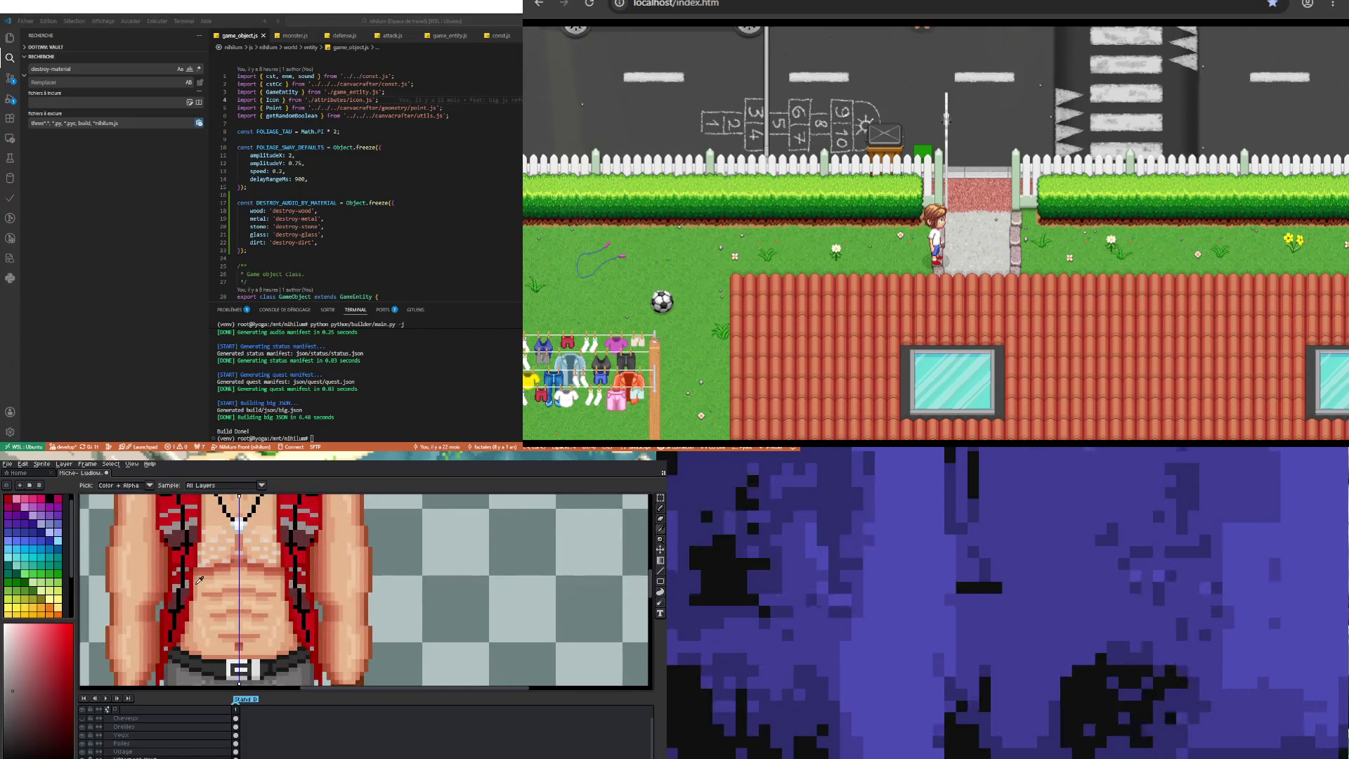
{"action": "scroll", "coordinate": [200, 580], "scroll_direction": "down", "scroll_amount": 2}
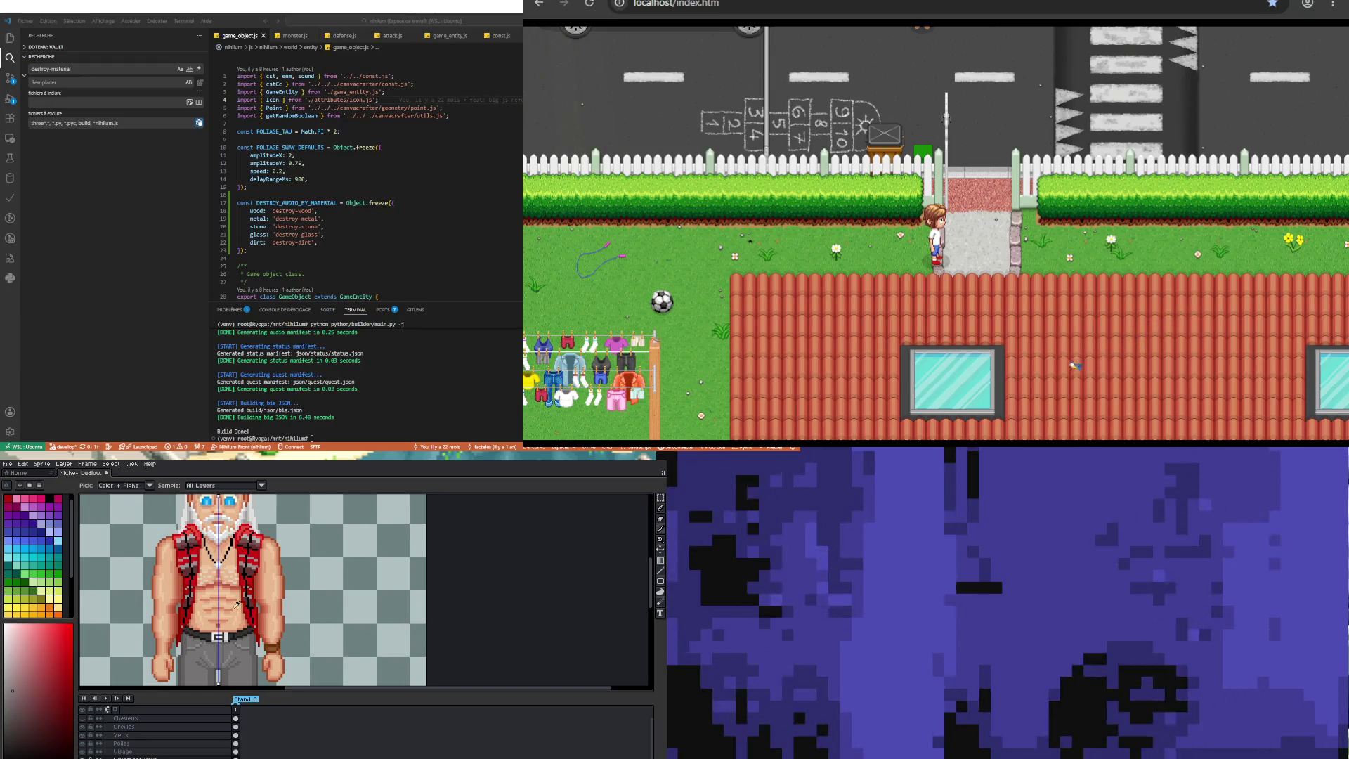
{"action": "scroll", "coordinate": [239, 605], "scroll_direction": "down", "scroll_amount": 2}
{"action": "scroll", "coordinate": [234, 618], "scroll_direction": "up", "scroll_amount": 1}
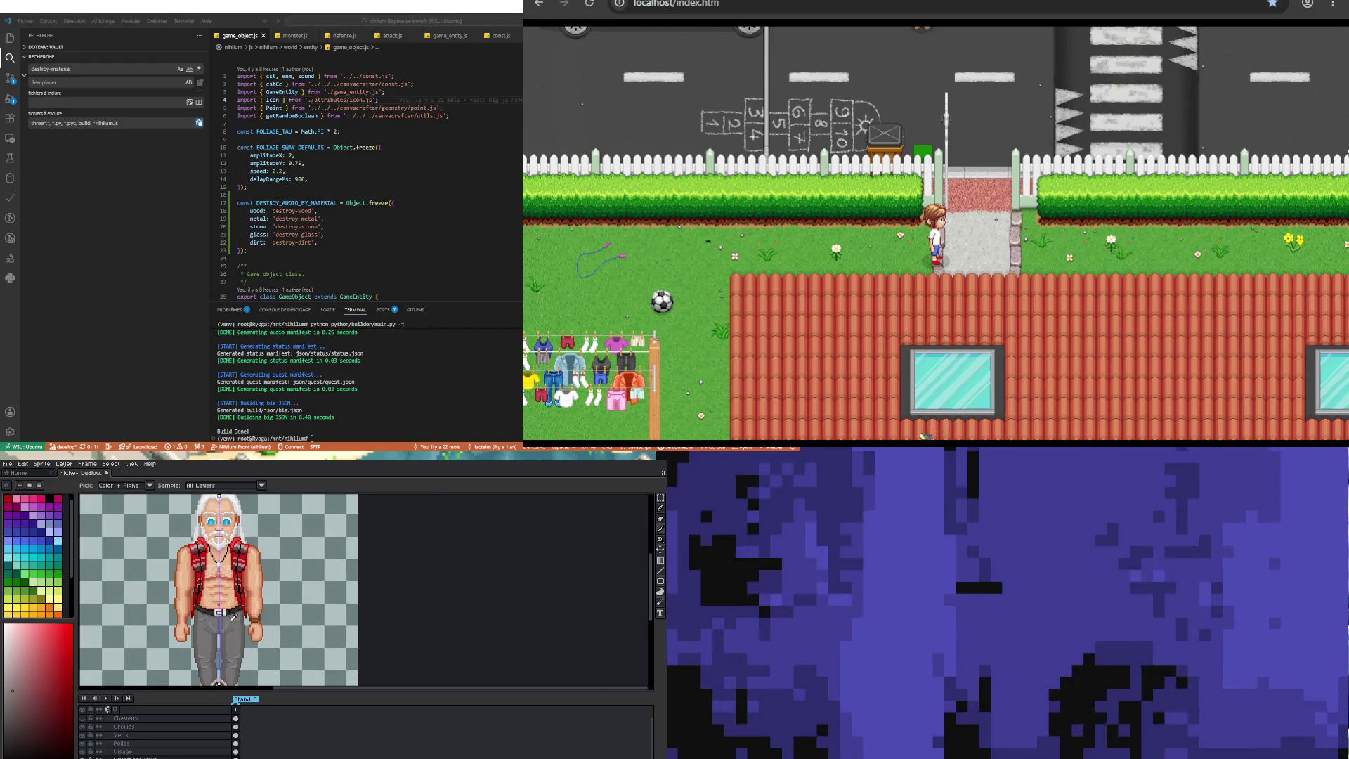
{"action": "left_click", "coordinate": [8, 464]}
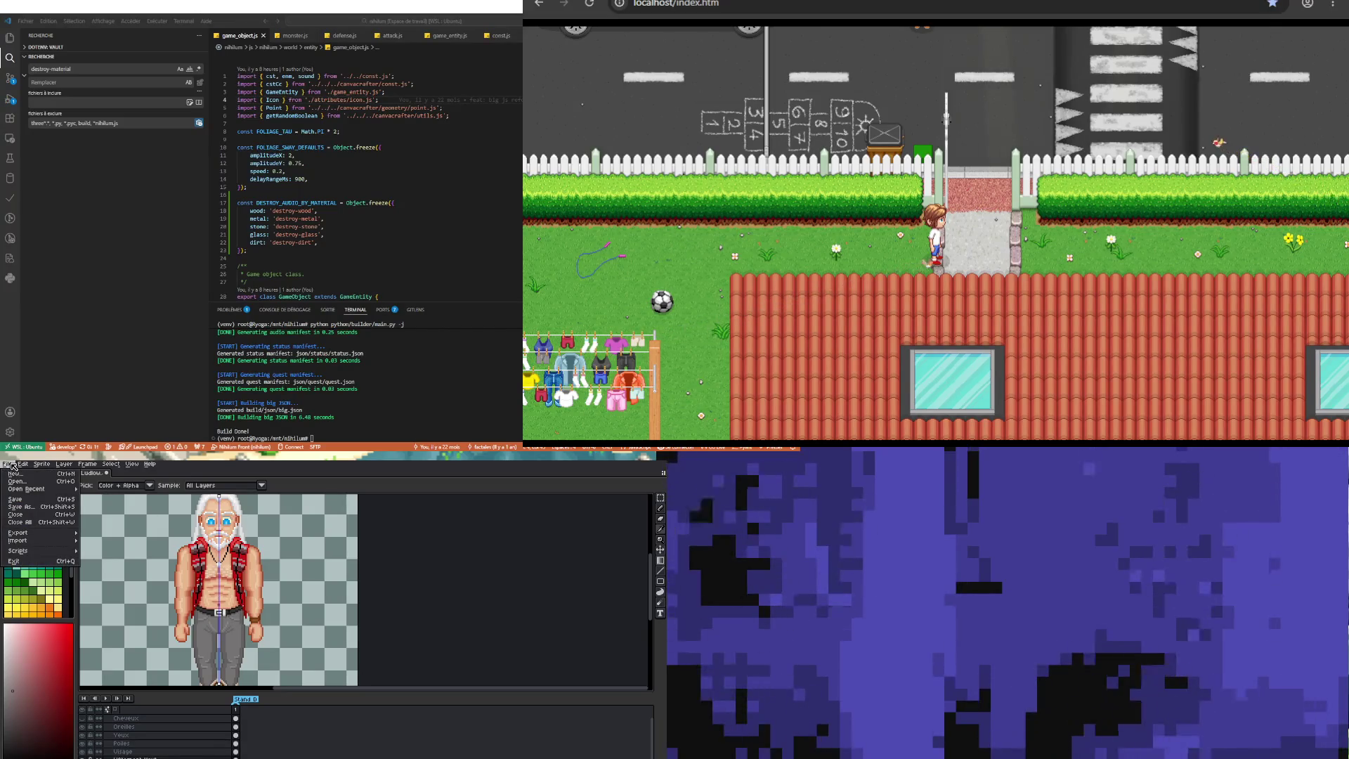
{"action": "left_click", "coordinate": [20, 500]}
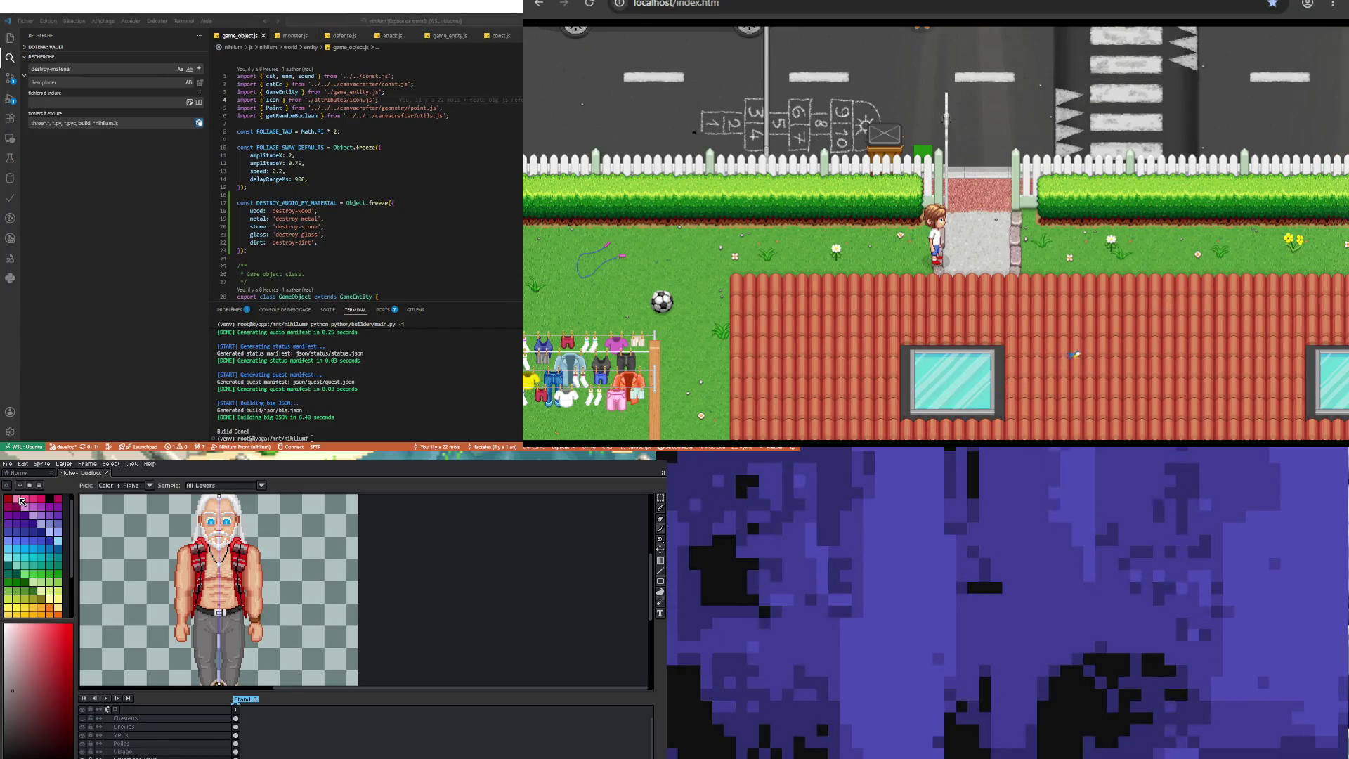
Step: Sample the arm's skin colour and return to the Pencil
{"action": "scroll", "coordinate": [218, 574], "scroll_direction": "down", "scroll_amount": 2}
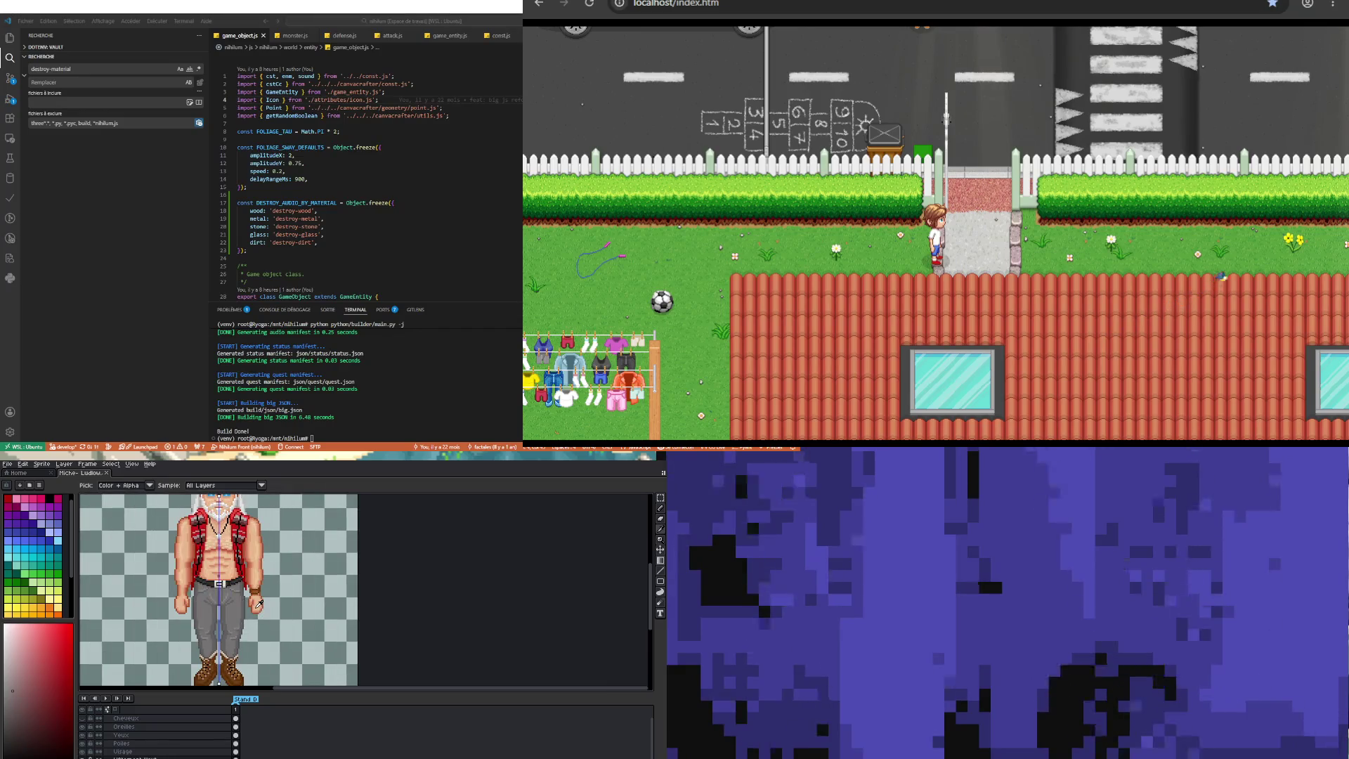
{"action": "scroll", "coordinate": [257, 601], "scroll_direction": "up", "scroll_amount": 3}
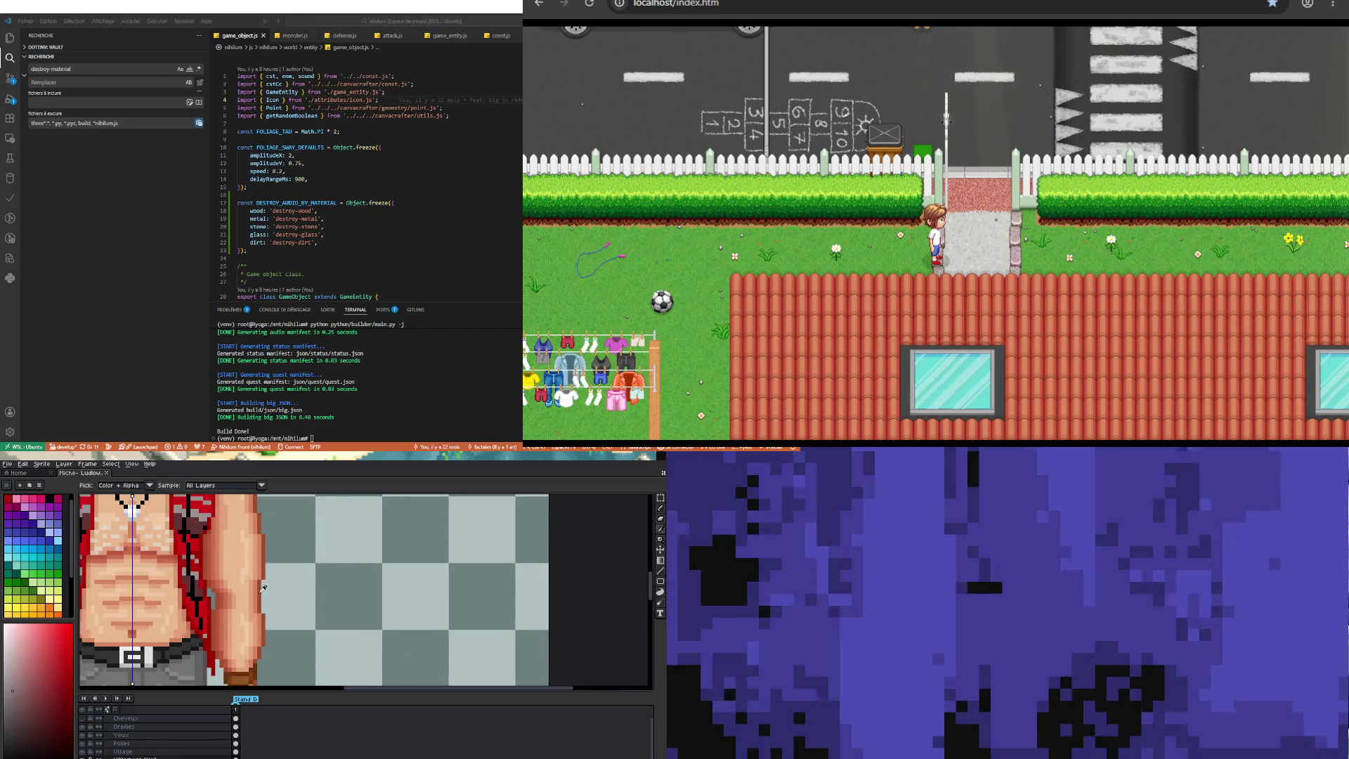
{"action": "scroll", "coordinate": [262, 599], "scroll_direction": "up", "scroll_amount": 1}
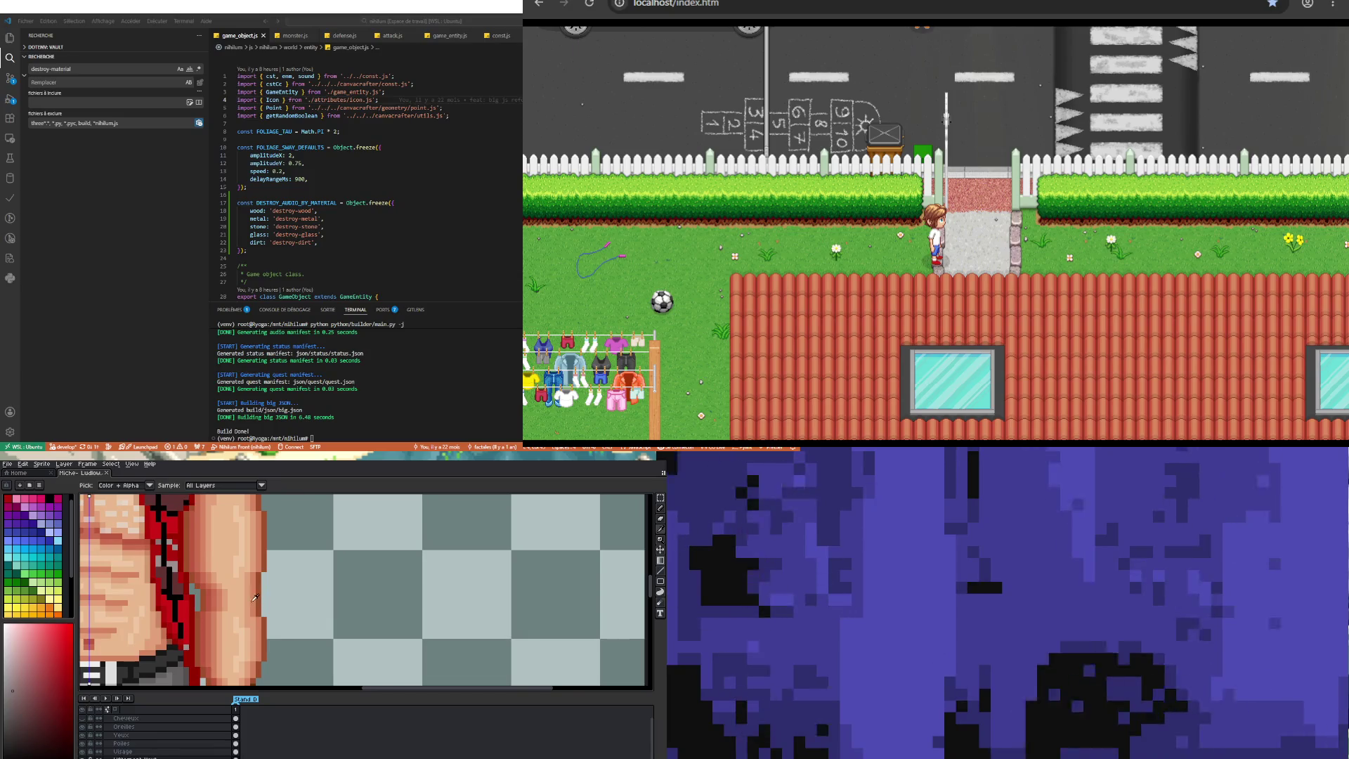
{"action": "left_click", "coordinate": [249, 588]}
{"action": "key", "text": "b"}
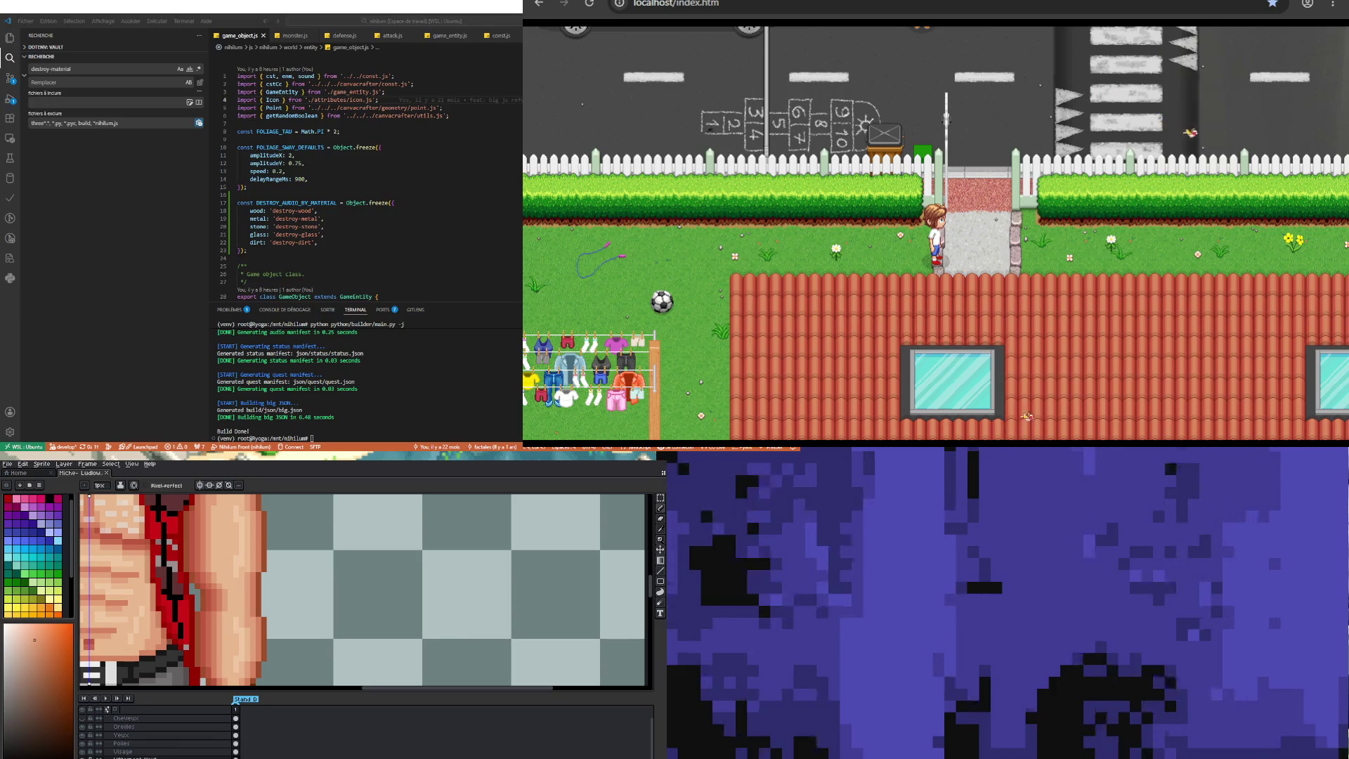
Step: Fine-tune the skin shade in the colour gradient, then return to the Pencil
{"action": "scroll", "coordinate": [155, 734], "scroll_direction": "down", "scroll_amount": 5}
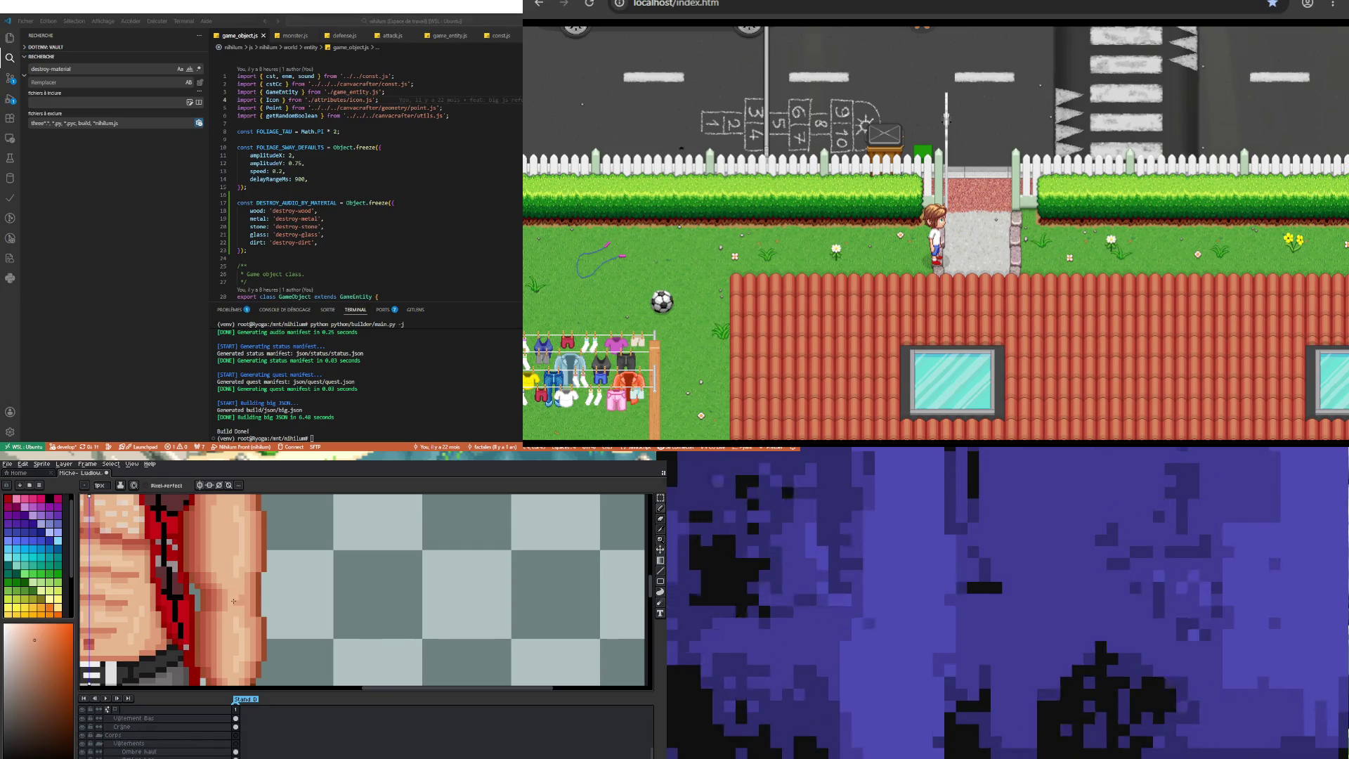
{"action": "scroll", "coordinate": [234, 601], "scroll_direction": "down", "scroll_amount": 5}
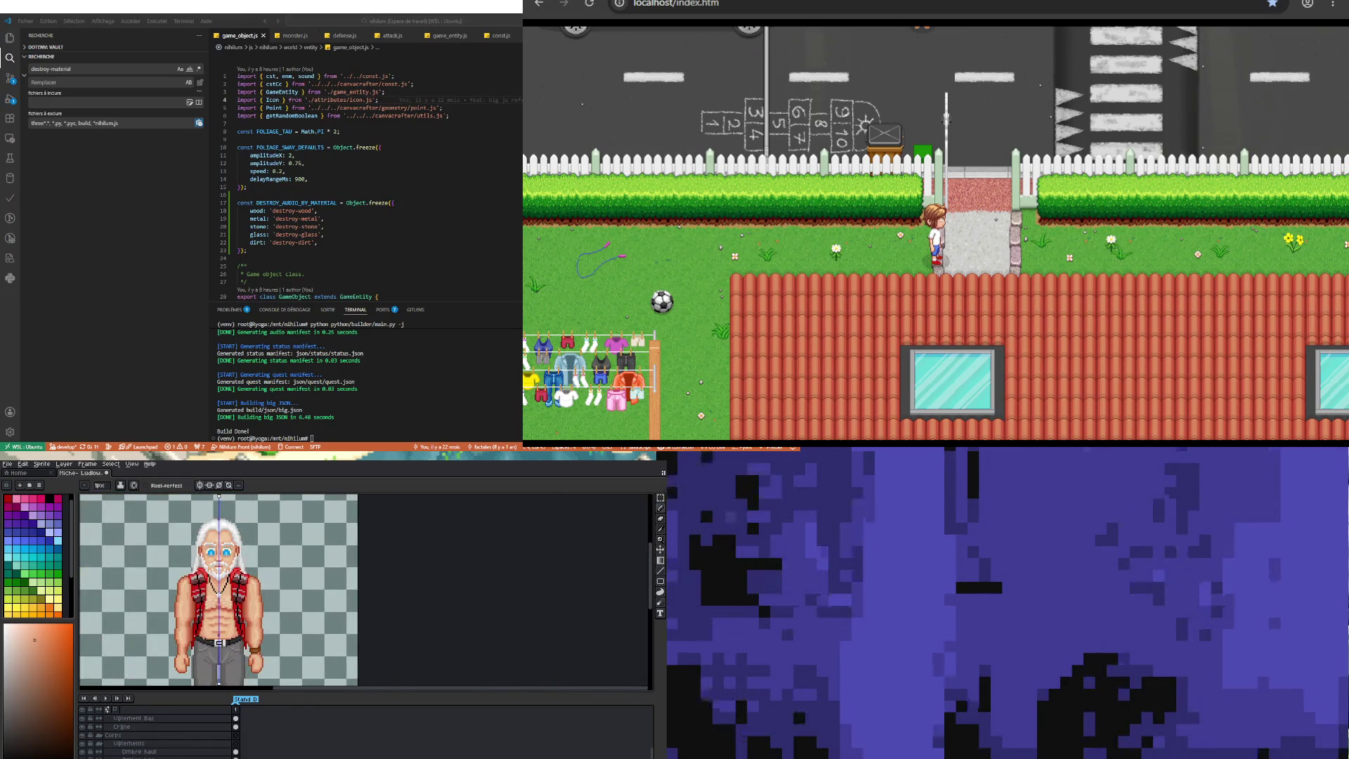
{"action": "scroll", "coordinate": [179, 628], "scroll_direction": "up", "scroll_amount": 5}
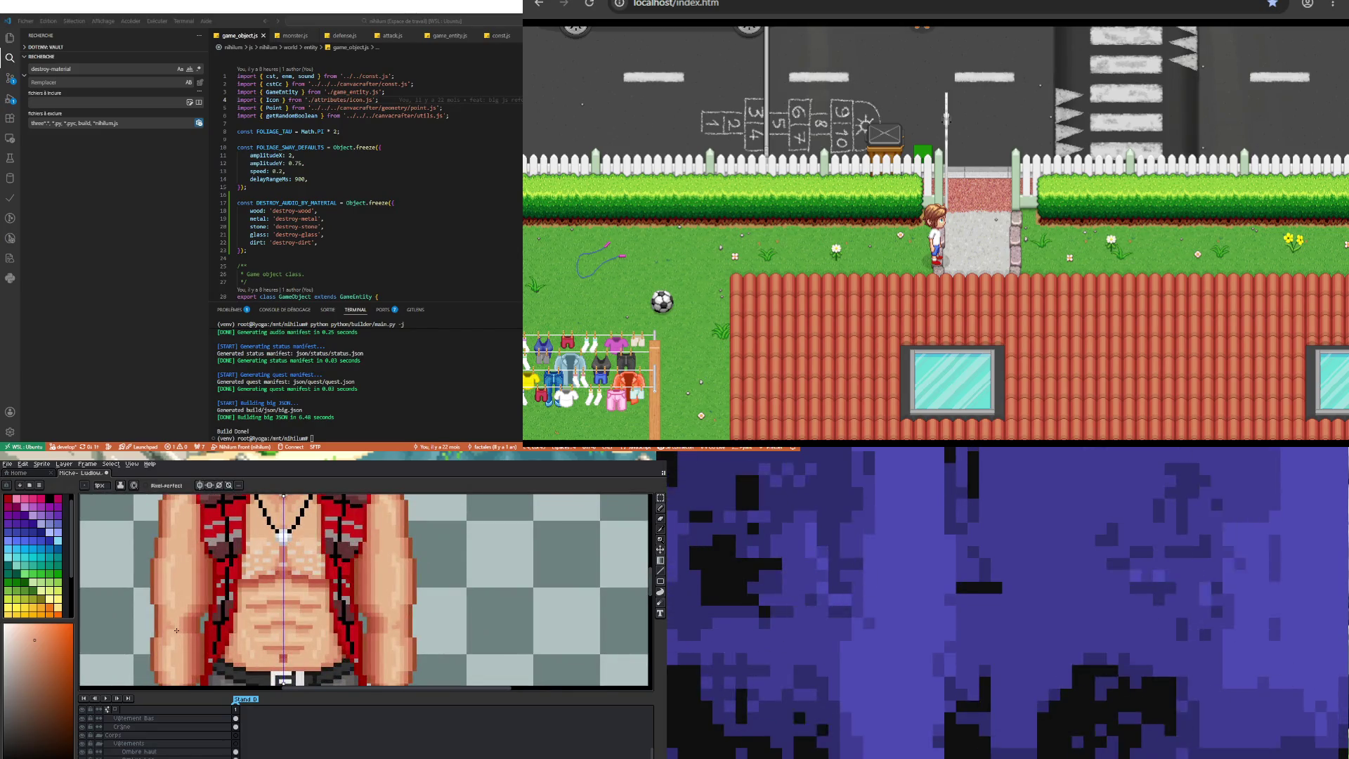
{"action": "scroll", "coordinate": [176, 630], "scroll_direction": "down", "scroll_amount": 5}
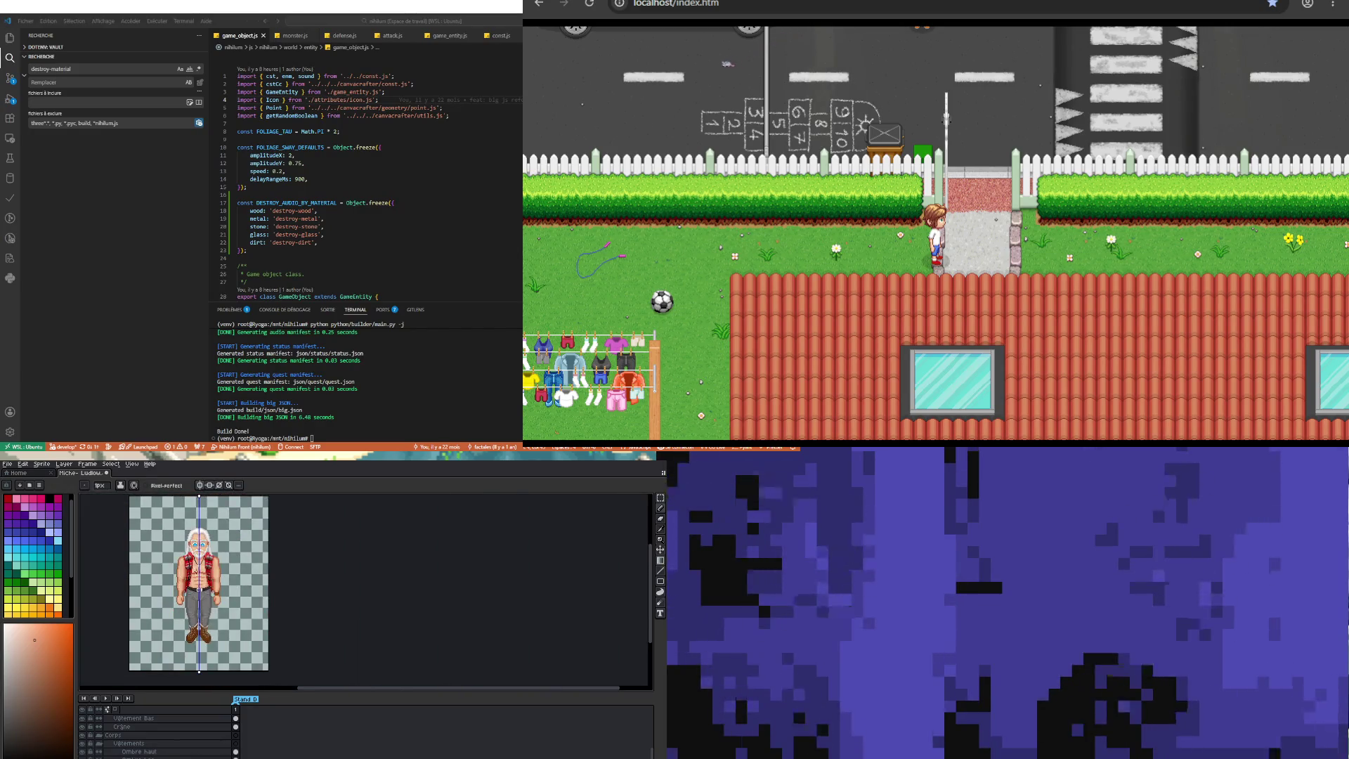
{"action": "scroll", "coordinate": [168, 605], "scroll_direction": "up", "scroll_amount": 5}
{"action": "scroll", "coordinate": [169, 620], "scroll_direction": "down", "scroll_amount": 5}
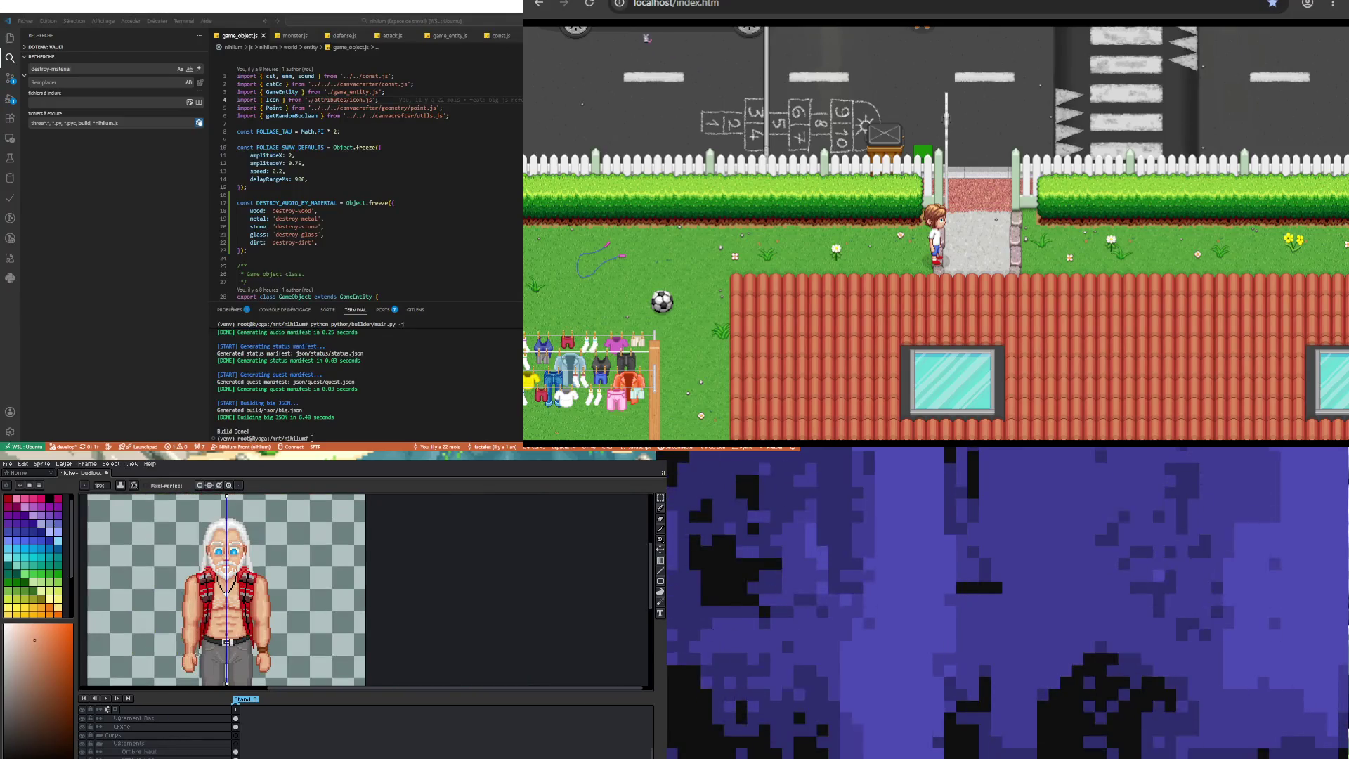
{"action": "scroll", "coordinate": [195, 638], "scroll_direction": "up", "scroll_amount": 5}
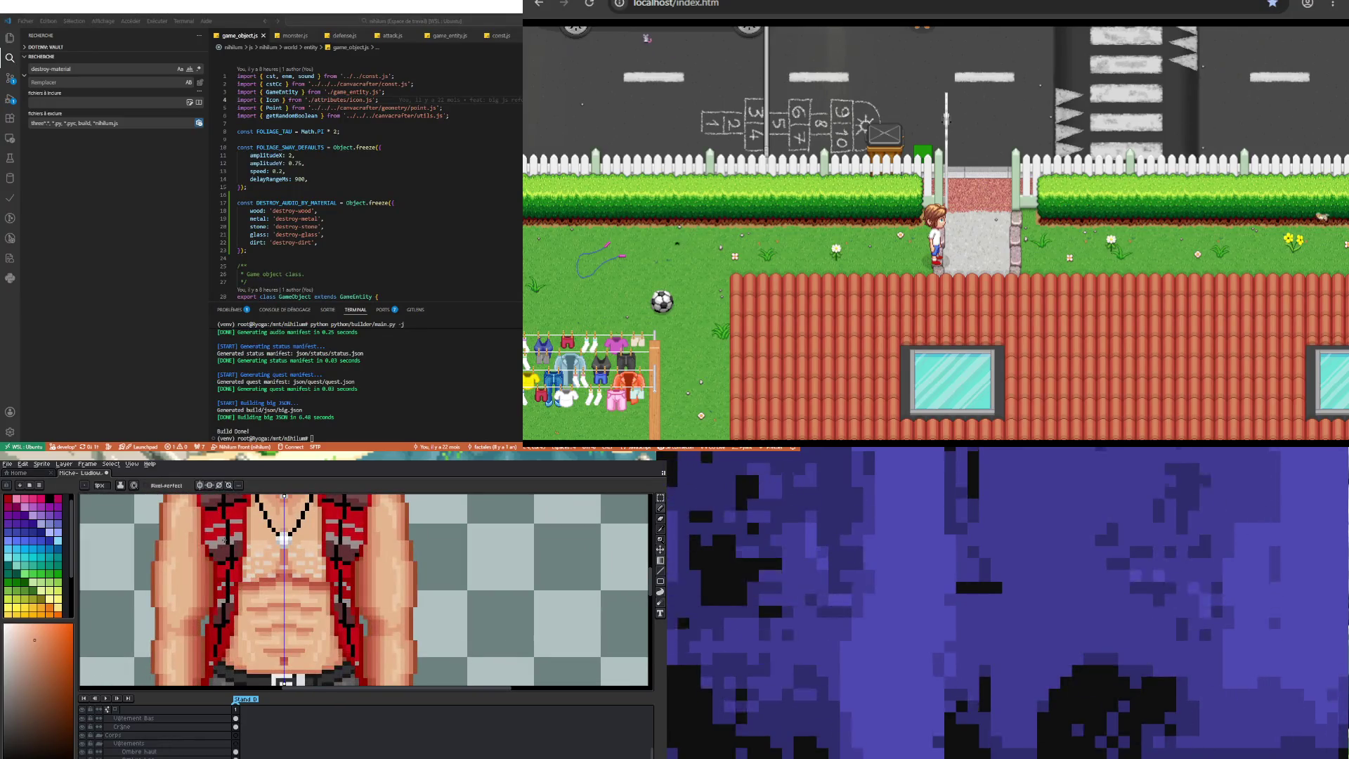
{"action": "scroll", "coordinate": [191, 539], "scroll_direction": "down", "scroll_amount": 5}
{"action": "scroll", "coordinate": [188, 510], "scroll_direction": "up", "scroll_amount": 6}
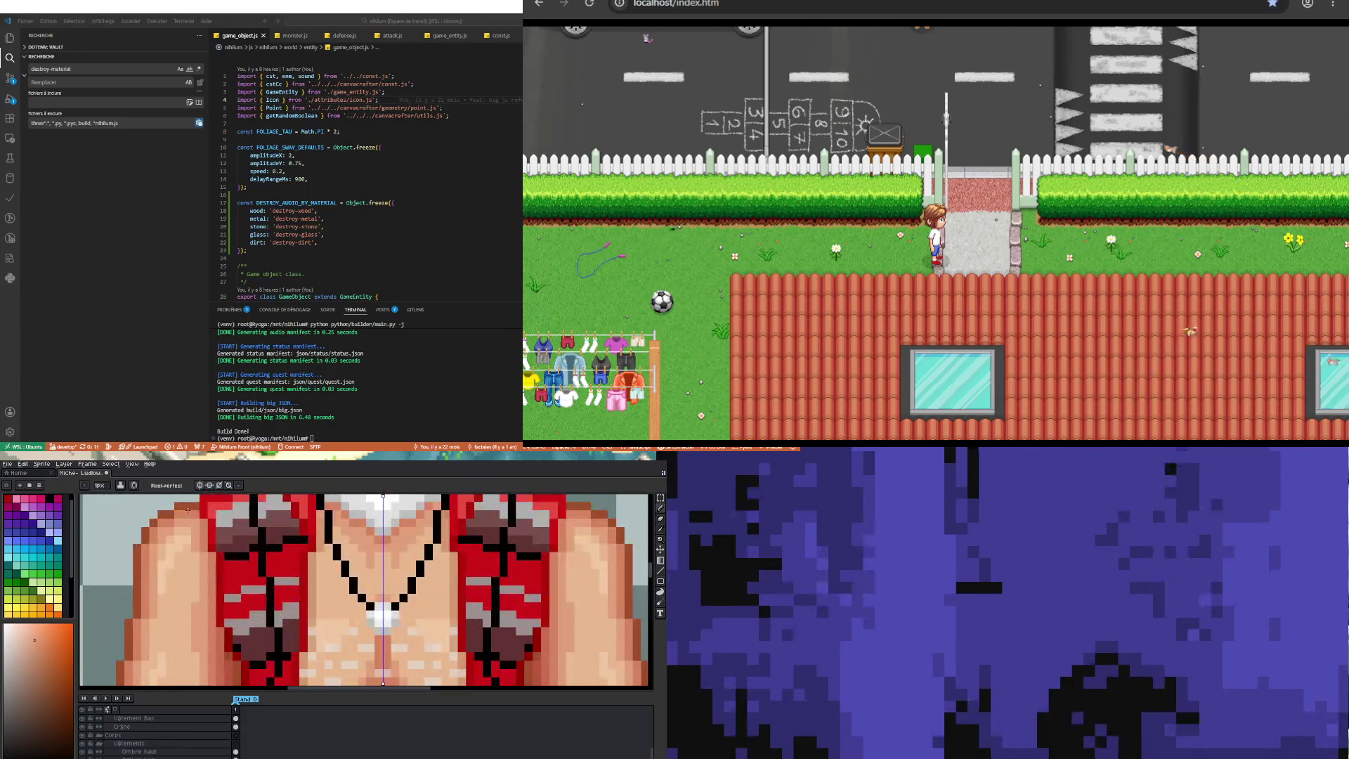
{"action": "scroll", "coordinate": [190, 528], "scroll_direction": "down", "scroll_amount": 4}
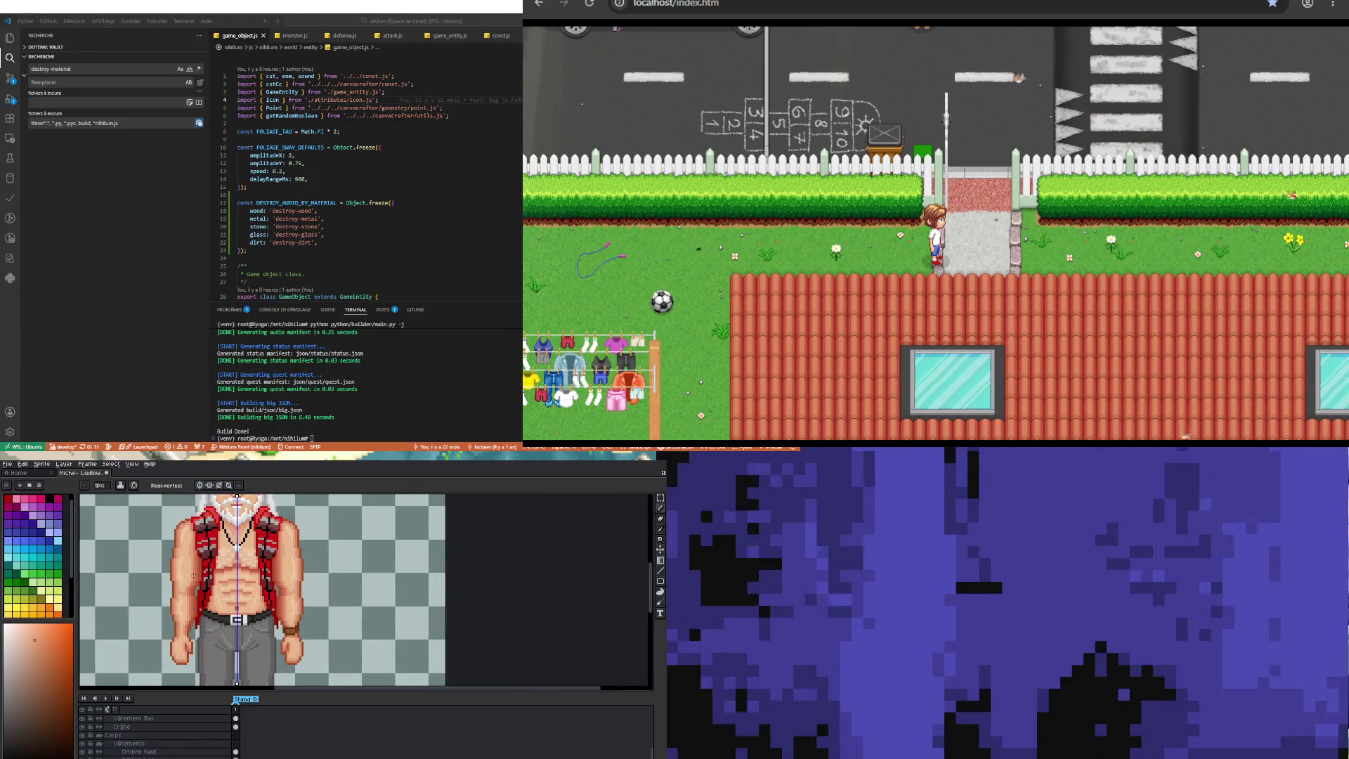
{"action": "scroll", "coordinate": [194, 576], "scroll_direction": "up", "scroll_amount": 5}
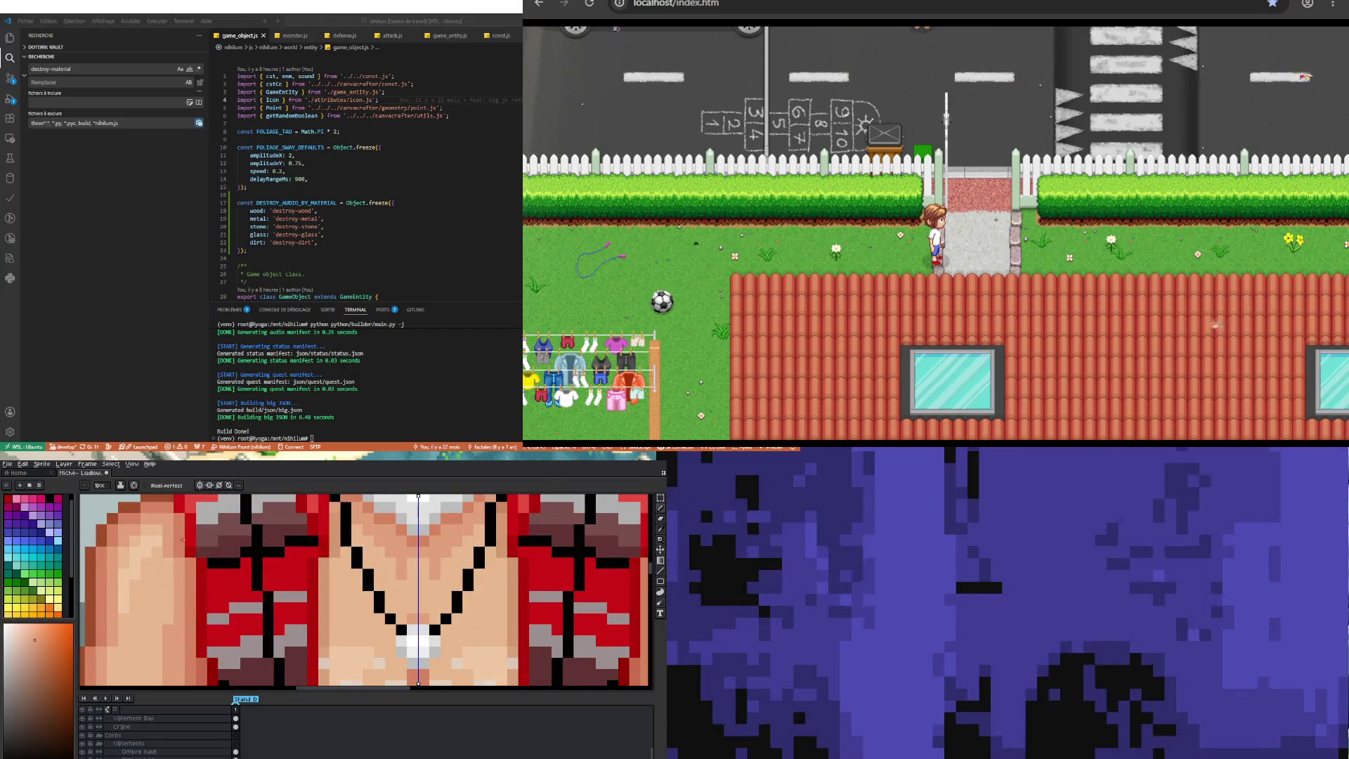
{"action": "left_click", "coordinate": [170, 515], "text": "alt"}
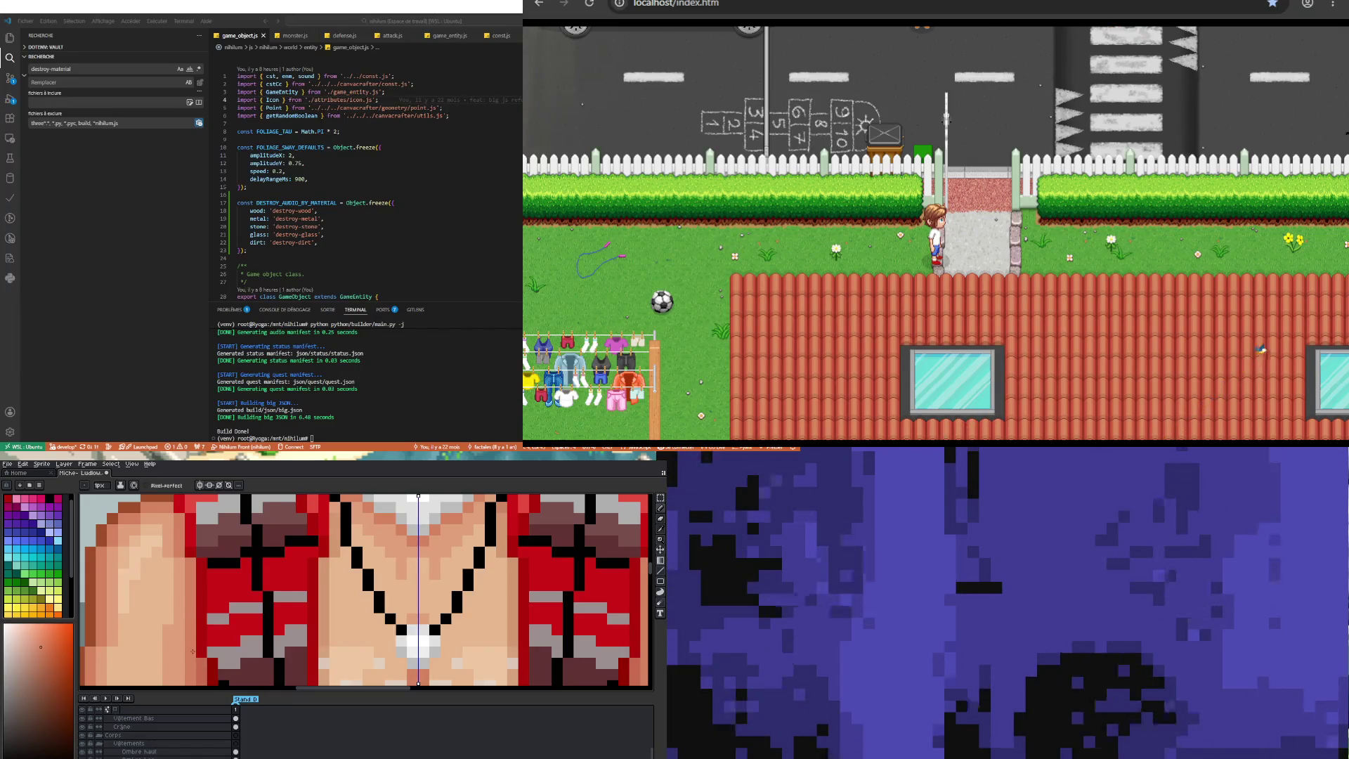
{"action": "scroll", "coordinate": [192, 652], "scroll_direction": "down", "scroll_amount": 5}
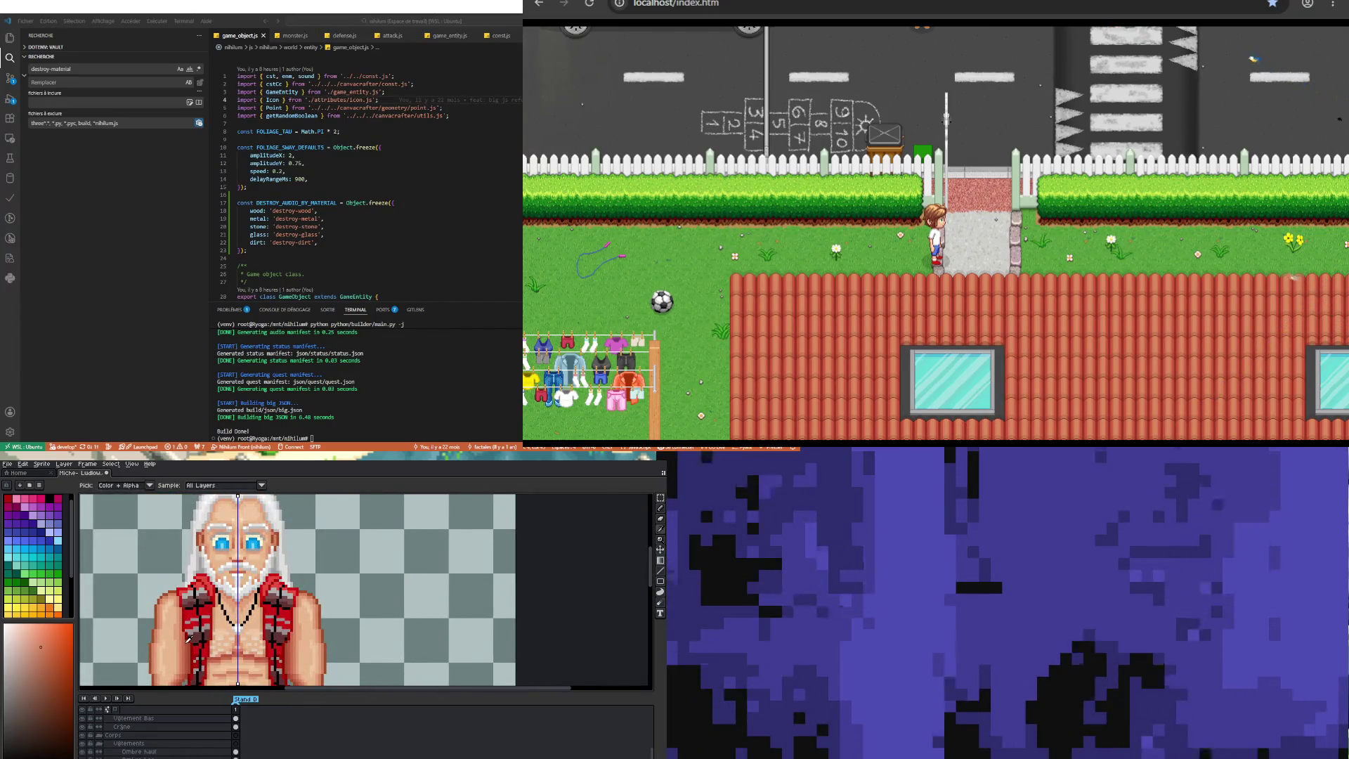
{"action": "scroll", "coordinate": [179, 600], "scroll_direction": "down", "scroll_amount": 2}
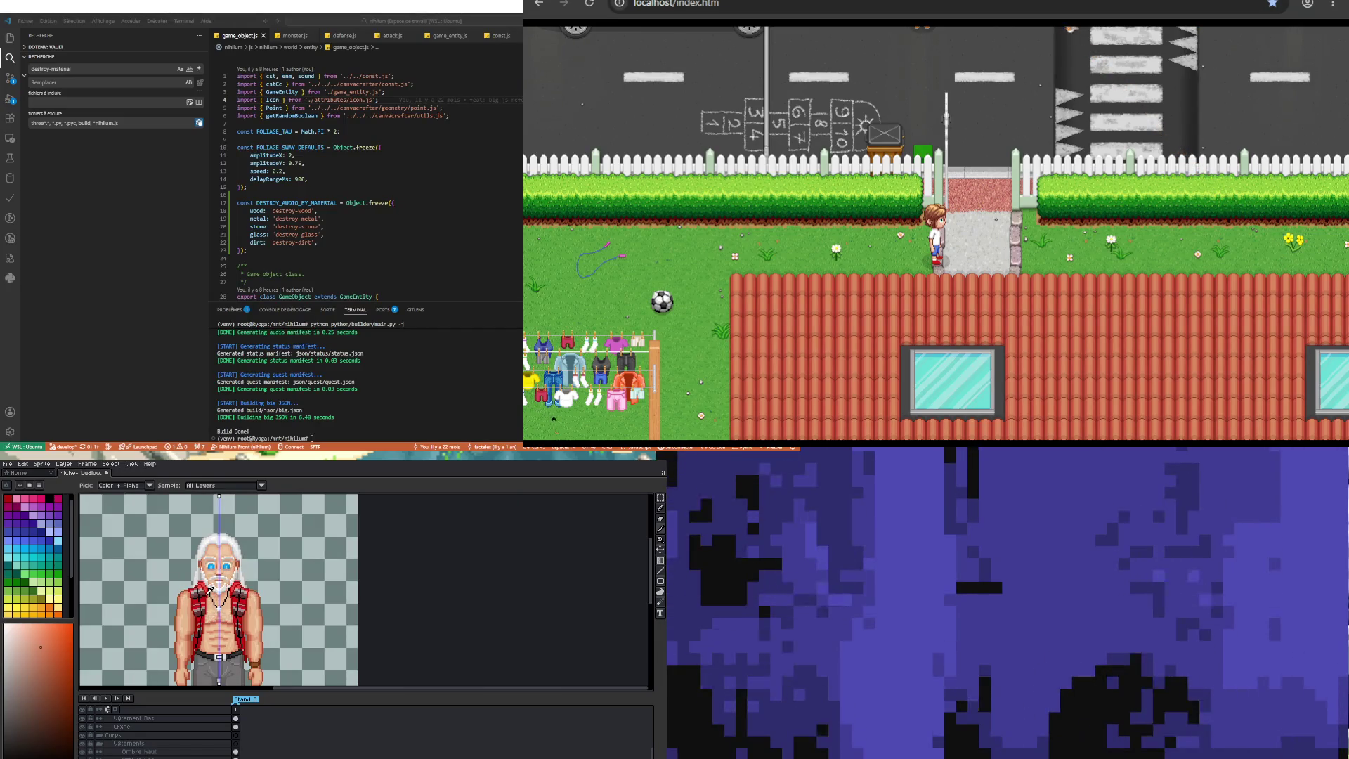
{"action": "scroll", "coordinate": [191, 615], "scroll_direction": "up", "scroll_amount": 2}
{"action": "scroll", "coordinate": [192, 615], "scroll_direction": "up", "scroll_amount": 1}
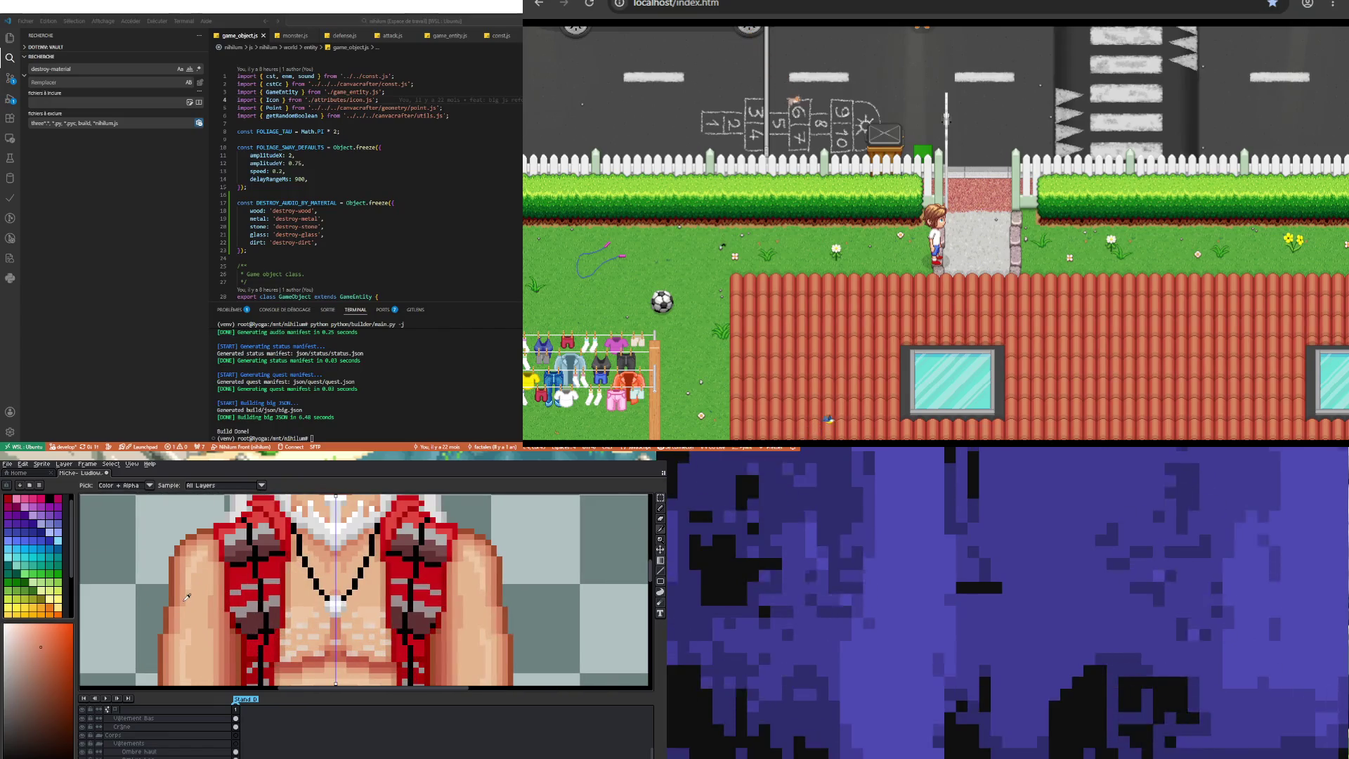
{"action": "key", "text": "b"}
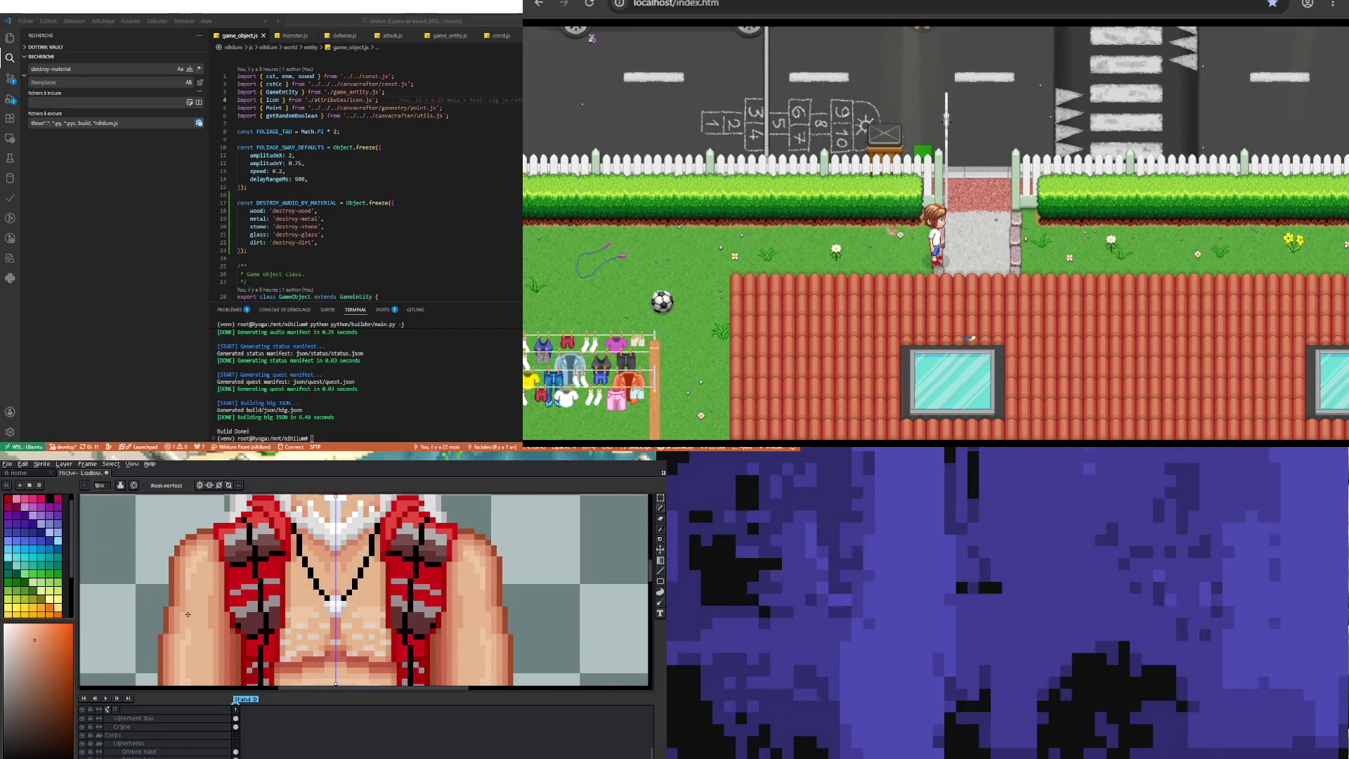
Step: Pick a slightly different shade for the drawing colour from the gradient
{"action": "scroll", "coordinate": [181, 609], "scroll_direction": "down", "scroll_amount": 3}
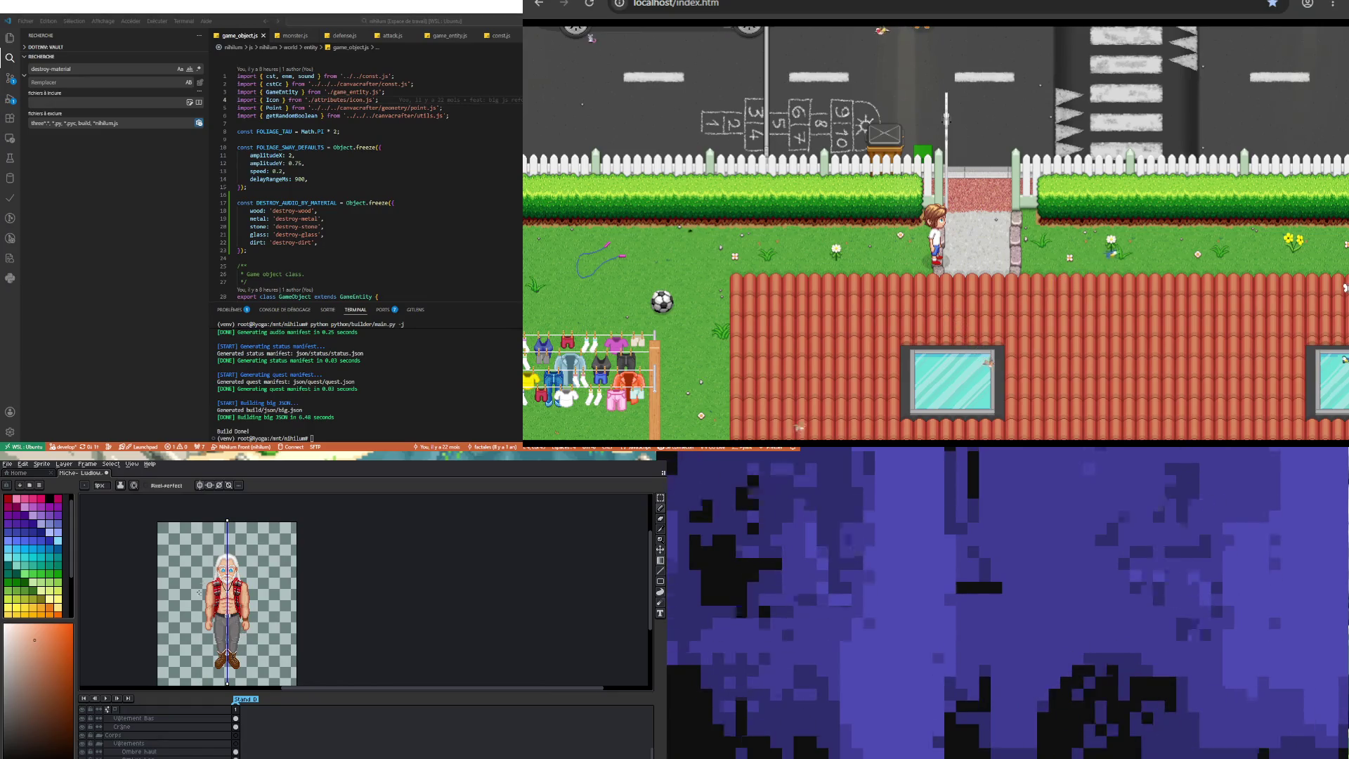
{"action": "scroll", "coordinate": [219, 643], "scroll_direction": "up", "scroll_amount": 3}
{"action": "scroll", "coordinate": [219, 644], "scroll_direction": "down", "scroll_amount": 1}
{"action": "scroll", "coordinate": [219, 644], "scroll_direction": "up", "scroll_amount": 1}
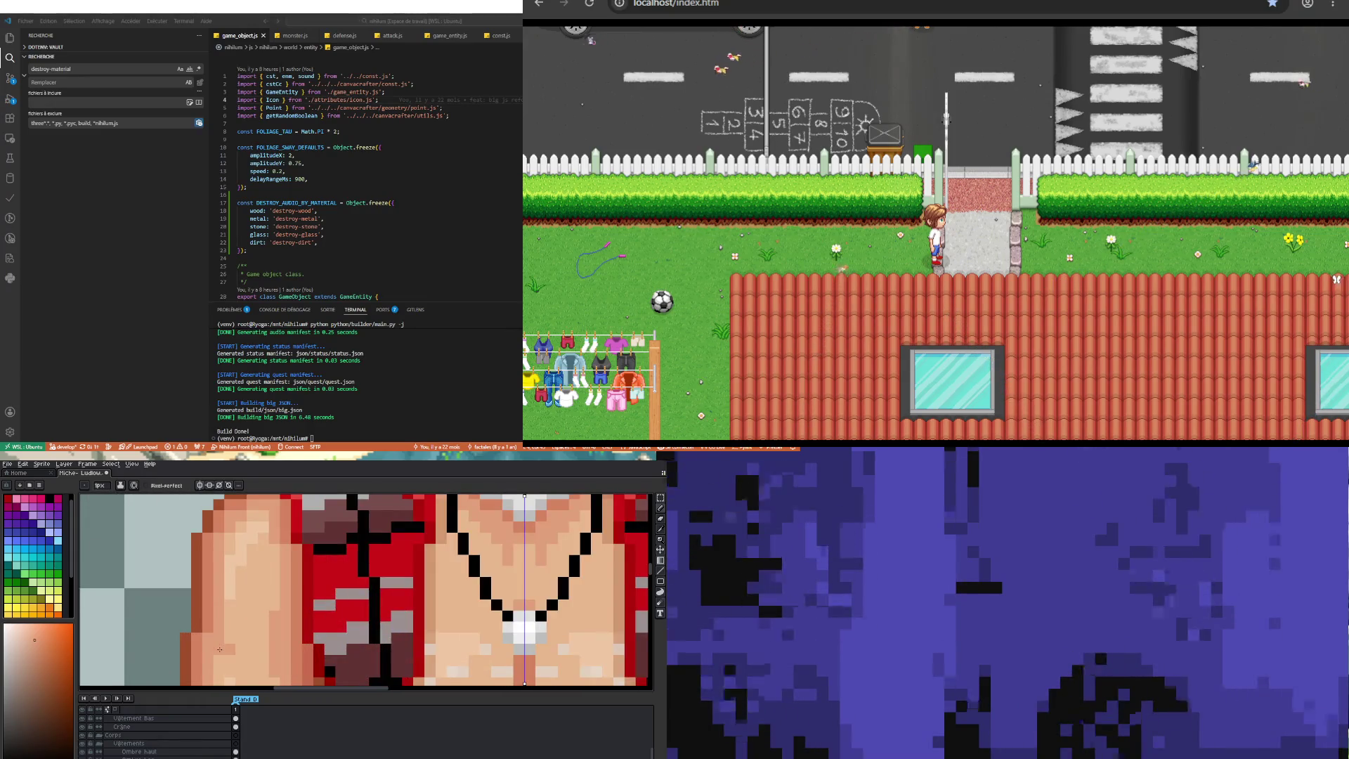
{"action": "scroll", "coordinate": [214, 625], "scroll_direction": "down", "scroll_amount": 1}
{"action": "scroll", "coordinate": [209, 607], "scroll_direction": "up", "scroll_amount": 1}
{"action": "left_click", "coordinate": [203, 609], "text": "alt"}
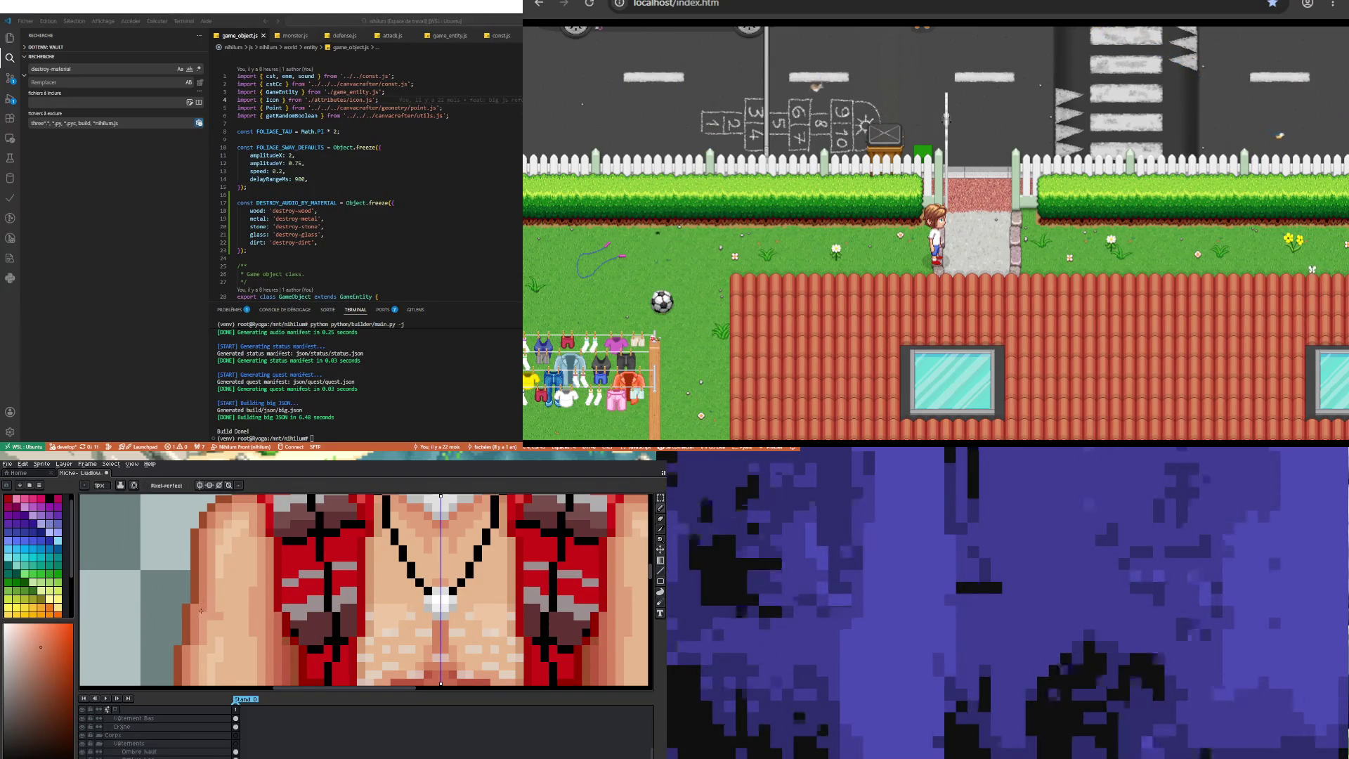
{"action": "scroll", "coordinate": [200, 604], "scroll_direction": "down", "scroll_amount": 2}
{"action": "scroll", "coordinate": [196, 594], "scroll_direction": "down", "scroll_amount": 1}
{"action": "scroll", "coordinate": [190, 570], "scroll_direction": "up", "scroll_amount": 2}
{"action": "scroll", "coordinate": [189, 570], "scroll_direction": "up", "scroll_amount": 2}
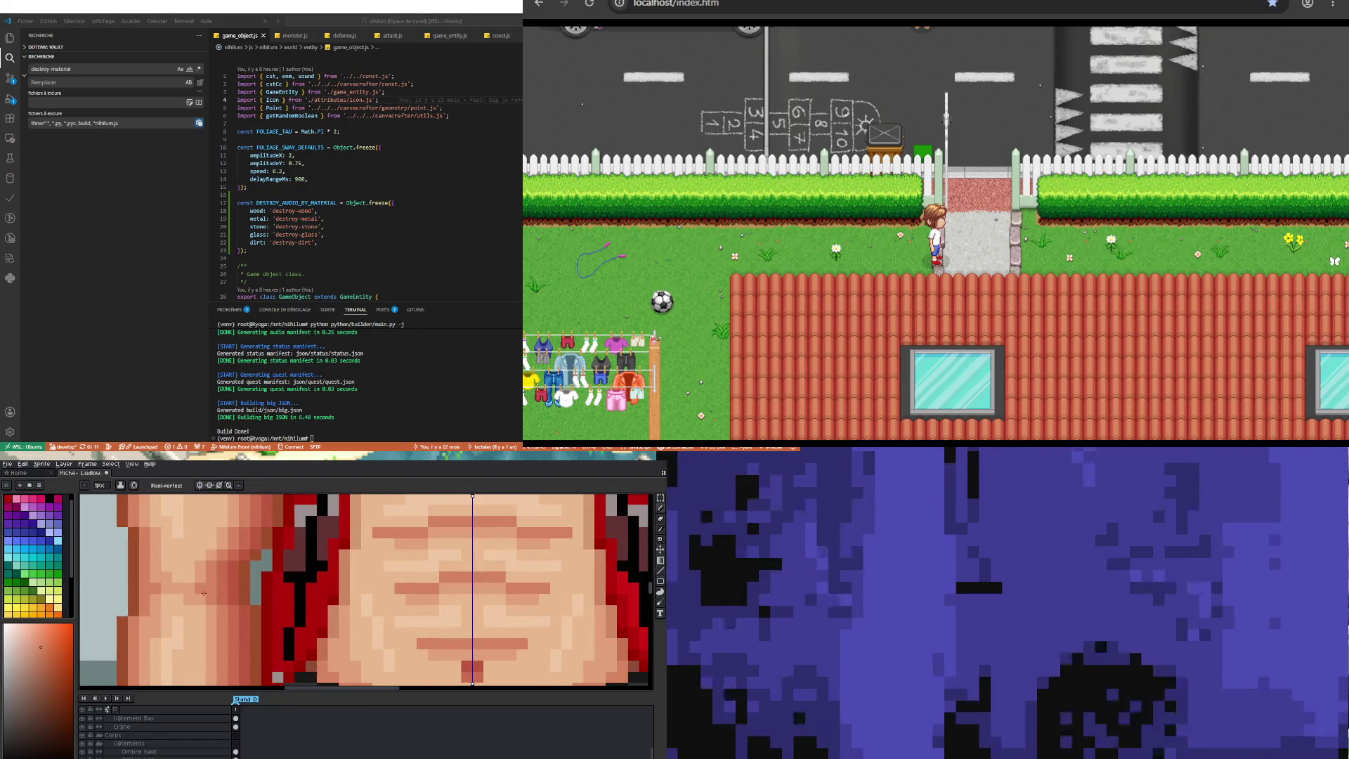
{"action": "scroll", "coordinate": [203, 591], "scroll_direction": "down", "scroll_amount": 3}
{"action": "scroll", "coordinate": [215, 604], "scroll_direction": "up", "scroll_amount": 2}
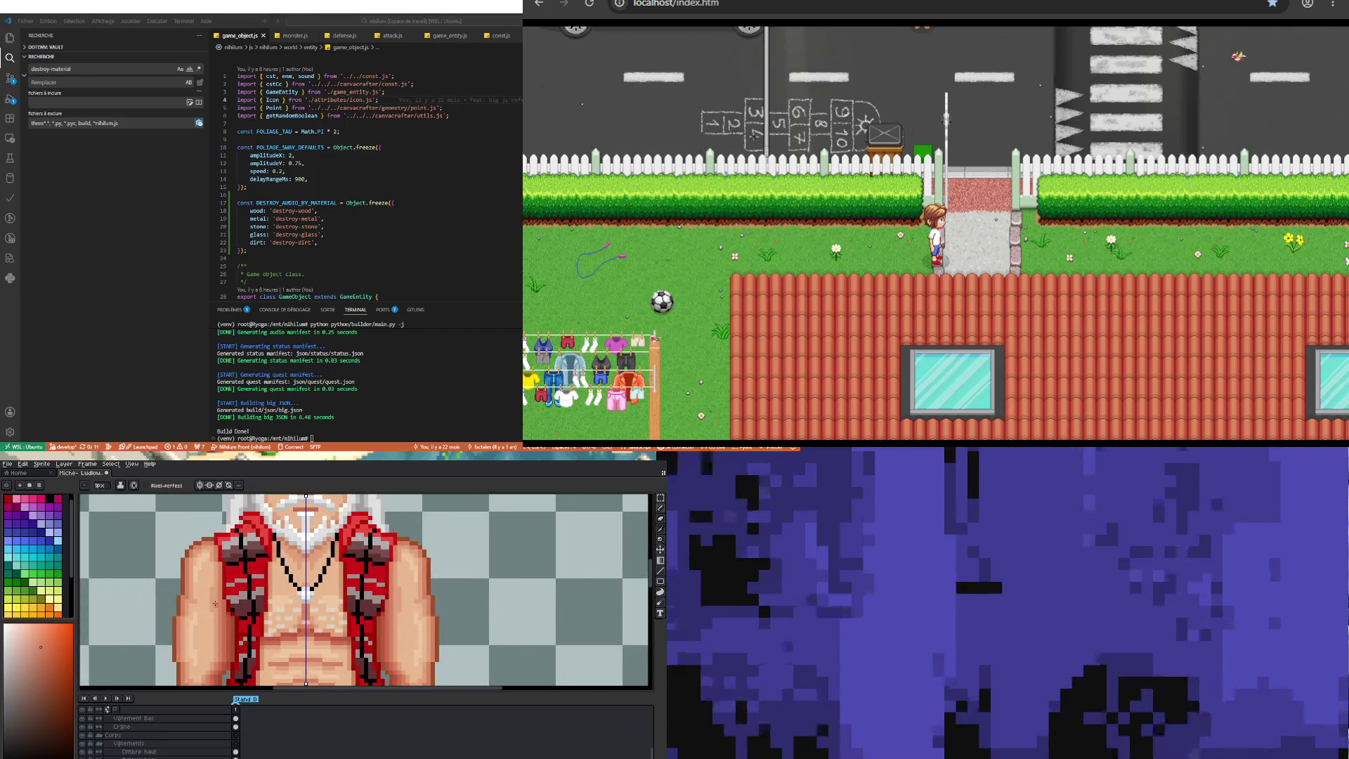
{"action": "scroll", "coordinate": [195, 581], "scroll_direction": "down", "scroll_amount": 3}
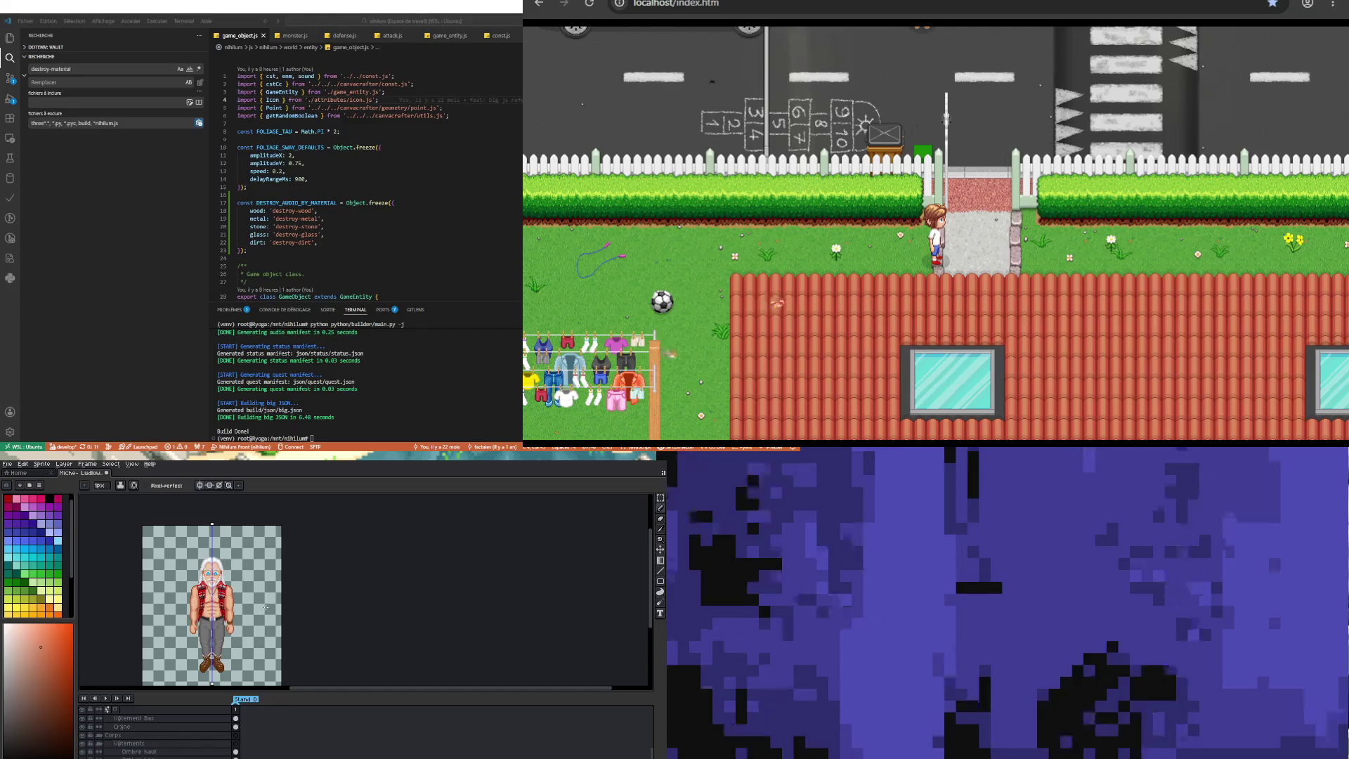
{"action": "scroll", "coordinate": [232, 608], "scroll_direction": "up", "scroll_amount": 2}
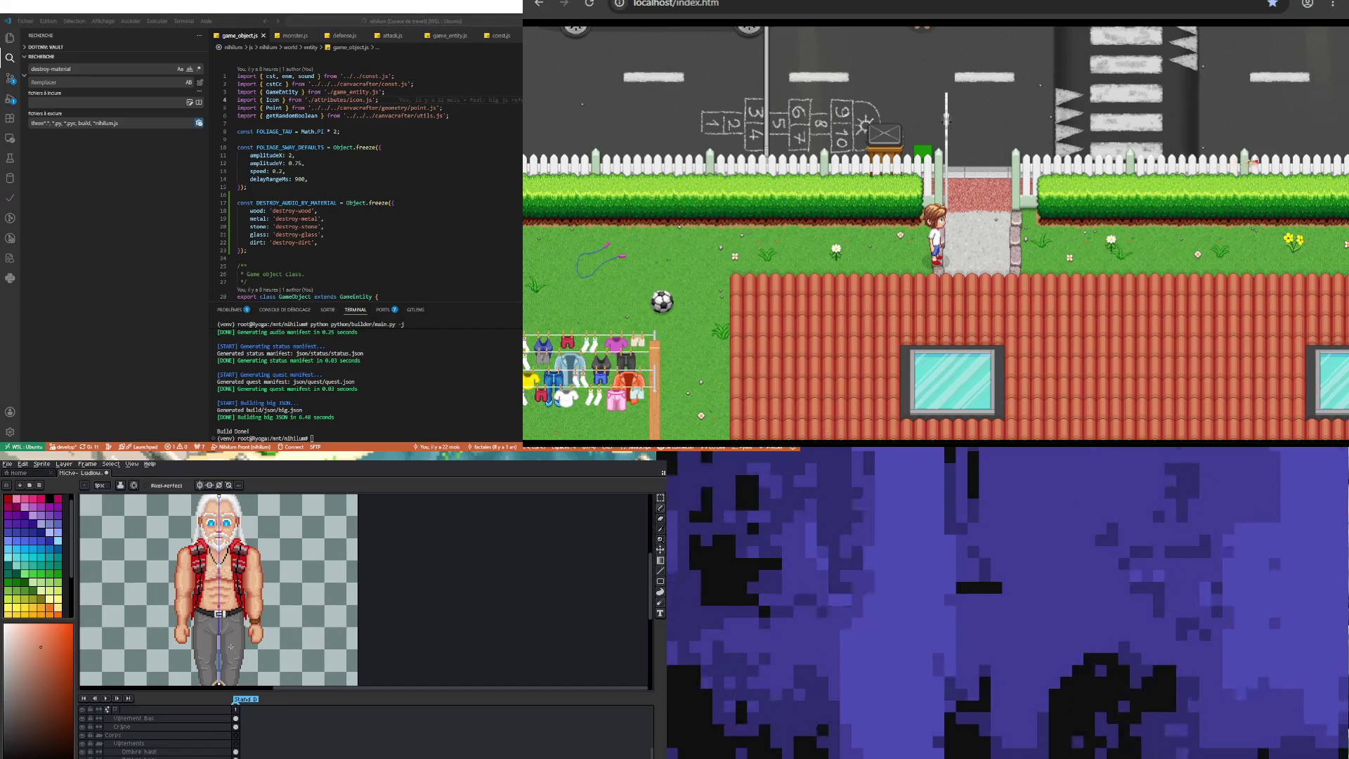
{"action": "scroll", "coordinate": [270, 635], "scroll_direction": "up", "scroll_amount": 2}
{"action": "scroll", "coordinate": [197, 634], "scroll_direction": "down", "scroll_amount": 4}
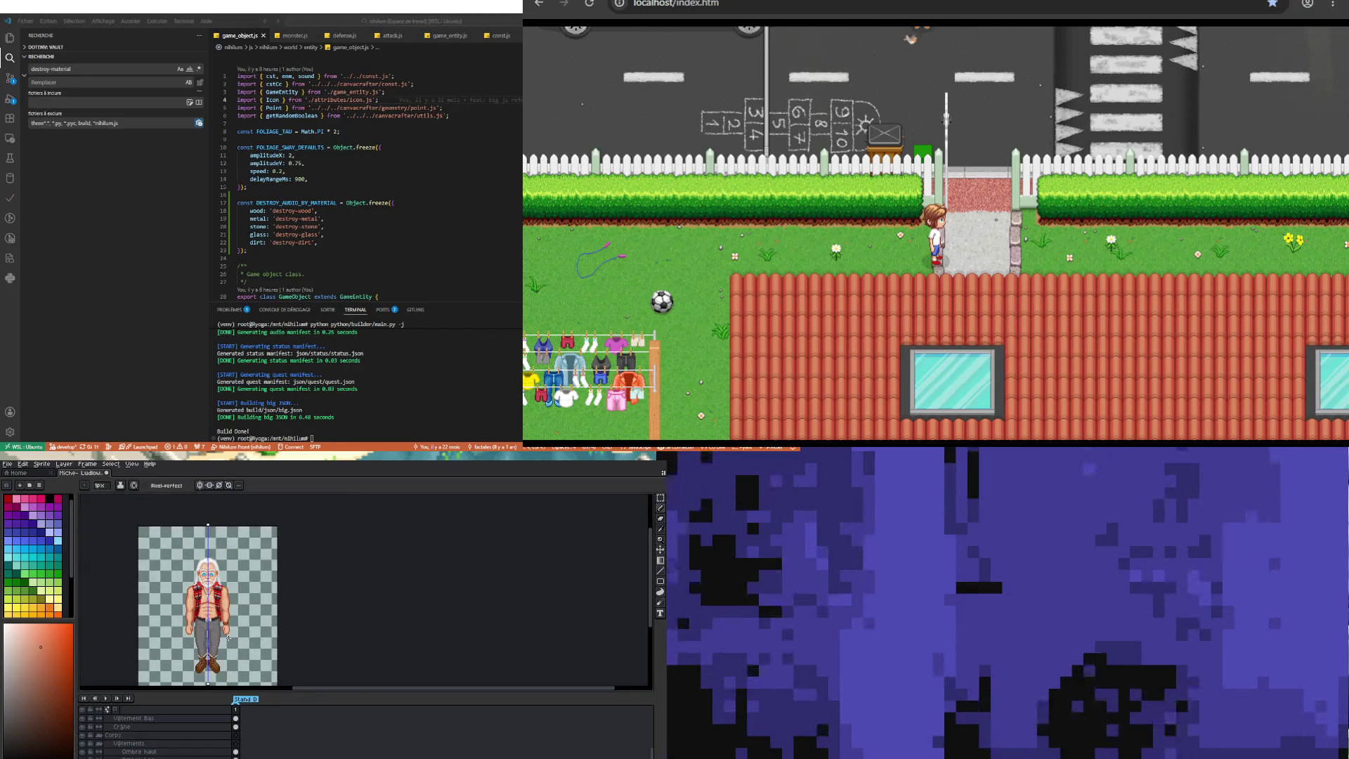
{"action": "scroll", "coordinate": [228, 638], "scroll_direction": "up", "scroll_amount": 2}
{"action": "scroll", "coordinate": [228, 638], "scroll_direction": "down", "scroll_amount": 3}
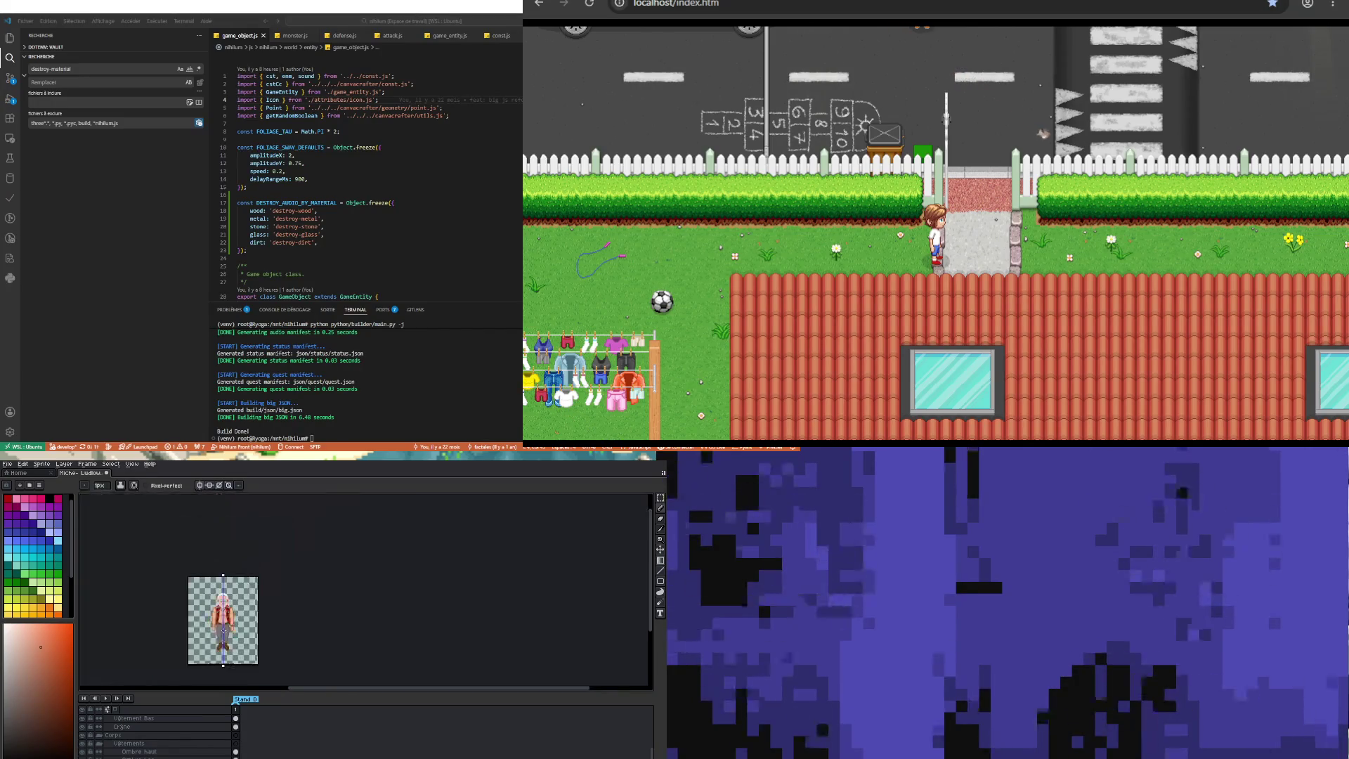
{"action": "left_click", "coordinate": [7, 464]}
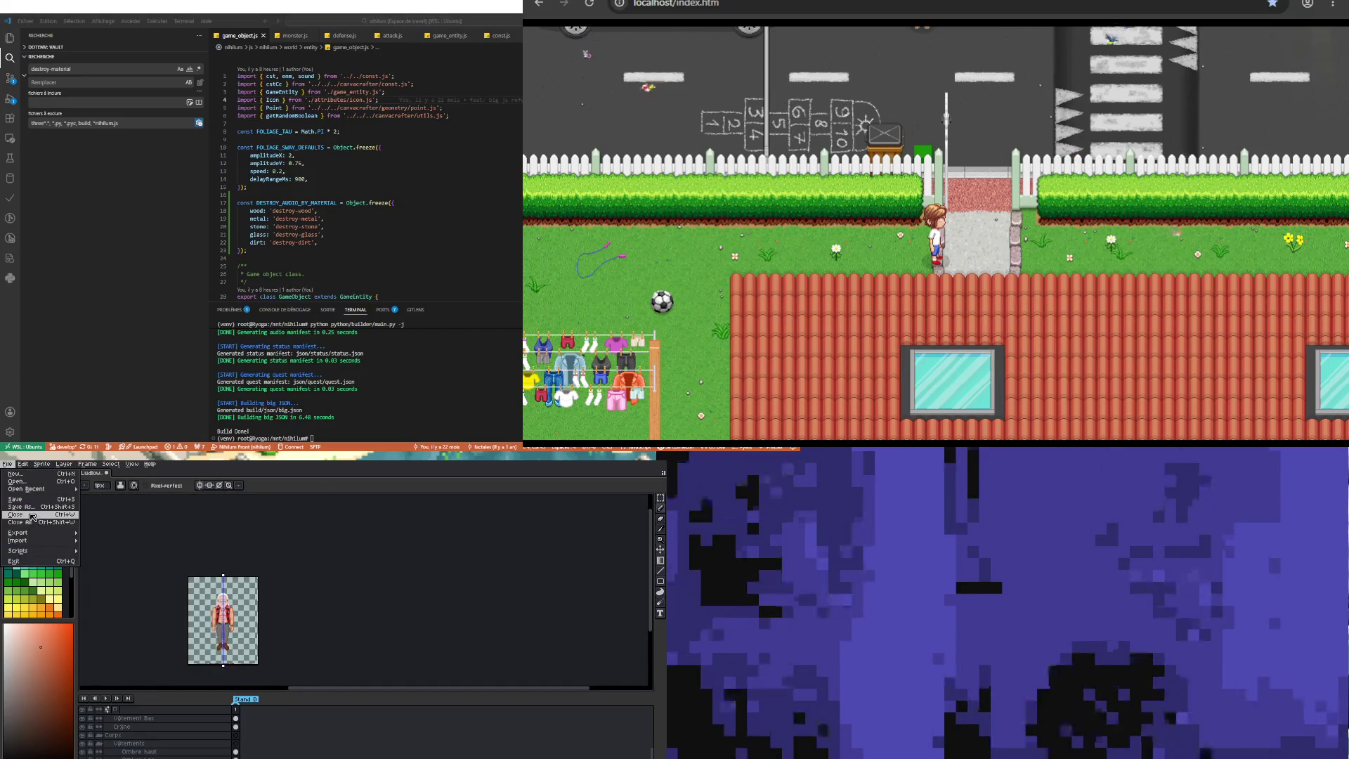
Step: Save the sprite
{"action": "left_click", "coordinate": [21, 499]}
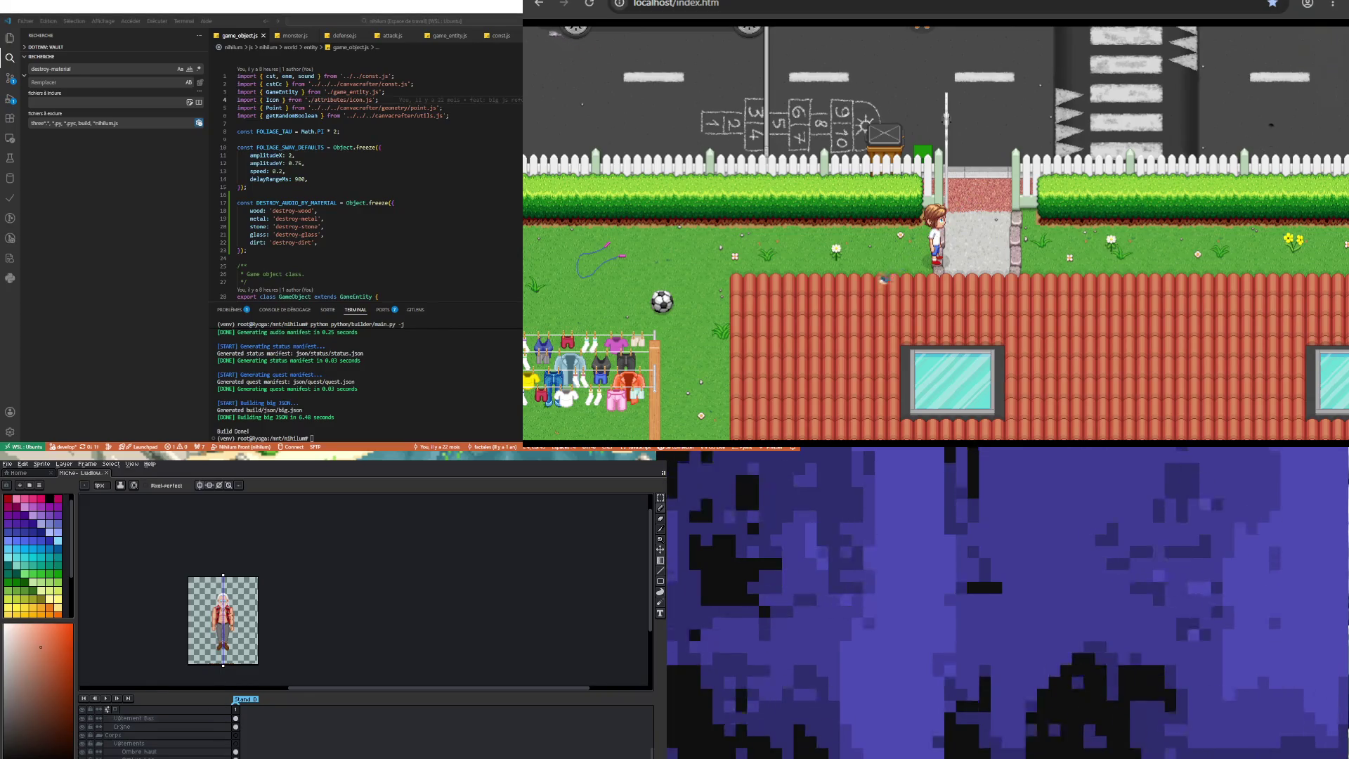
{"action": "scroll", "coordinate": [225, 622], "scroll_direction": "down", "scroll_amount": 1}
{"action": "scroll", "coordinate": [224, 623], "scroll_direction": "up", "scroll_amount": 2}
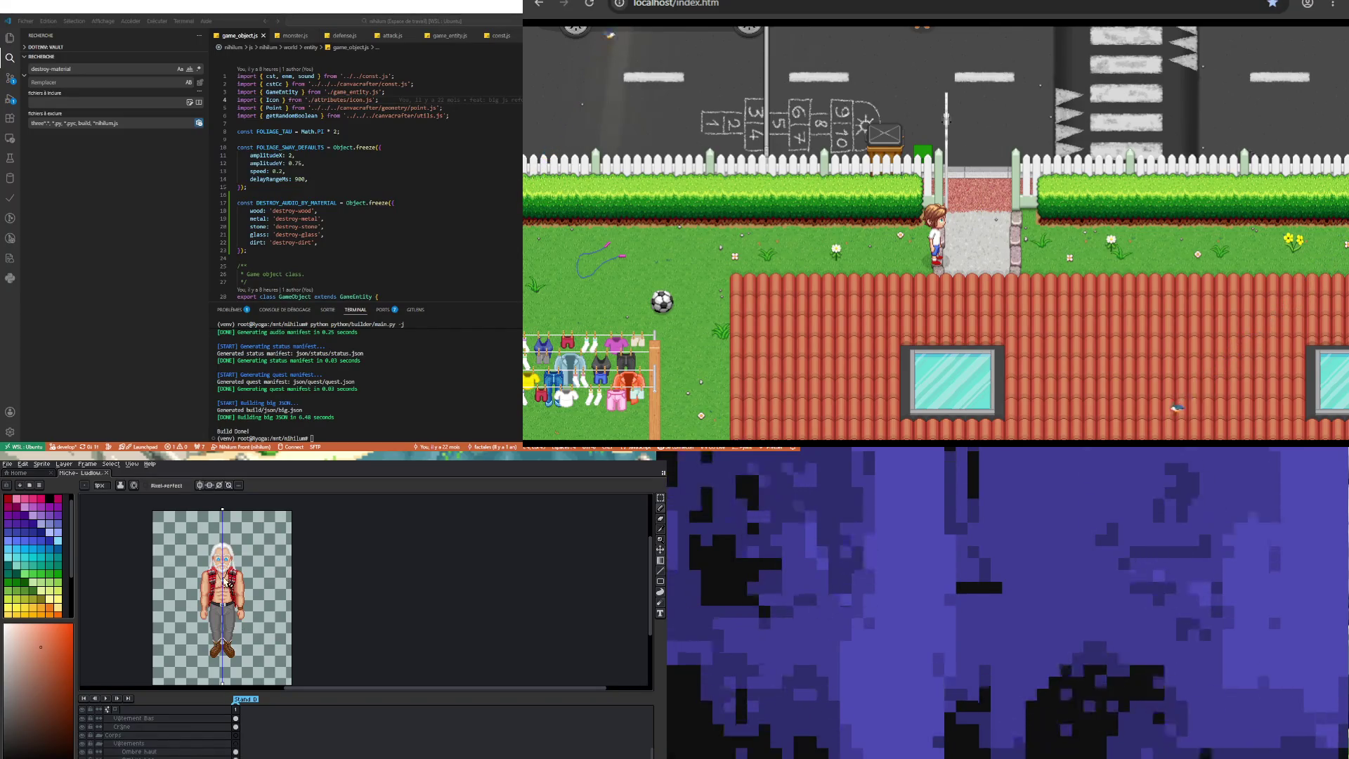
{"action": "scroll", "coordinate": [221, 551], "scroll_direction": "up", "scroll_amount": 3}
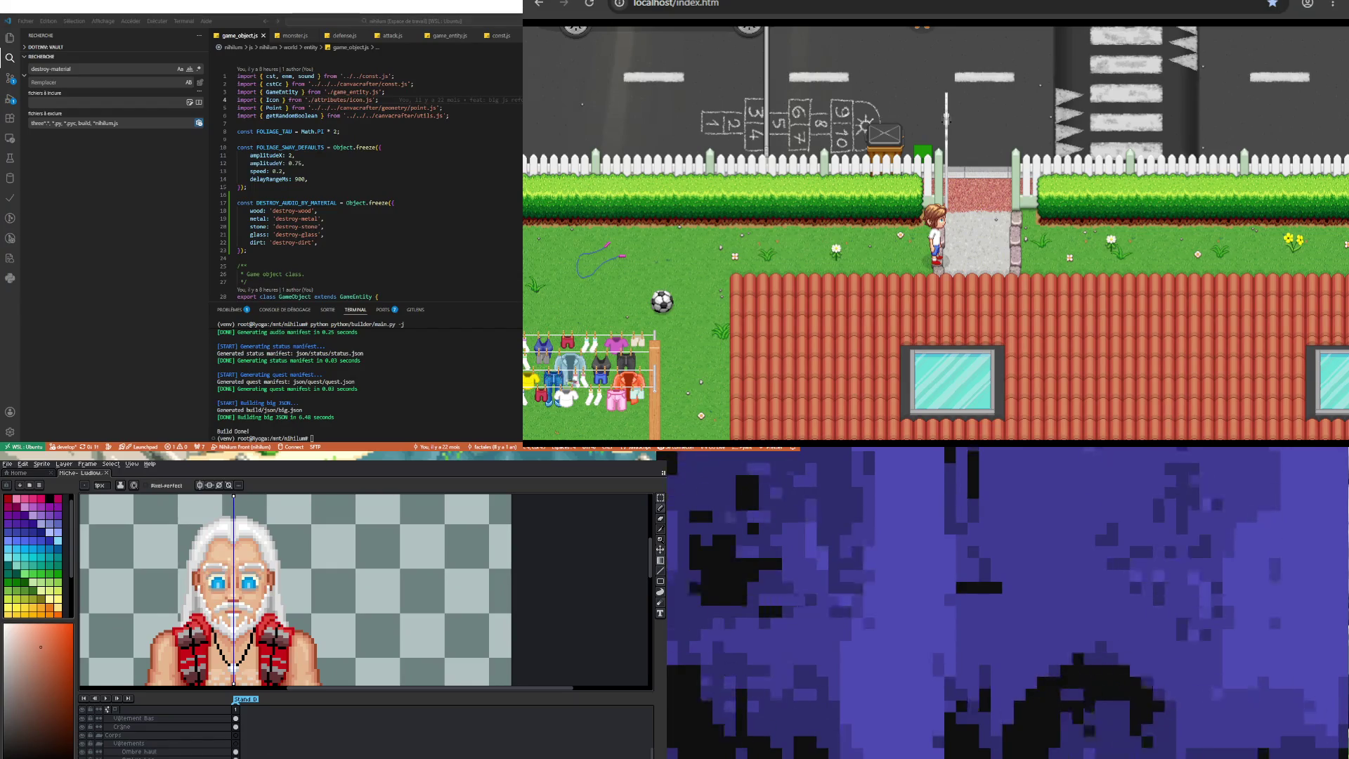
Step: Add a second animation frame, select the Yeux layer and zoom in on the eyes
{"action": "key", "text": "alt+n"}
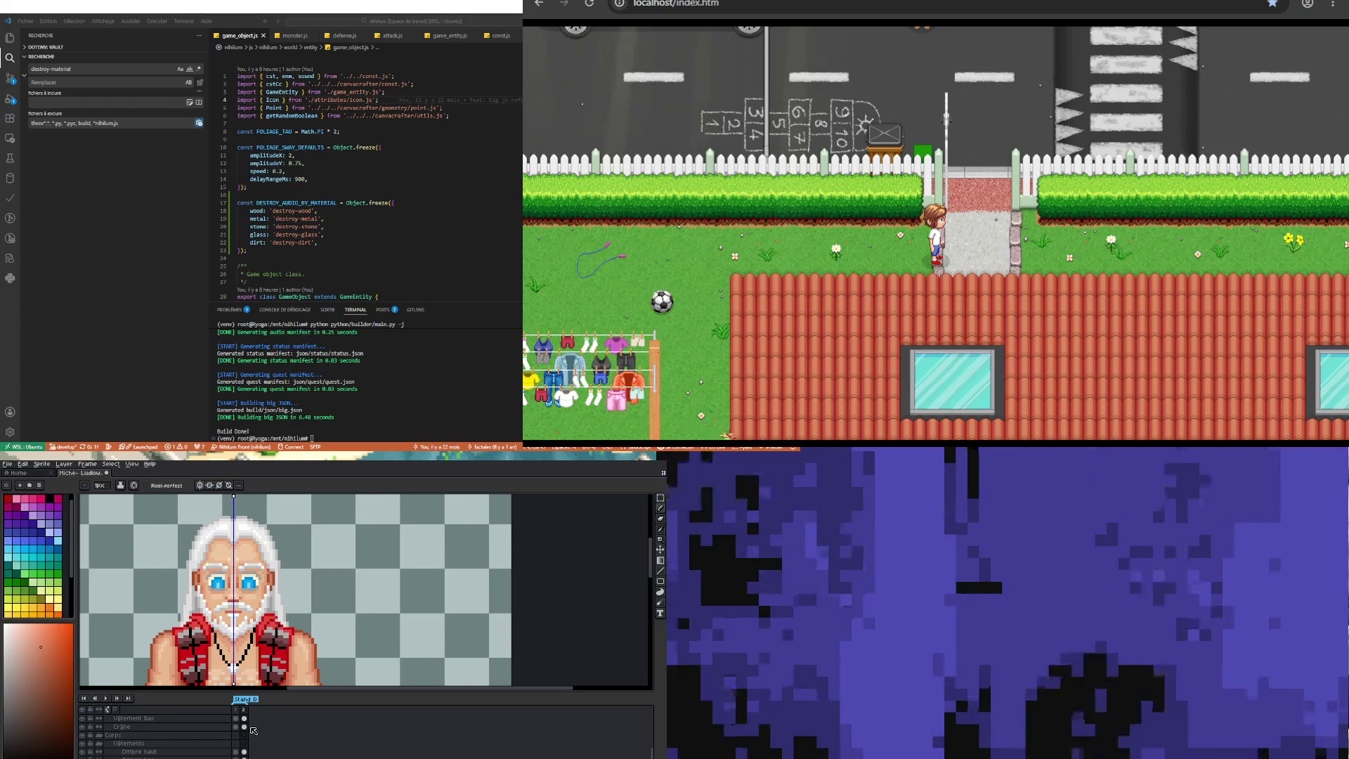
{"action": "scroll", "coordinate": [249, 741], "scroll_direction": "up", "scroll_amount": 2}
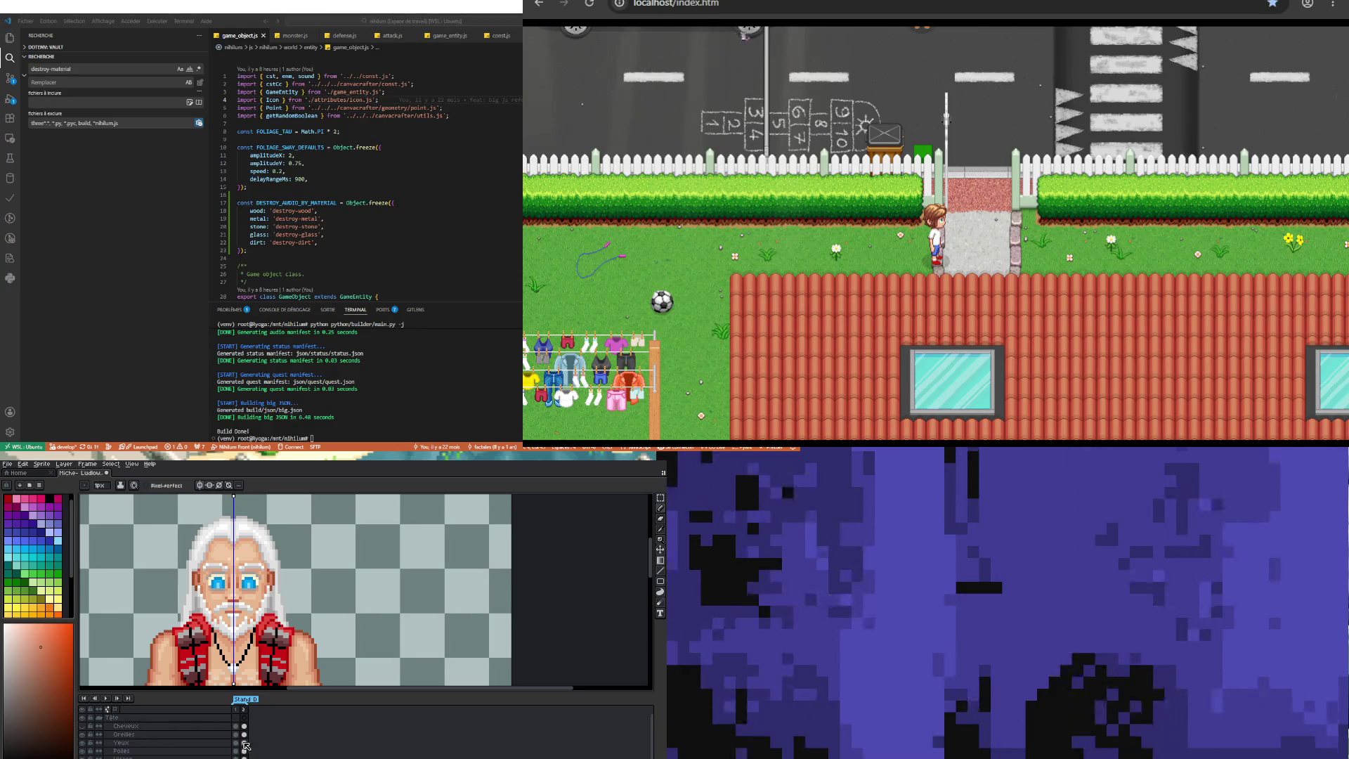
{"action": "left_click", "coordinate": [244, 742]}
{"action": "scroll", "coordinate": [253, 605], "scroll_direction": "up", "scroll_amount": 3}
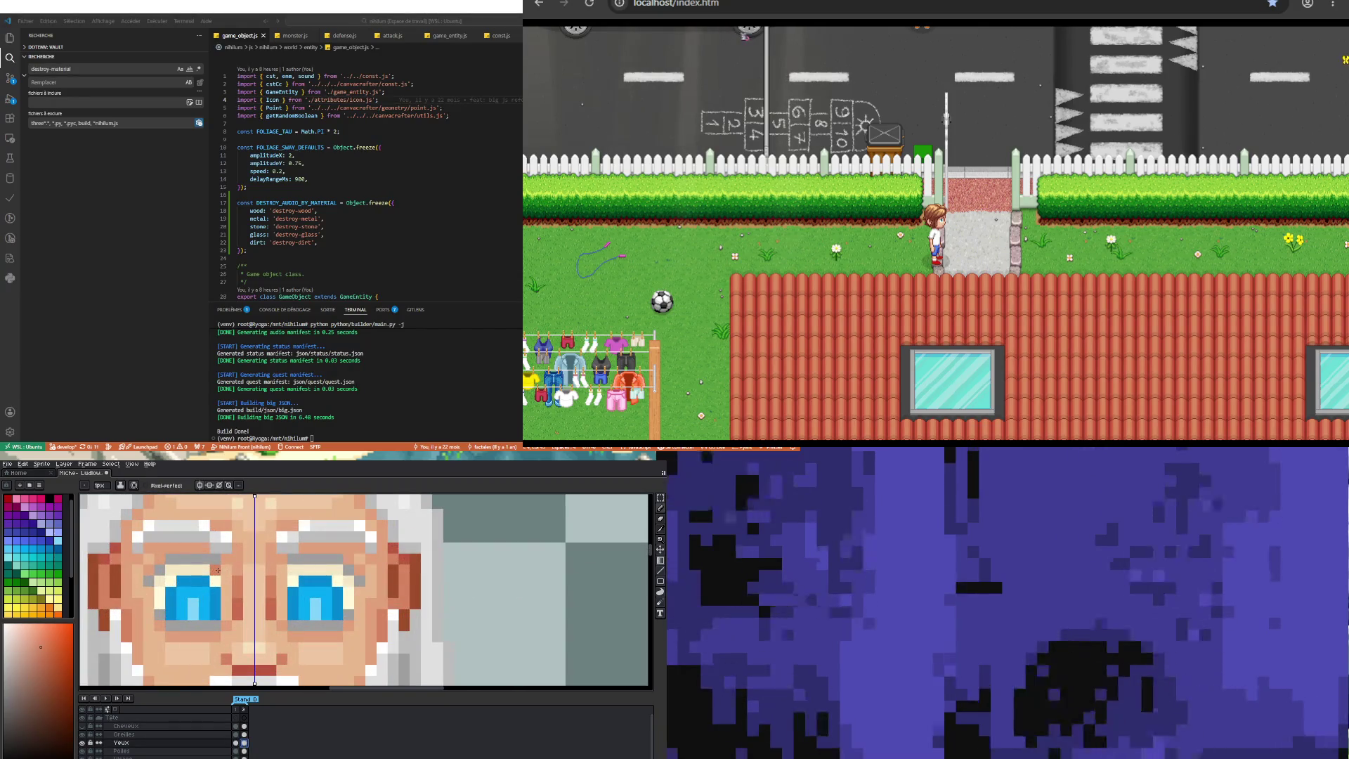
Step: Pick grey and paint a light cream row over both eyes, covering the blue
{"action": "left_click", "coordinate": [218, 570], "text": "alt"}
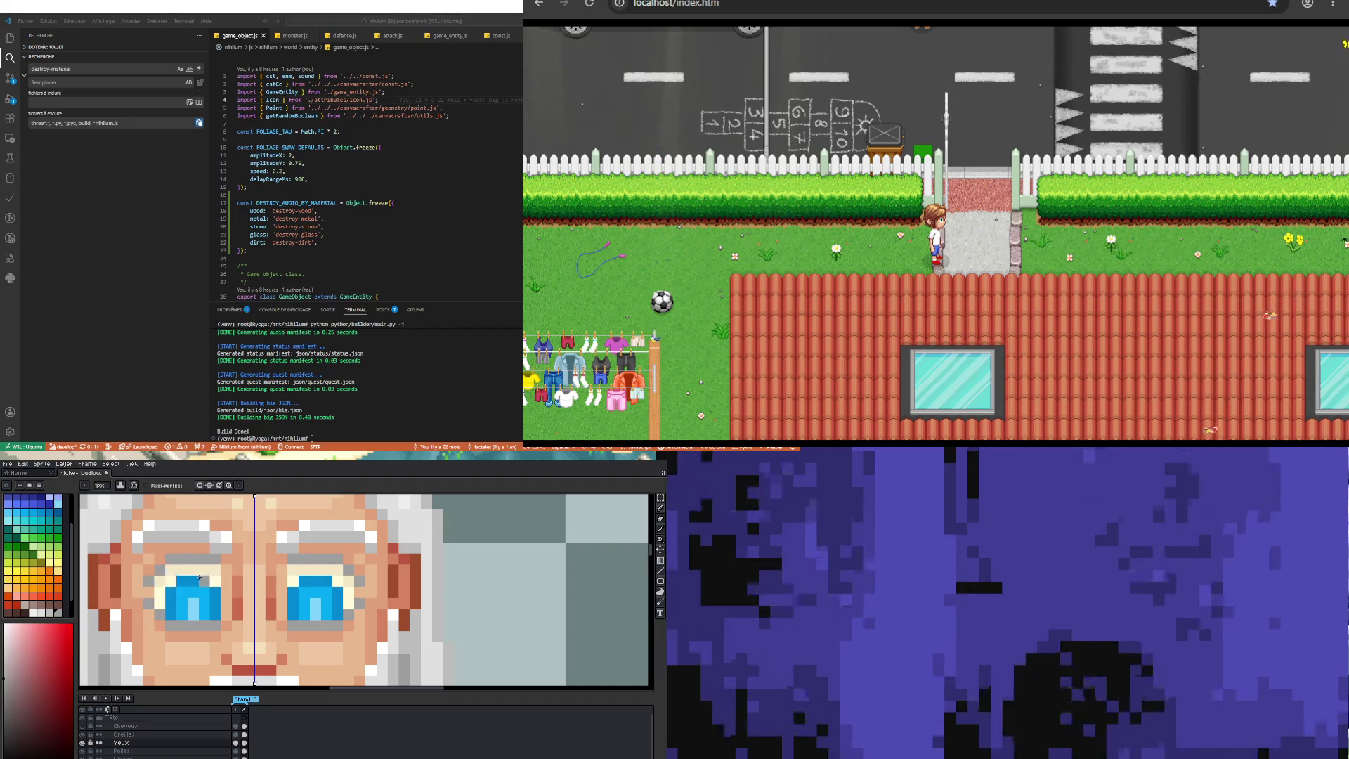
{"action": "key", "text": "i"}
{"action": "key", "text": "b"}
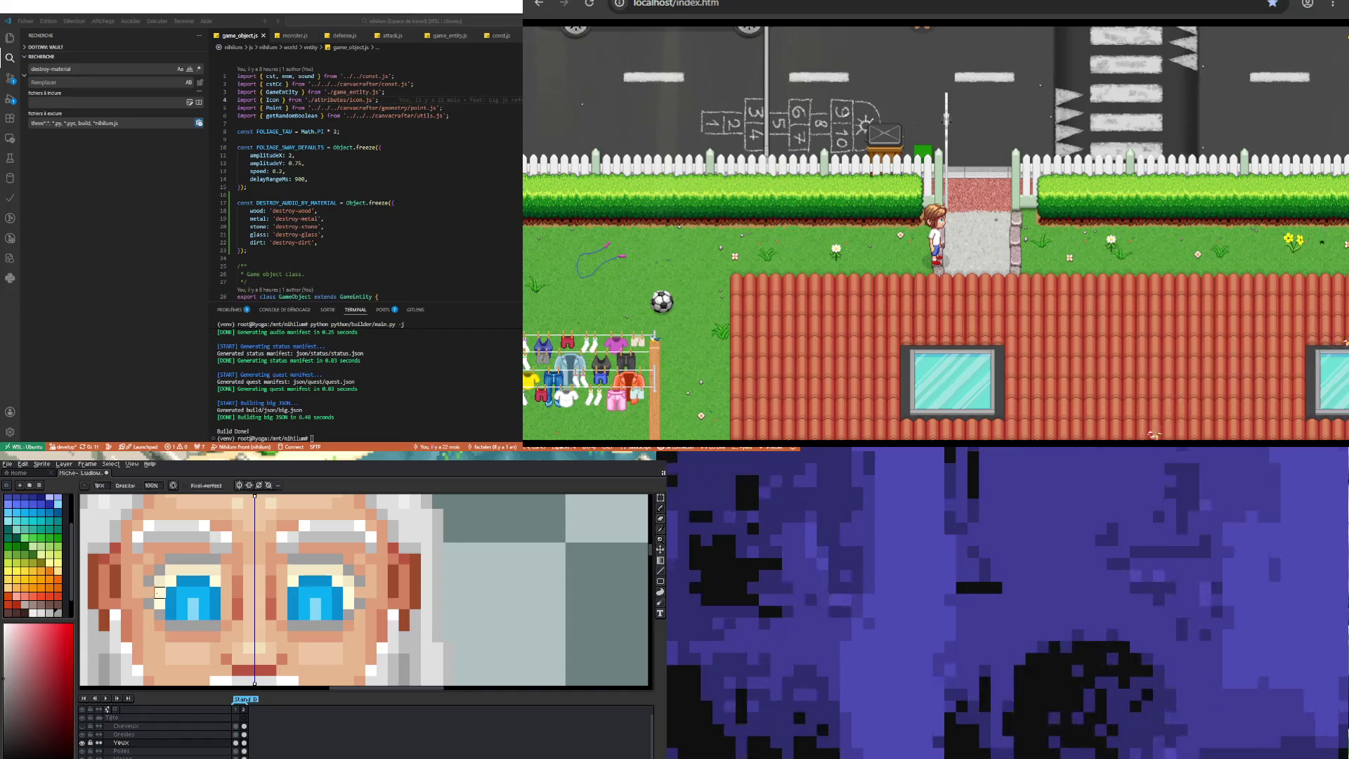
{"action": "mouse_move", "coordinate": [160, 592]}
{"action": "left_mouse_down"}
{"action": "mouse_move", "coordinate": [215, 592]}
{"action": "mouse_move", "coordinate": [160, 603]}
{"action": "mouse_move", "coordinate": [215, 615]}
{"action": "left_mouse_up"}
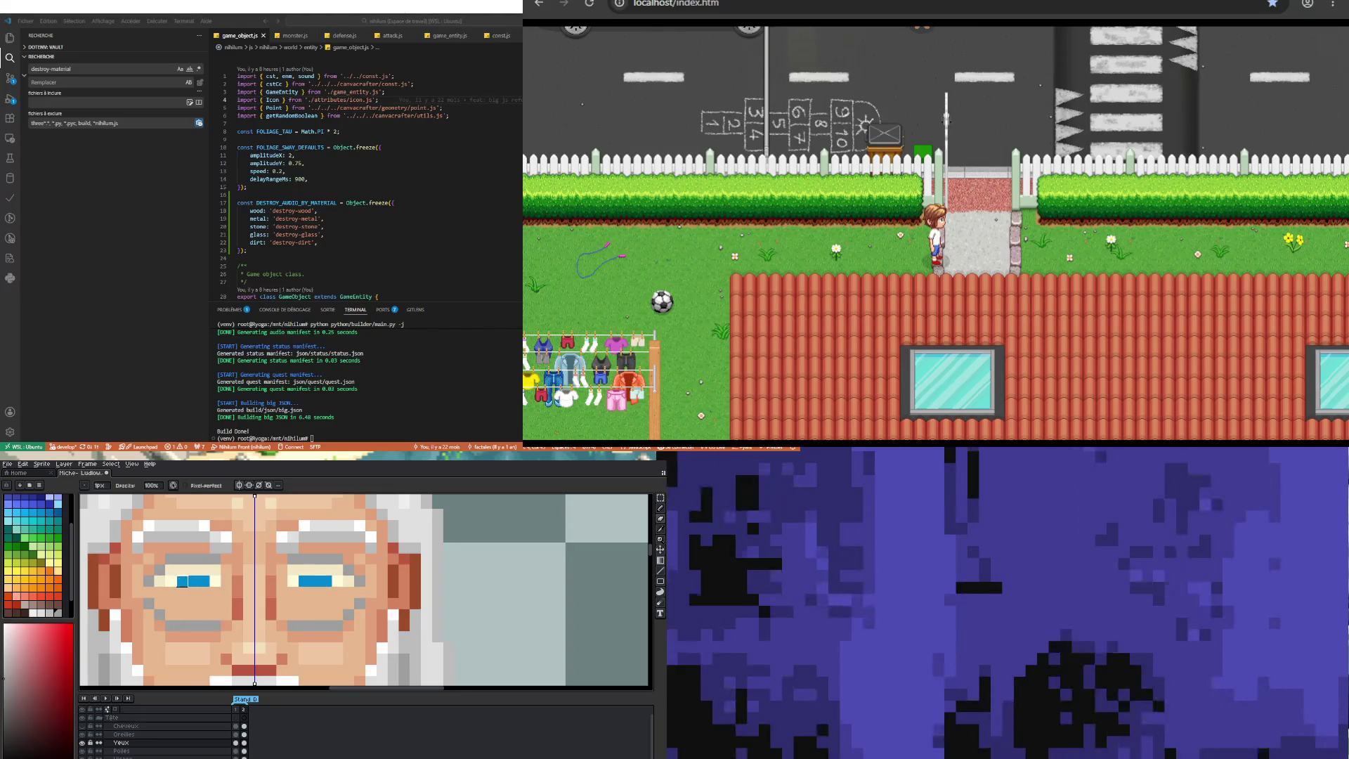
{"action": "mouse_move", "coordinate": [149, 581]}
{"action": "left_mouse_down"}
{"action": "mouse_move", "coordinate": [215, 581]}
{"action": "mouse_move", "coordinate": [171, 559]}
{"action": "left_mouse_up"}
Step: Sample the face's skin colour and return to the Pencil
{"action": "key", "text": "i"}
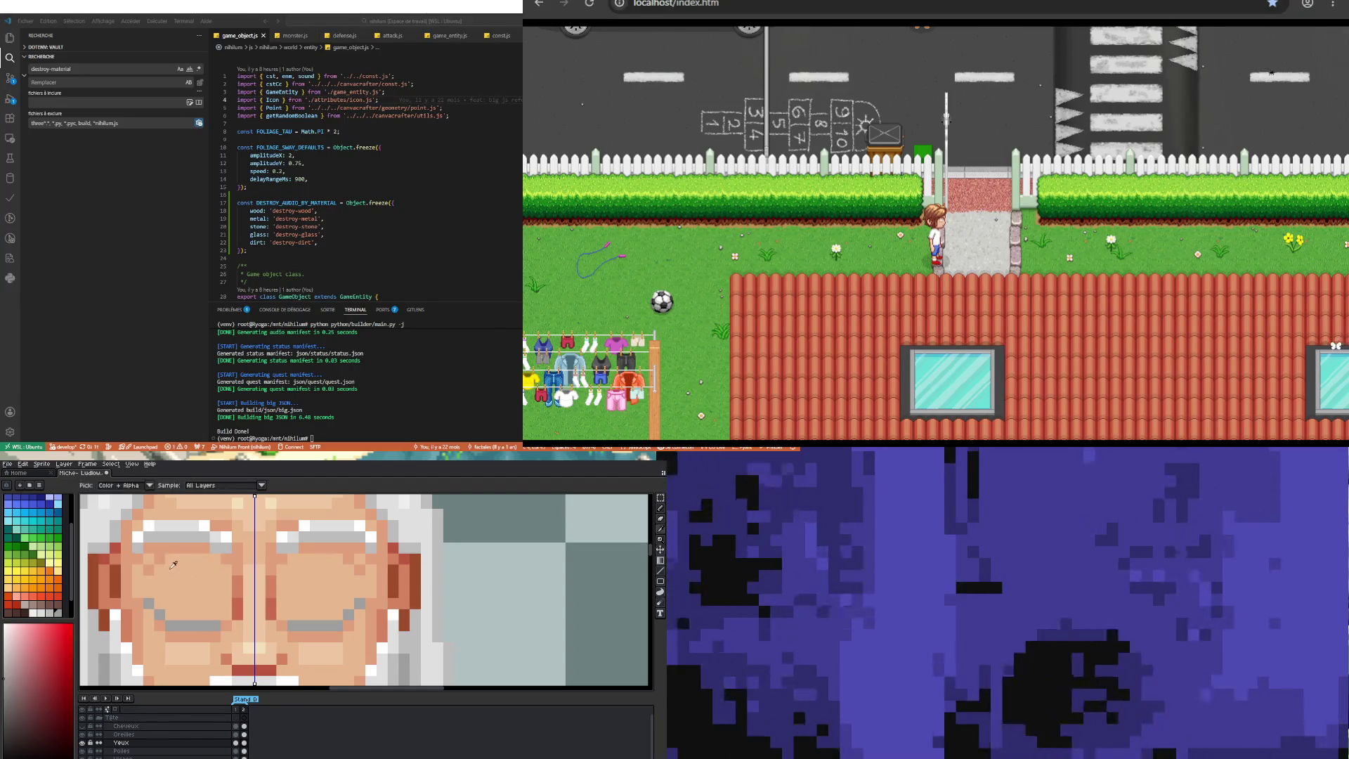
{"action": "left_click", "coordinate": [164, 558]}
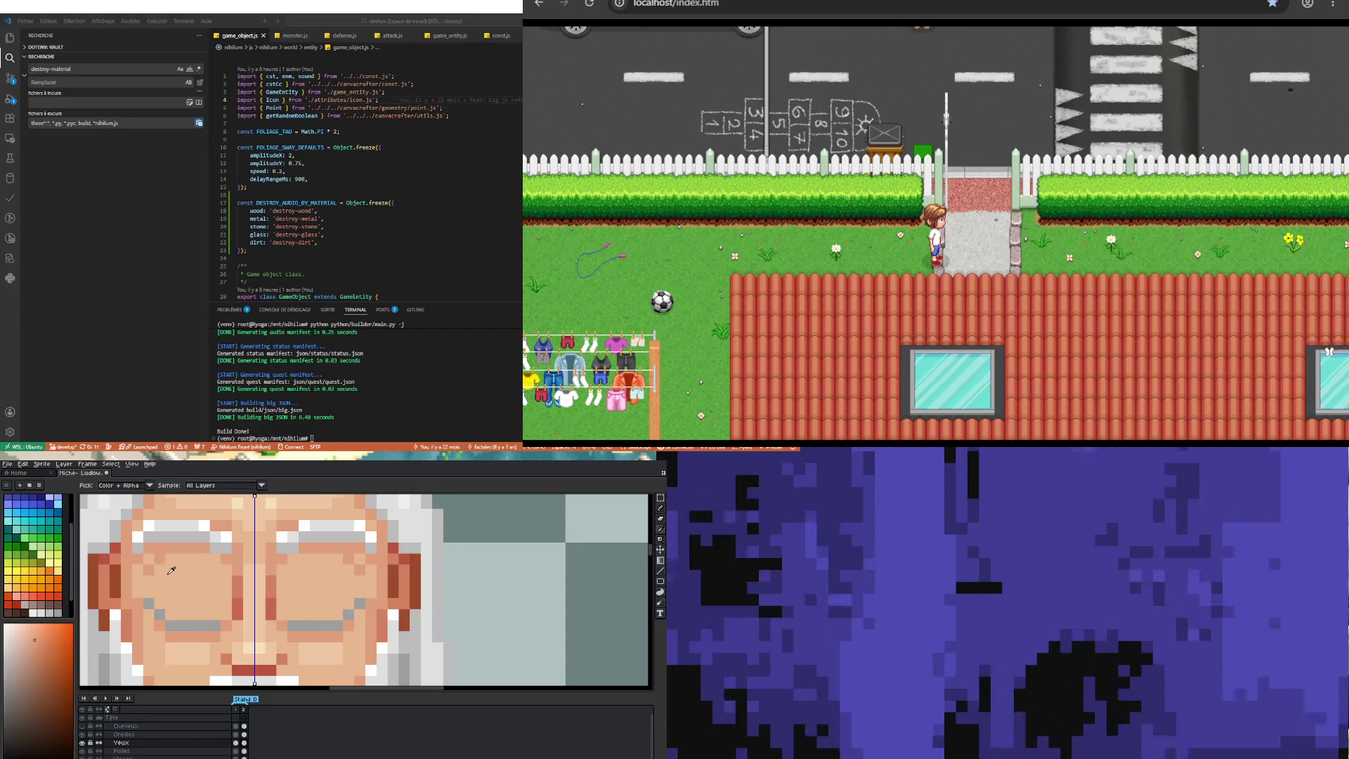
{"action": "scroll", "coordinate": [171, 570], "scroll_direction": "down", "scroll_amount": 2}
{"action": "key", "text": "b"}
{"action": "scroll", "coordinate": [192, 583], "scroll_direction": "up", "scroll_amount": 3}
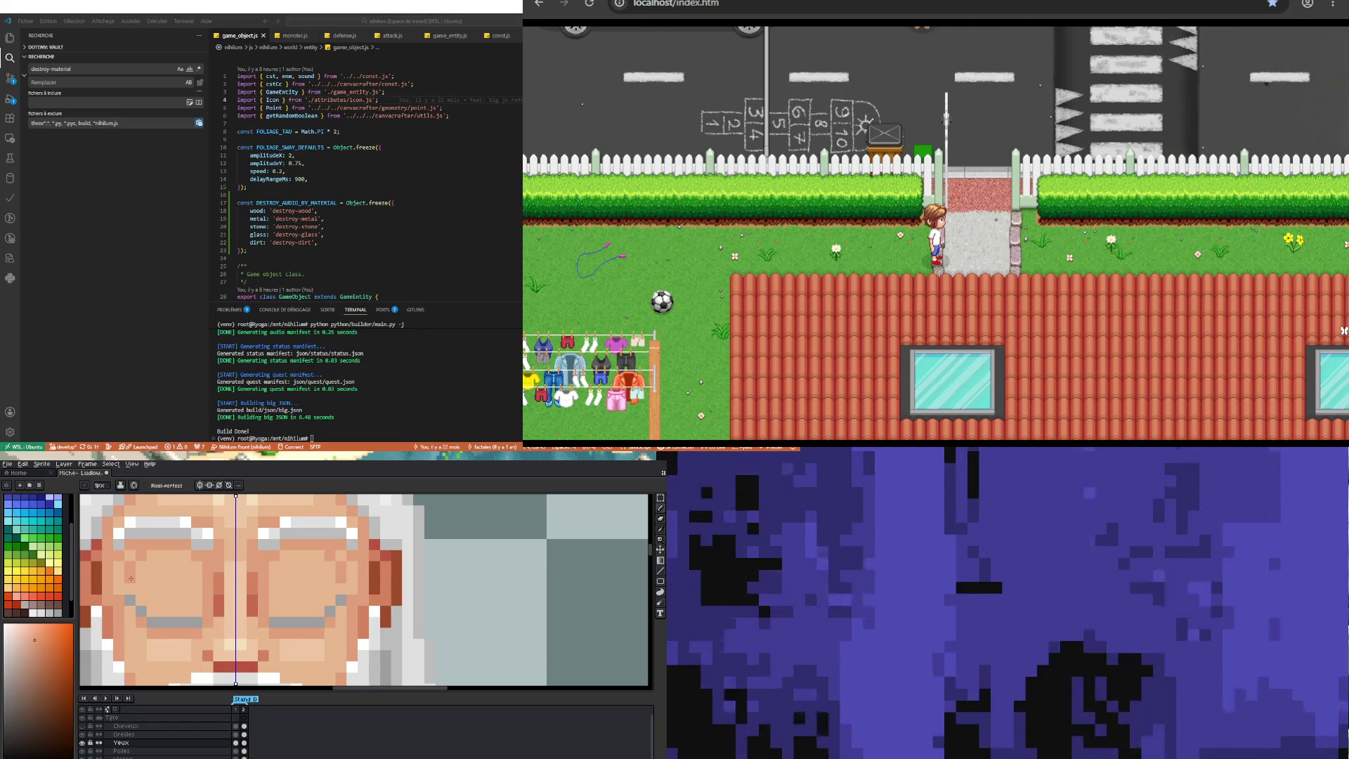
{"action": "scroll", "coordinate": [133, 581], "scroll_direction": "down", "scroll_amount": 3}
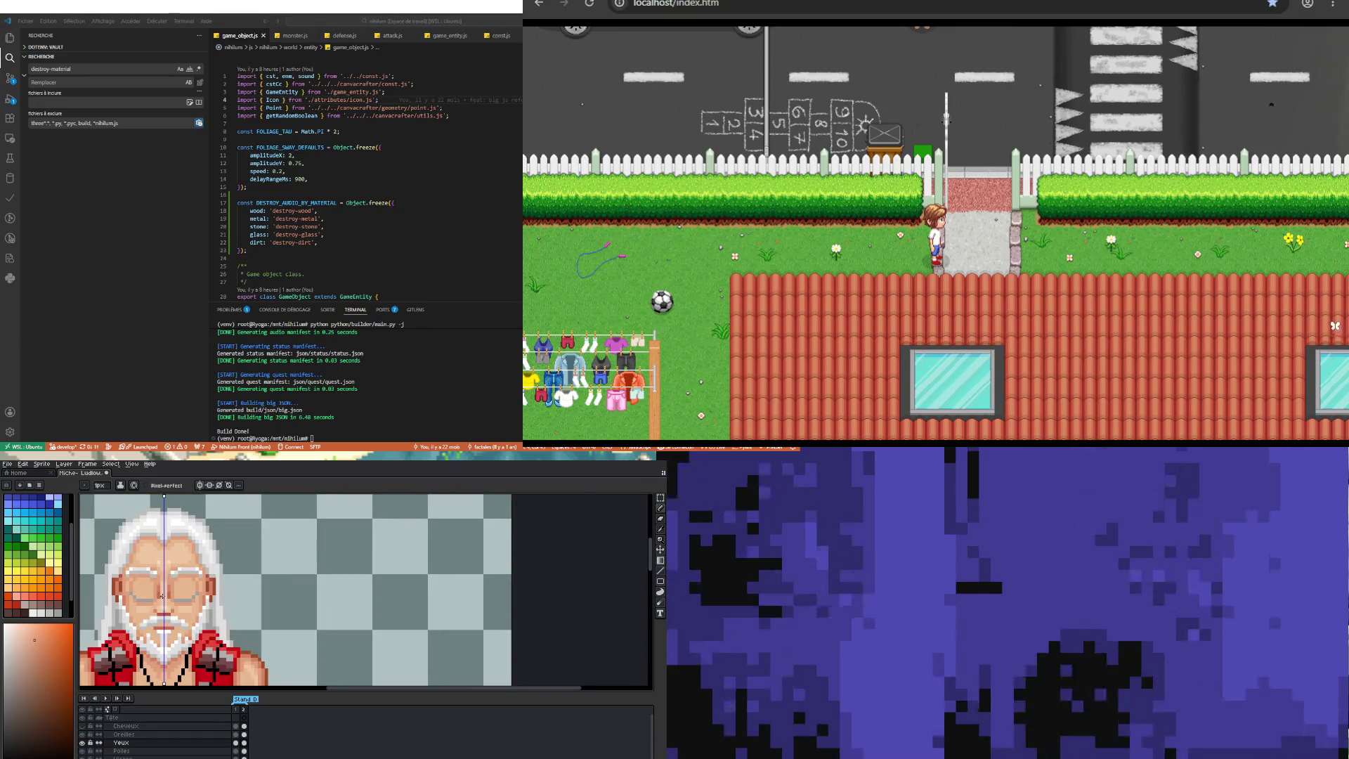
{"action": "scroll", "coordinate": [162, 596], "scroll_direction": "up", "scroll_amount": 3}
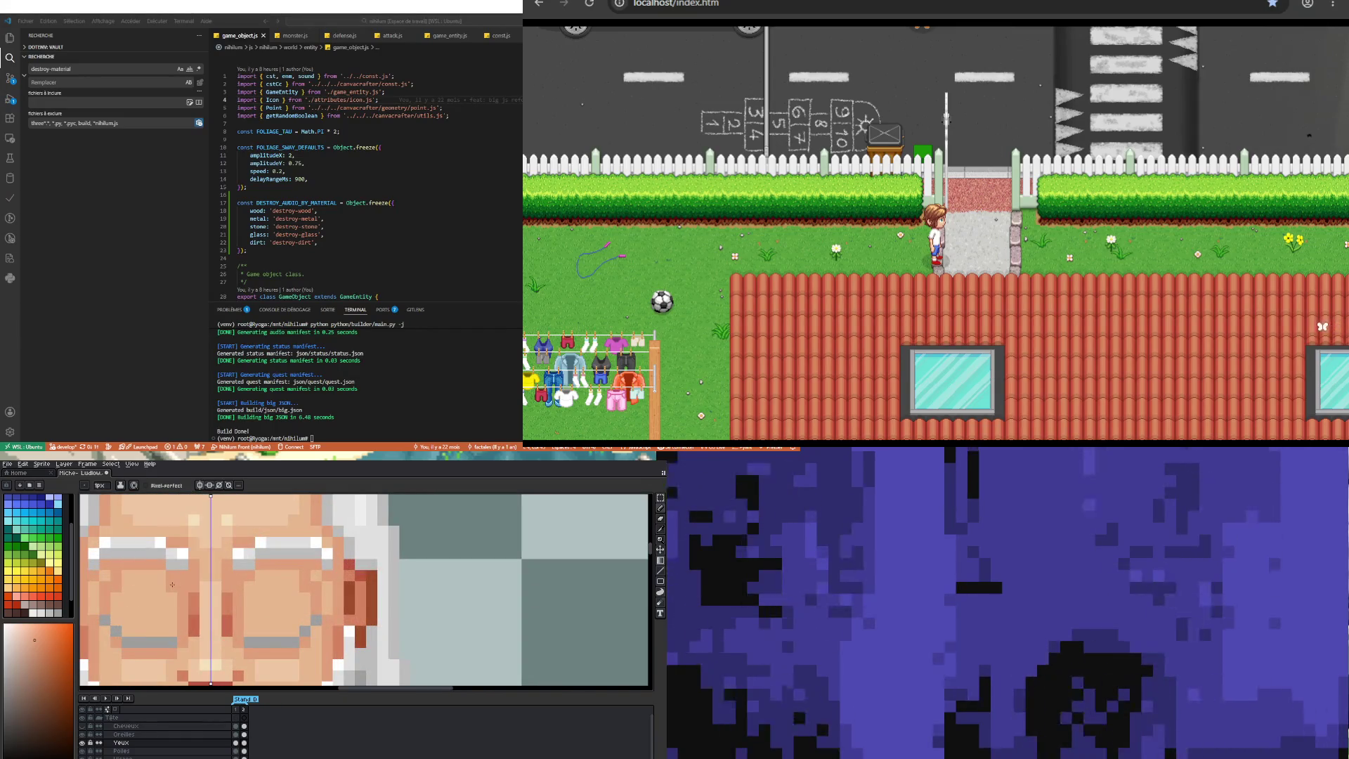
{"action": "scroll", "coordinate": [166, 576], "scroll_direction": "down", "scroll_amount": 3}
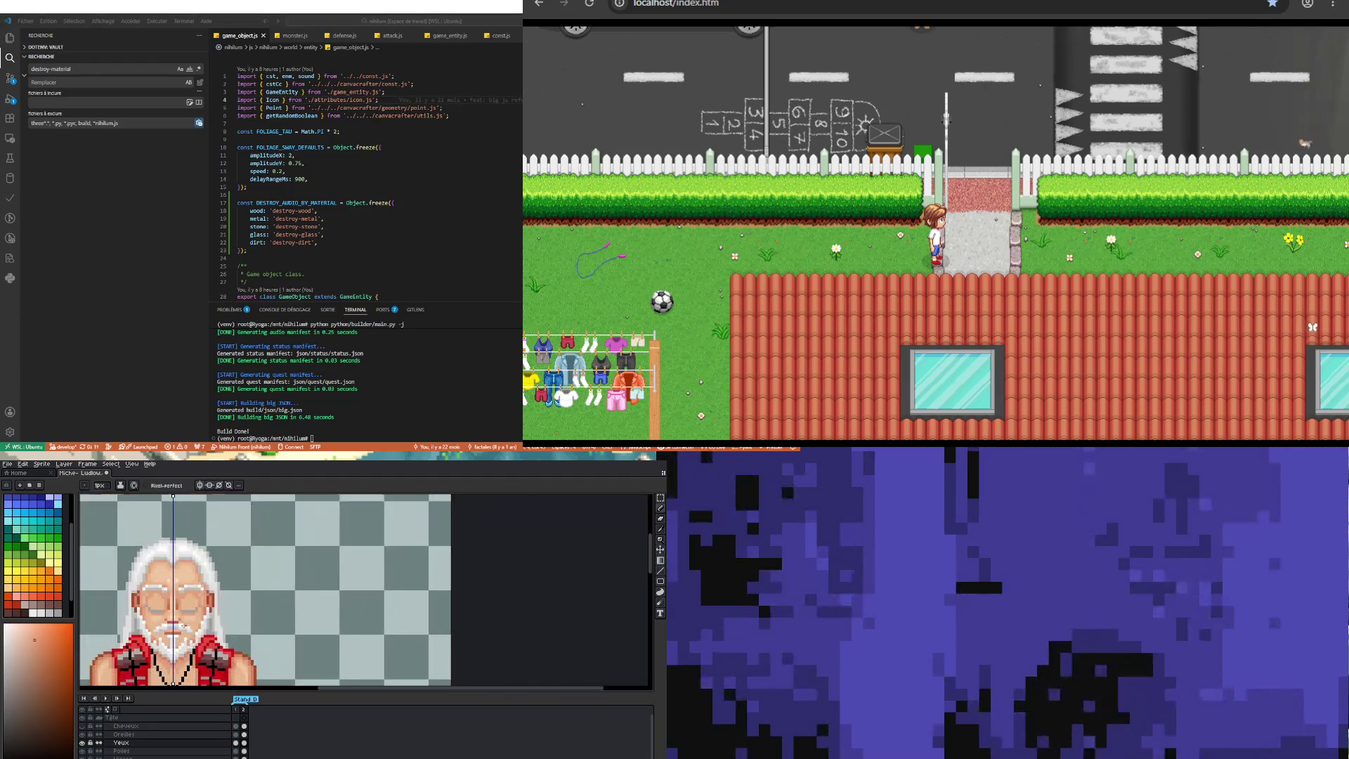
{"action": "scroll", "coordinate": [233, 624], "scroll_direction": "up", "scroll_amount": 3}
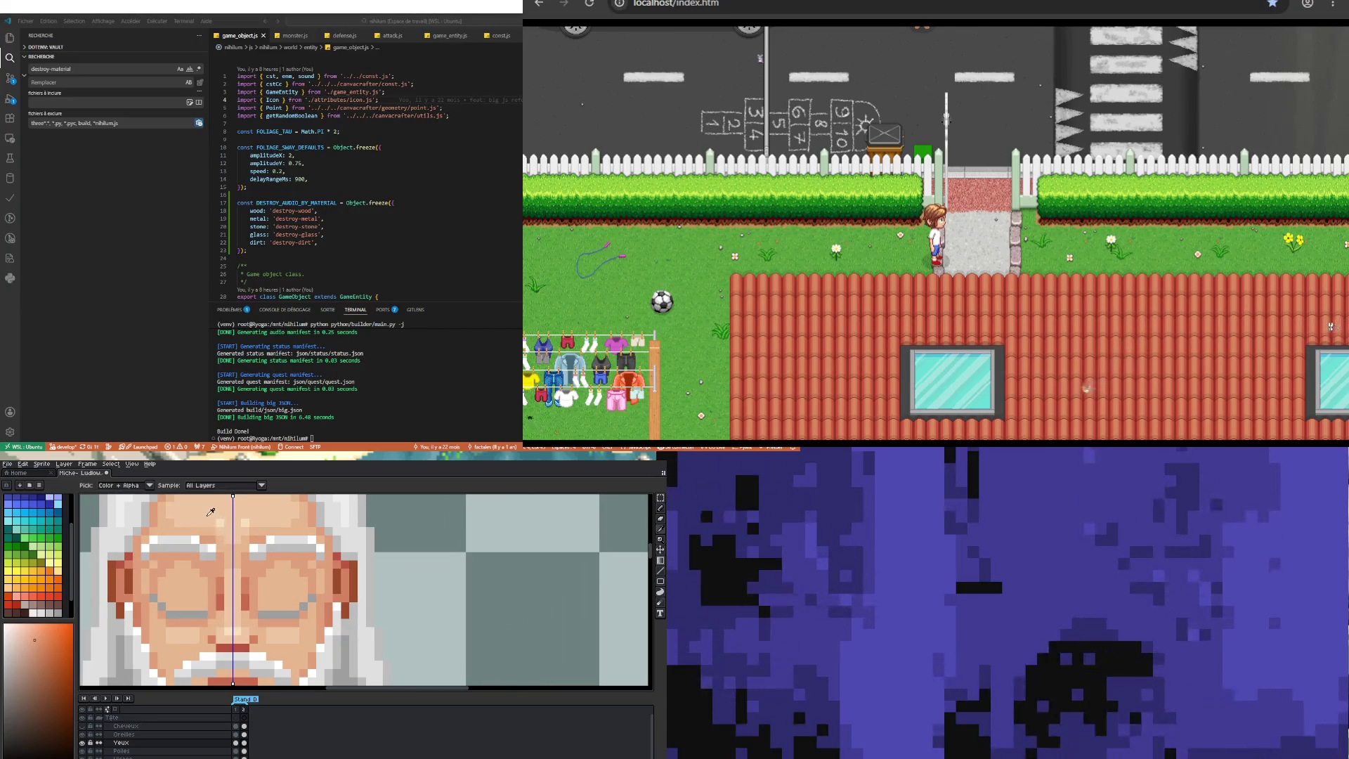
Step: Sample a slightly different skin tone, then the face's red tone, for the lids
{"action": "left_click", "coordinate": [187, 596], "text": "alt"}
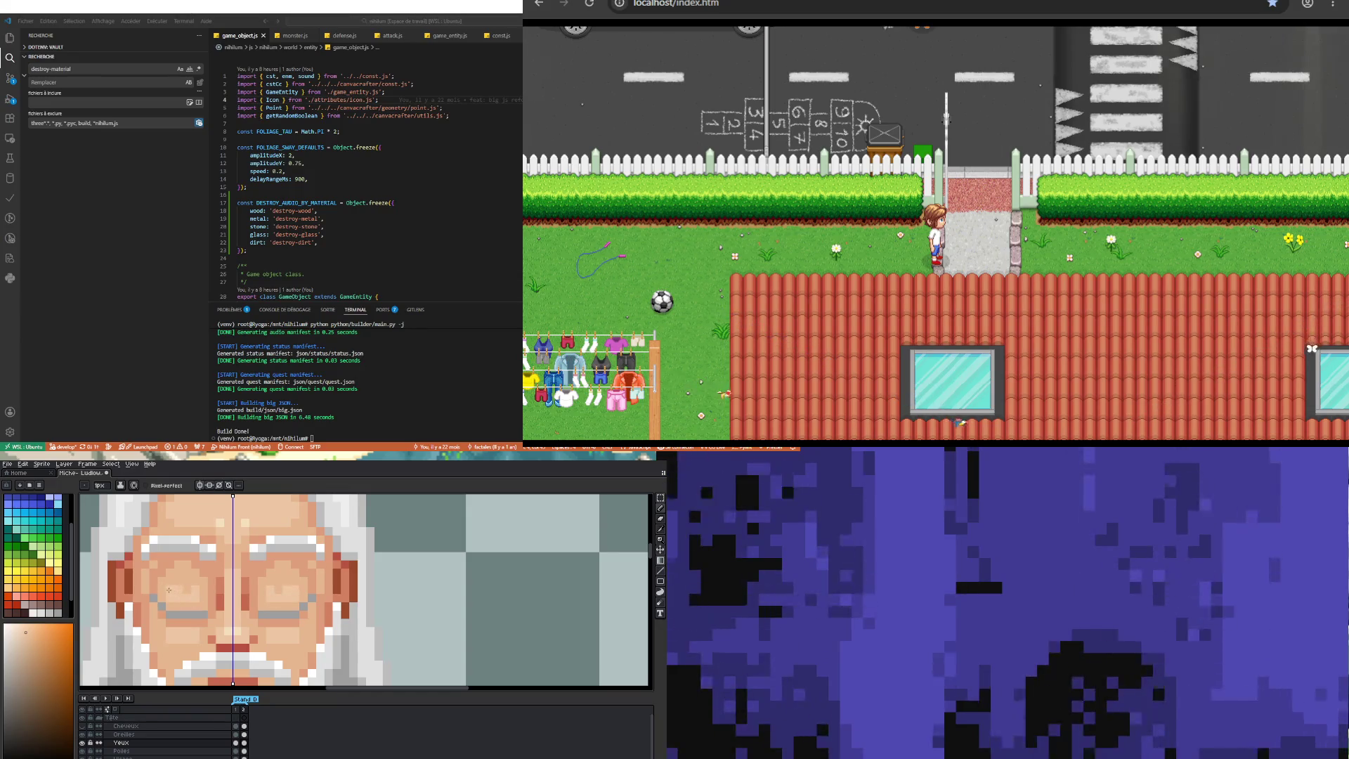
{"action": "scroll", "coordinate": [168, 590], "scroll_direction": "down", "scroll_amount": 2}
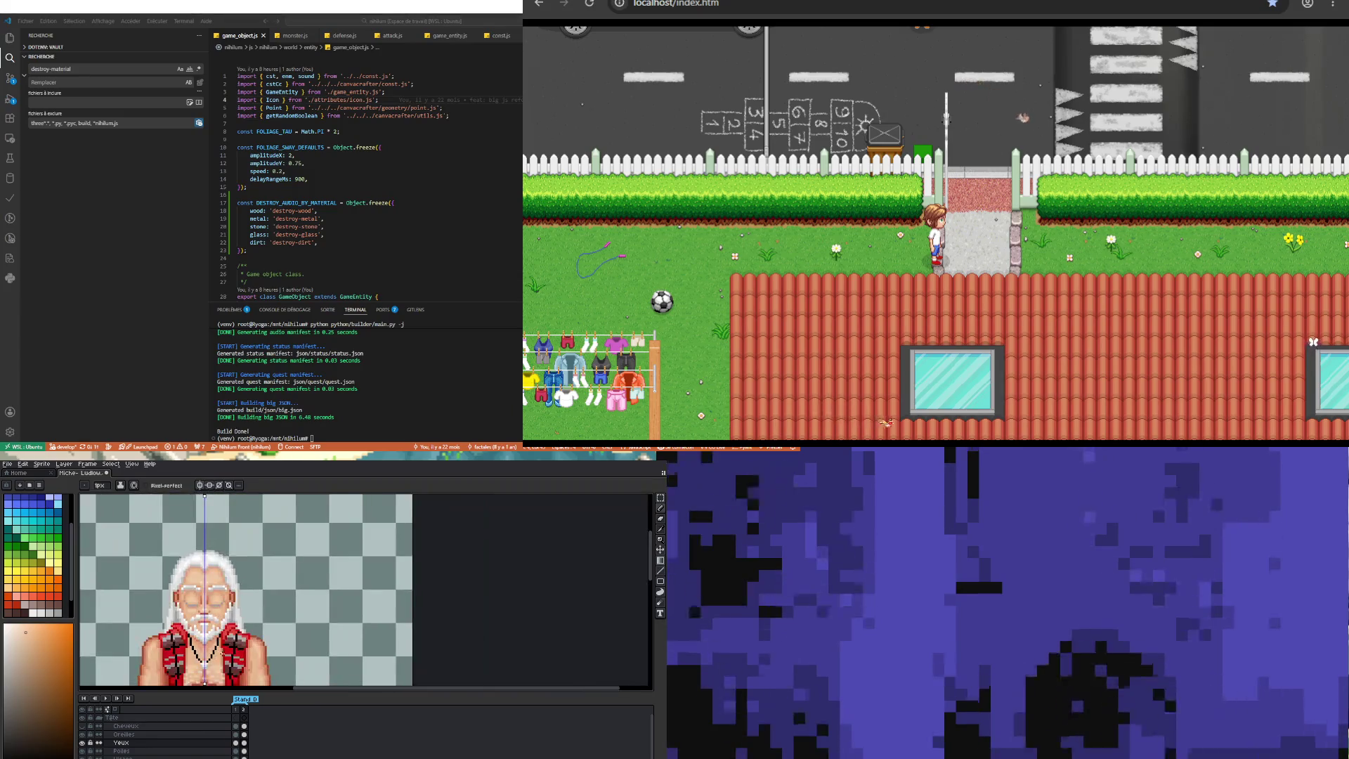
{"action": "scroll", "coordinate": [217, 632], "scroll_direction": "down", "scroll_amount": 1}
{"action": "scroll", "coordinate": [211, 605], "scroll_direction": "up", "scroll_amount": 3}
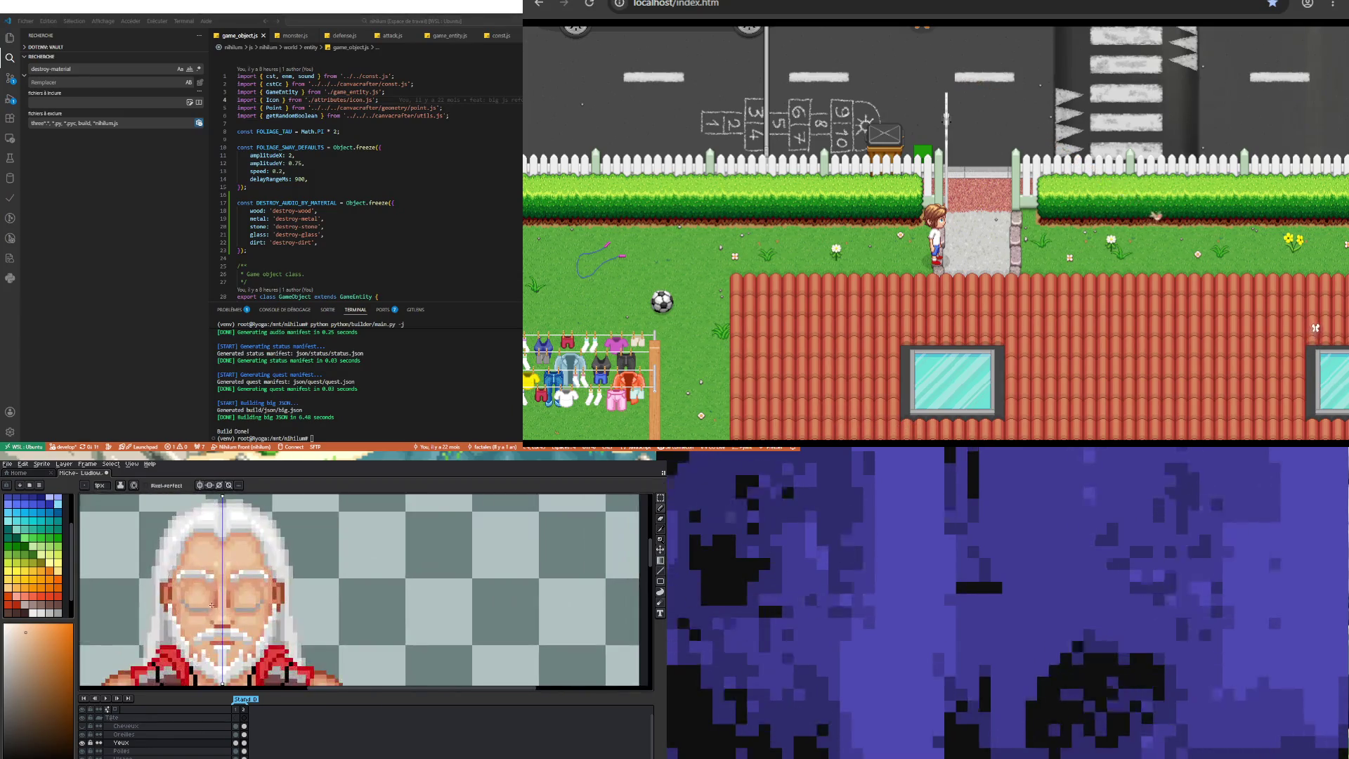
{"action": "scroll", "coordinate": [211, 605], "scroll_direction": "up", "scroll_amount": 1}
{"action": "key", "text": "i"}
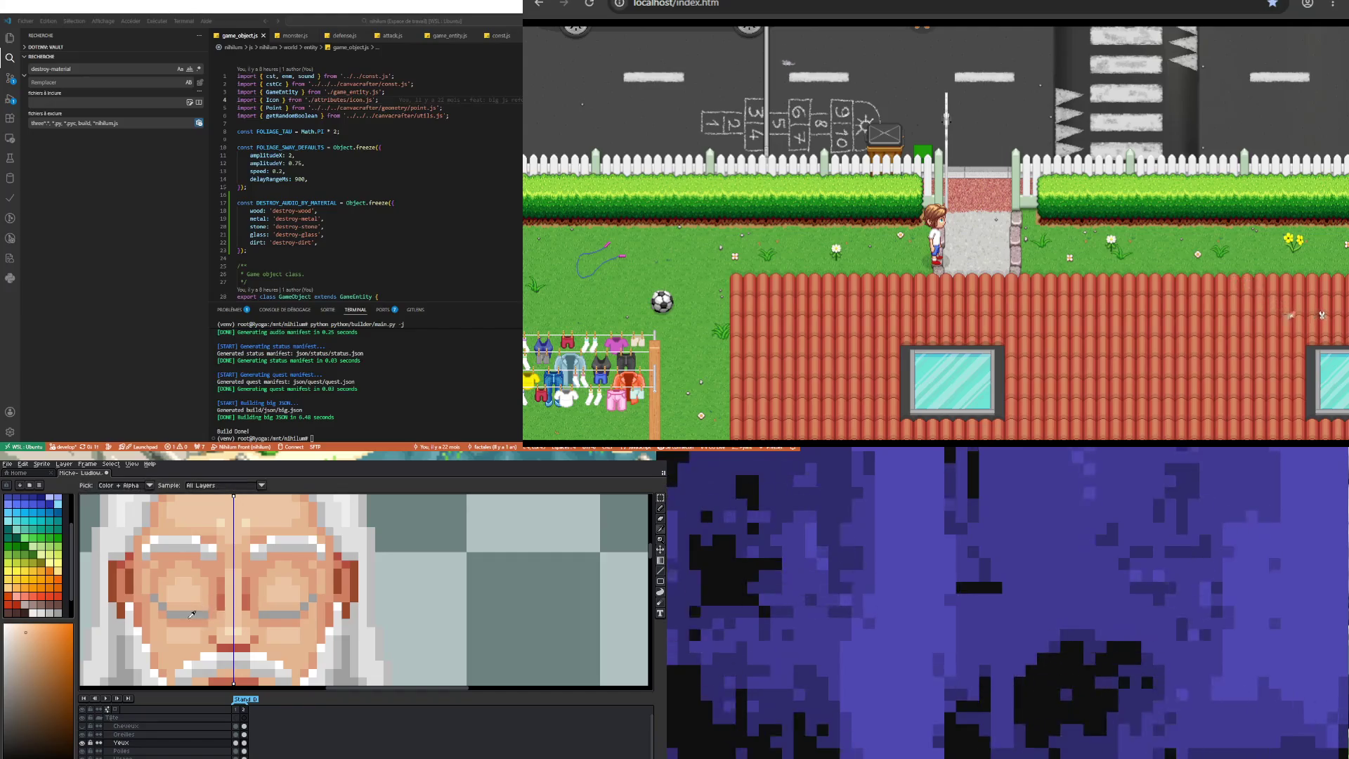
{"action": "left_click", "coordinate": [176, 615]}
{"action": "key", "text": "b"}
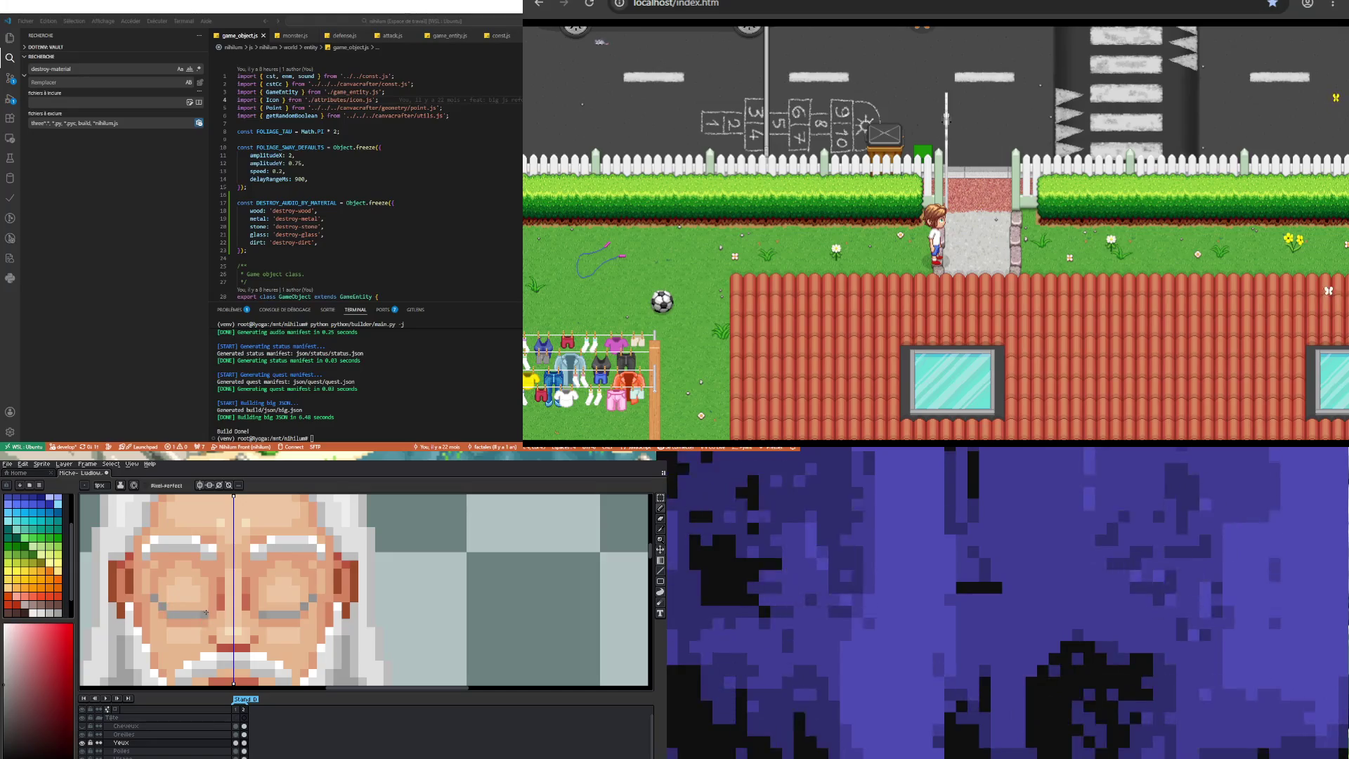
Step: Sample the peach skin tone from the face with Alt for the closed eyelids
{"action": "scroll", "coordinate": [224, 613], "scroll_direction": "down", "scroll_amount": 3}
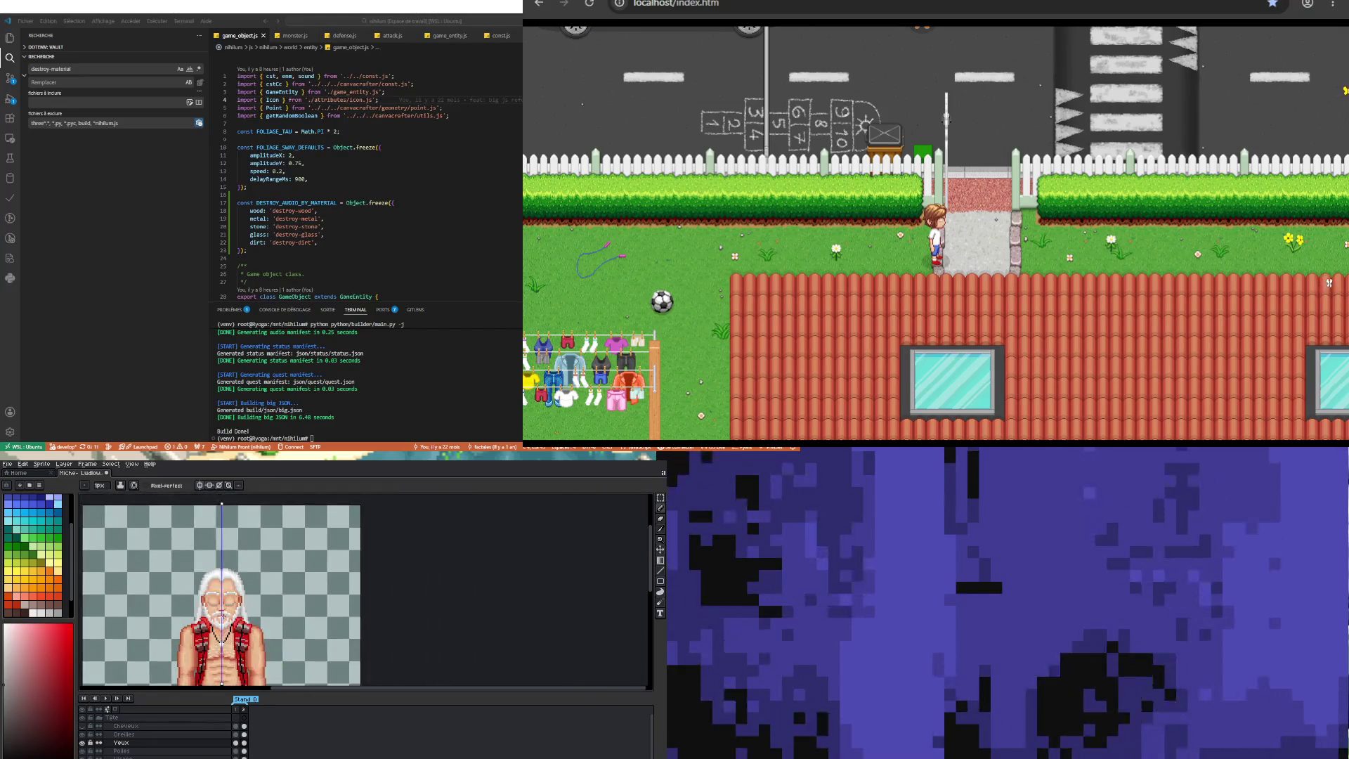
{"action": "scroll", "coordinate": [226, 610], "scroll_direction": "up", "scroll_amount": 4}
{"action": "key", "text": "alt"}
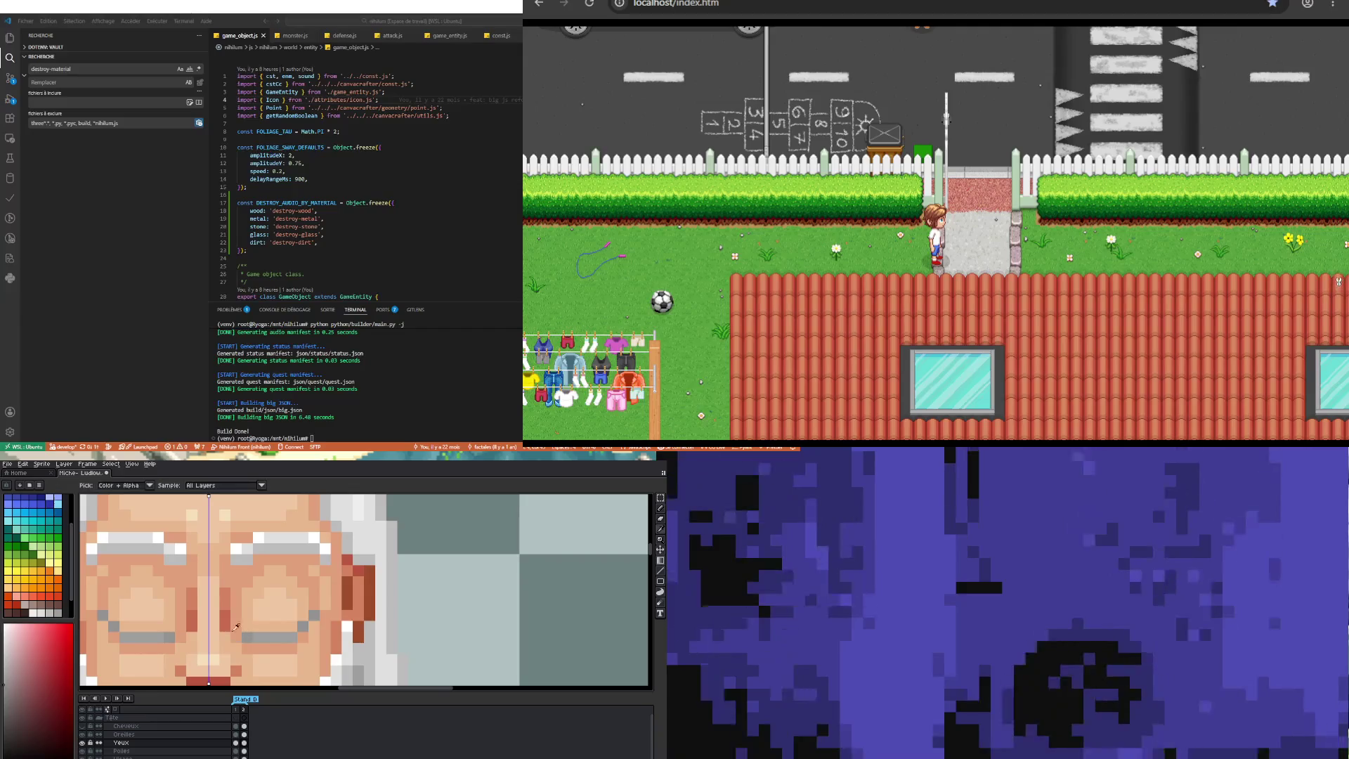
{"action": "left_click", "coordinate": [245, 626]}
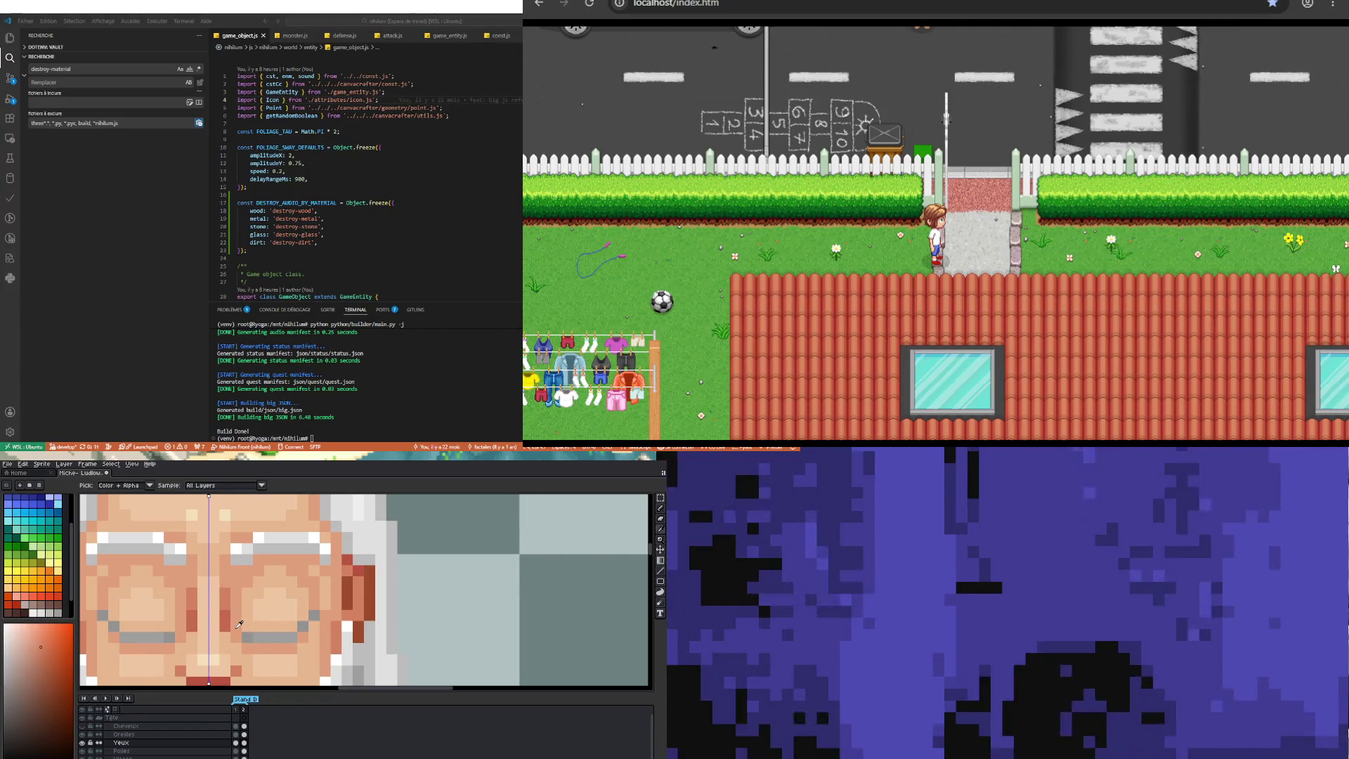
{"action": "scroll", "coordinate": [239, 624], "scroll_direction": "down", "scroll_amount": 4}
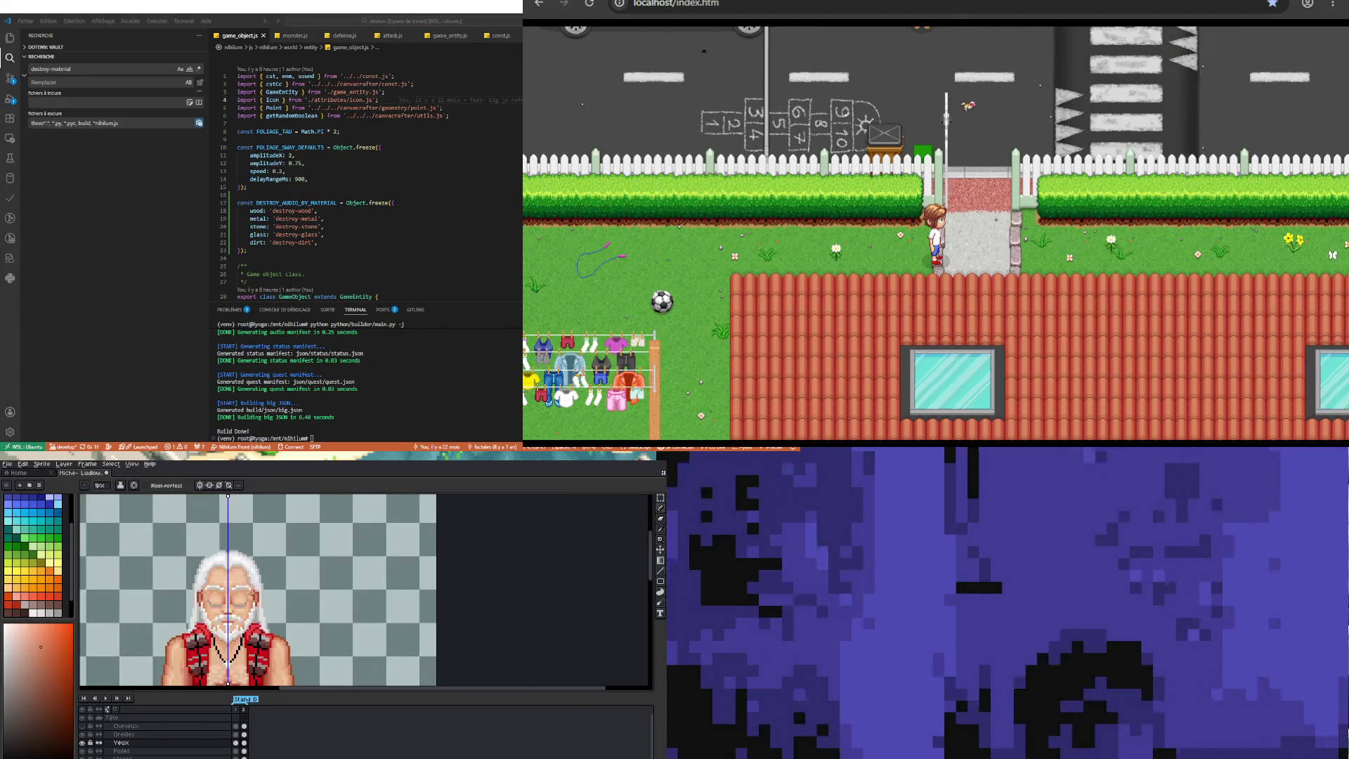
{"action": "scroll", "coordinate": [239, 632], "scroll_direction": "down", "scroll_amount": 2}
{"action": "scroll", "coordinate": [231, 675], "scroll_direction": "up", "scroll_amount": 1}
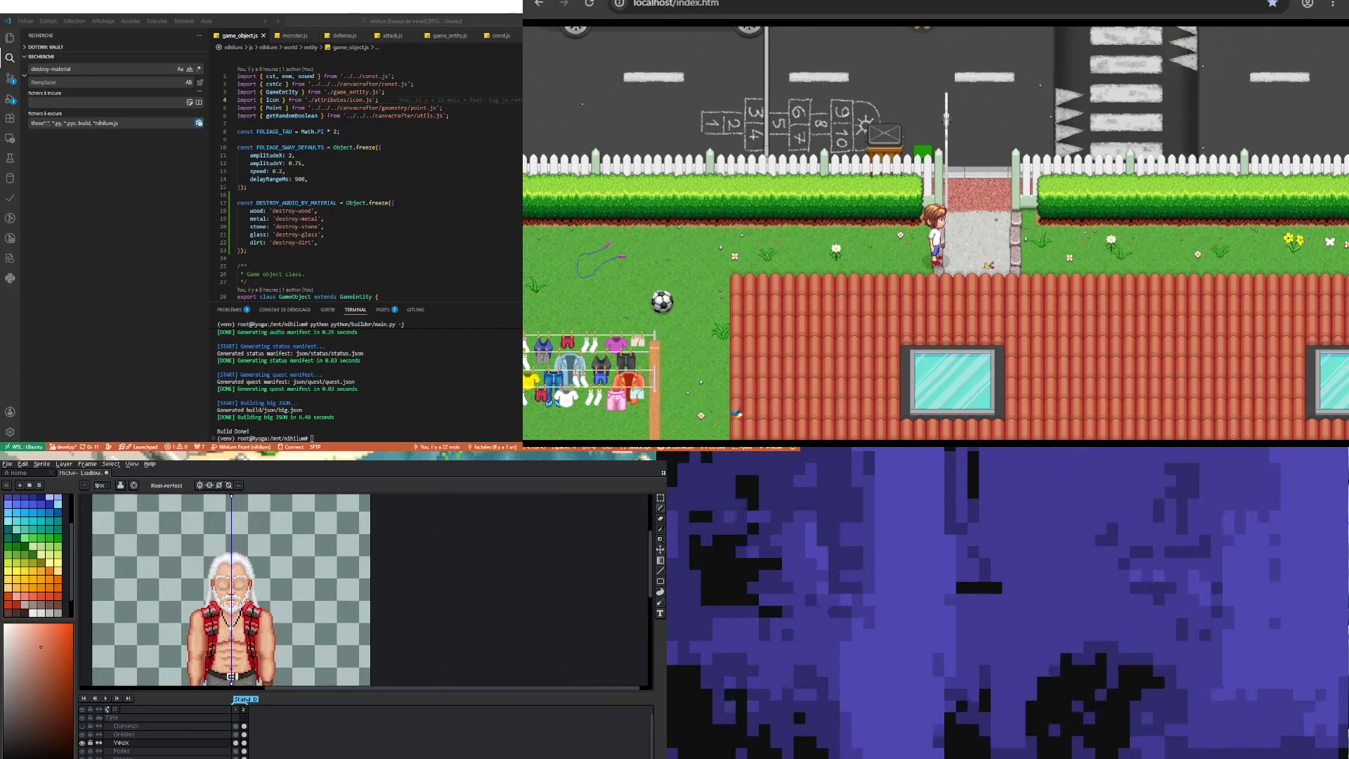
{"action": "scroll", "coordinate": [231, 677], "scroll_direction": "up", "scroll_amount": 2}
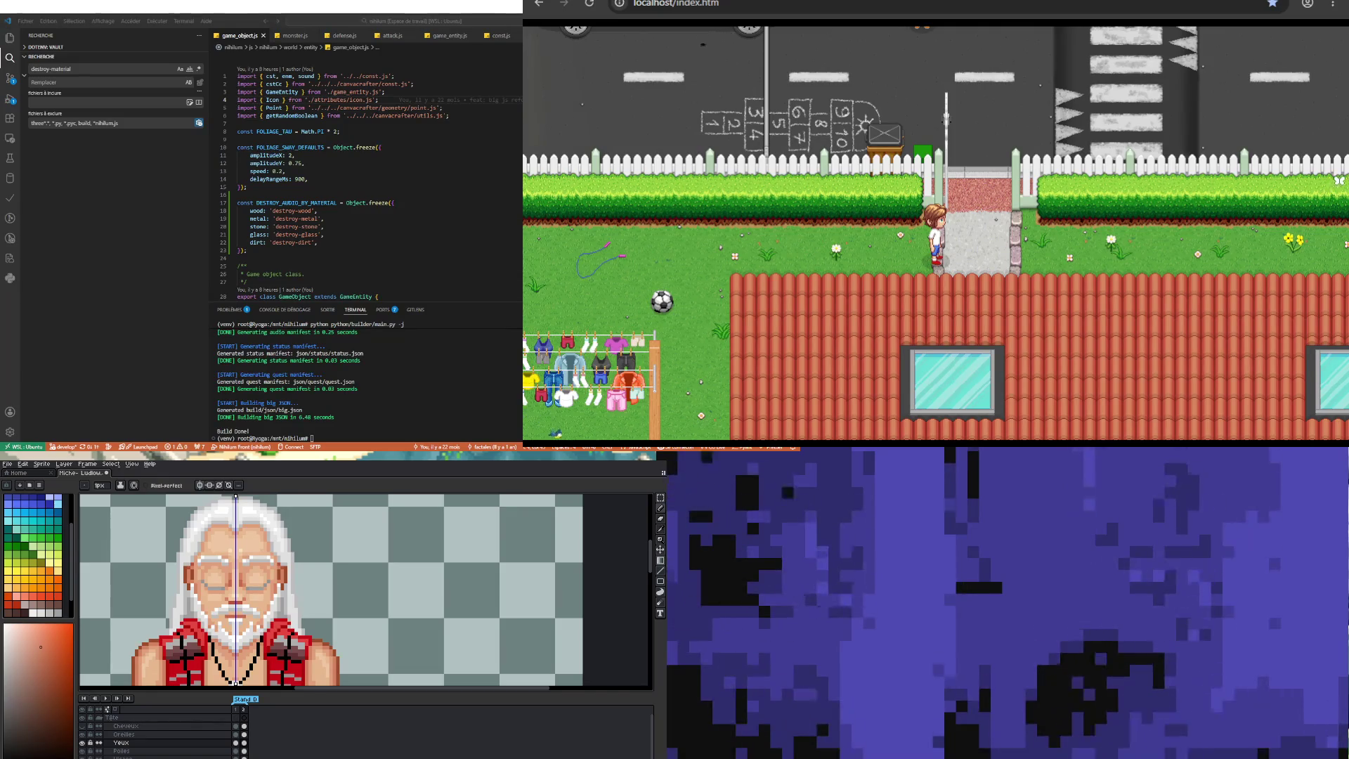
{"action": "scroll", "coordinate": [190, 555], "scroll_direction": "down", "scroll_amount": 3}
{"action": "scroll", "coordinate": [190, 555], "scroll_direction": "up", "scroll_amount": 3}
{"action": "scroll", "coordinate": [189, 555], "scroll_direction": "down", "scroll_amount": 1}
{"action": "scroll", "coordinate": [218, 583], "scroll_direction": "up", "scroll_amount": 3}
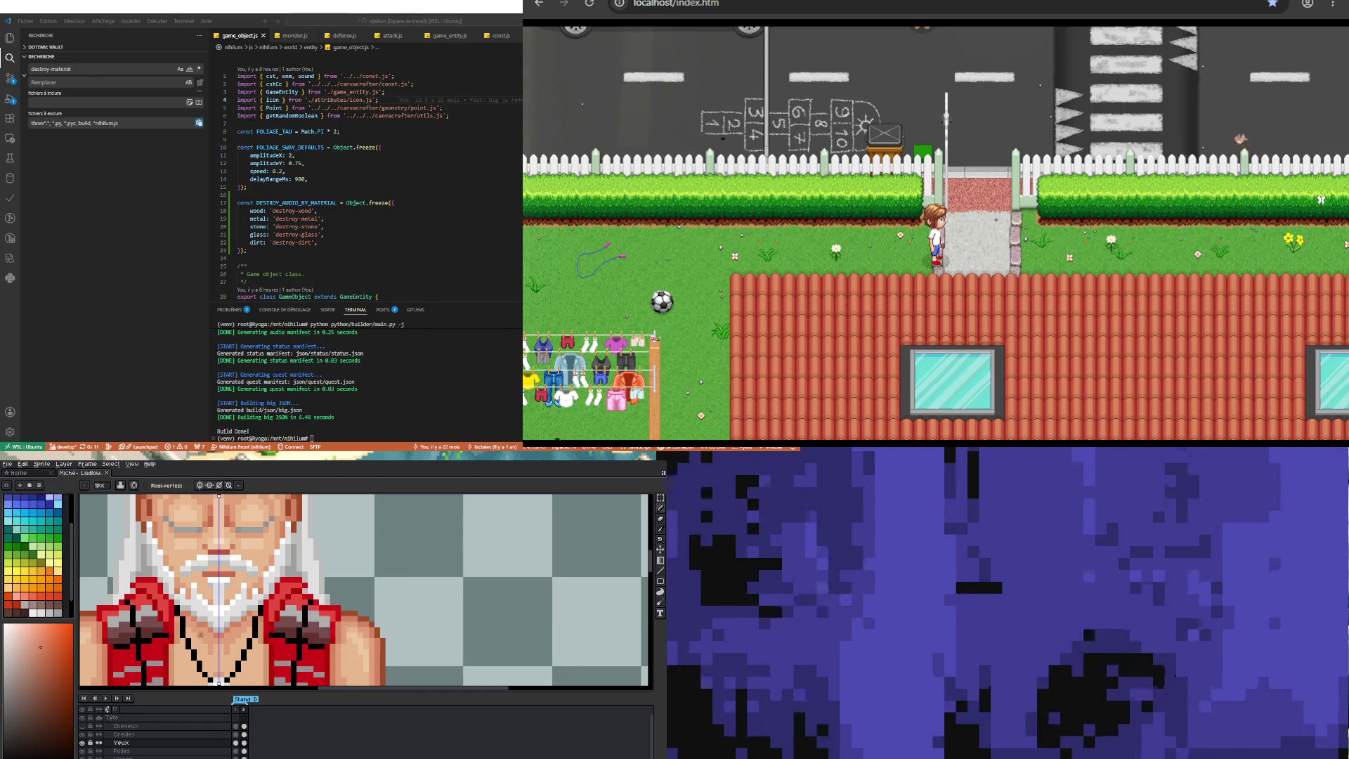
{"action": "scroll", "coordinate": [230, 636], "scroll_direction": "up", "scroll_amount": 1}
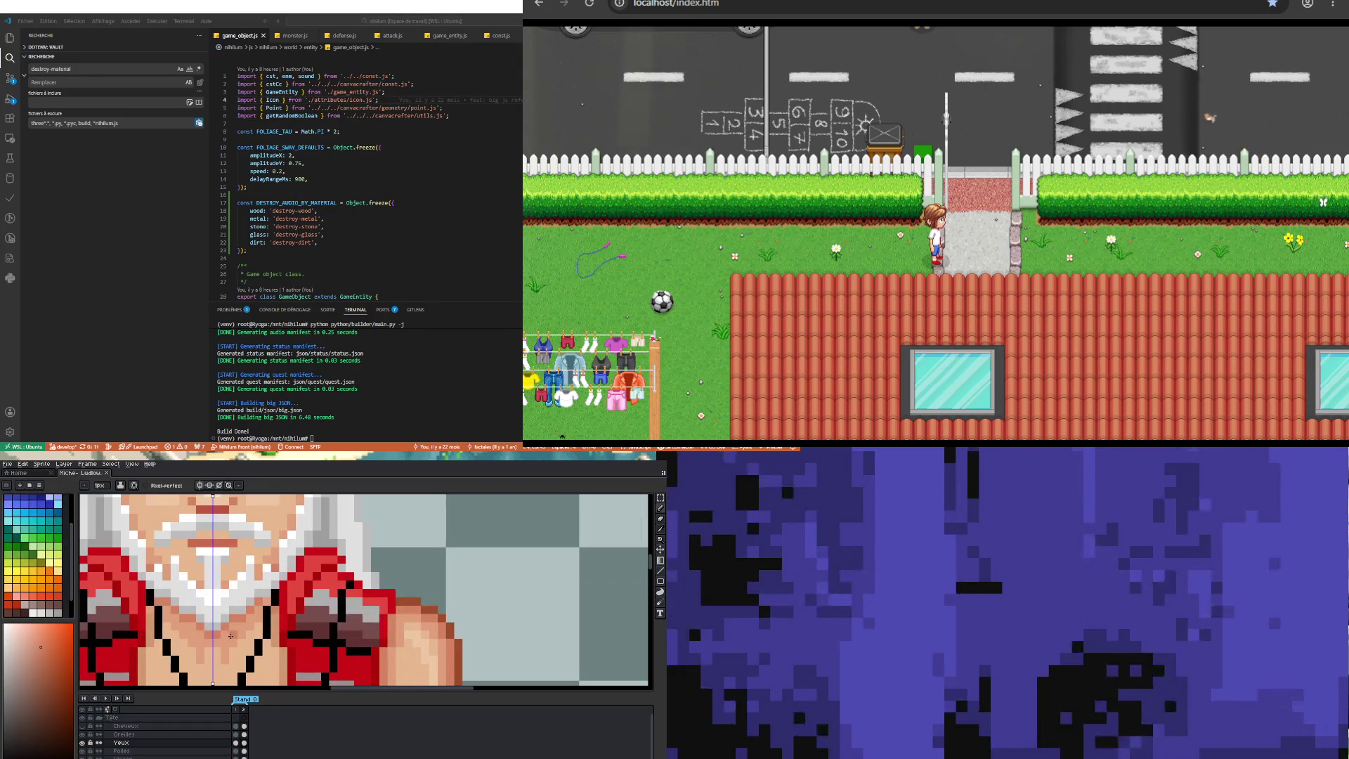
{"action": "left_click", "coordinate": [235, 743]}
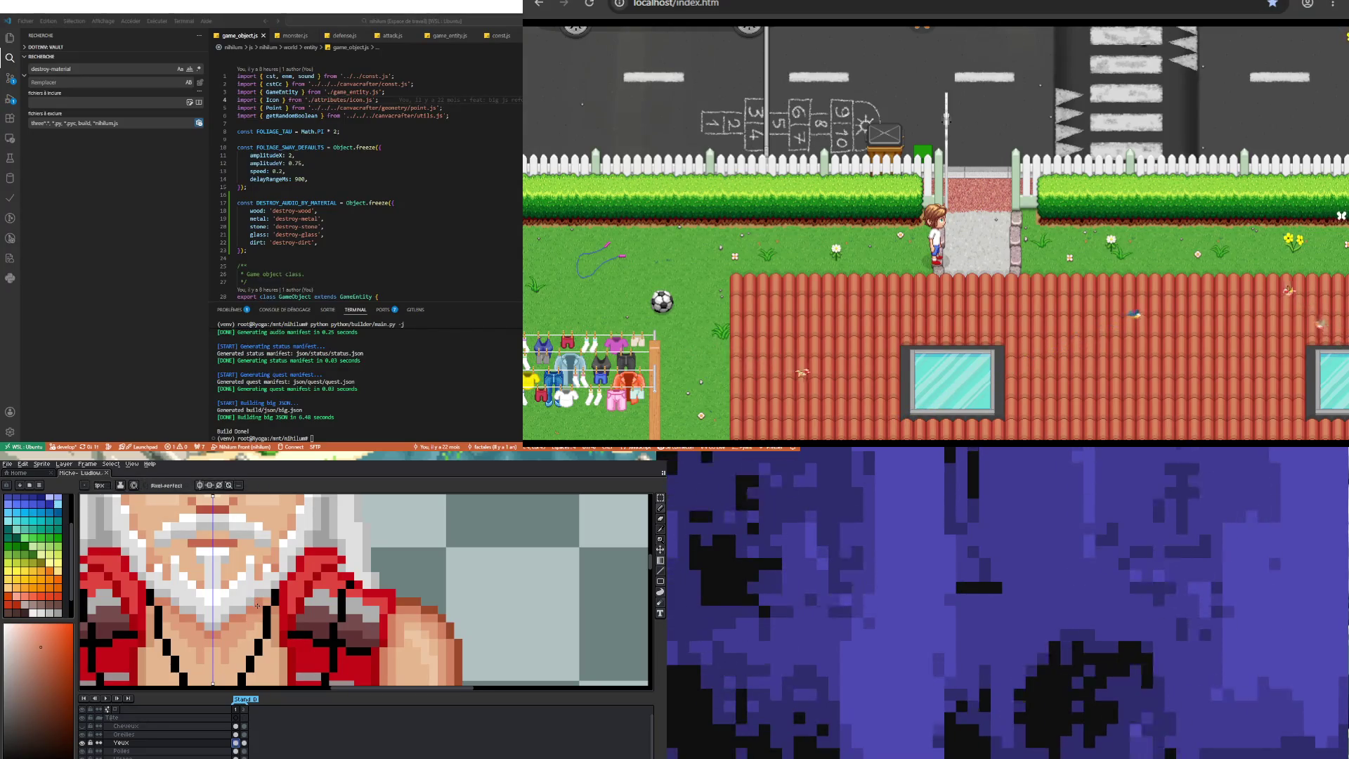
{"action": "scroll", "coordinate": [155, 734], "scroll_direction": "down", "scroll_amount": 2}
{"action": "scroll", "coordinate": [154, 734], "scroll_direction": "down", "scroll_amount": 2}
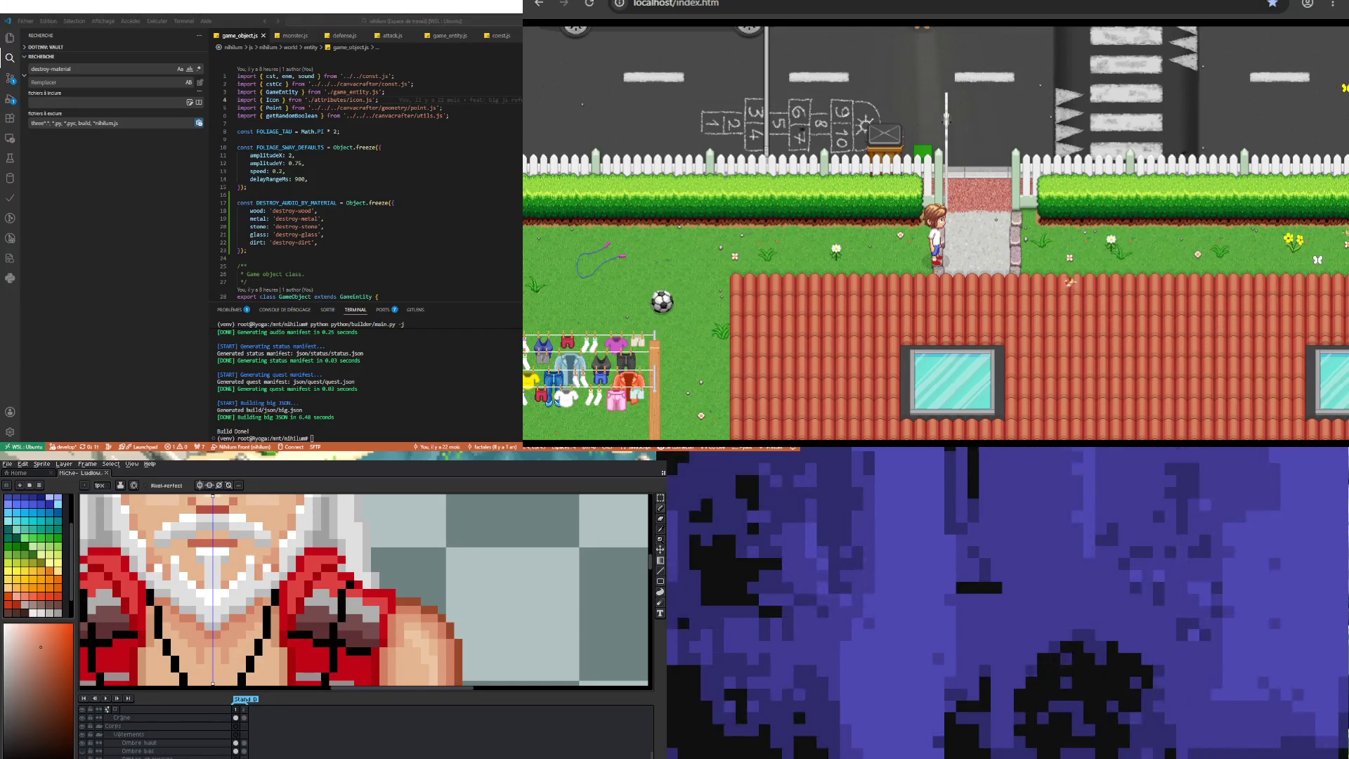
Step: Hide and re-show the hair and beard layer to check underneath
{"action": "scroll", "coordinate": [154, 735], "scroll_direction": "up", "scroll_amount": 2}
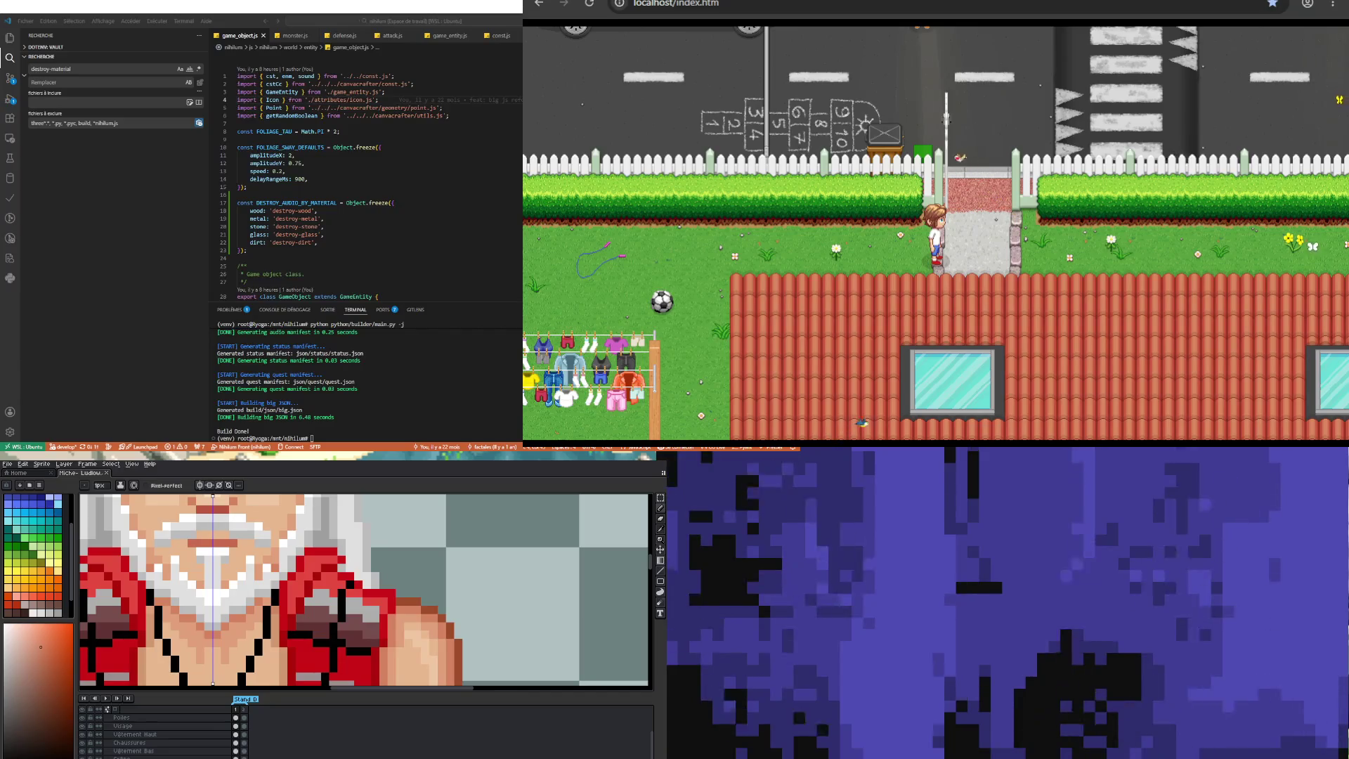
{"action": "scroll", "coordinate": [237, 753], "scroll_direction": "up", "scroll_amount": 2}
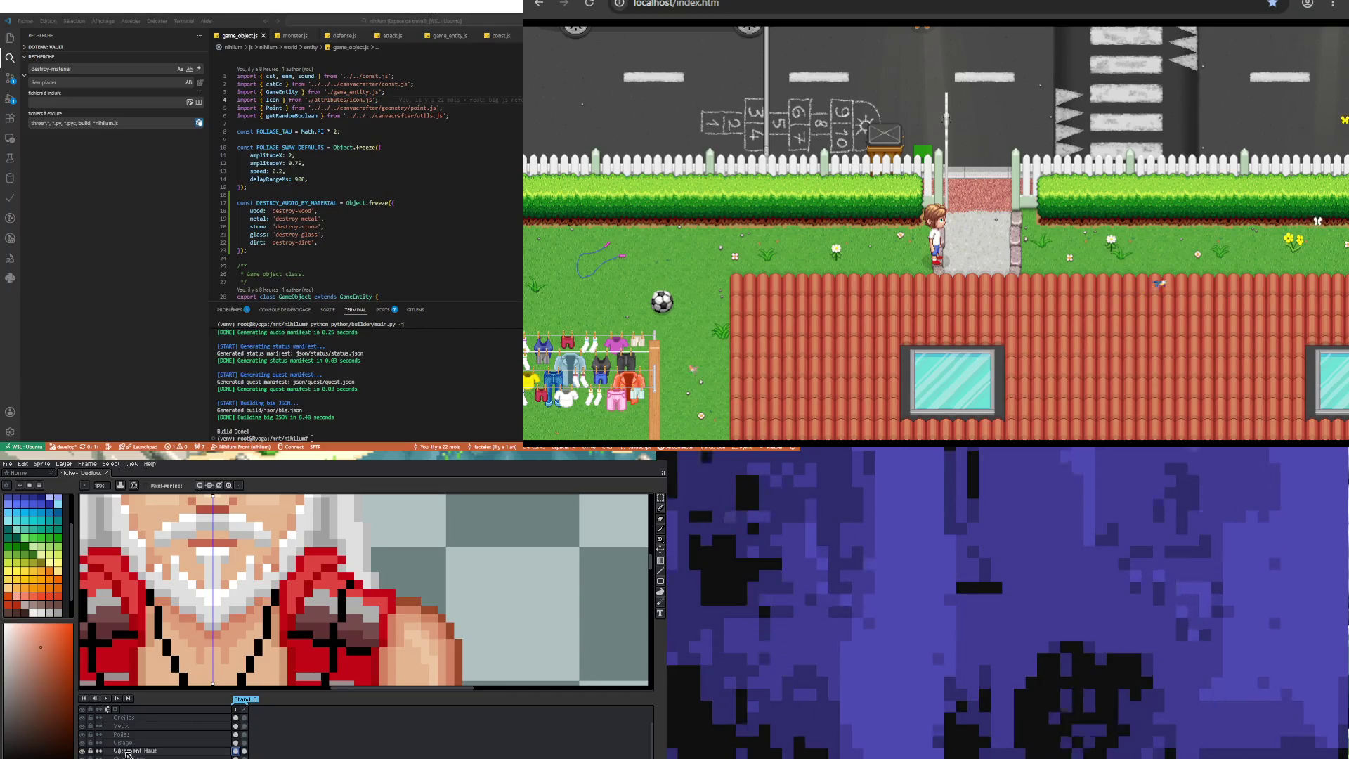
{"action": "left_click", "coordinate": [81, 734]}
{"action": "left_click", "coordinate": [81, 734]}
Step: Select Visage's first frame, zoom out, play the blink and stop on Oreilles frame 1
{"action": "left_click", "coordinate": [244, 743]}
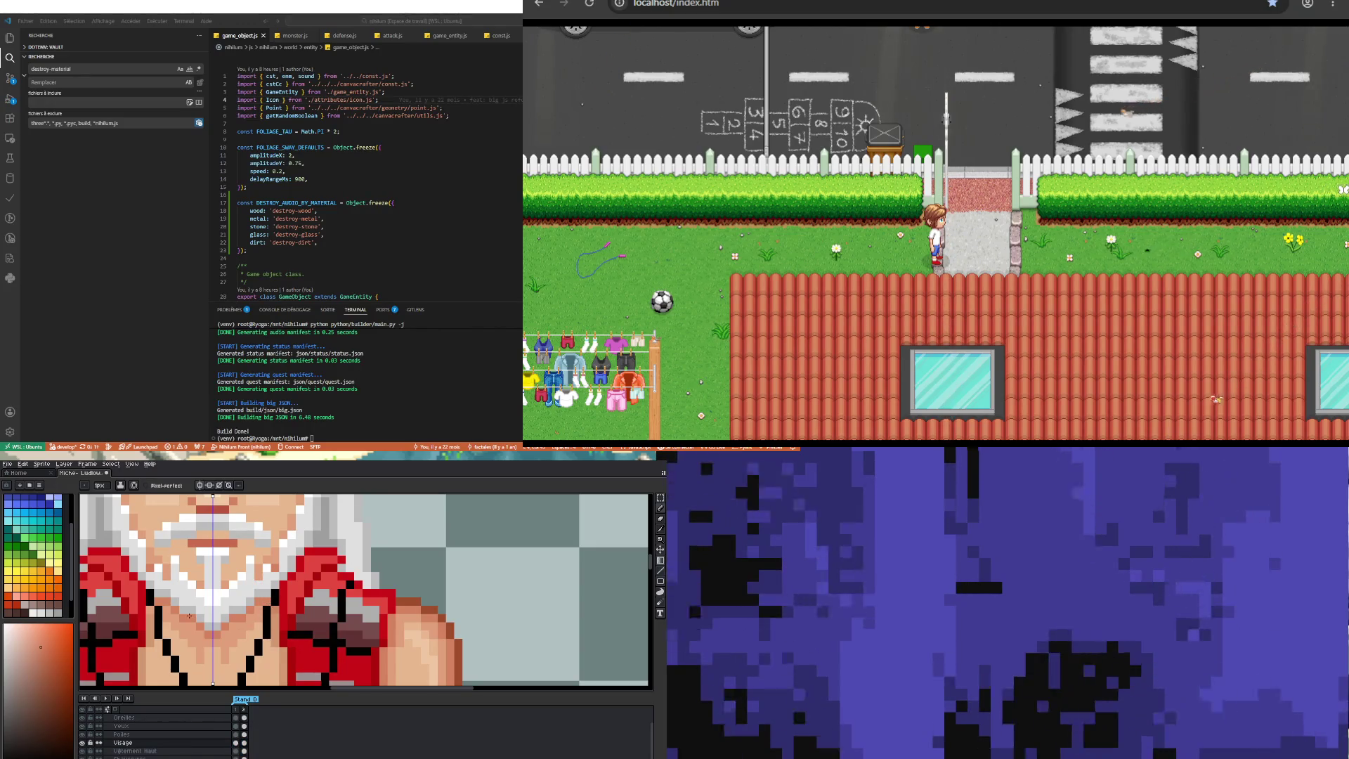
{"action": "left_click", "coordinate": [236, 743]}
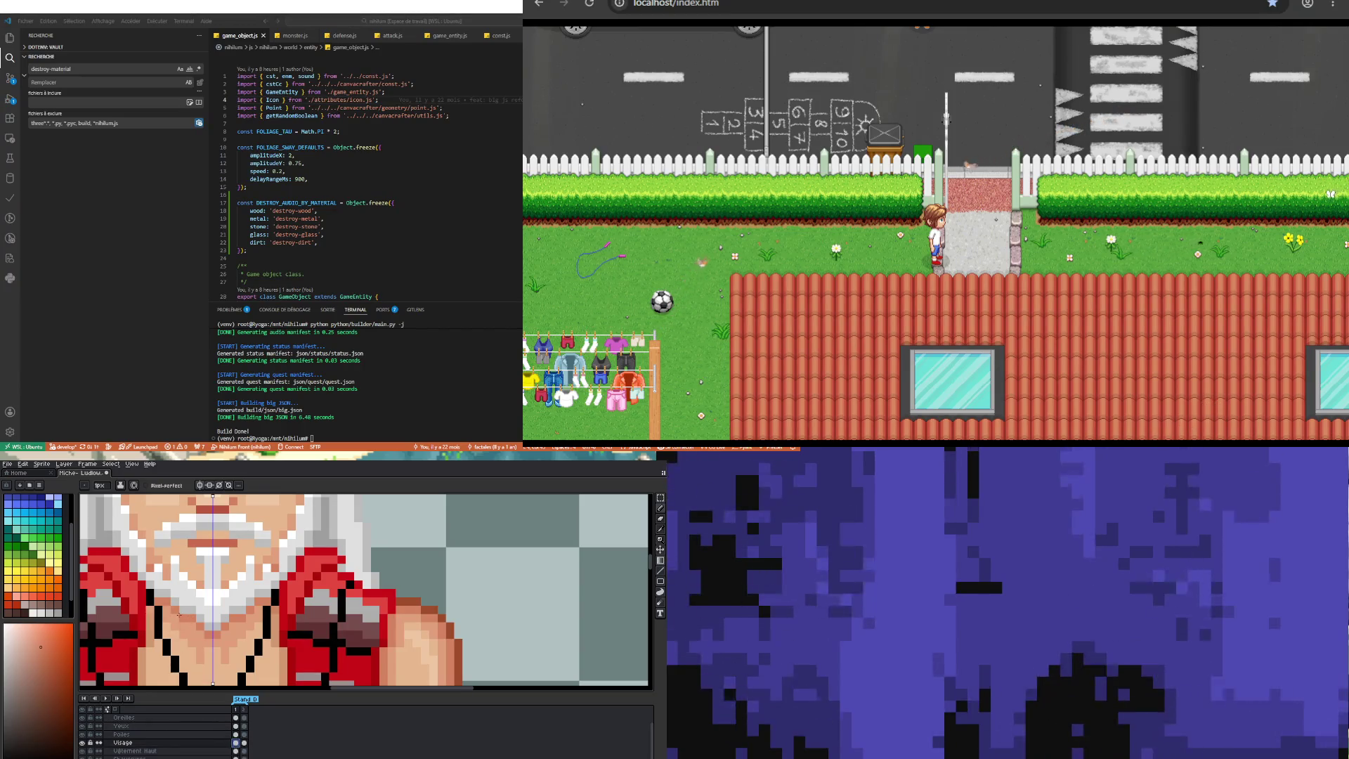
{"action": "scroll", "coordinate": [190, 621], "scroll_direction": "down", "scroll_amount": 3}
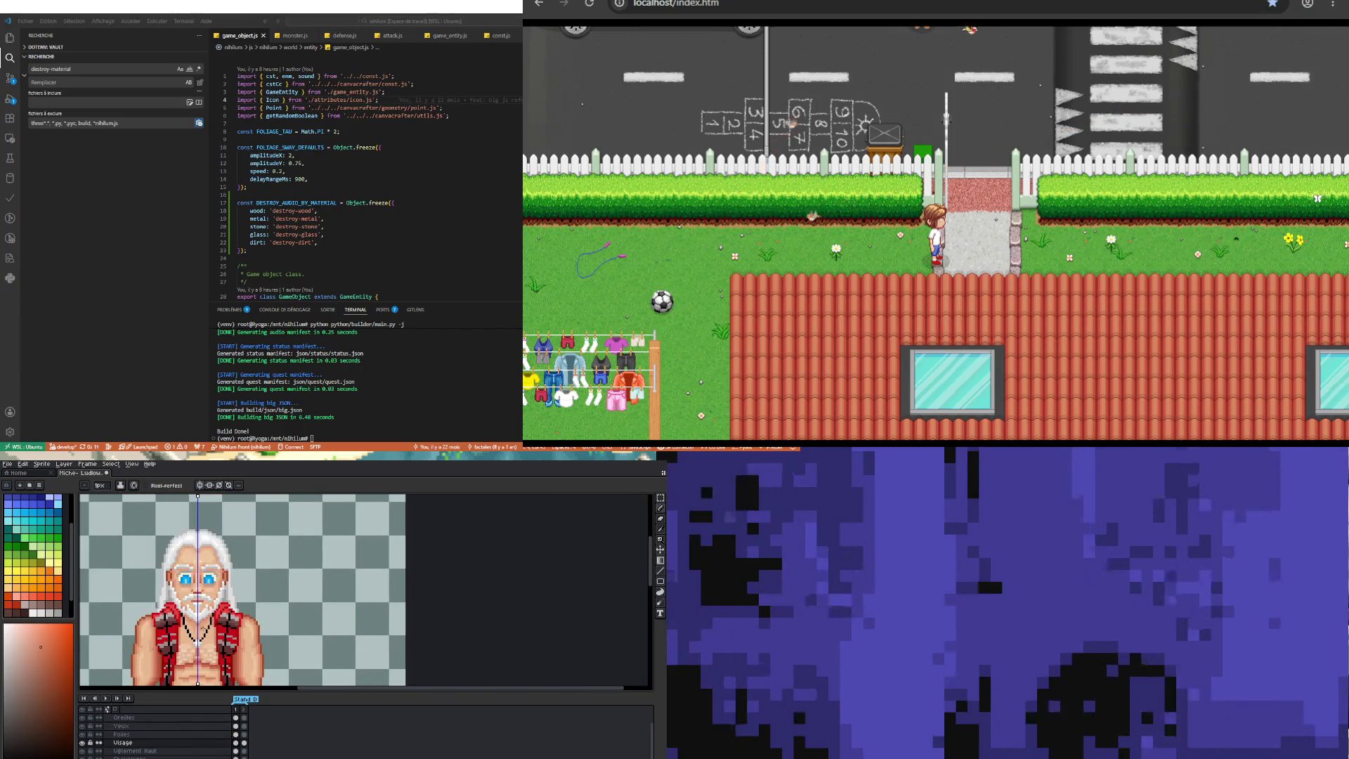
{"action": "scroll", "coordinate": [203, 629], "scroll_direction": "down", "scroll_amount": 3}
{"action": "left_click", "coordinate": [105, 698]}
{"action": "scroll", "coordinate": [246, 608], "scroll_direction": "up", "scroll_amount": 5}
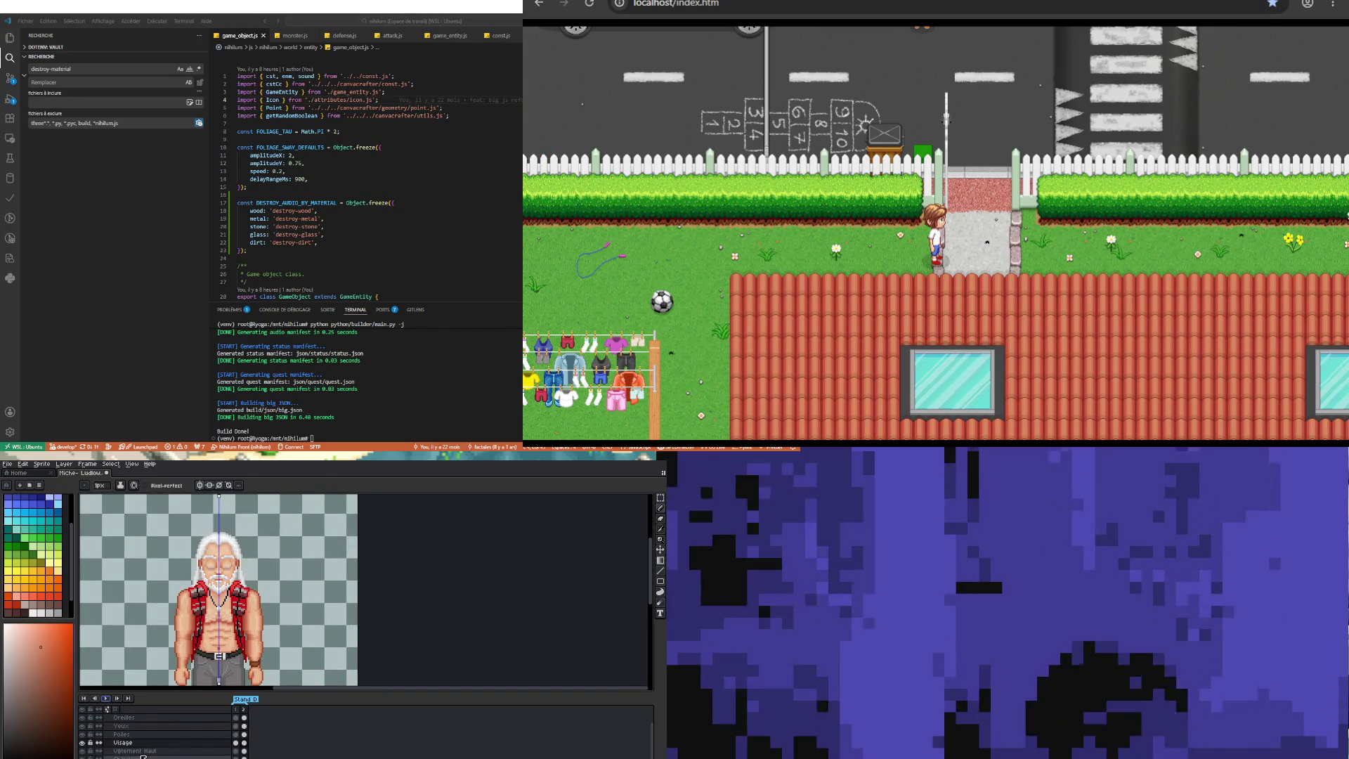
{"action": "left_click", "coordinate": [238, 717]}
Step: Close the current sprite file via File > Close, then start walking the game character left
{"action": "left_click", "coordinate": [7, 464]}
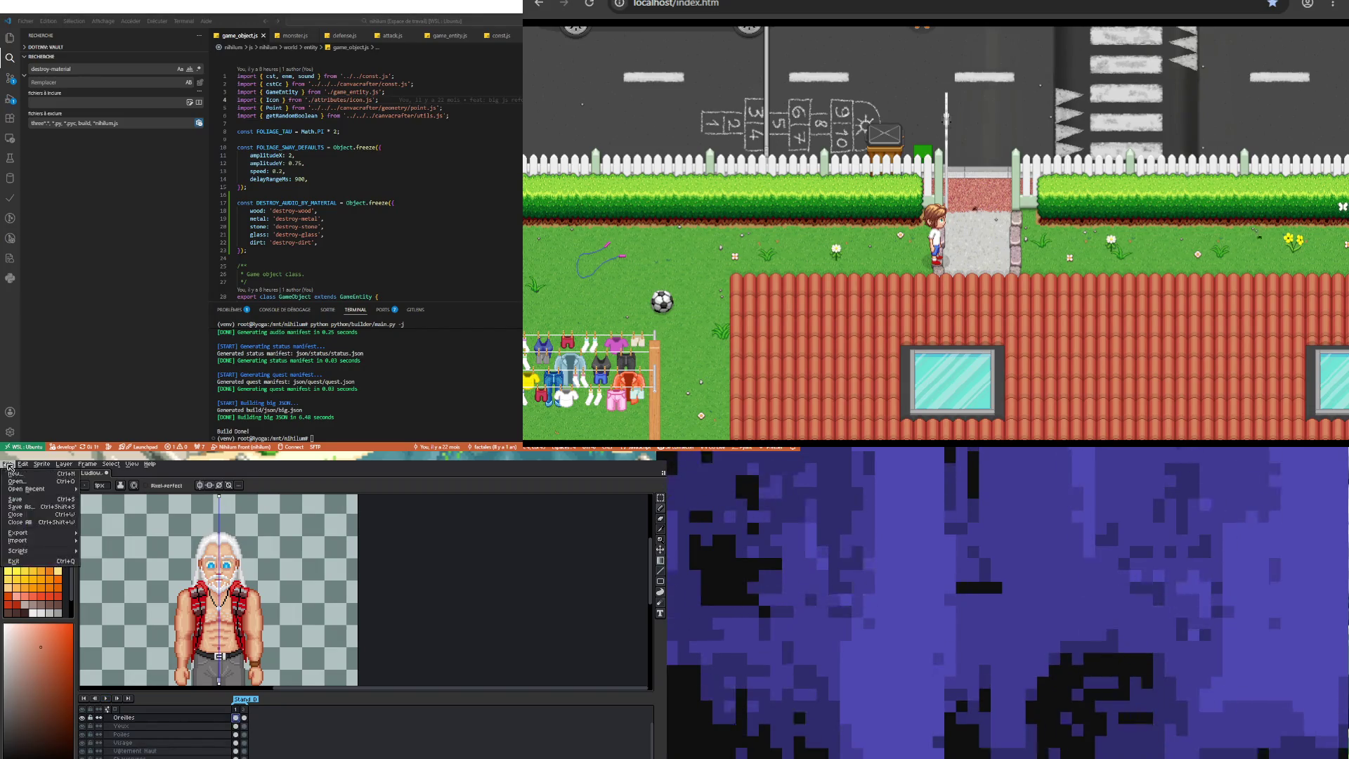
{"action": "left_click", "coordinate": [25, 515]}
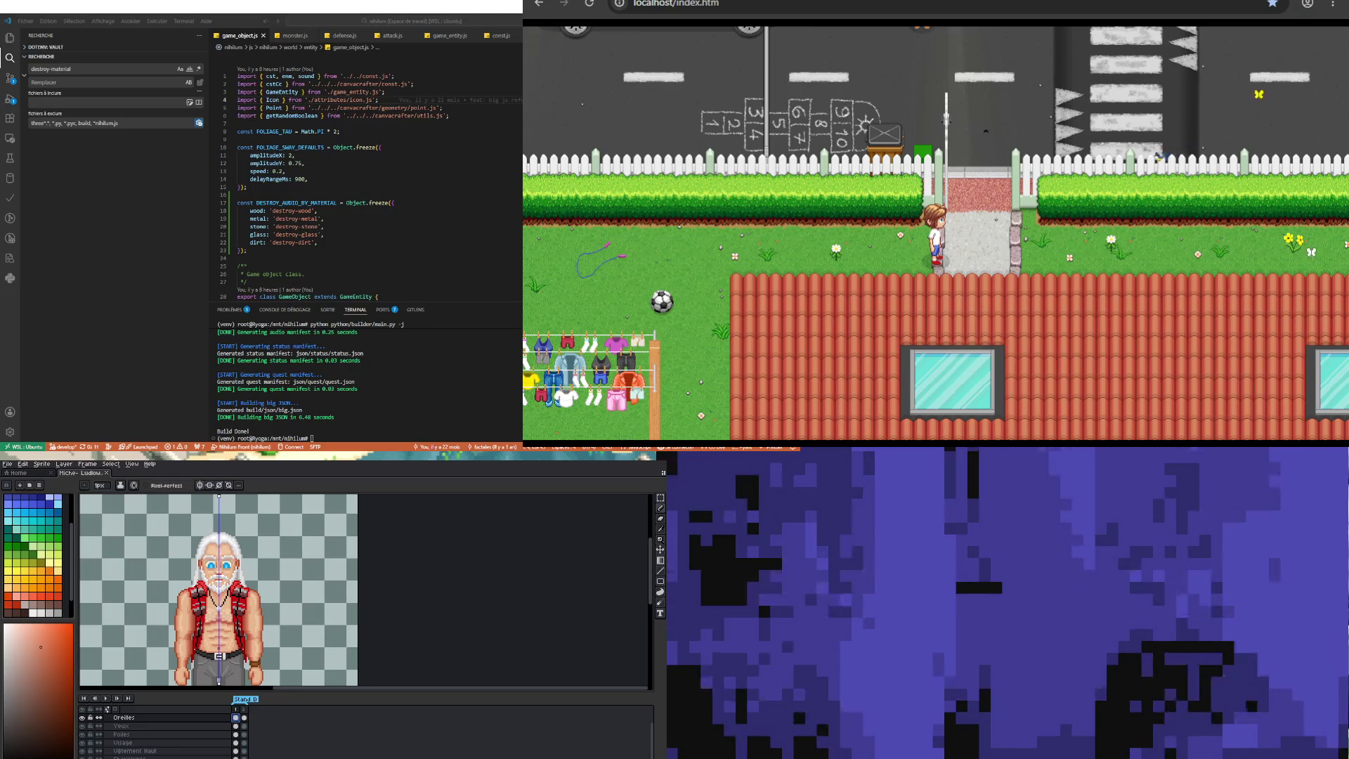
{"action": "key", "text": "Left"}
Step: Walk the character past the clotheslines and house down to the lawnmower
{"action": "key", "text": "Down"}
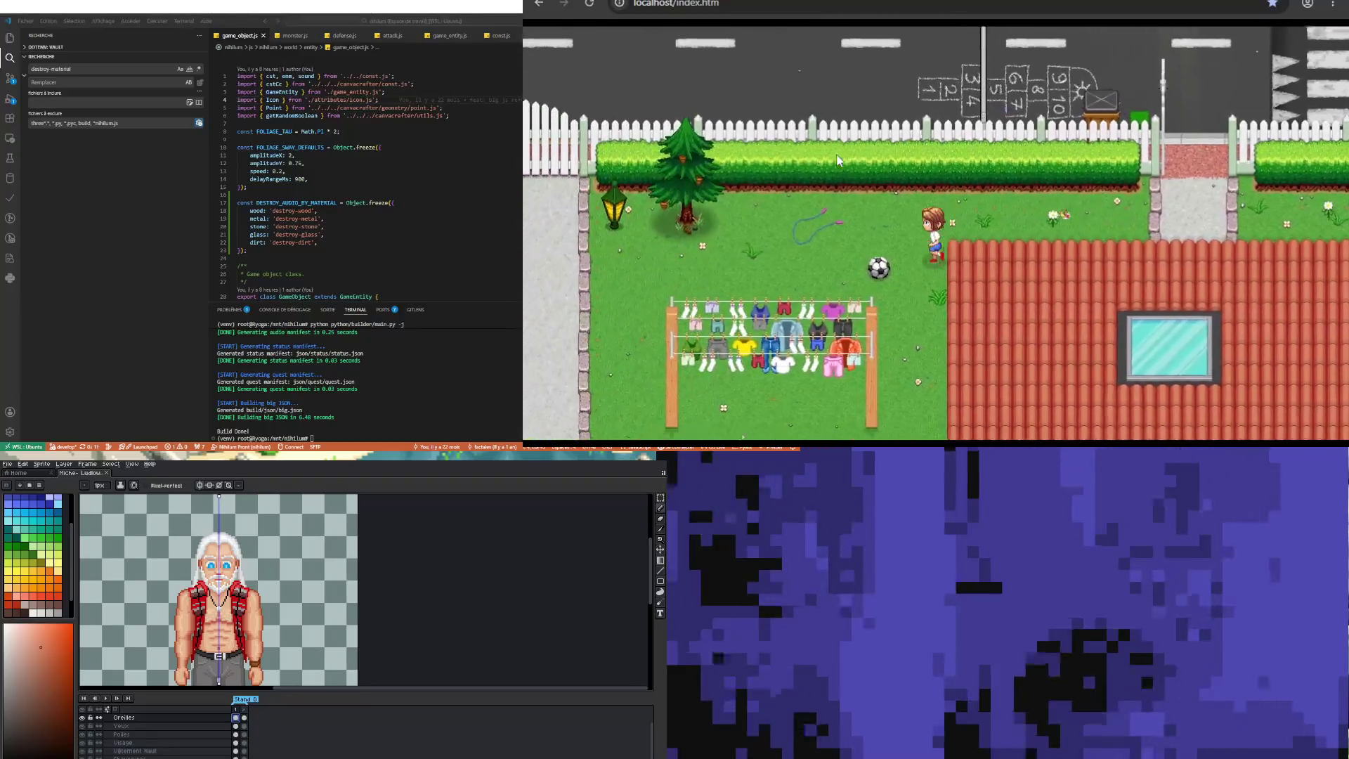
{"action": "key", "text": "Up"}
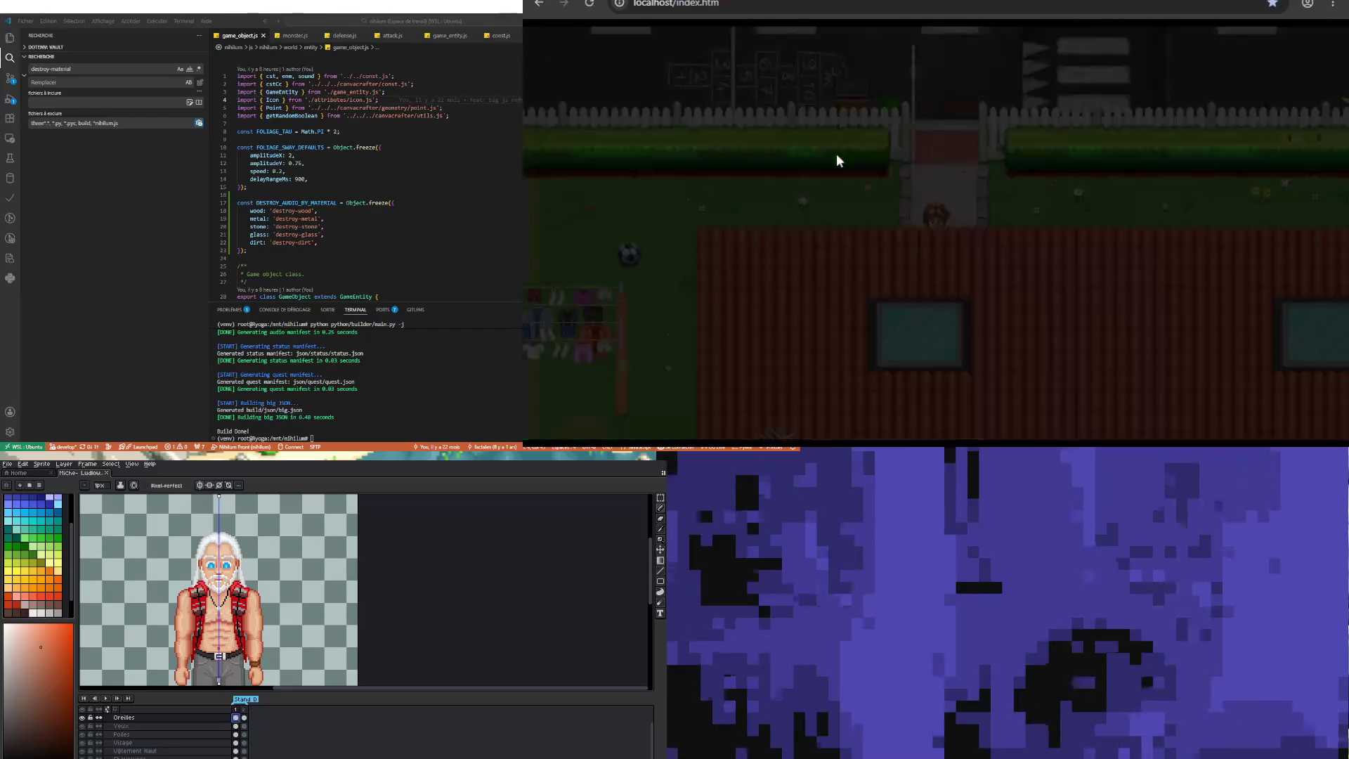
{"action": "key", "text": "Left"}
{"action": "key", "text": "Down"}
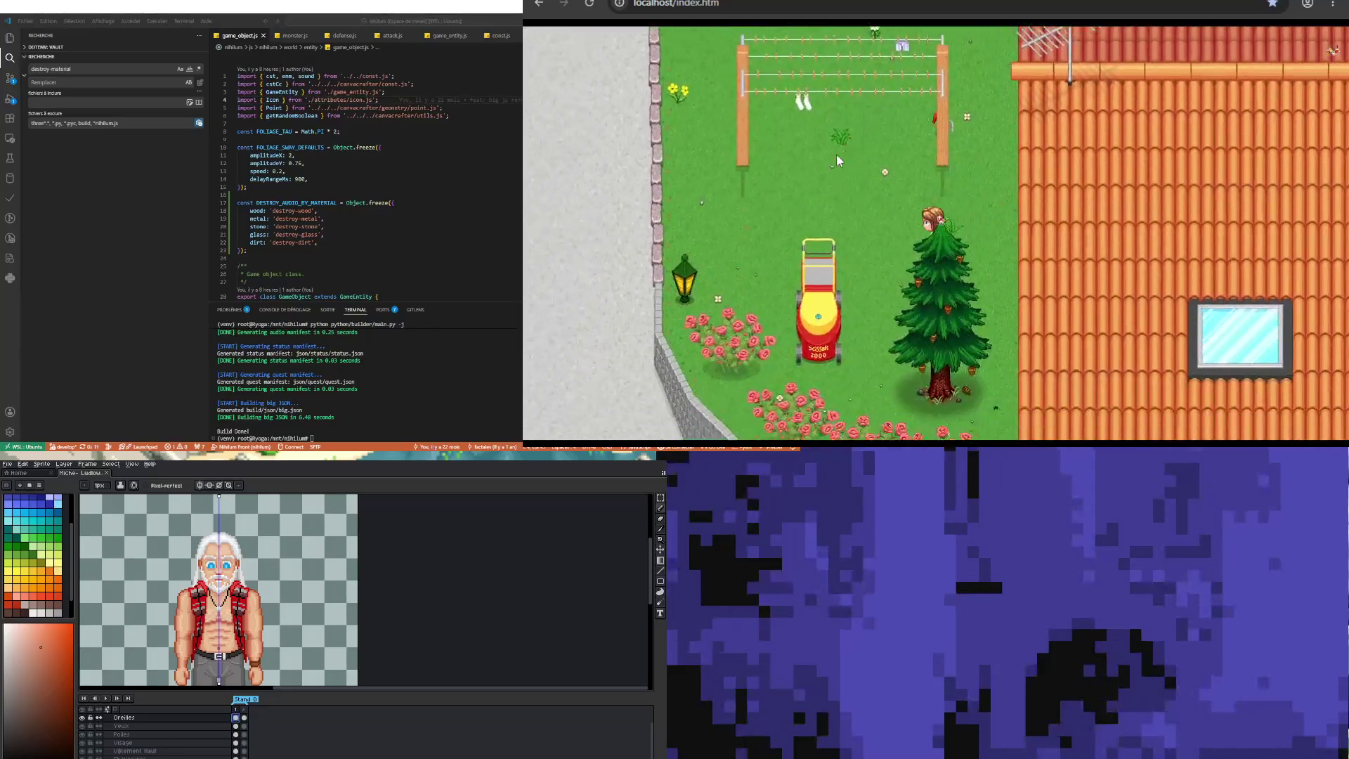
{"action": "key", "text": "Left"}
{"action": "key", "text": "Up"}
{"action": "key", "text": "Left"}
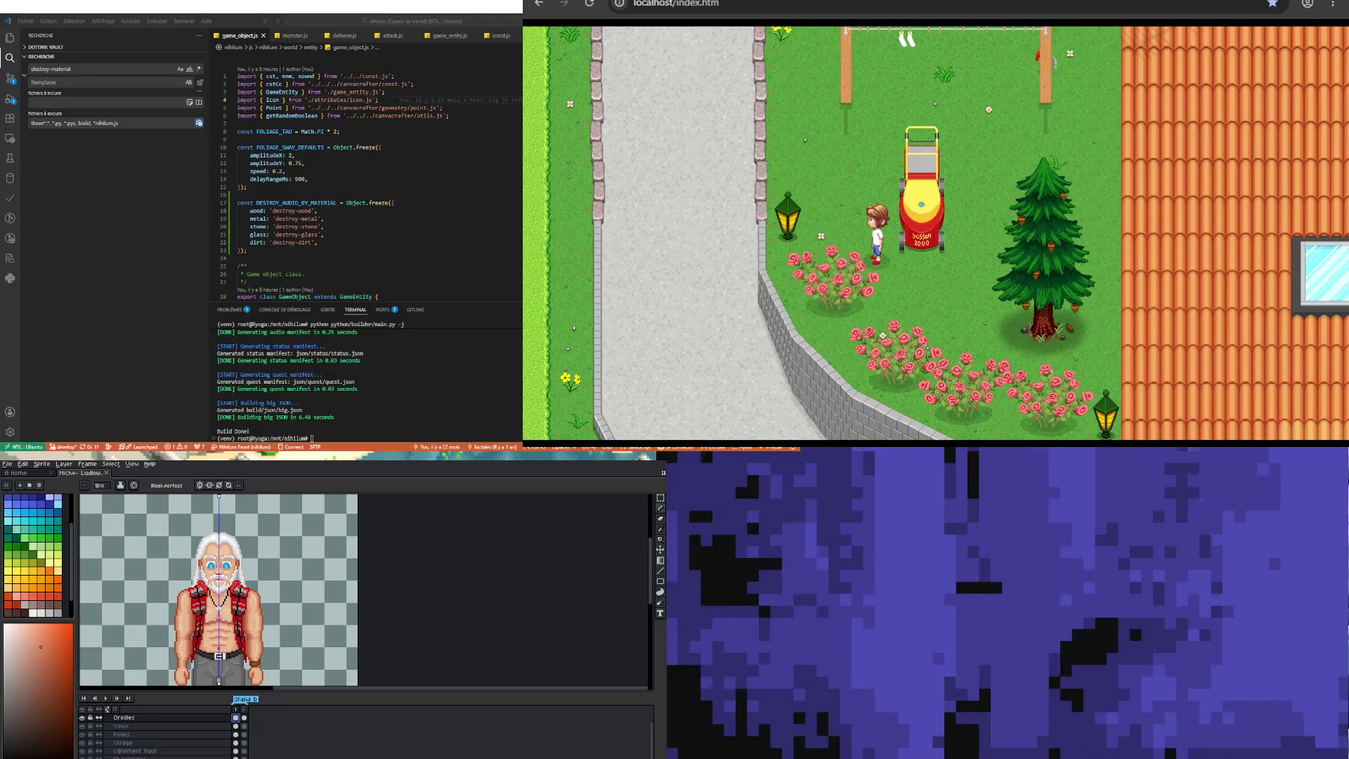
{"action": "key", "text": "Up"}
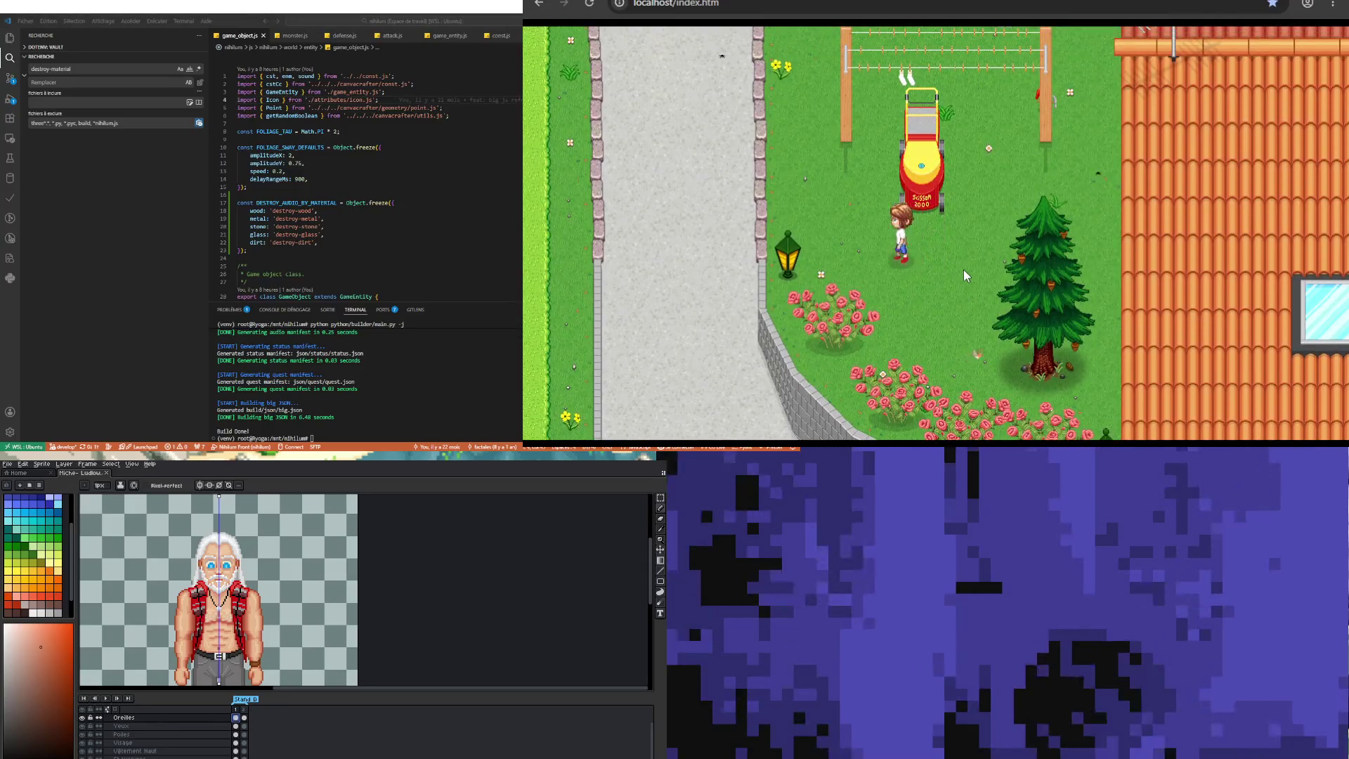
{"action": "key", "text": "Left"}
Step: Line up under the lawnmower, smash it to pieces, then walk back along the hedge
{"action": "key", "text": "Right"}
{"action": "key", "text": "Right"}
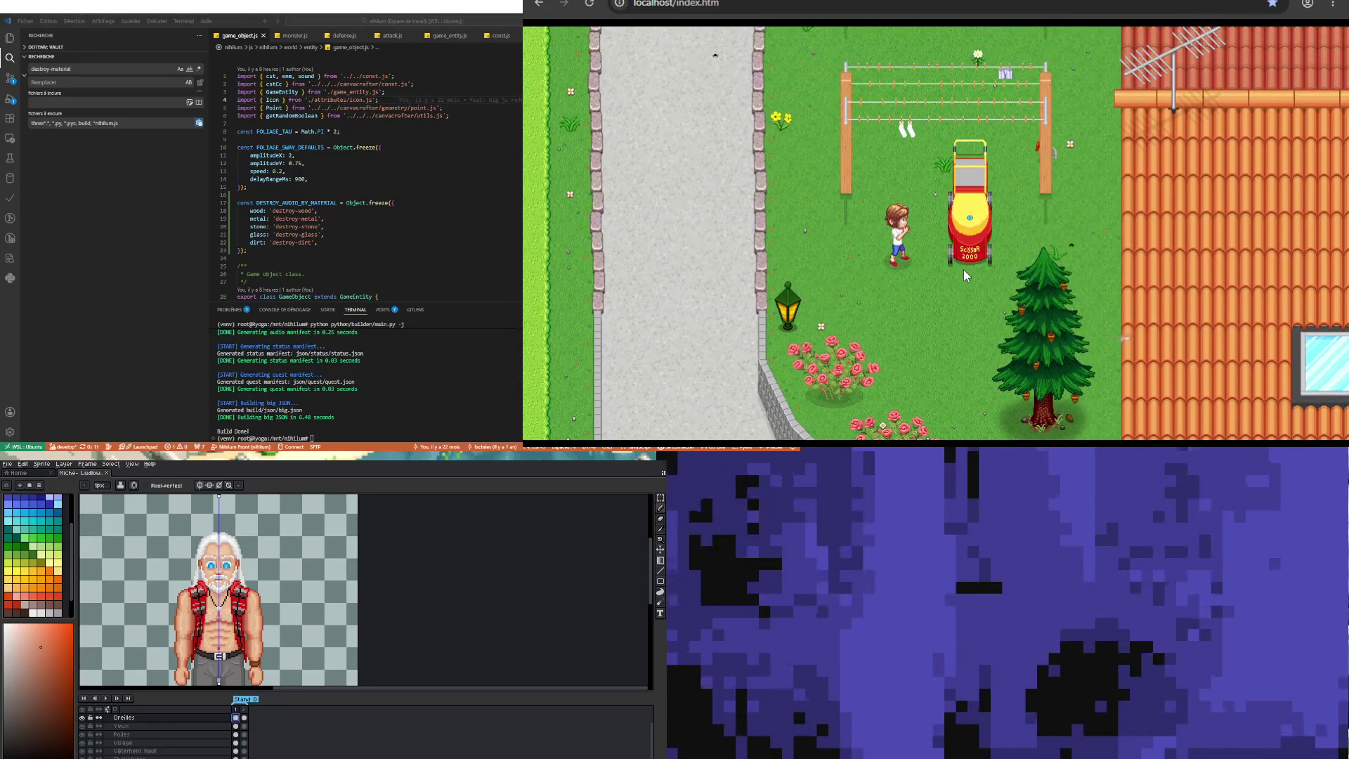
{"action": "key", "text": "Up"}
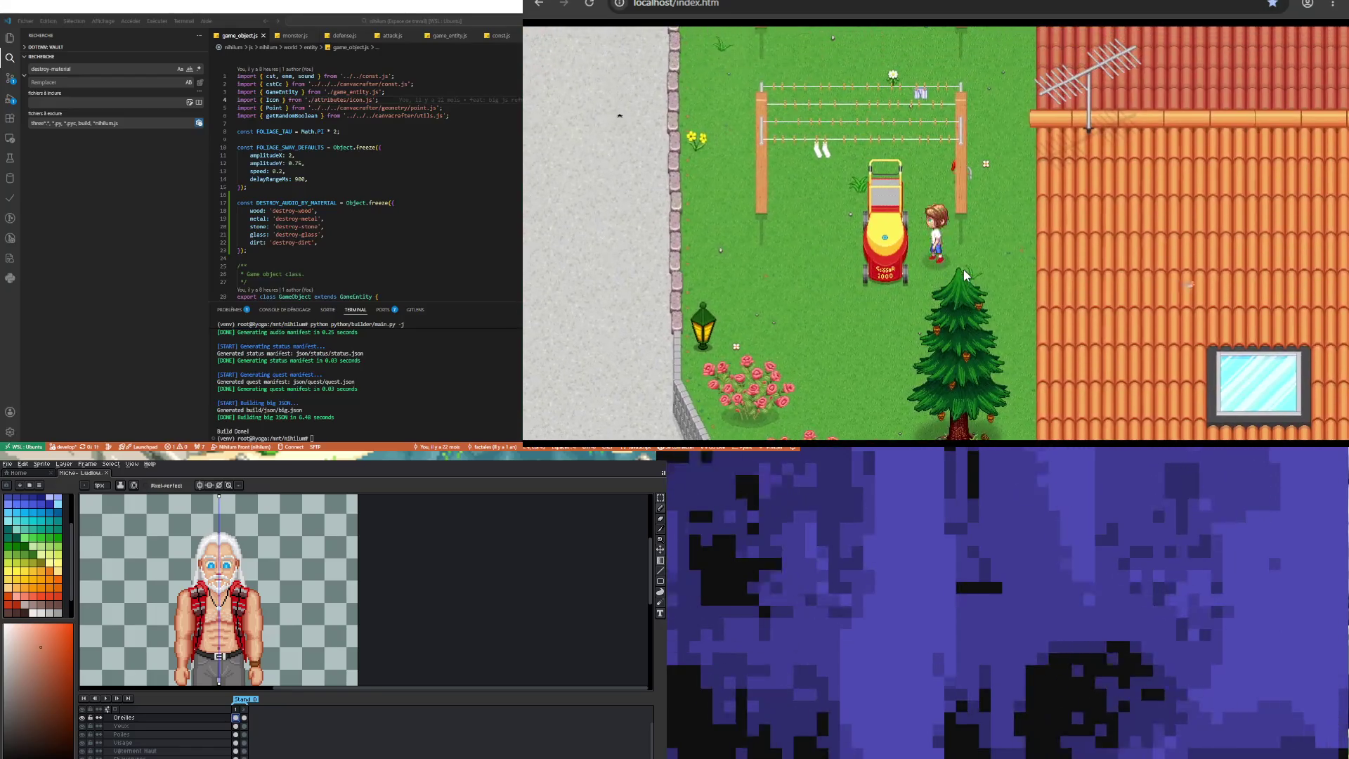
{"action": "key", "text": "Left"}
{"action": "key", "text": "Left"}
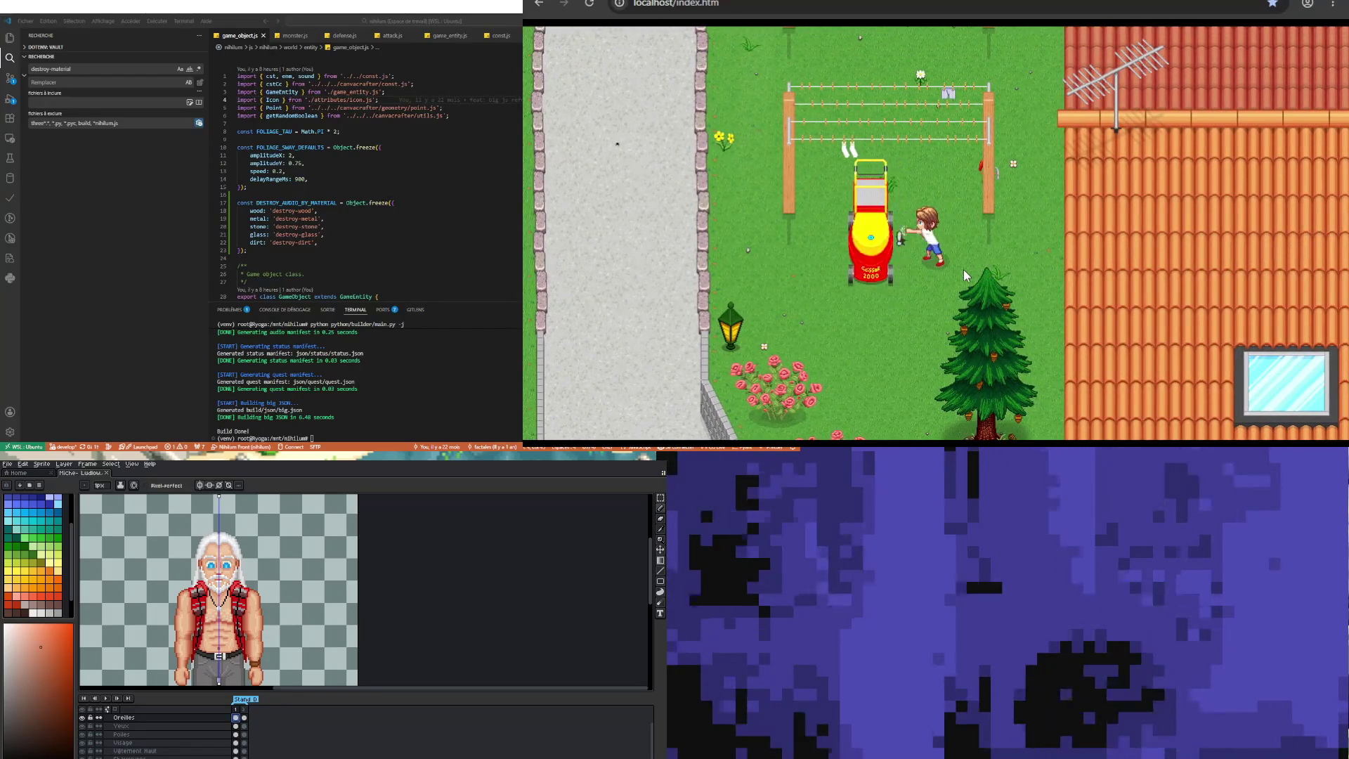
{"action": "key", "text": "Down"}
{"action": "key", "text": "Left"}
{"action": "key", "text": "Up"}
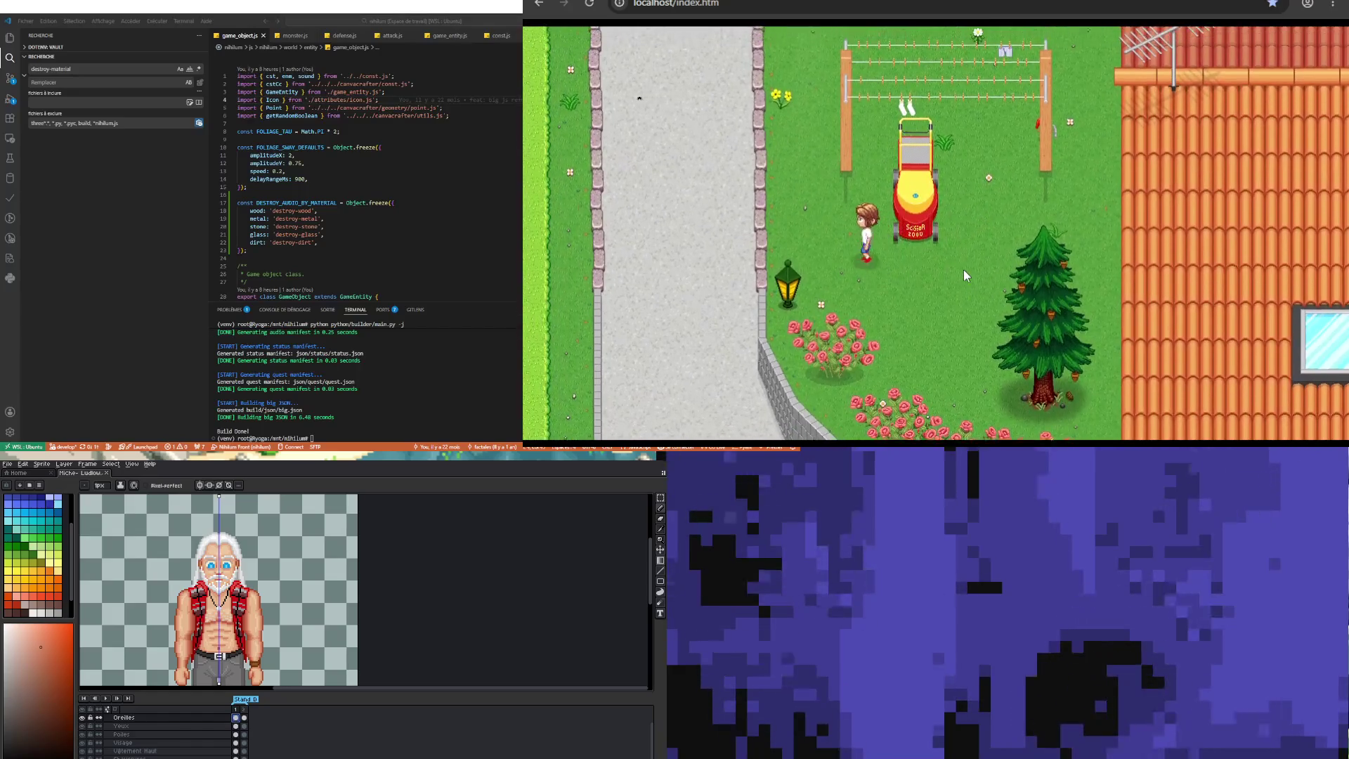
{"action": "key", "text": "Right"}
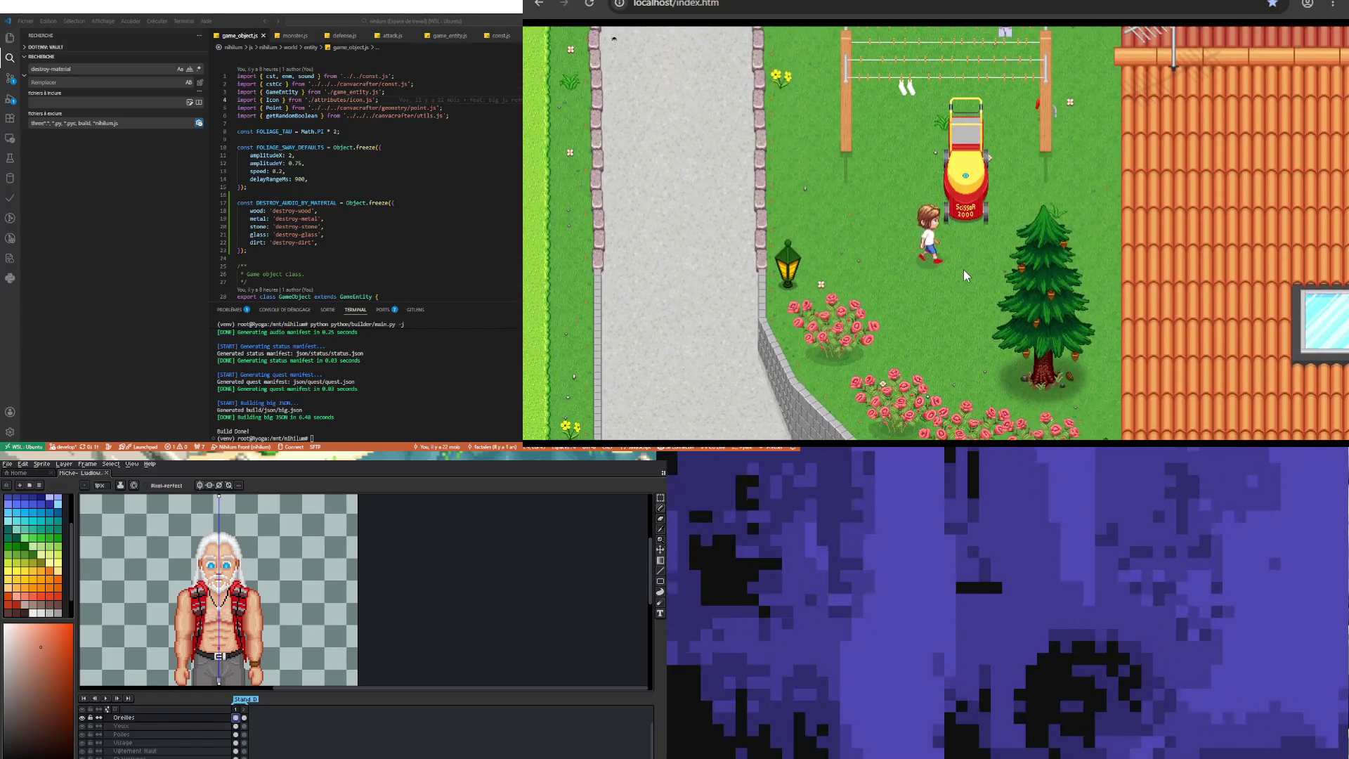
{"action": "key", "text": "Up"}
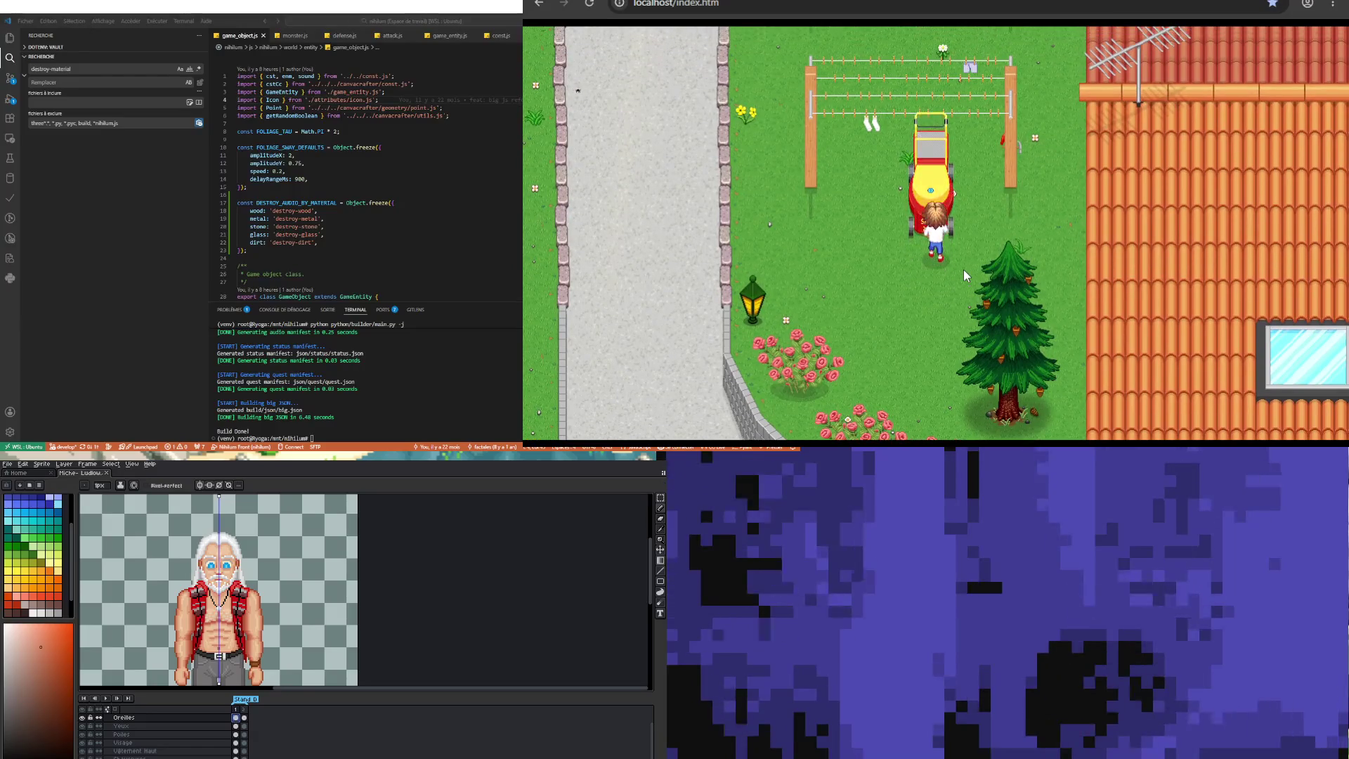
{"action": "key", "text": "space"}
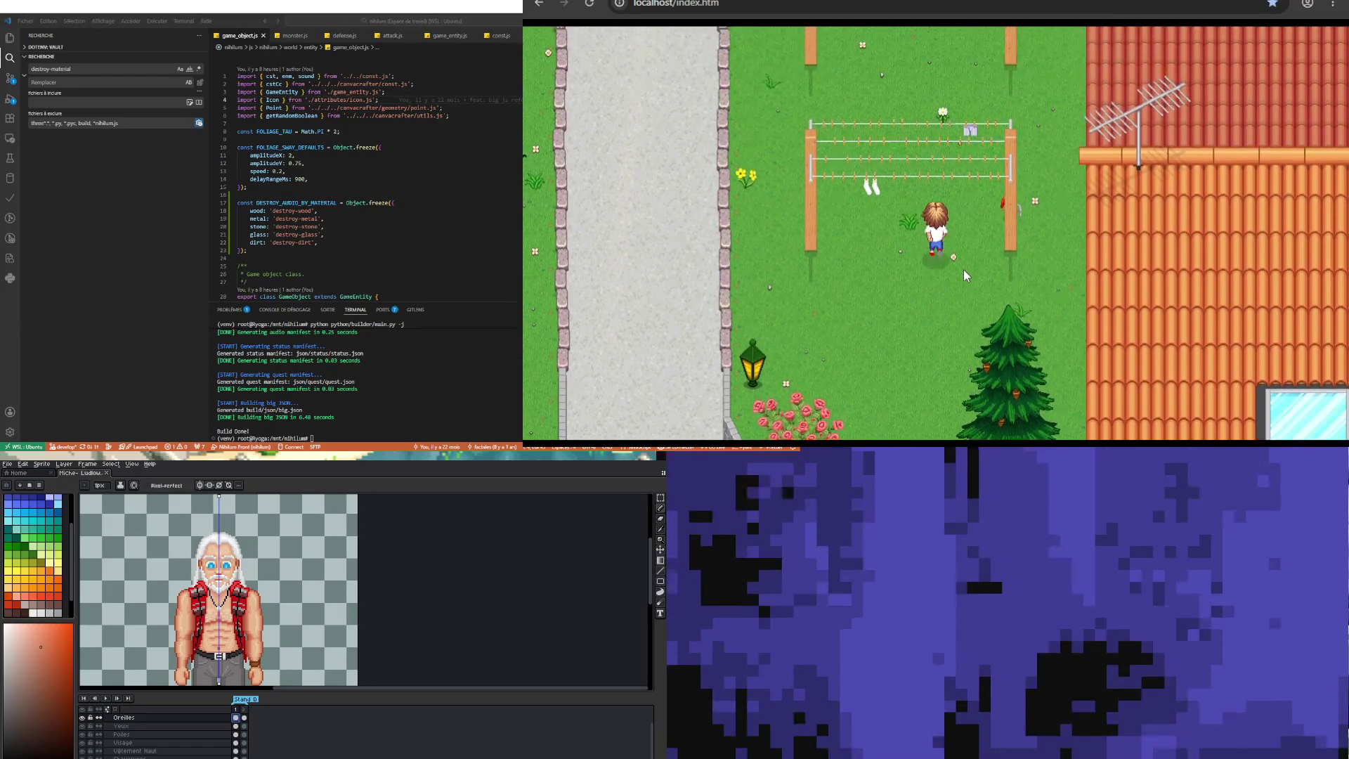
{"action": "key", "text": "Up"}
{"action": "key", "text": "Up"}
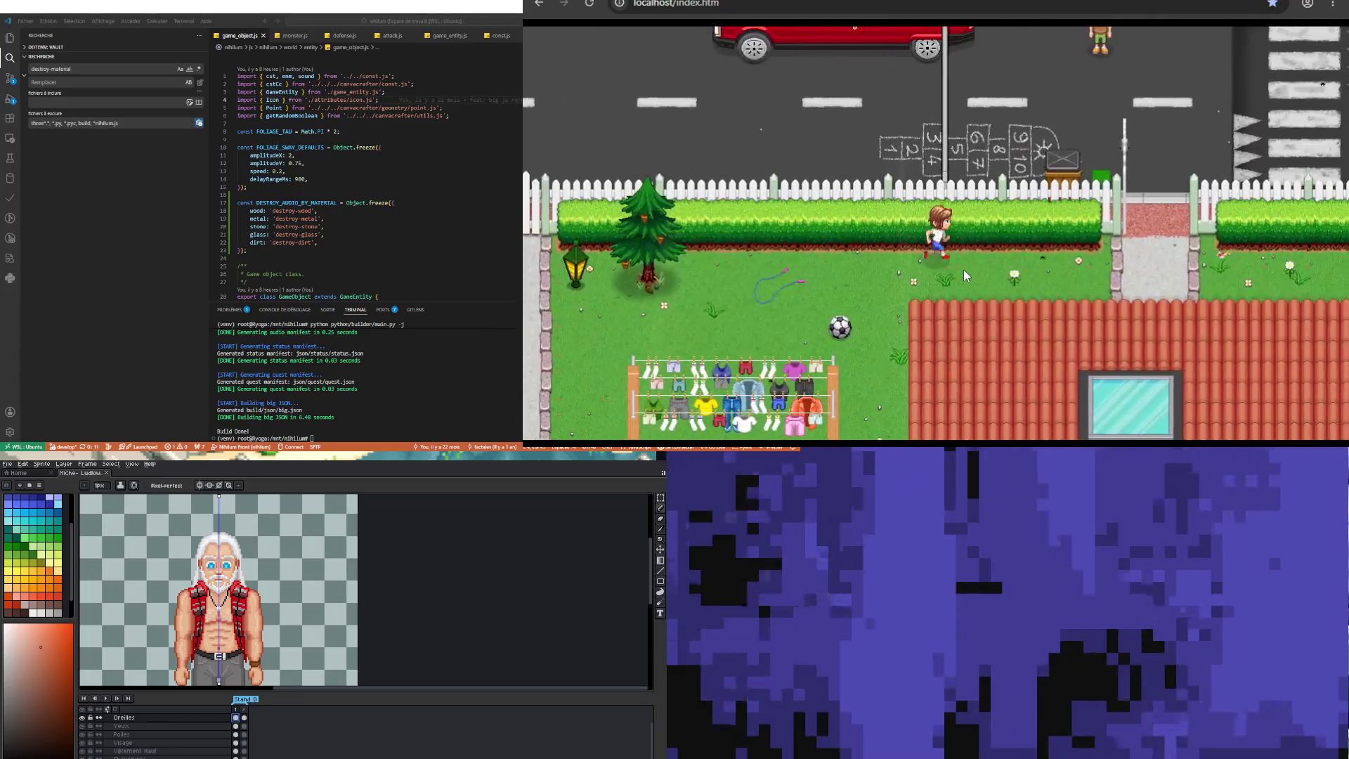
{"action": "key", "text": "Right"}
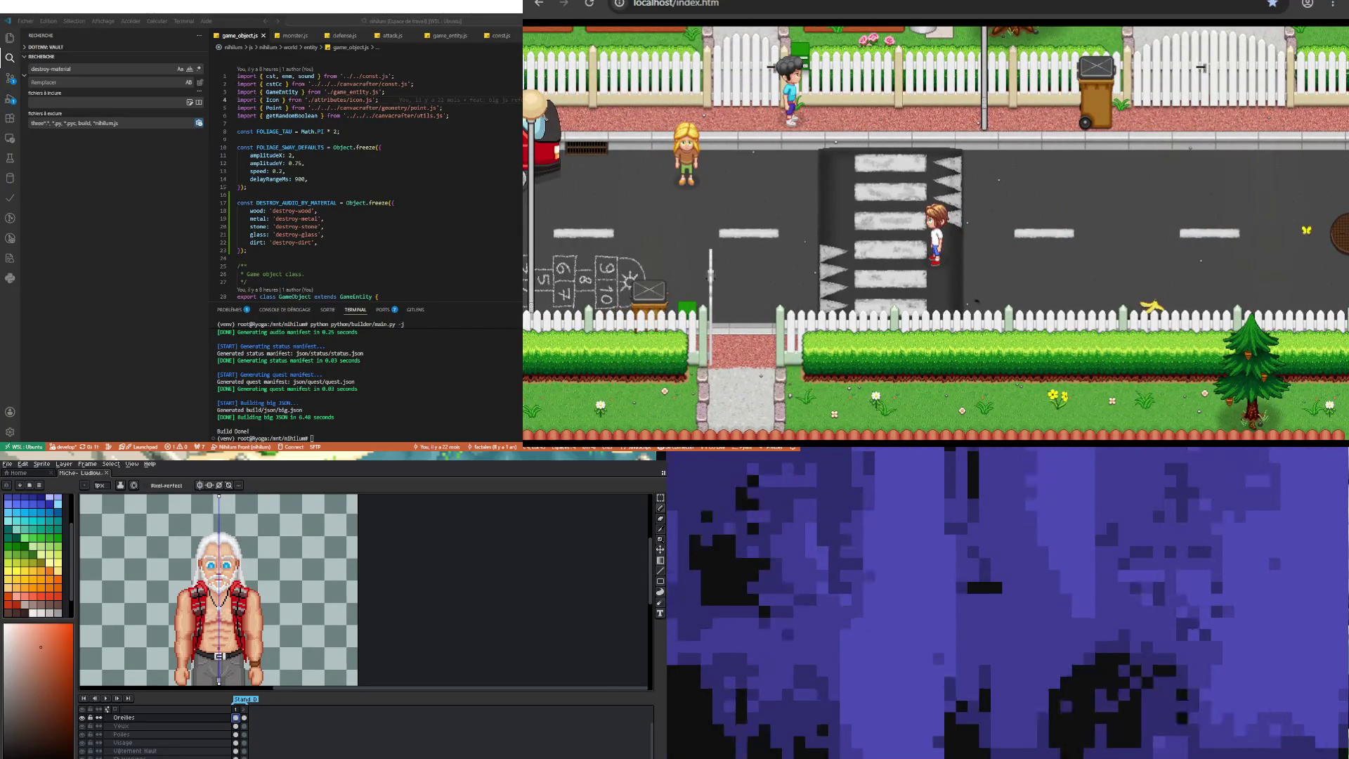
Step: Insert a new frame 3 after the Oreilles layer's frame 2 and select its cel
{"action": "scroll", "coordinate": [218, 591], "scroll_direction": "down", "scroll_amount": 2}
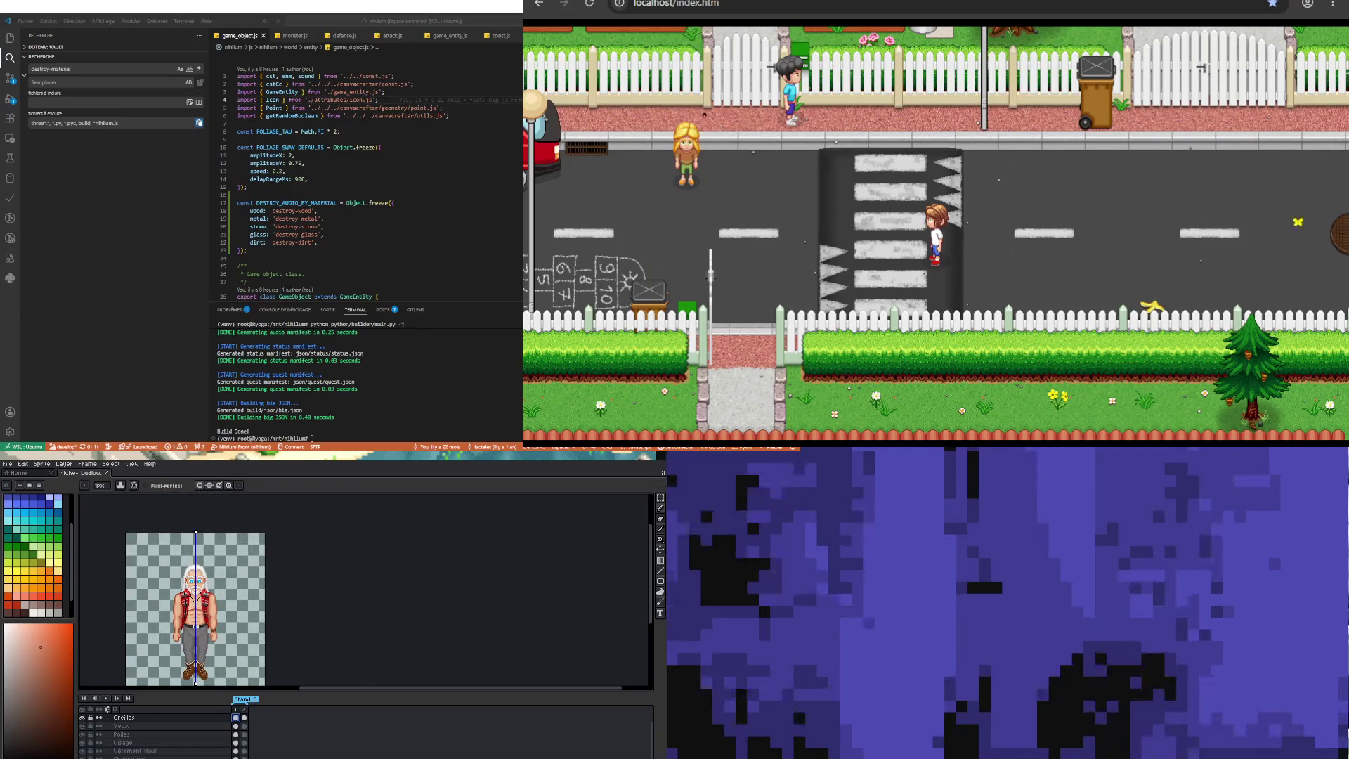
{"action": "left_click", "coordinate": [243, 718]}
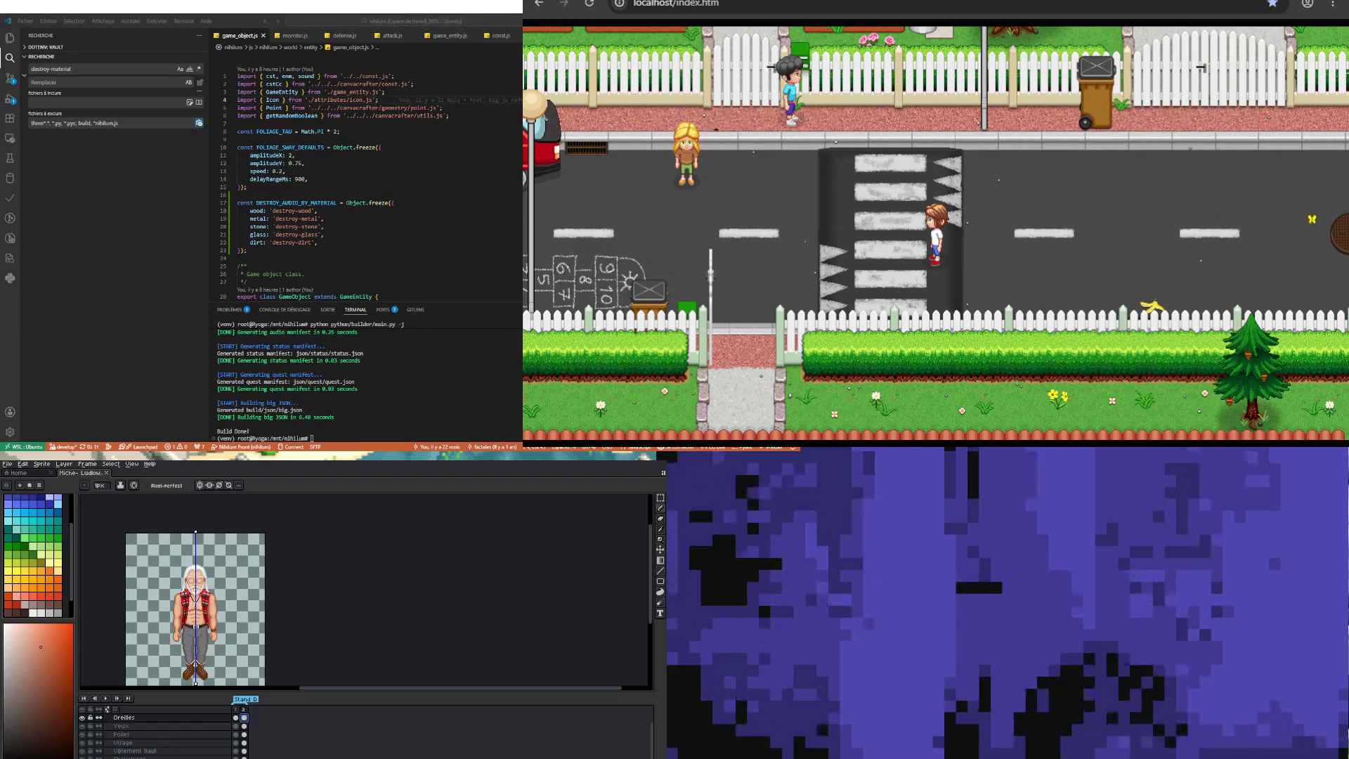
{"action": "key", "text": "alt+n"}
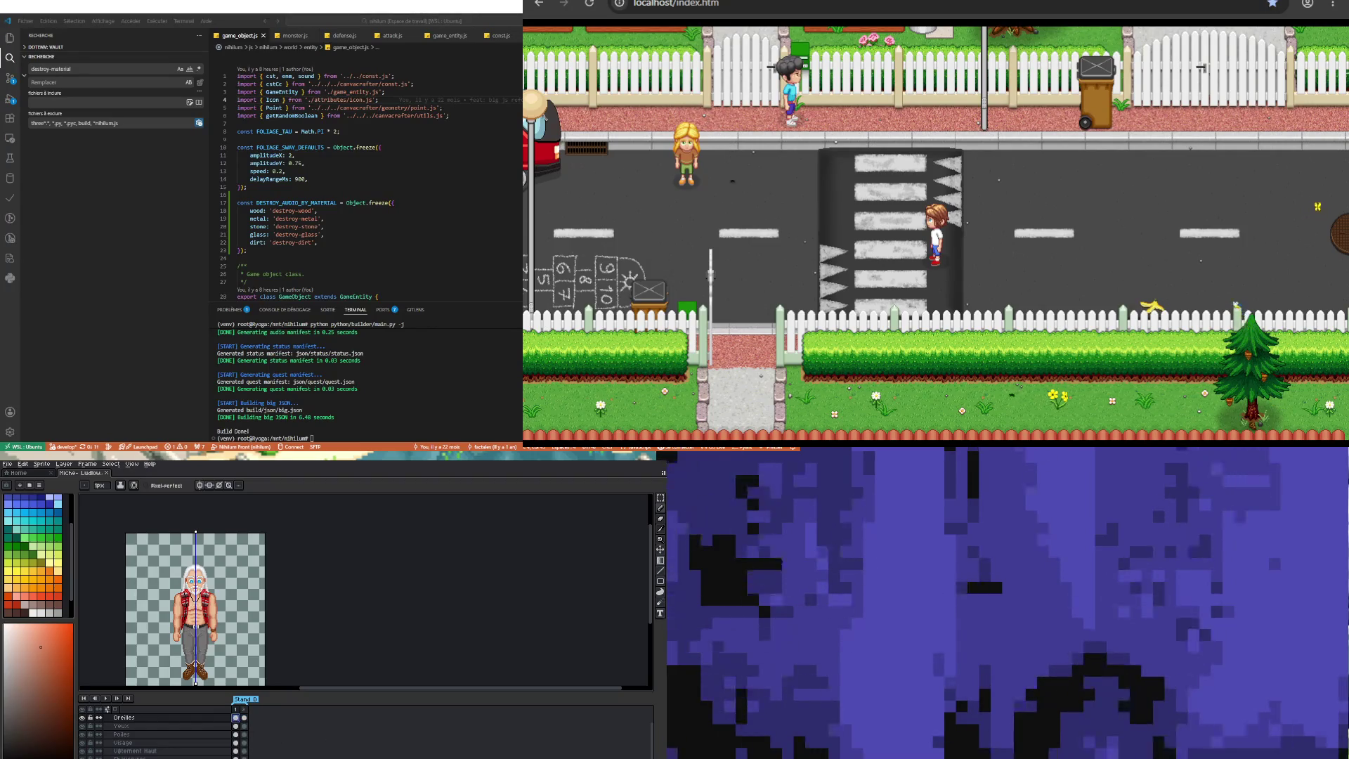
{"action": "left_click", "coordinate": [247, 712]}
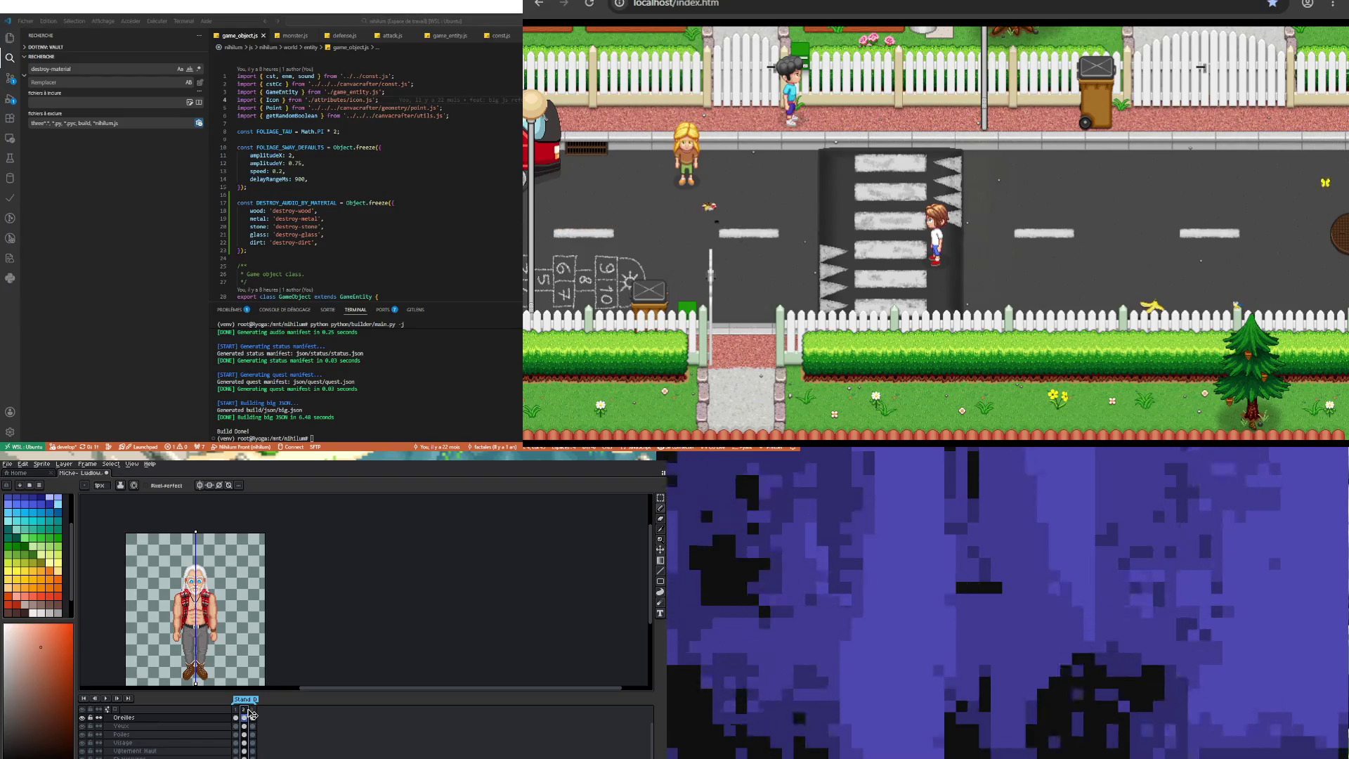
{"action": "left_click", "coordinate": [252, 717]}
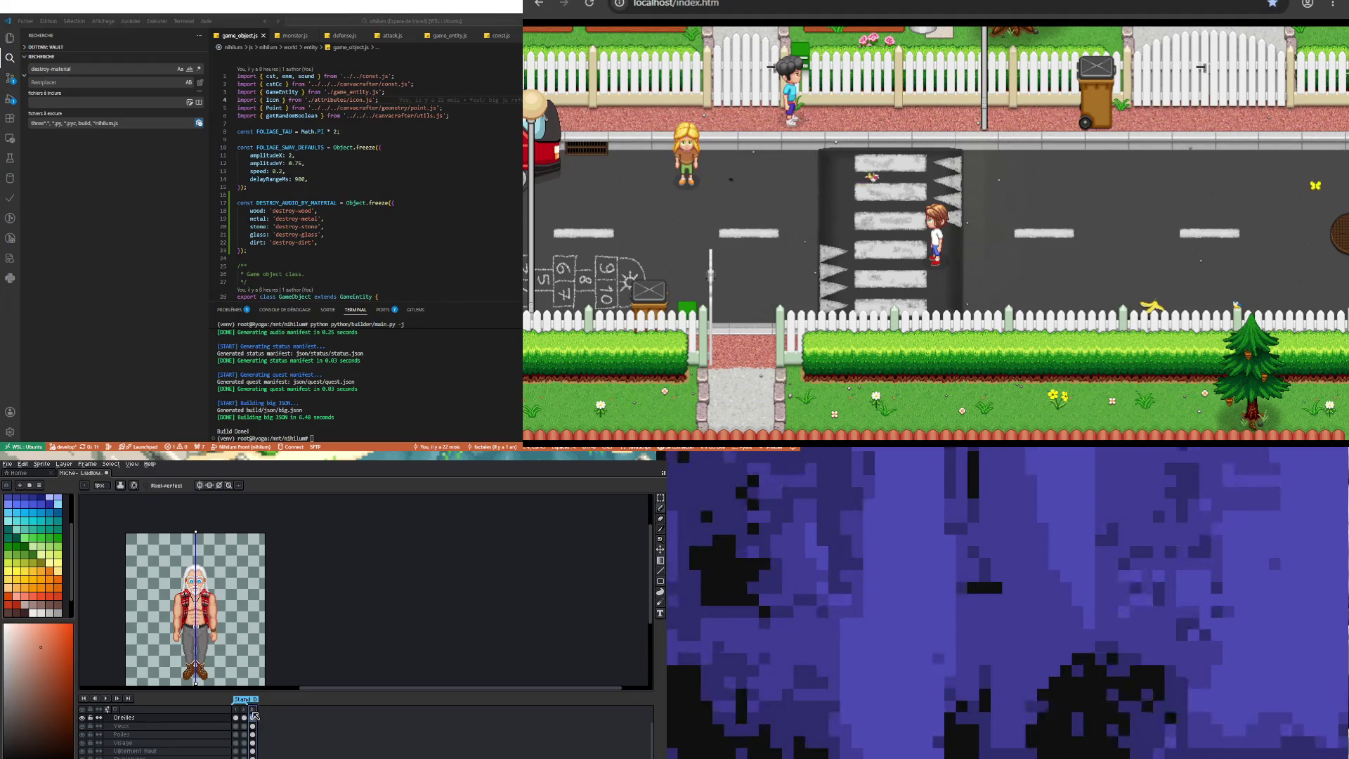
{"action": "scroll", "coordinate": [172, 618], "scroll_direction": "up", "scroll_amount": 1}
{"action": "scroll", "coordinate": [140, 731], "scroll_direction": "up", "scroll_amount": 2}
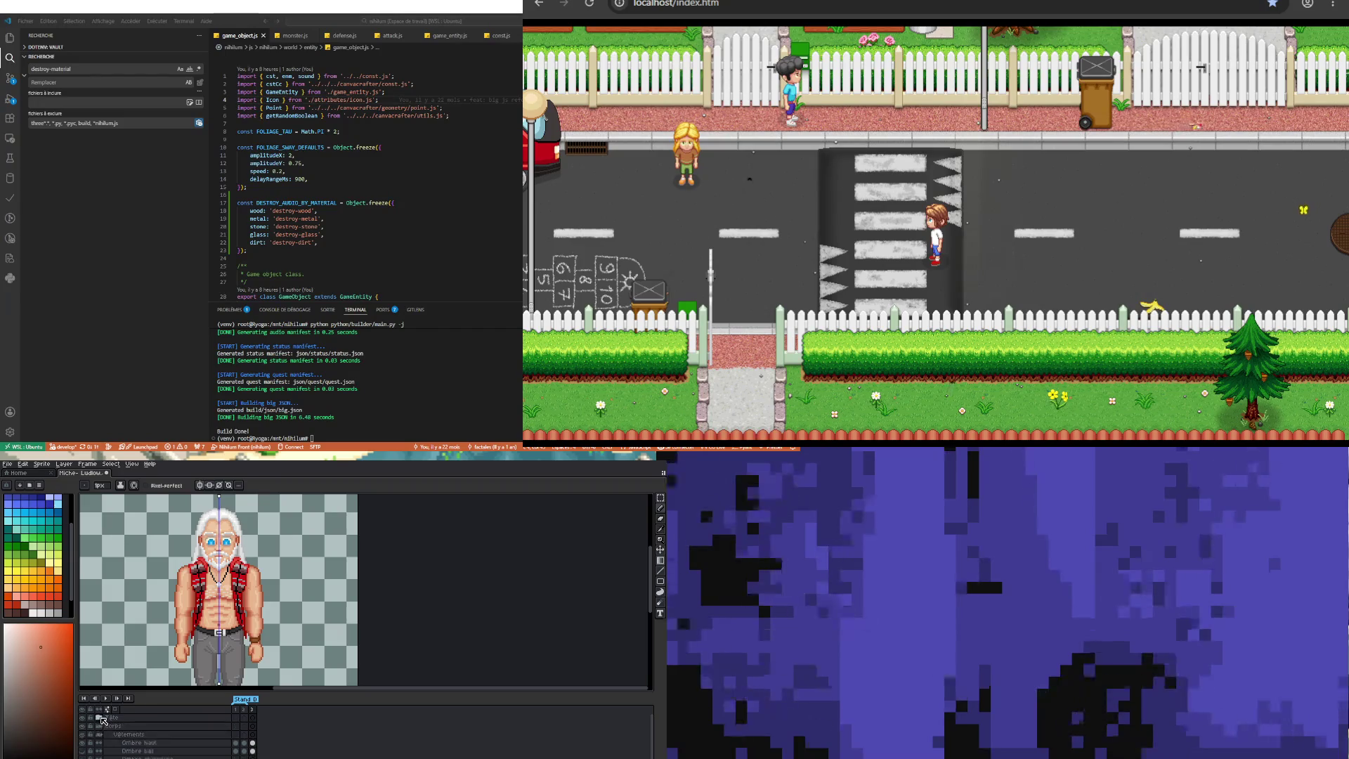
{"action": "right_click", "coordinate": [133, 719]}
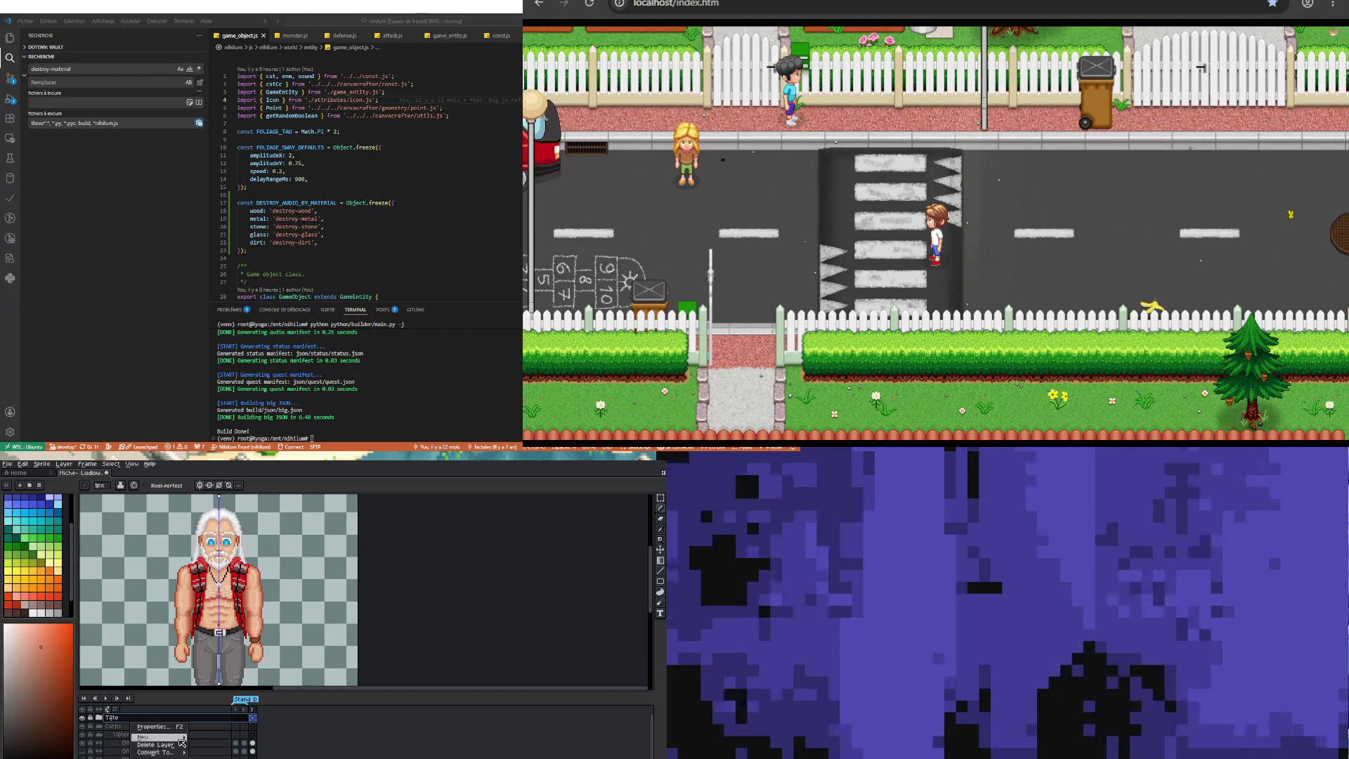
Step: Add a blank layer above Tête, zoom out, and set the foreground colour to green
{"action": "mouse_move", "coordinate": [161, 737]}
{"action": "left_click", "coordinate": [223, 739]}
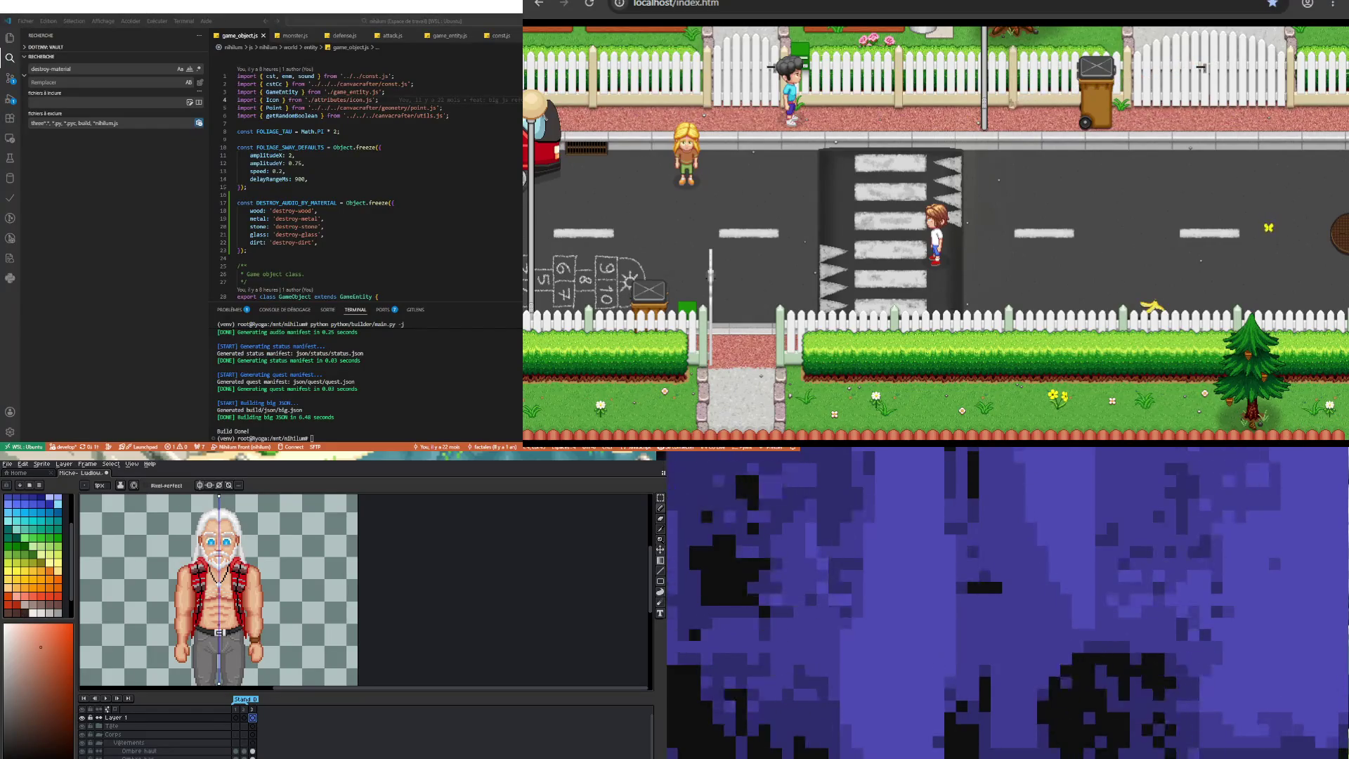
{"action": "left_click", "coordinate": [48, 628]}
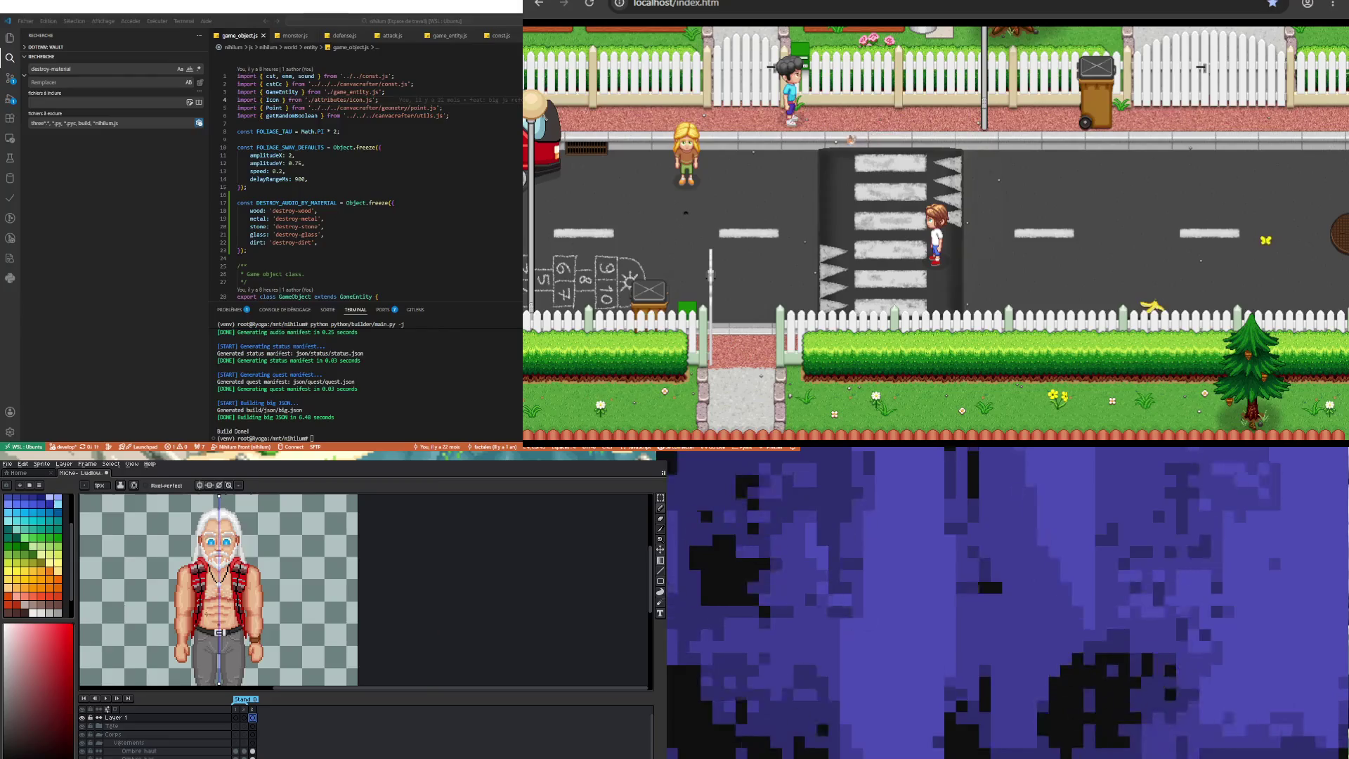
{"action": "key", "text": "minus"}
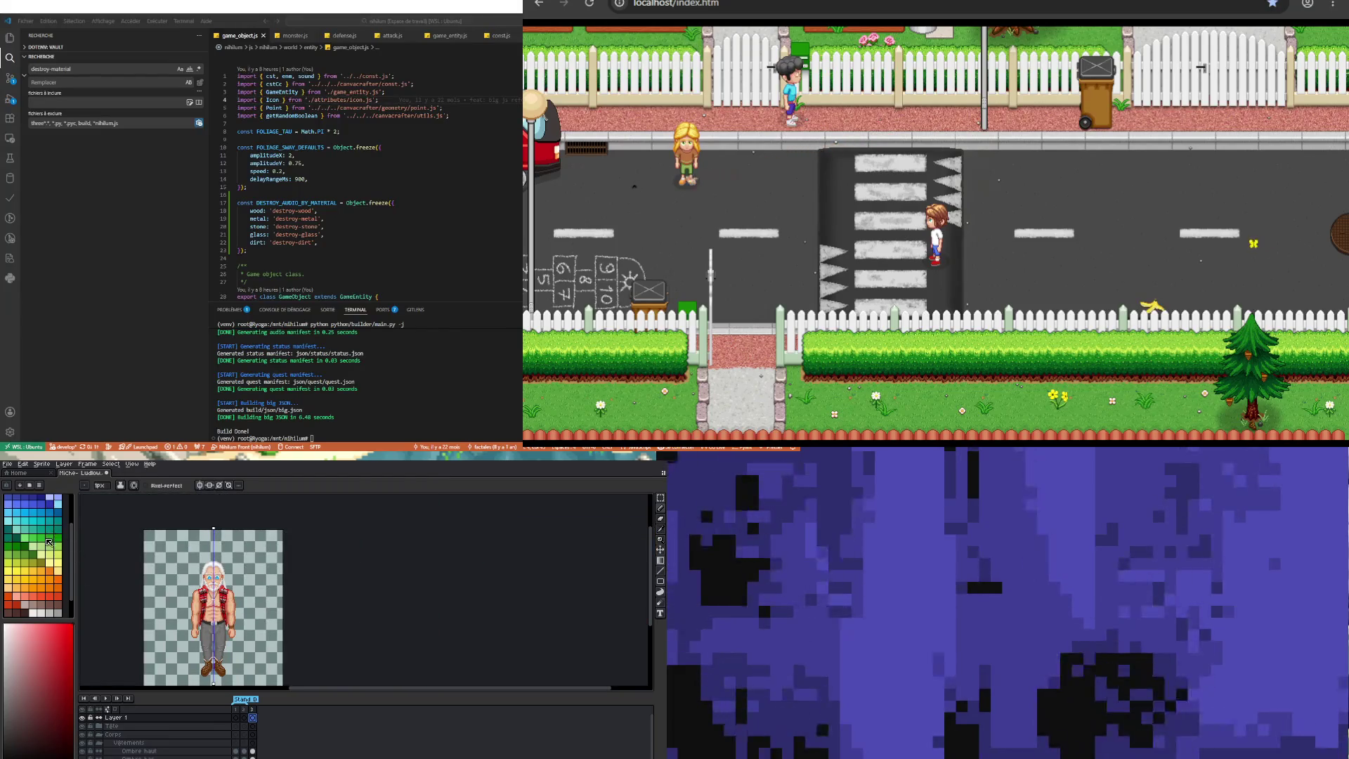
{"action": "left_click", "coordinate": [28, 539]}
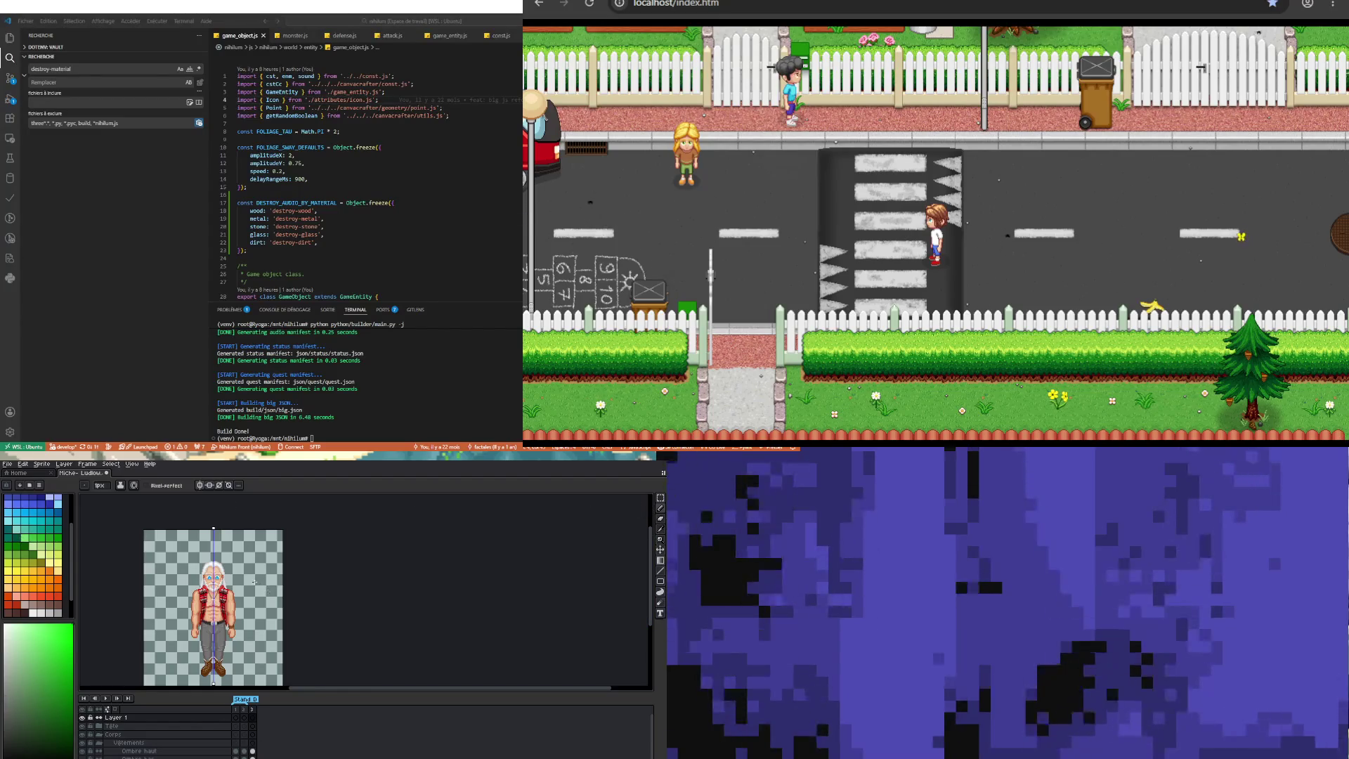
{"action": "scroll", "coordinate": [218, 591], "scroll_direction": "up", "scroll_amount": 3}
Step: Adjust the canvas zoom and switch to the Pencil tool
{"action": "scroll", "coordinate": [218, 590], "scroll_direction": "down", "scroll_amount": 2}
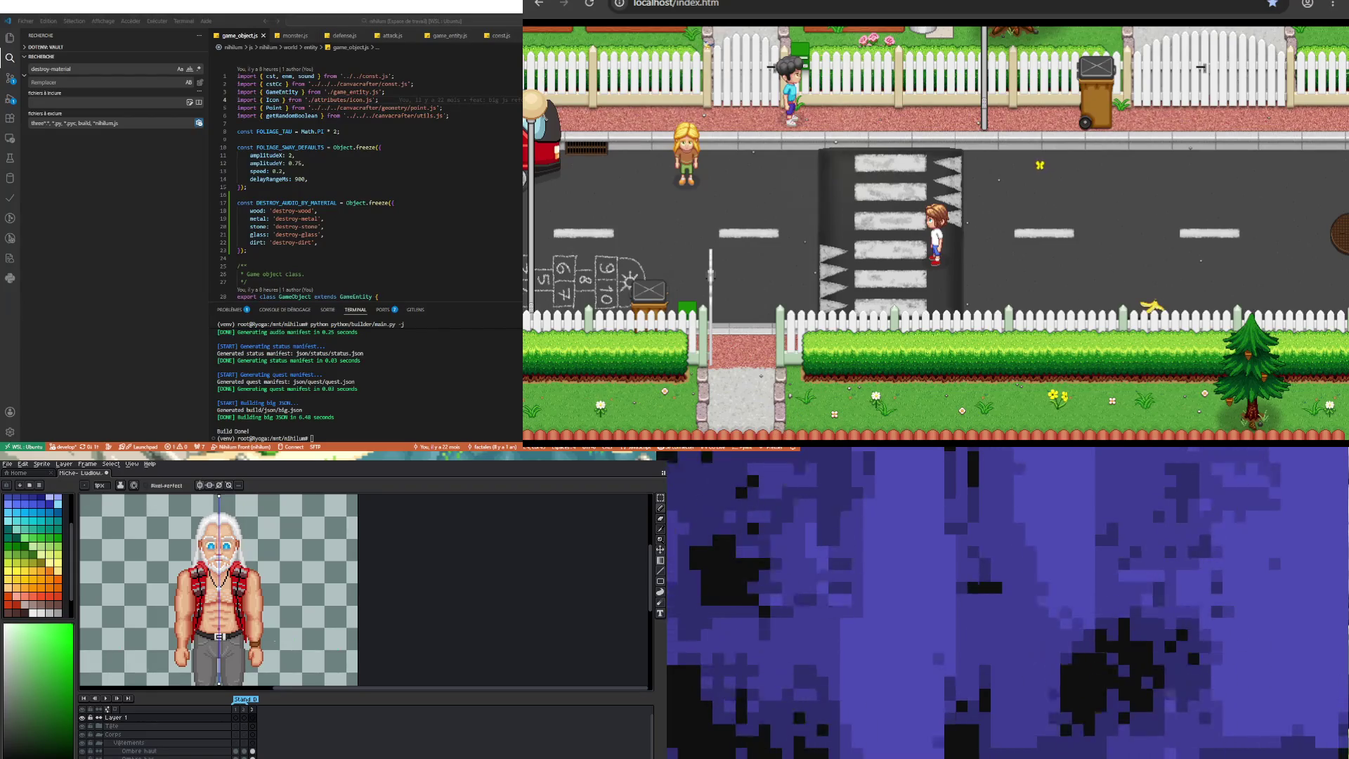
{"action": "scroll", "coordinate": [218, 590], "scroll_direction": "down", "scroll_amount": 3}
{"action": "scroll", "coordinate": [218, 590], "scroll_direction": "up", "scroll_amount": 2}
{"action": "scroll", "coordinate": [218, 591], "scroll_direction": "up", "scroll_amount": 1}
{"action": "scroll", "coordinate": [218, 591], "scroll_direction": "down", "scroll_amount": 1}
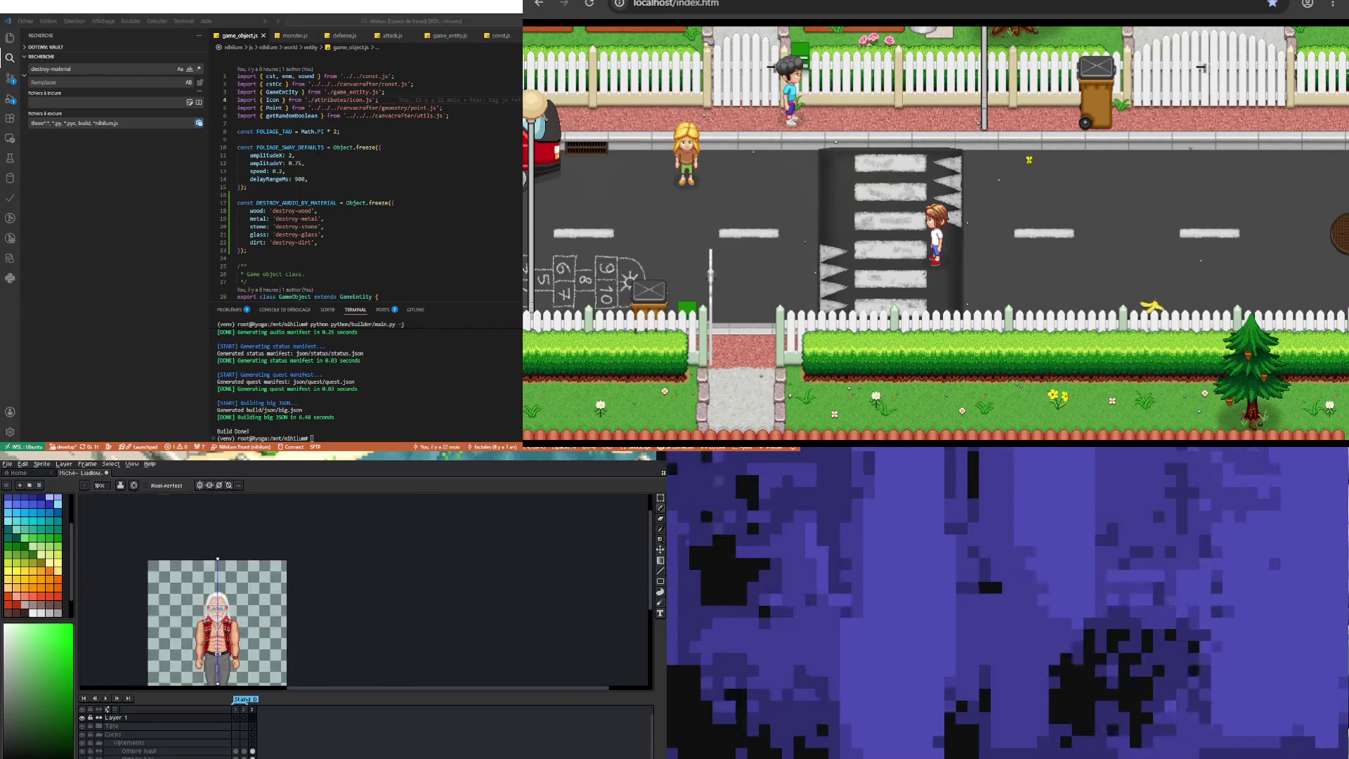
{"action": "scroll", "coordinate": [218, 591], "scroll_direction": "up", "scroll_amount": 2}
{"action": "scroll", "coordinate": [217, 590], "scroll_direction": "down", "scroll_amount": 1}
{"action": "scroll", "coordinate": [218, 590], "scroll_direction": "up", "scroll_amount": 1}
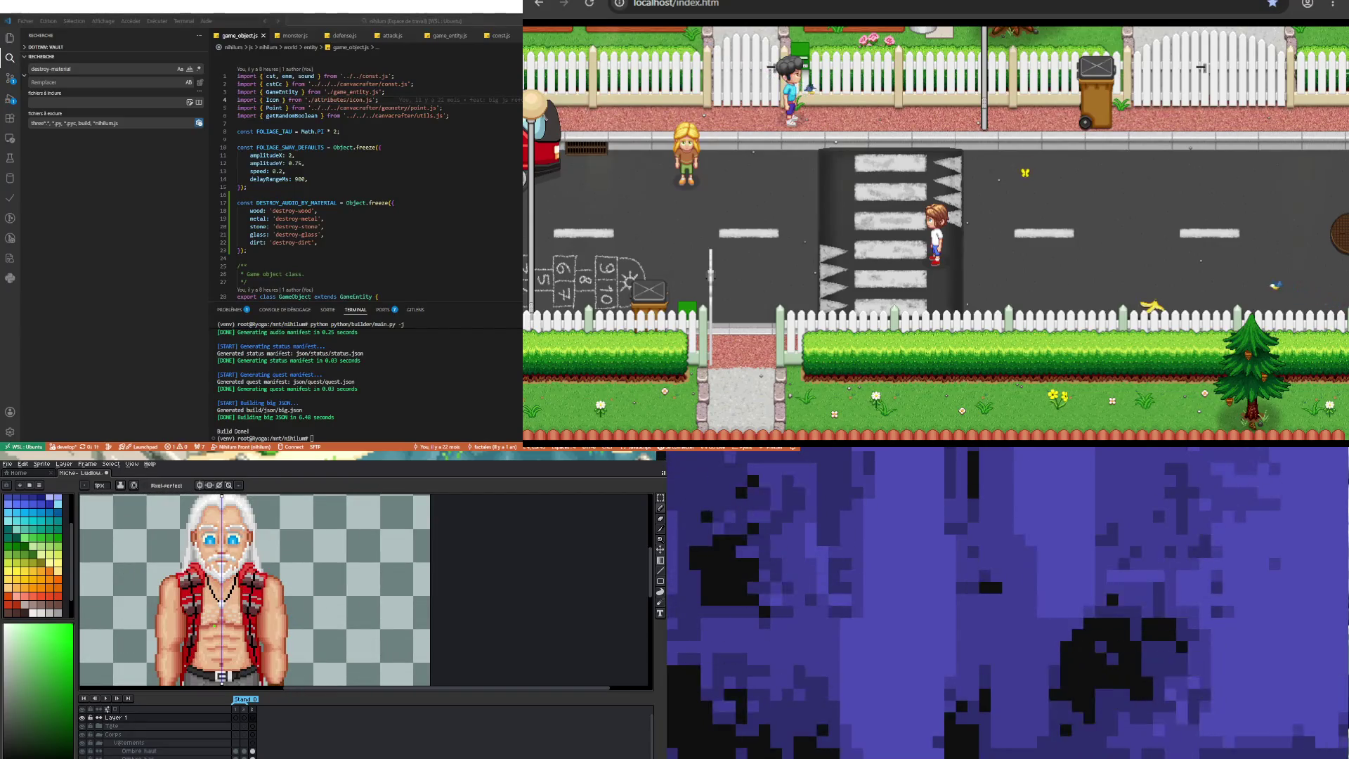
{"action": "key", "text": "b"}
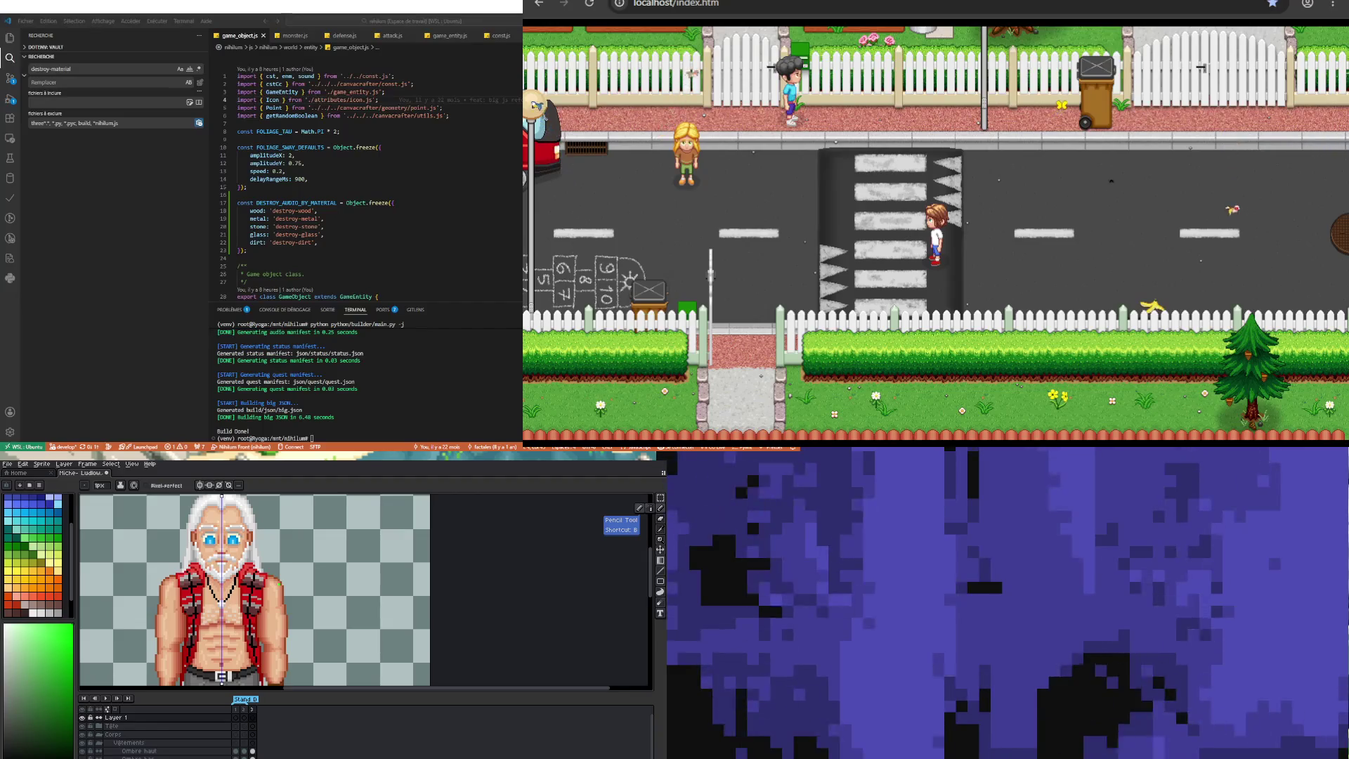
Step: Paint green pencil strokes along both shoulders over the red vest
{"action": "scroll", "coordinate": [249, 591], "scroll_direction": "up", "scroll_amount": 1}
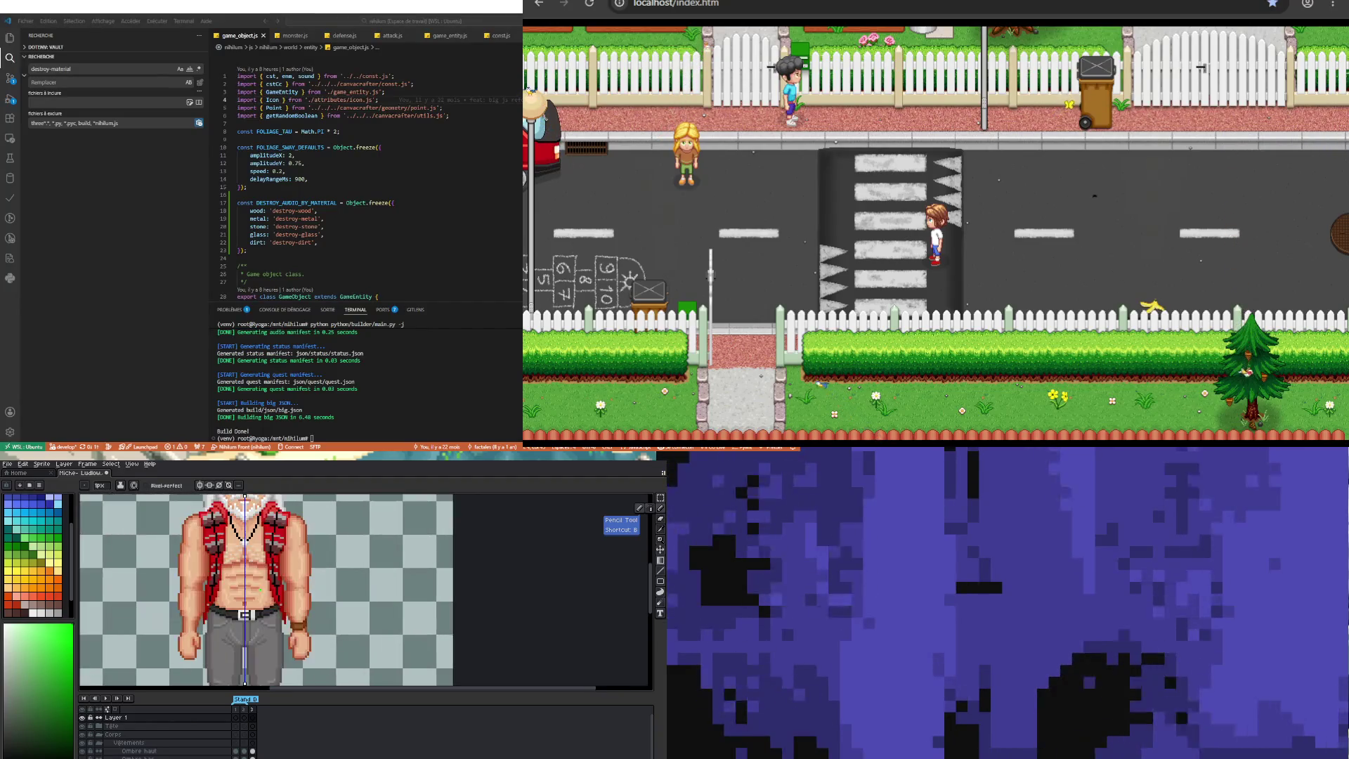
{"action": "scroll", "coordinate": [249, 590], "scroll_direction": "down", "scroll_amount": 3}
{"action": "scroll", "coordinate": [249, 590], "scroll_direction": "up", "scroll_amount": 1}
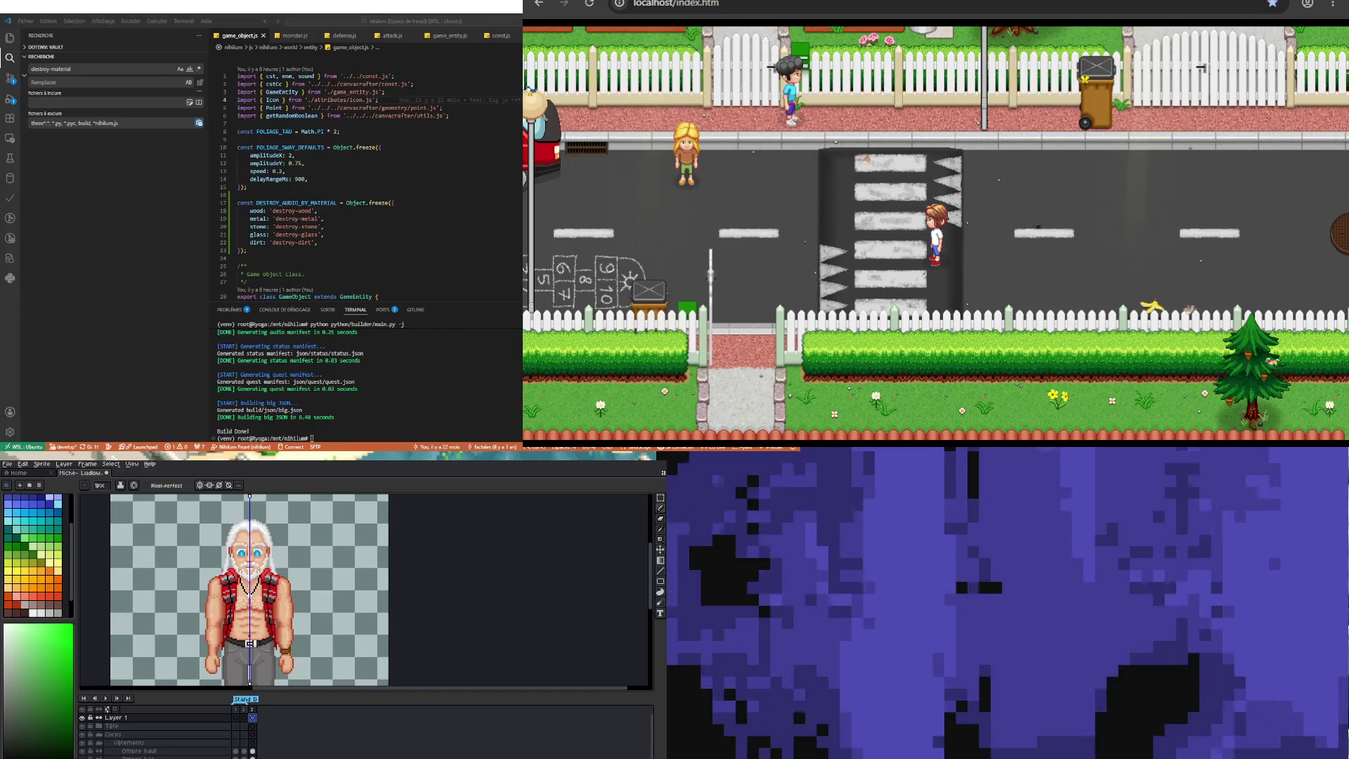
{"action": "left_click_drag", "start_coordinate": [210, 598], "coordinate": [215, 582]}
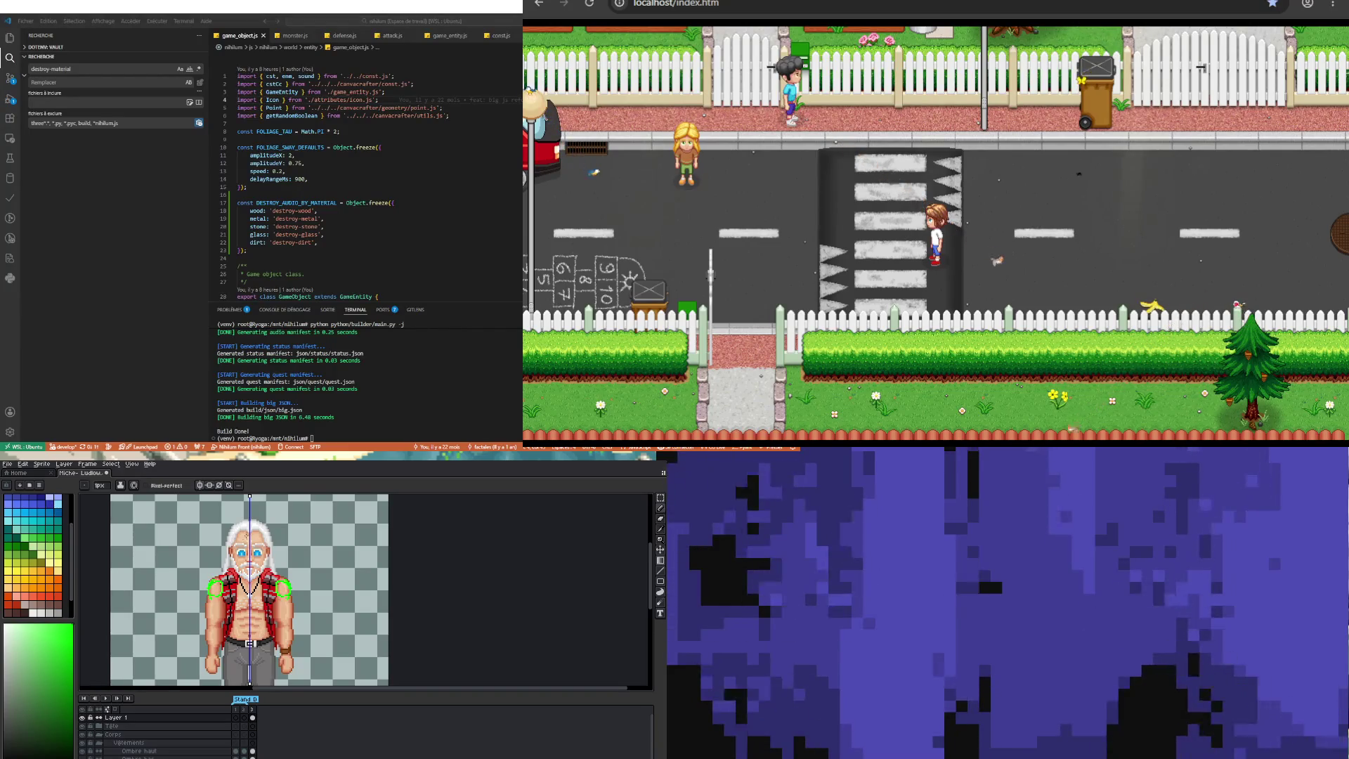
Step: Sketch a green bent, raised arm looping up from the shoulder to an elbow circle
{"action": "key", "text": "b"}
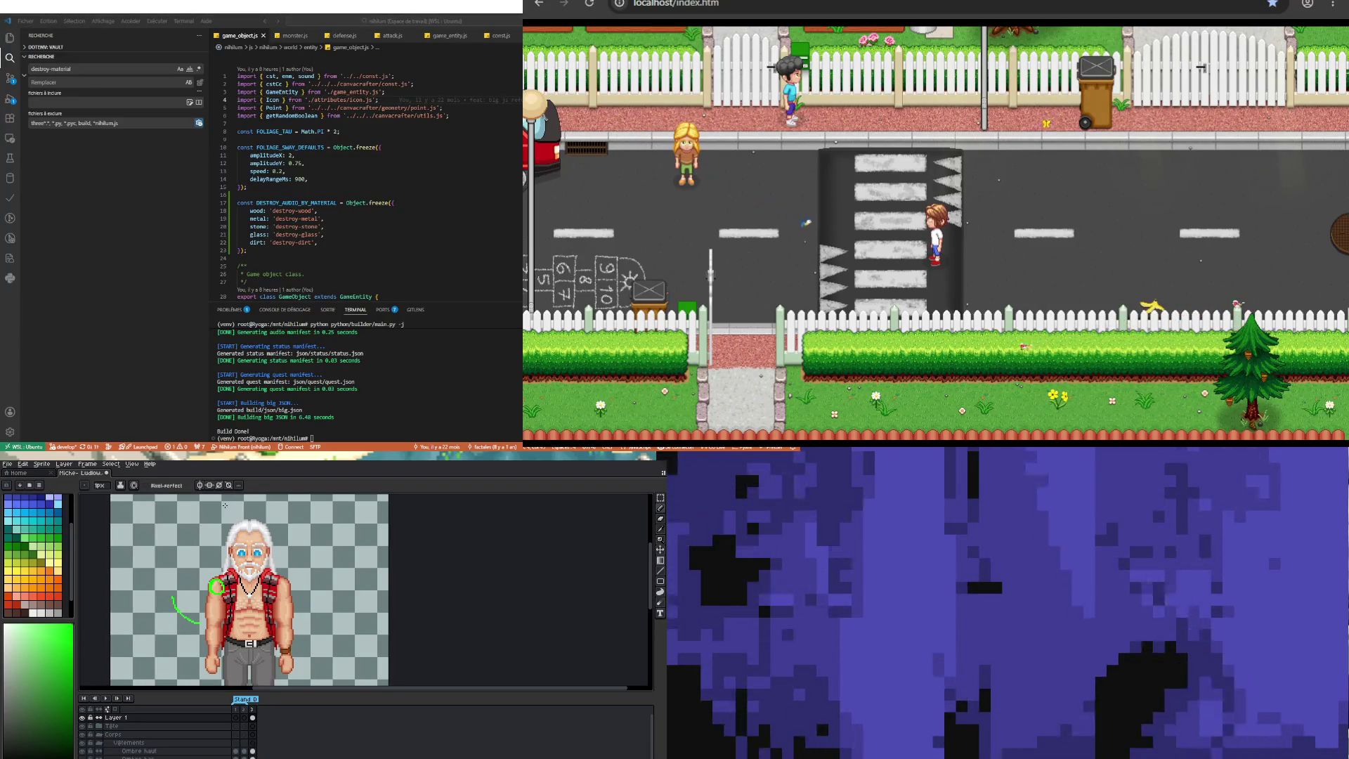
{"action": "left_click_drag", "start_coordinate": [197, 621], "coordinate": [209, 594]}
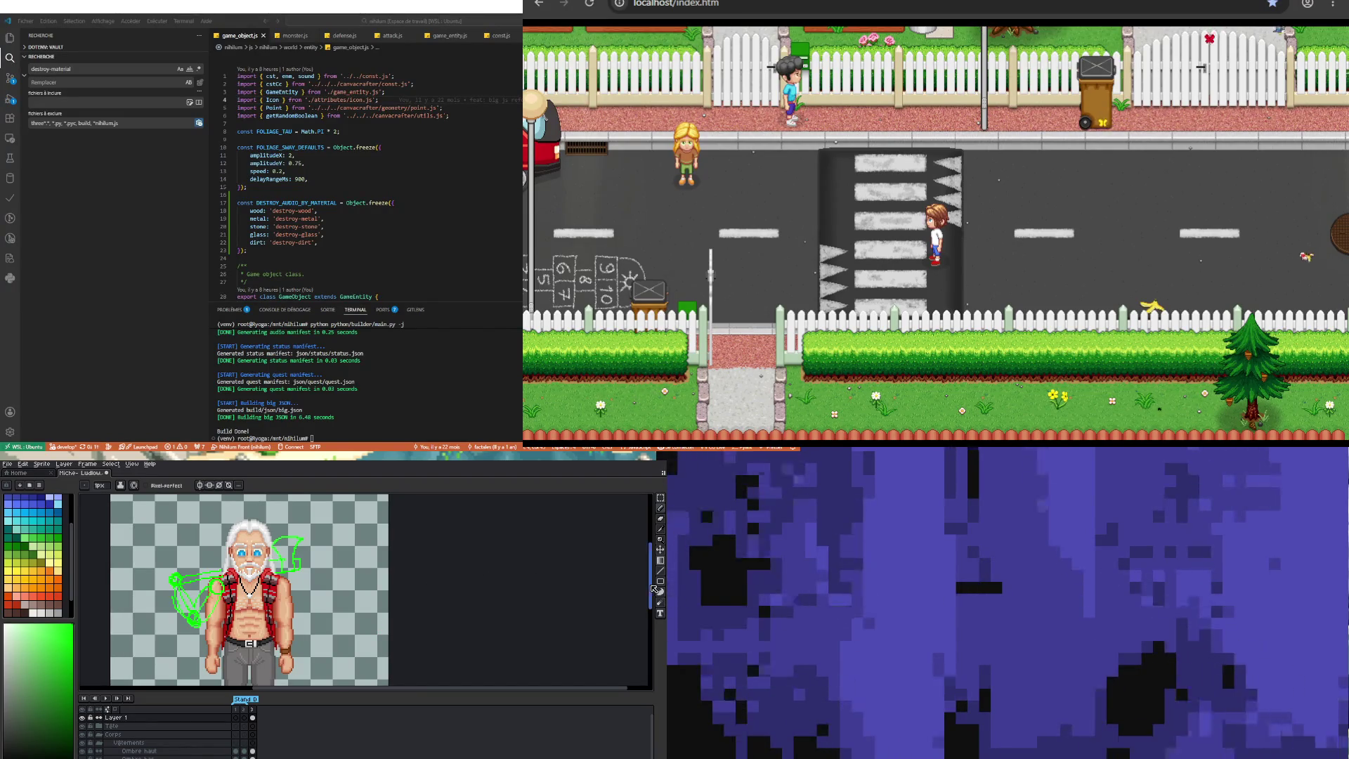
{"action": "left_click_drag", "start_coordinate": [653, 589], "coordinate": [636, 604]}
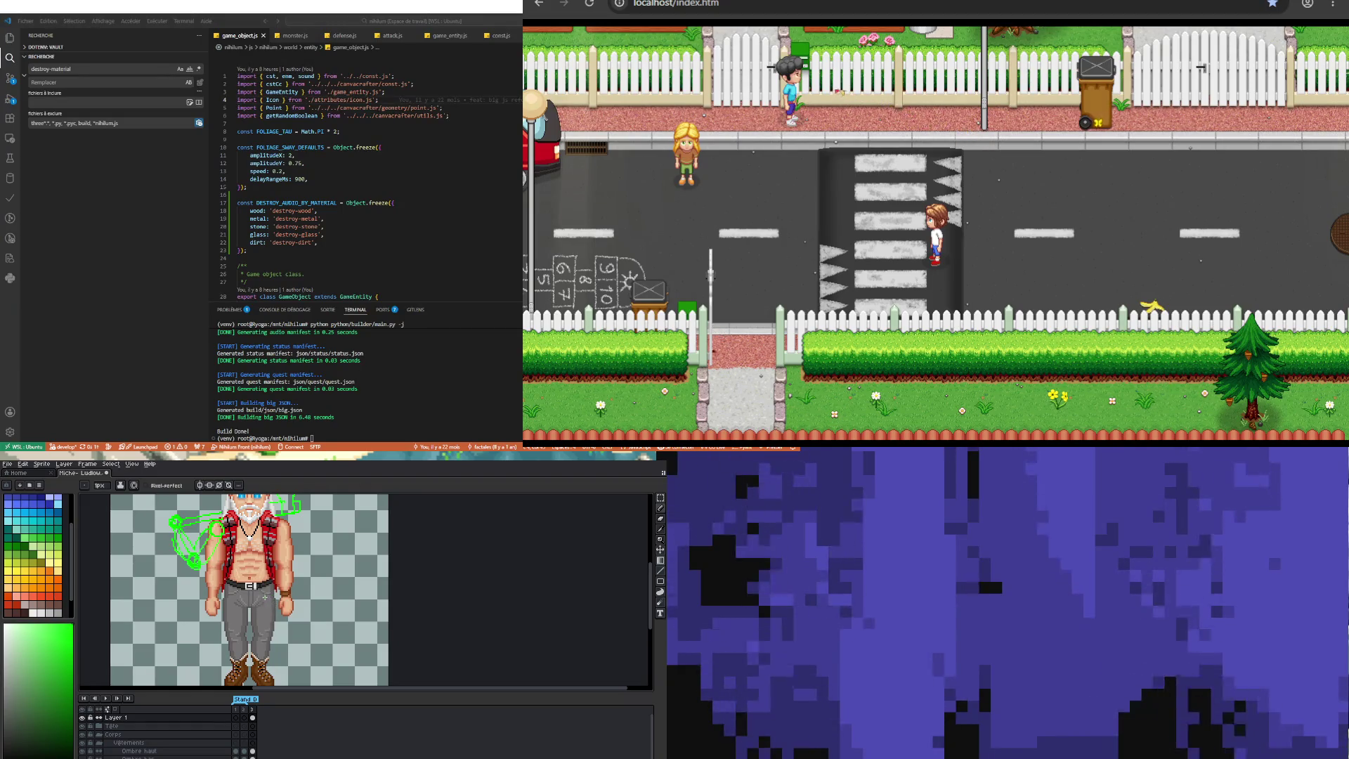
Step: Sketch a green thigh from the belt down to a small knee circle, with a curve below
{"action": "left_click_drag", "start_coordinate": [258, 602], "coordinate": [274, 592]}
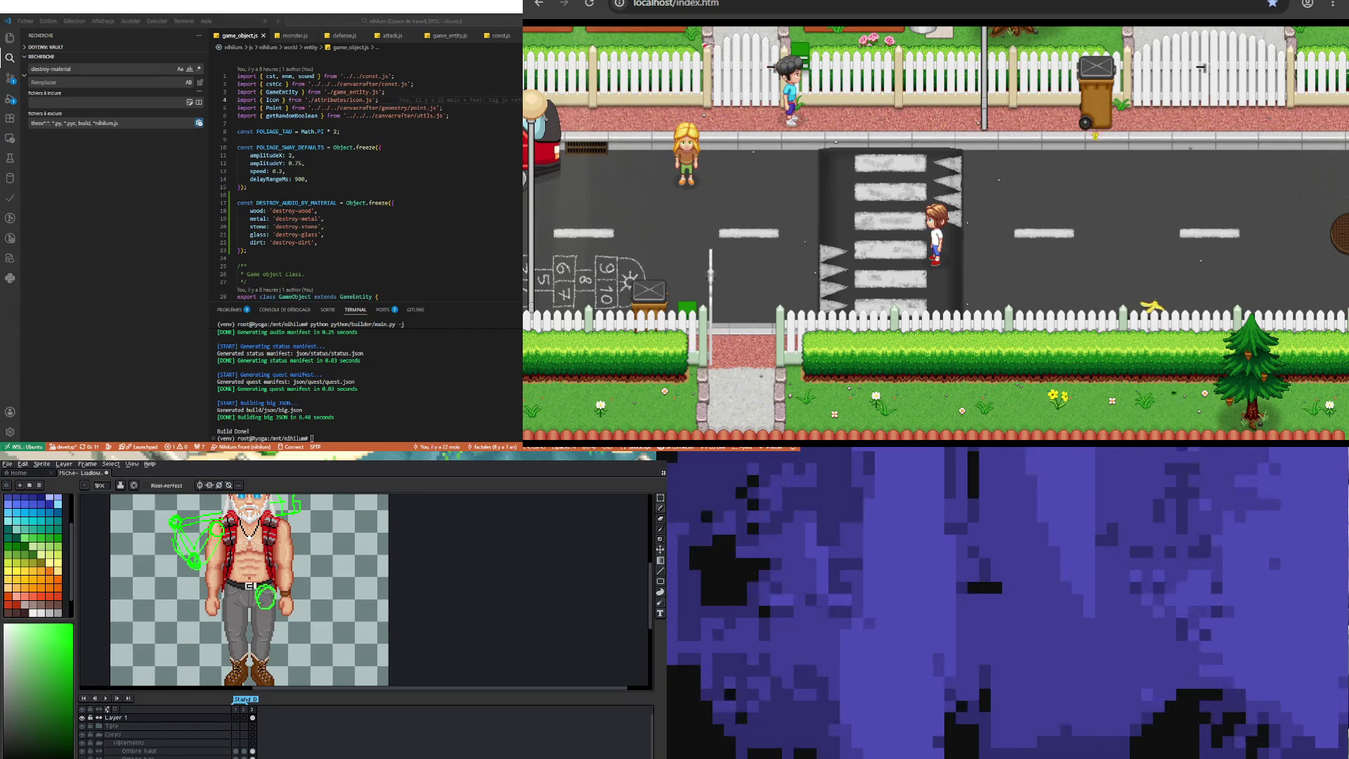
{"action": "left_click_drag", "start_coordinate": [276, 599], "coordinate": [297, 611]}
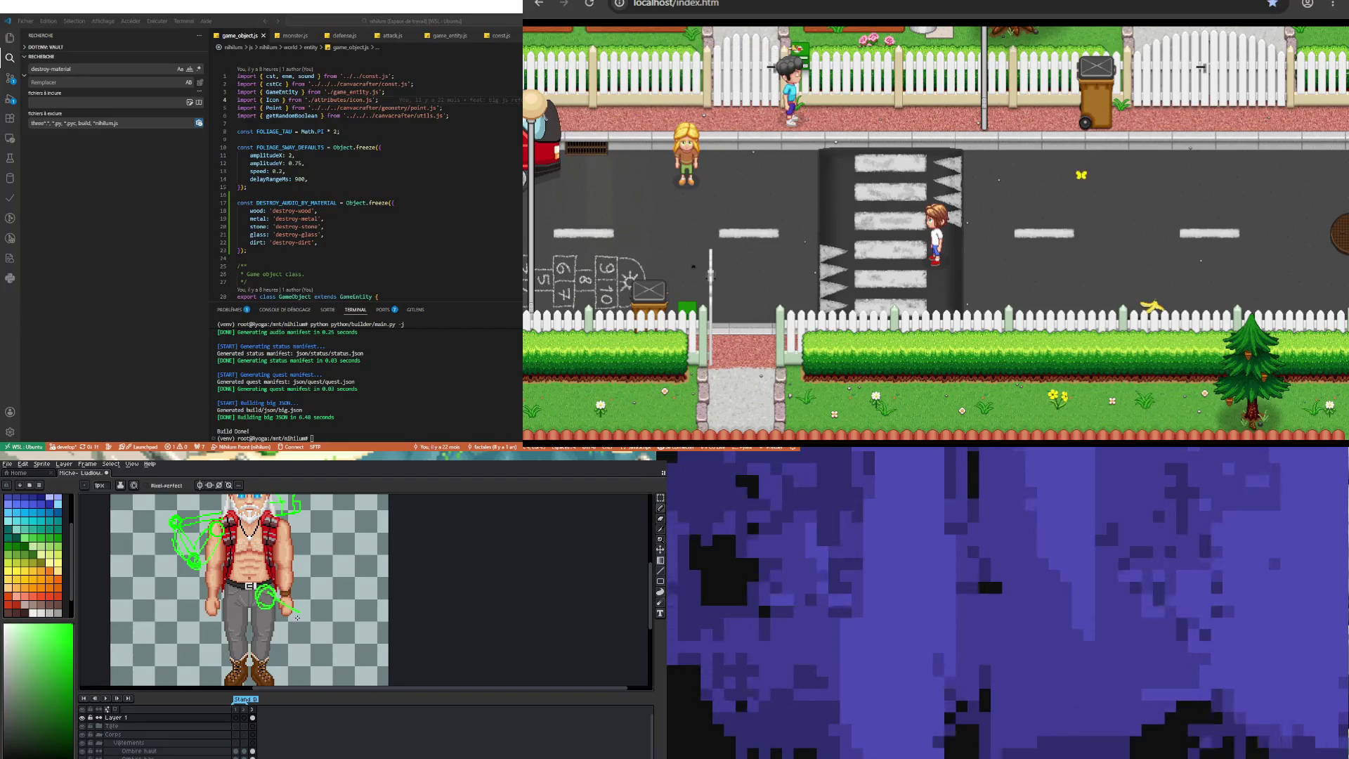
{"action": "left_click_drag", "start_coordinate": [297, 613], "coordinate": [292, 638]}
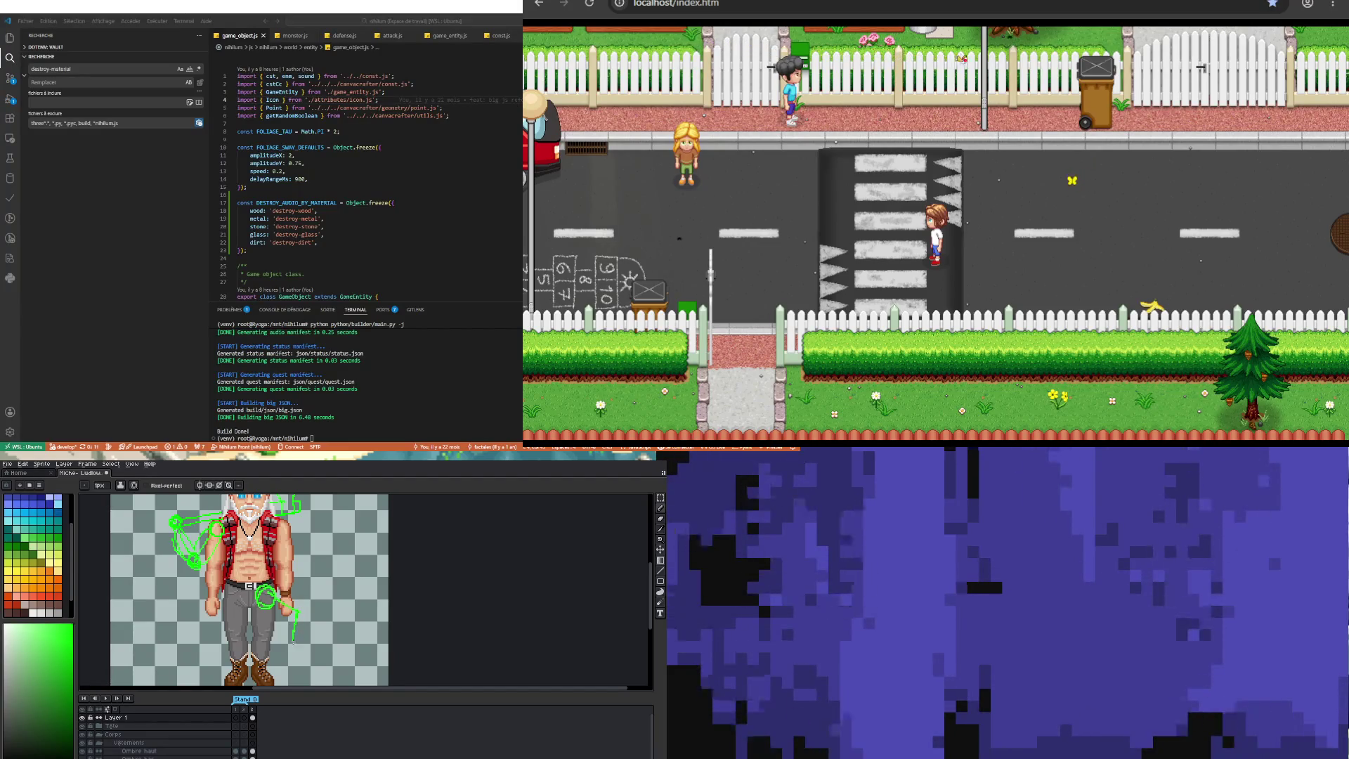
{"action": "left_click_drag", "start_coordinate": [292, 608], "coordinate": [302, 617]}
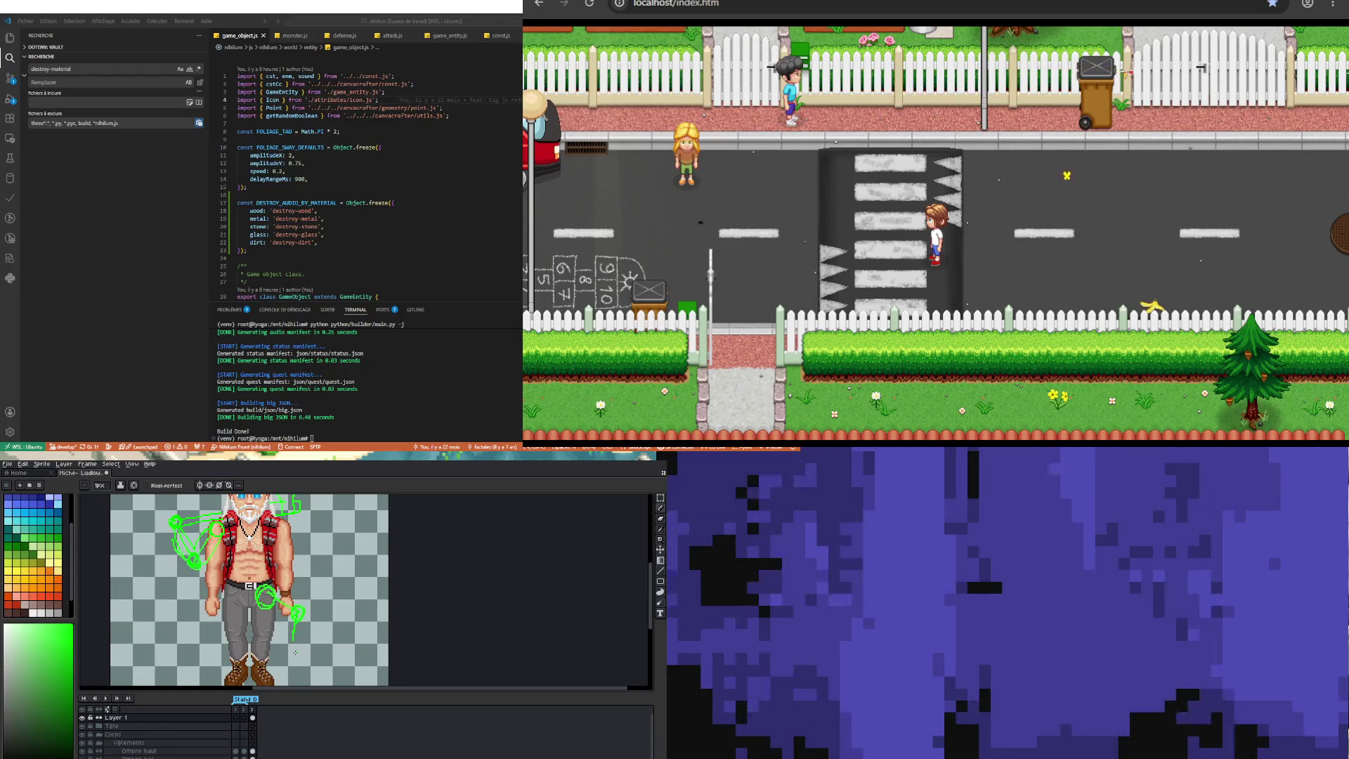
{"action": "left_click_drag", "start_coordinate": [291, 652], "coordinate": [305, 662]}
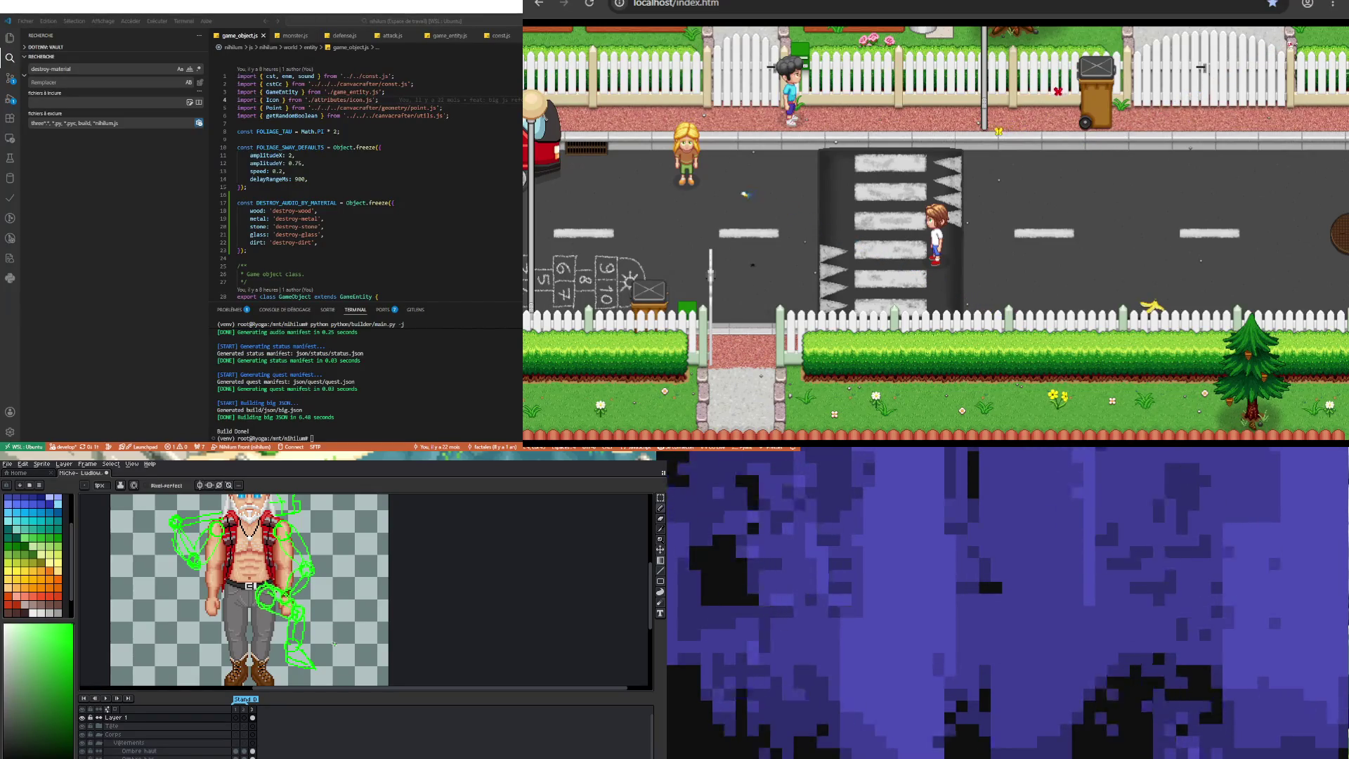
Step: Extend the green leg from the knee past the right boot into a lower leg and foot
{"action": "left_click_drag", "start_coordinate": [652, 578], "coordinate": [652, 645]}
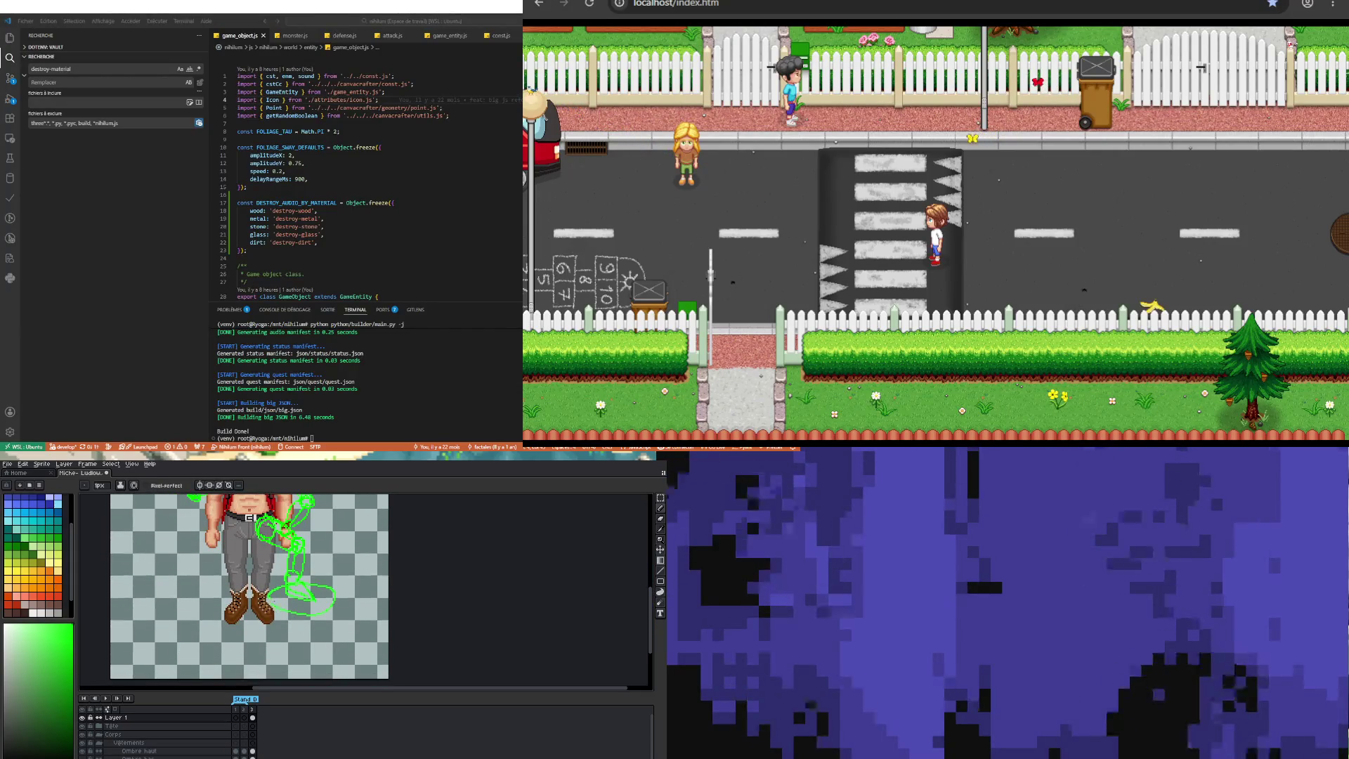
{"action": "mouse_move", "coordinate": [274, 607]}
{"action": "left_mouse_down"}
{"action": "mouse_move", "coordinate": [258, 645]}
{"action": "mouse_move", "coordinate": [301, 667]}
{"action": "left_mouse_up"}
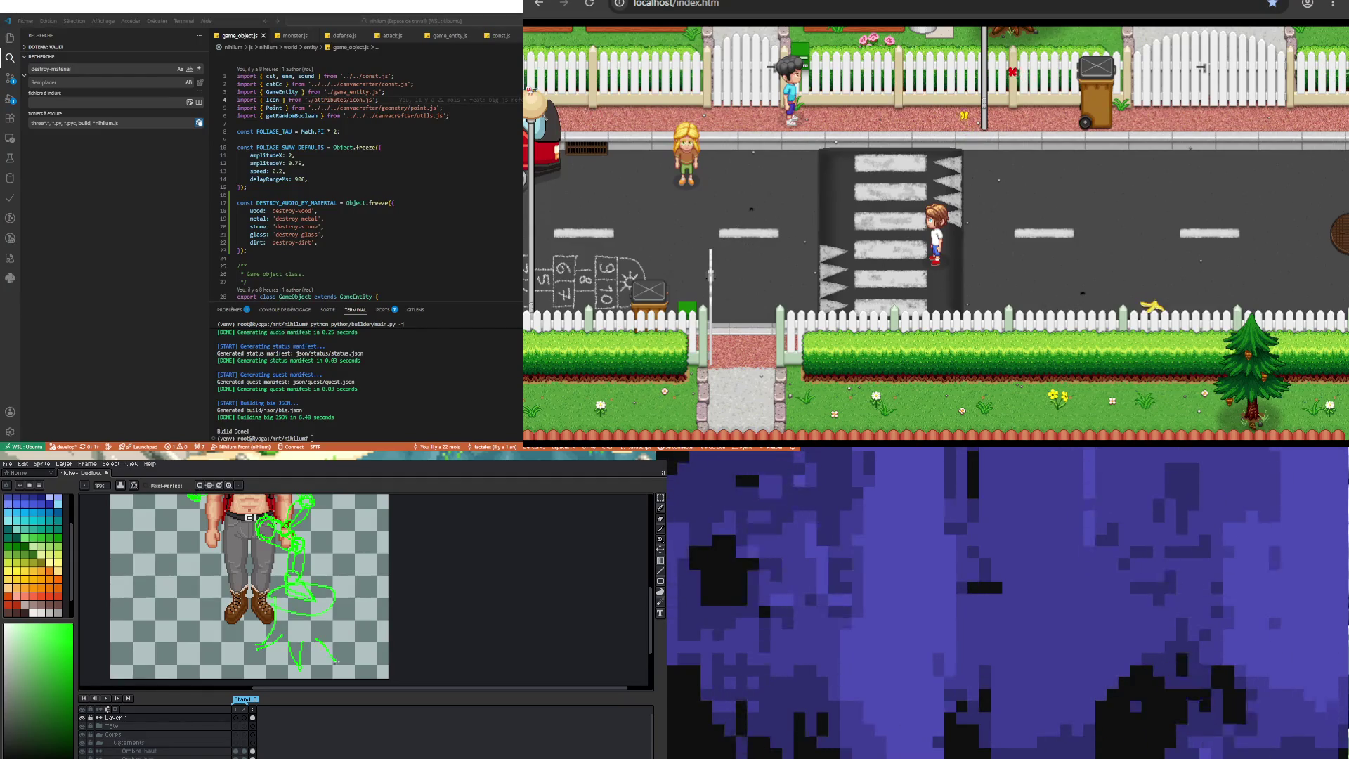
{"action": "left_click_drag", "start_coordinate": [338, 624], "coordinate": [374, 654]}
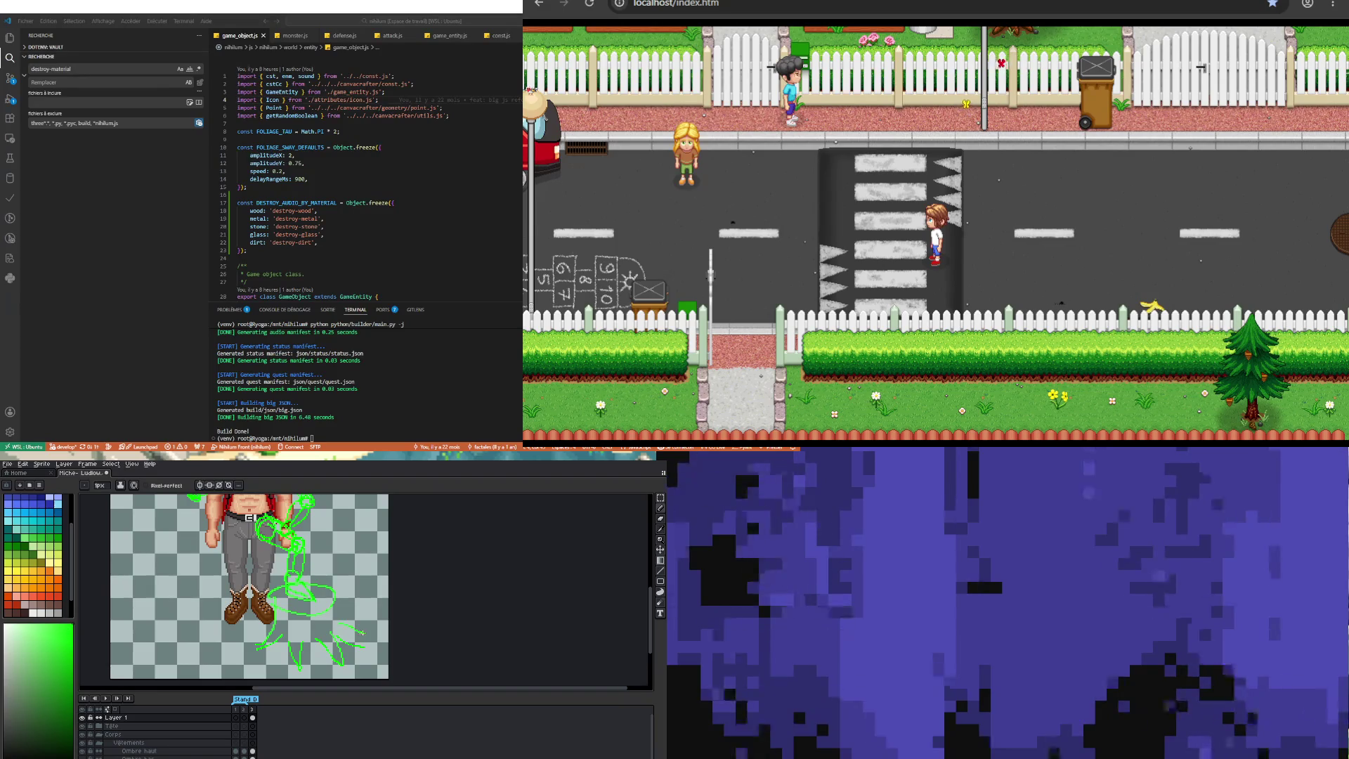
{"action": "left_click_drag", "start_coordinate": [330, 603], "coordinate": [338, 624]}
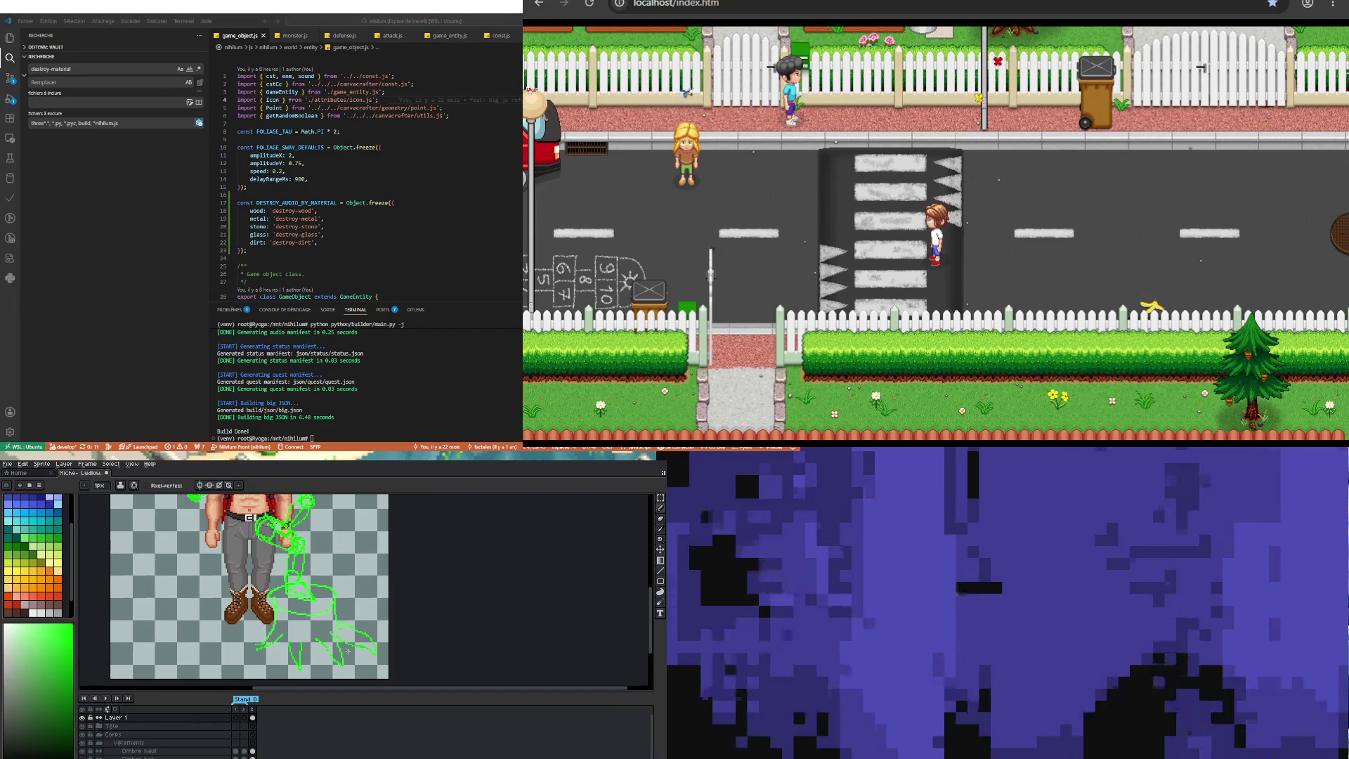
{"action": "left_click_drag", "start_coordinate": [313, 626], "coordinate": [295, 675]}
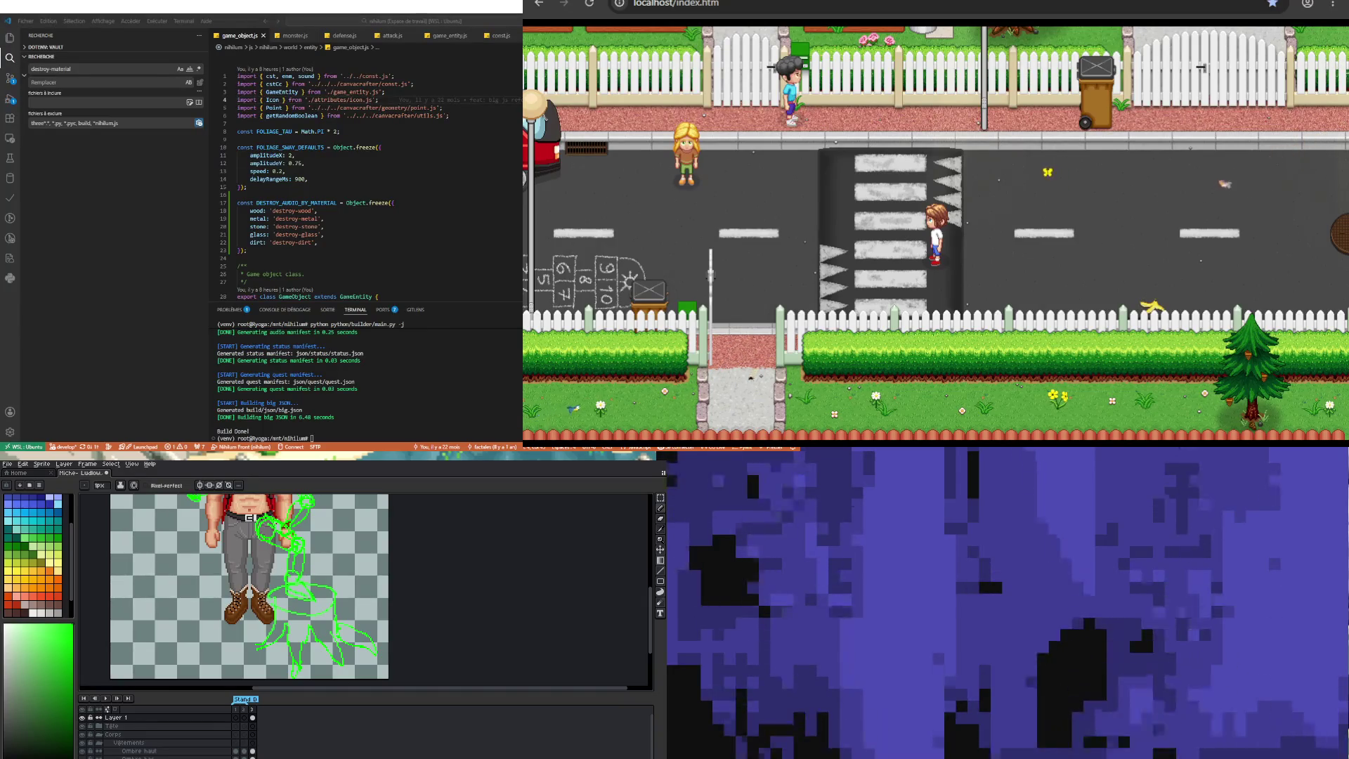
{"action": "scroll", "coordinate": [287, 581], "scroll_direction": "down", "scroll_amount": 4}
{"action": "scroll", "coordinate": [295, 584], "scroll_direction": "up", "scroll_amount": 4}
{"action": "scroll", "coordinate": [295, 583], "scroll_direction": "down", "scroll_amount": 4}
{"action": "scroll", "coordinate": [295, 583], "scroll_direction": "up", "scroll_amount": 4}
{"action": "scroll", "coordinate": [288, 581], "scroll_direction": "down", "scroll_amount": 4}
{"action": "scroll", "coordinate": [288, 580], "scroll_direction": "up", "scroll_amount": 4}
{"action": "scroll", "coordinate": [287, 581], "scroll_direction": "down", "scroll_amount": 4}
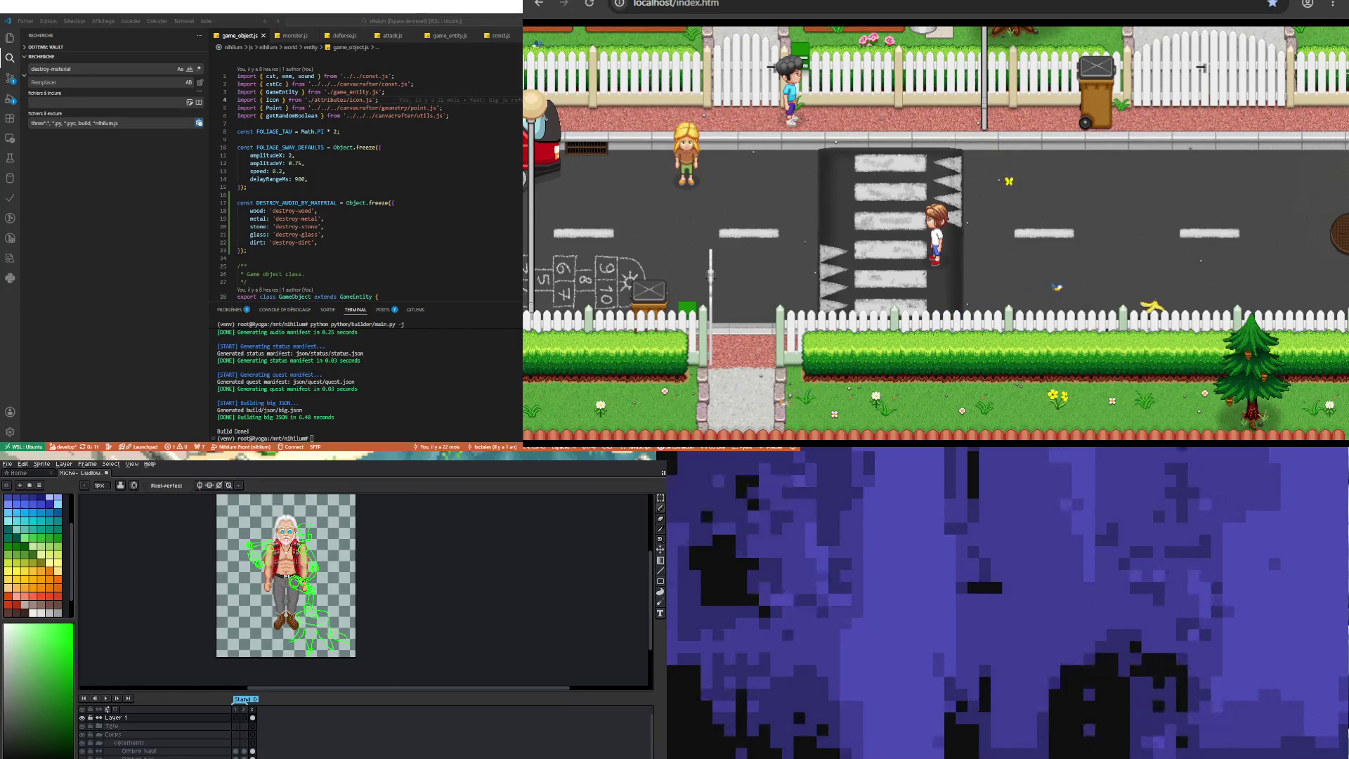
{"action": "scroll", "coordinate": [288, 581], "scroll_direction": "up", "scroll_amount": 2}
{"action": "scroll", "coordinate": [288, 581], "scroll_direction": "up", "scroll_amount": 2}
{"action": "scroll", "coordinate": [278, 601], "scroll_direction": "down", "scroll_amount": 1}
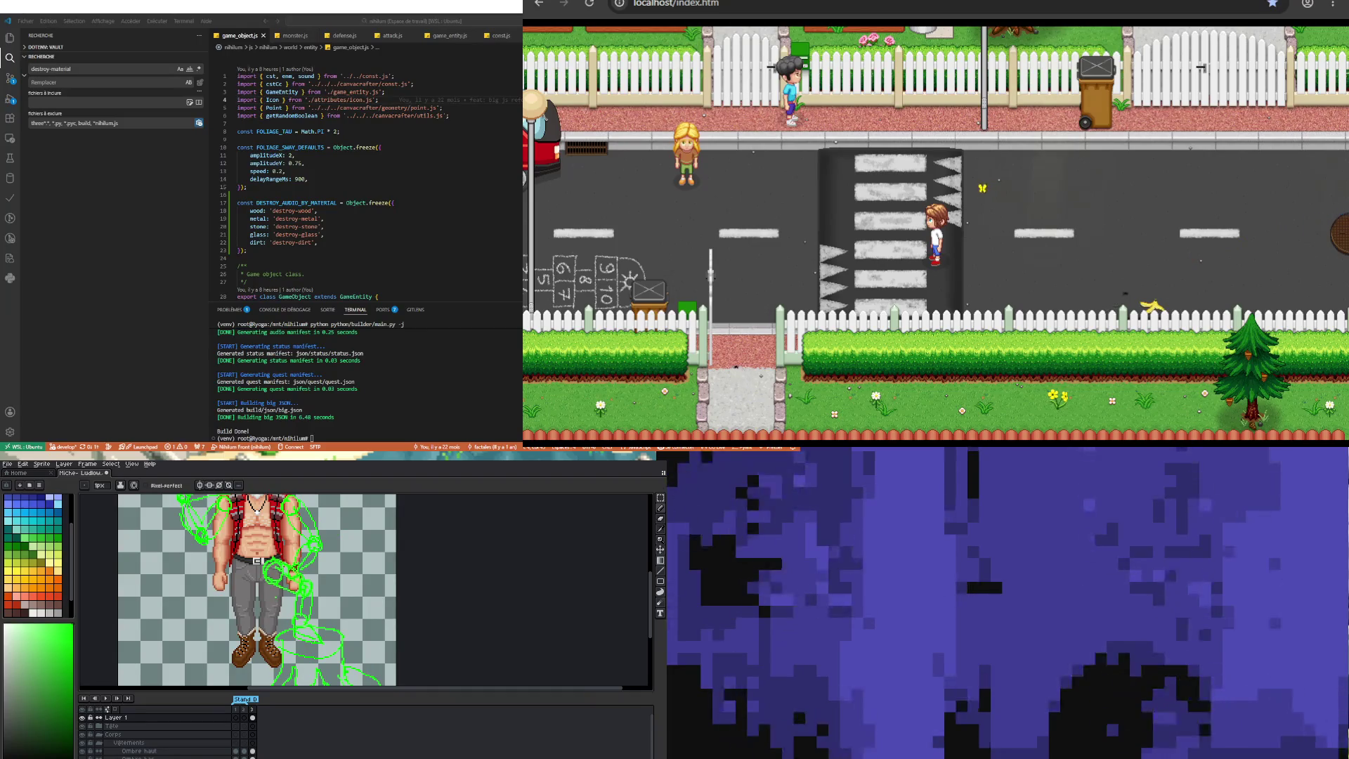
{"action": "scroll", "coordinate": [260, 589], "scroll_direction": "down", "scroll_amount": 1}
{"action": "scroll", "coordinate": [260, 589], "scroll_direction": "up", "scroll_amount": 1}
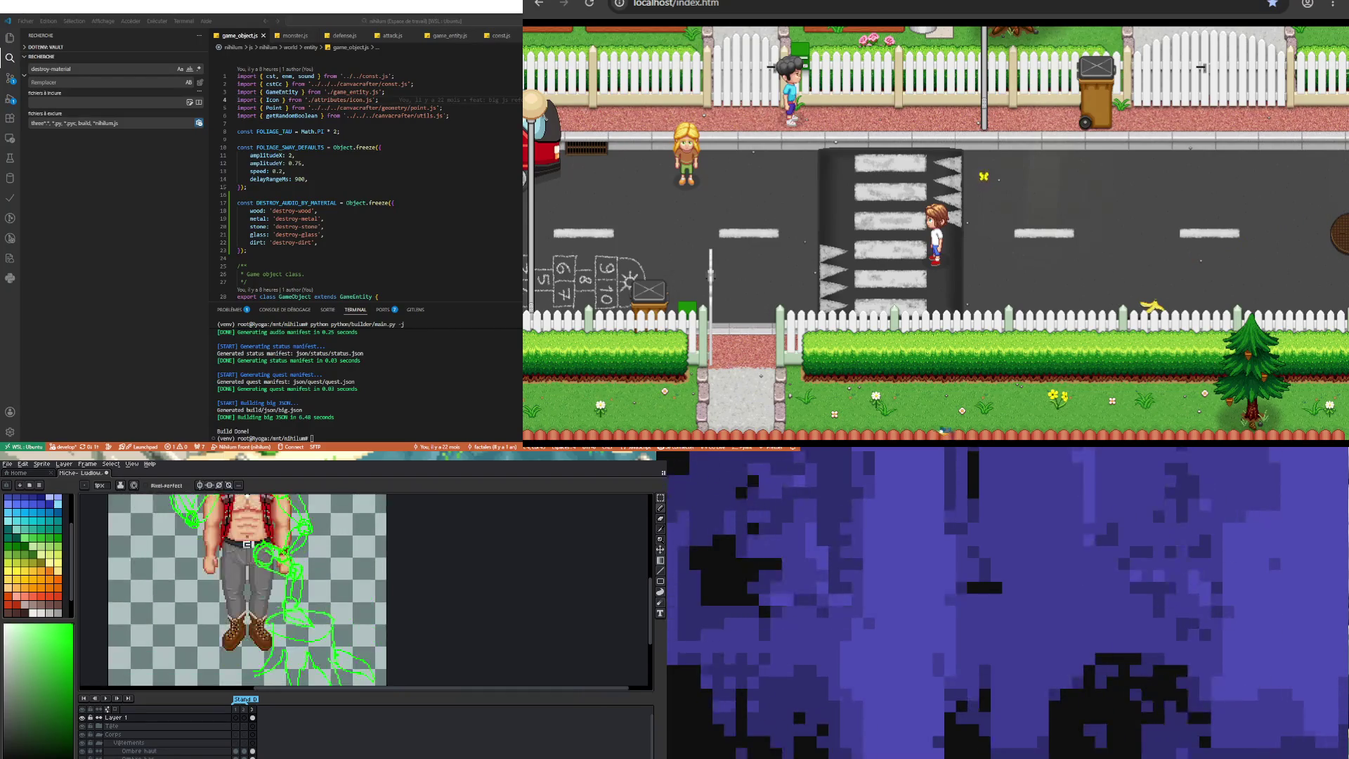
{"action": "scroll", "coordinate": [260, 589], "scroll_direction": "down", "scroll_amount": 1}
{"action": "scroll", "coordinate": [247, 570], "scroll_direction": "up", "scroll_amount": 1}
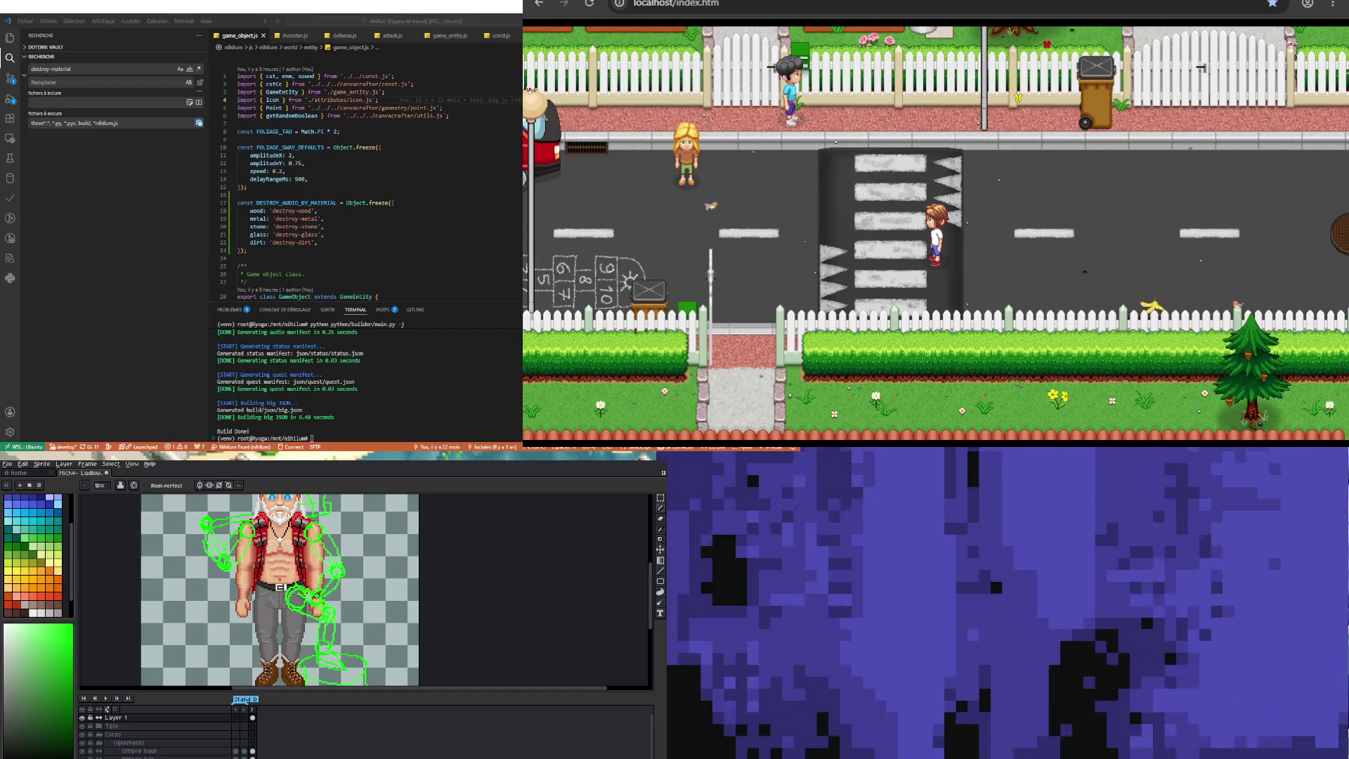
Step: Walk the character onto the garden path and push the lawnmower up the lawn
{"action": "left_click", "coordinate": [850, 314]}
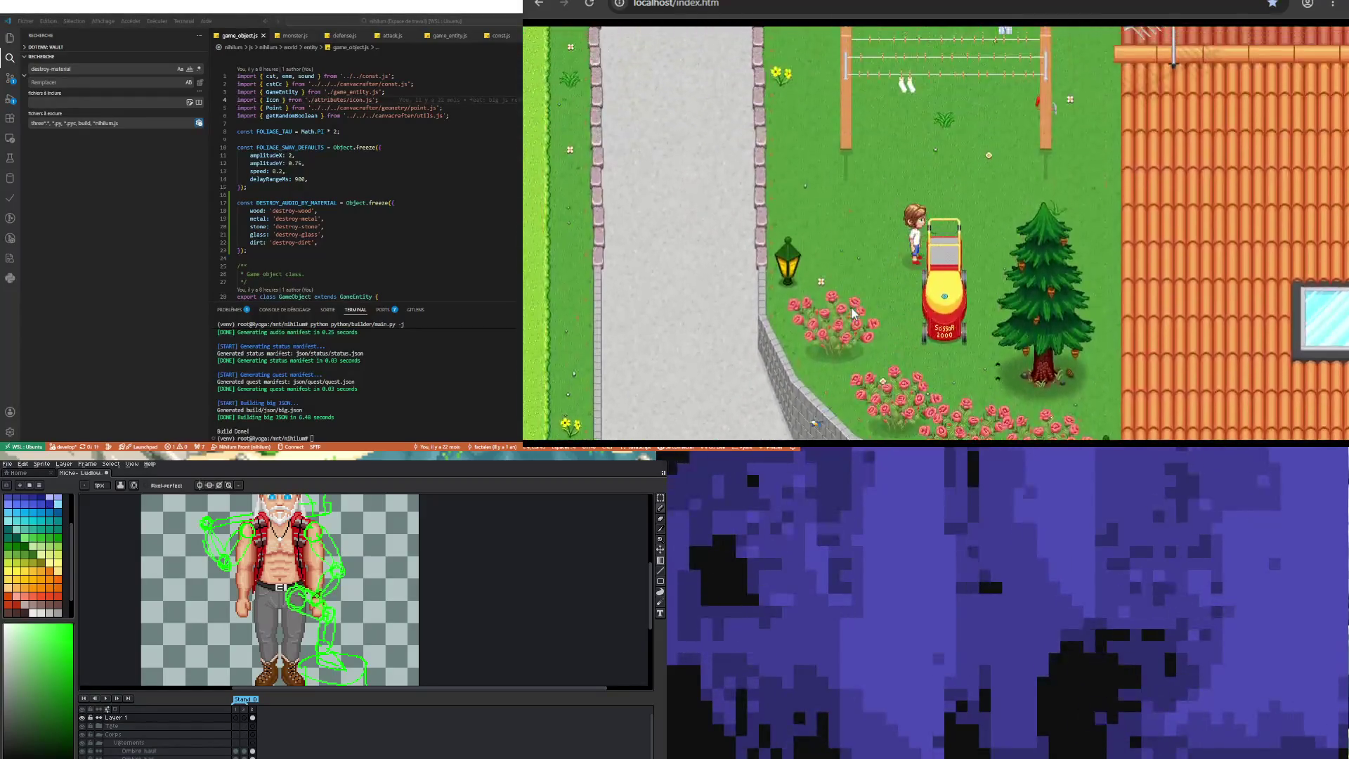
{"action": "key", "text": "Up"}
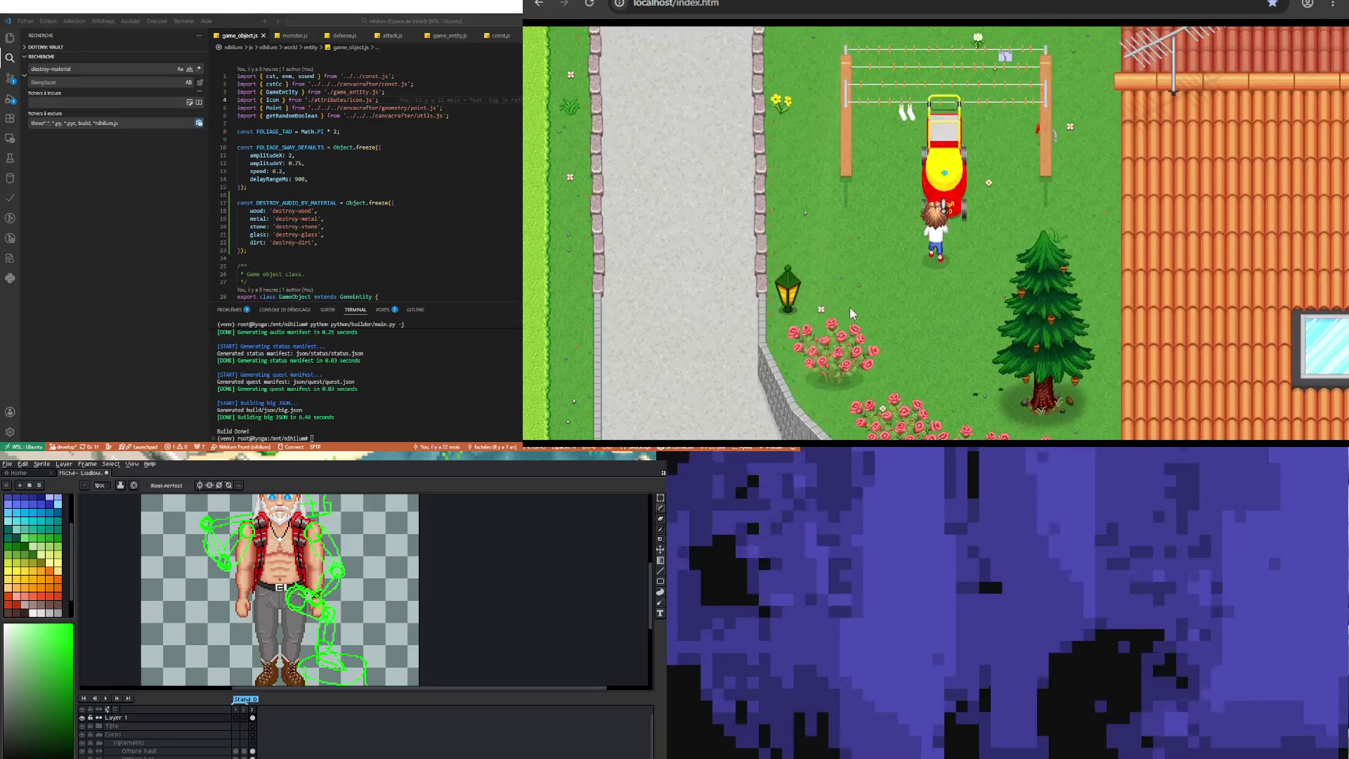